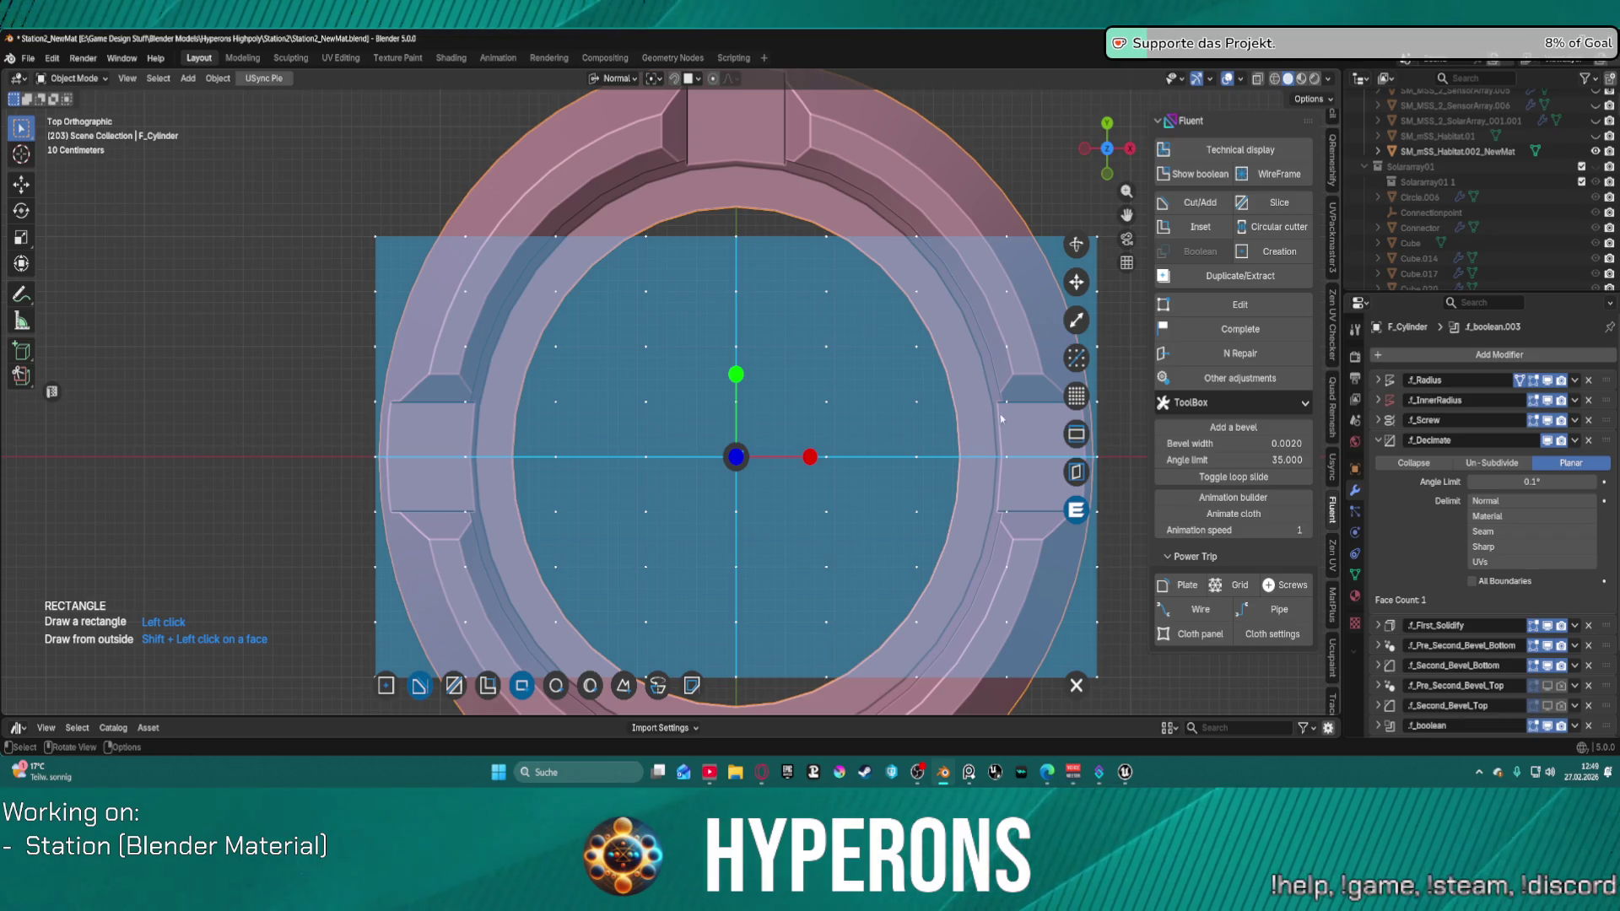
Step: Extend the Fluent drawing grid across the view and switch from Rectangle to Shape
click(1076, 434)
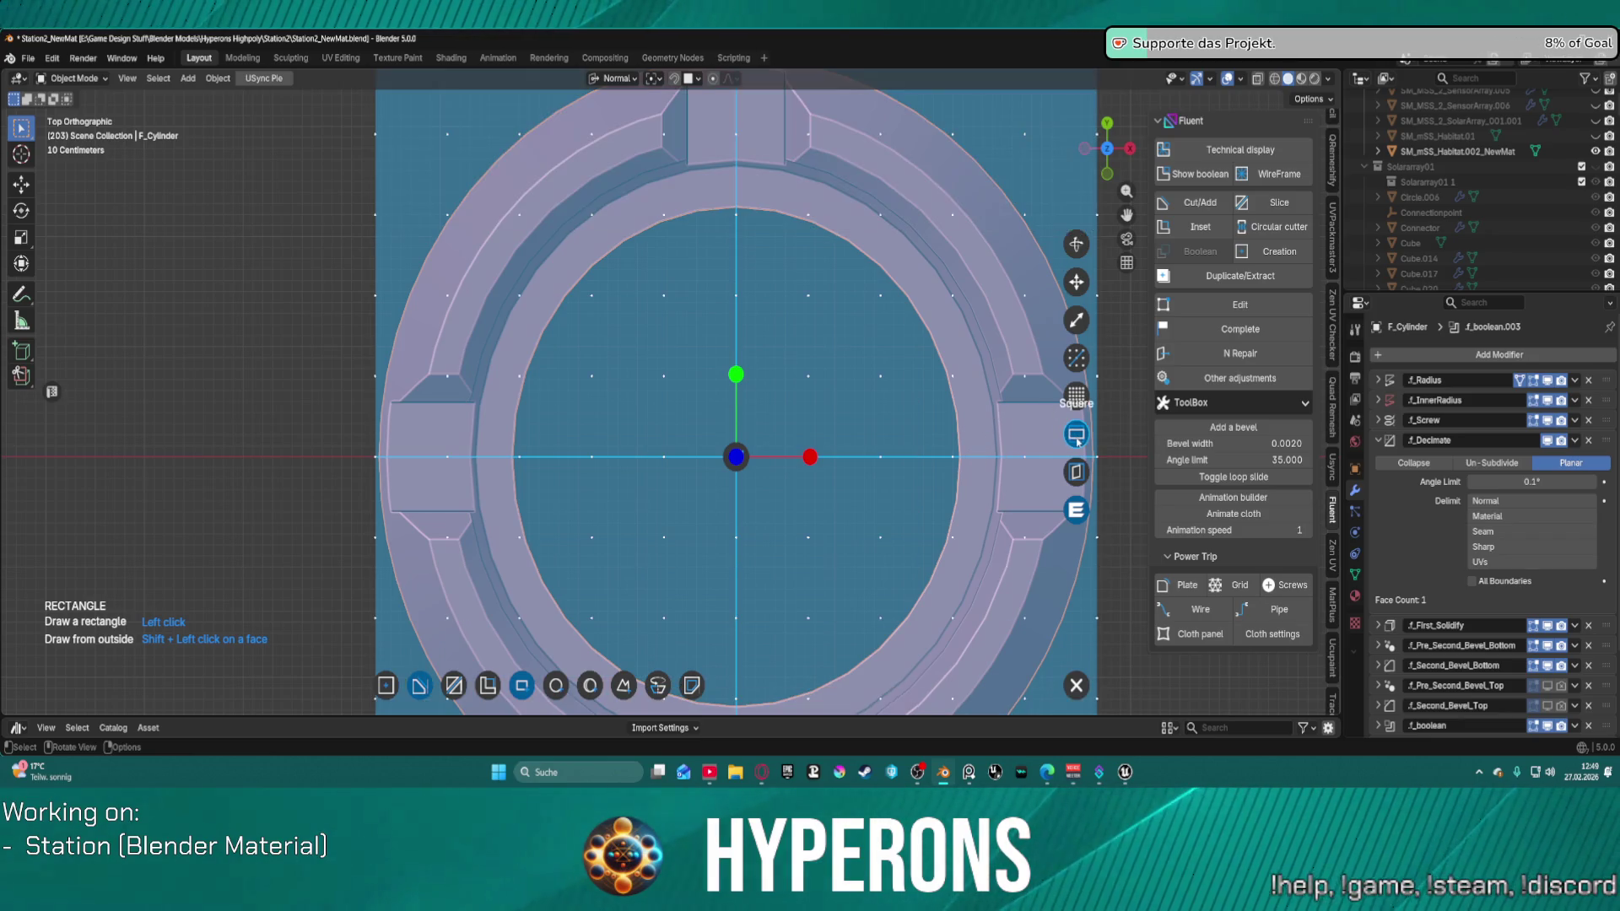
click(749, 454)
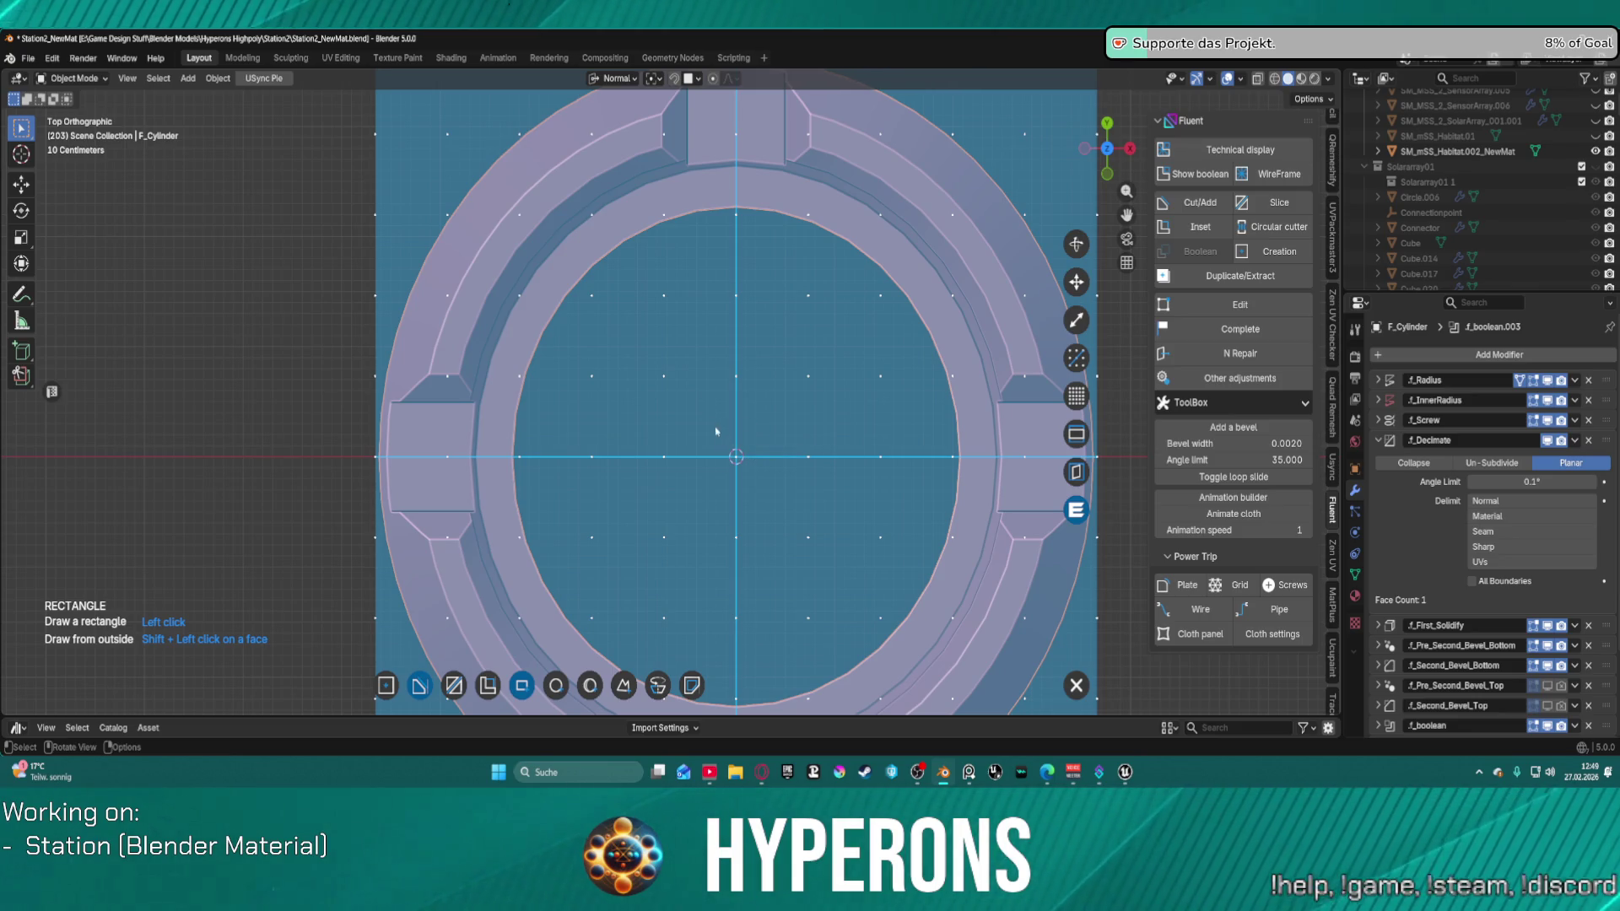
click(619, 691)
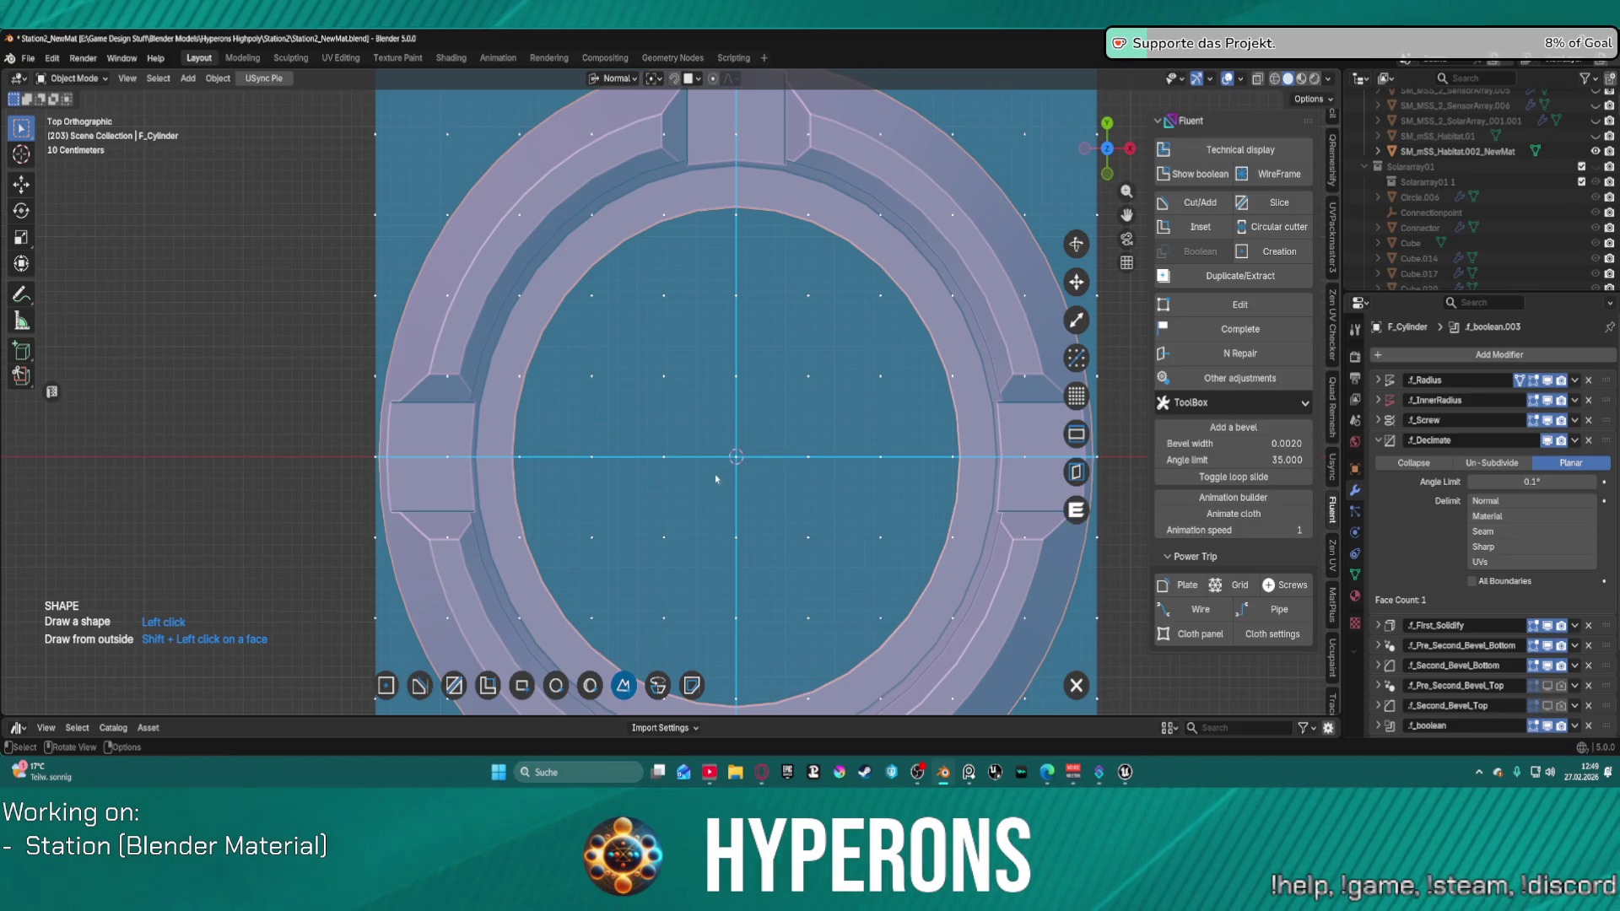
Step: Draw a wedge polygon from the ring's centre past its upper-left edge and cut it
click(736, 457)
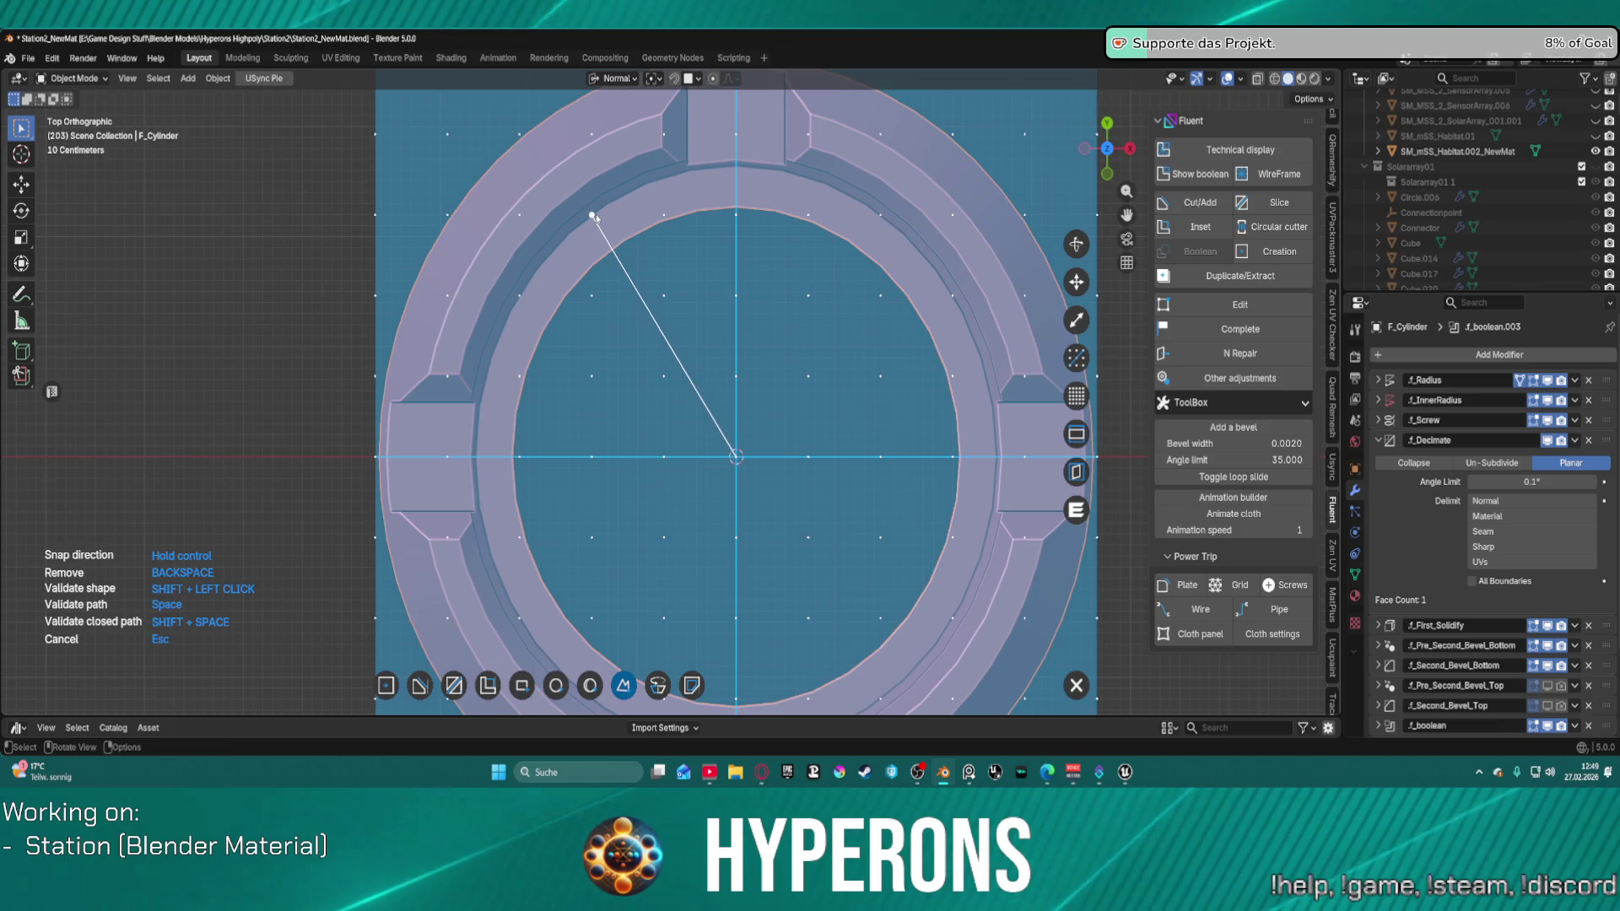
scroll(556, 160, down, 2)
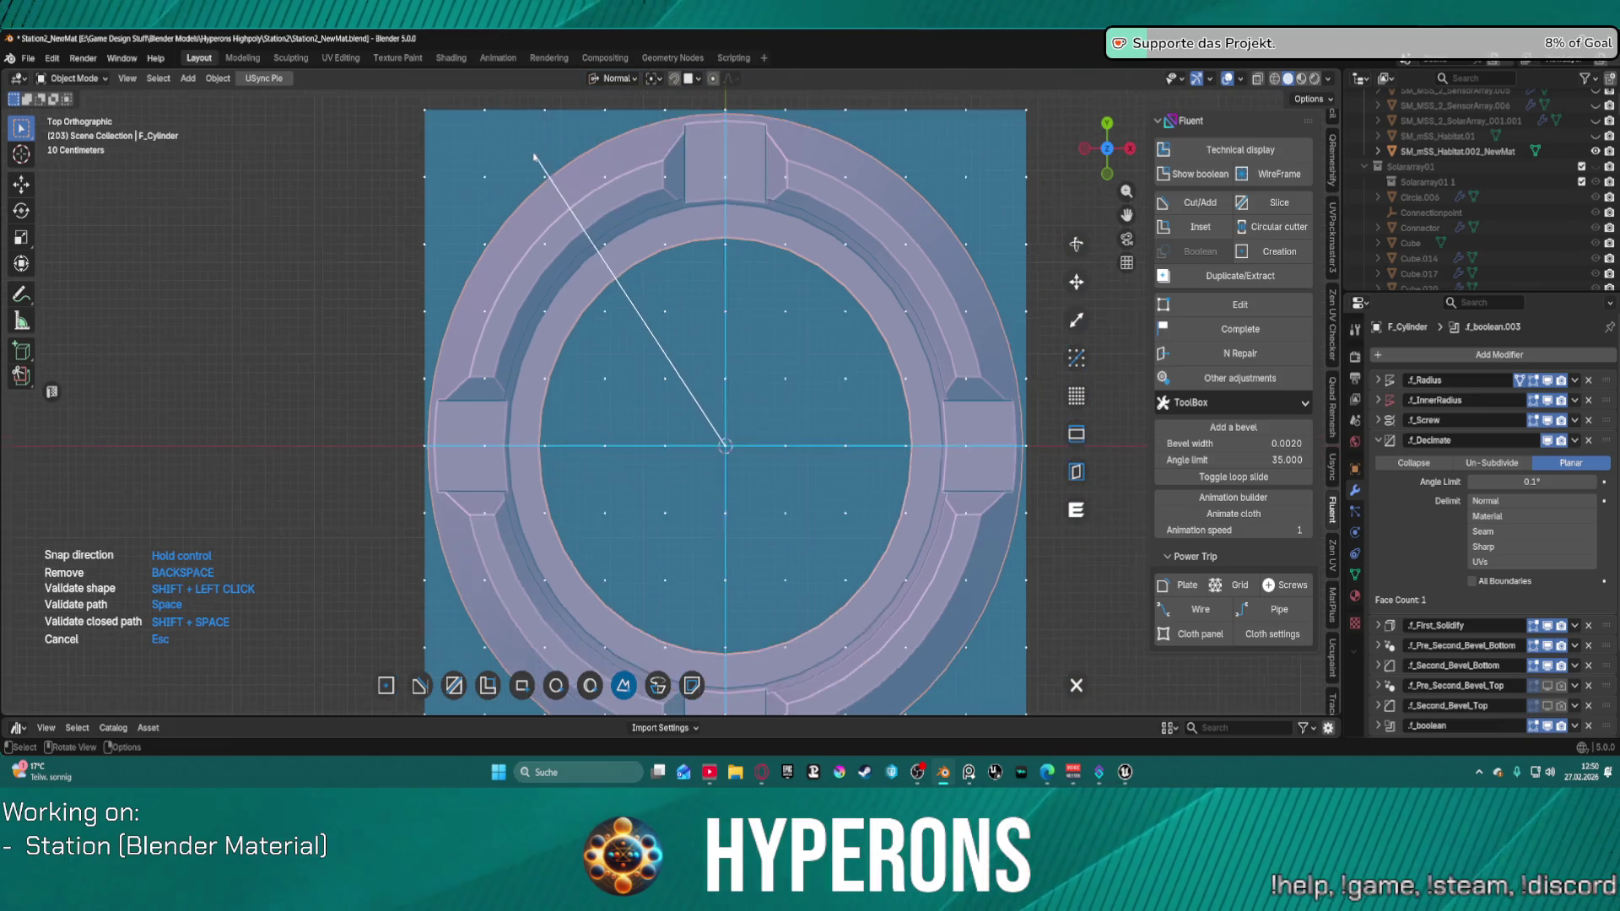
click(606, 244)
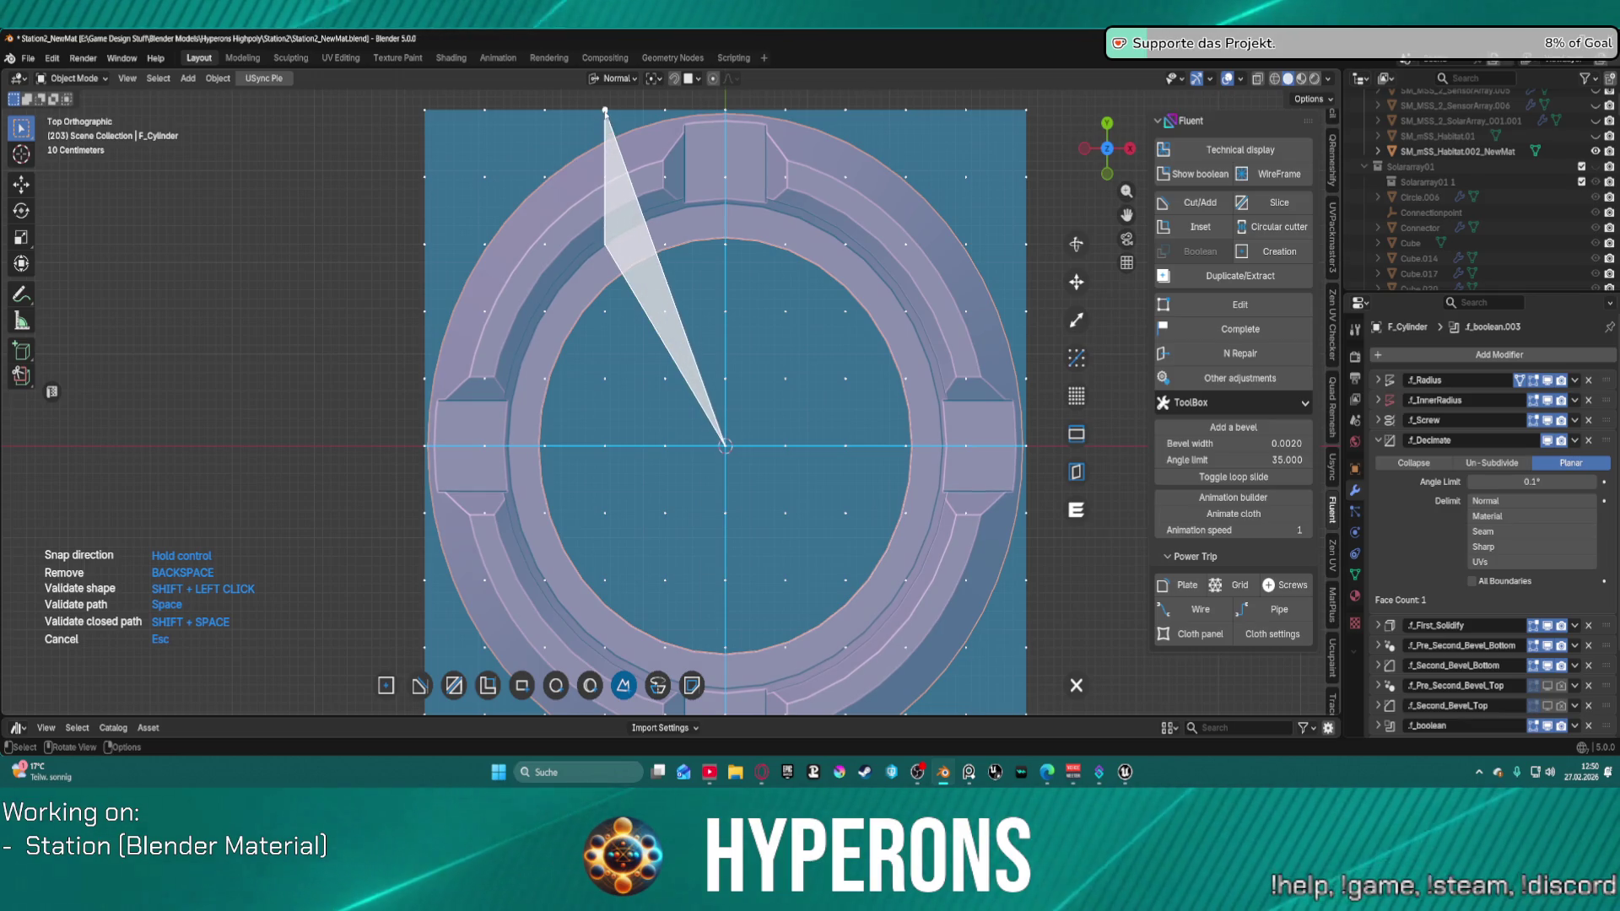
click(605, 110)
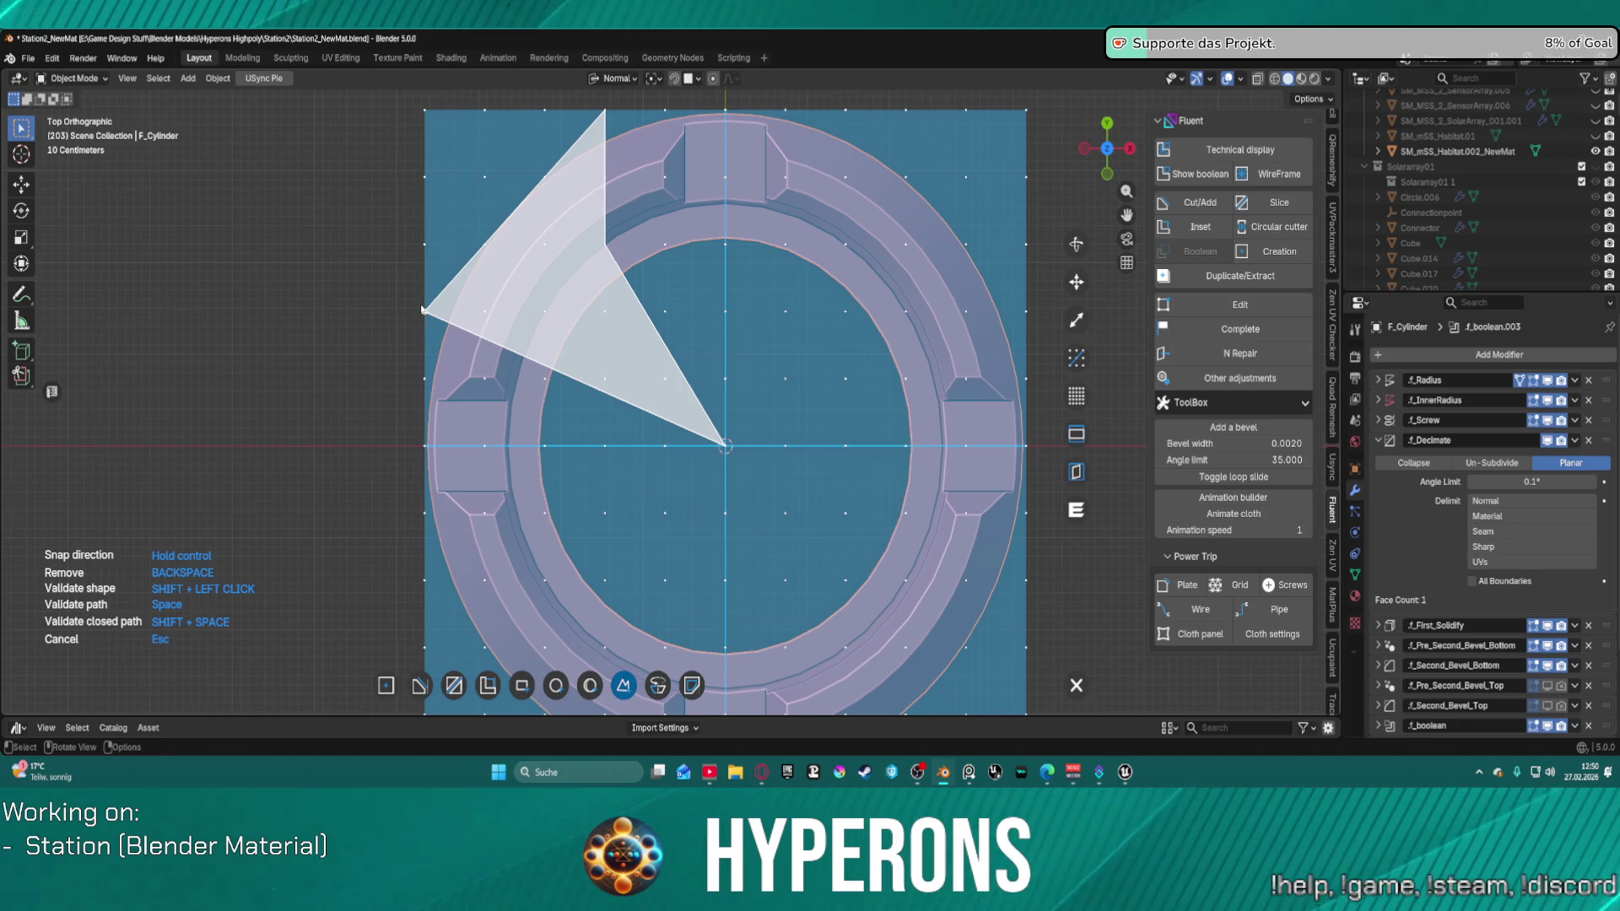
click(423, 313)
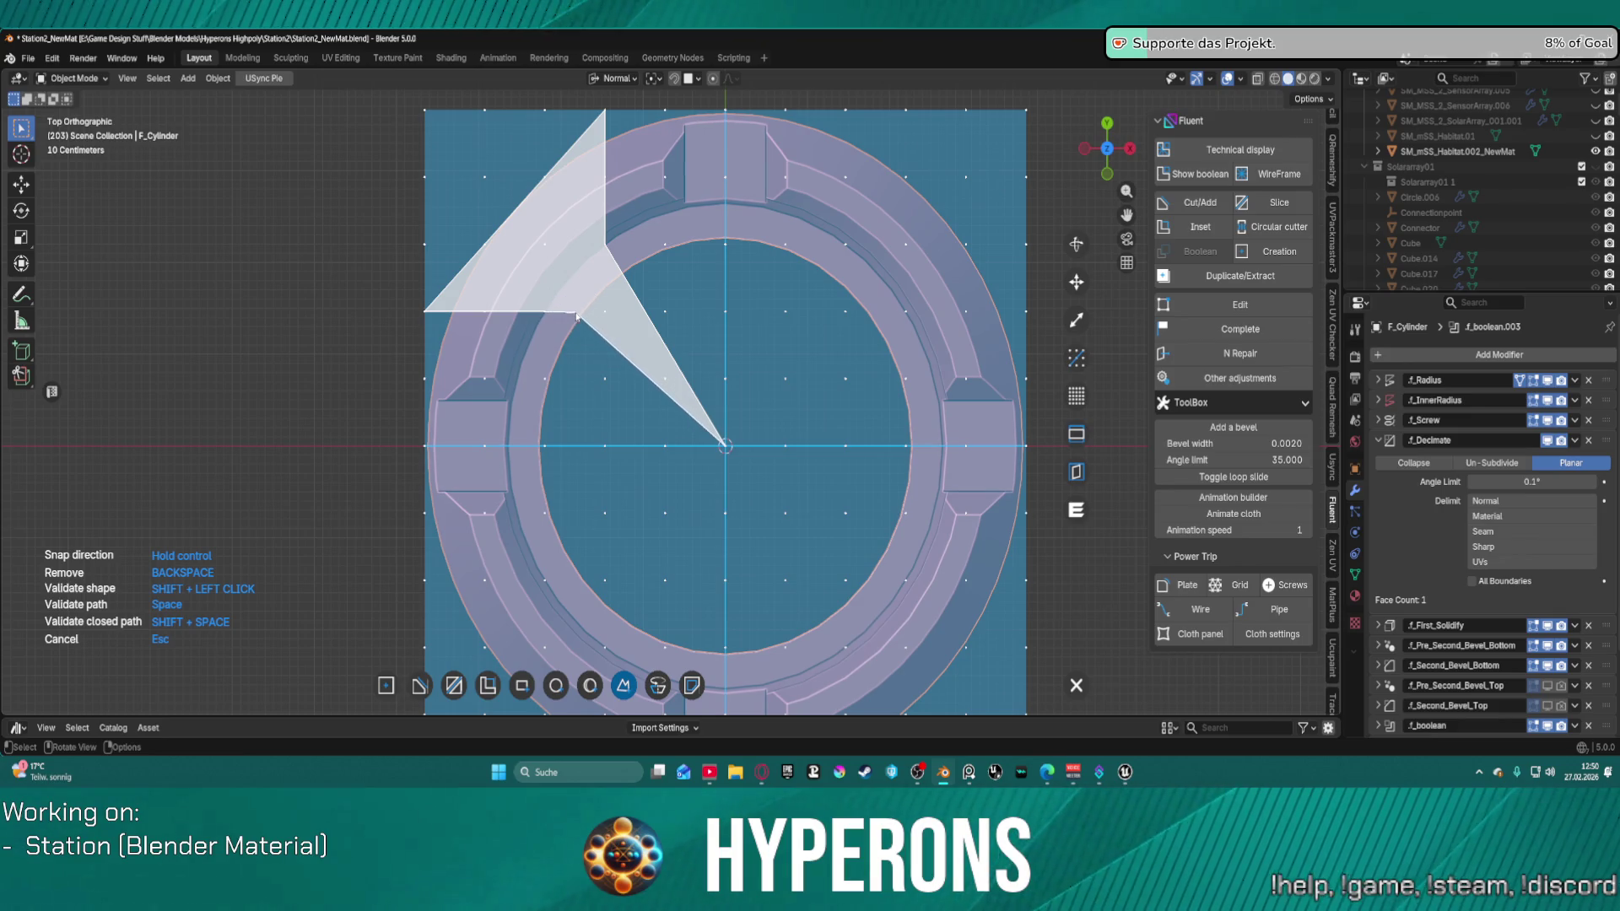
shift+click(576, 315)
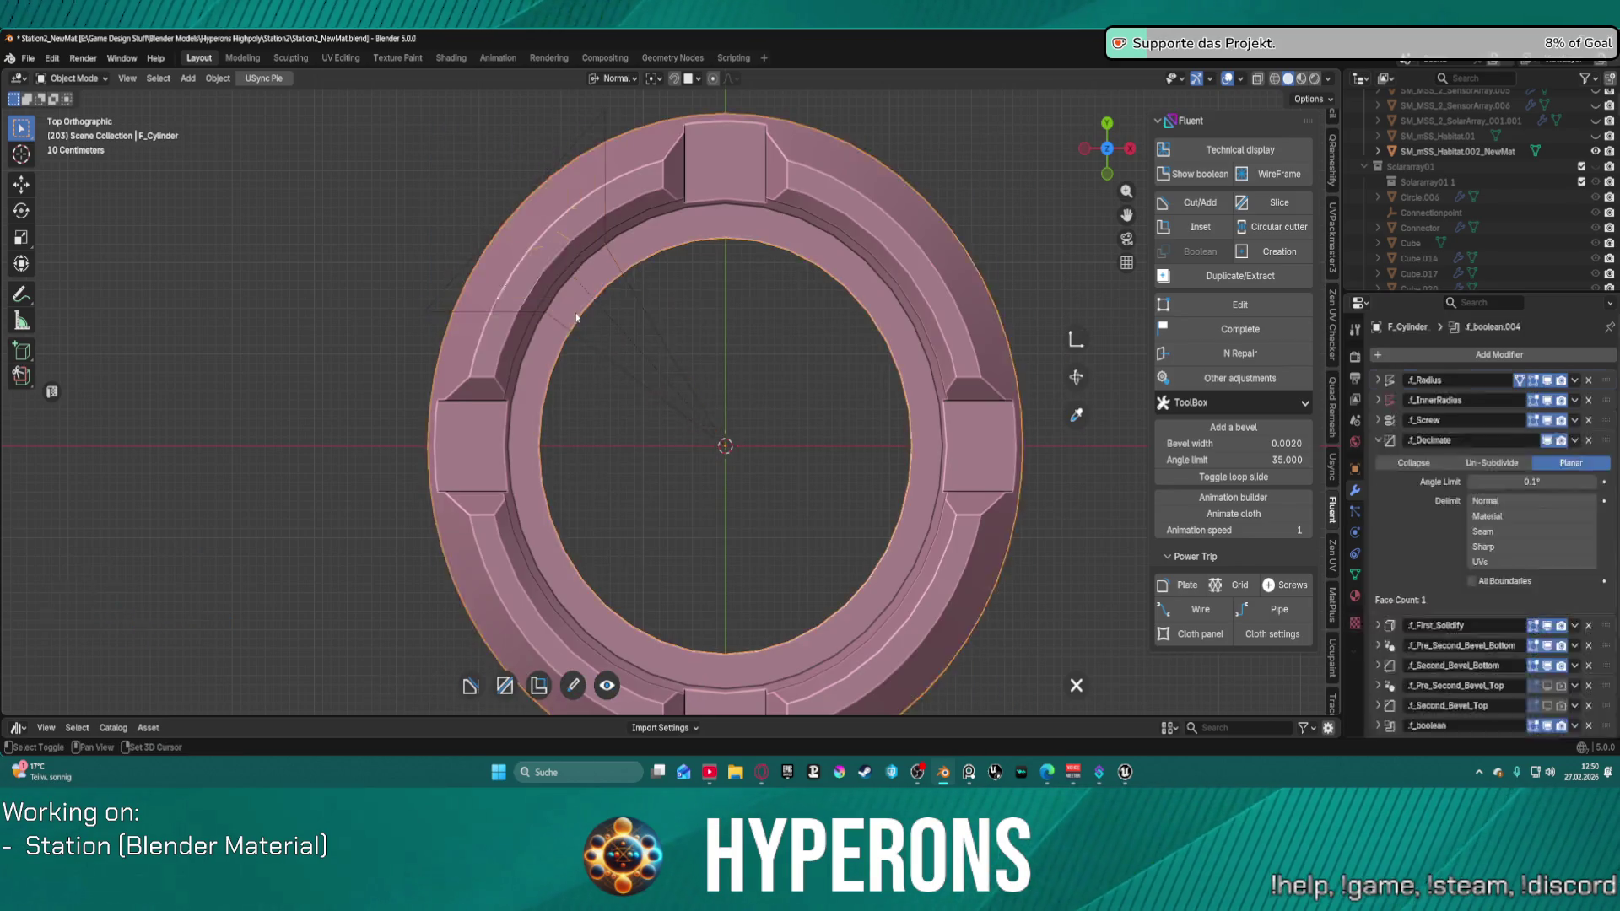
Step: Validate the wedge cut and add a Fluent mirror across X to the ring's right side
right_click(534, 263)
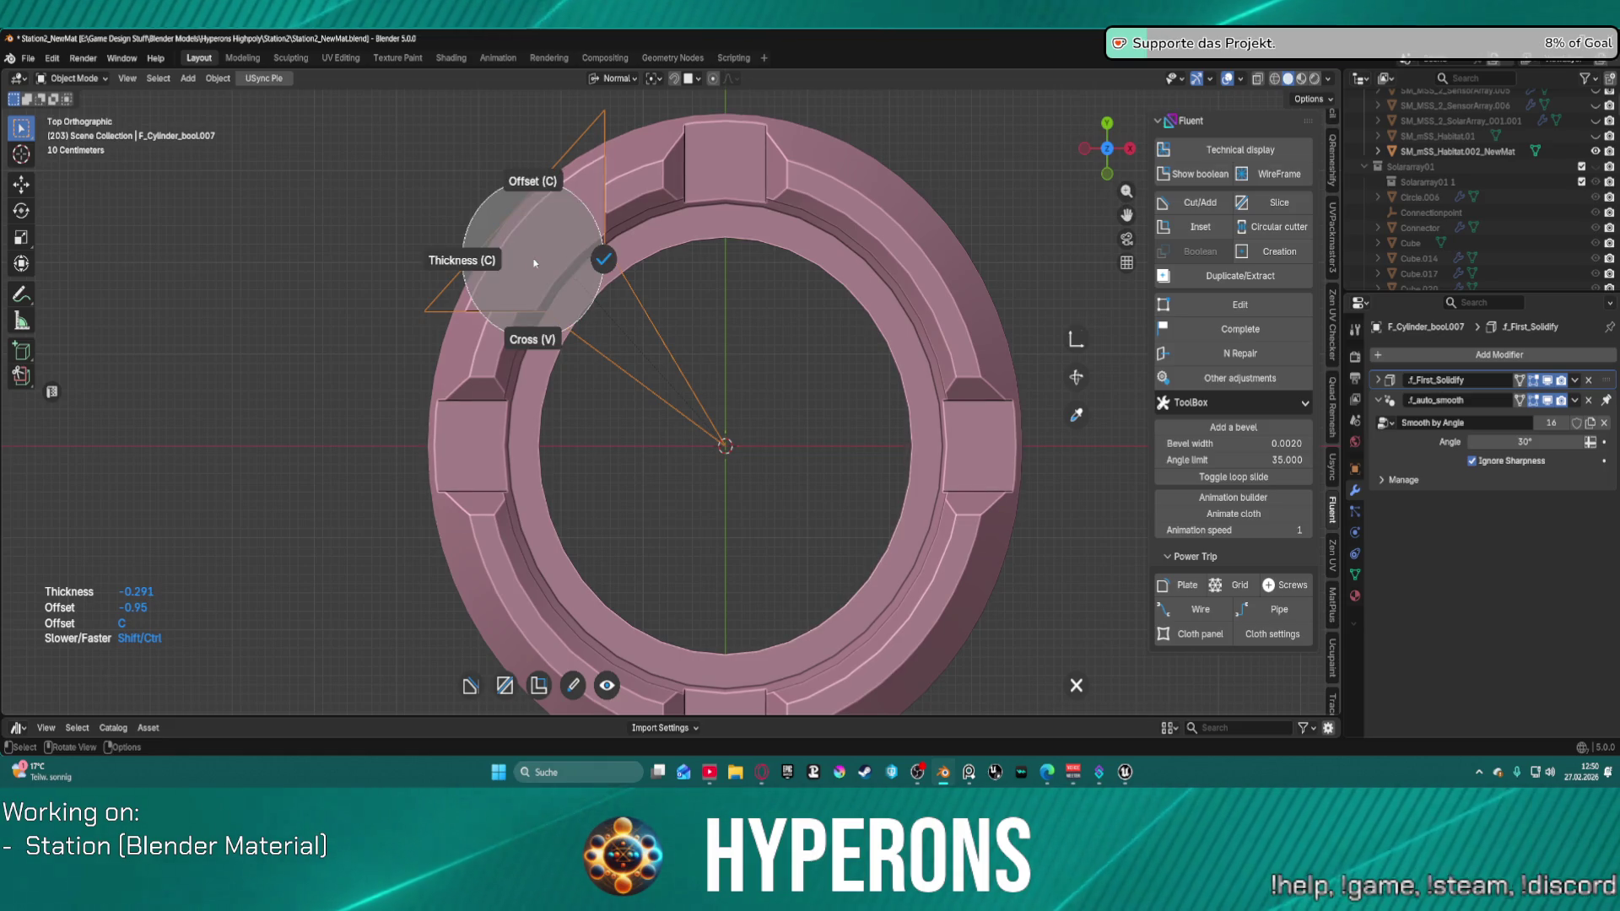
click(604, 260)
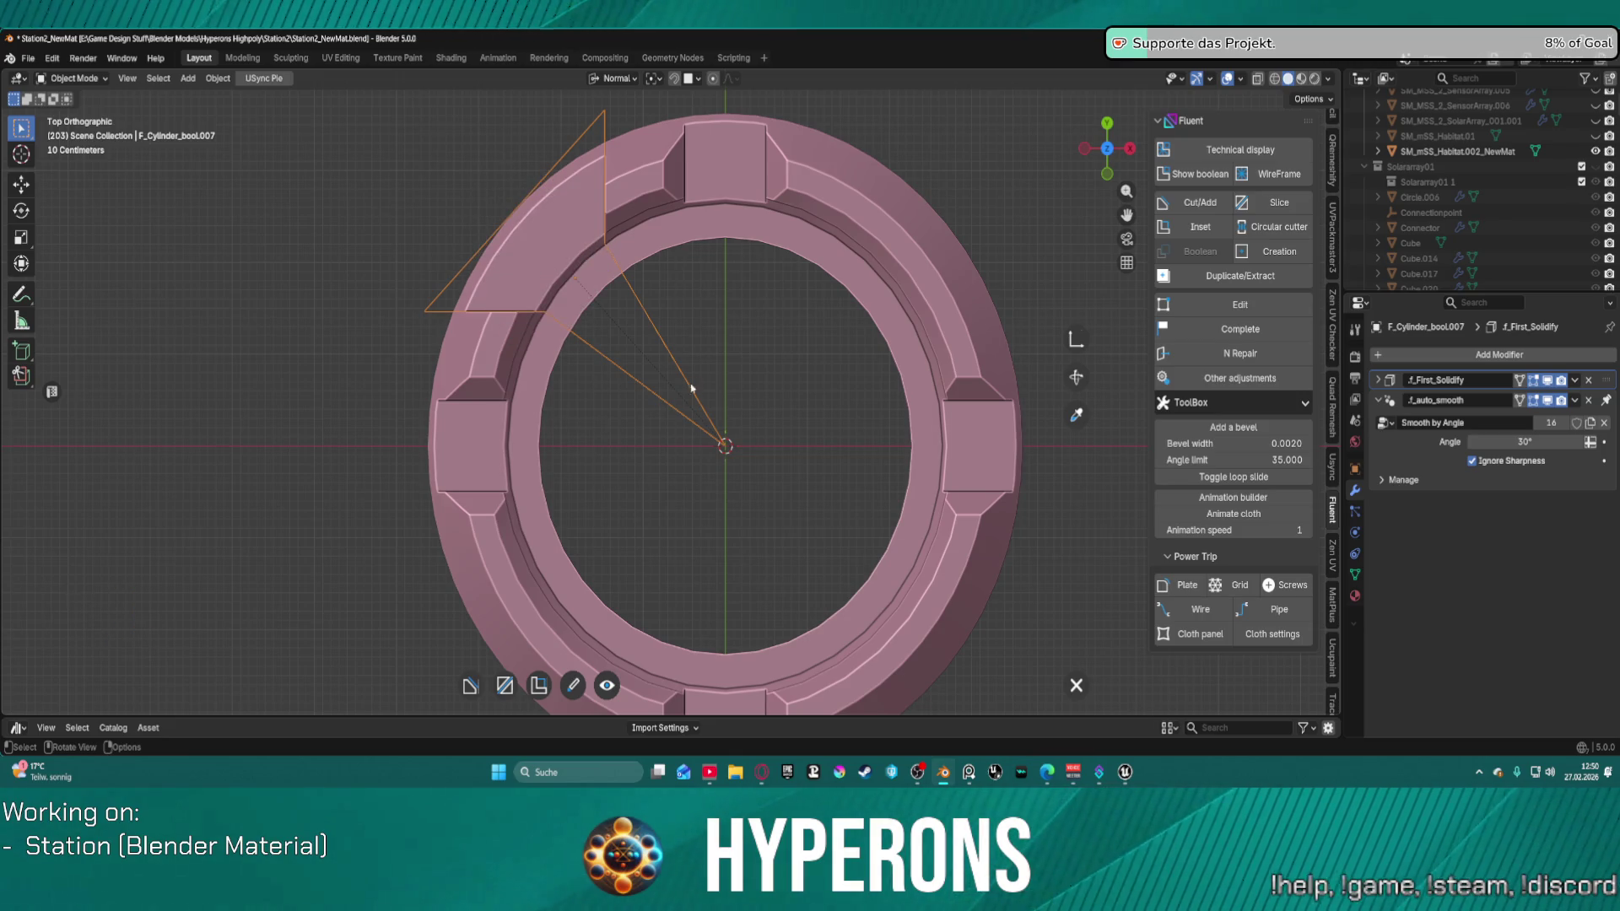
right_click(616, 334)
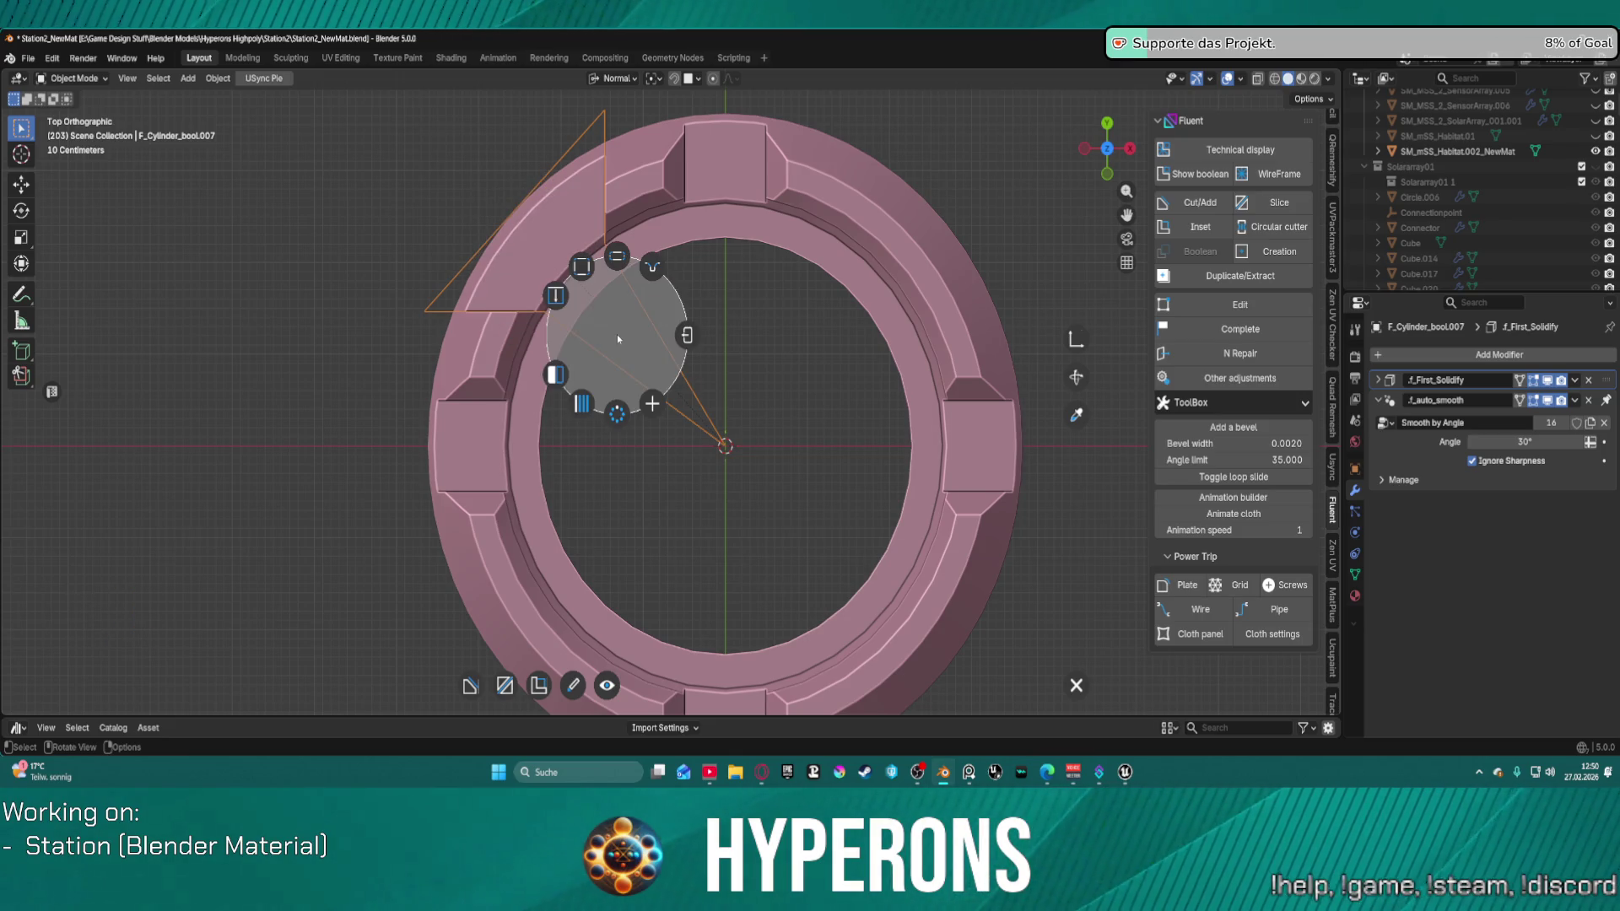
click(556, 375)
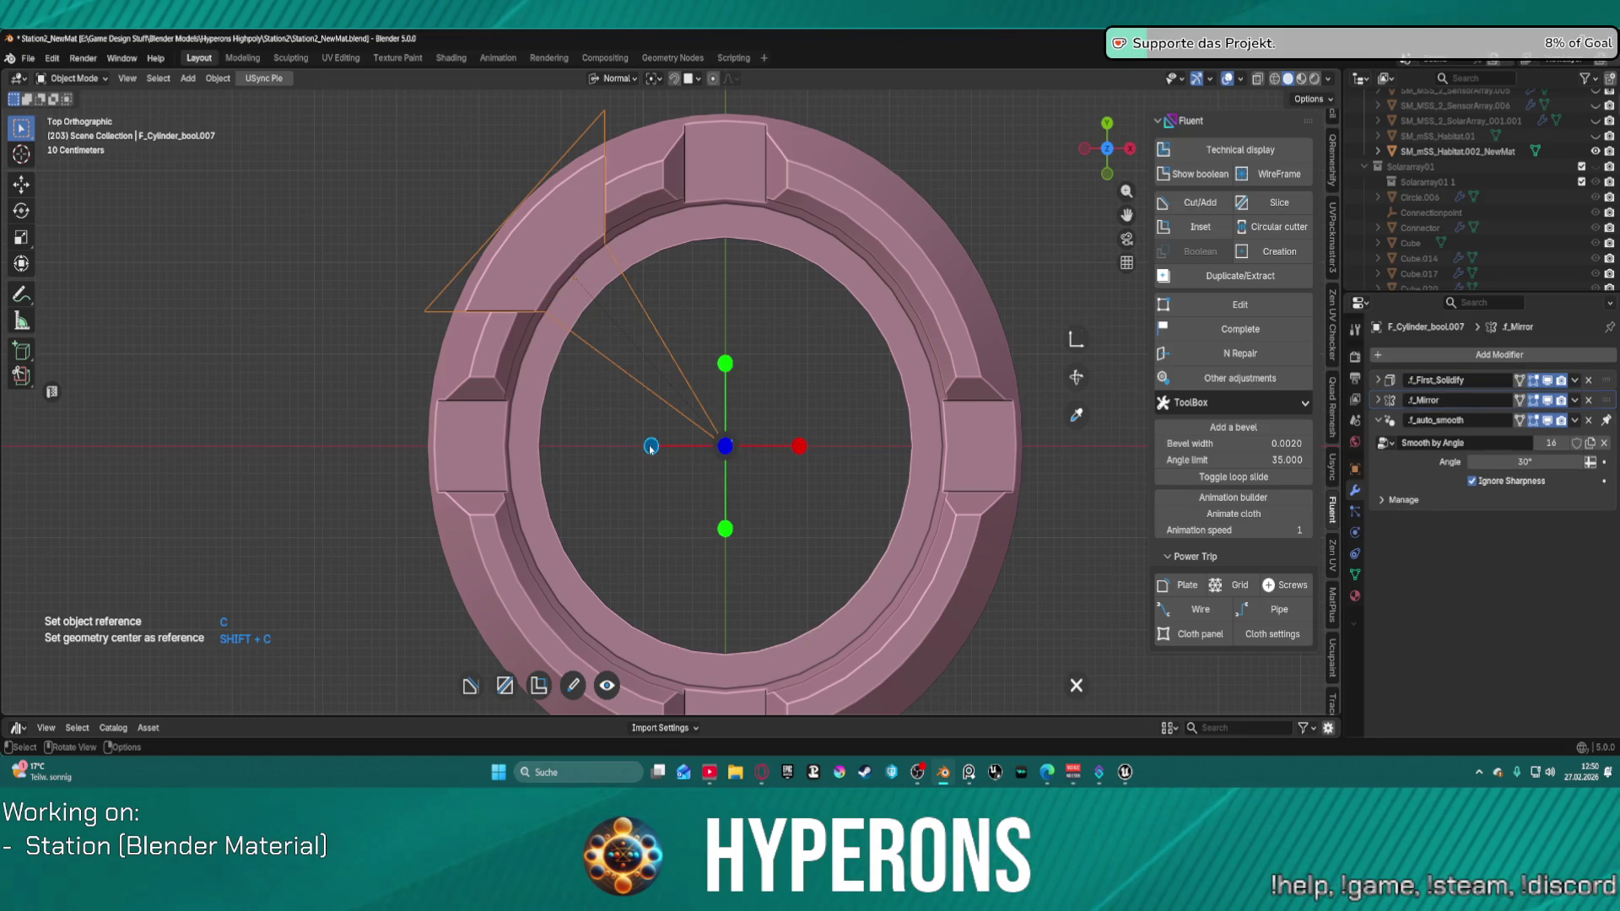
click(799, 446)
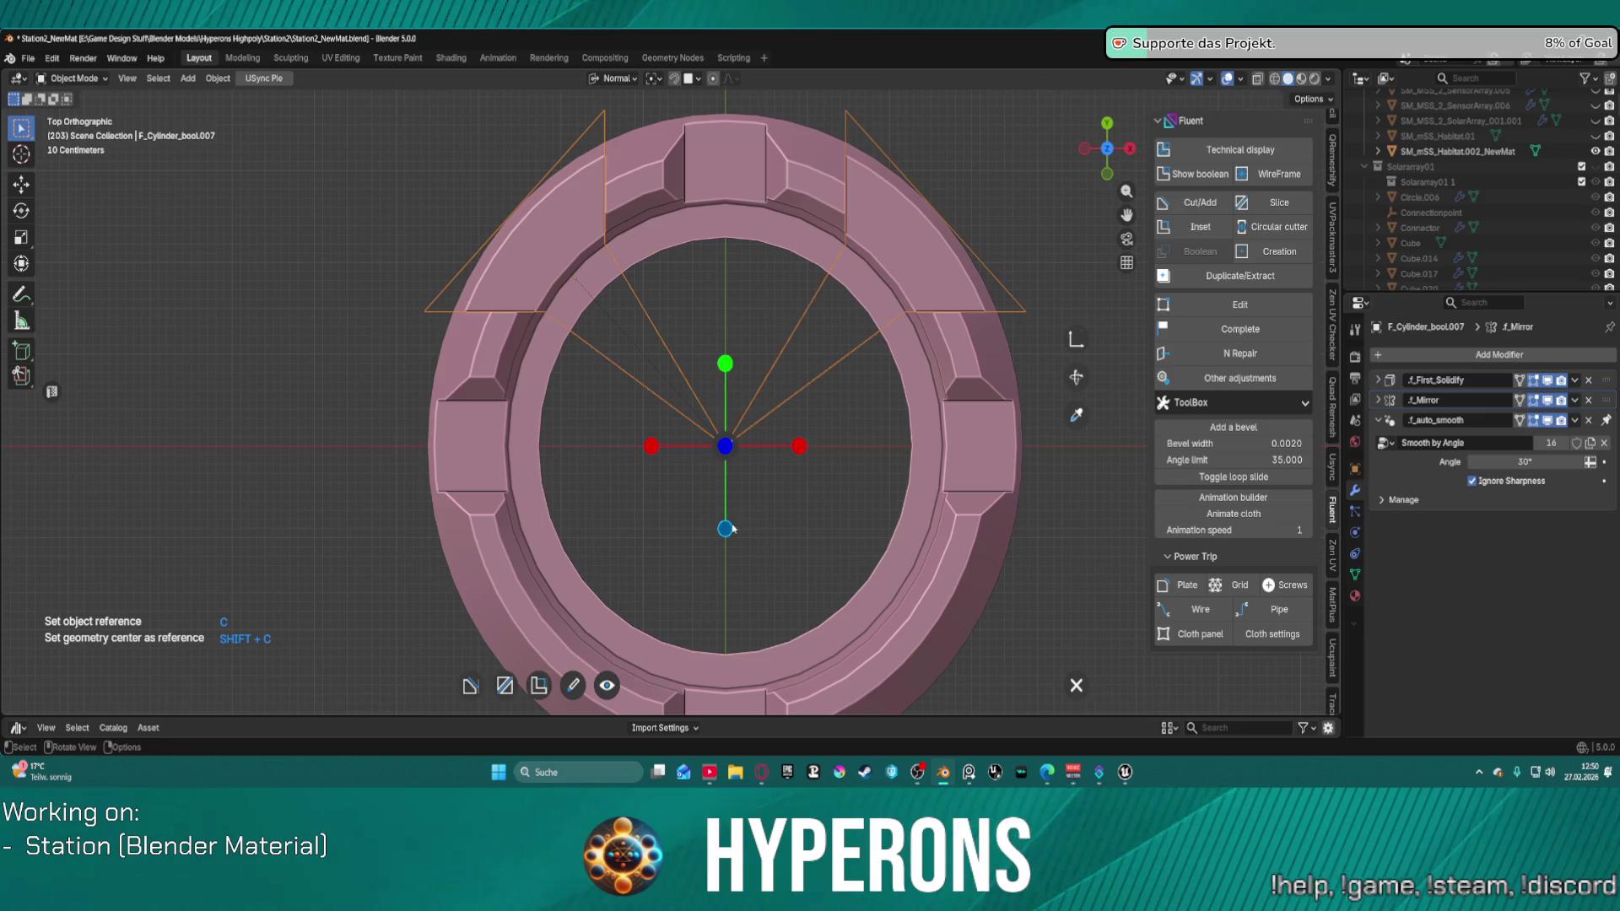
Step: Mirror the wedge across Y as well, giving cuts in all four quadrants, and validate
middle_drag(723, 512, 723, 512)
scroll(724, 511, up, 5)
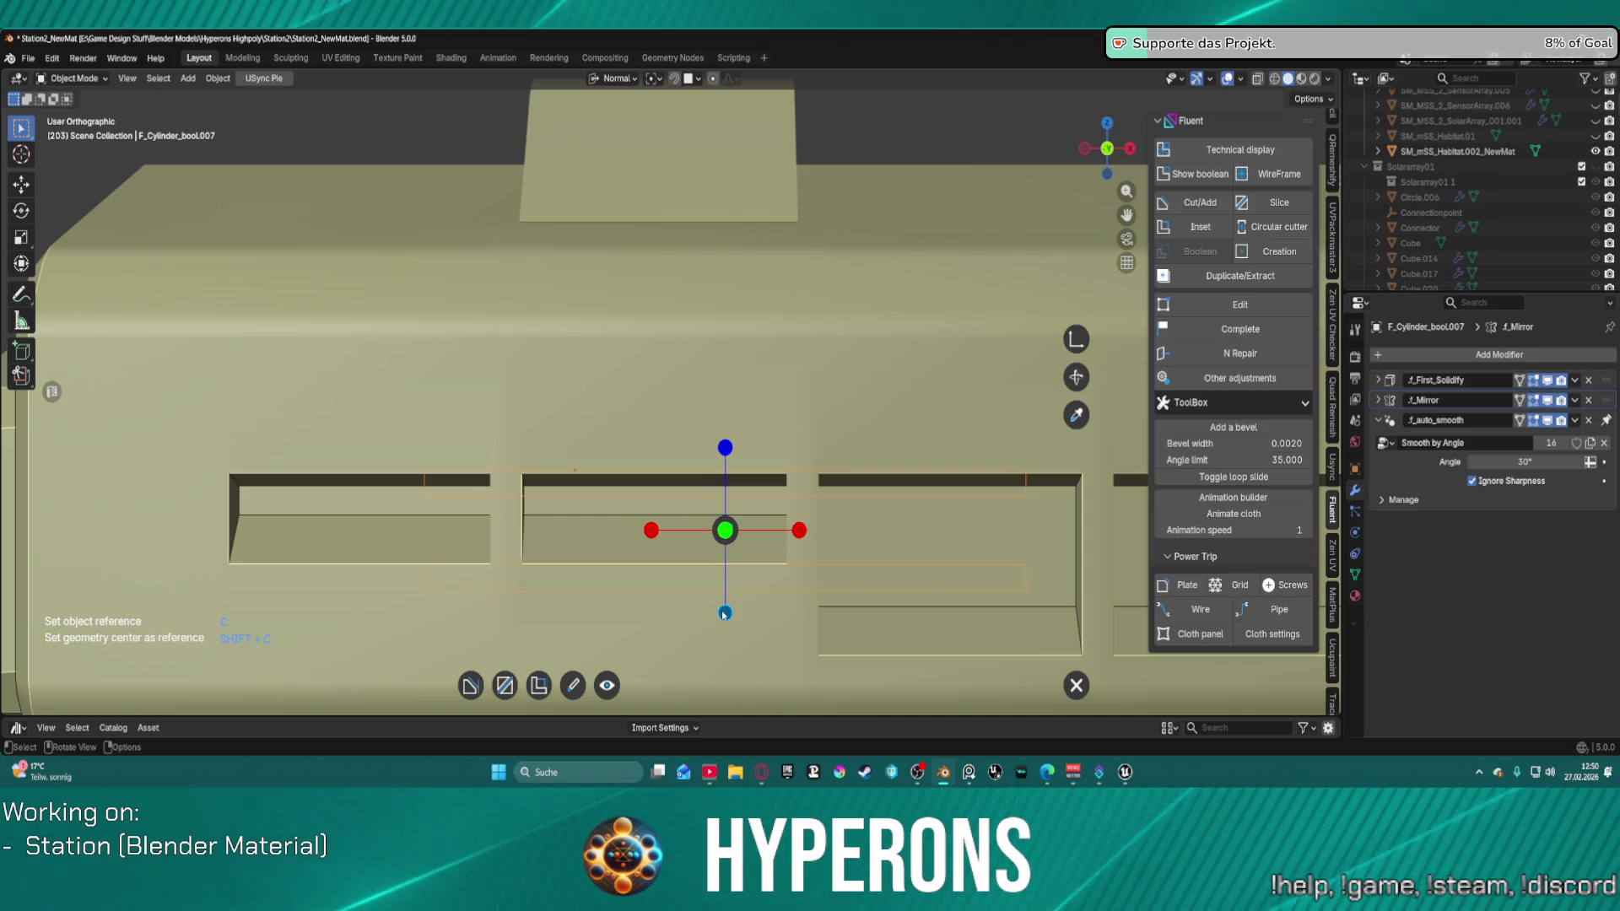
scroll(724, 629, down, 5)
middle_drag(723, 629, 722, 624)
key(KP_8)
key(KP_8)
key(KP_8)
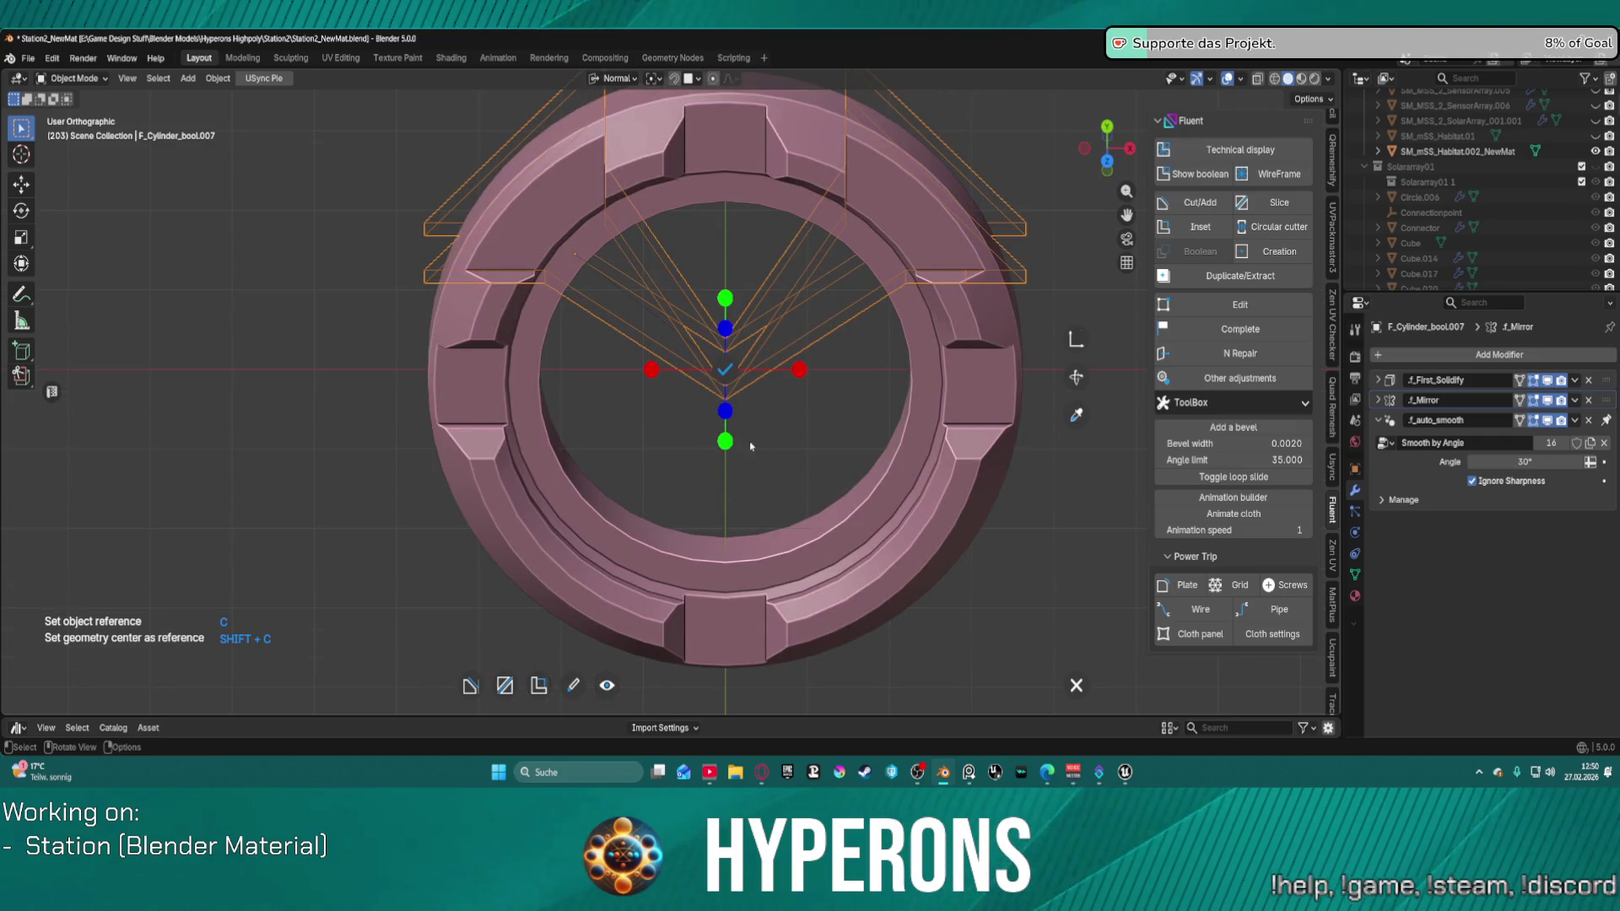
click(724, 440)
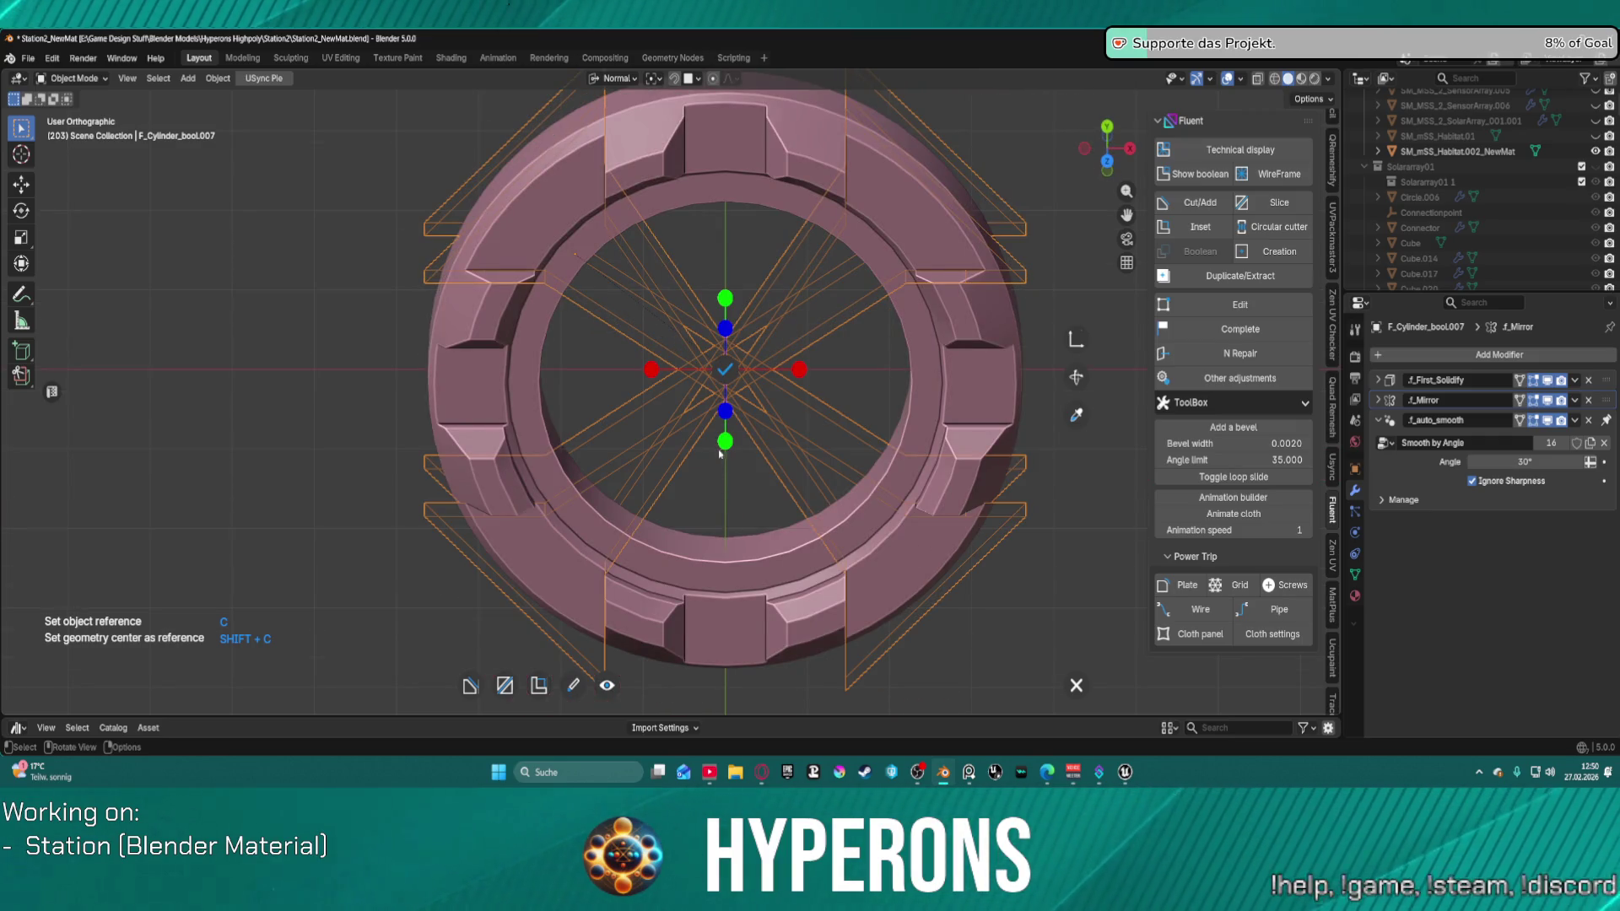
click(726, 371)
scroll(725, 377, down, 1)
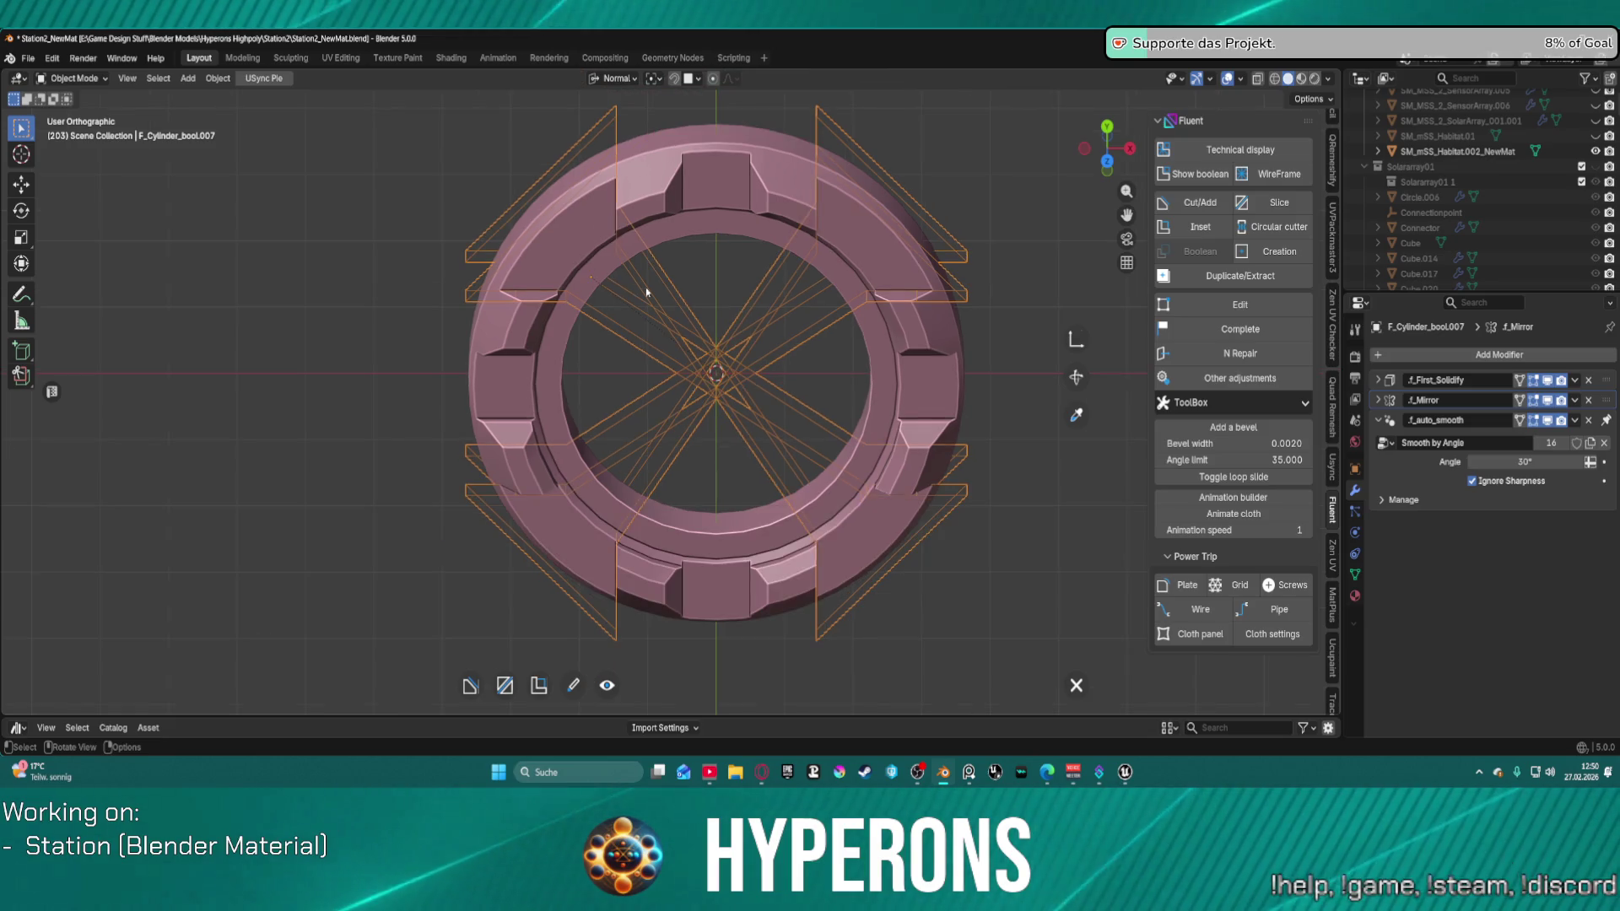
scroll(746, 384, down, 1)
scroll(750, 369, down, 1)
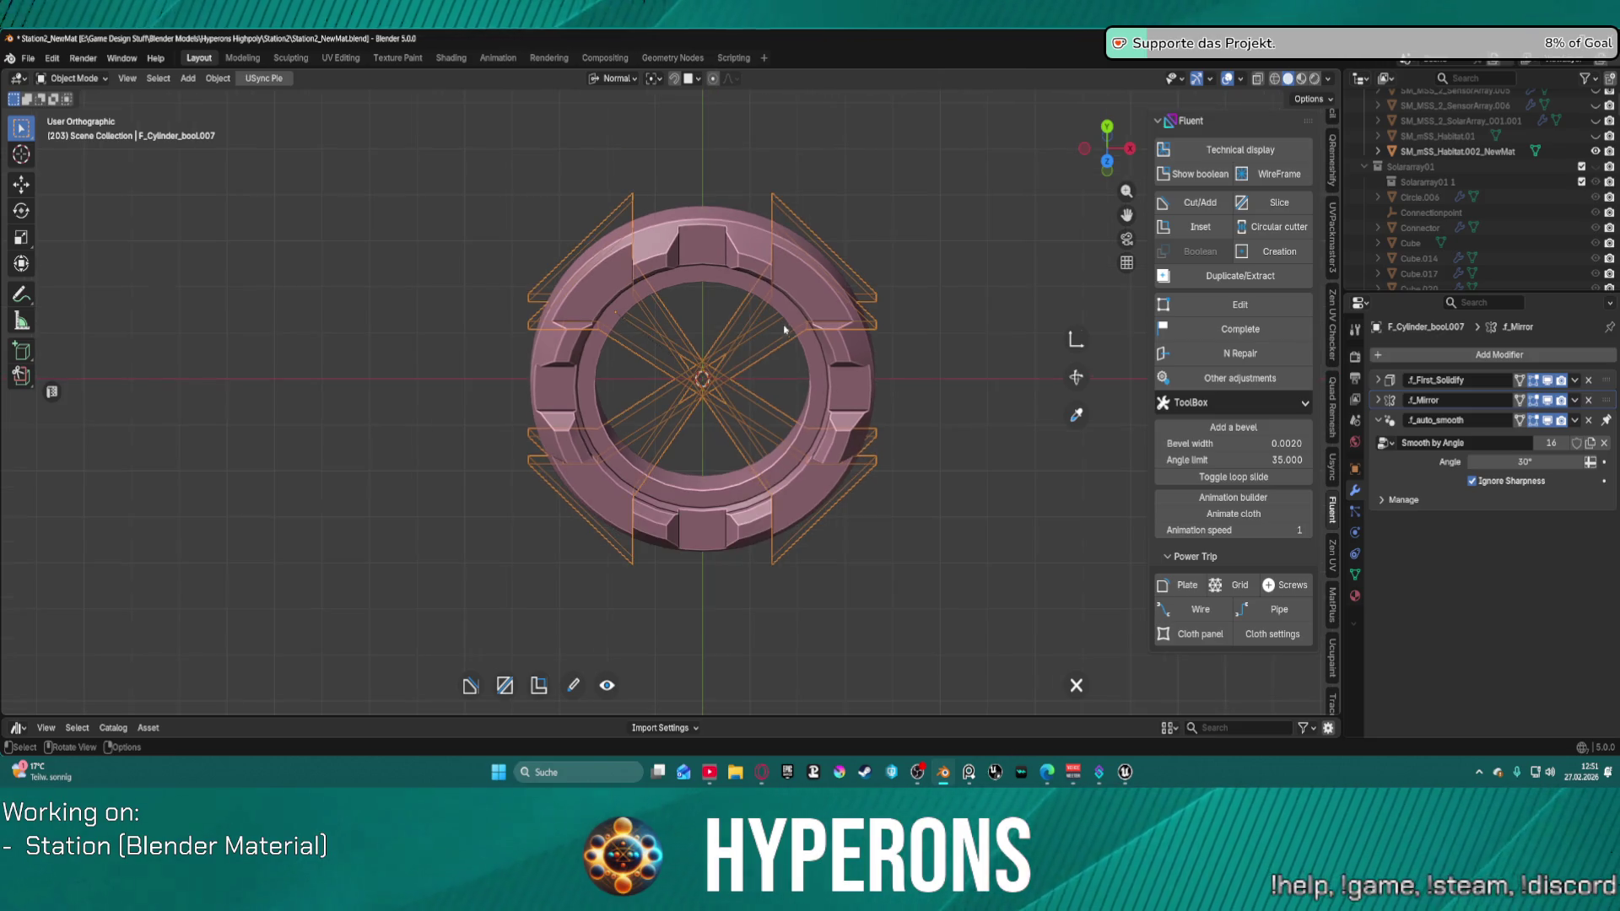
Step: Inspect the mirrored ring from front, top and tilted perspective views, then bring up the Fluent pie menu
scroll(736, 344, up, 1)
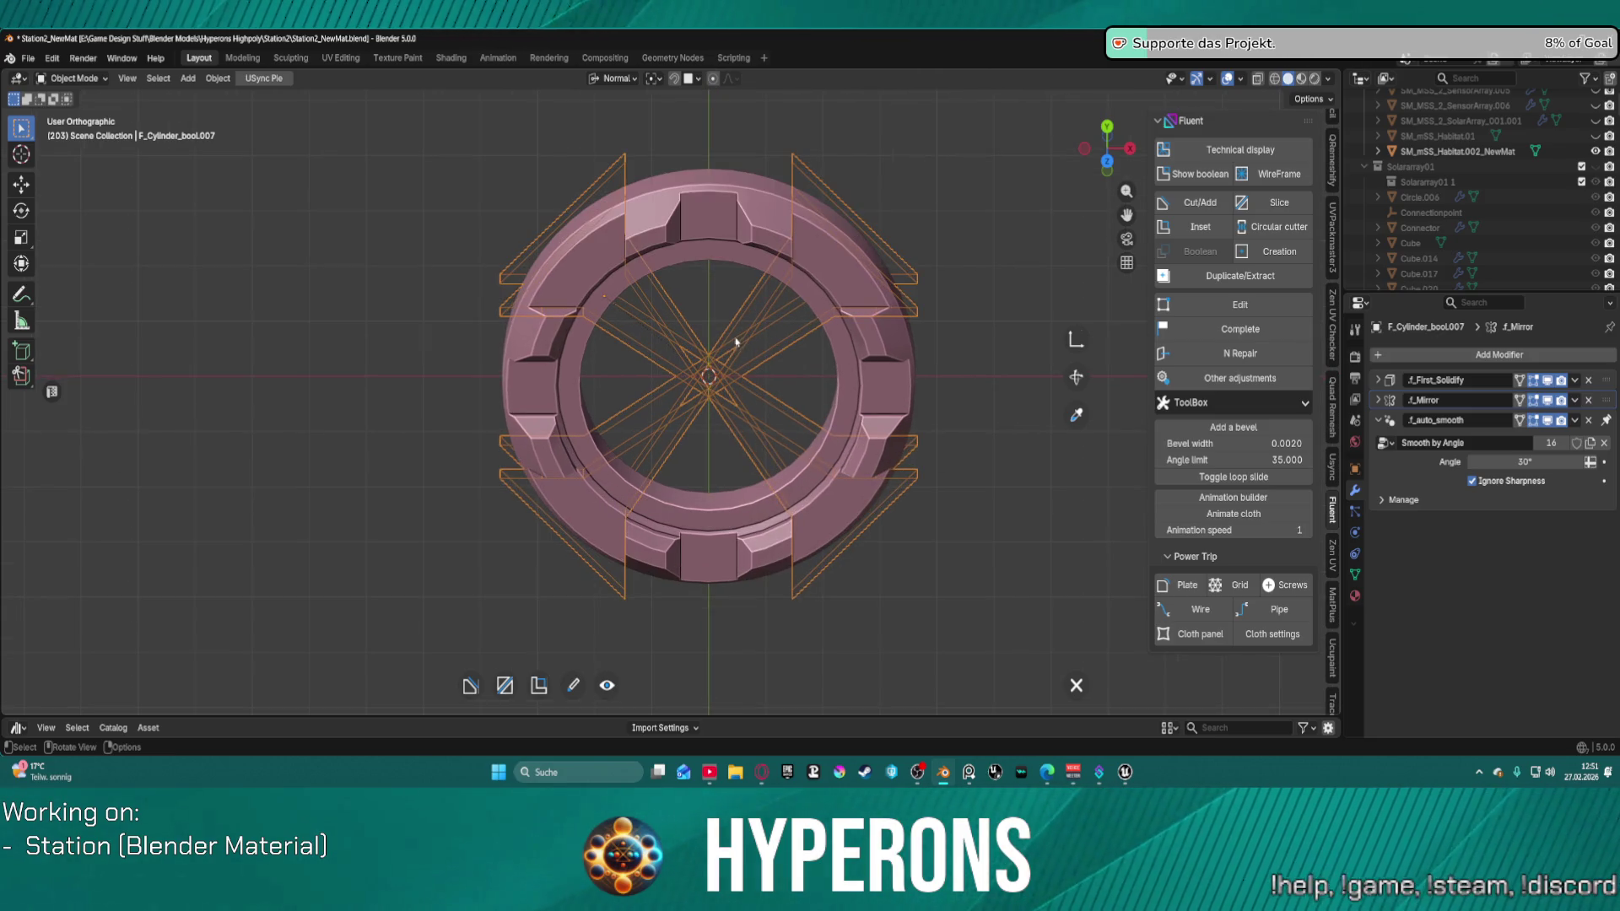
key(KP_5)
key(KP_1)
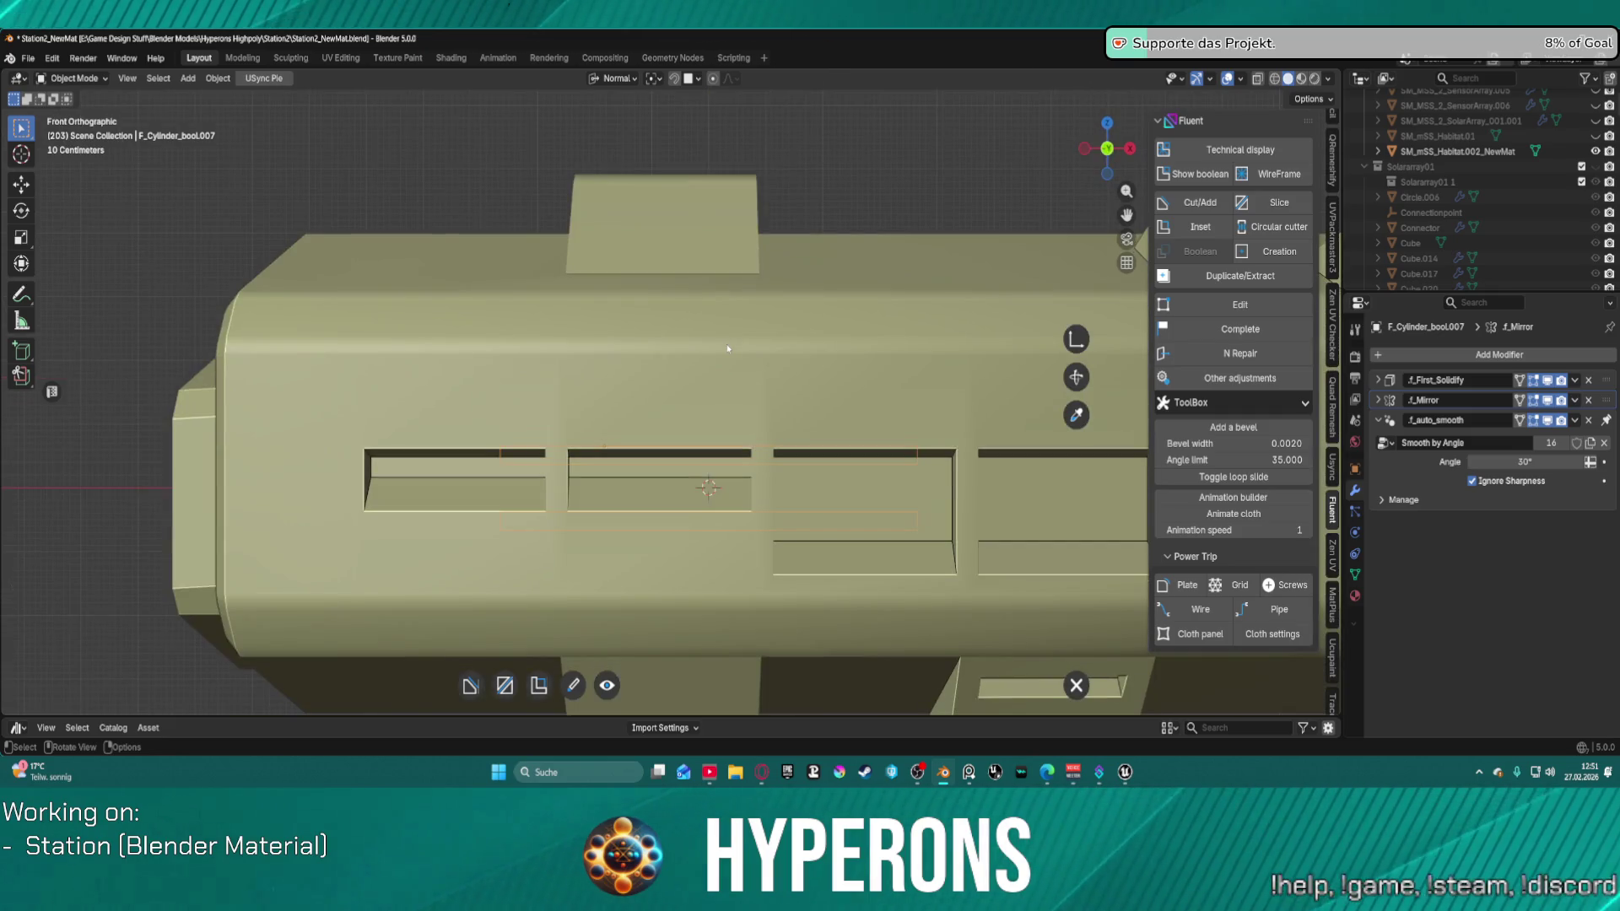
key(KP_7)
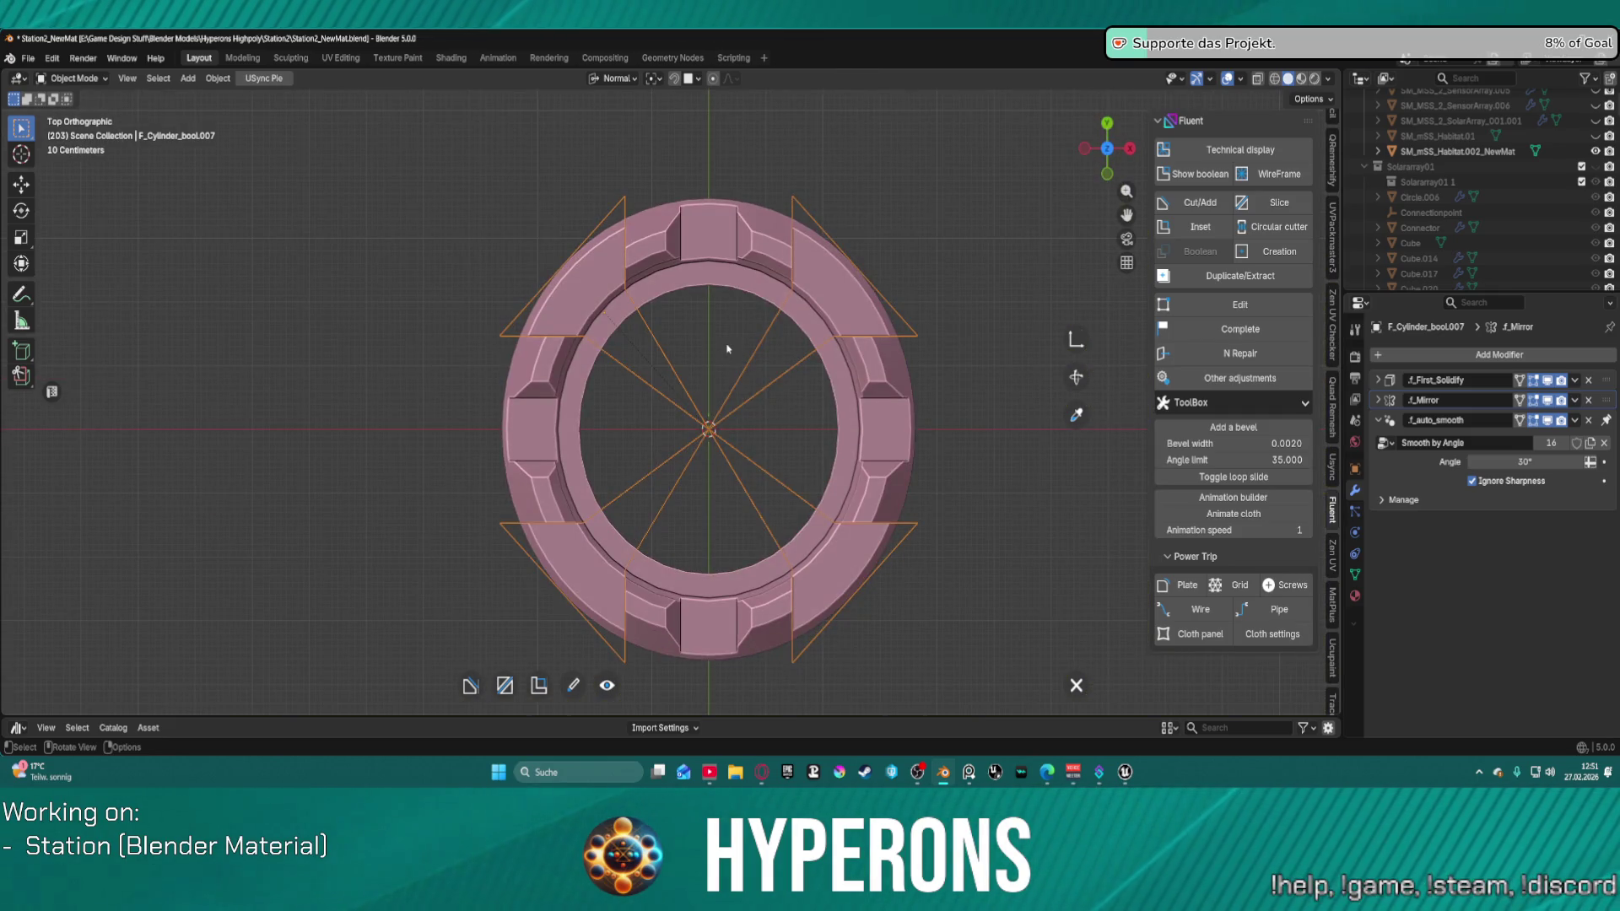
key(KP_8)
key(KP_8)
key(KP_8)
key(KP_4)
key(KP_4)
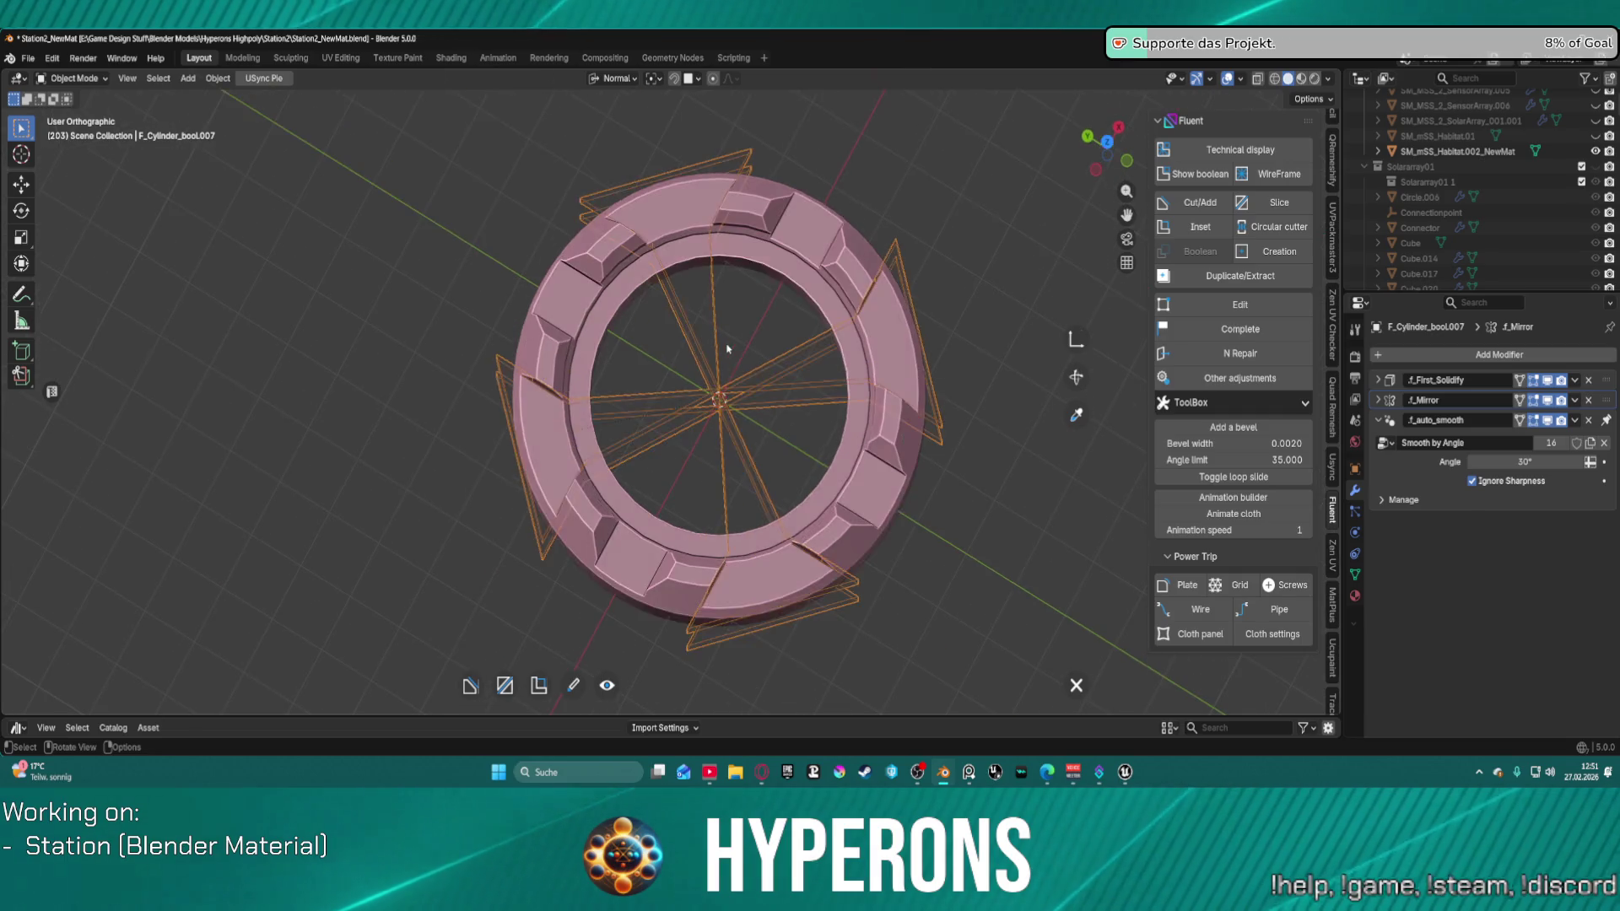
key(KP_5)
key(KP_8)
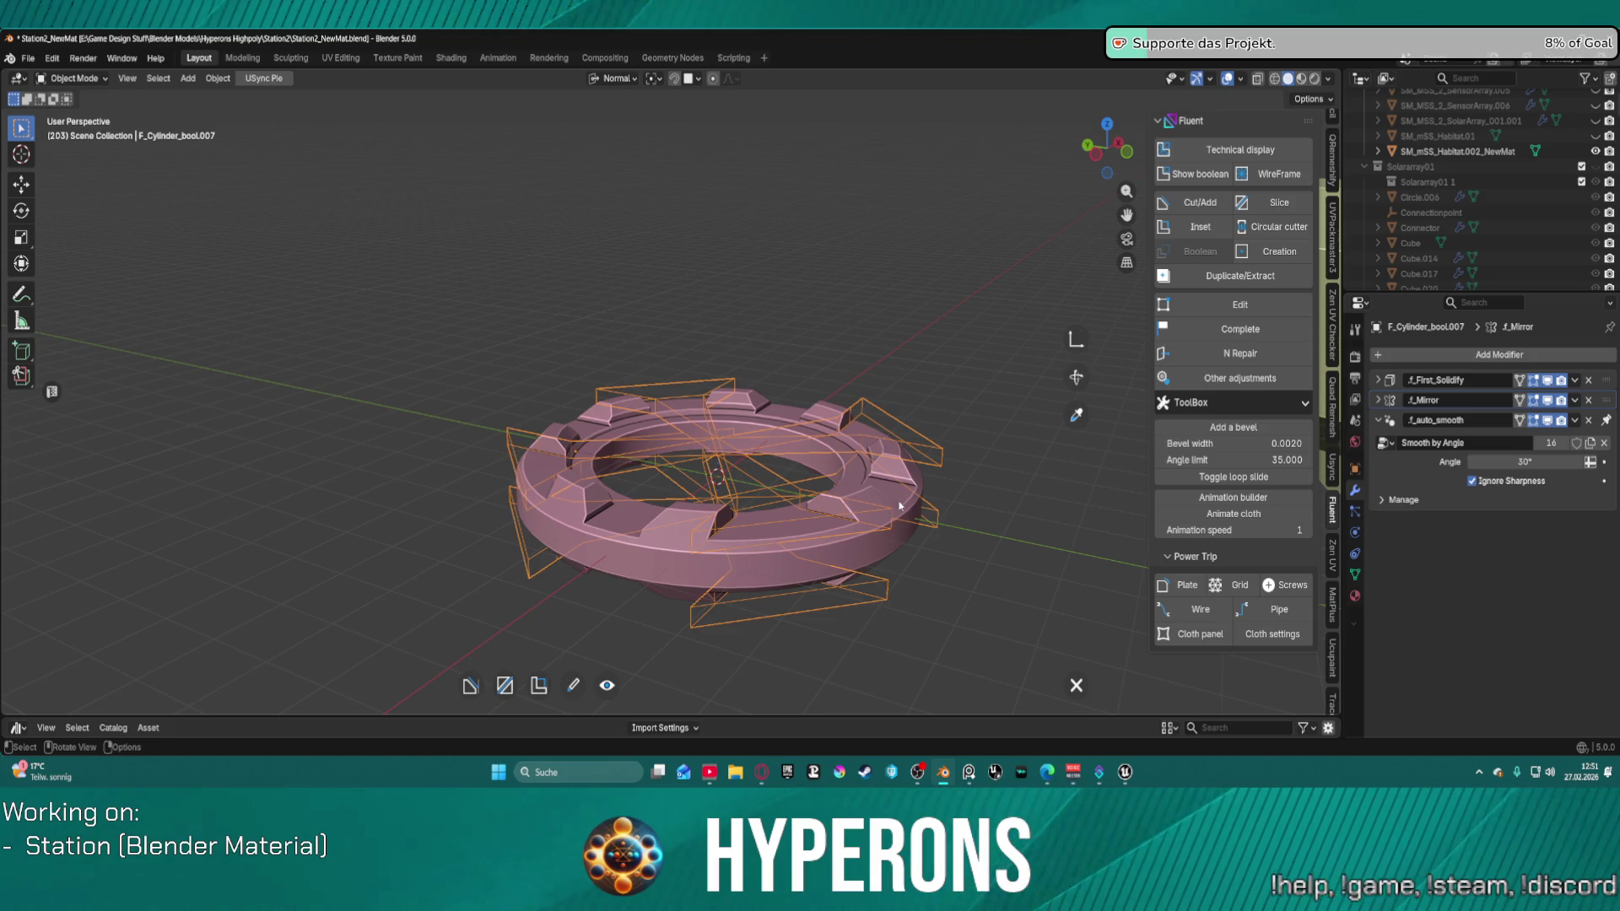
scroll(900, 506, up, 2)
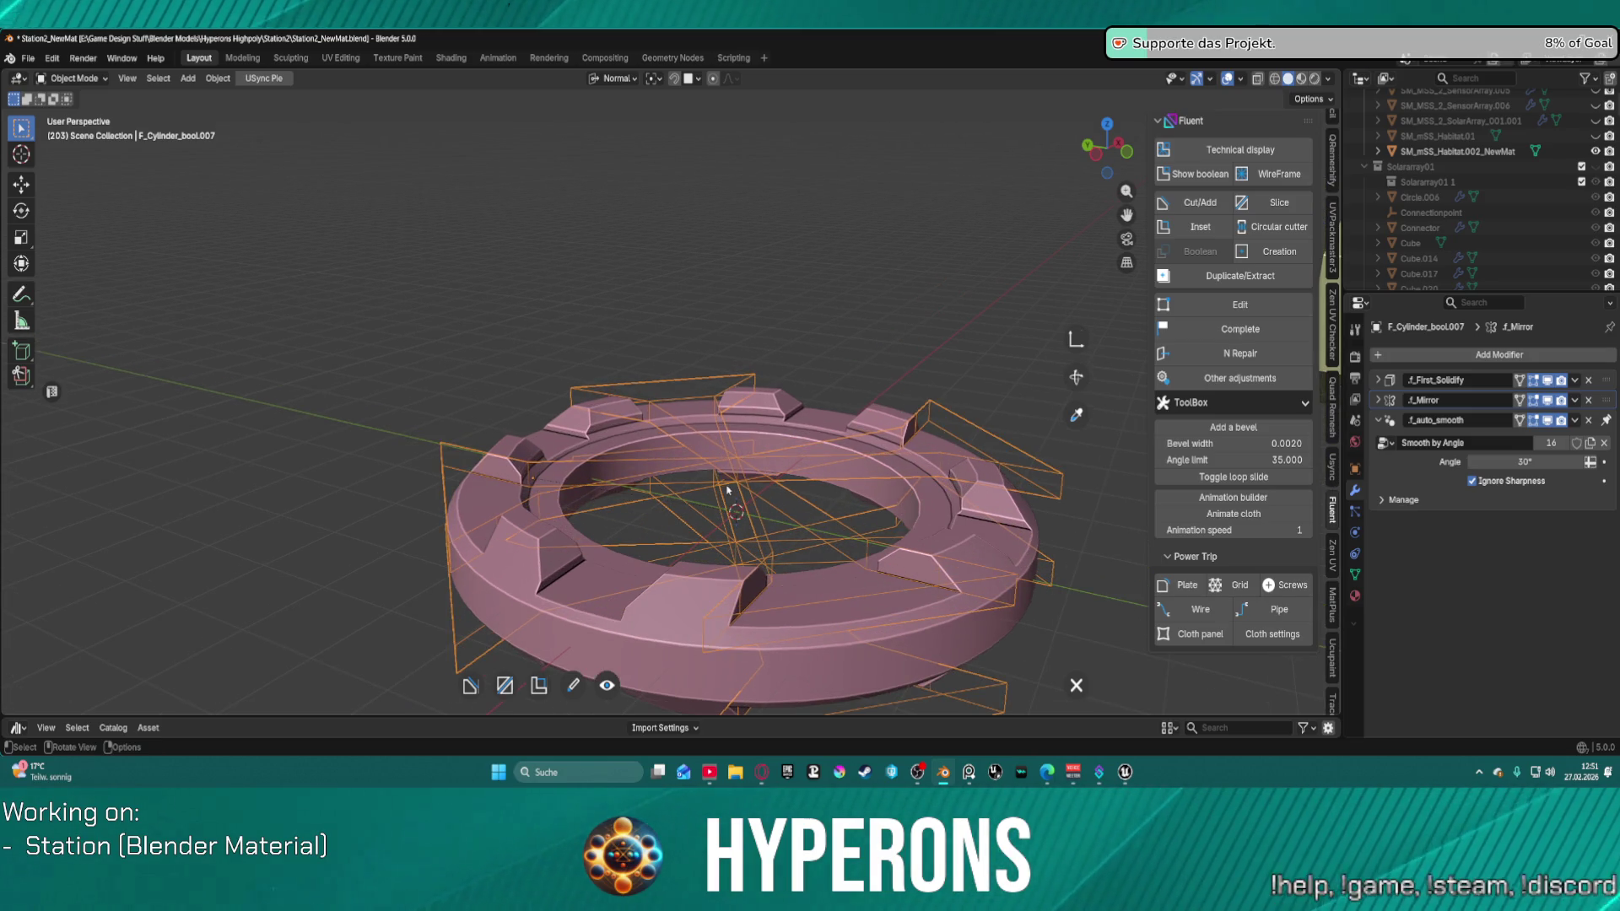
key(f)
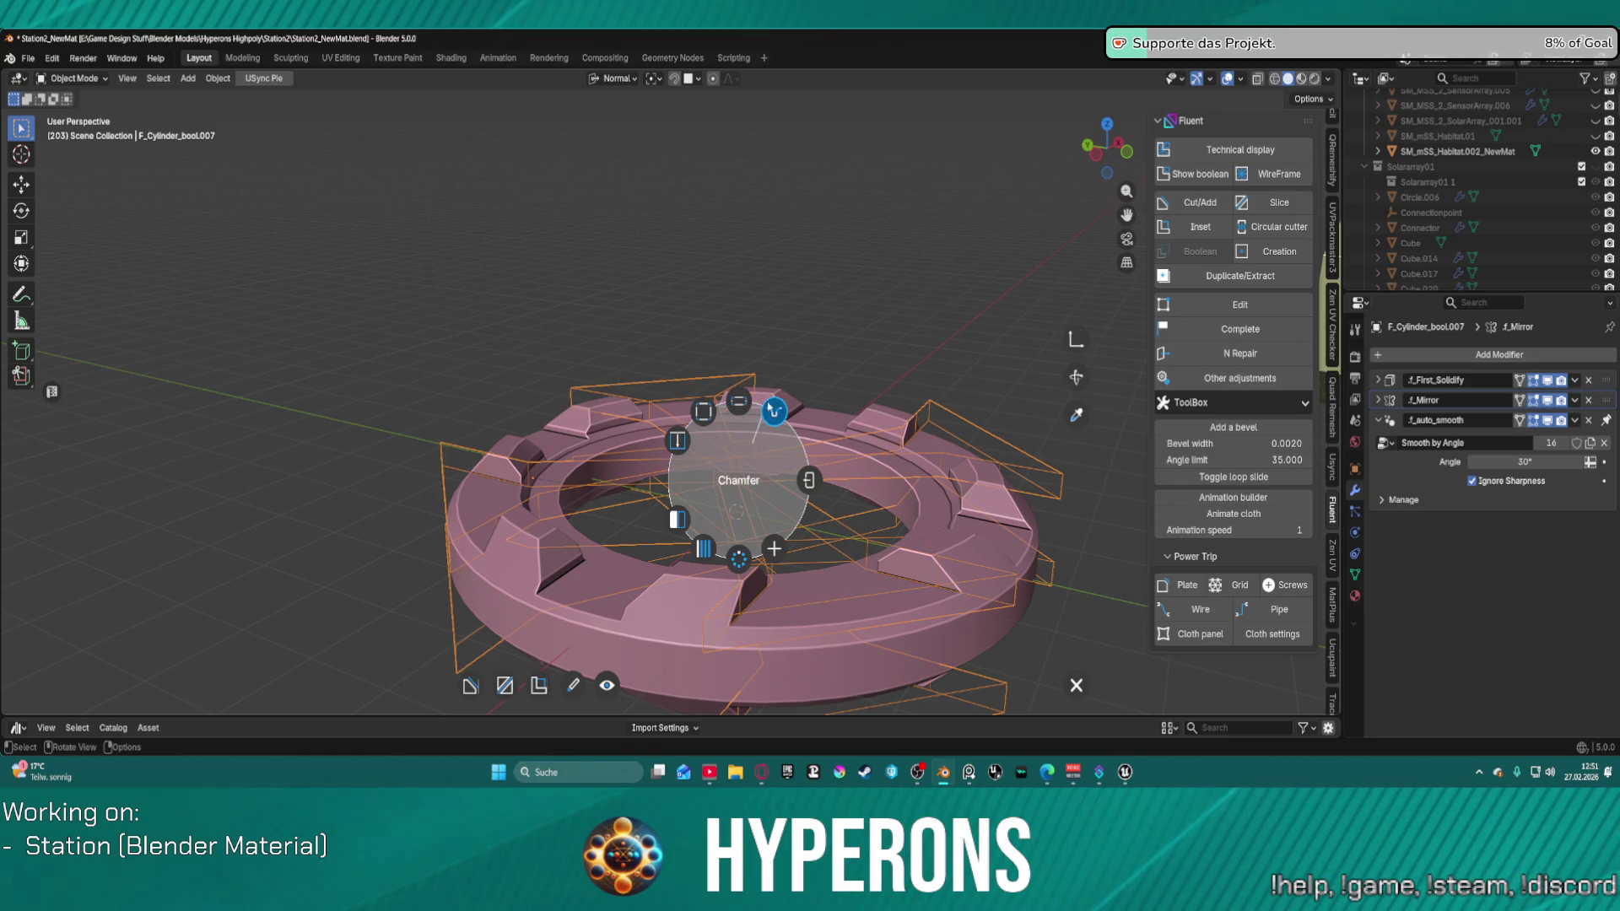
Step: Apply a chamfer to the ring's cut edges and confirm it
click(775, 413)
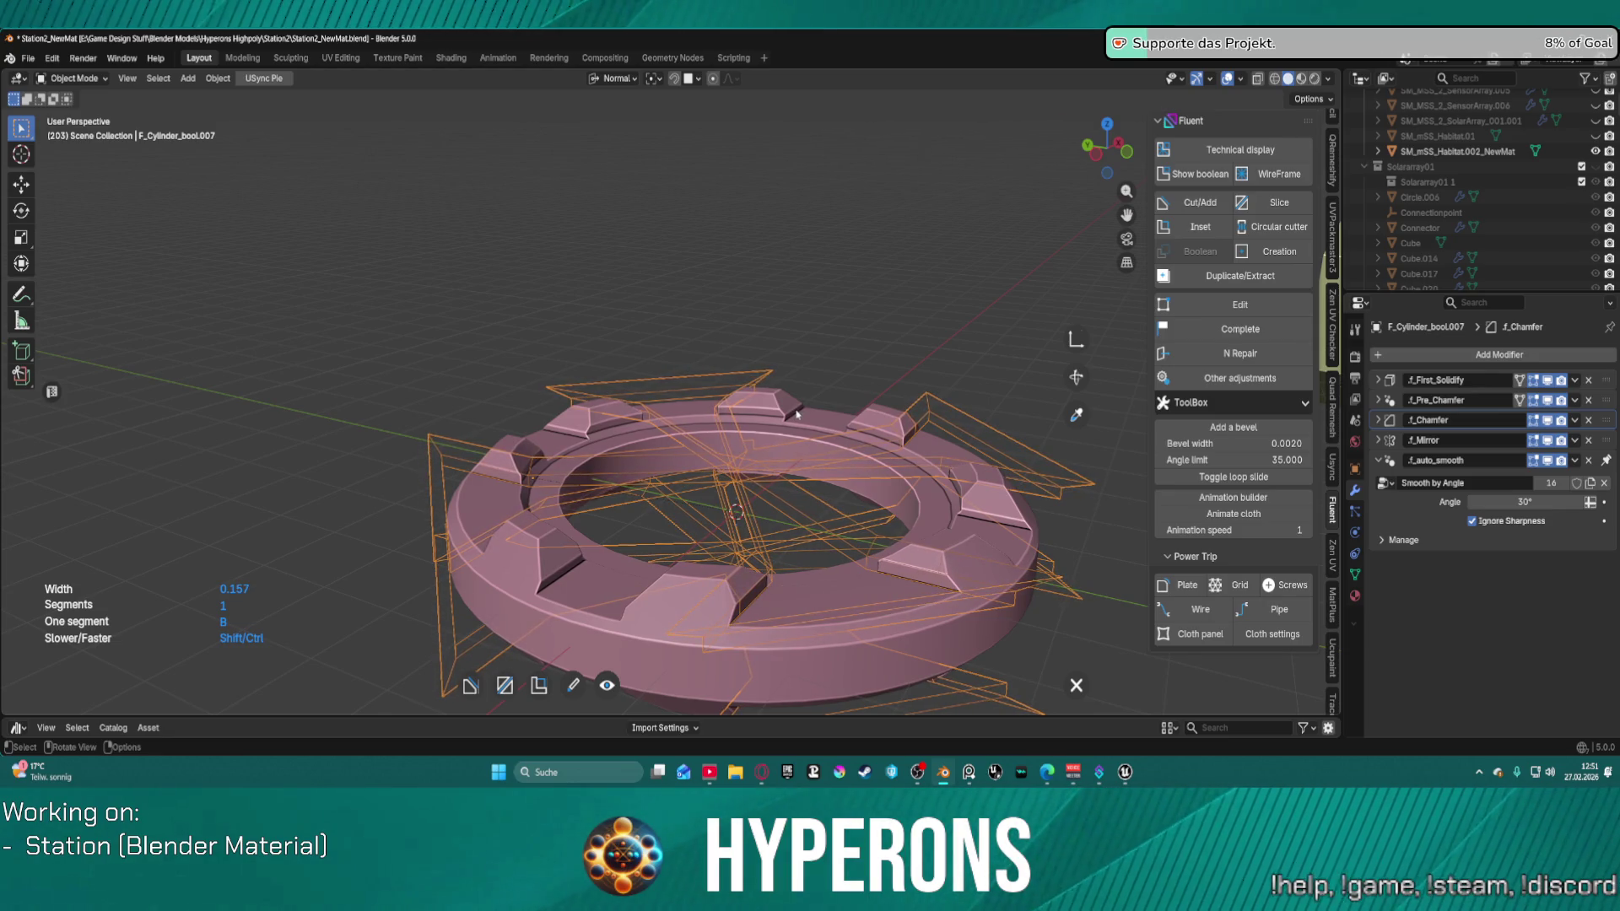
right_click(797, 414)
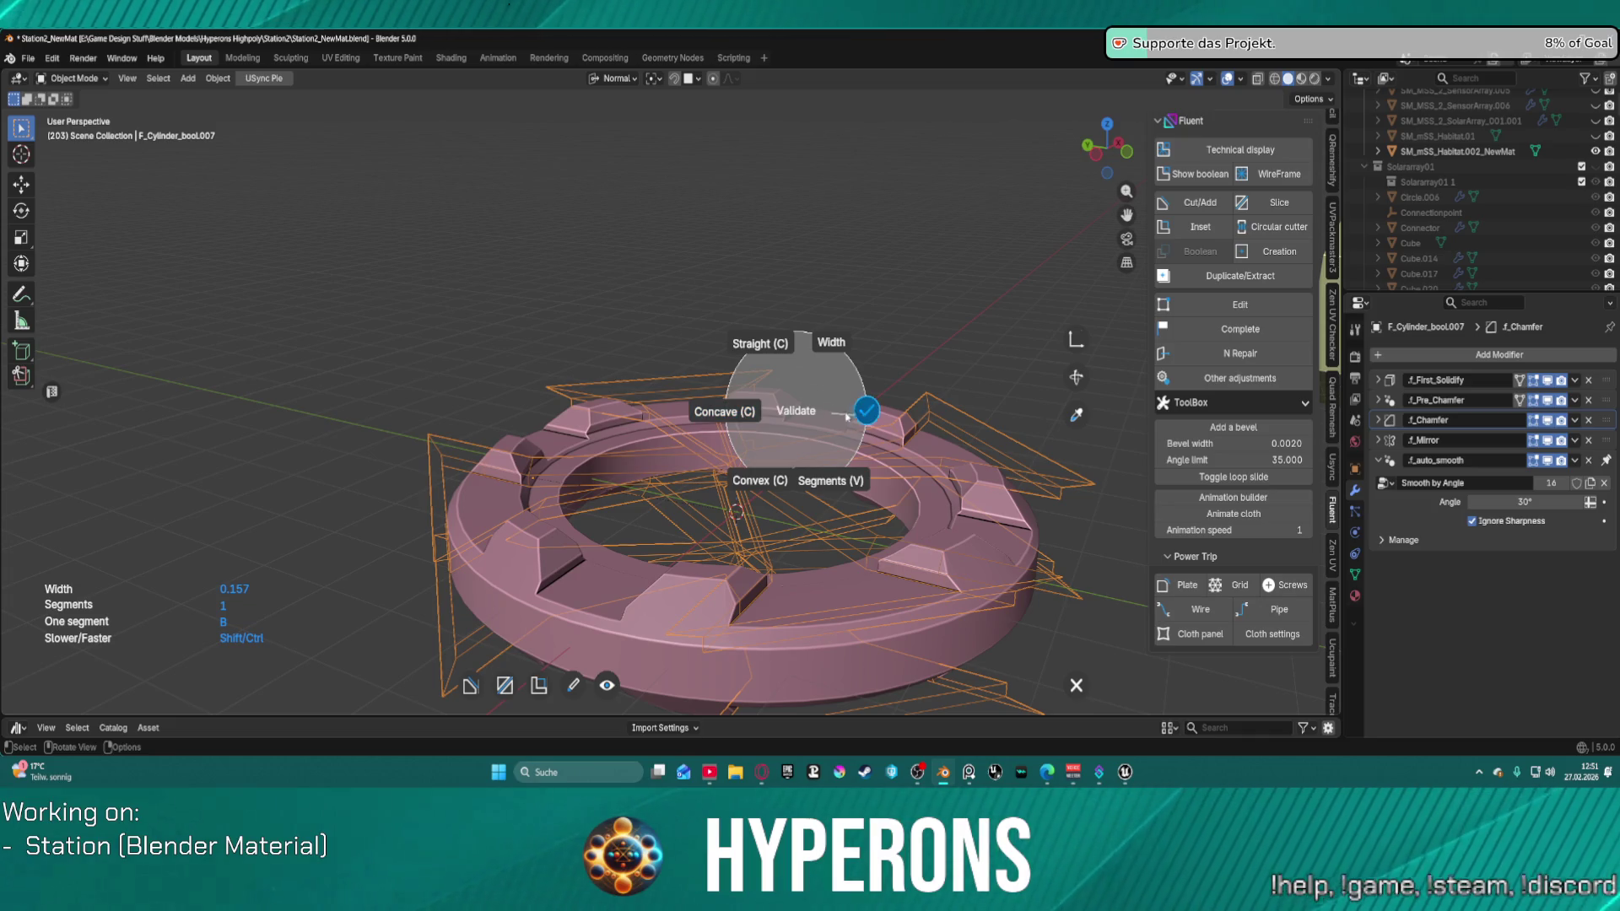
click(847, 415)
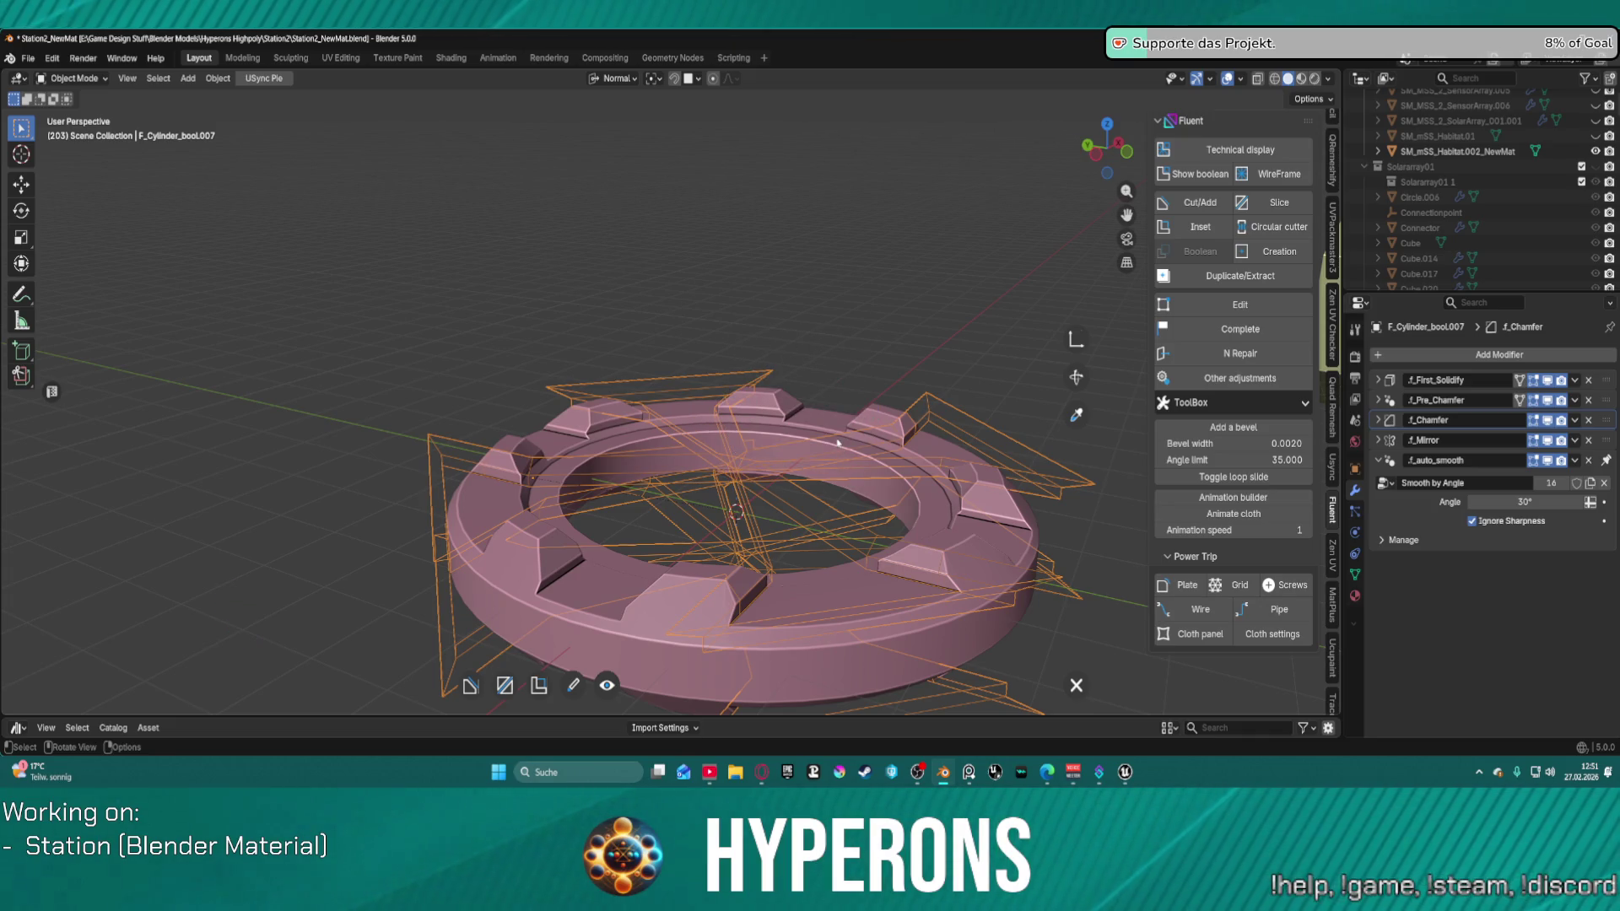
Step: Add top and bottom second bevels to the cutter, adjust width and segments, then reselect F_Cylinder
right_click(838, 442)
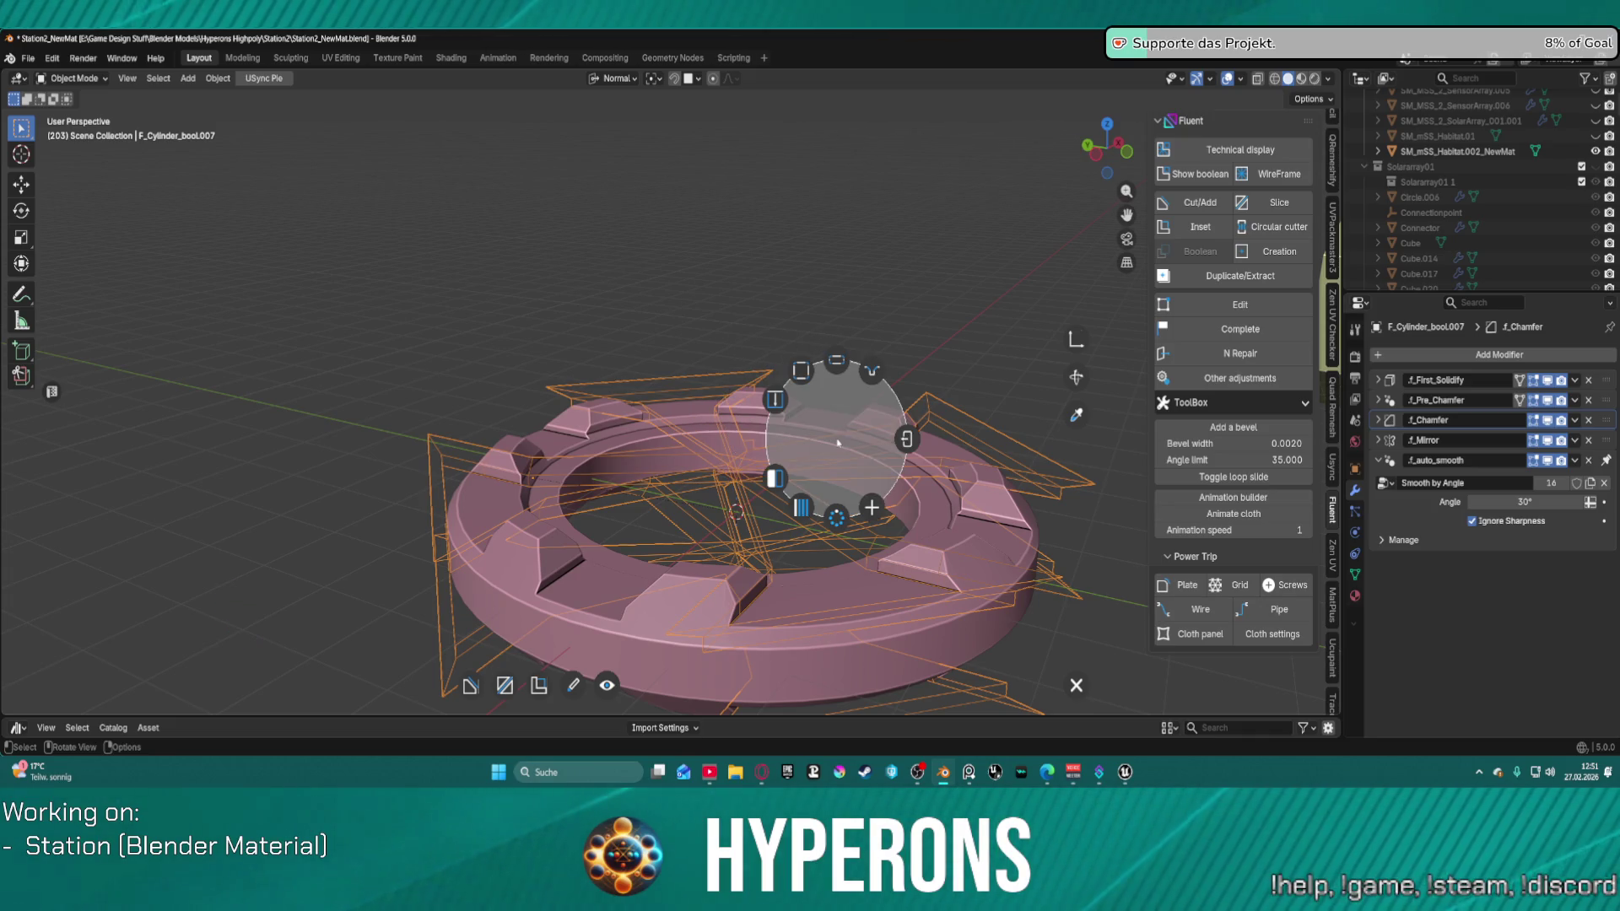
click(839, 369)
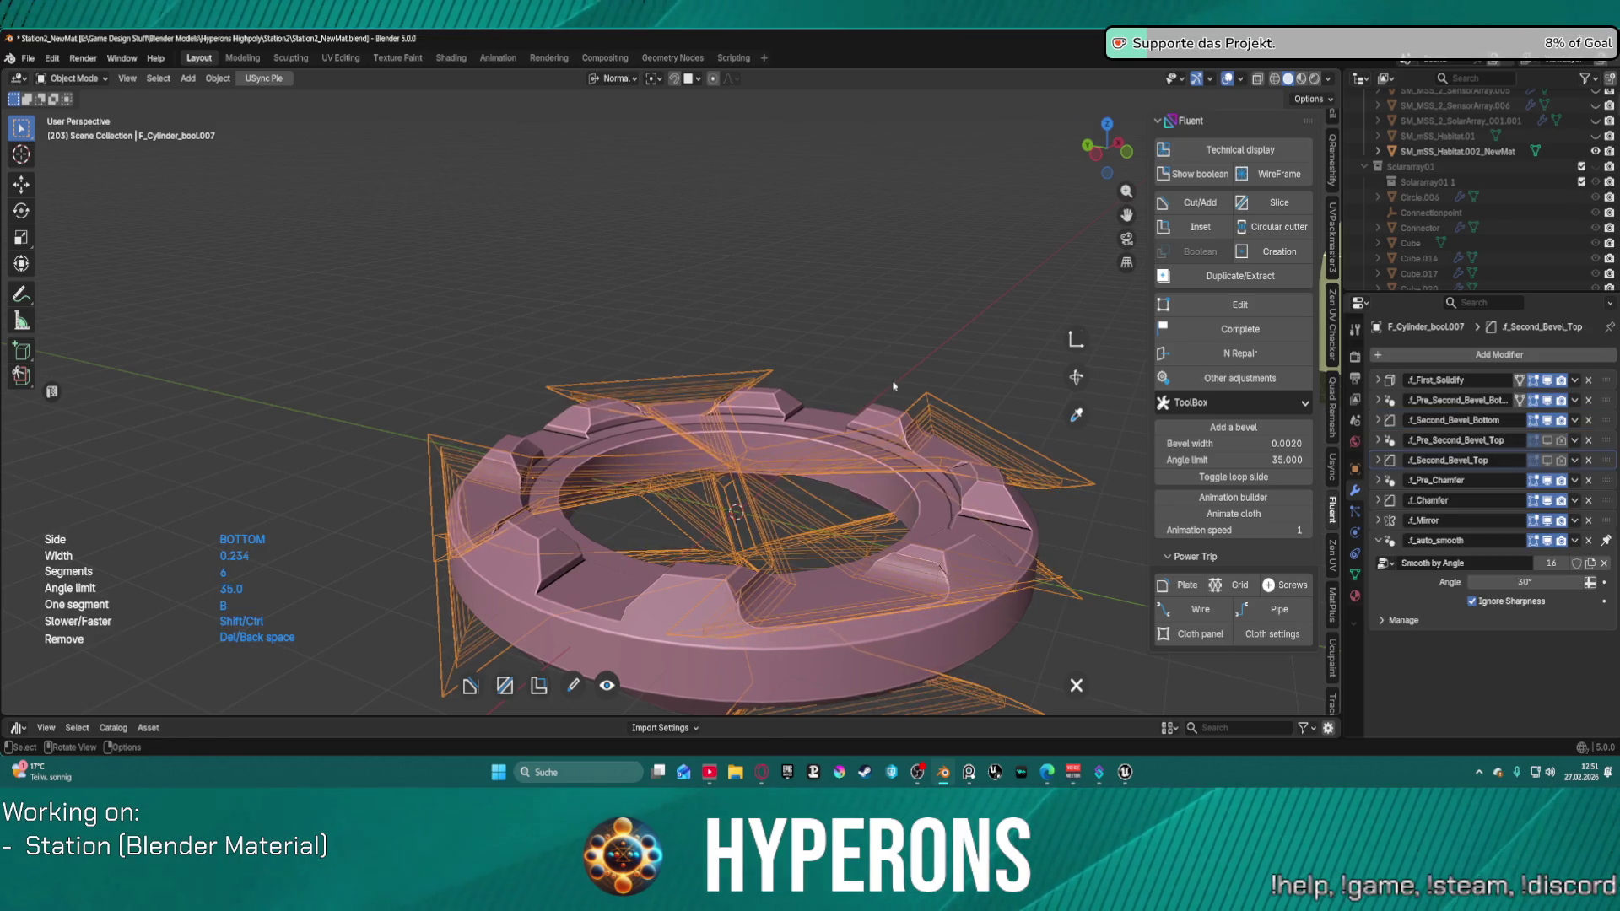
scroll(886, 397, up, 2)
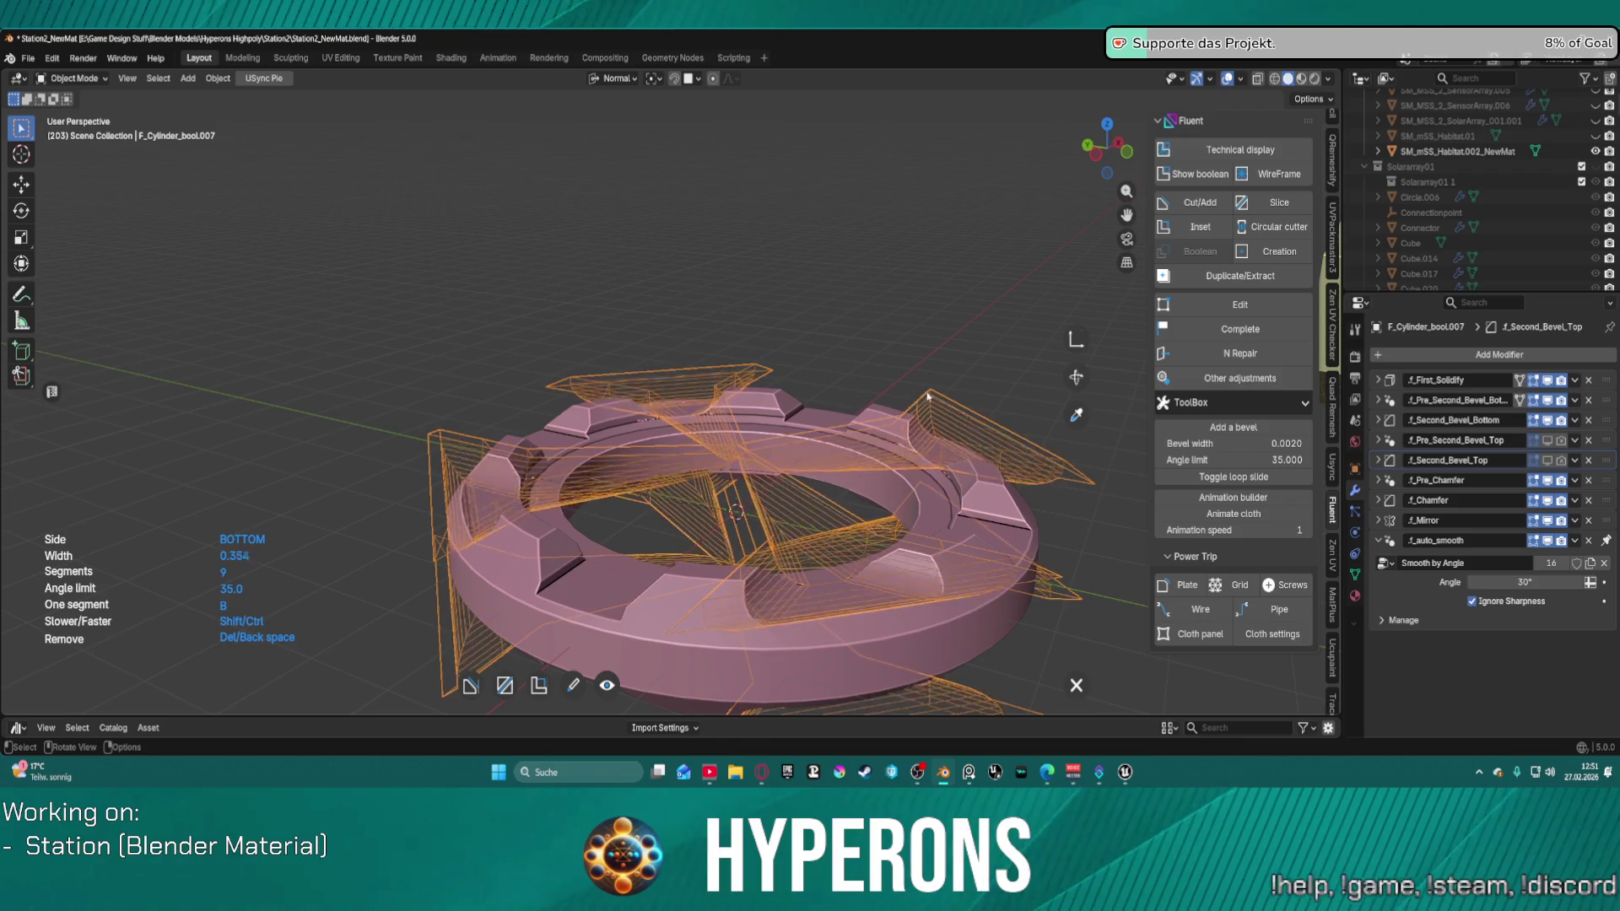
scroll(912, 406, up, 4)
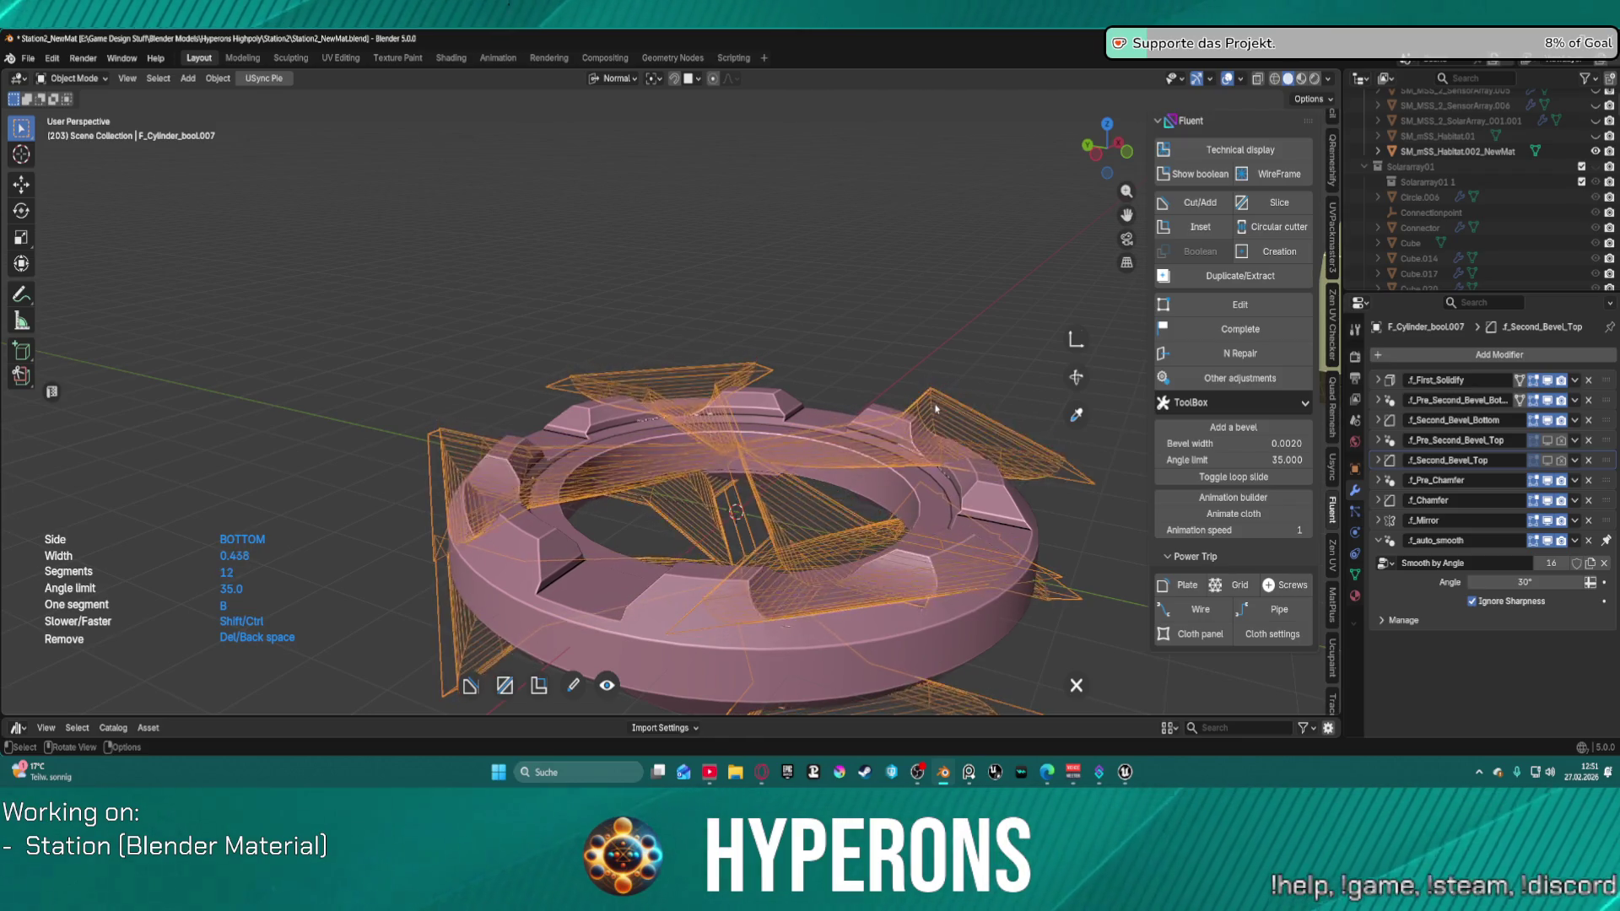
scroll(937, 422, up, 1)
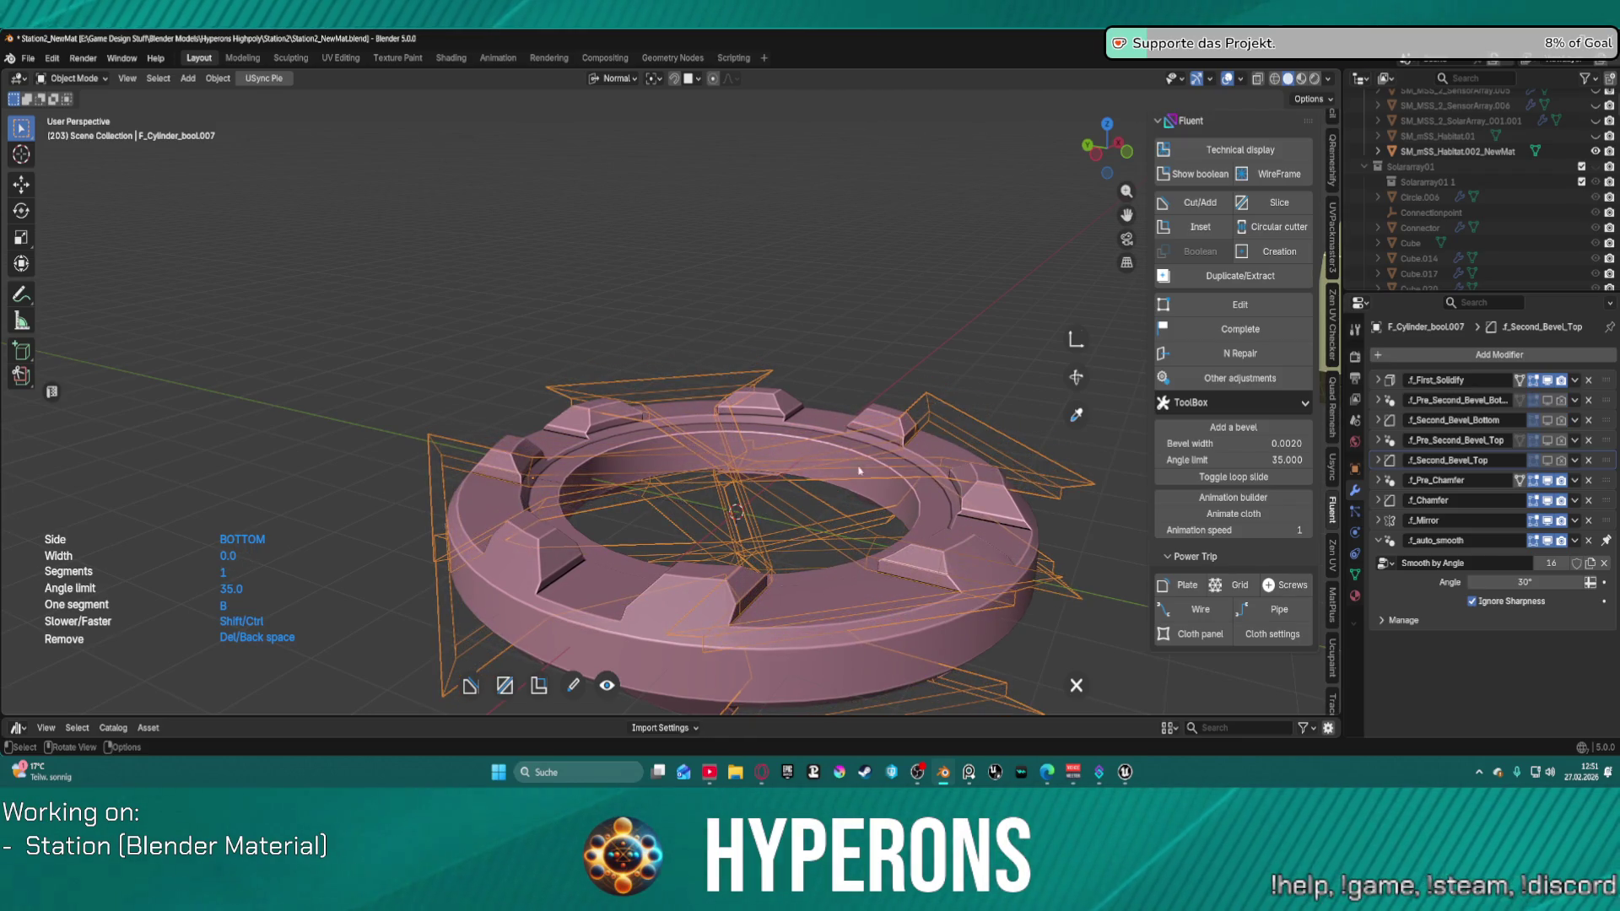
click(844, 476)
key(f)
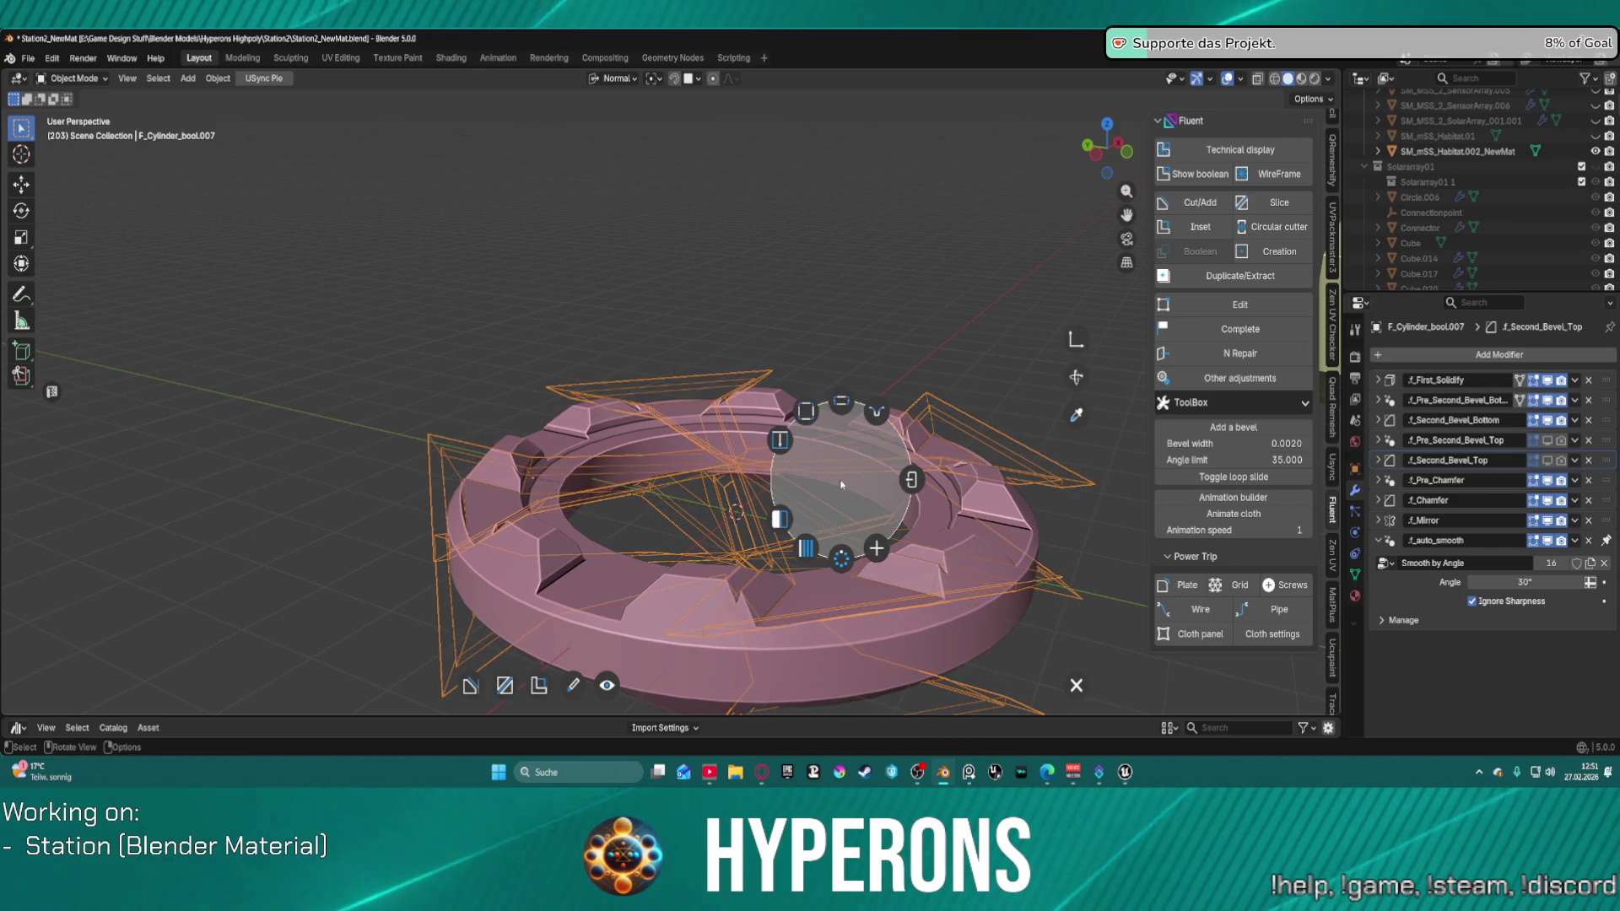
click(911, 482)
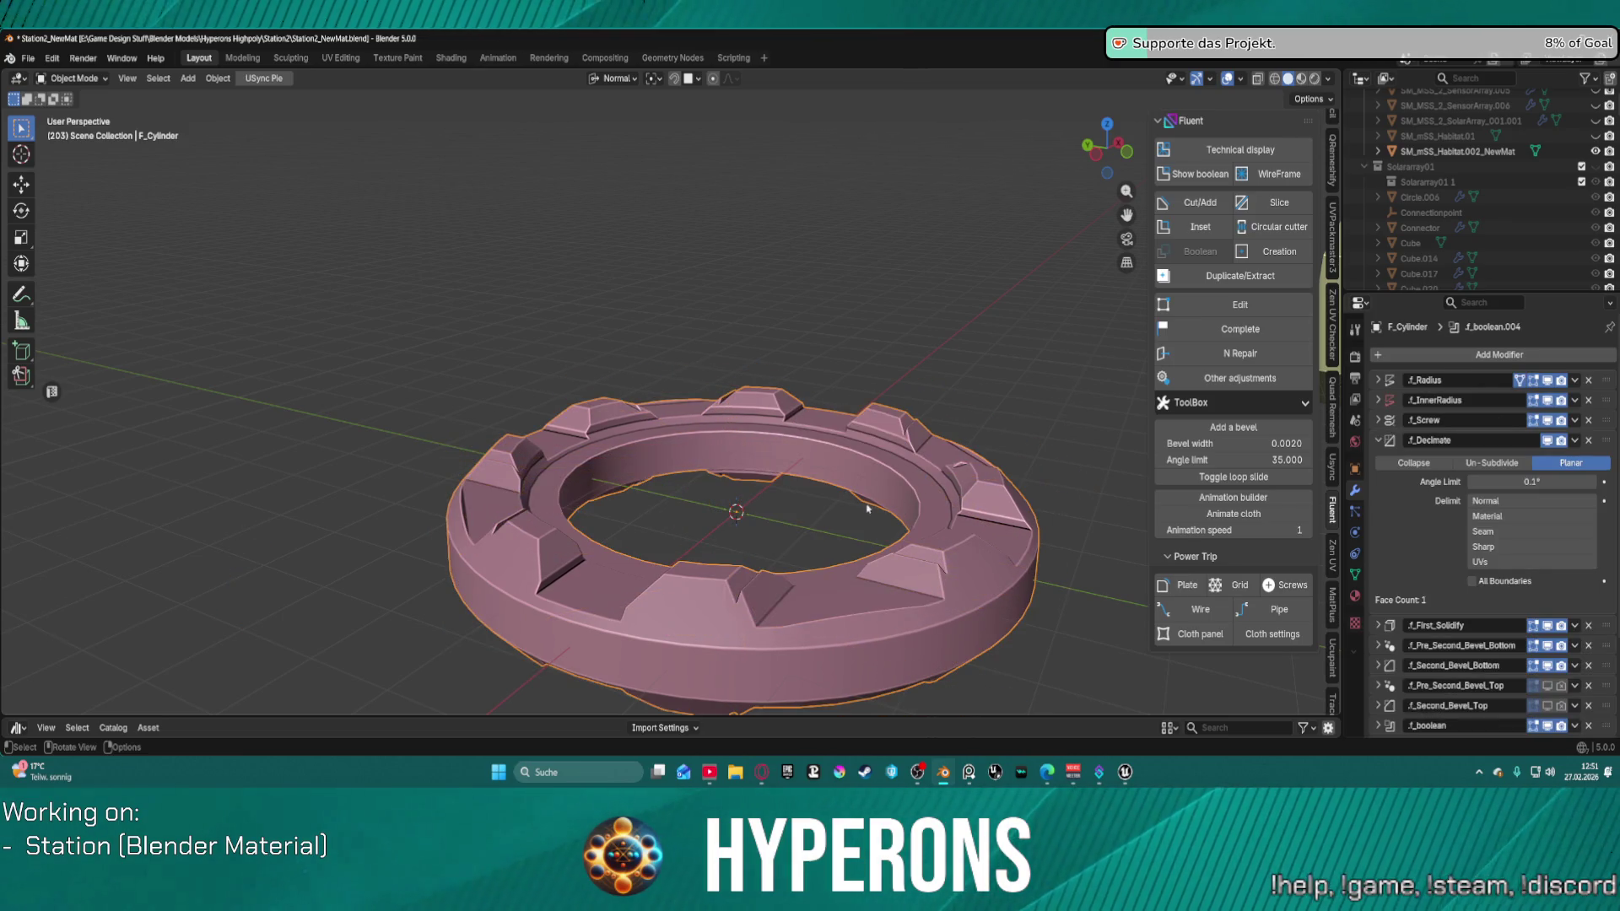
Step: Undo, orbit to look down on the ring, and start a Fluent Rectangle cut with a drawing plane over it
key(ctrl+z)
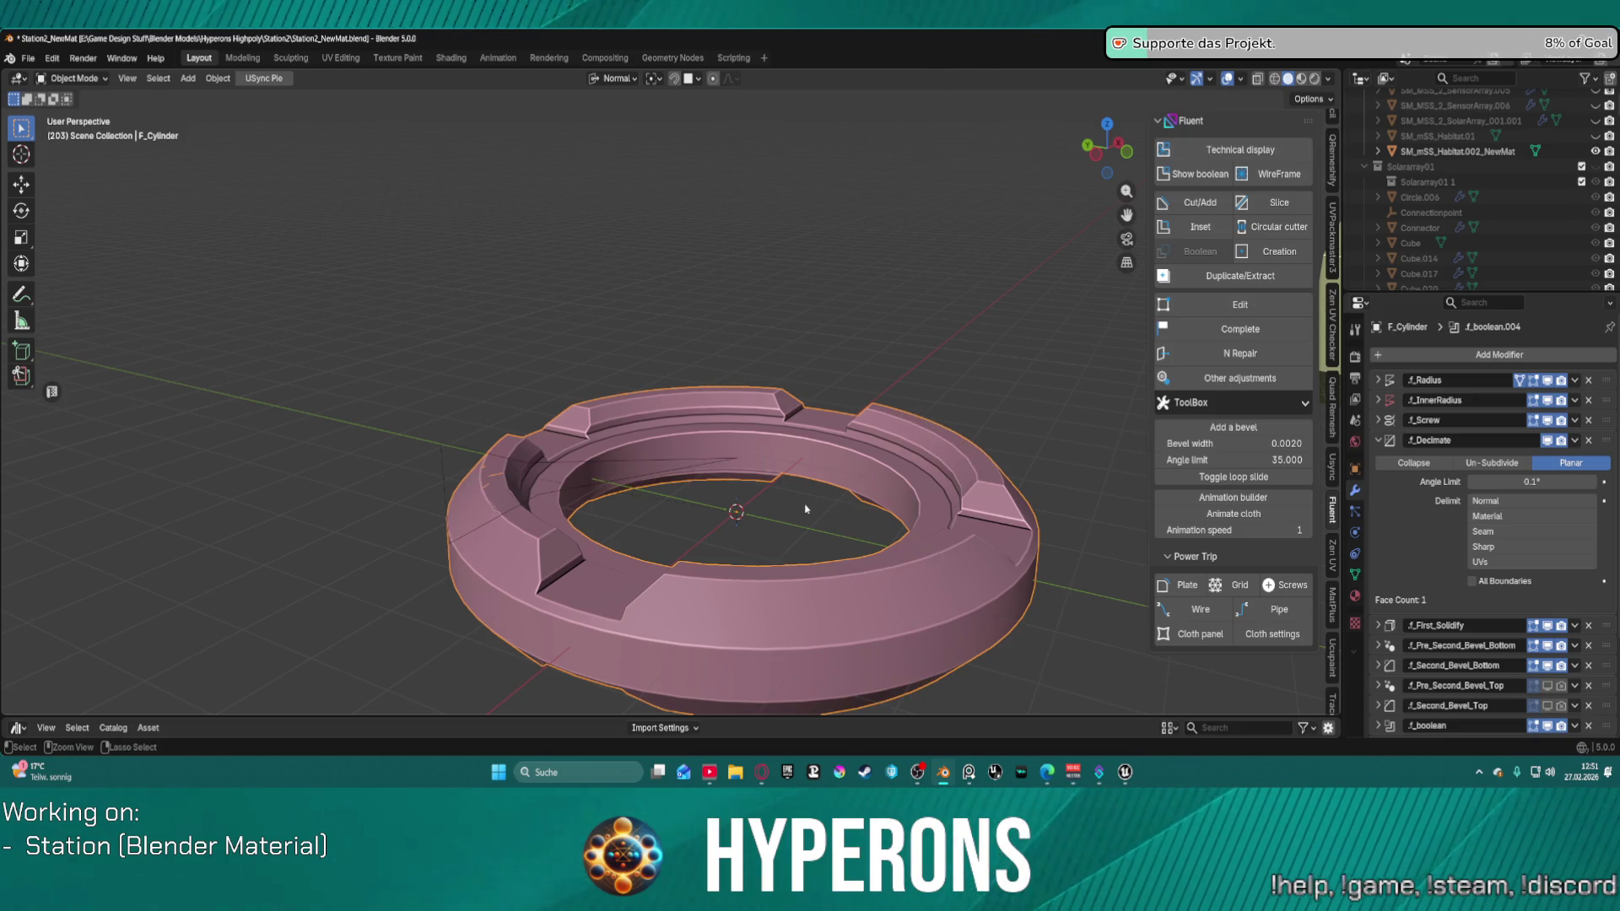
middle_drag(828, 448, 705, 522)
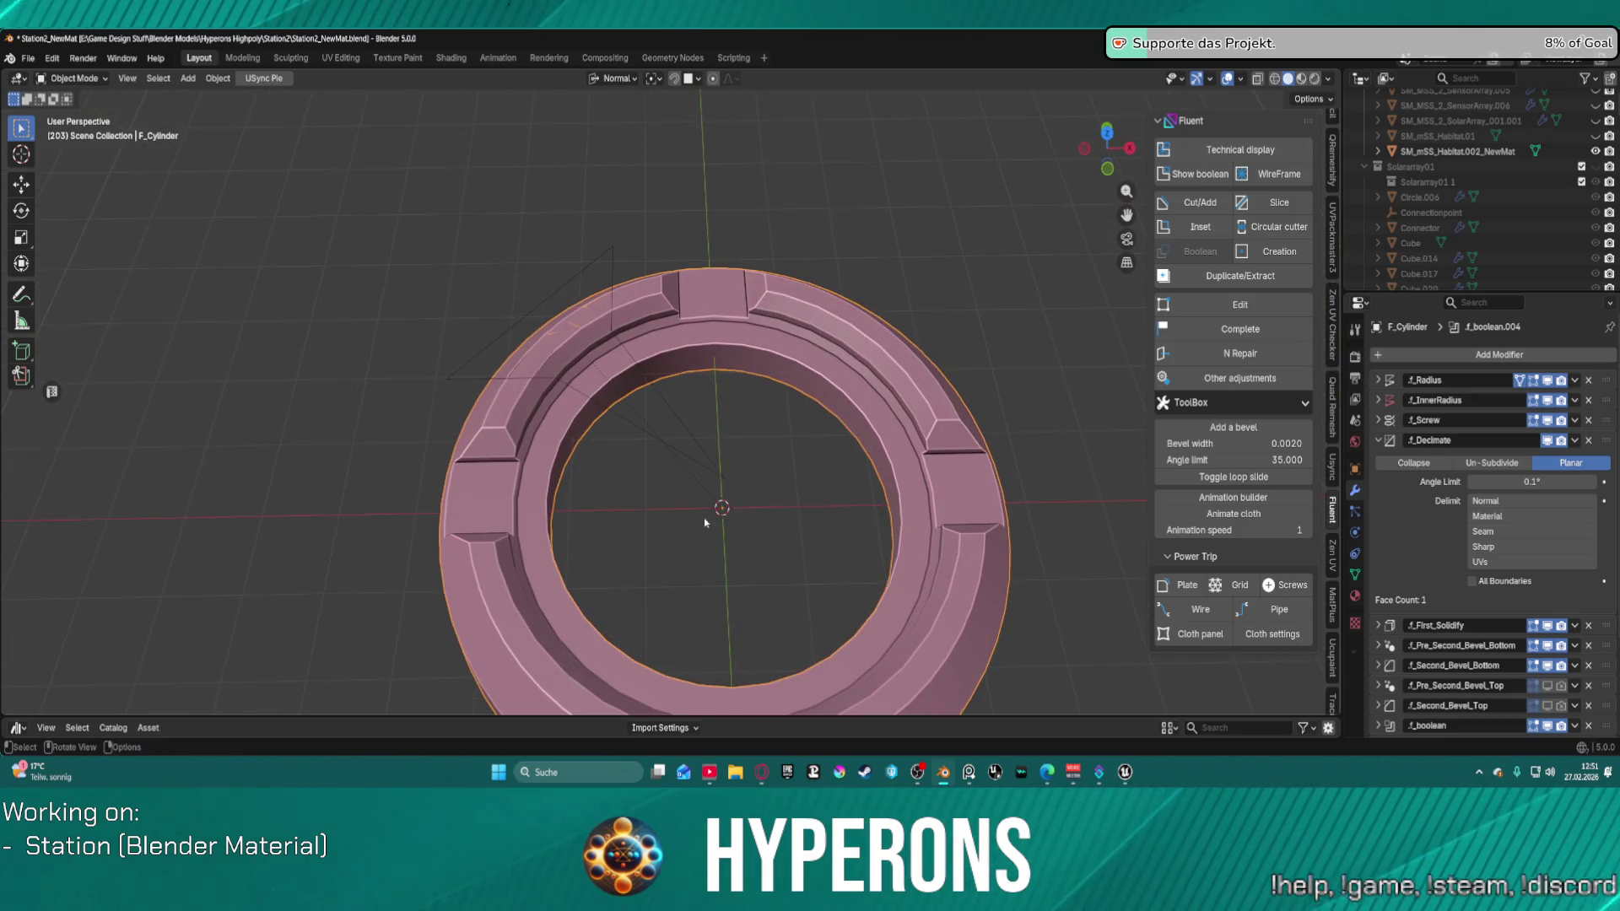
scroll(725, 489, down, 2)
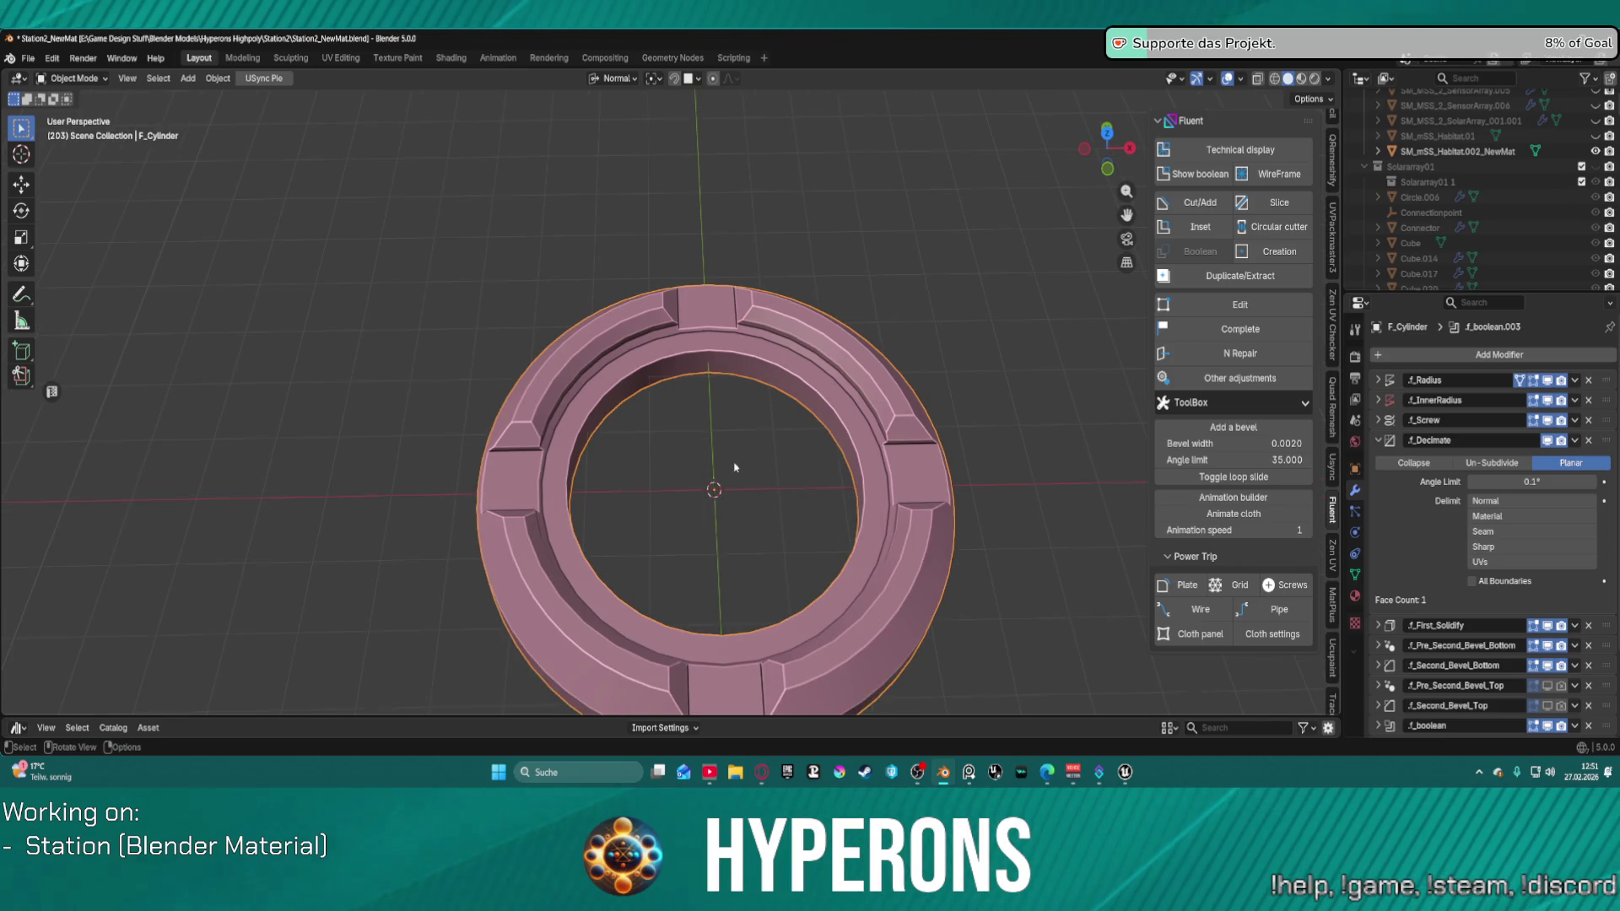
key(f)
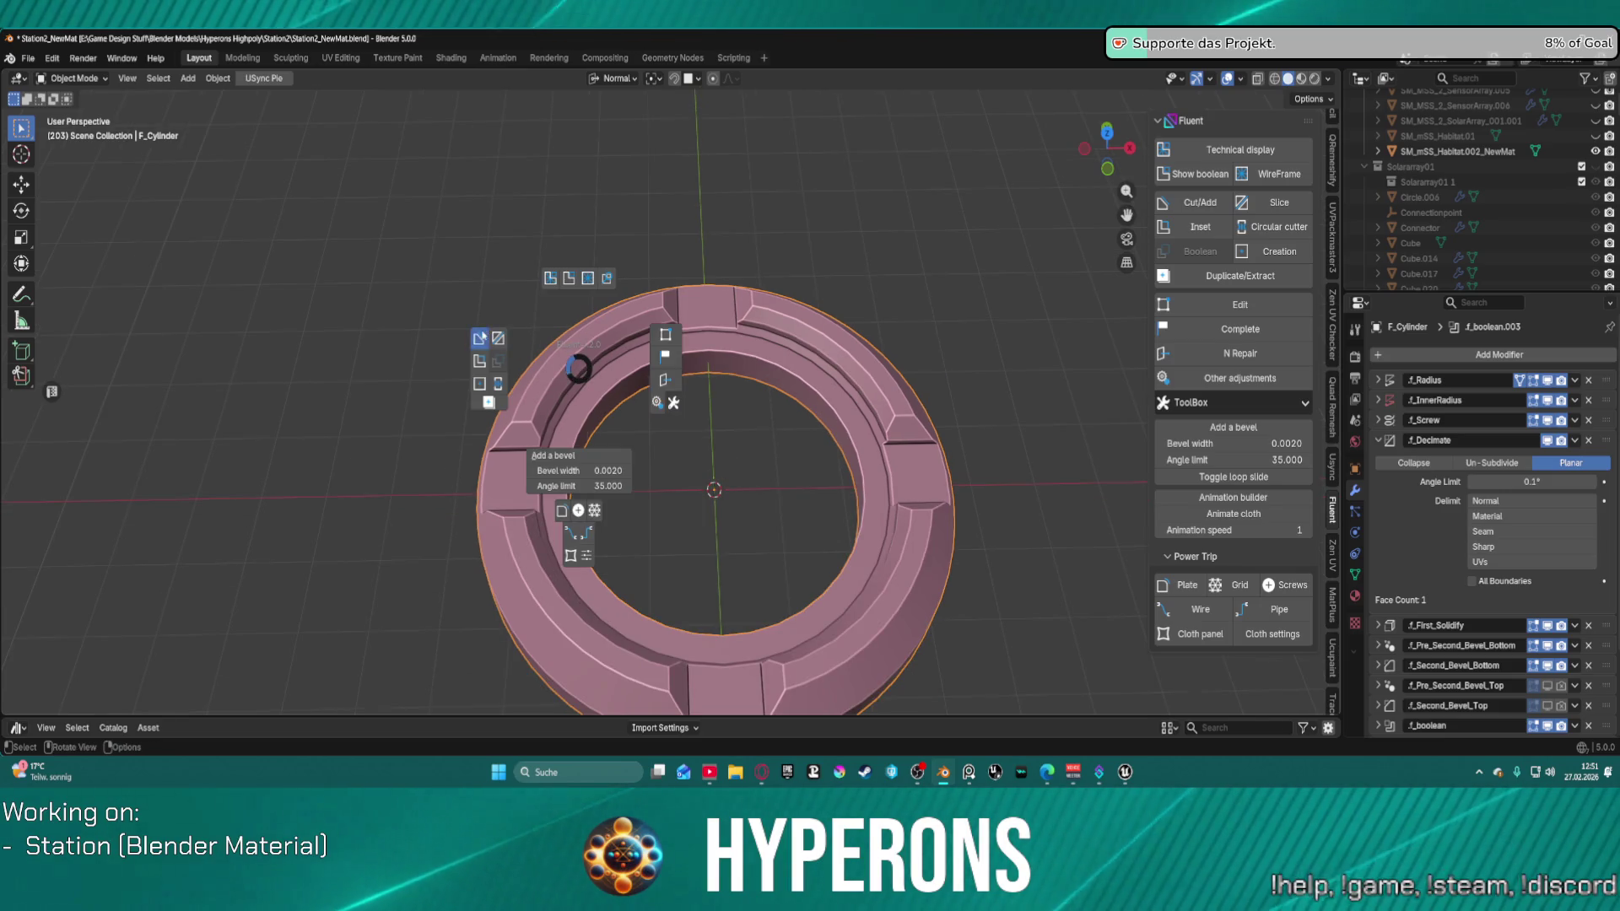
click(517, 385)
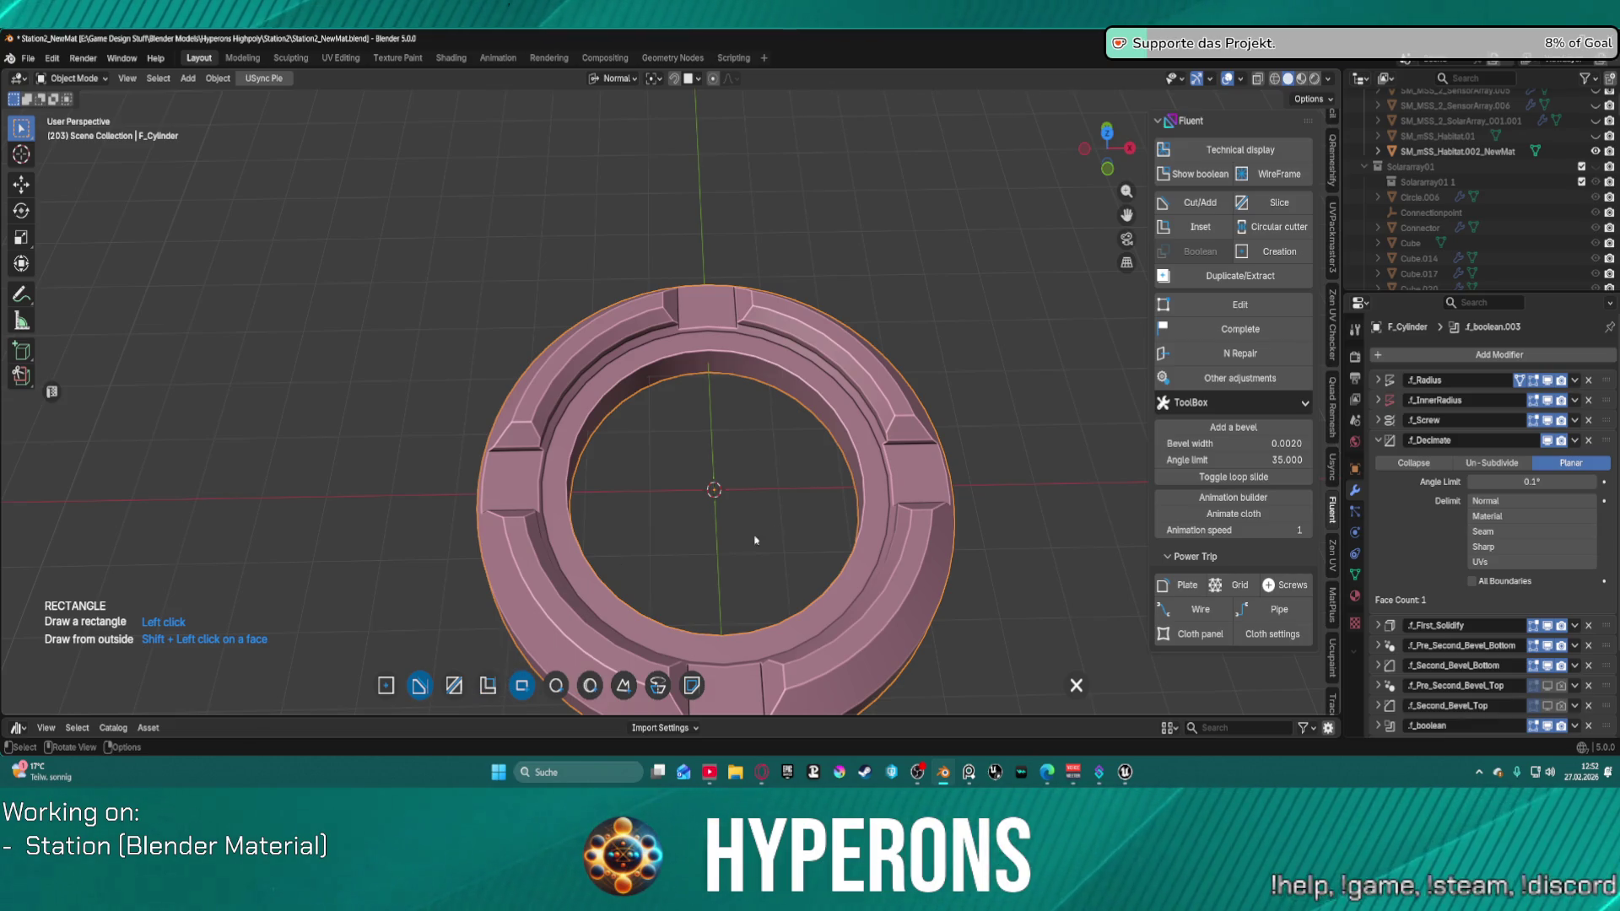
click(869, 494)
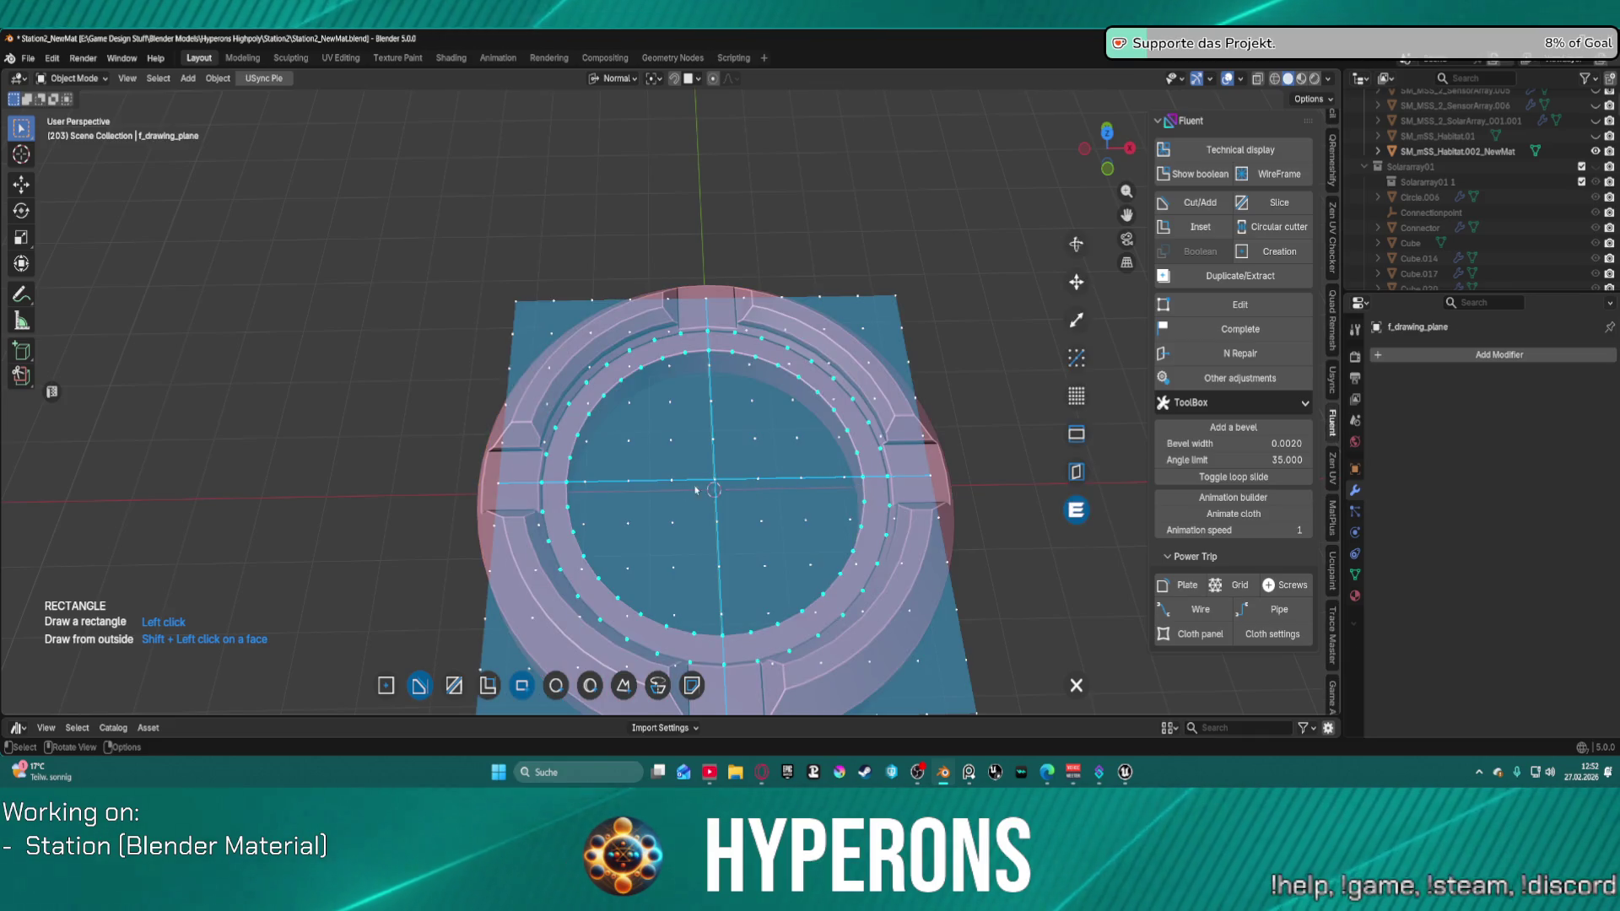
Step: In top view, scale the drawing plane square to cover the whole ring and validate it
key(KP_7)
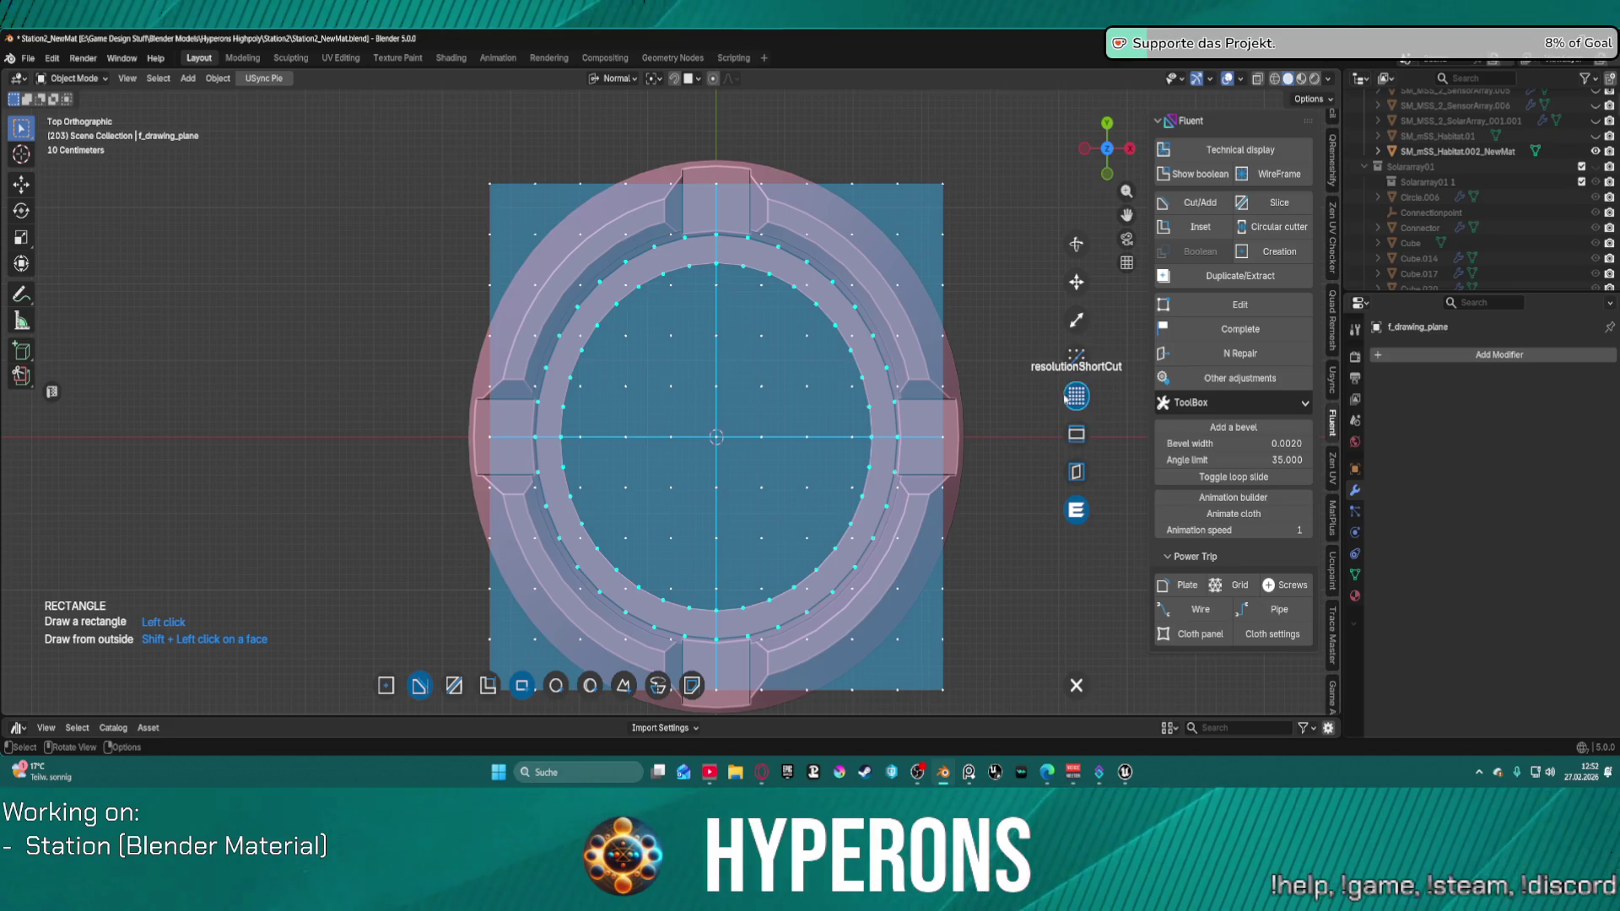
click(1077, 320)
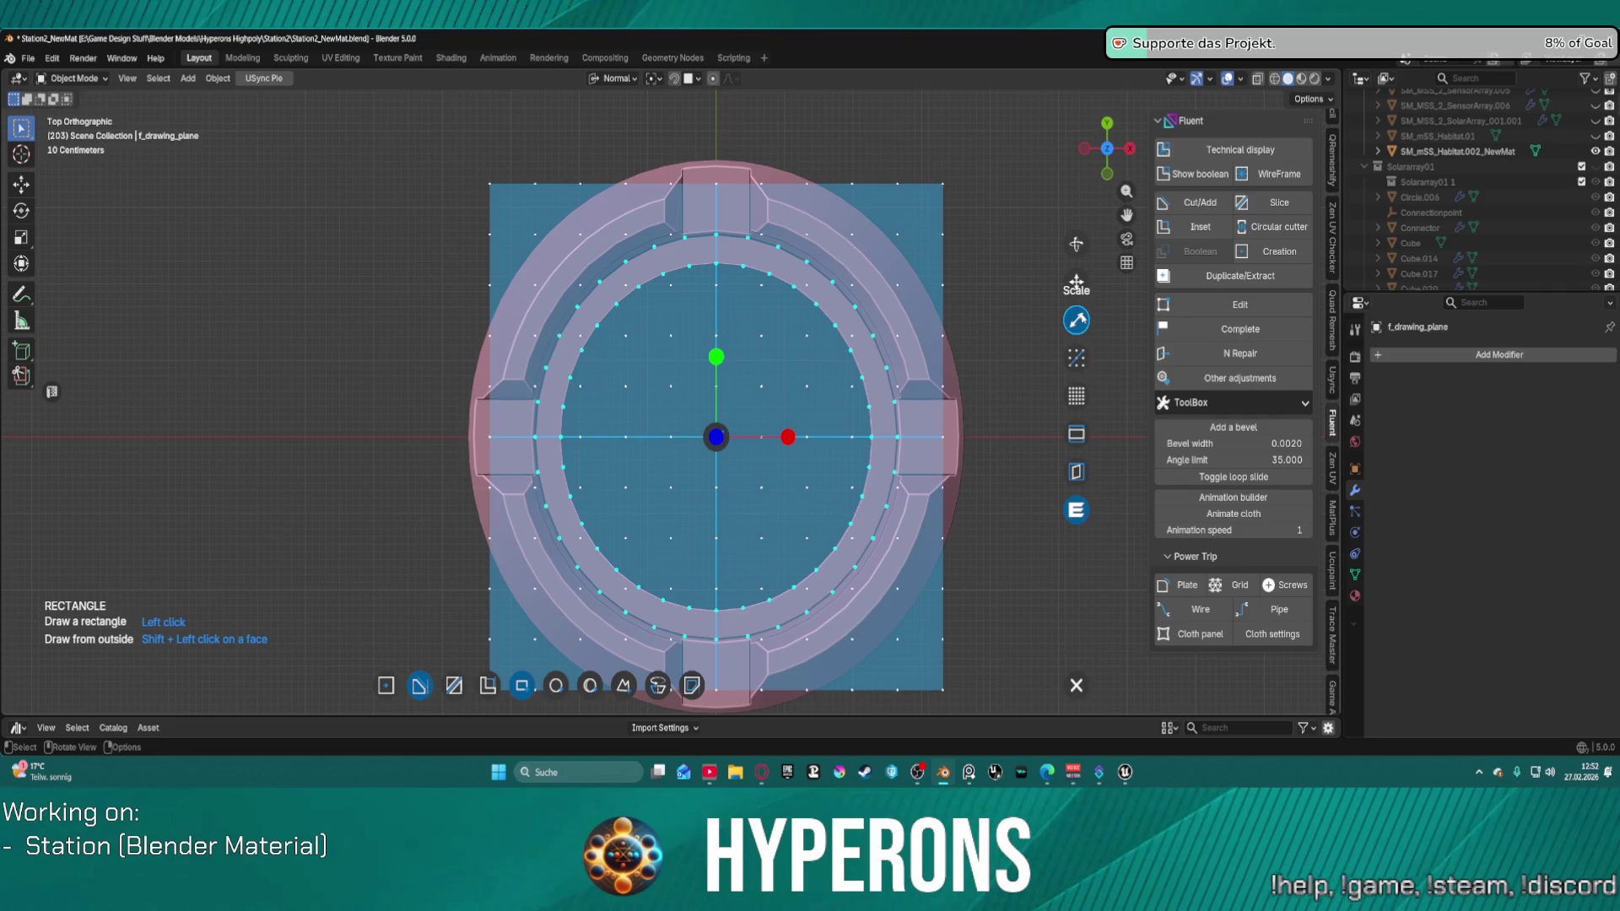
drag(722, 357, 1072, 361)
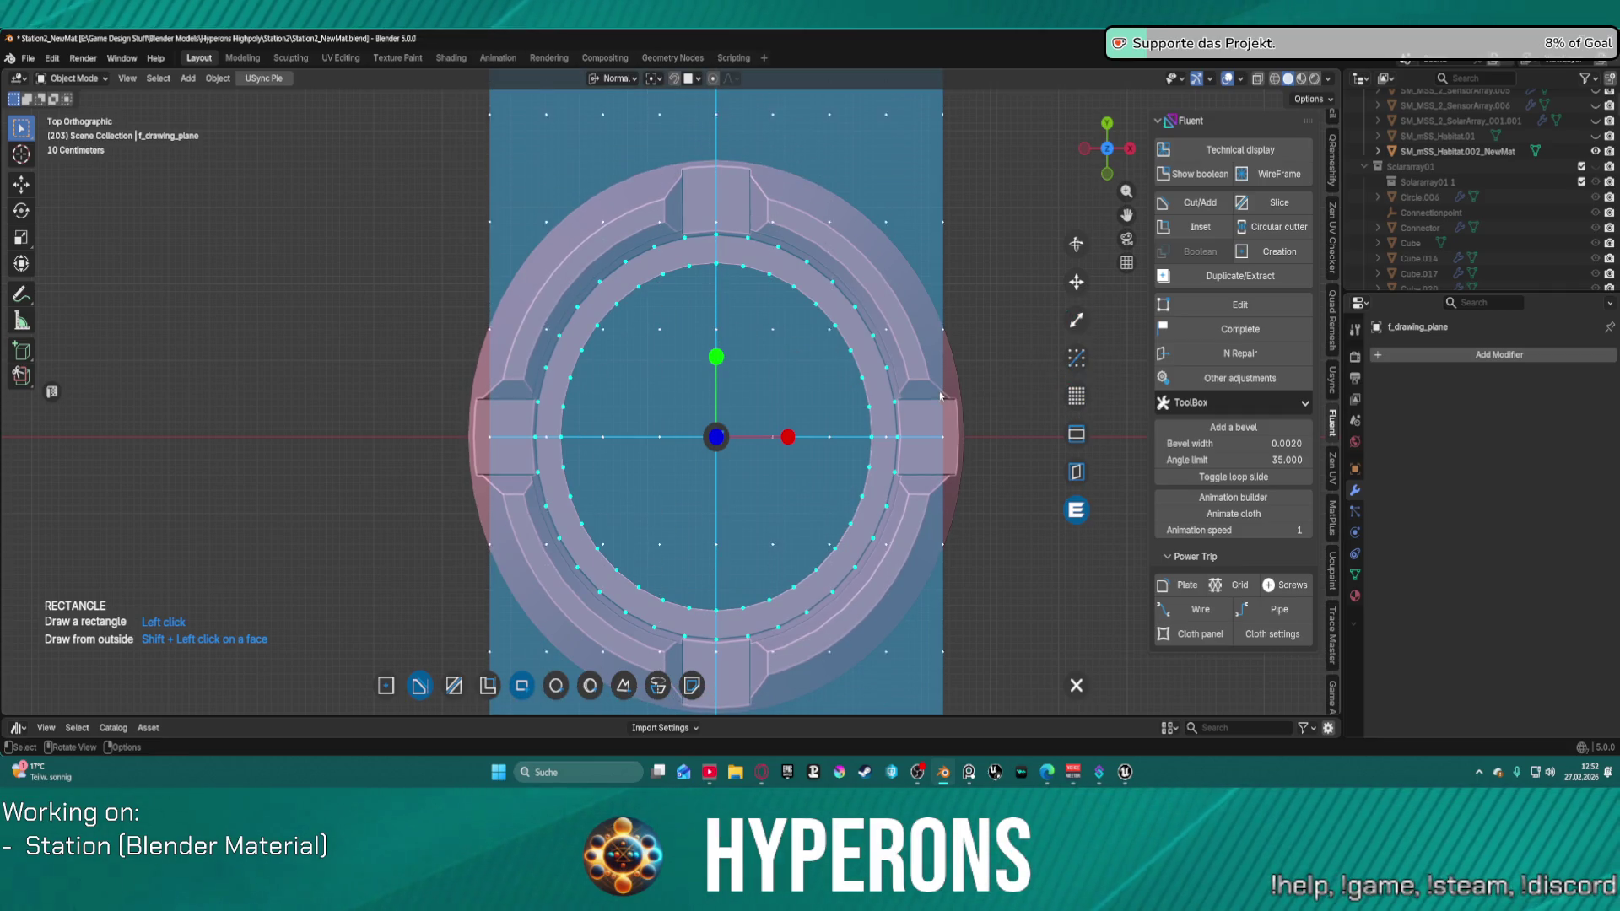
click(1072, 437)
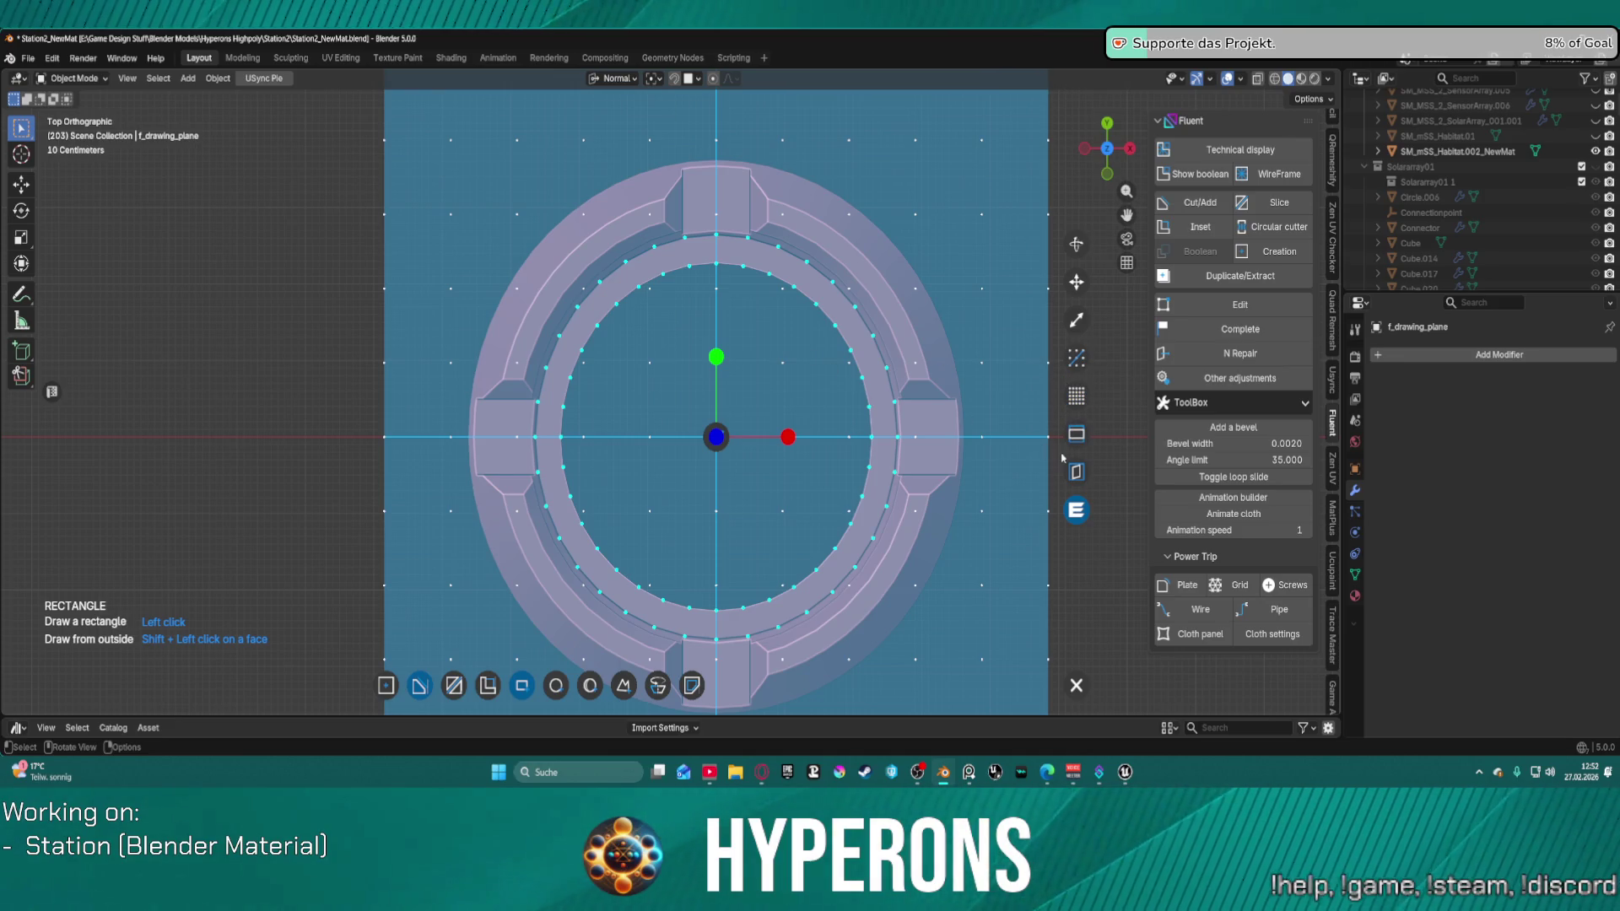
scroll(1041, 396, down, 1)
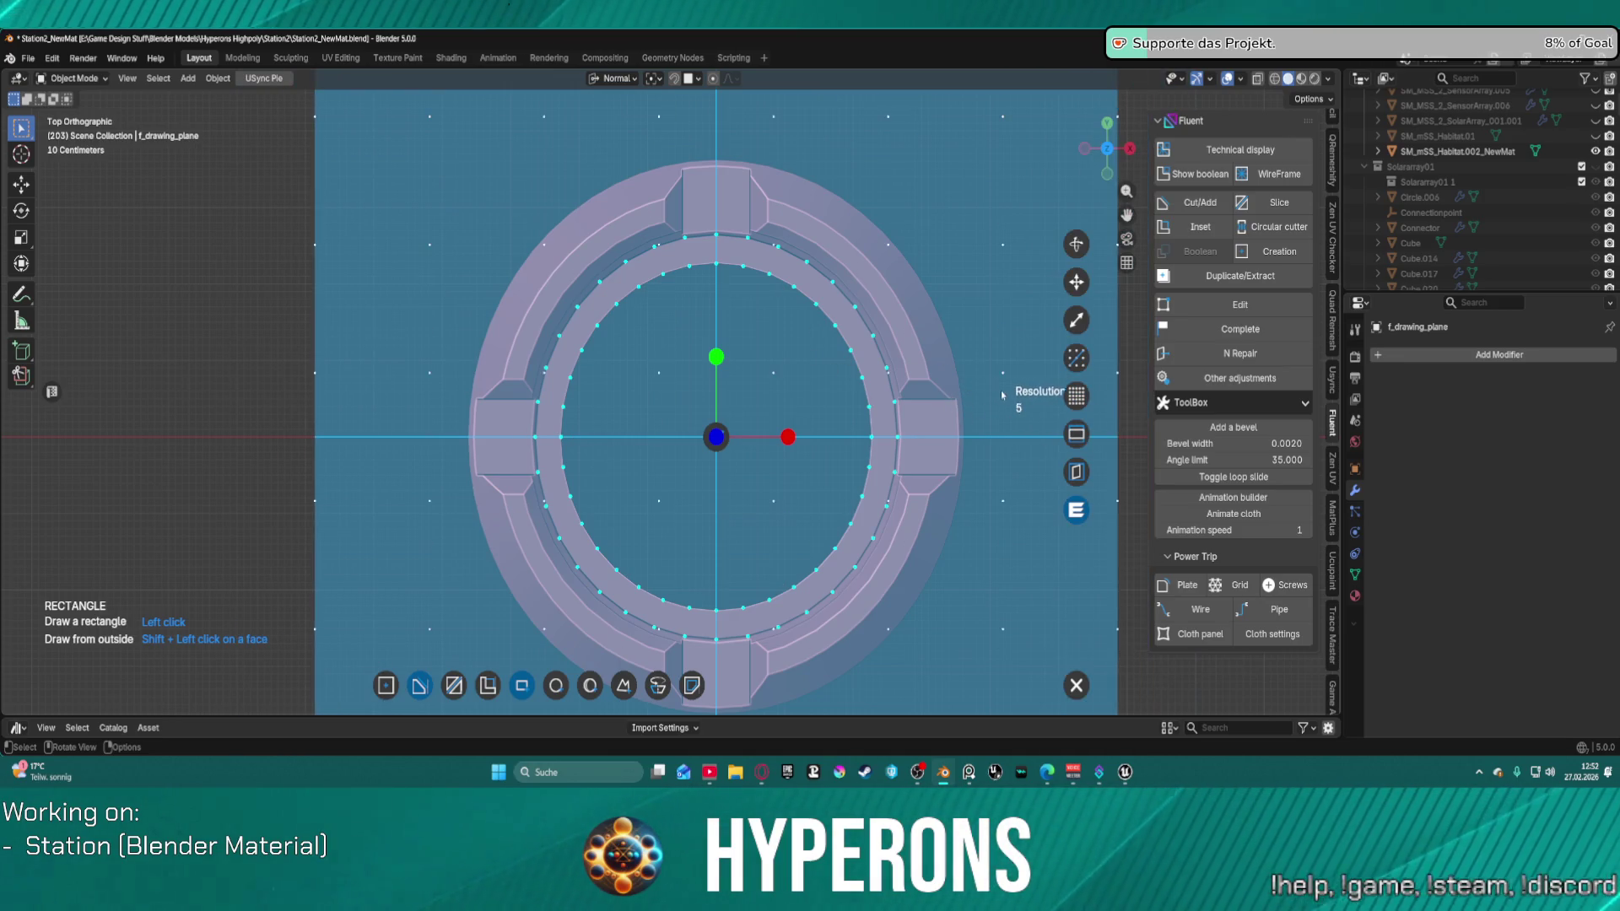
scroll(1002, 395, up, 1)
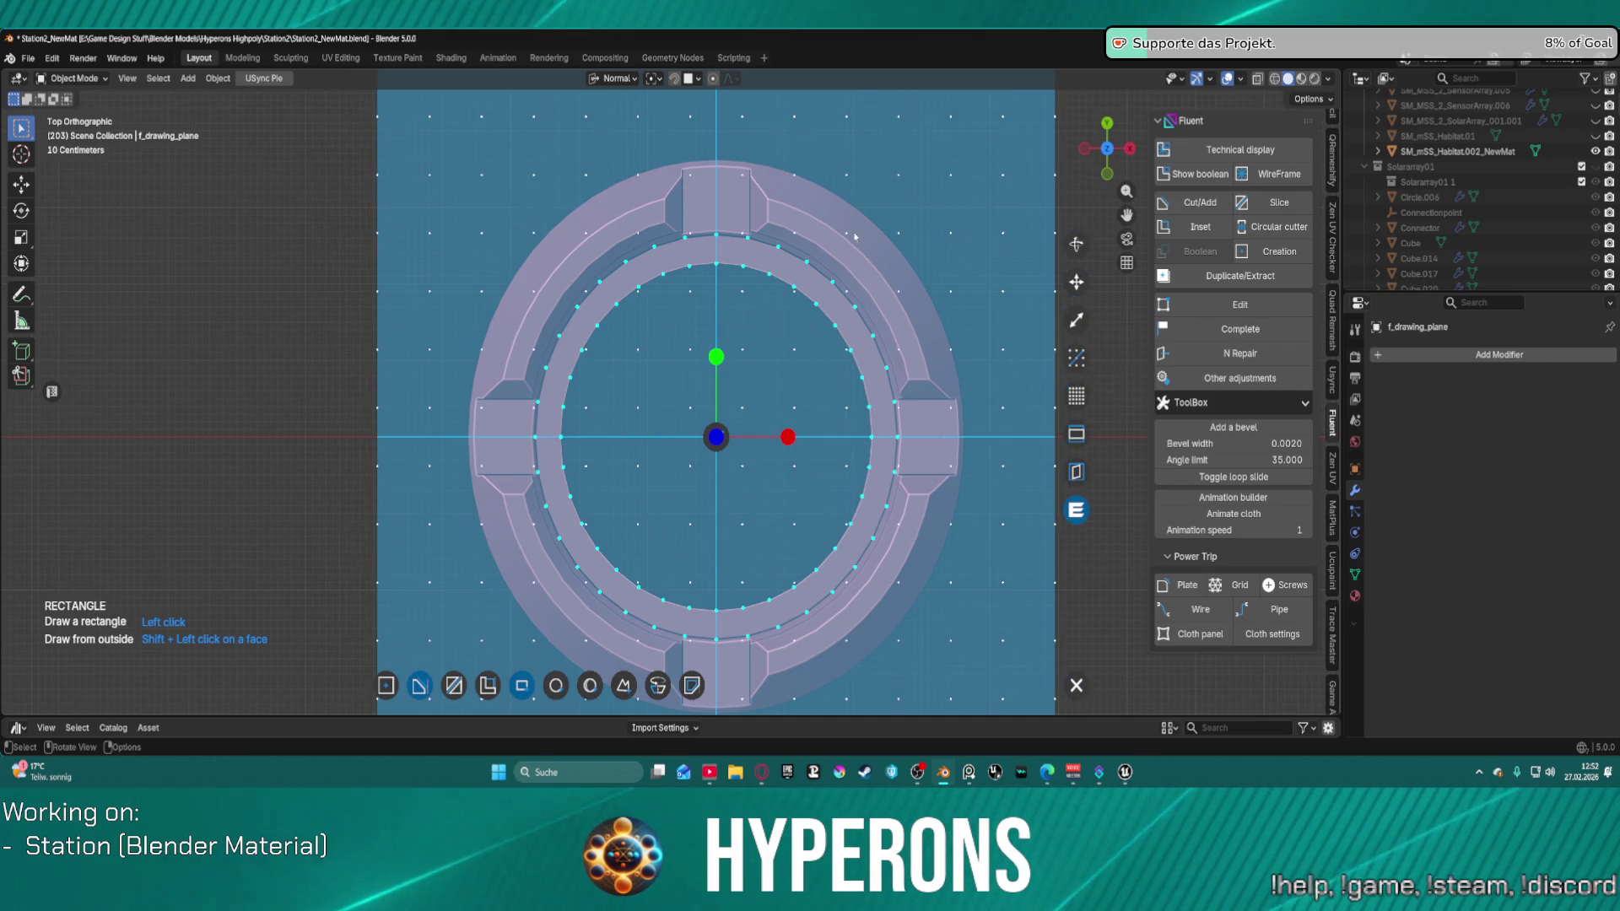
scroll(719, 203, down, 1)
scroll(719, 203, up, 1)
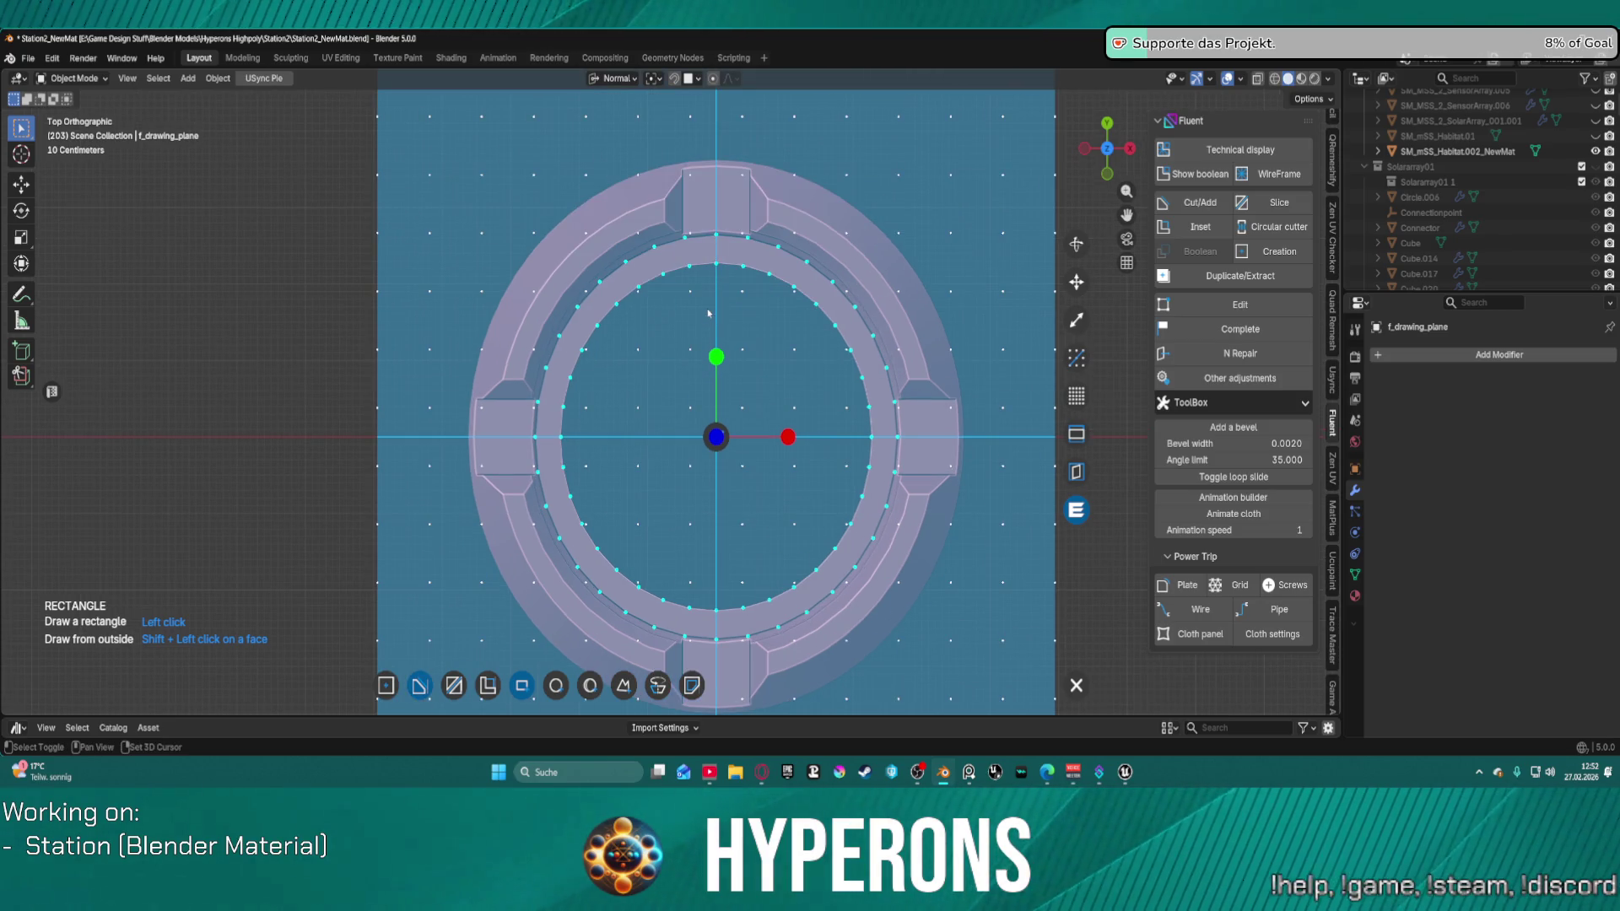
click(726, 435)
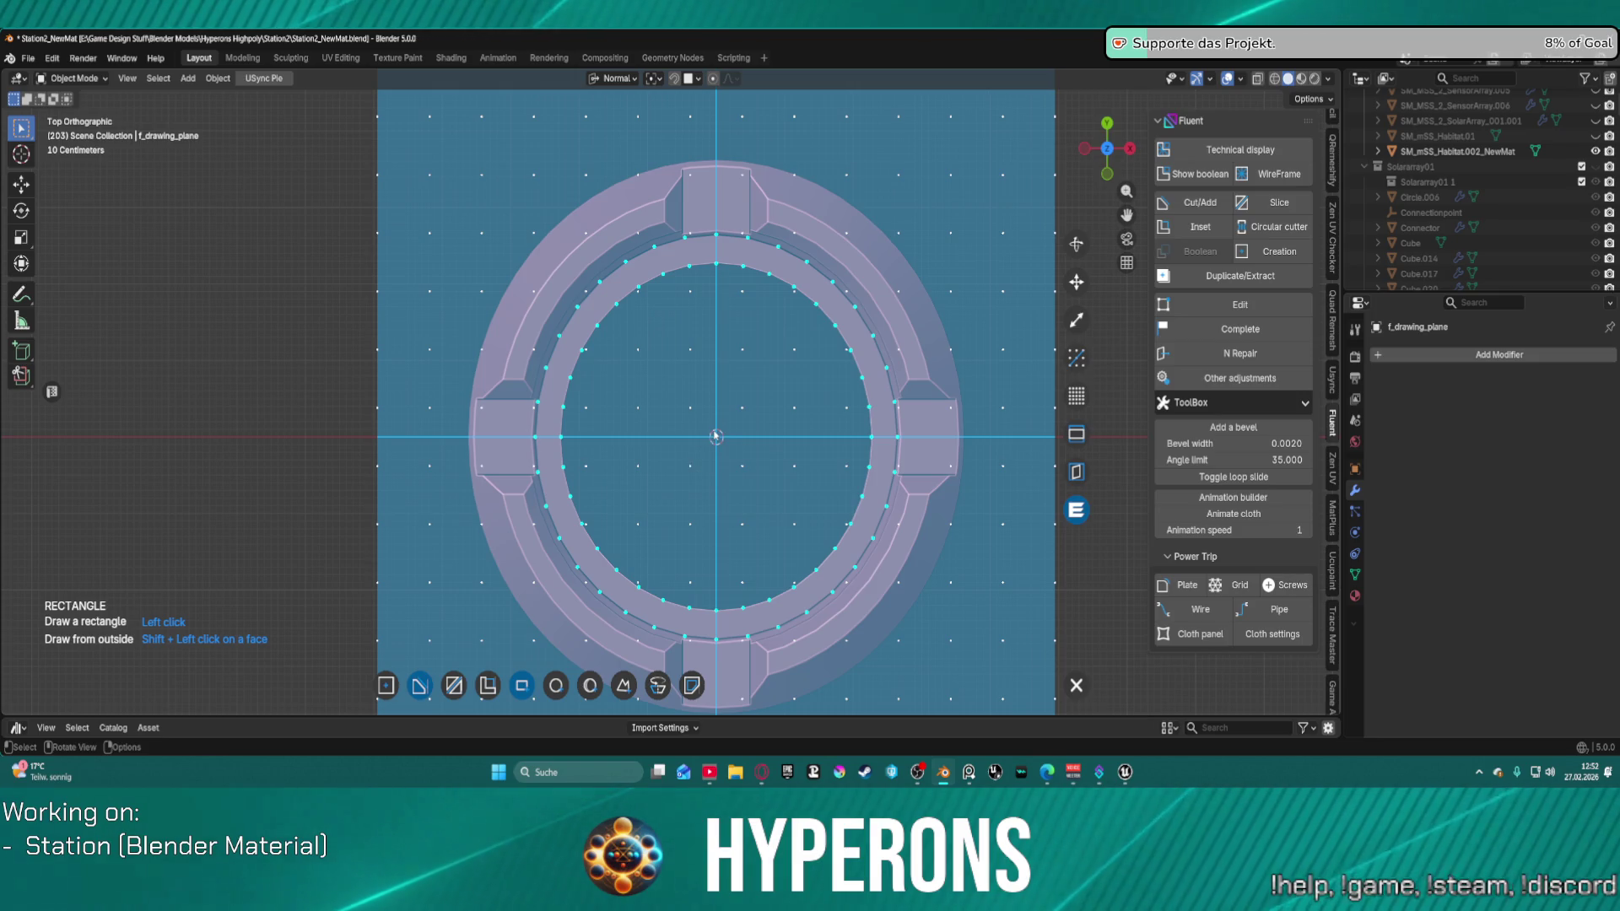
Step: Switch to the Shape tool and place a first point at the ring's centre
click(623, 685)
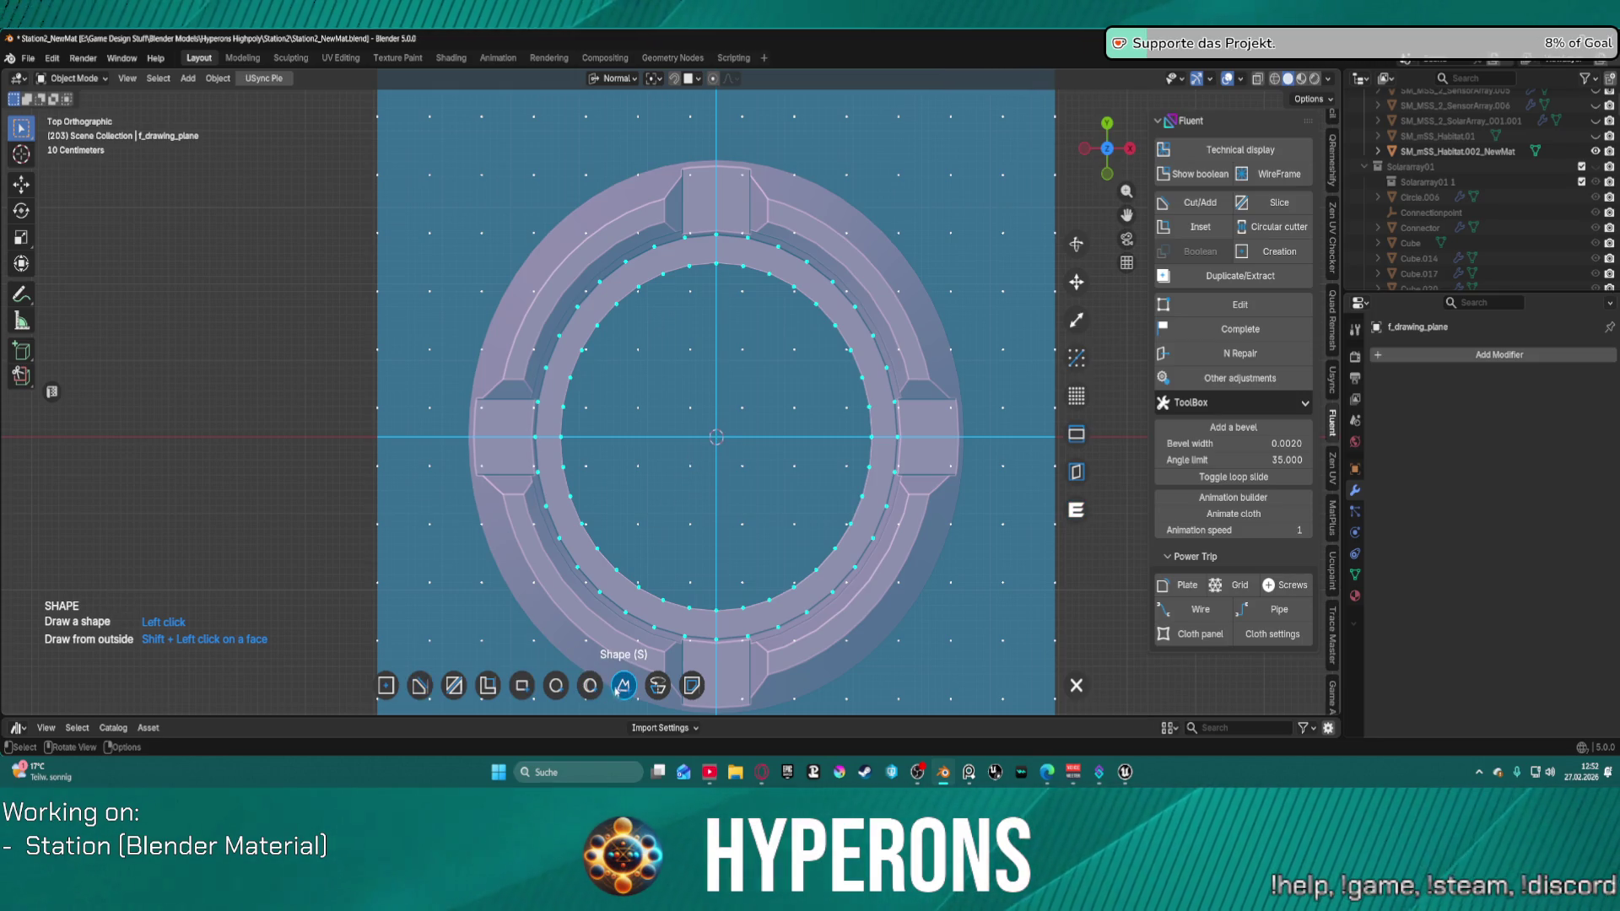
click(716, 437)
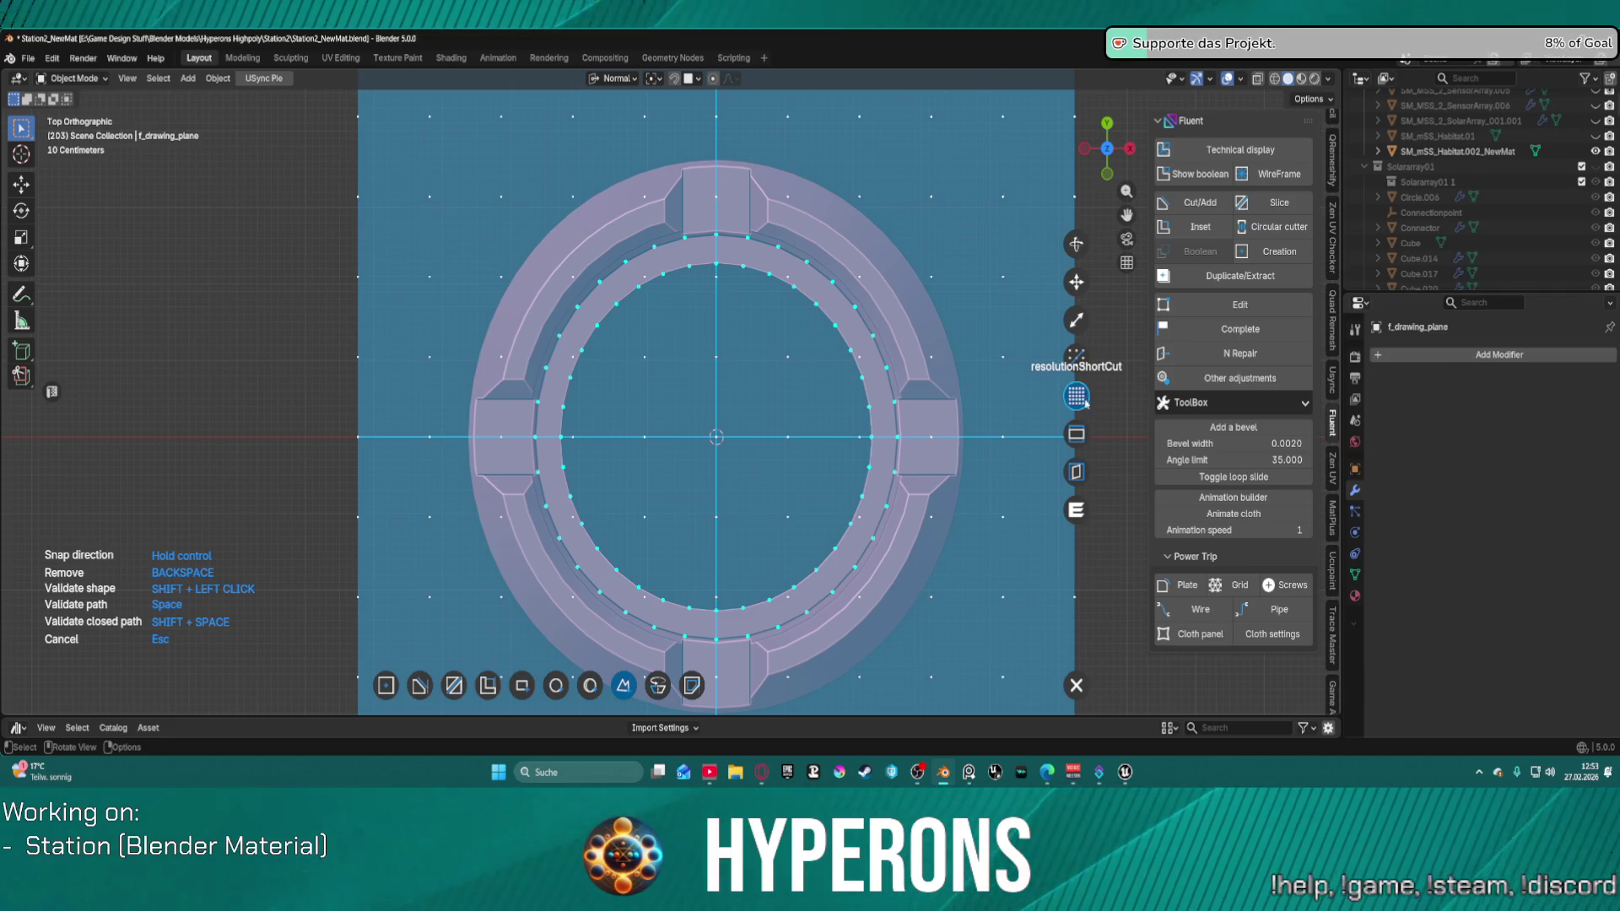
scroll(892, 353, down, 7)
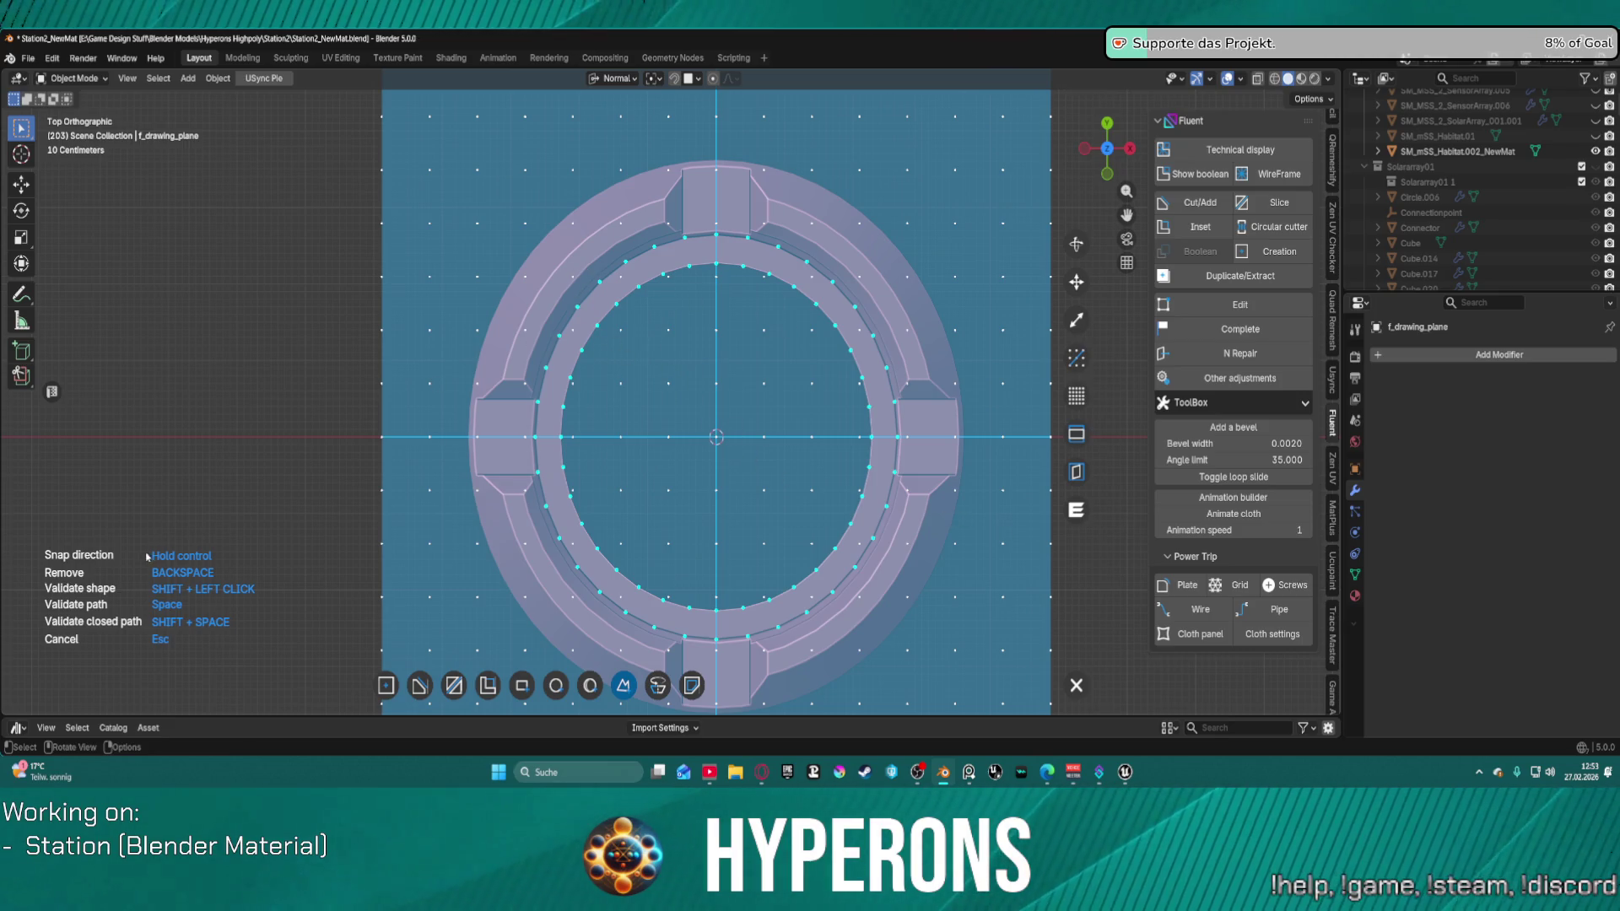
click(623, 688)
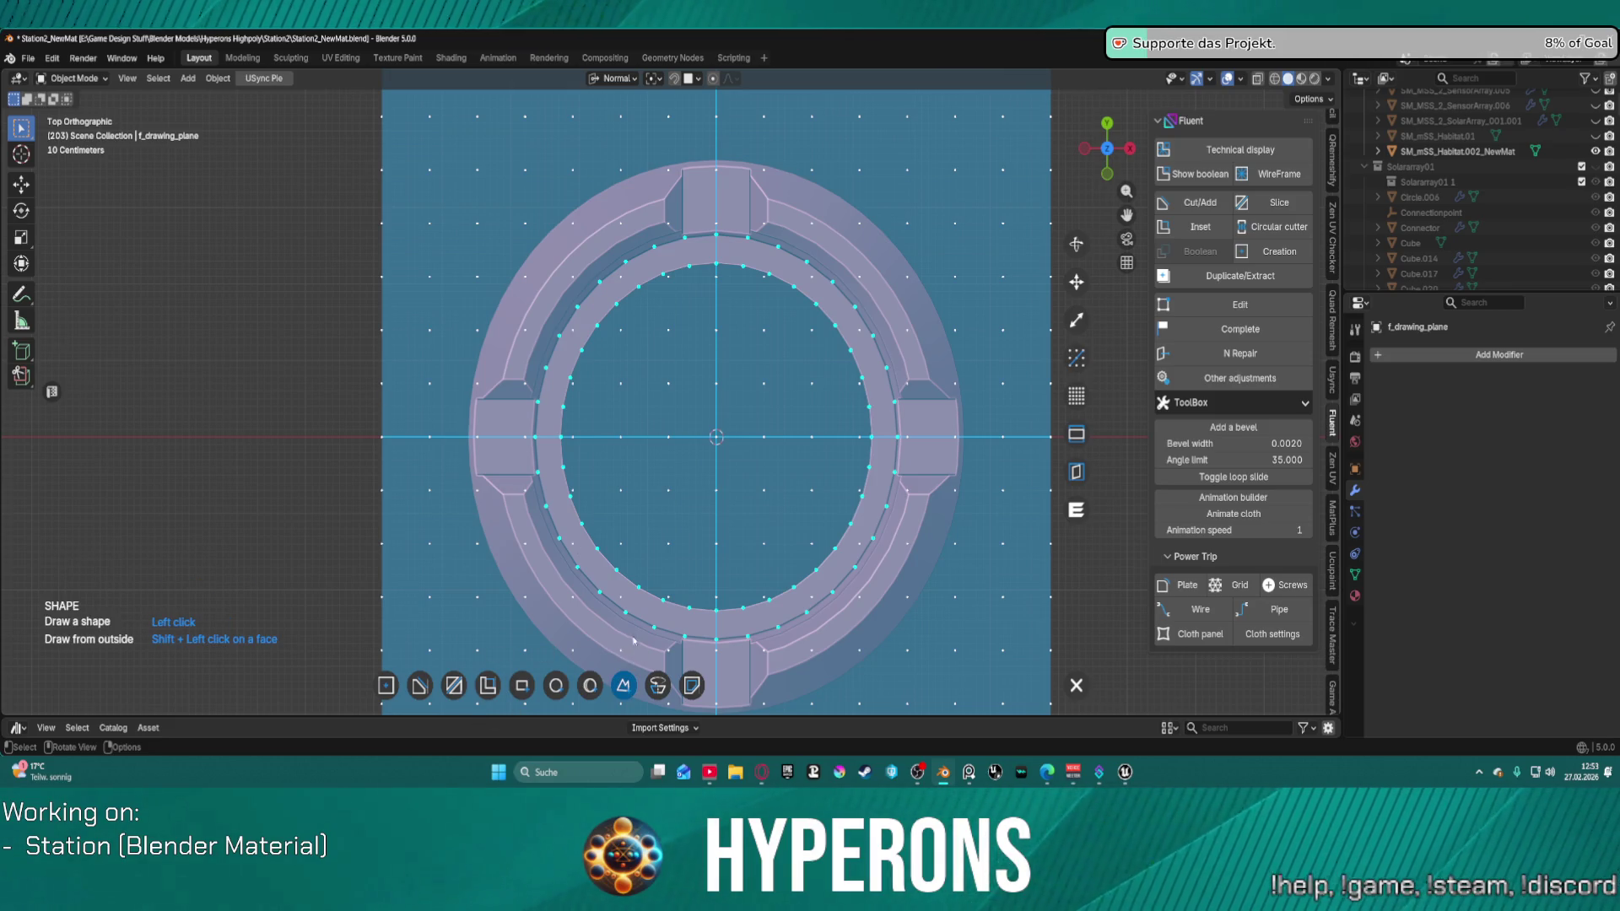
Step: Place wedge outline points from the ring's centre up past its outer edge and out left, deleting a misplaced corner
click(717, 438)
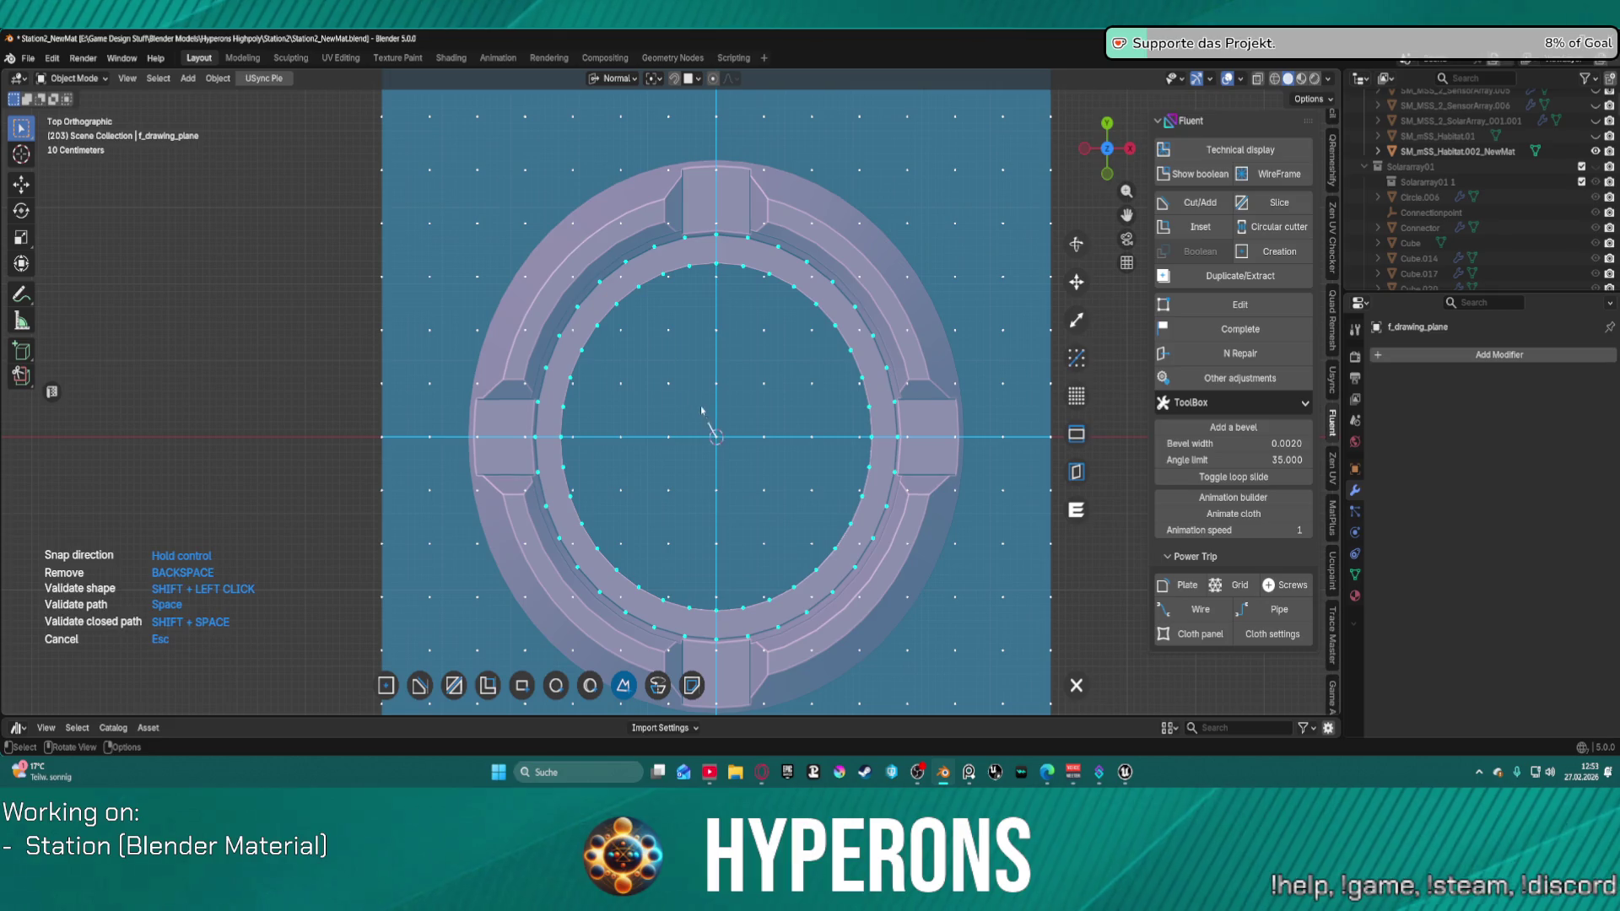
click(621, 279)
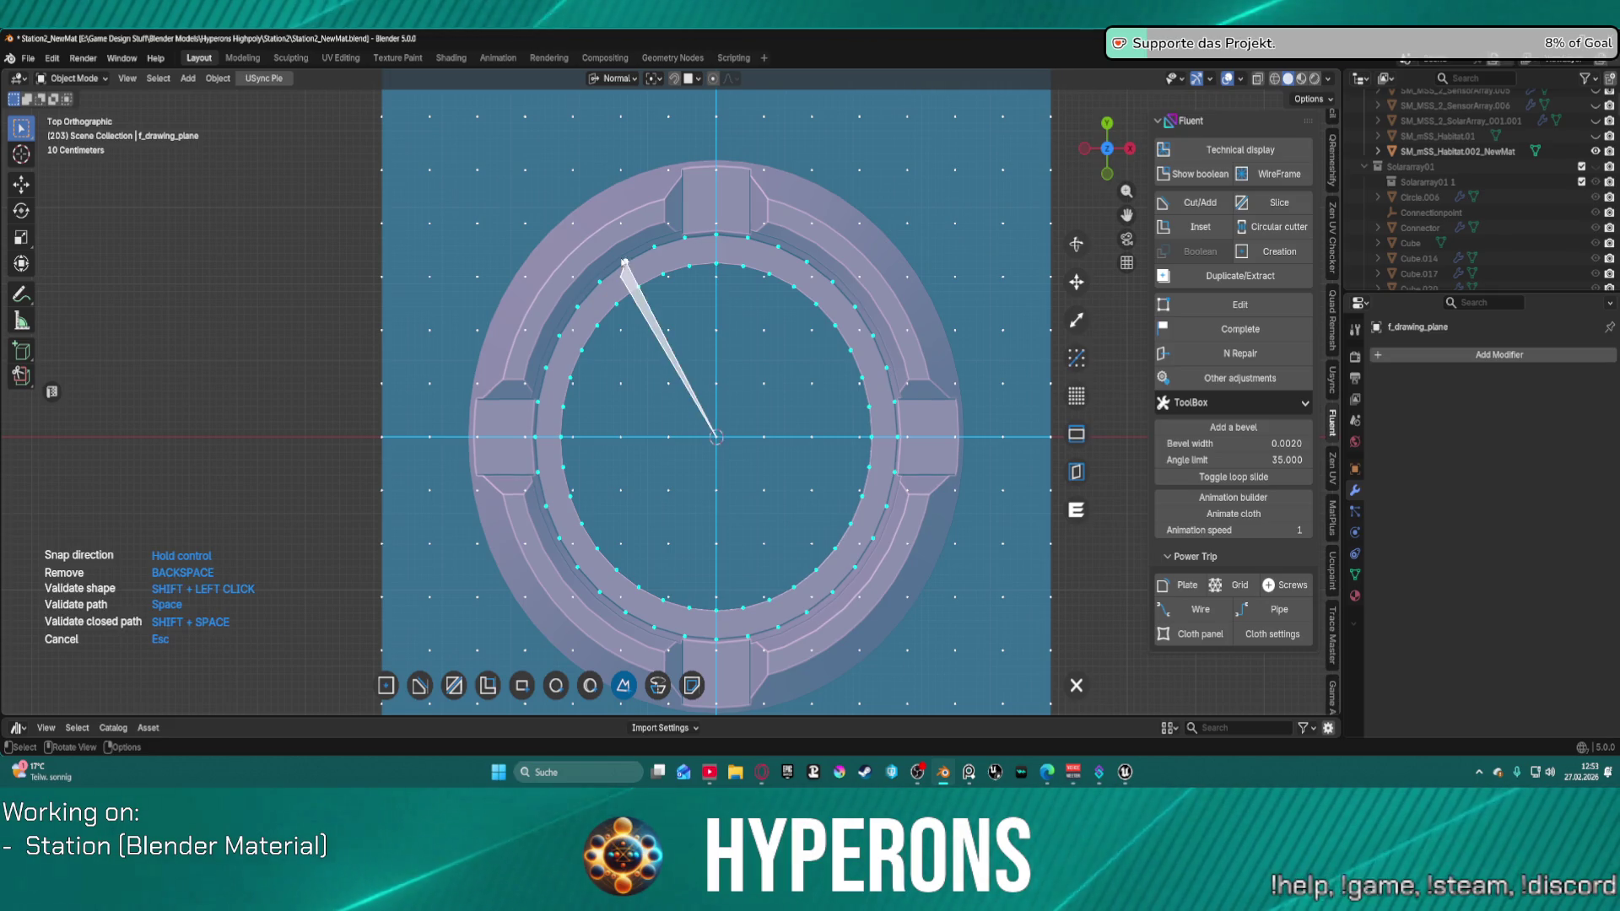
click(621, 224)
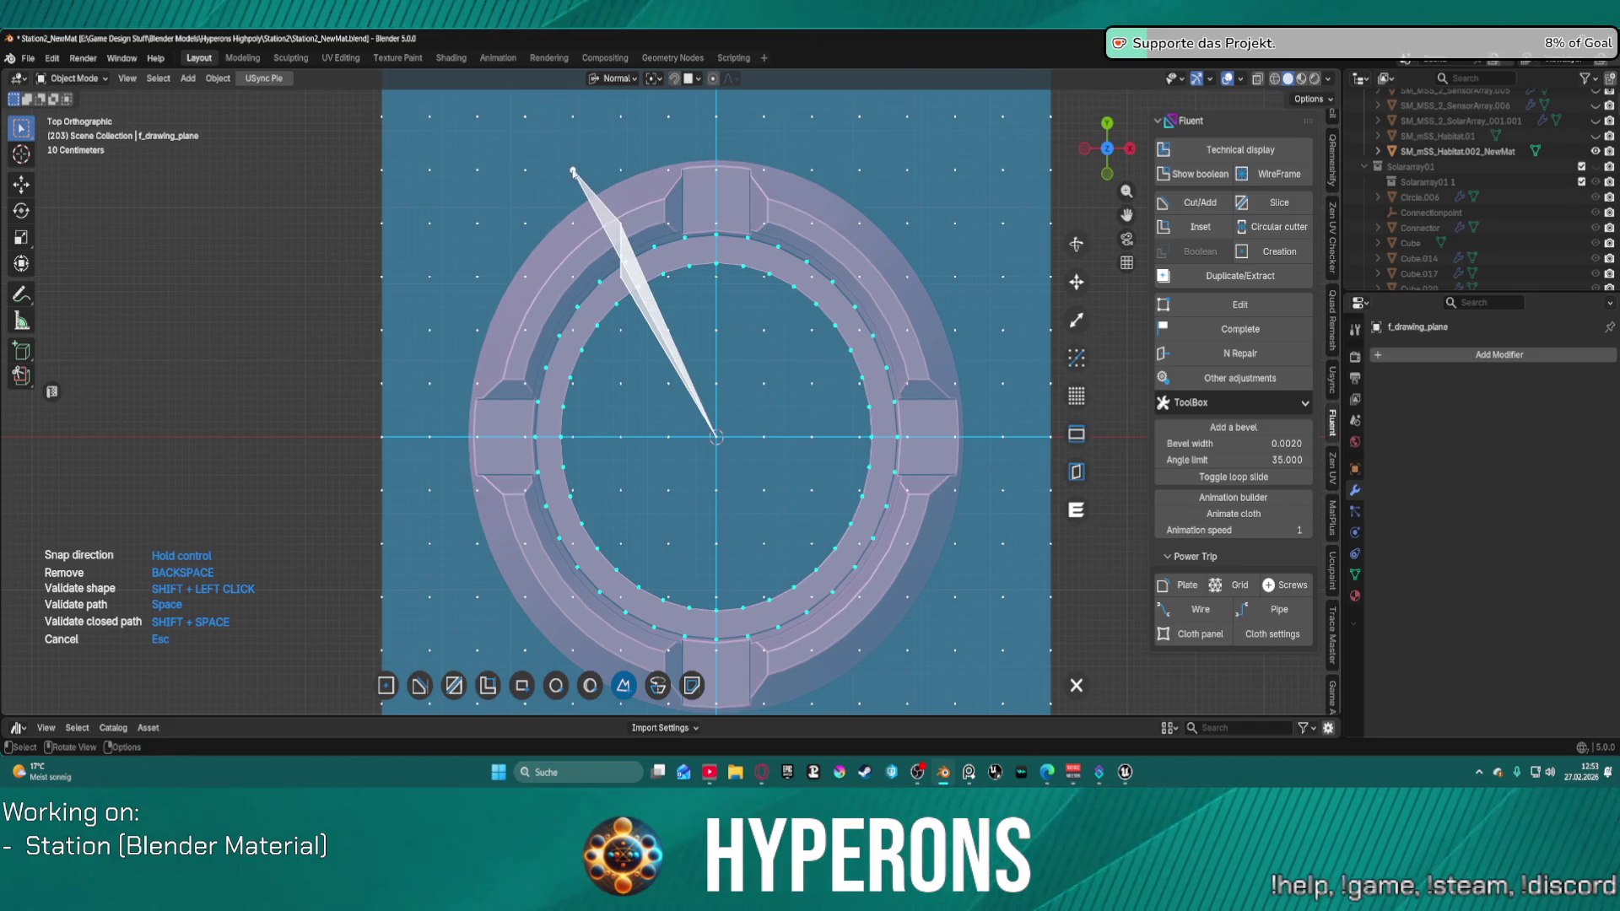
click(621, 170)
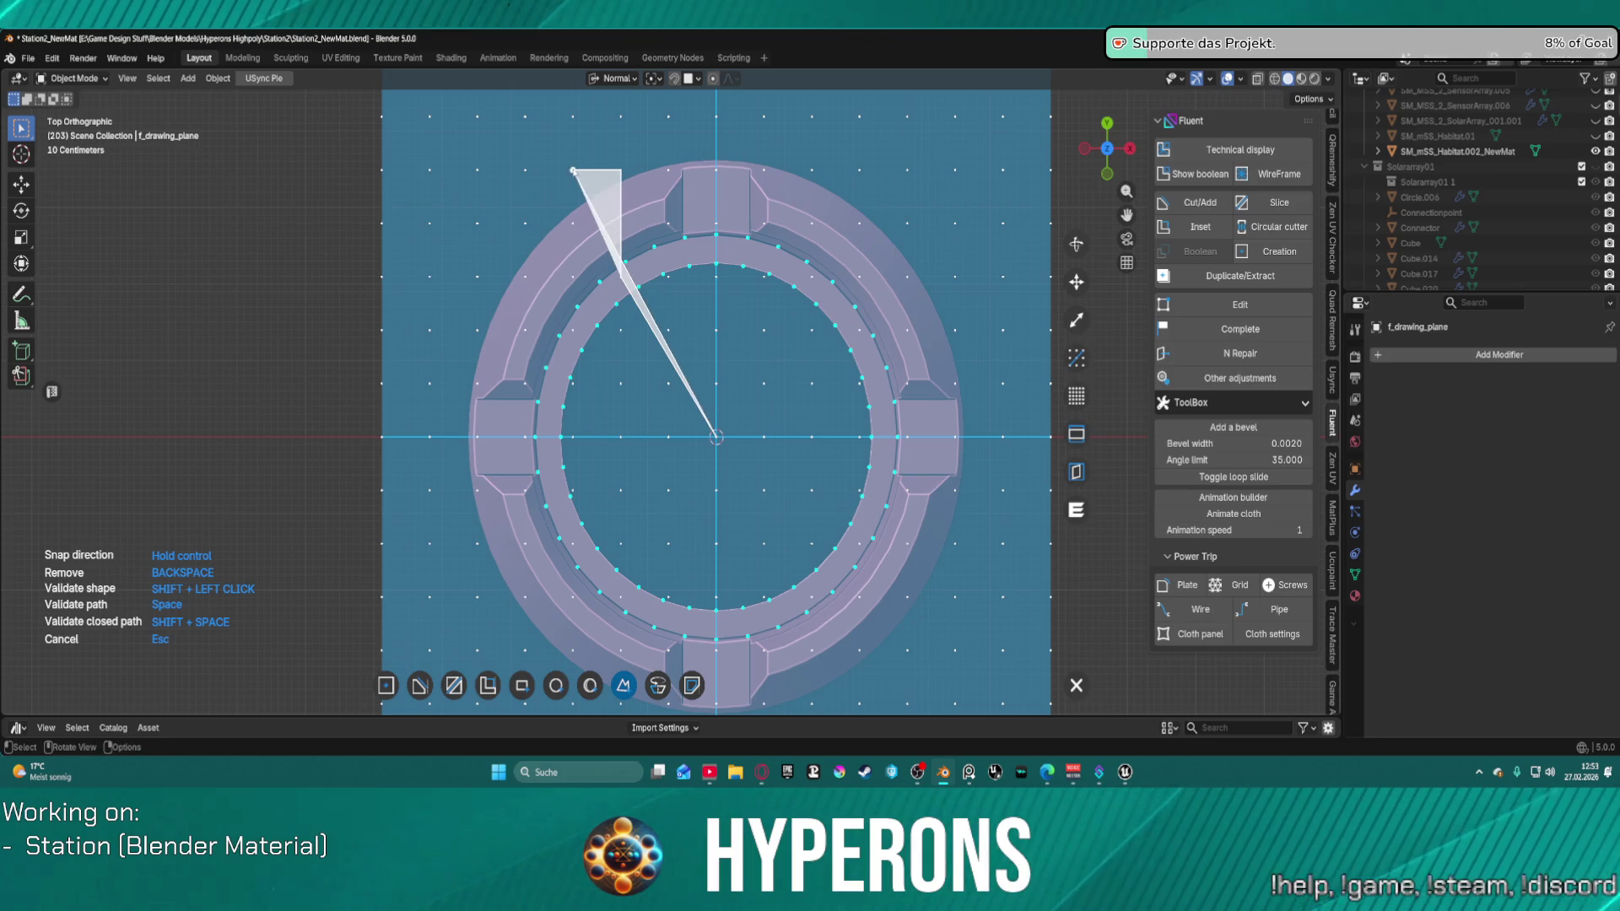
click(574, 170)
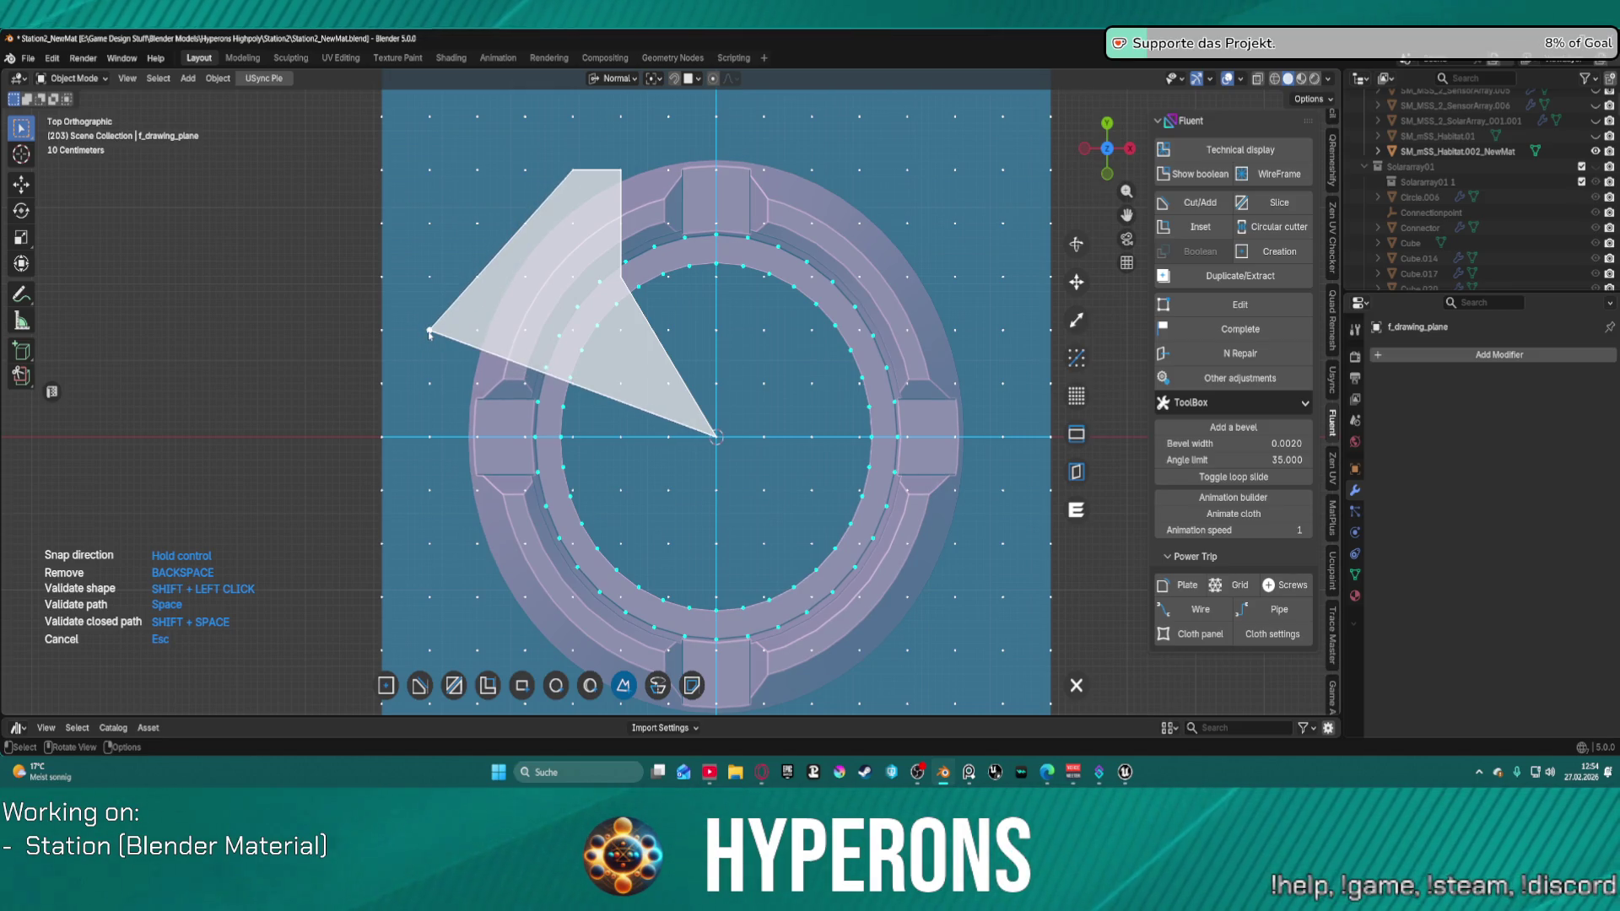
click(441, 334)
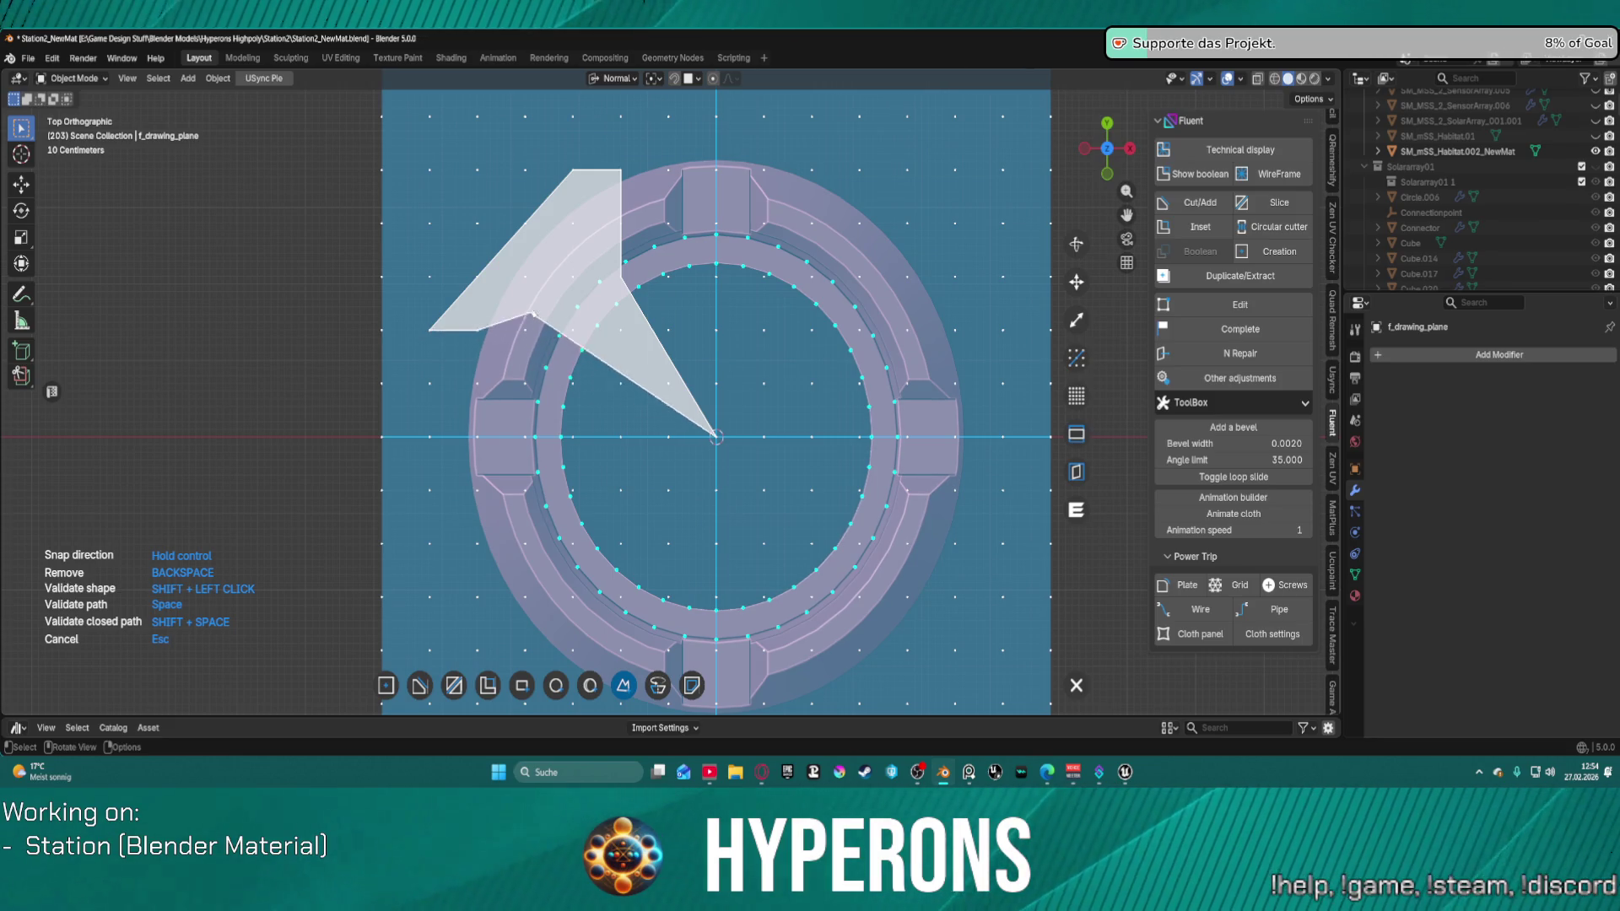
key(BackSpace)
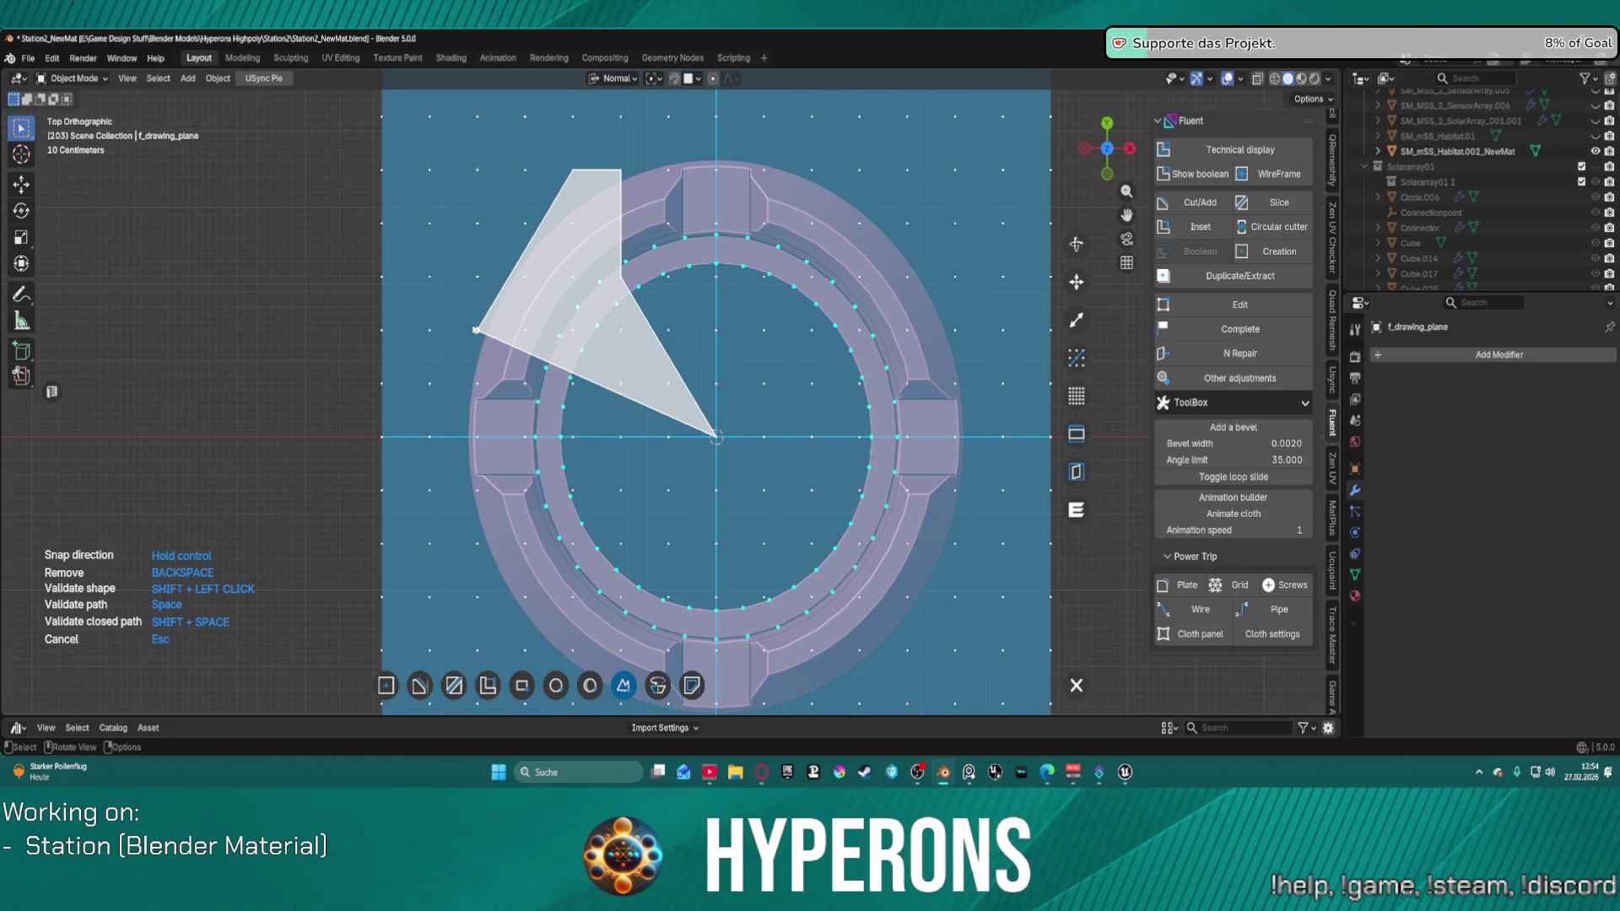
click(476, 330)
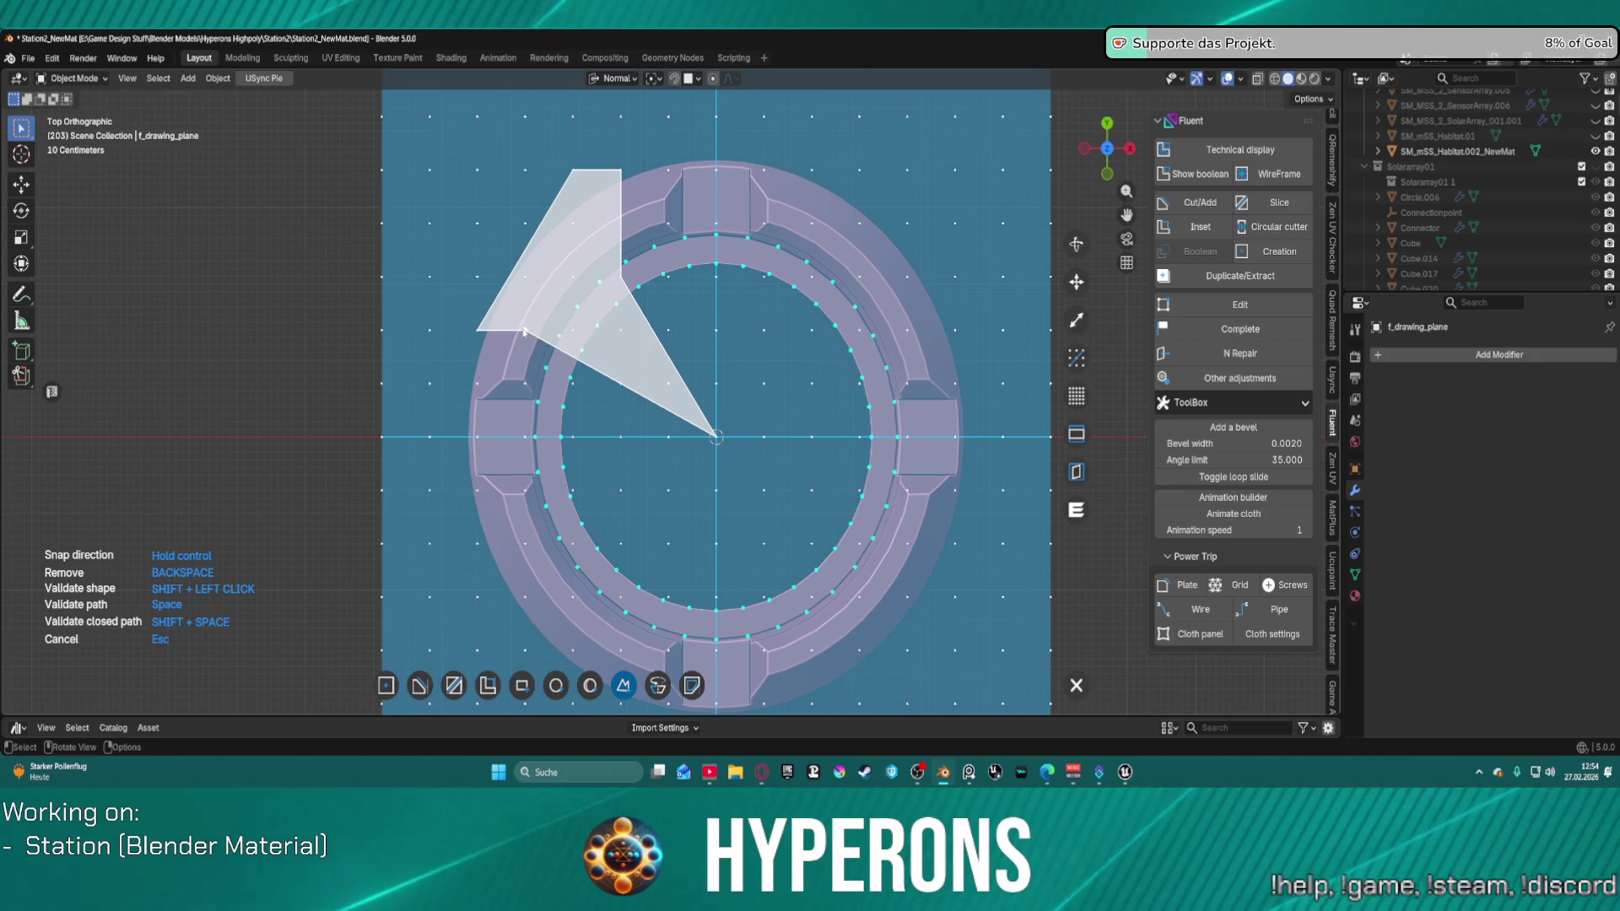
Step: Replace the misplaced corner with stepped corners at the ring's edge and validate the closed outline as a cut
key(BackSpace)
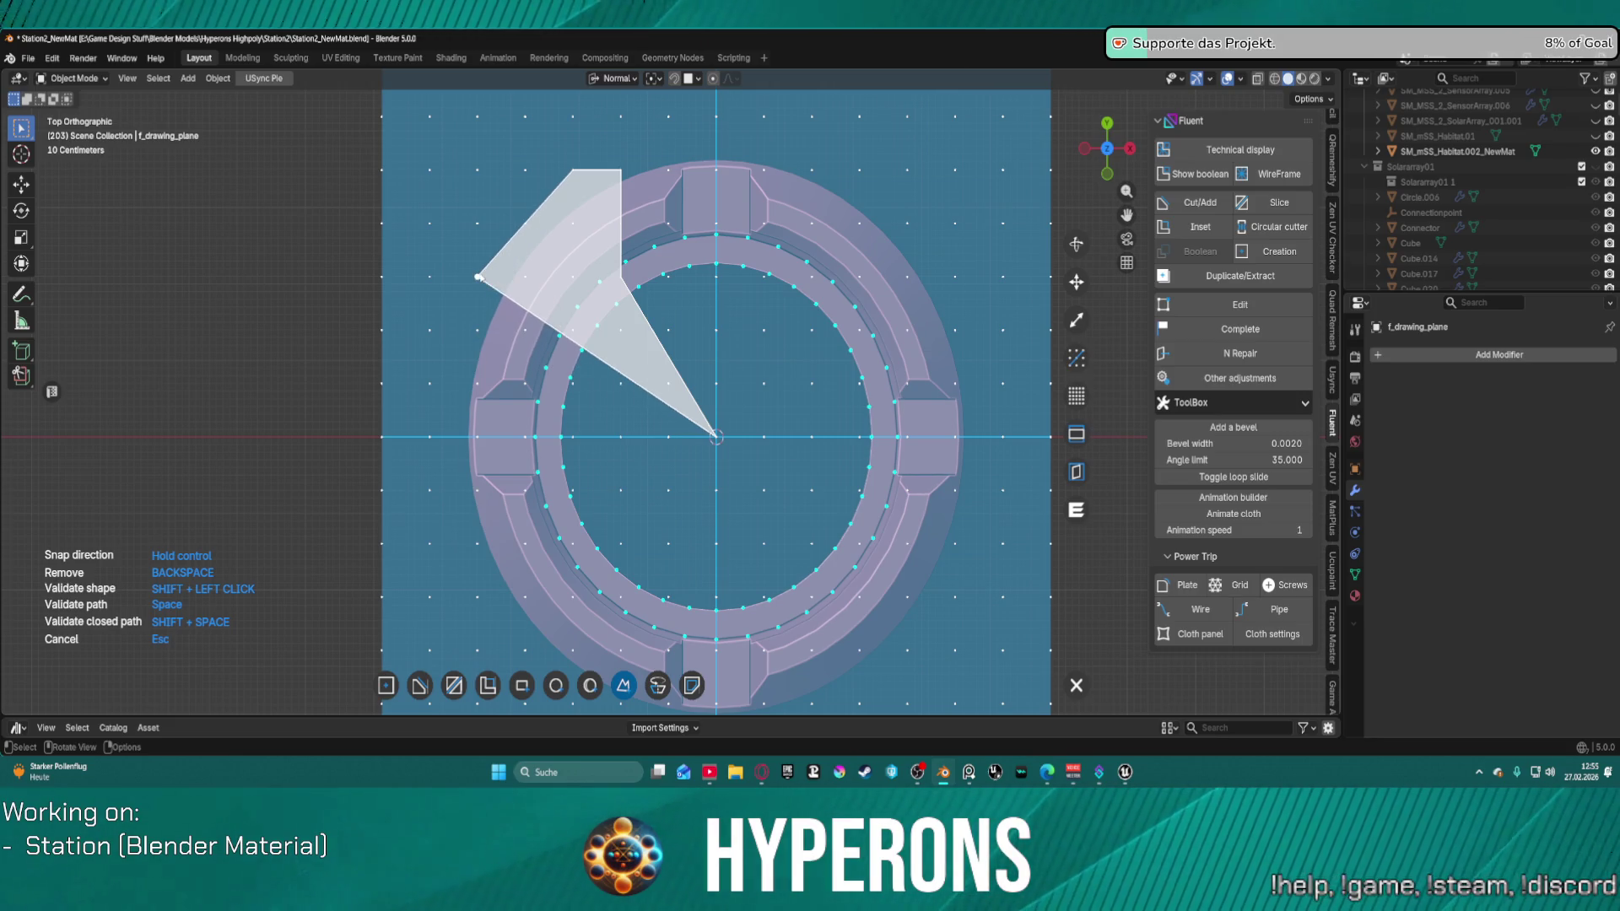
click(478, 277)
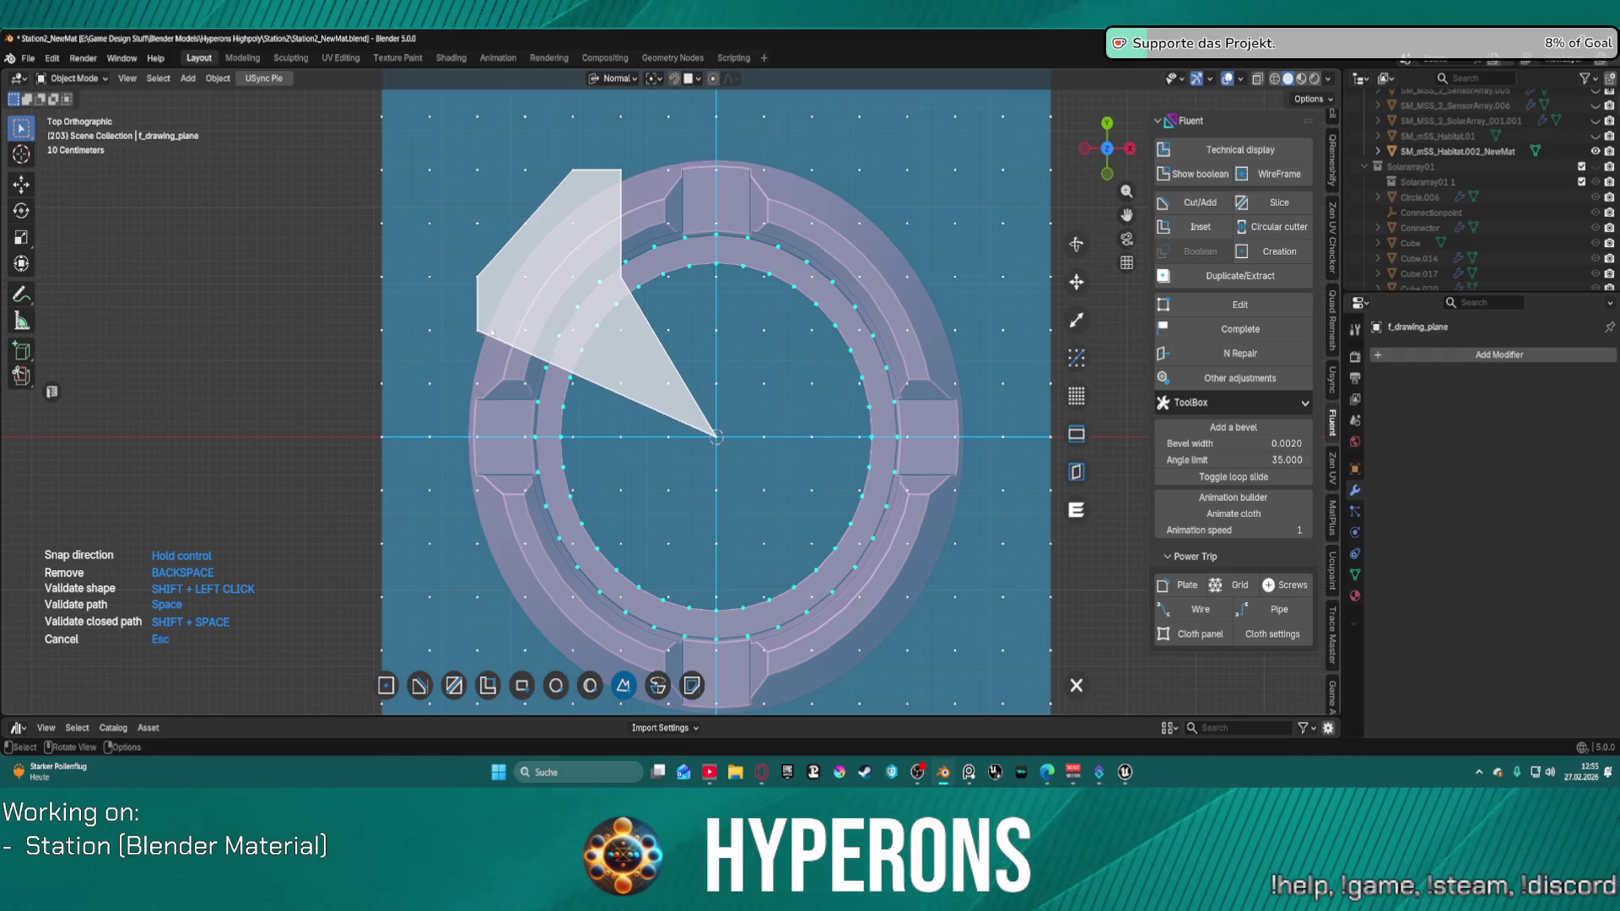
click(479, 330)
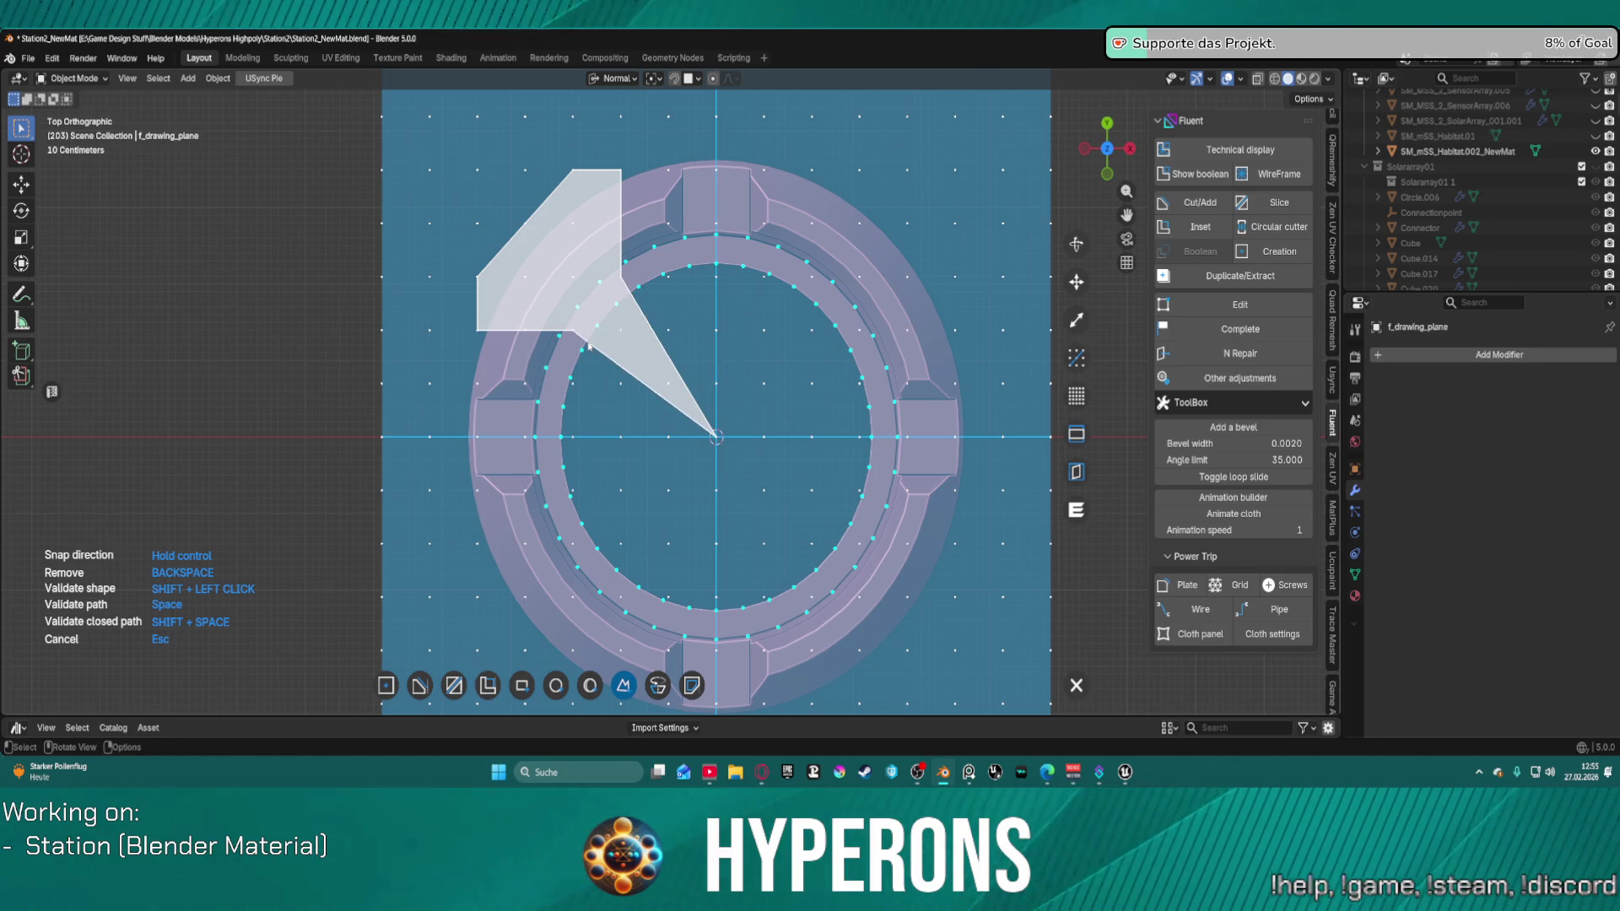
key(shift+space)
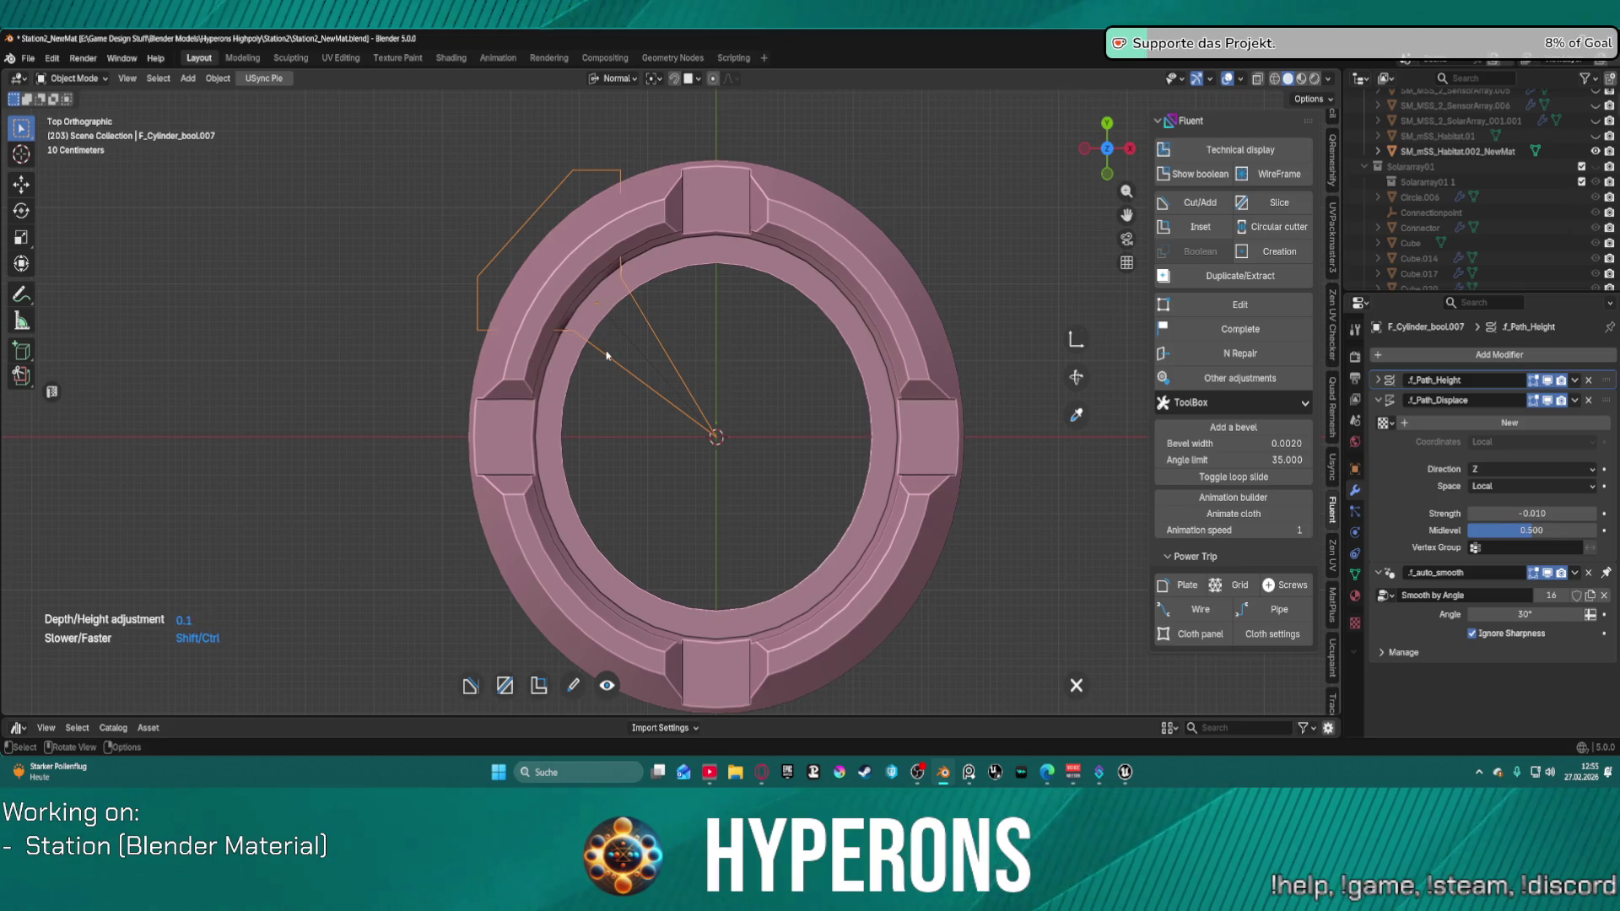
Step: Set the upper-left cut's depth, validate it, and exit back to the ring as active object
click(568, 365)
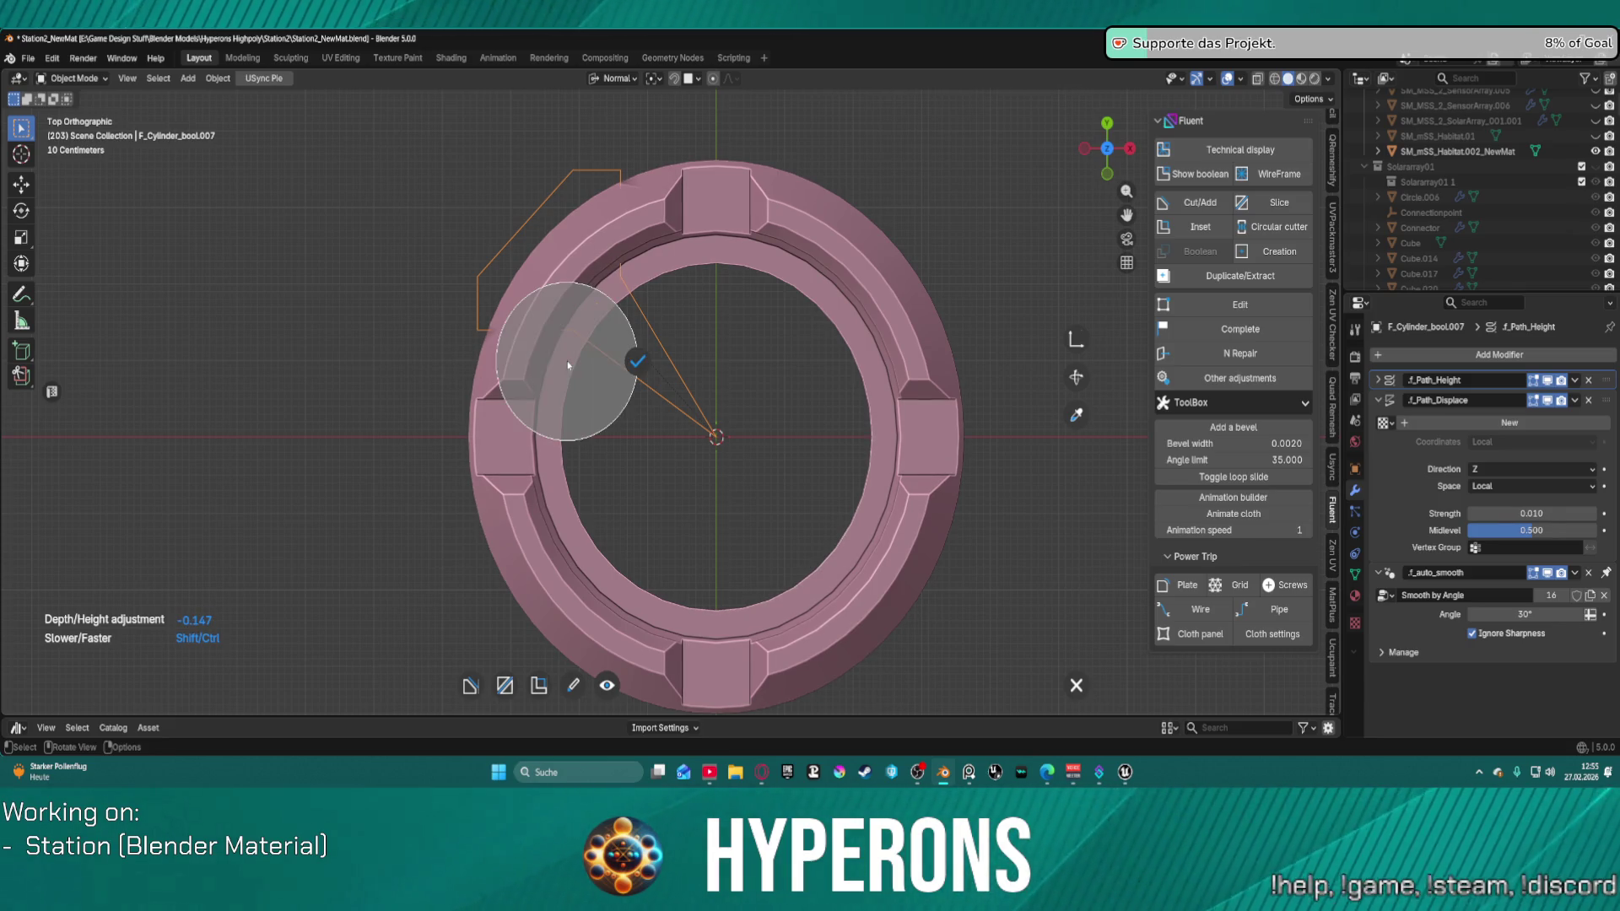
click(636, 377)
scroll(720, 305, down, 1)
scroll(717, 321, down, 2)
scroll(705, 368, up, 3)
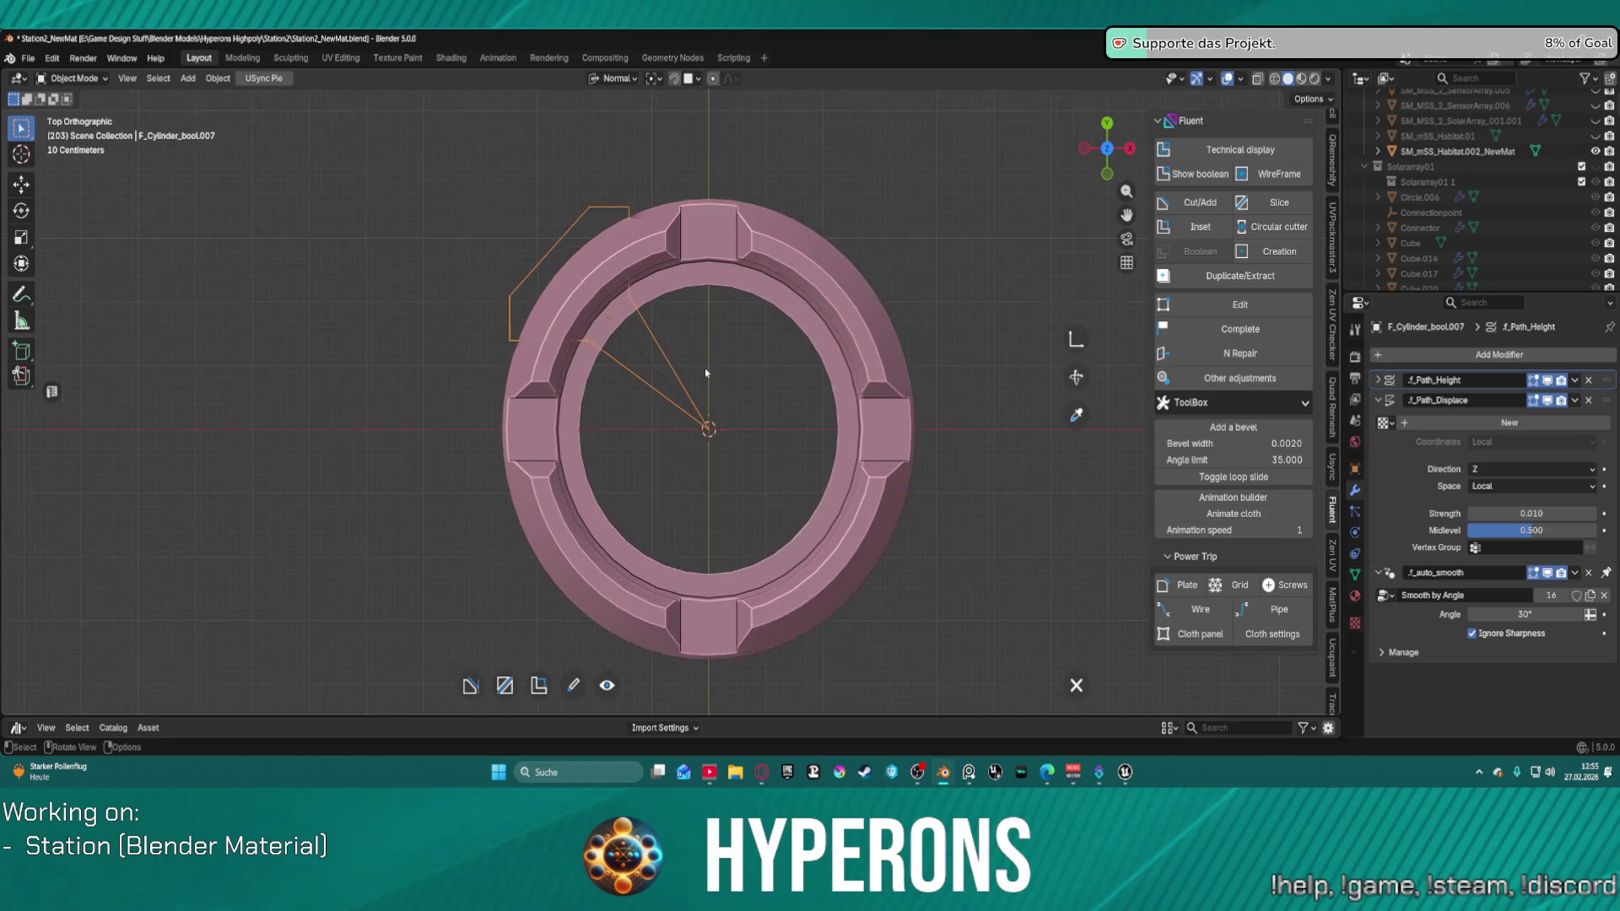
scroll(641, 383, down, 1)
right_click(675, 400)
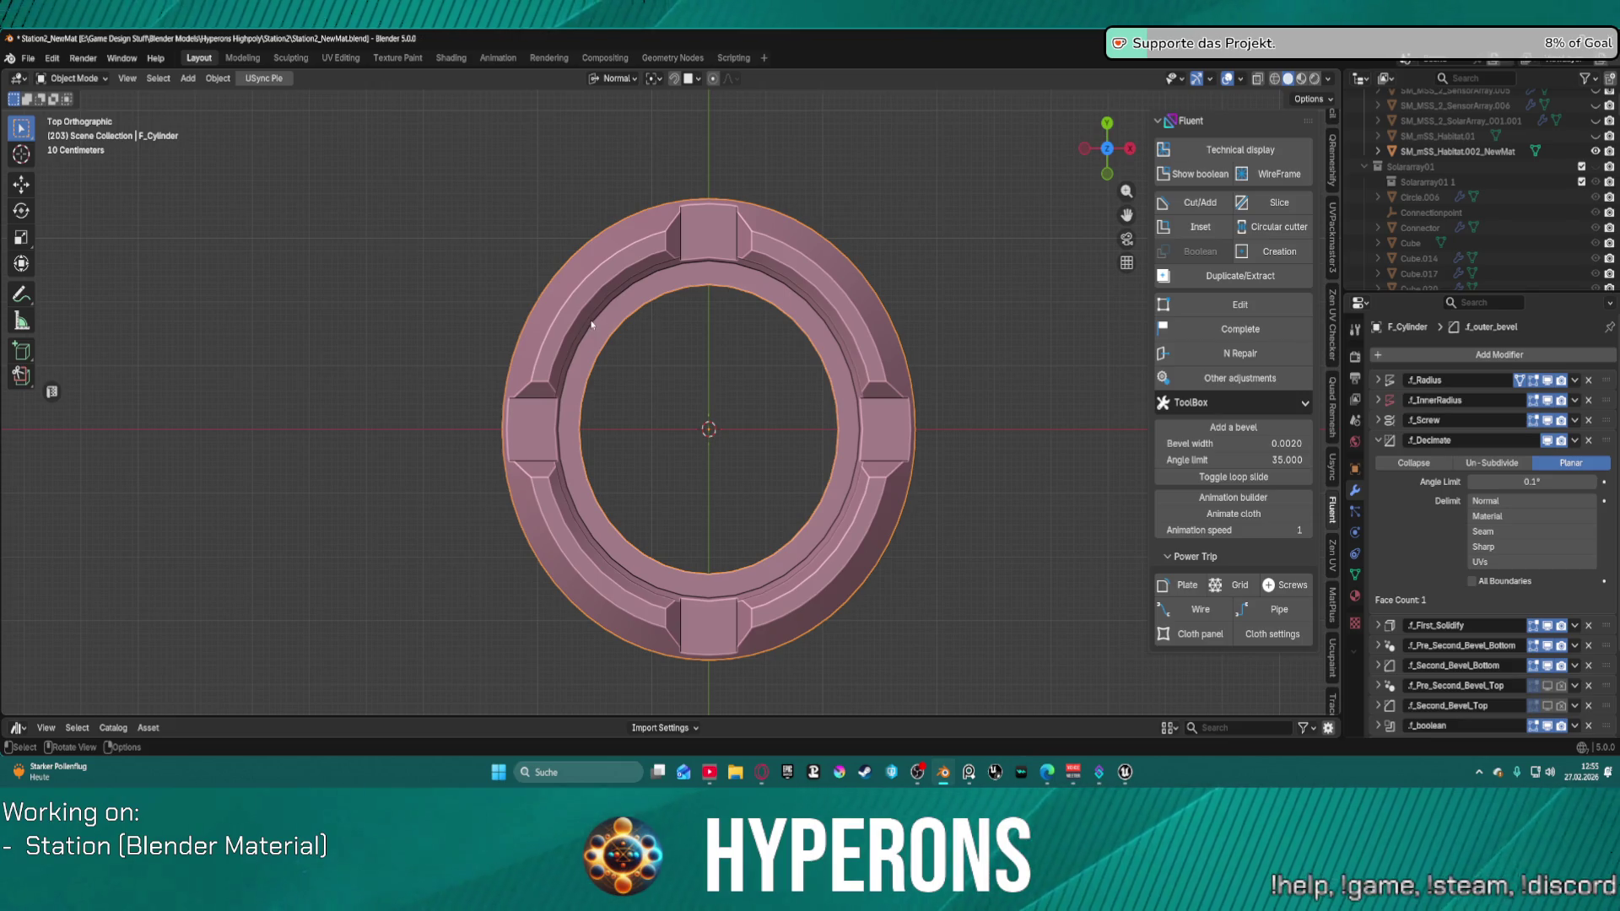
Step: Start then cancel a Rectangle cut, and return to a zoomed-in top view of the ring
key(f)
click(492, 288)
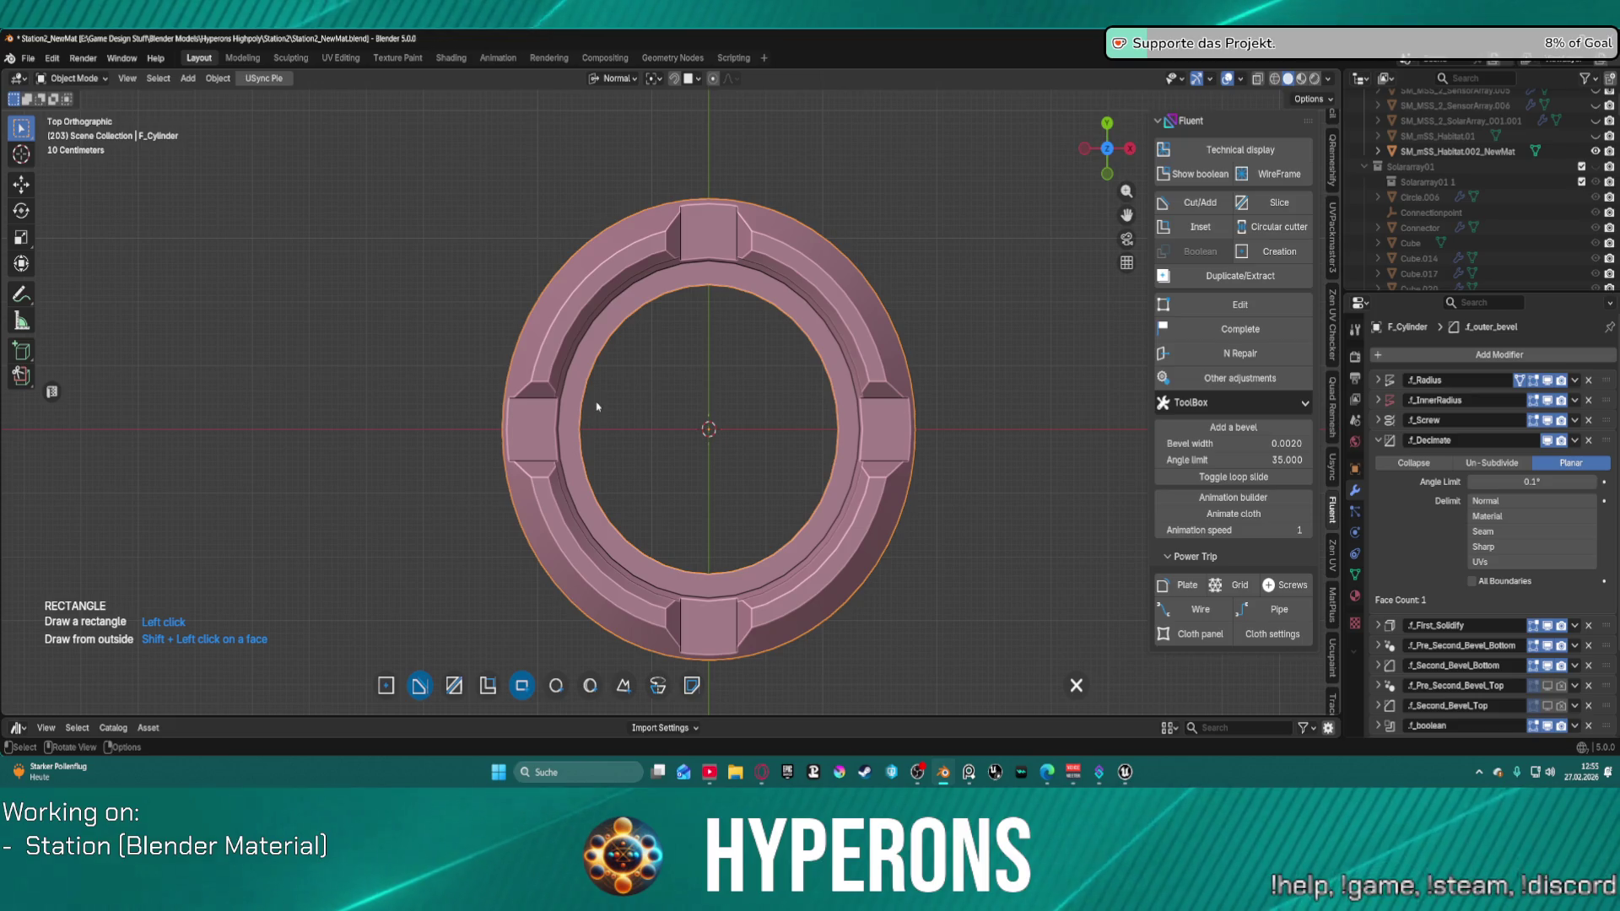
scroll(789, 411, up, 1)
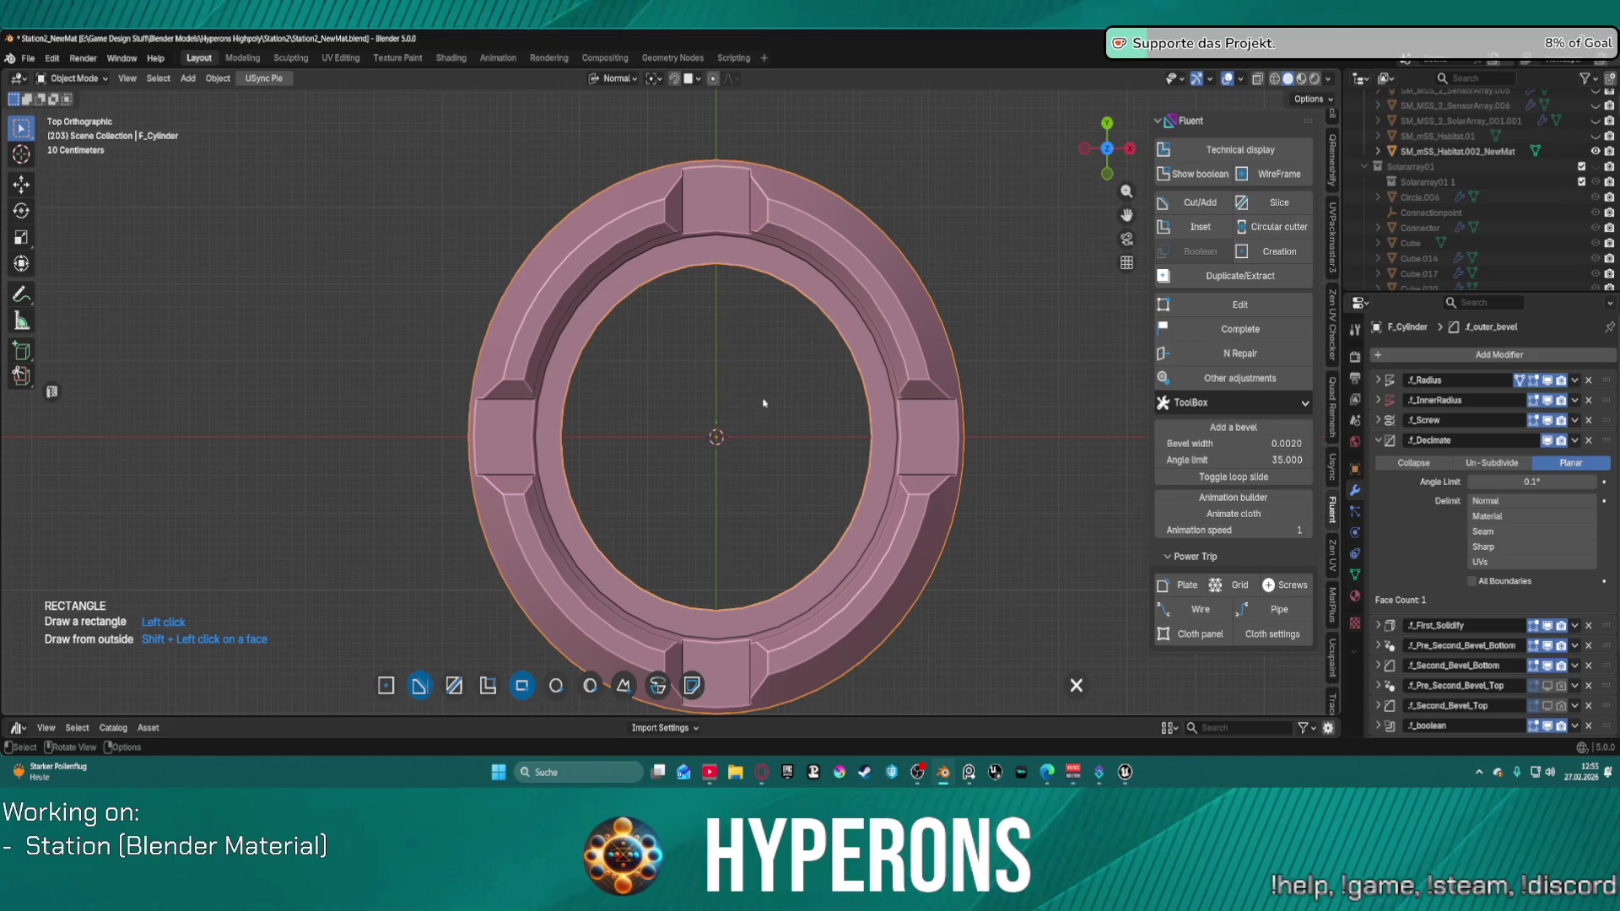
key(Escape)
scroll(766, 396, down, 2)
mouse_move(757, 384)
middle_down()
mouse_move(723, 355)
mouse_move(756, 388)
mouse_move(656, 346)
middle_up()
key(KP_7)
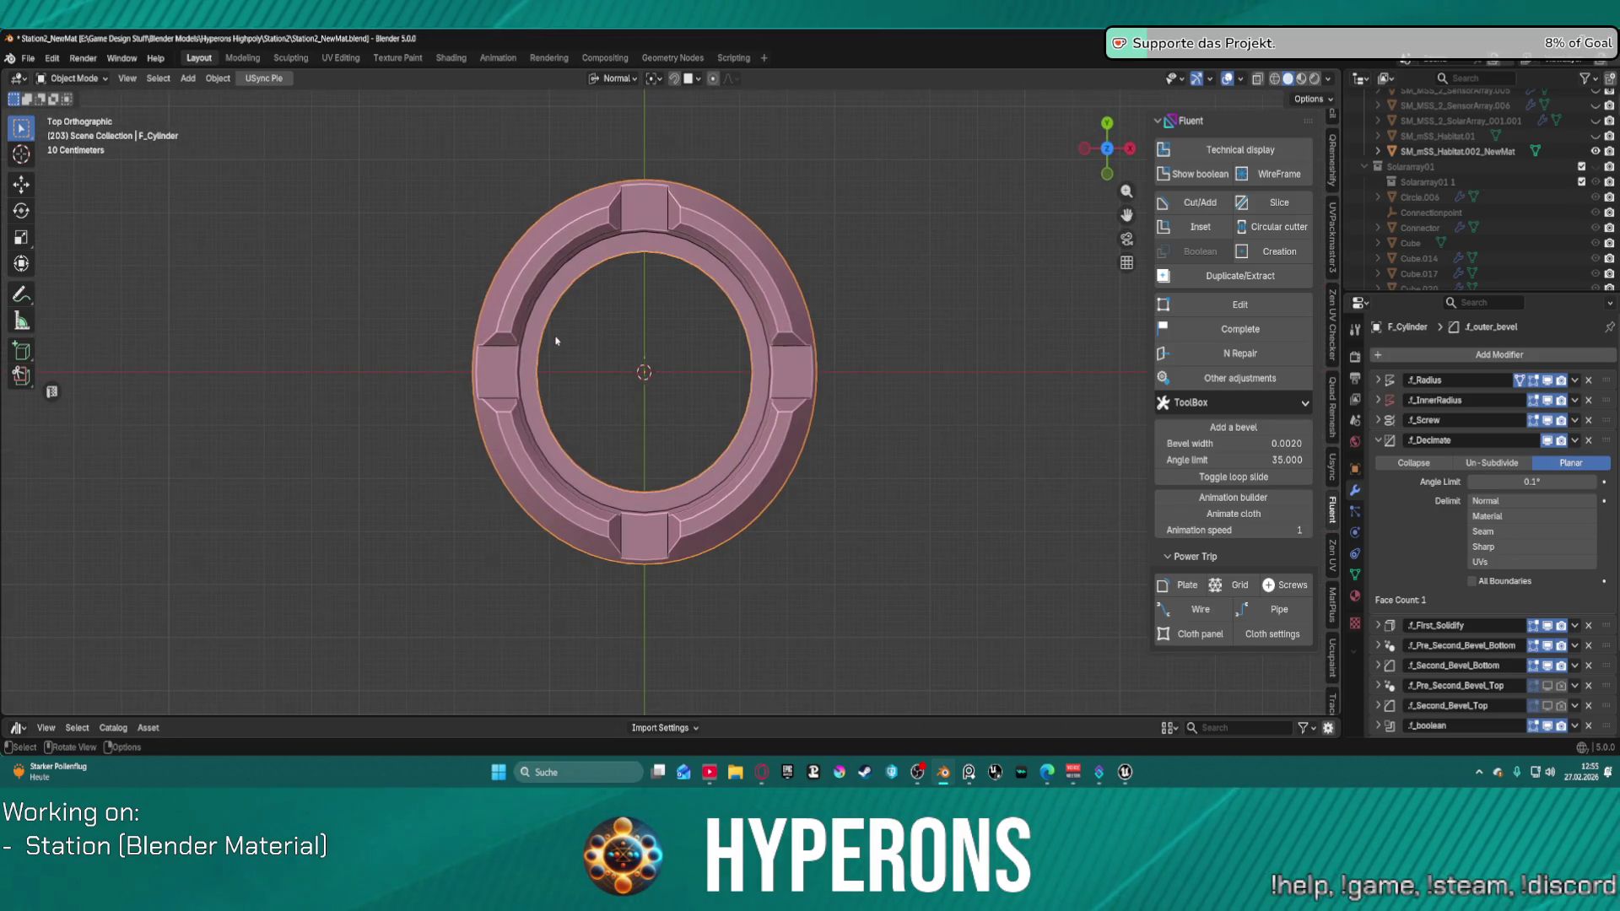
mouse_move(556, 340)
ctrl+middle_down()
mouse_move(513, 285)
mouse_move(538, 289)
mouse_move(572, 346)
mouse_move(588, 319)
ctrl+middle_up()
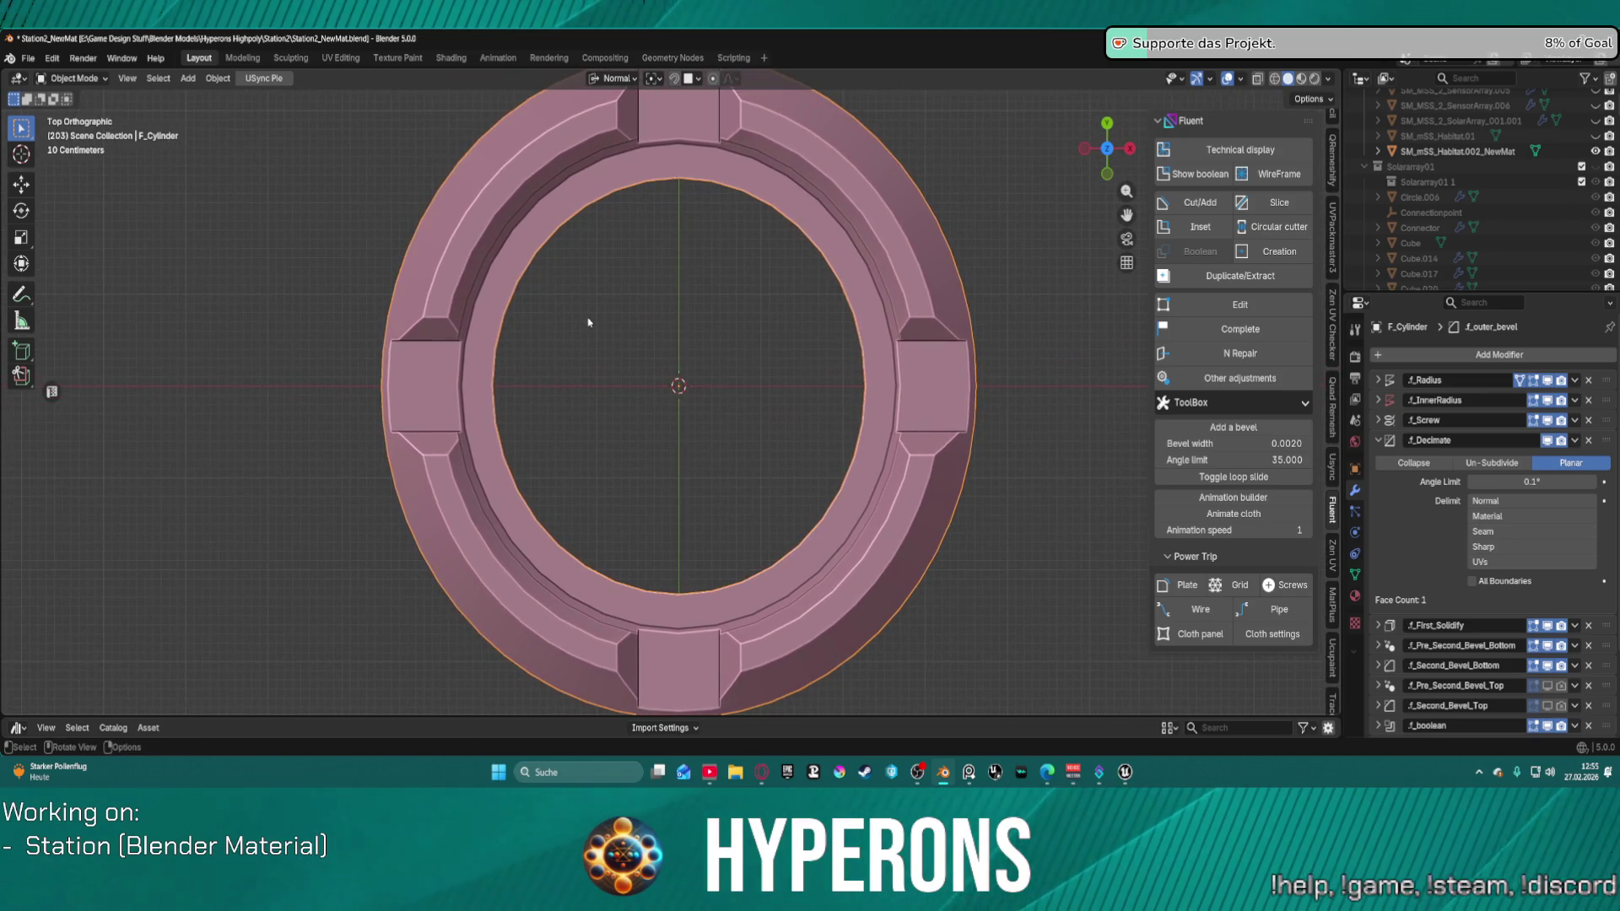
click(29, 58)
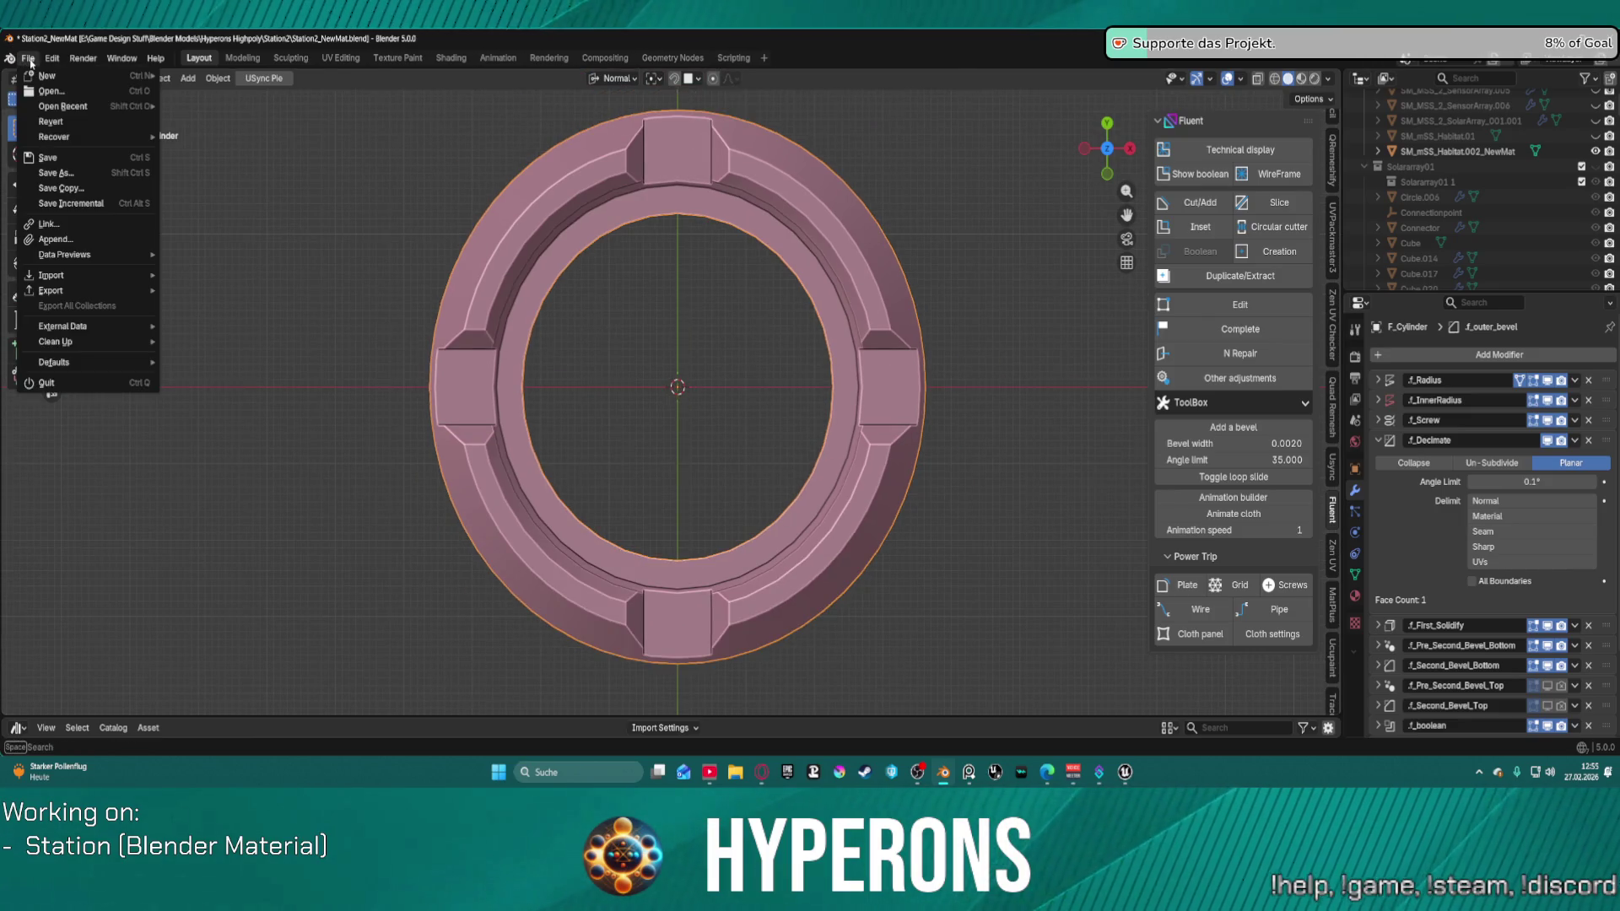
Step: Open Preferences, filter add-ons by 'fl' and expand Fluent: Power Trip
key(Escape)
click(52, 58)
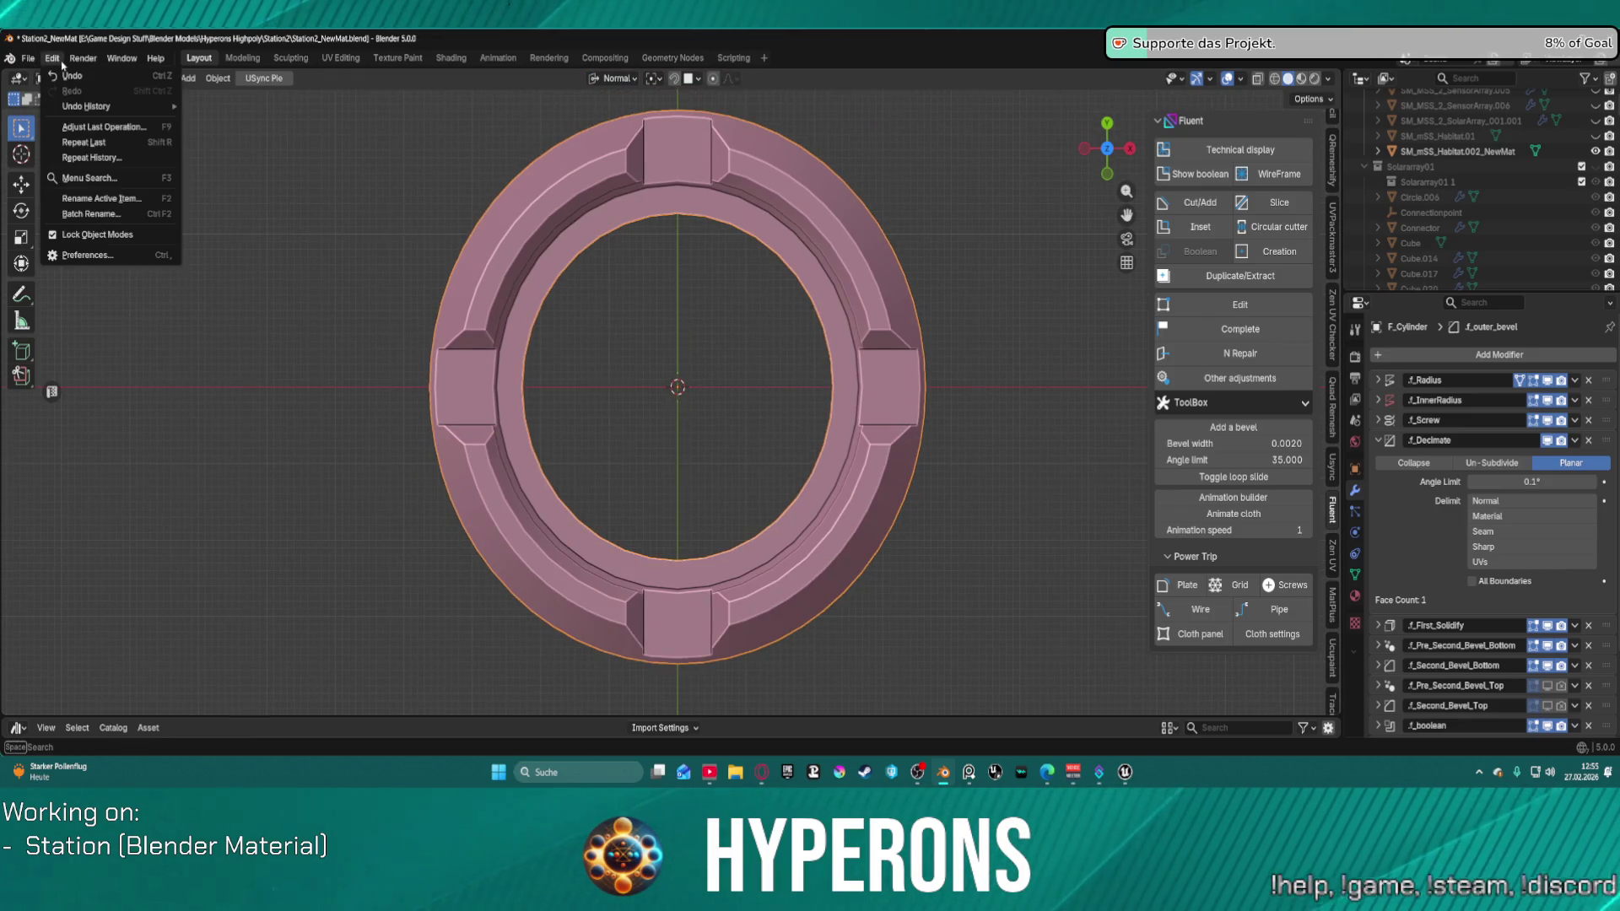
click(129, 253)
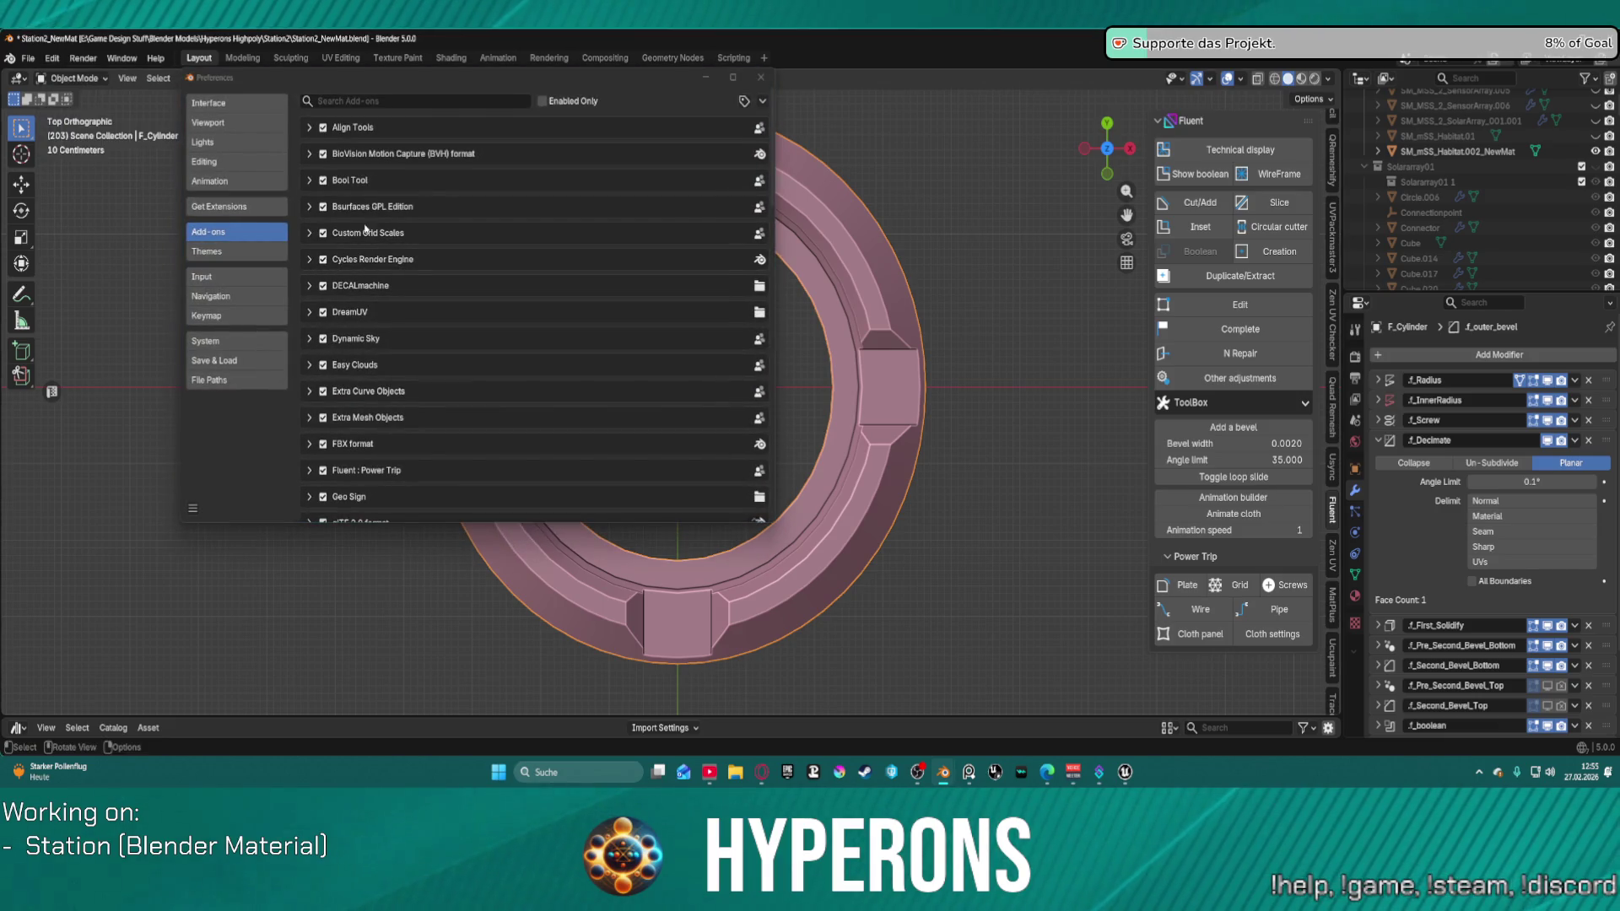
click(372, 98)
text(fl)
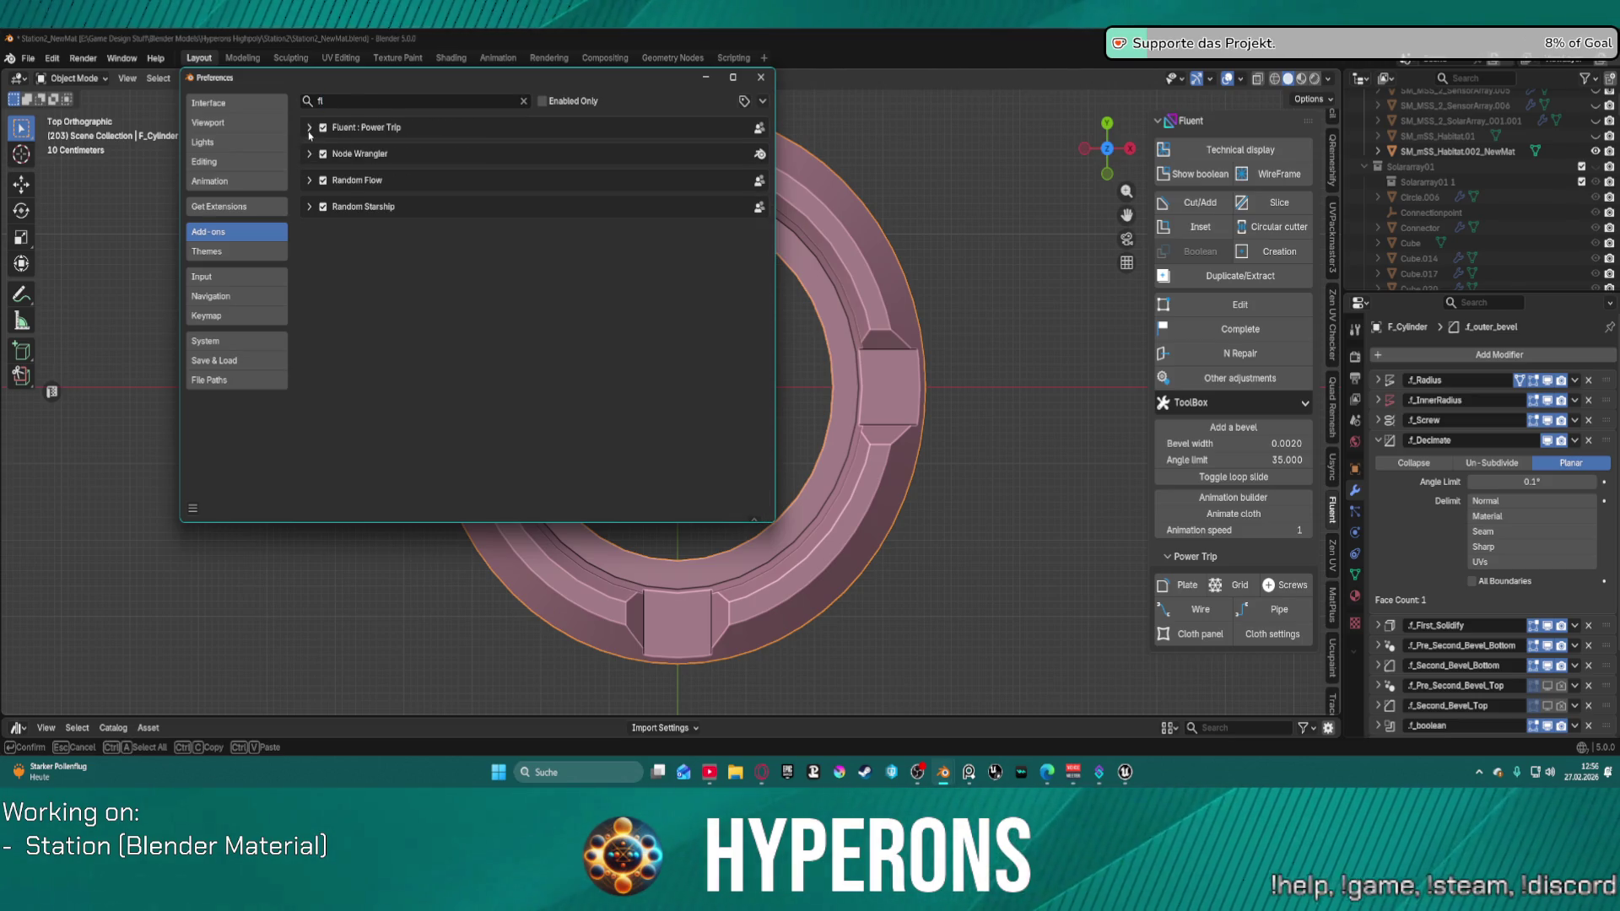
click(309, 129)
Step: Review Fluent's keymap and default settings, then close the Preferences window
scroll(495, 386, down, 5)
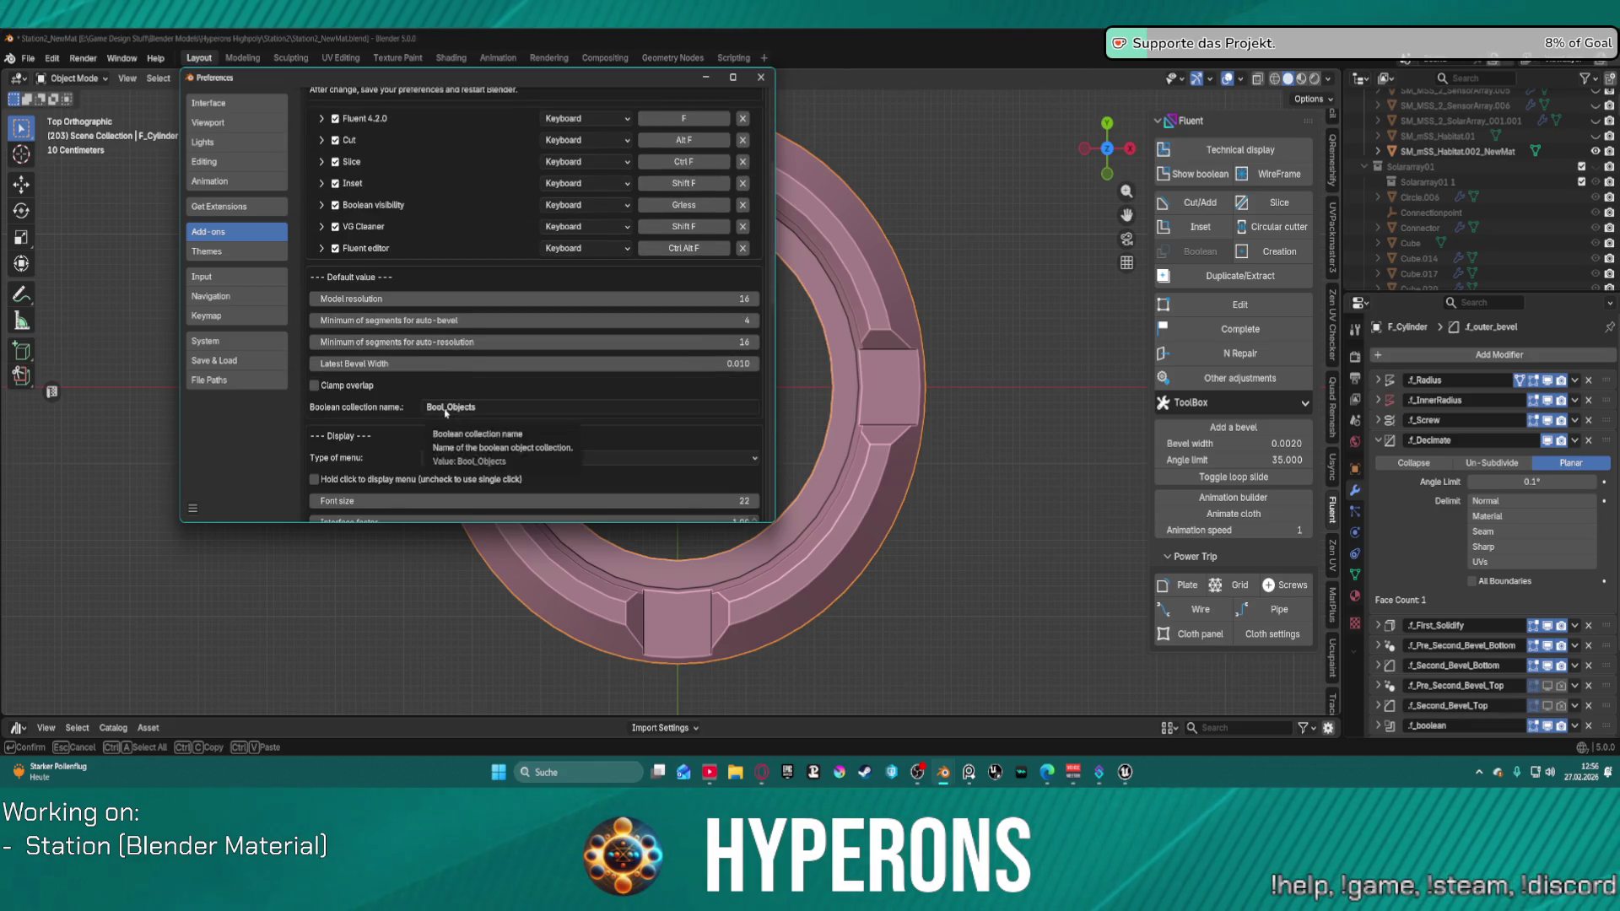
scroll(445, 414, down, 2)
scroll(473, 194, up, 6)
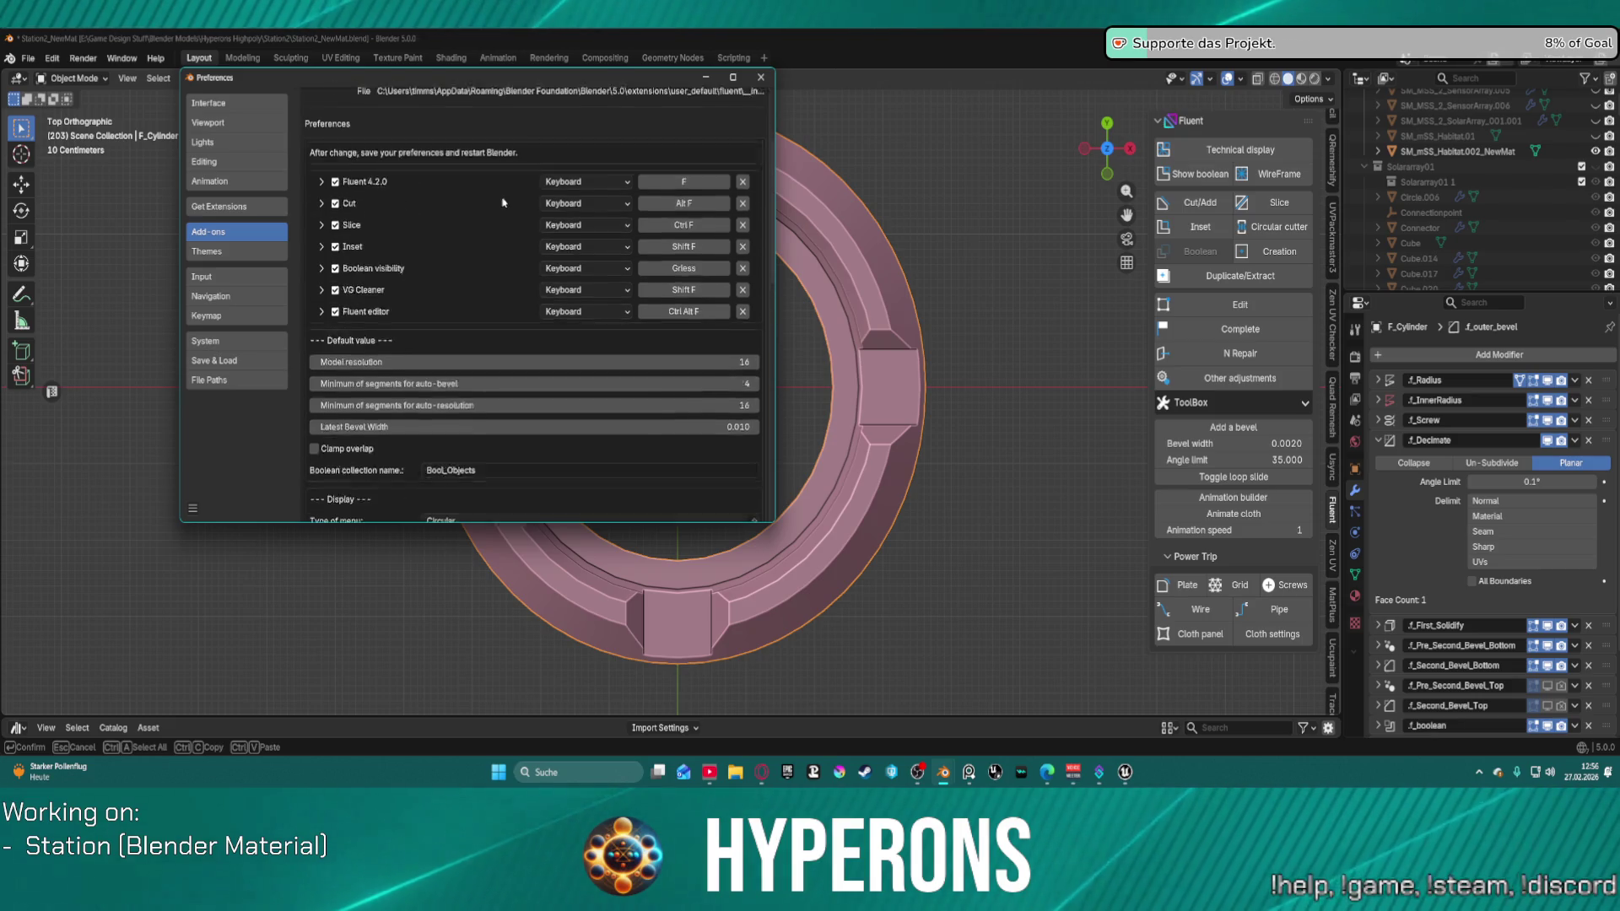
scroll(509, 223, down, 2)
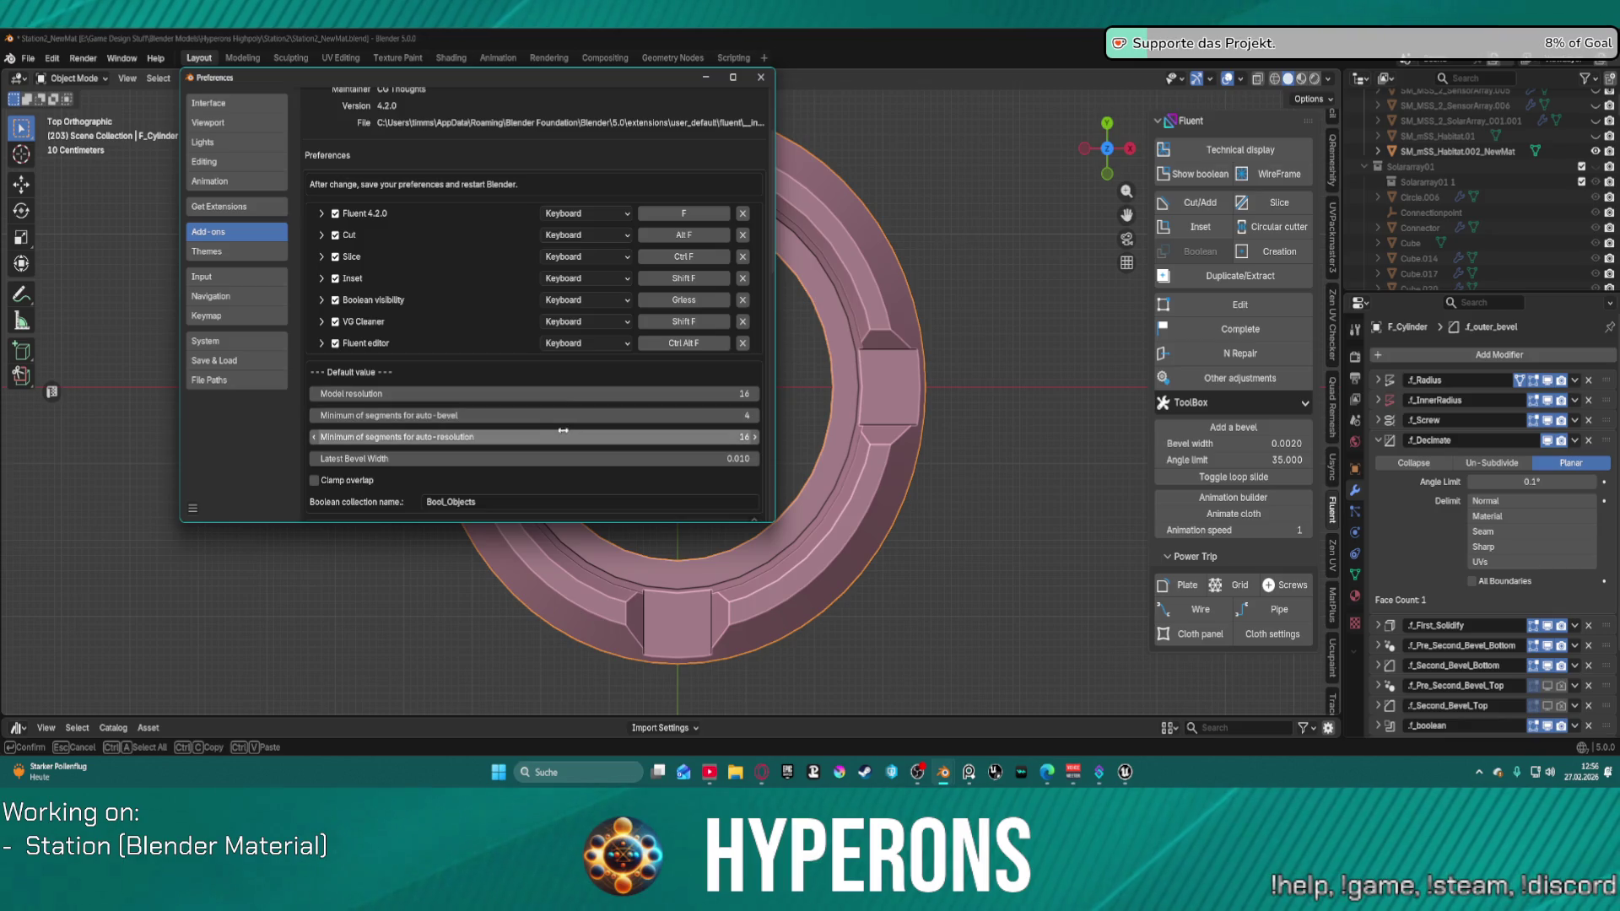
scroll(481, 443, down, 1)
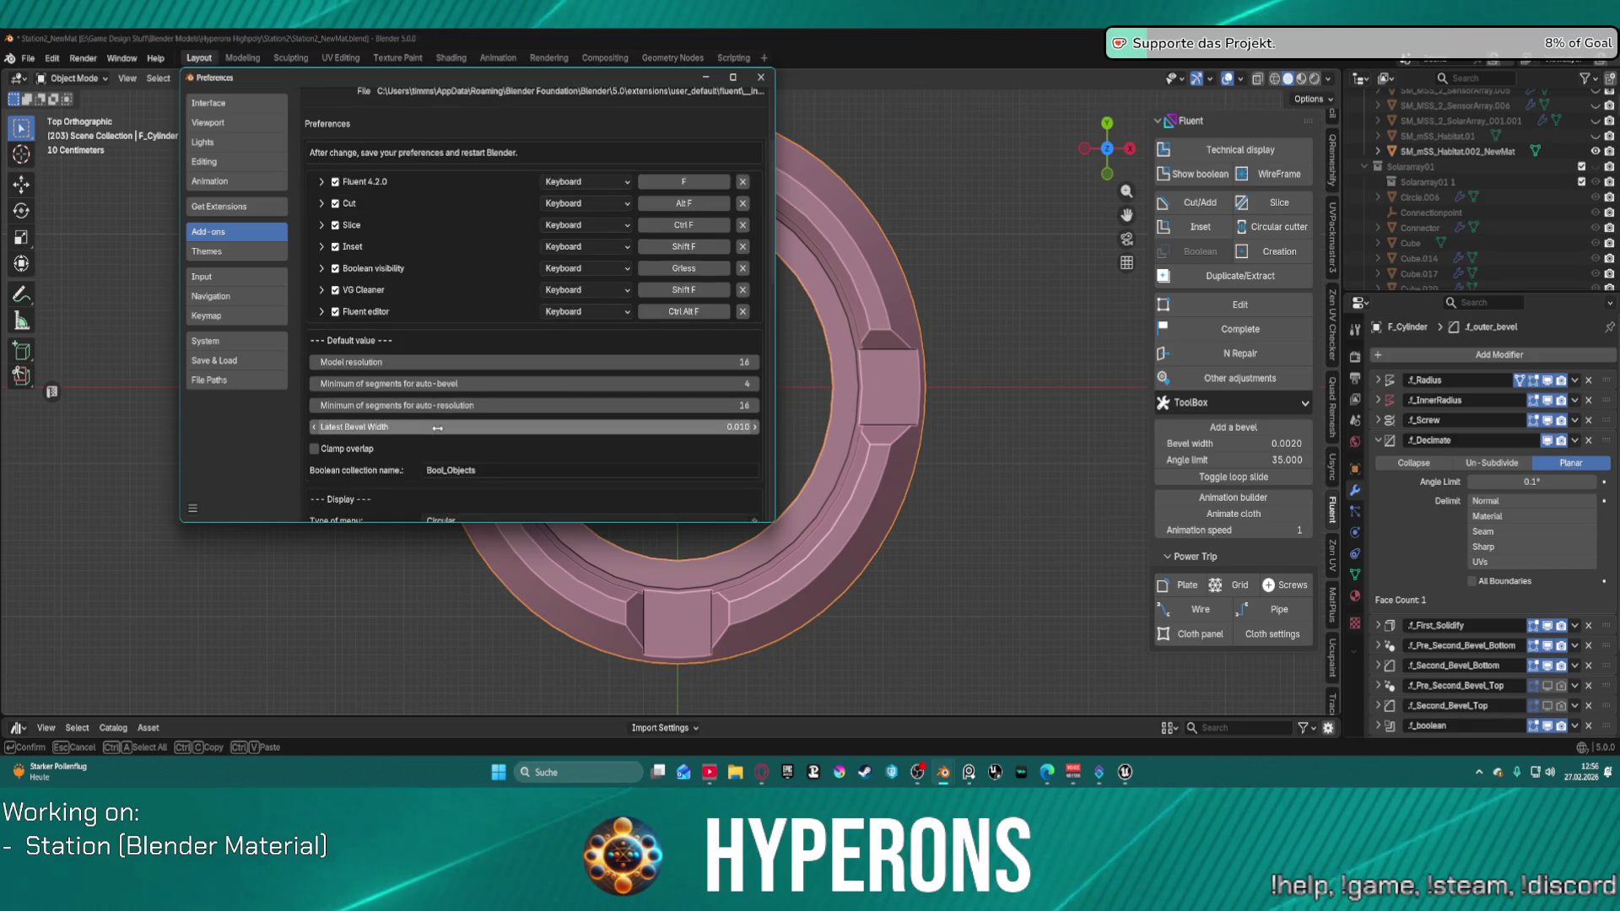
scroll(435, 430, down, 1)
scroll(429, 429, down, 3)
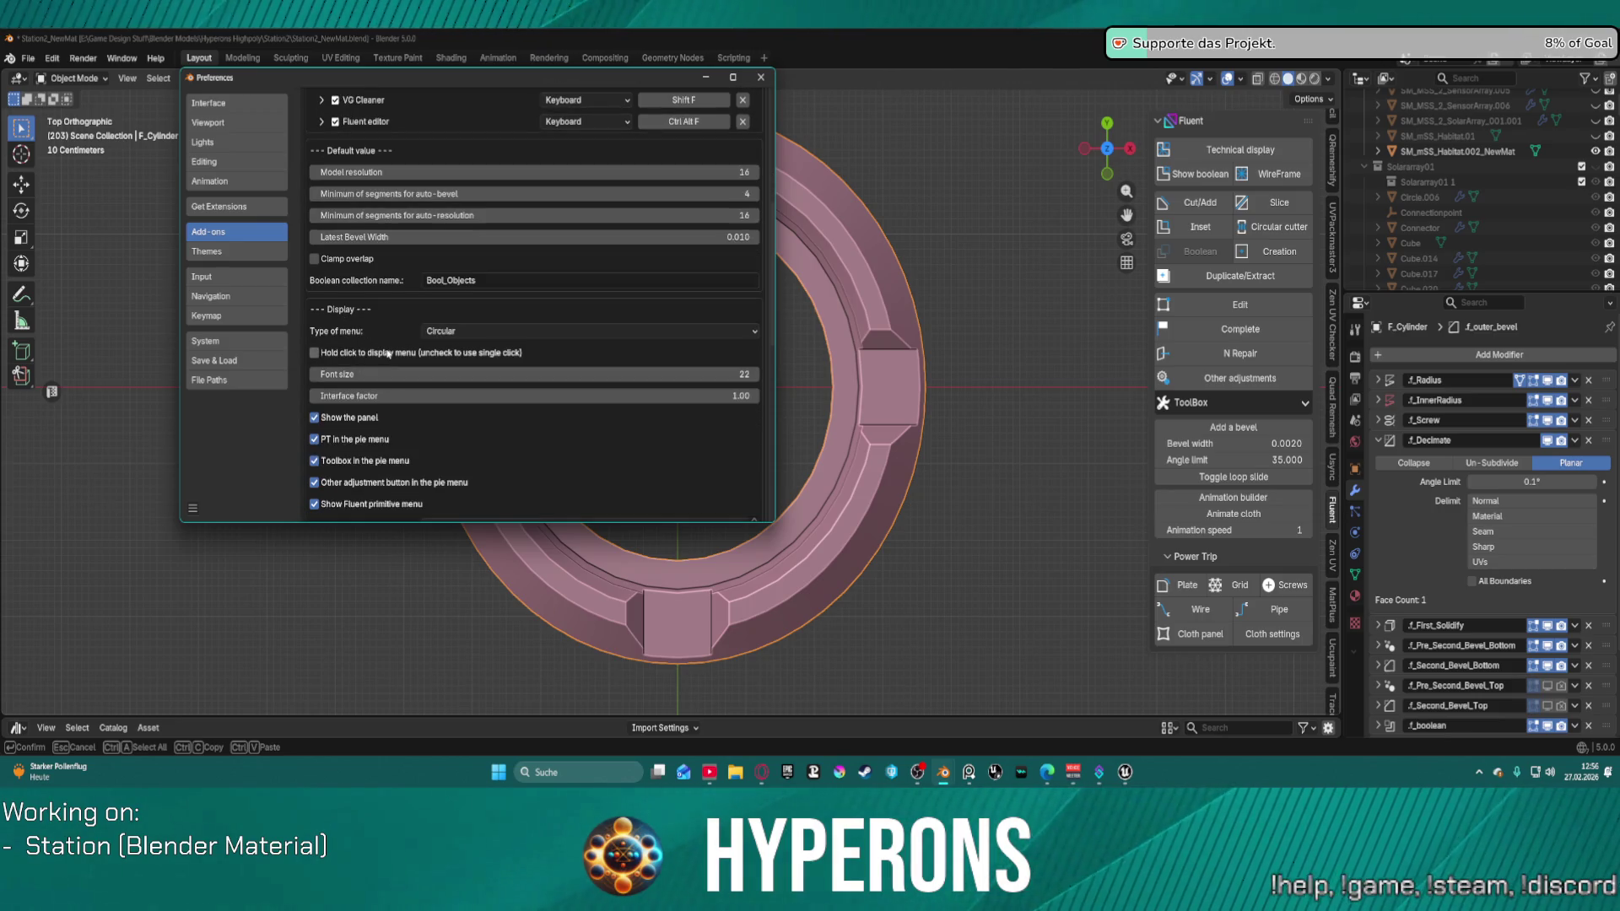
scroll(388, 354, down, 1)
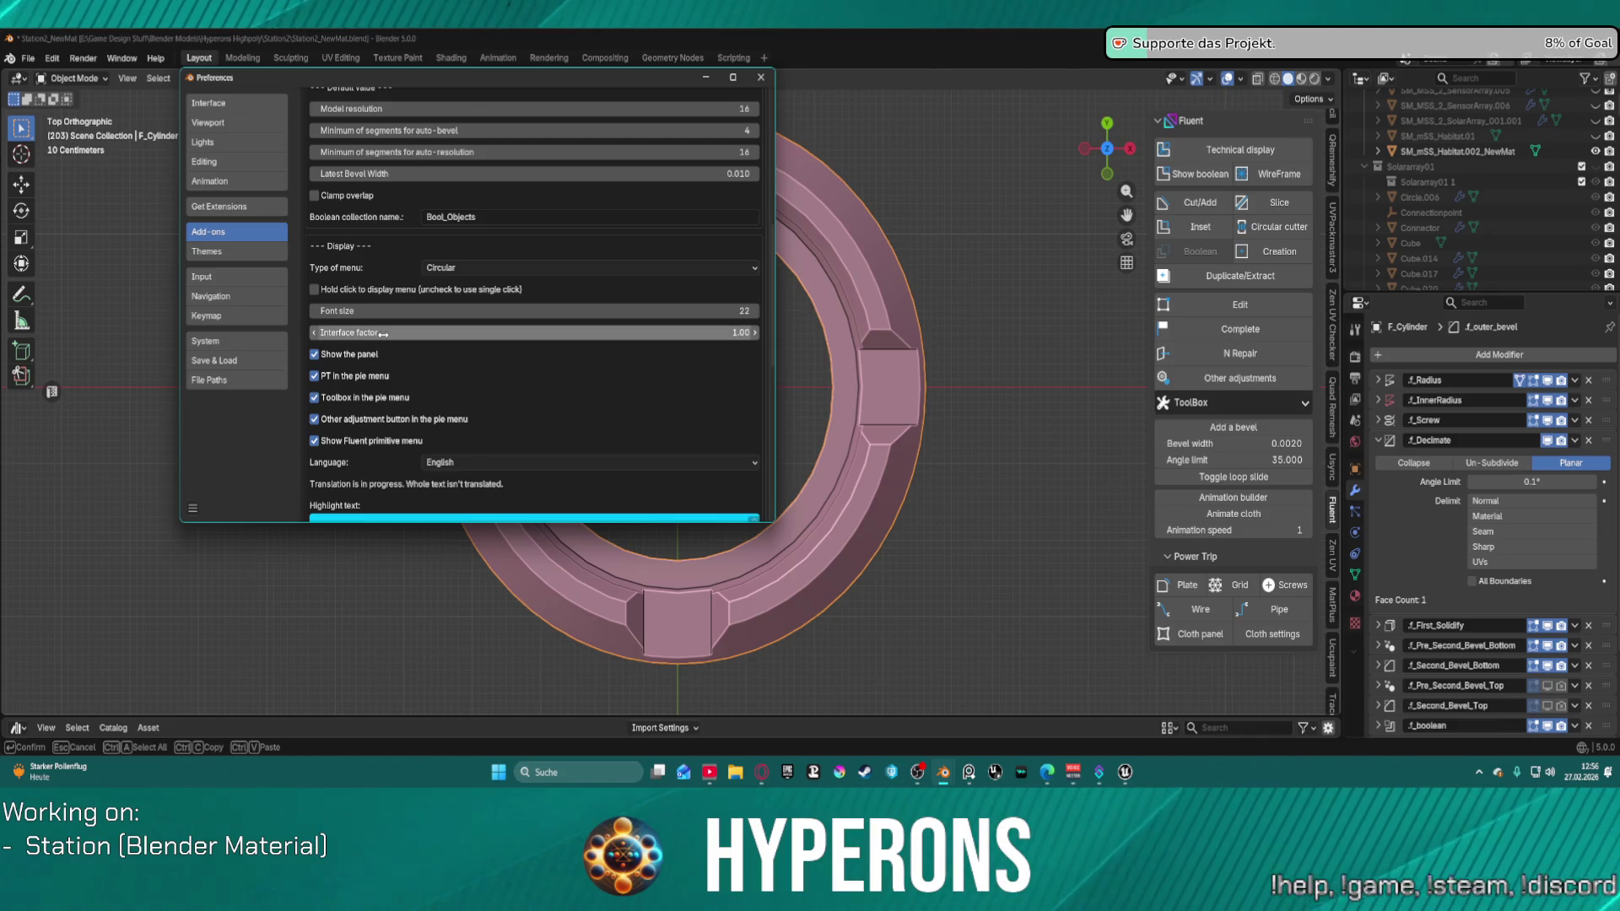
scroll(382, 343, down, 5)
scroll(384, 339, down, 4)
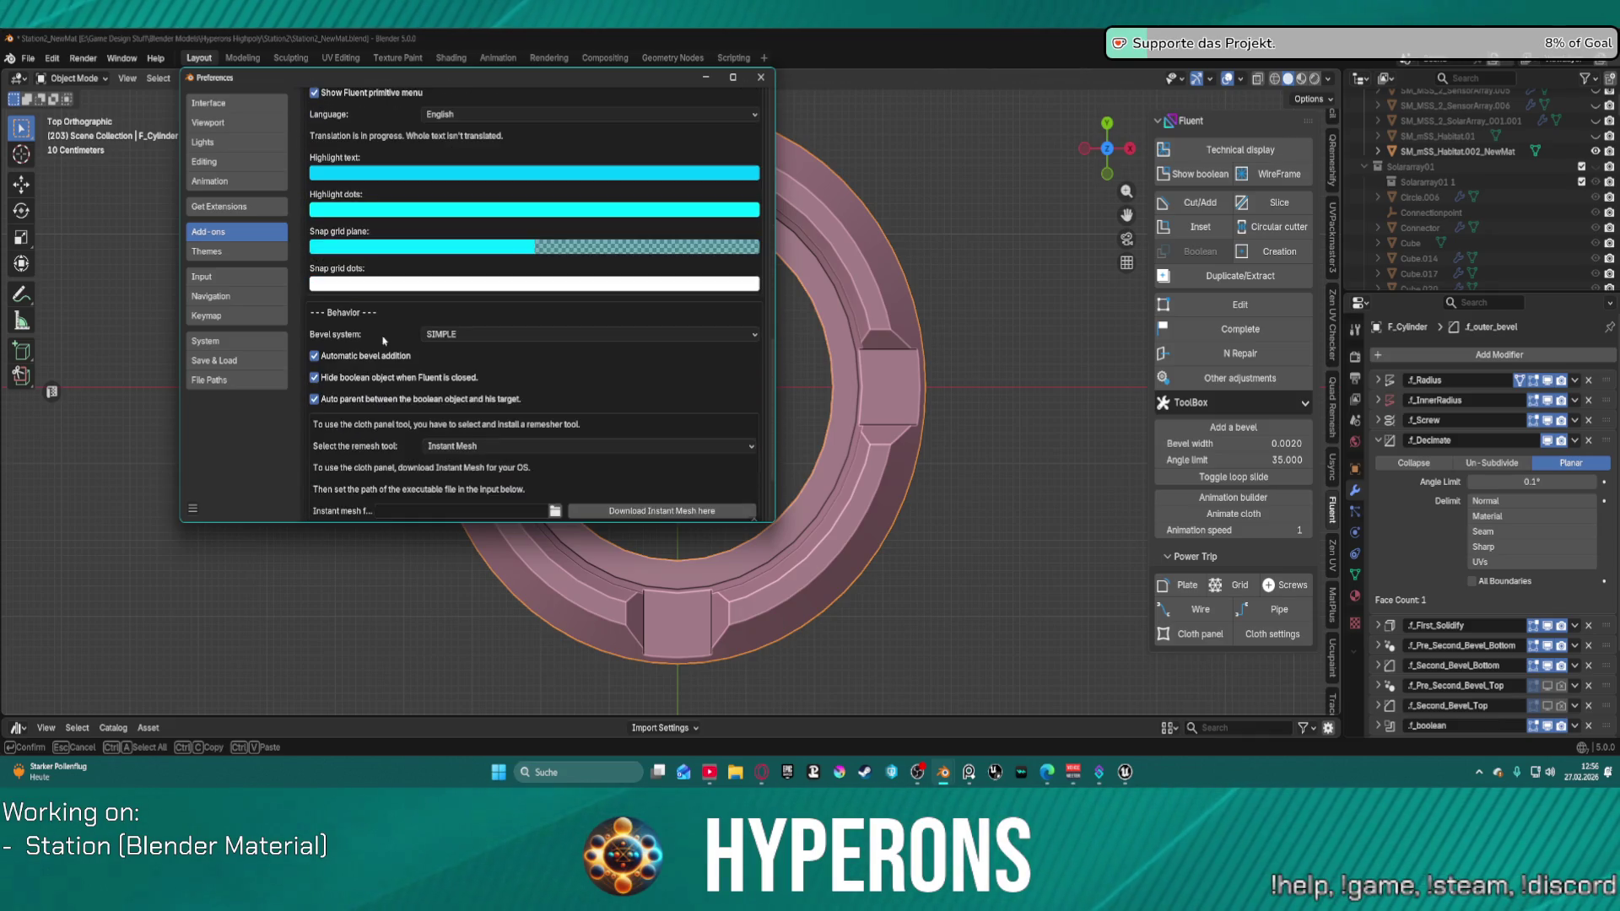
scroll(405, 369, down, 3)
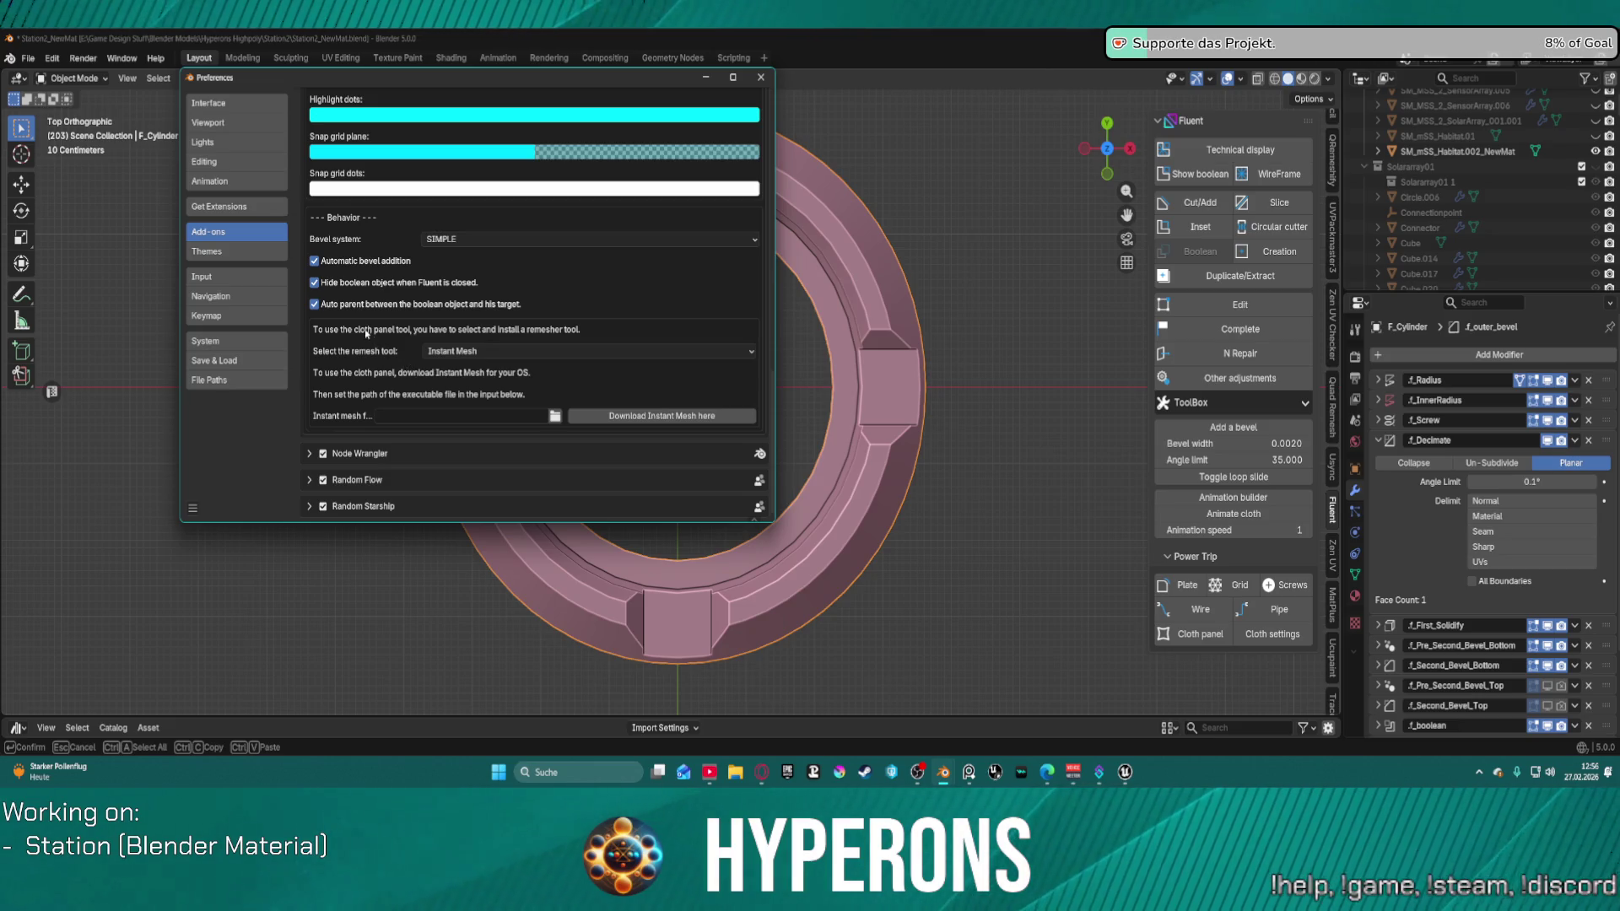
scroll(365, 331, down, 1)
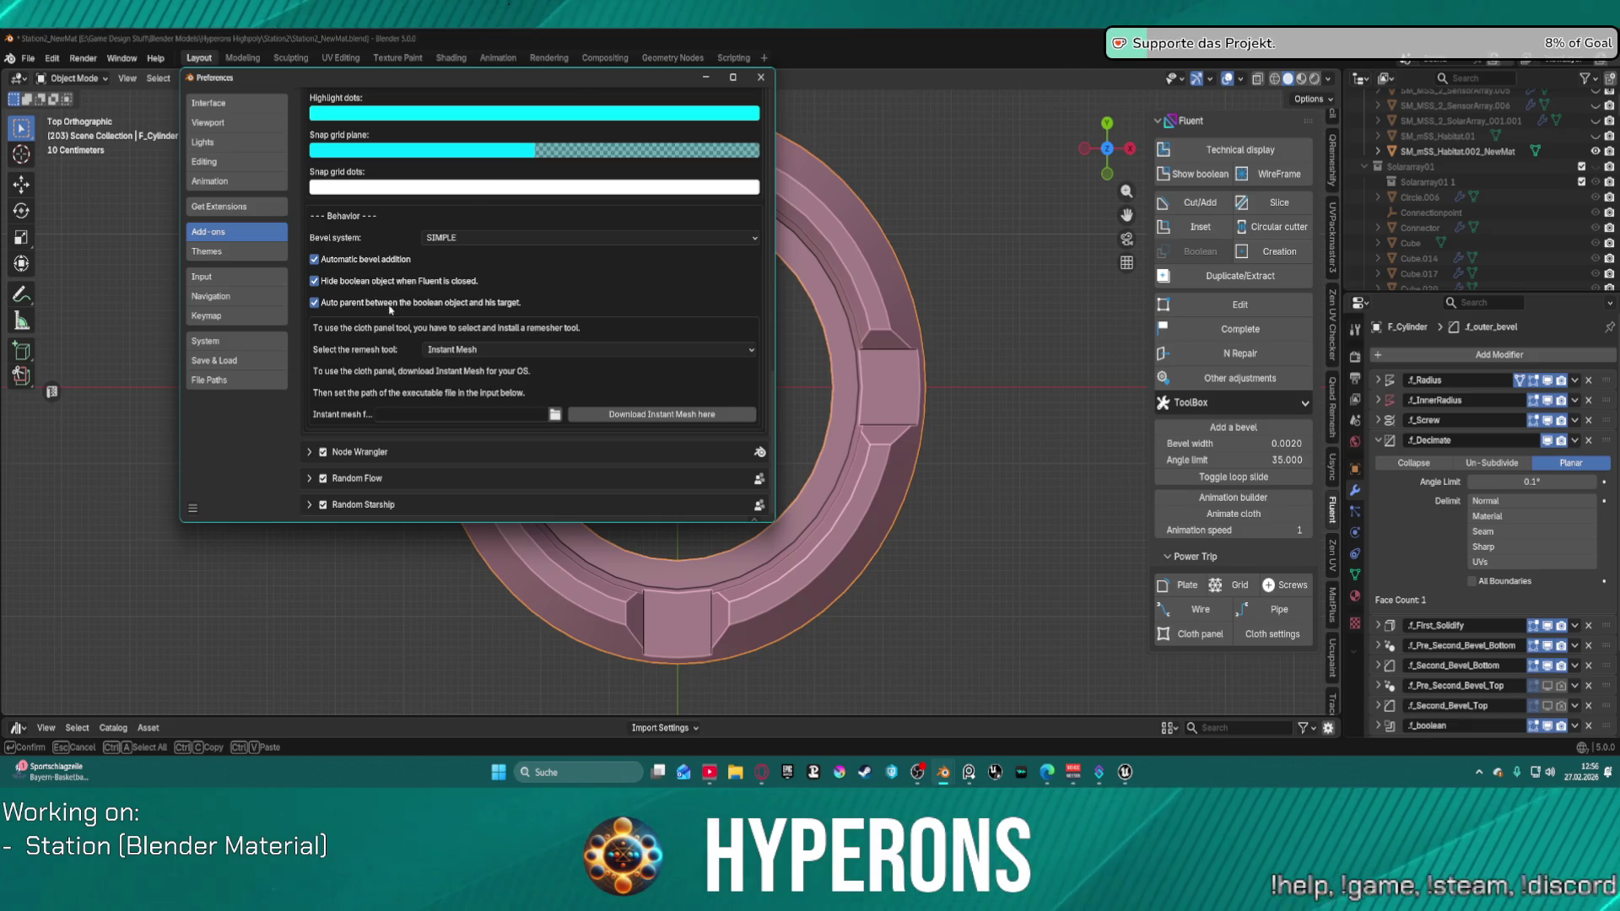
scroll(390, 310, up, 10)
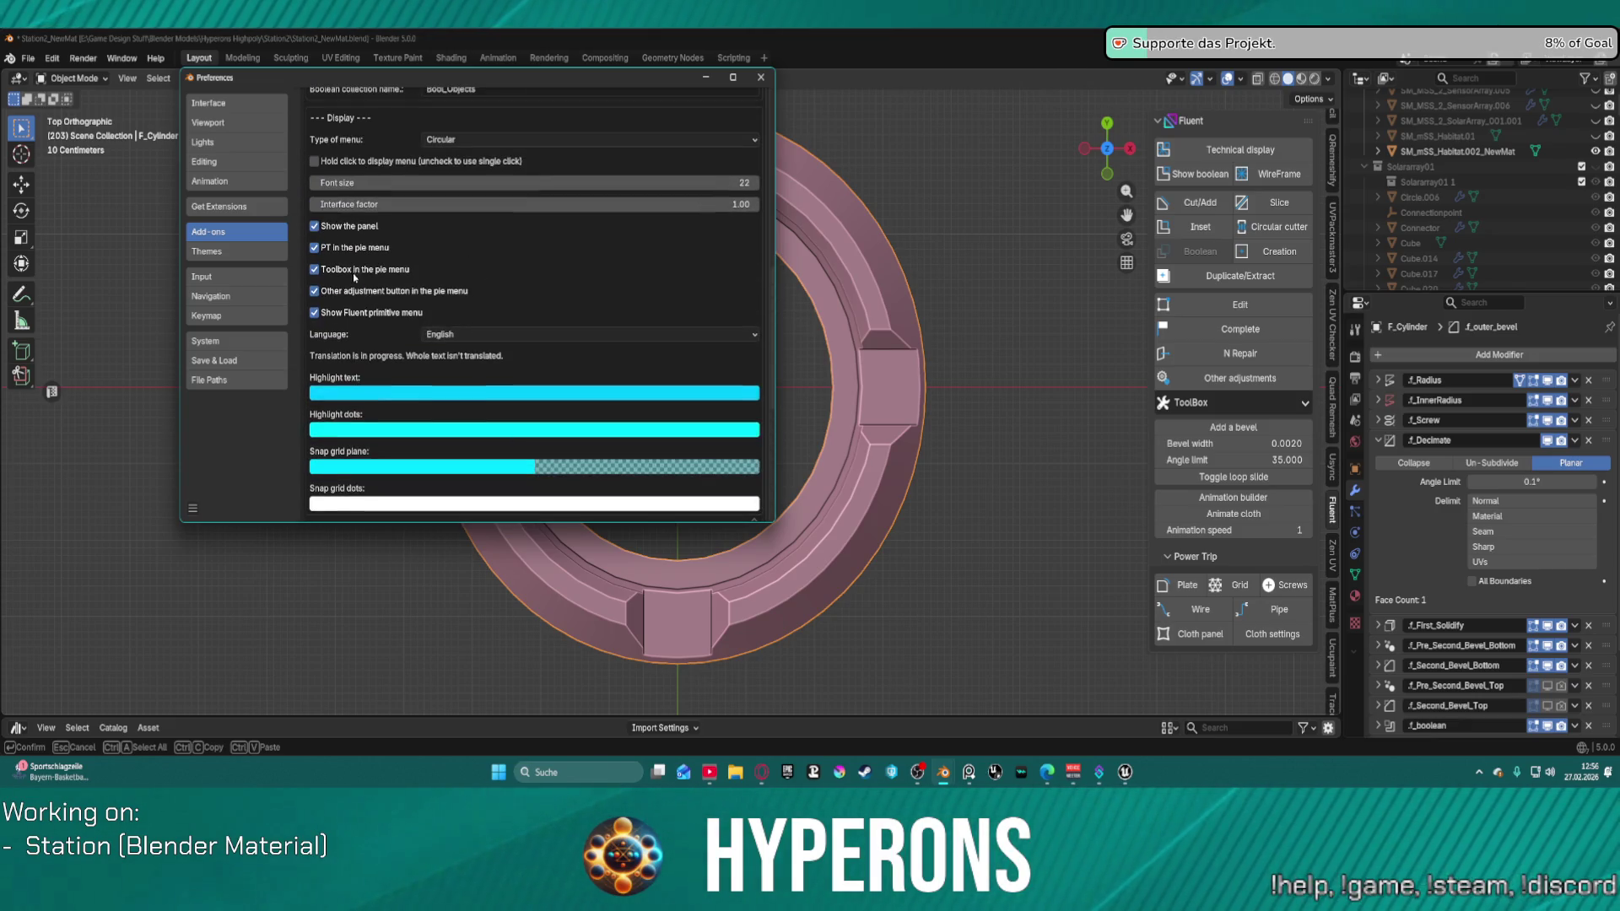
scroll(337, 236, up, 2)
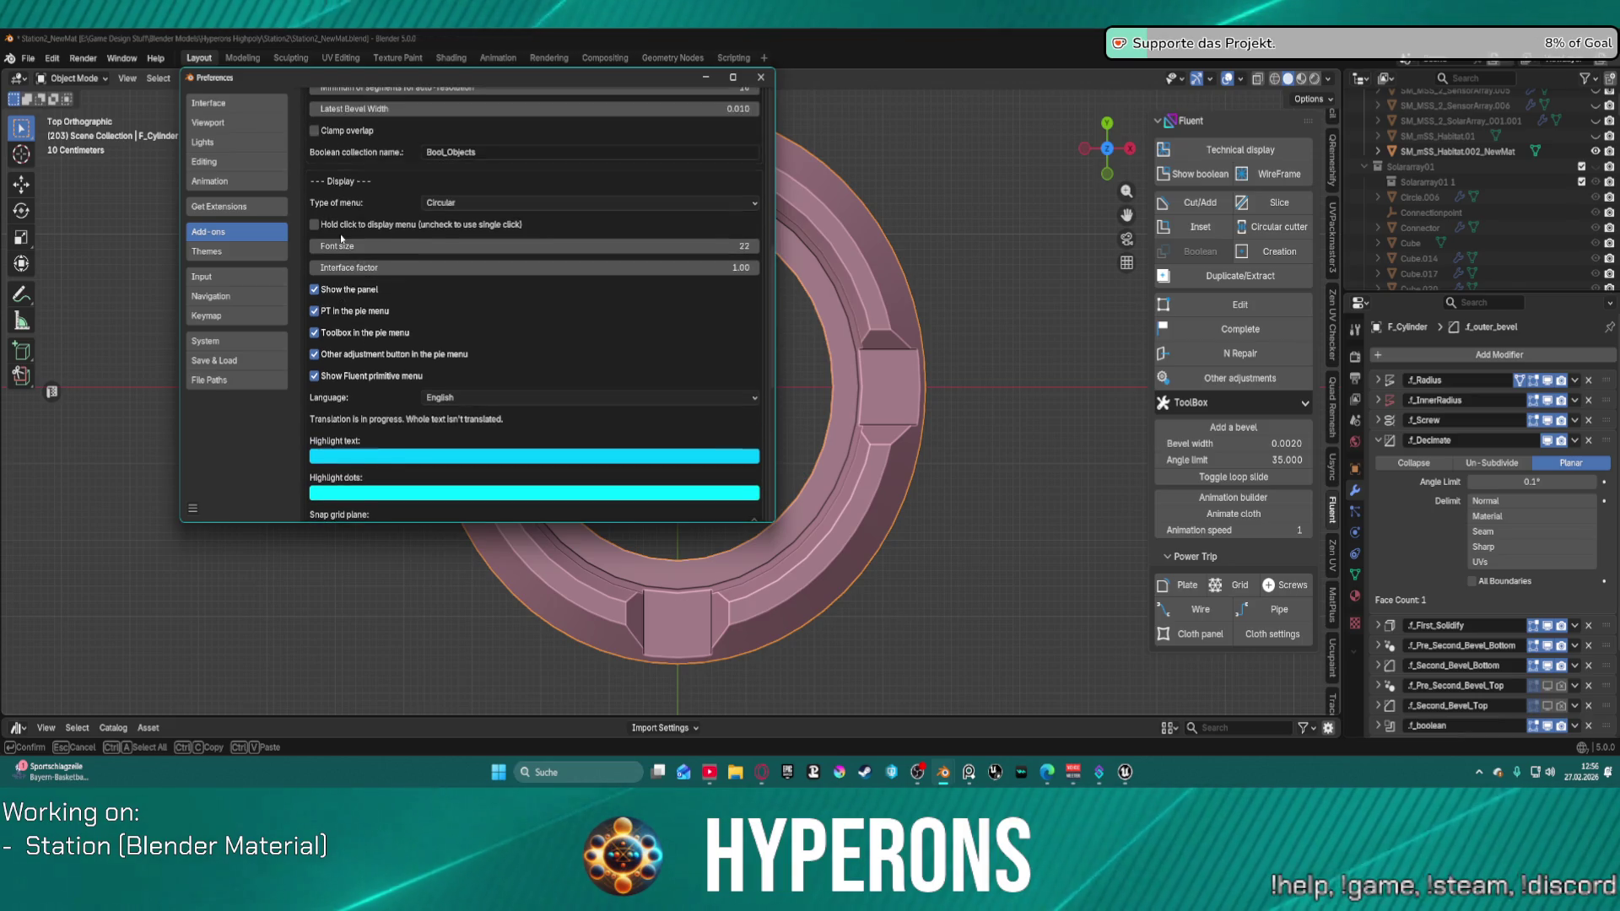
scroll(371, 267, up, 9)
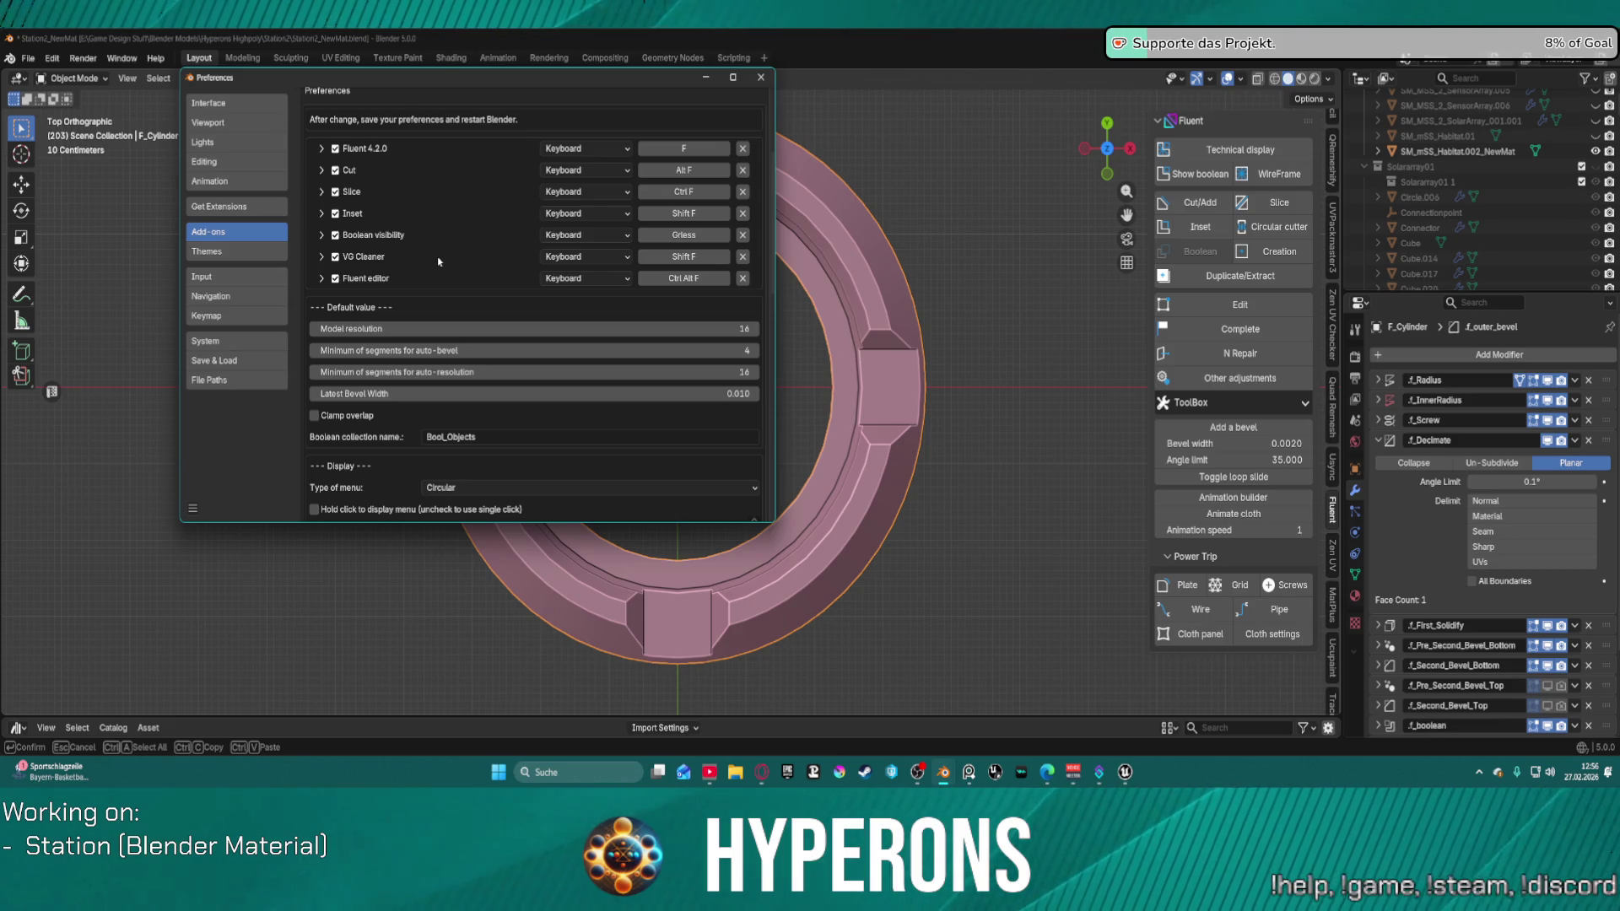
scroll(439, 261, up, 1)
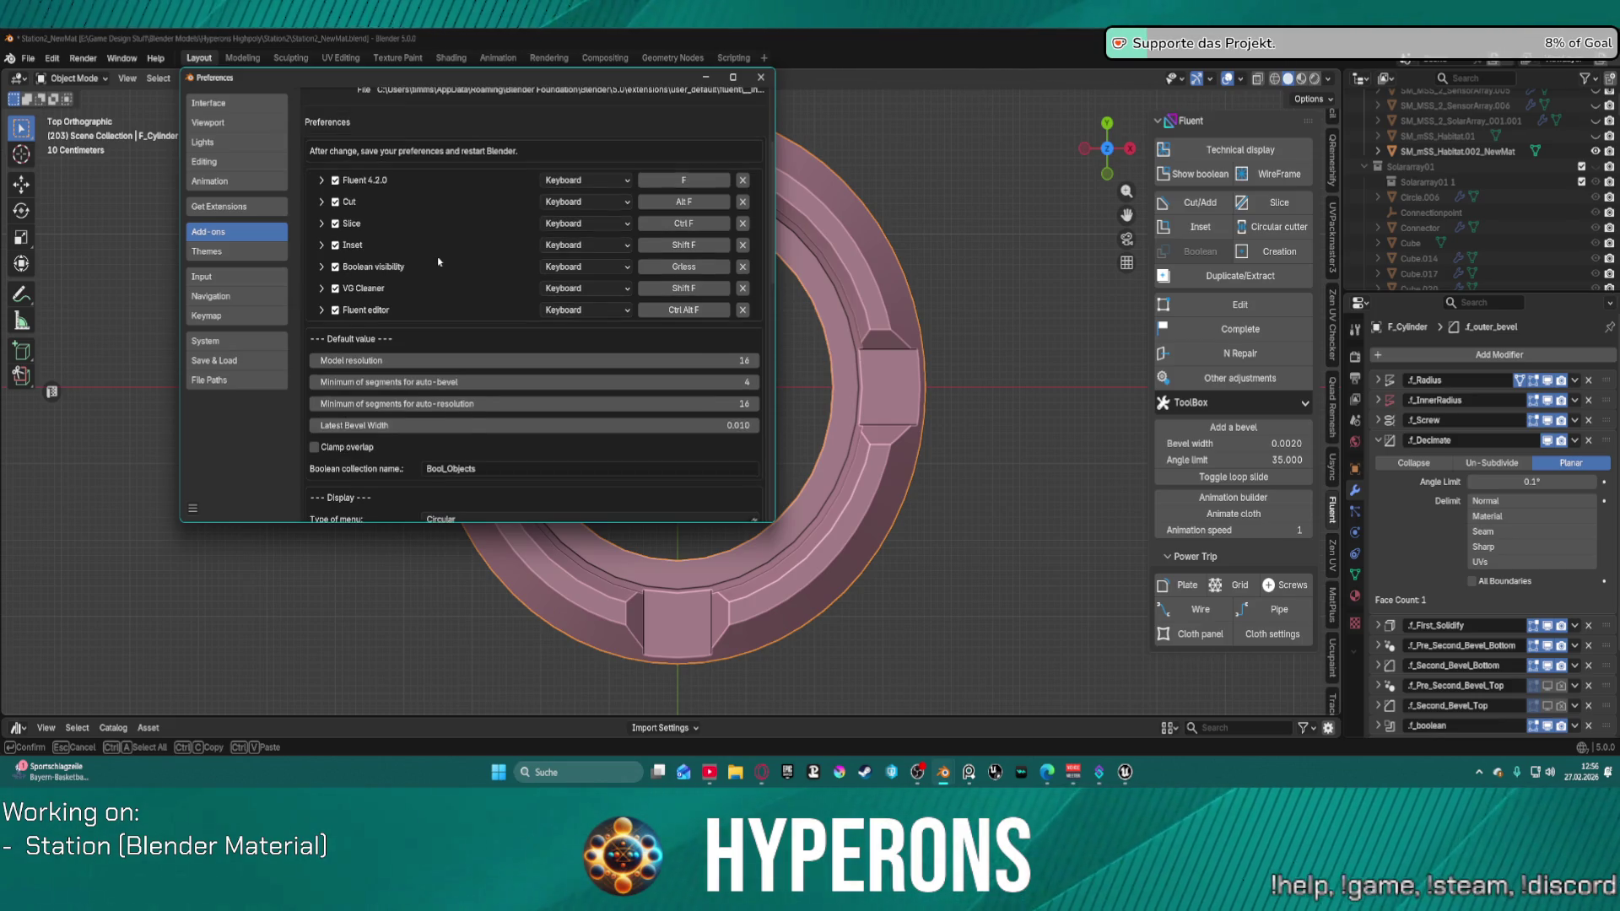
click(760, 78)
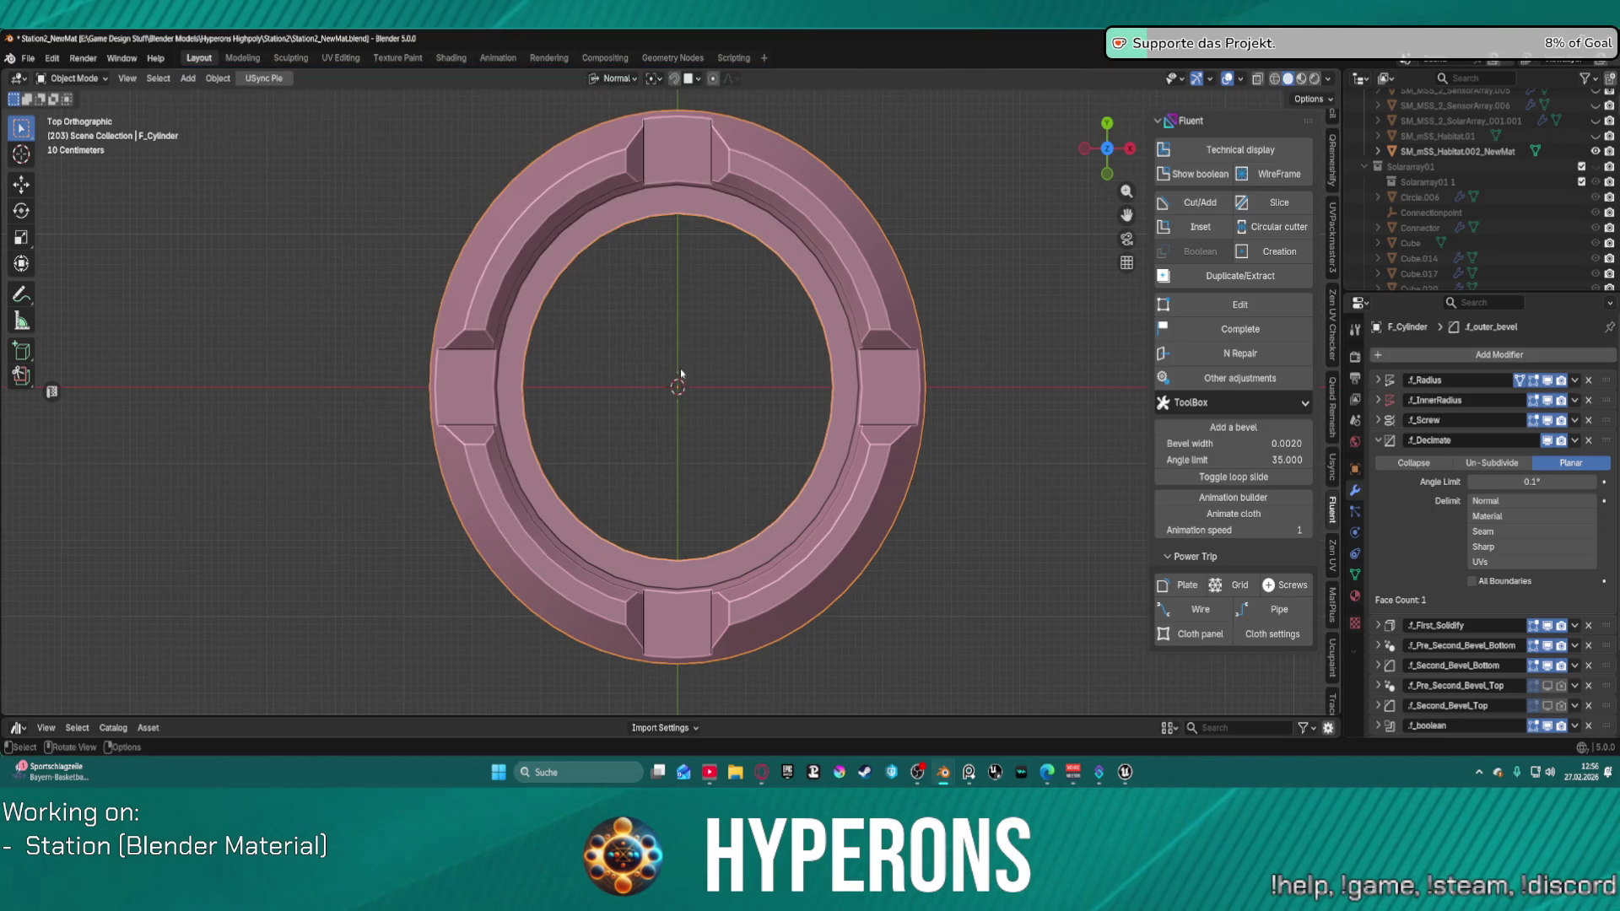
Step: Return to the flat top view of the ring and start a Fluent rectangle cut
mouse_move(677, 387)
middle_down()
mouse_move(681, 341)
mouse_move(673, 365)
mouse_move(692, 351)
mouse_move(674, 354)
middle_up()
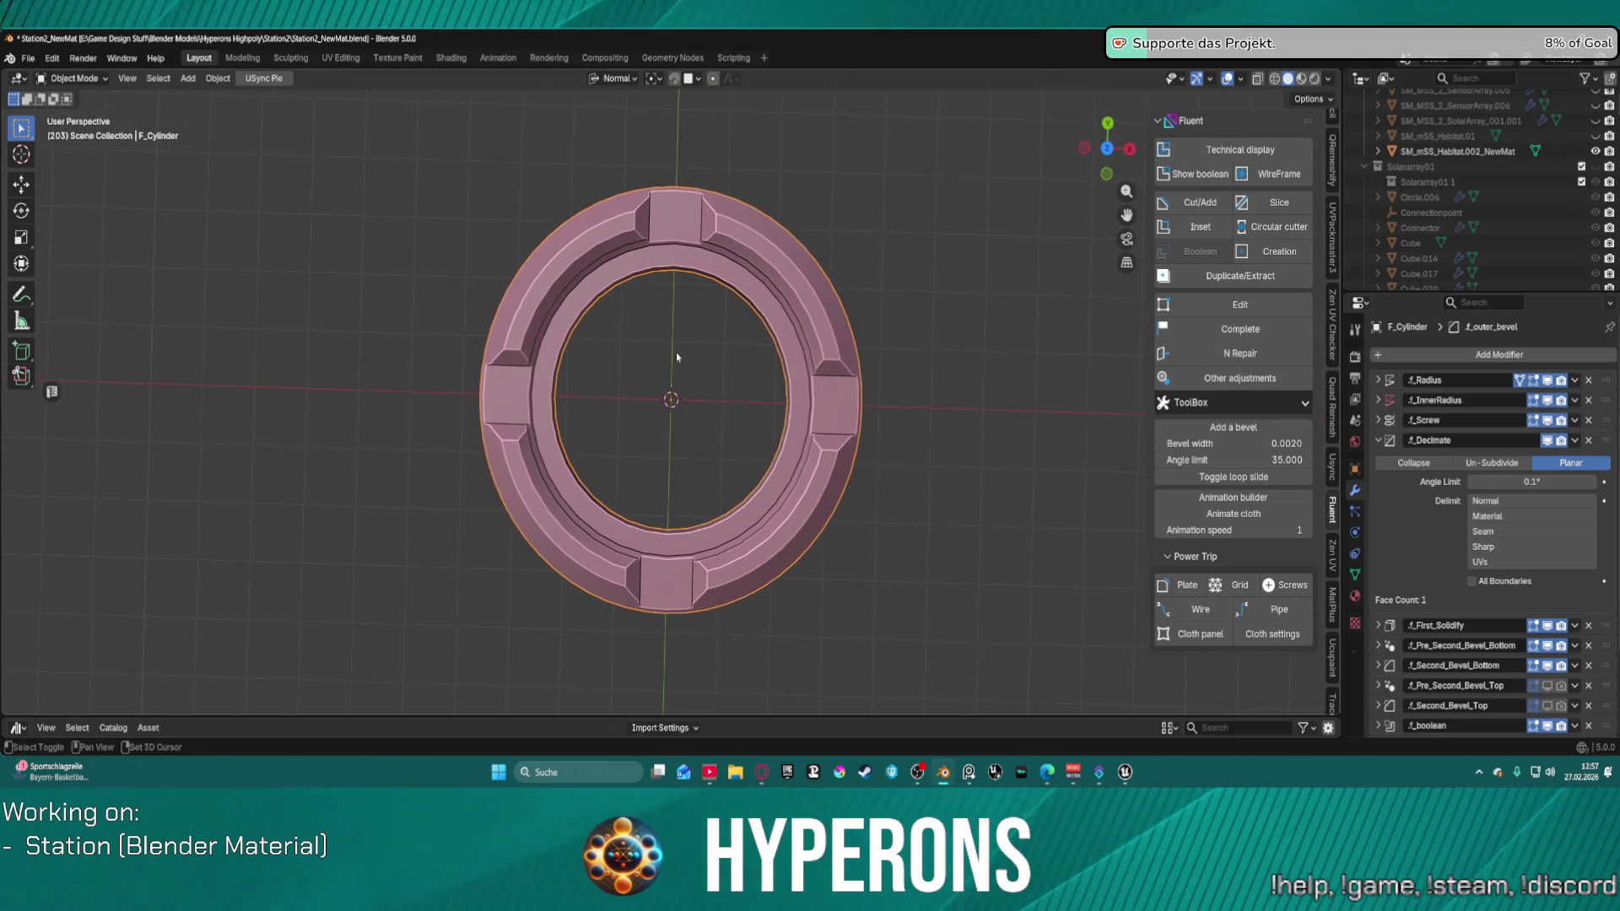
key(KP_7)
scroll(673, 353, down, 2)
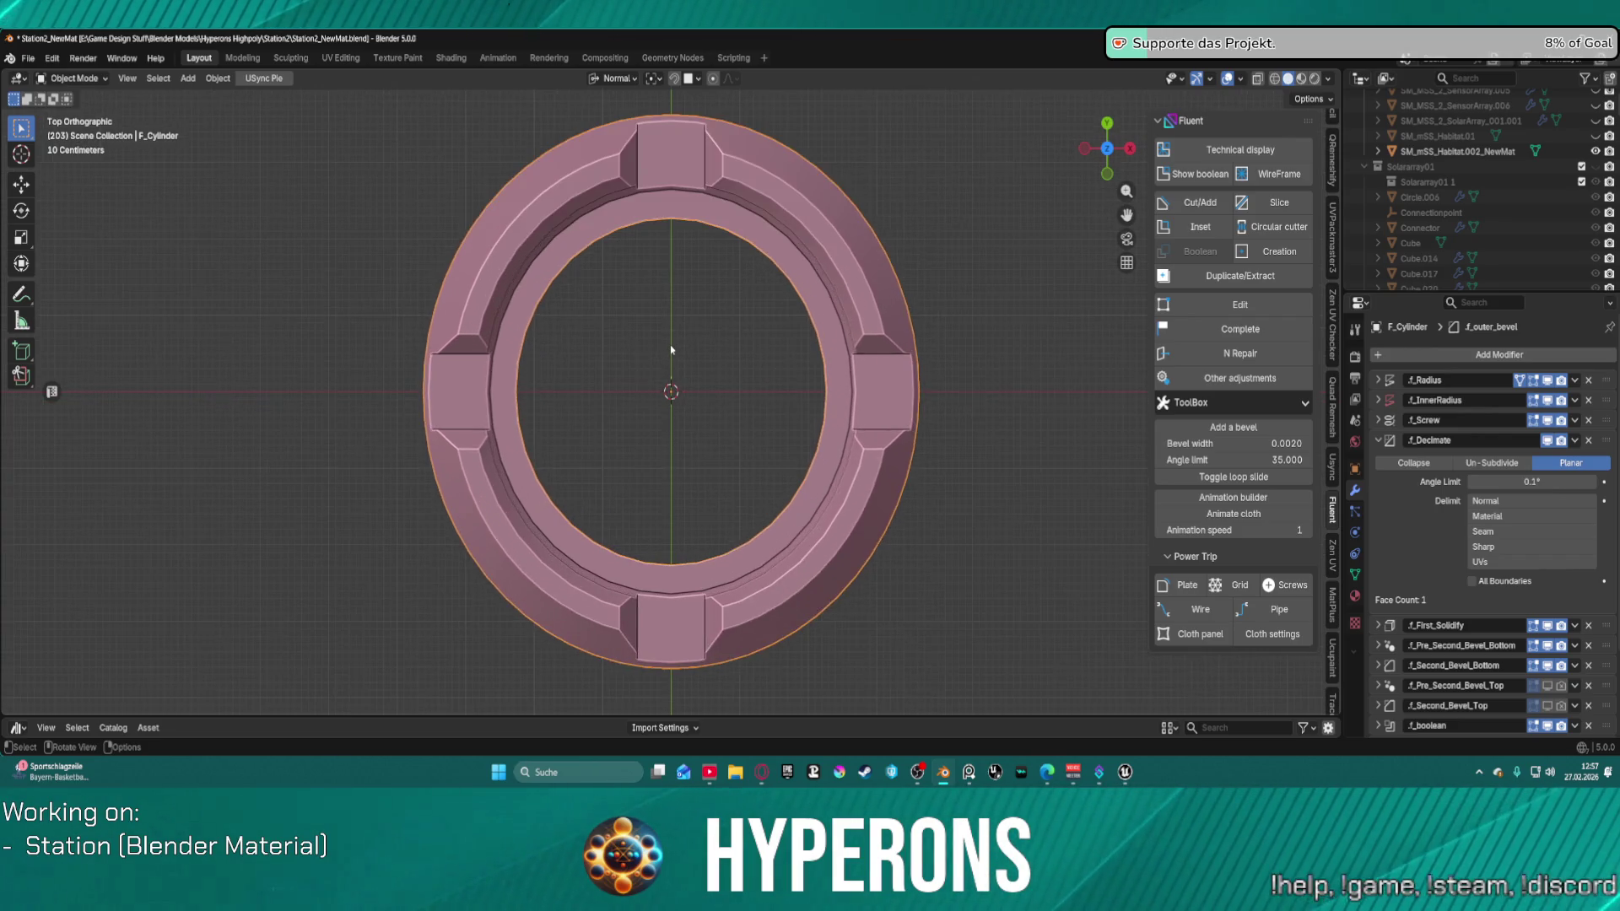
scroll(671, 350, up, 1)
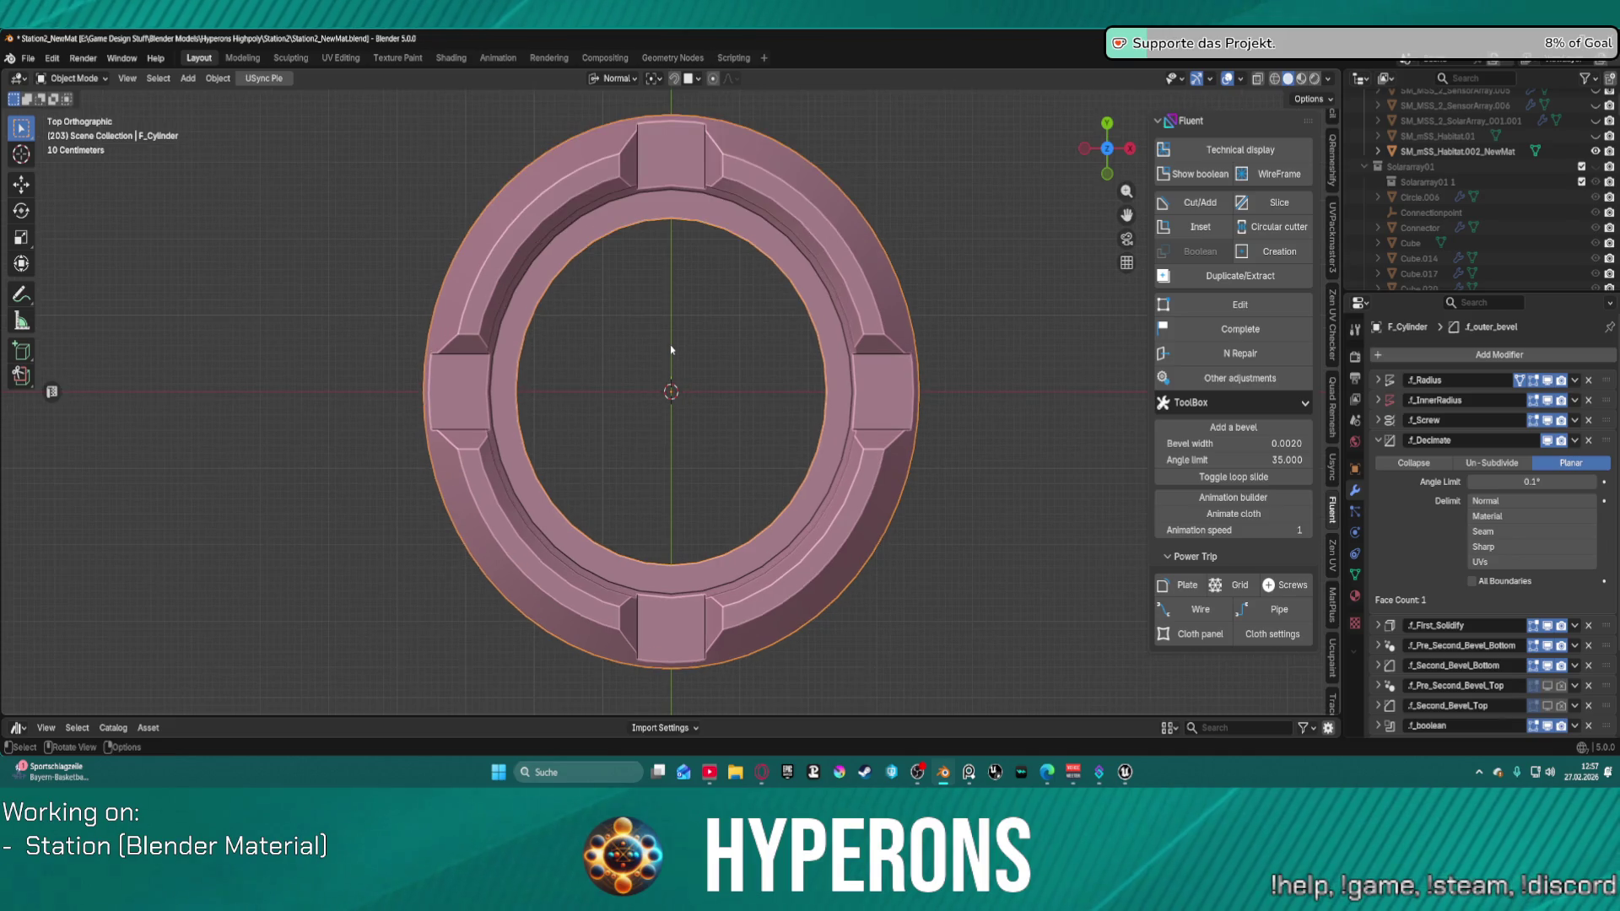
key(shift+f)
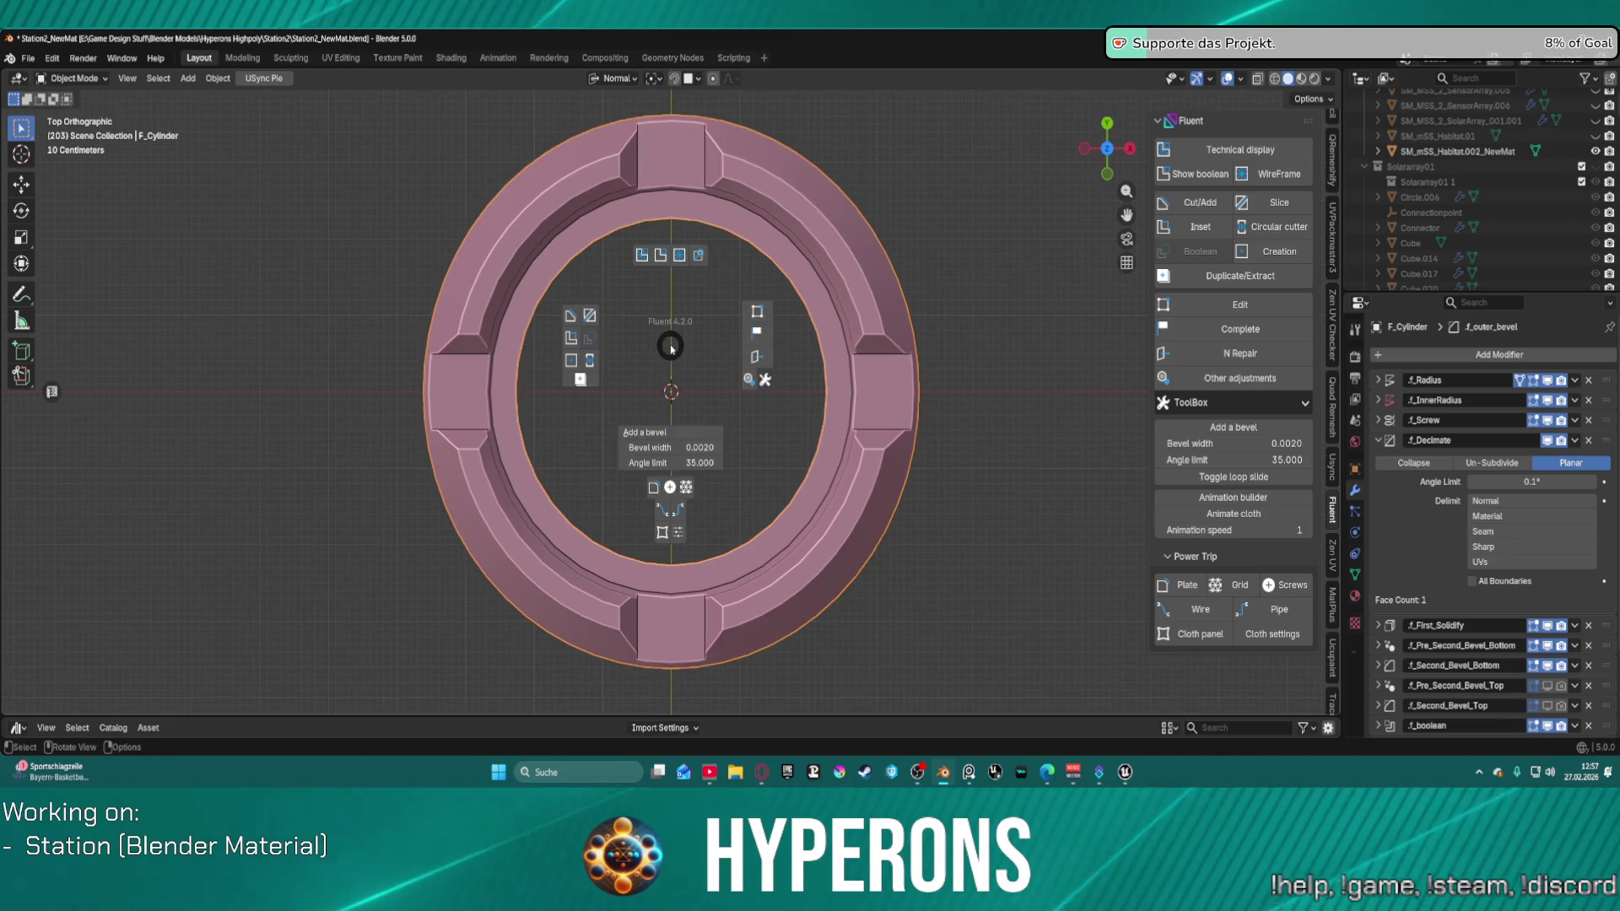
click(572, 338)
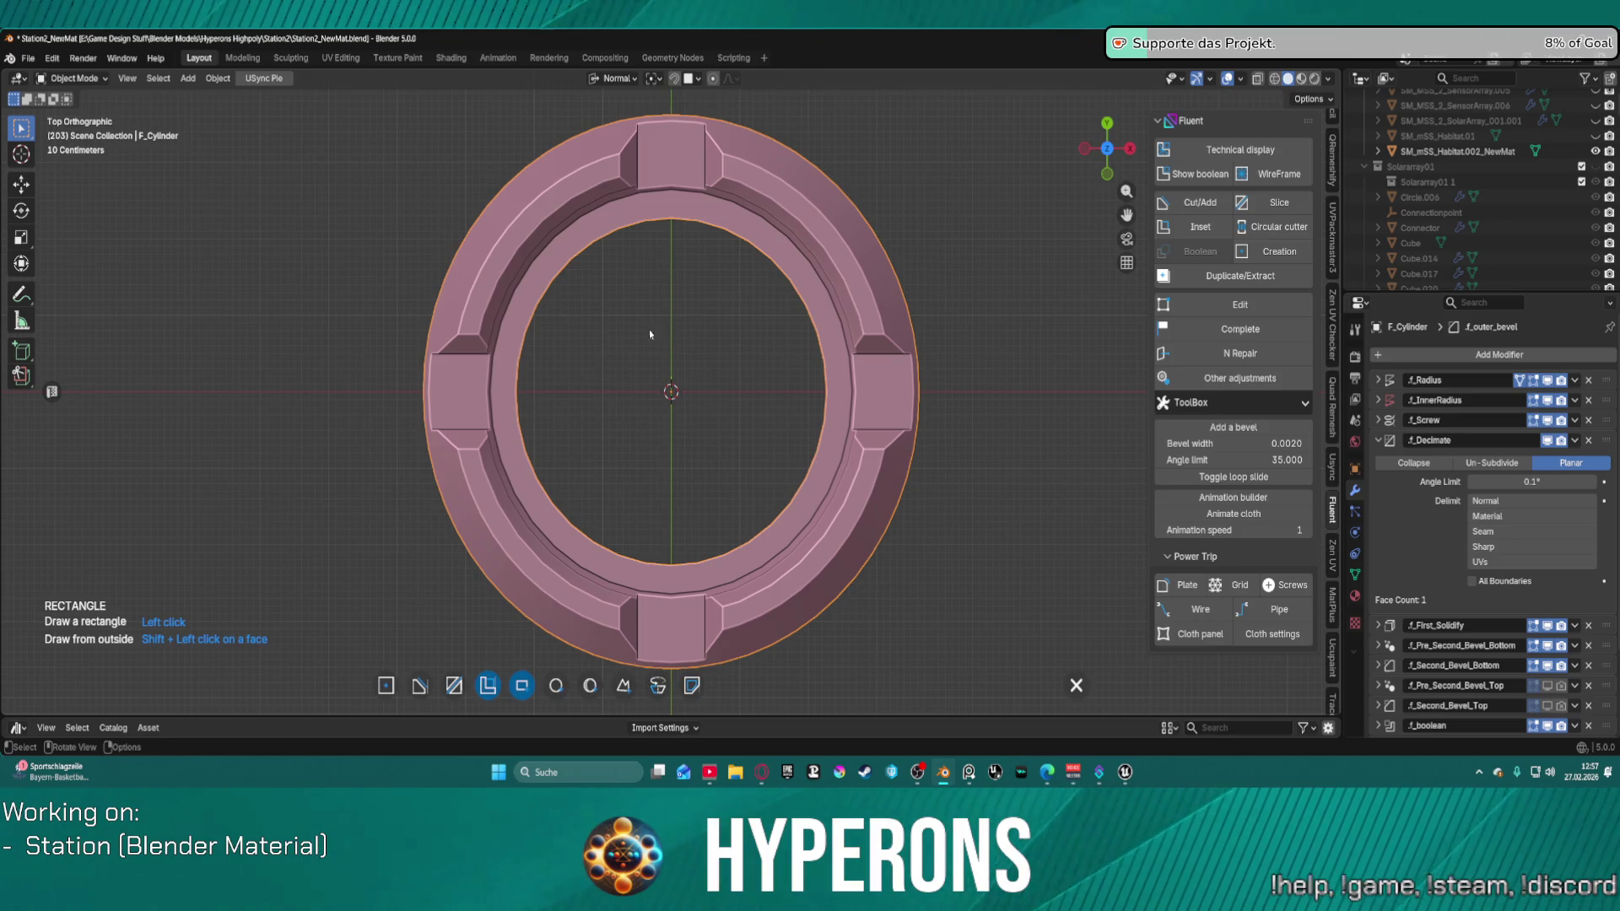
Step: Place and shift a first drawing grid, then cancel it and restart the rectangle cut
click(834, 392)
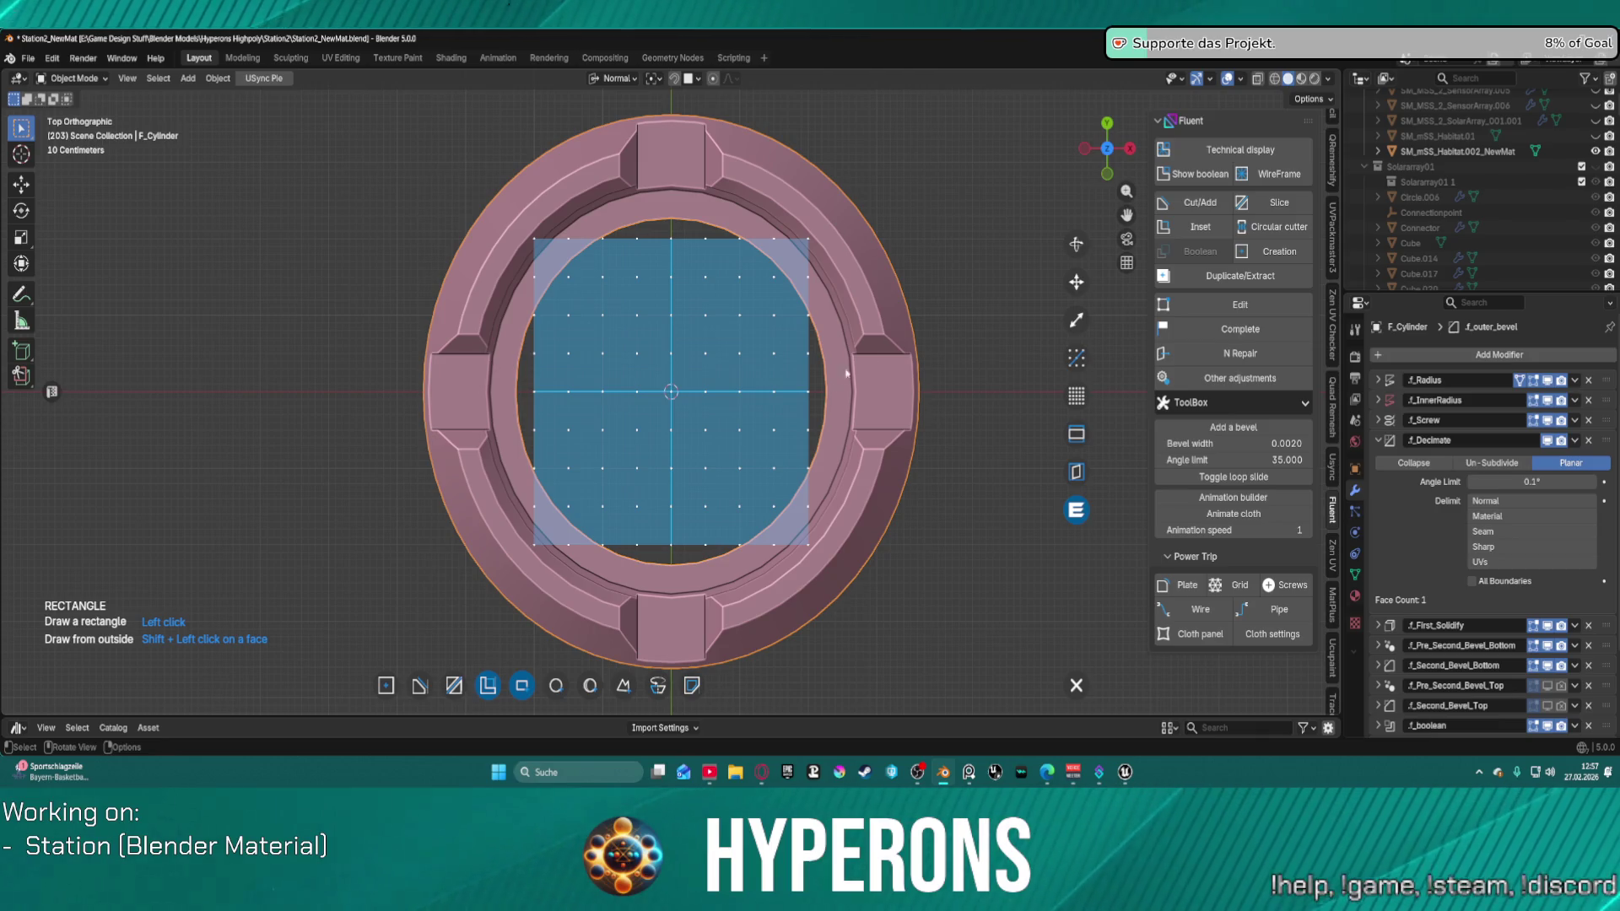
click(1077, 283)
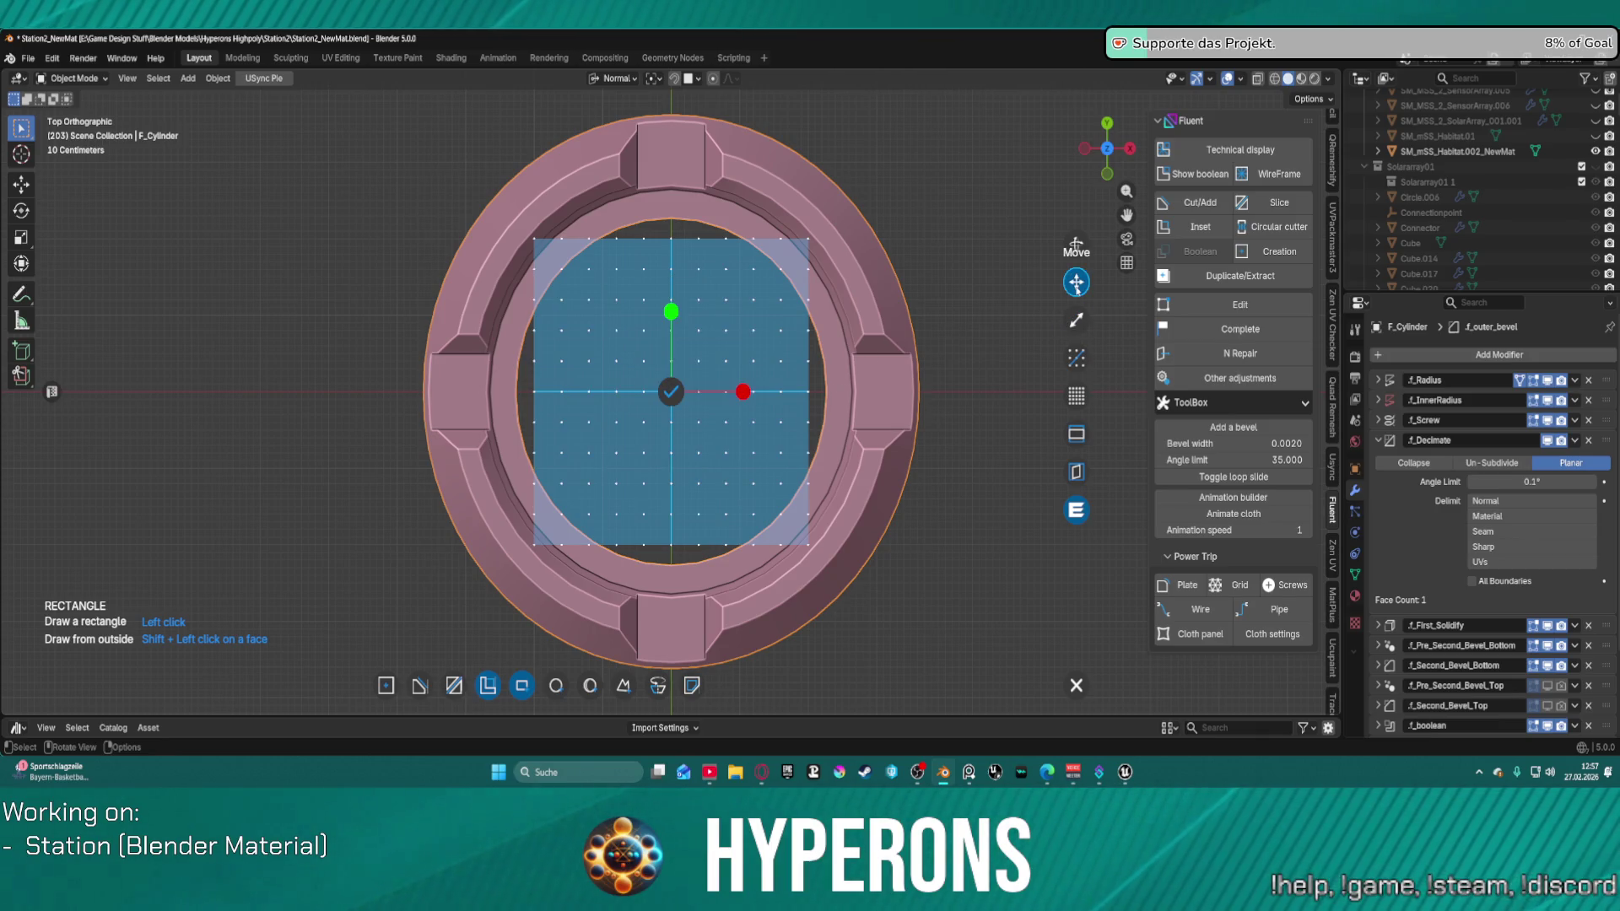
mouse_move(671, 325)
mouse_down()
mouse_move(685, 38)
mouse_move(877, 247)
mouse_move(865, 258)
mouse_up()
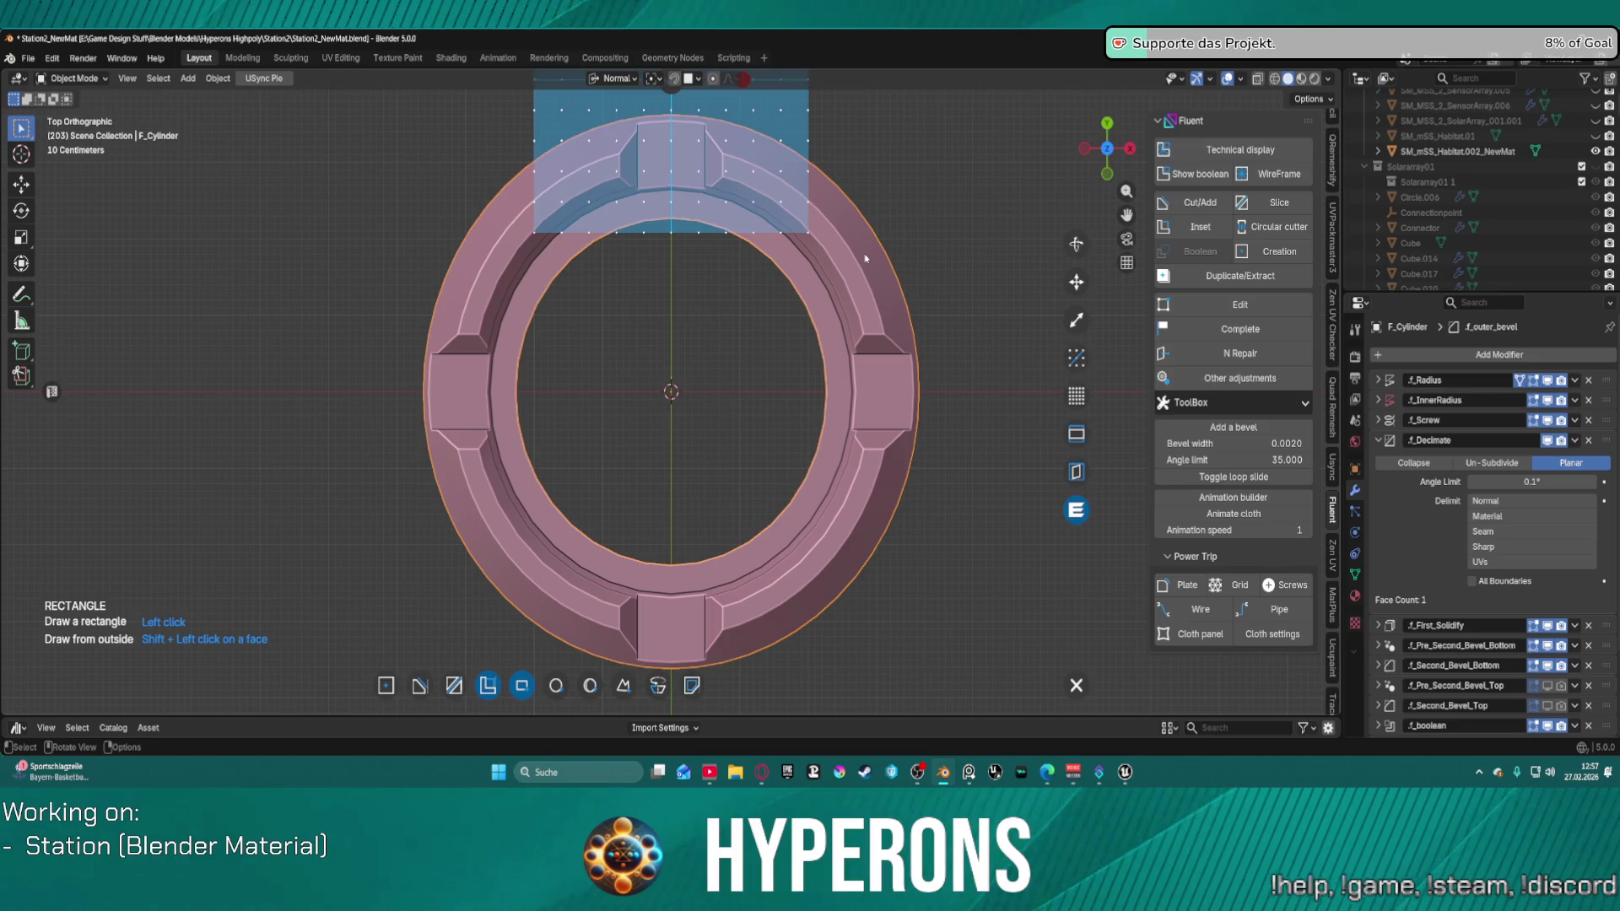
key(Escape)
key(f)
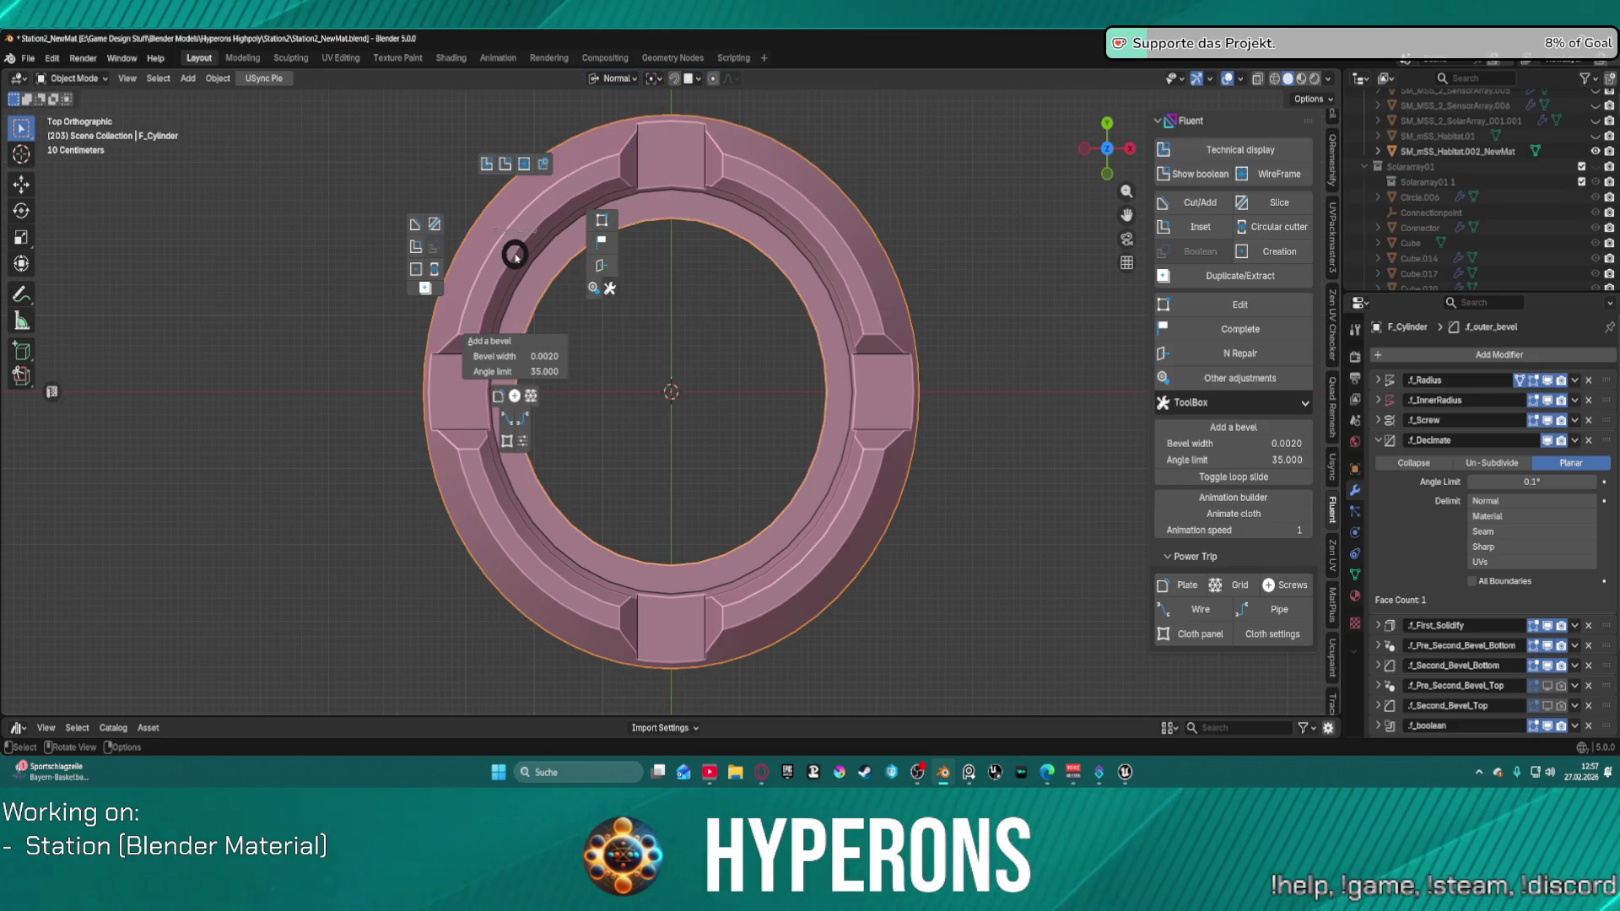
click(415, 248)
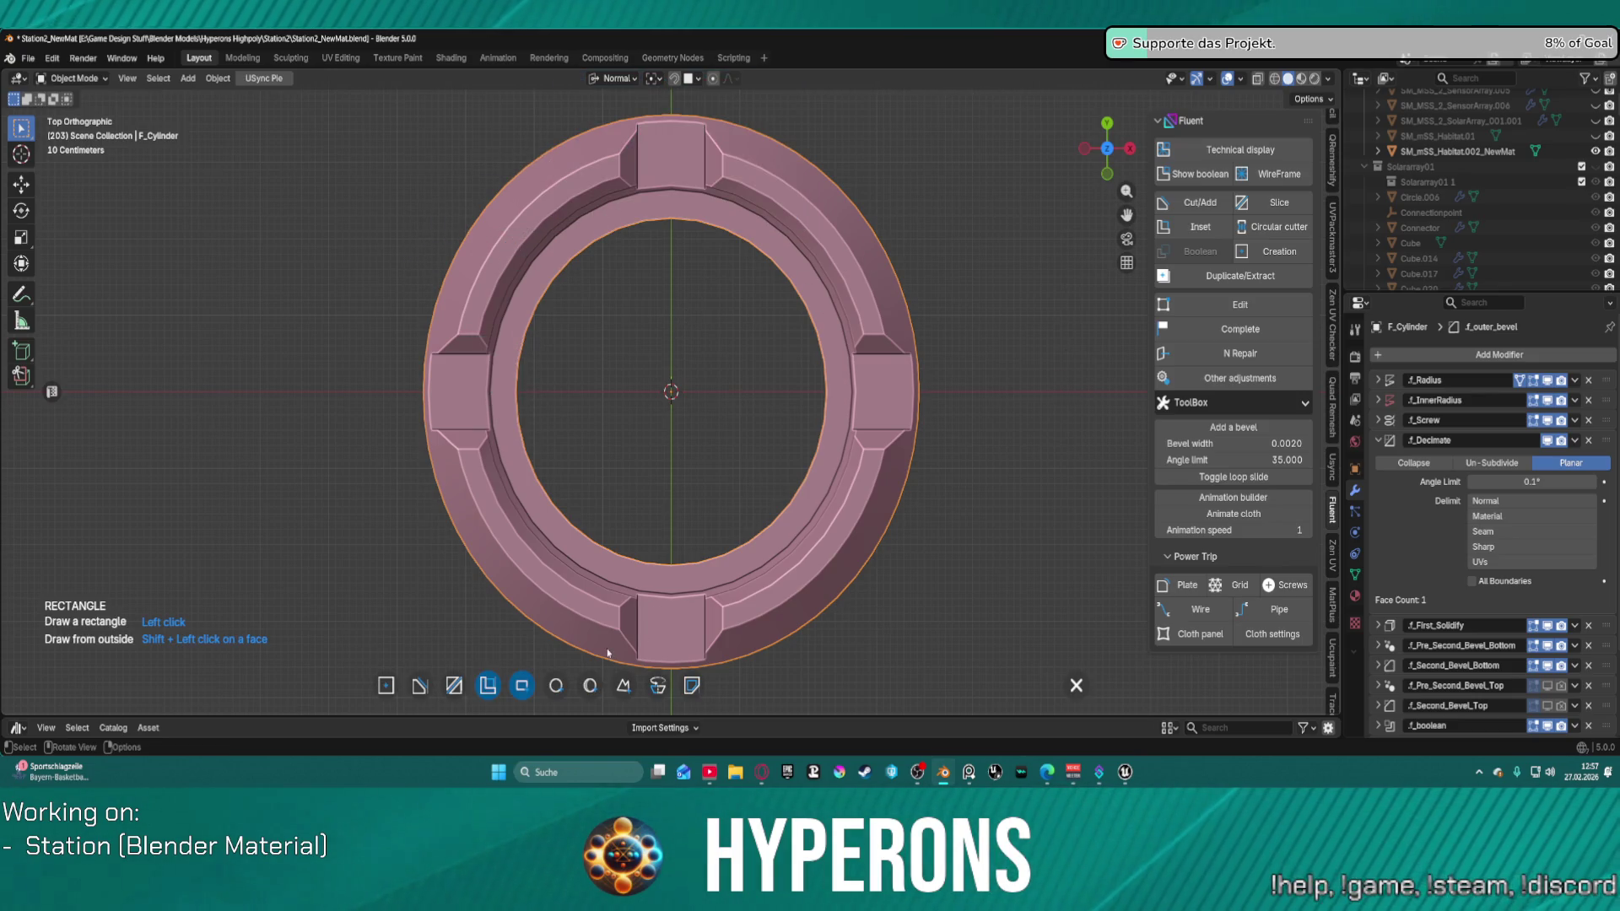
Step: Stretch the drawing grid over the whole view, confirm it, and begin a free shape at the ring centre
click(828, 378)
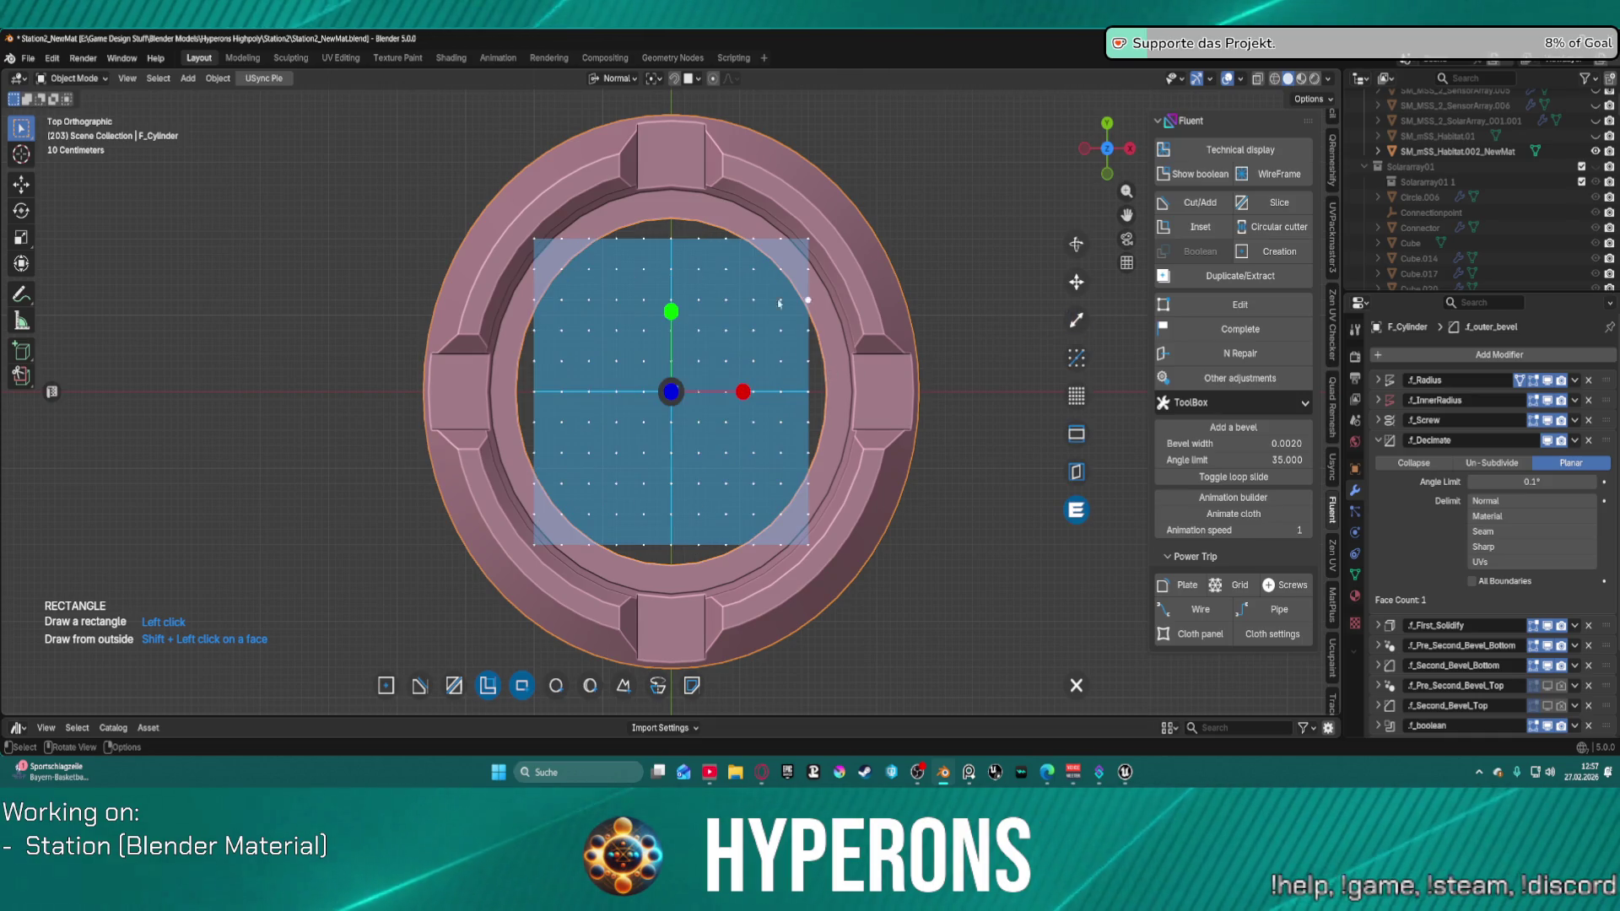
mouse_move(671, 312)
mouse_down()
mouse_move(827, 160)
mouse_move(997, 182)
mouse_move(1004, 199)
mouse_up()
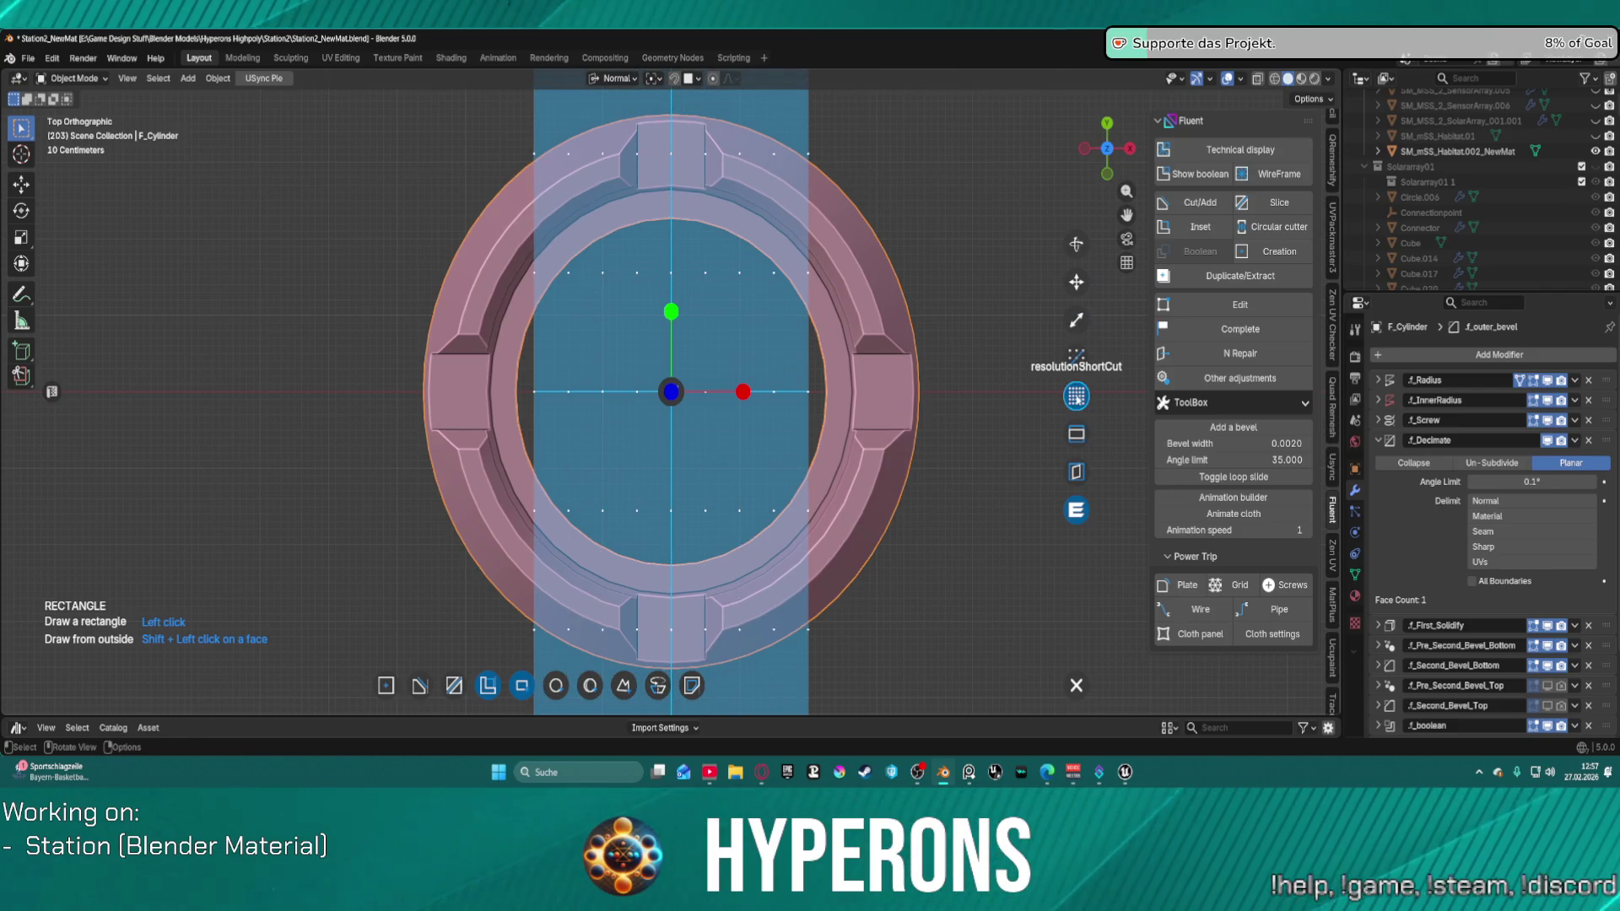
click(1076, 395)
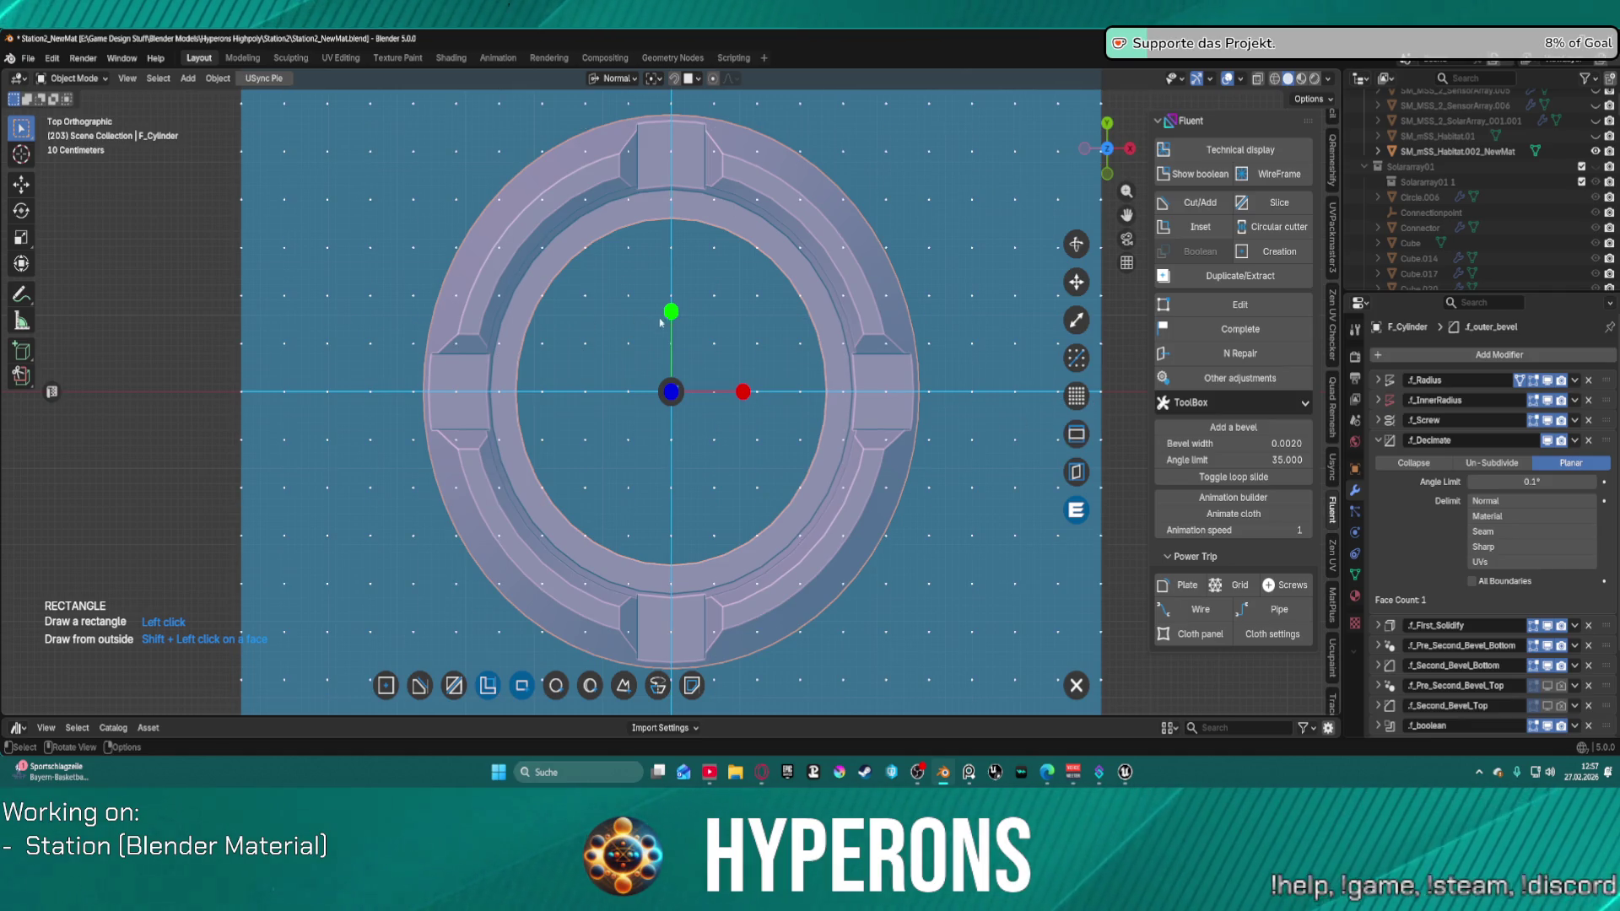
click(682, 385)
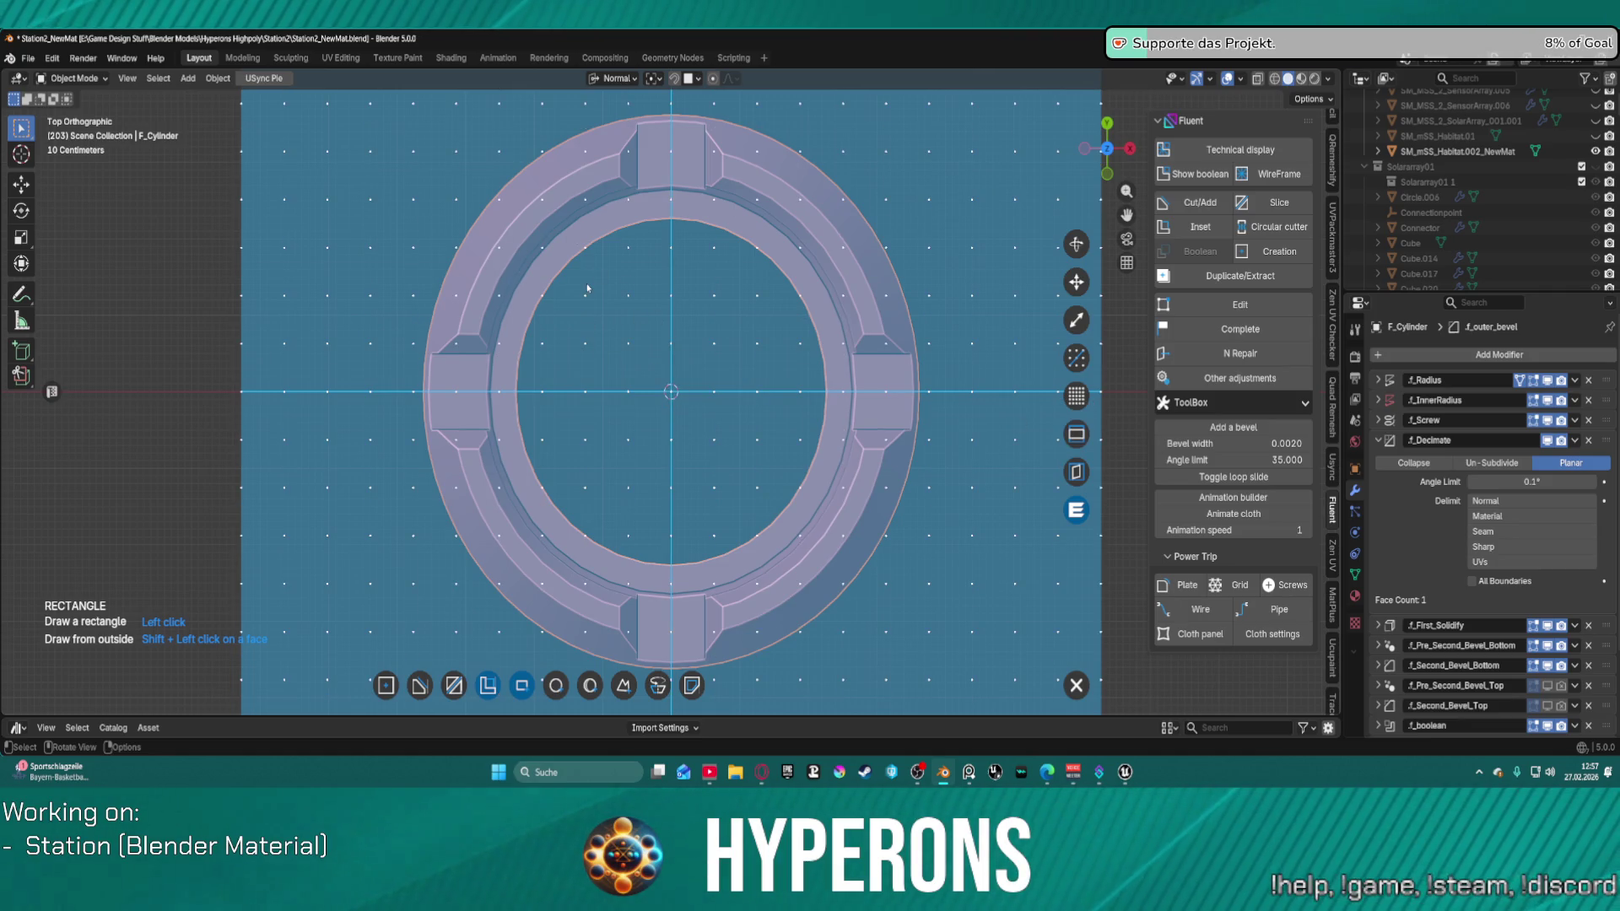
scroll(554, 206, up, 3)
scroll(650, 323, down, 2)
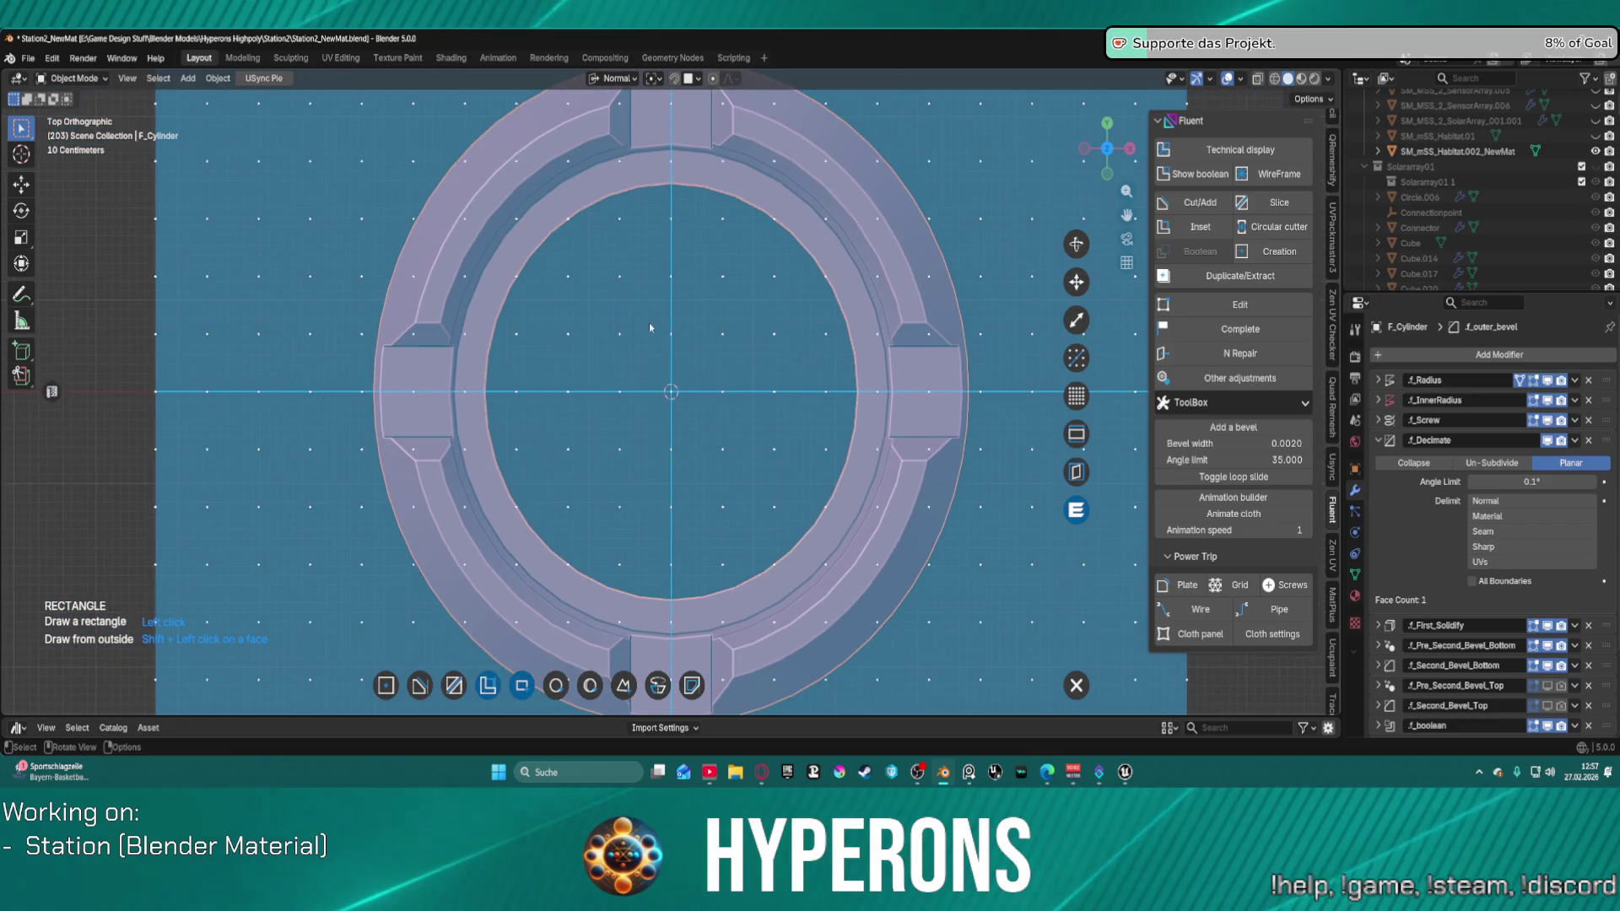
key(f)
click(672, 391)
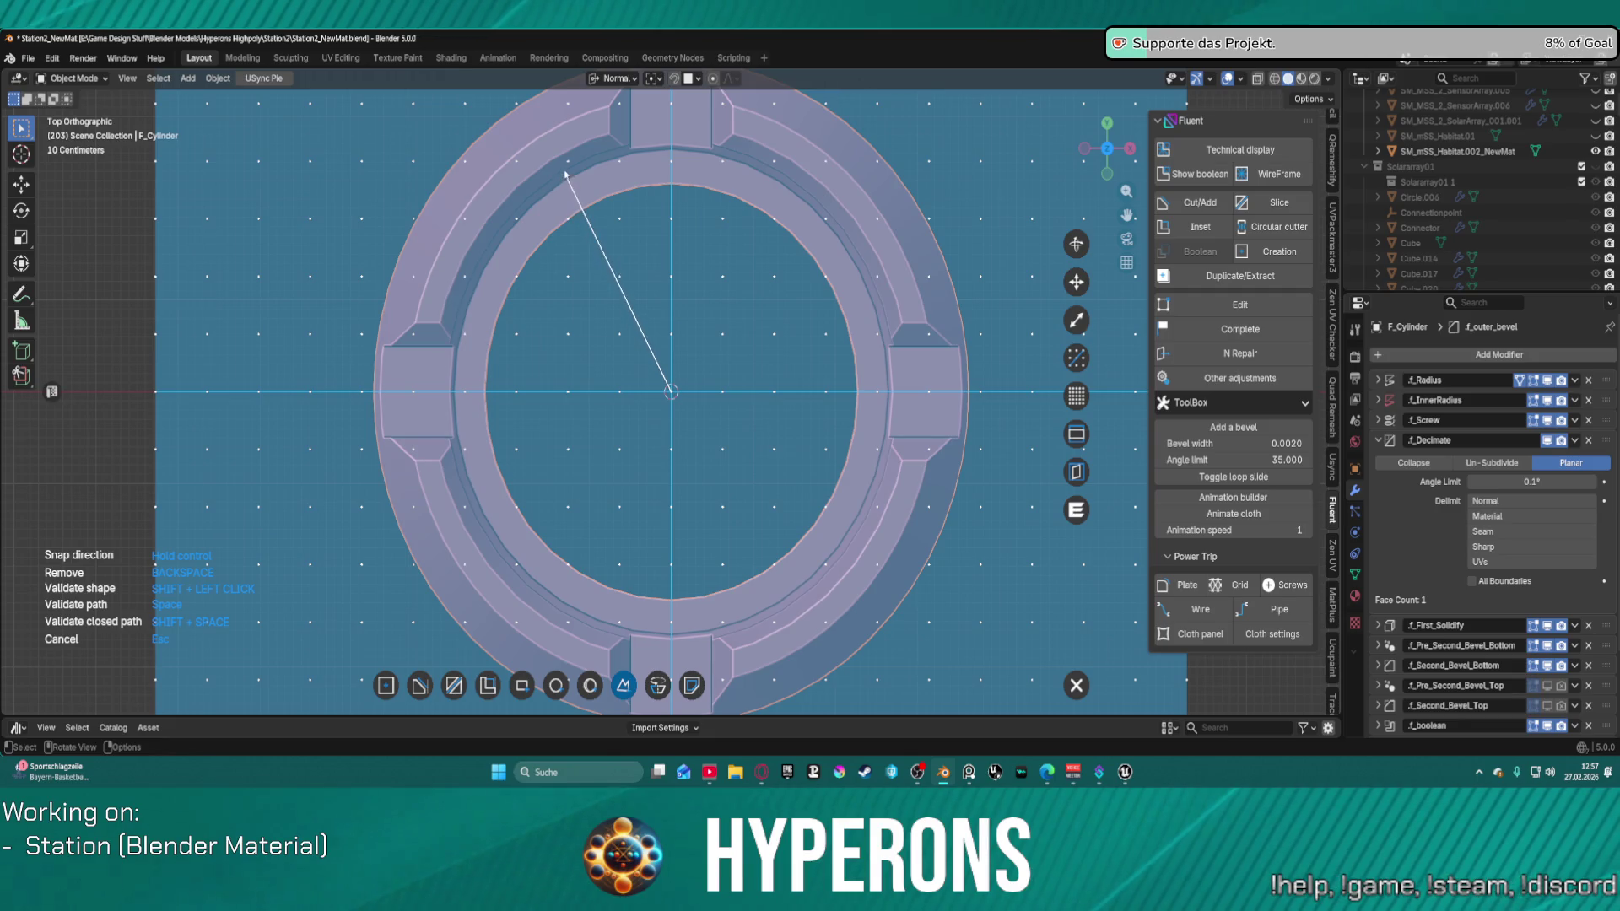
Step: Add wedge vertices above the ring's top and left of it, removing one misplaced point
click(568, 161)
scroll(582, 147, down, 2)
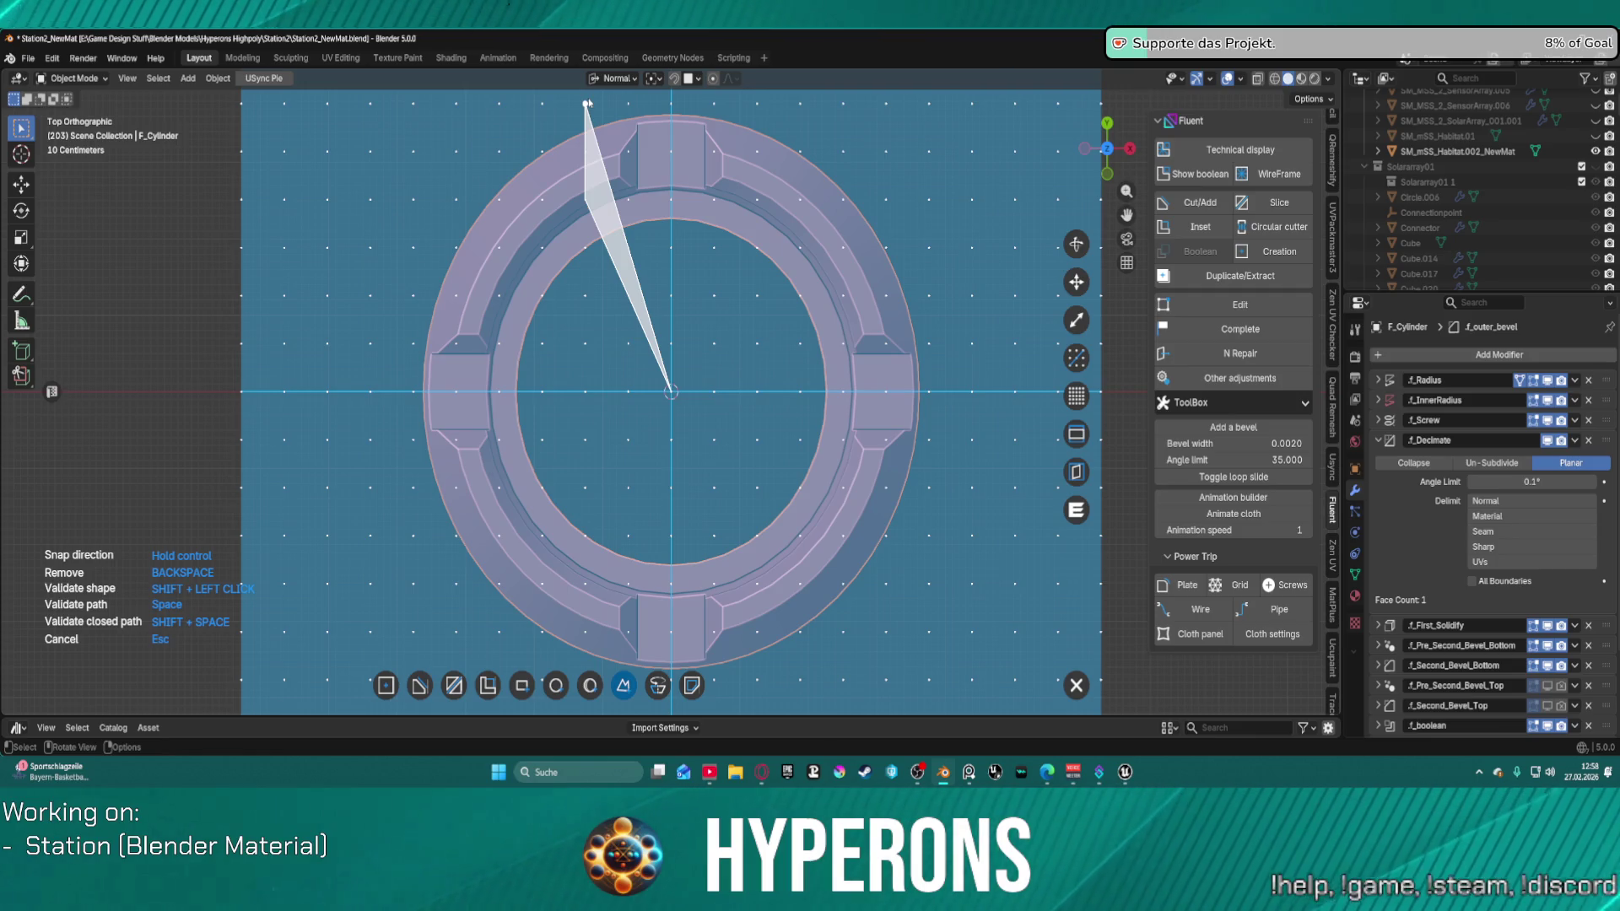
click(586, 103)
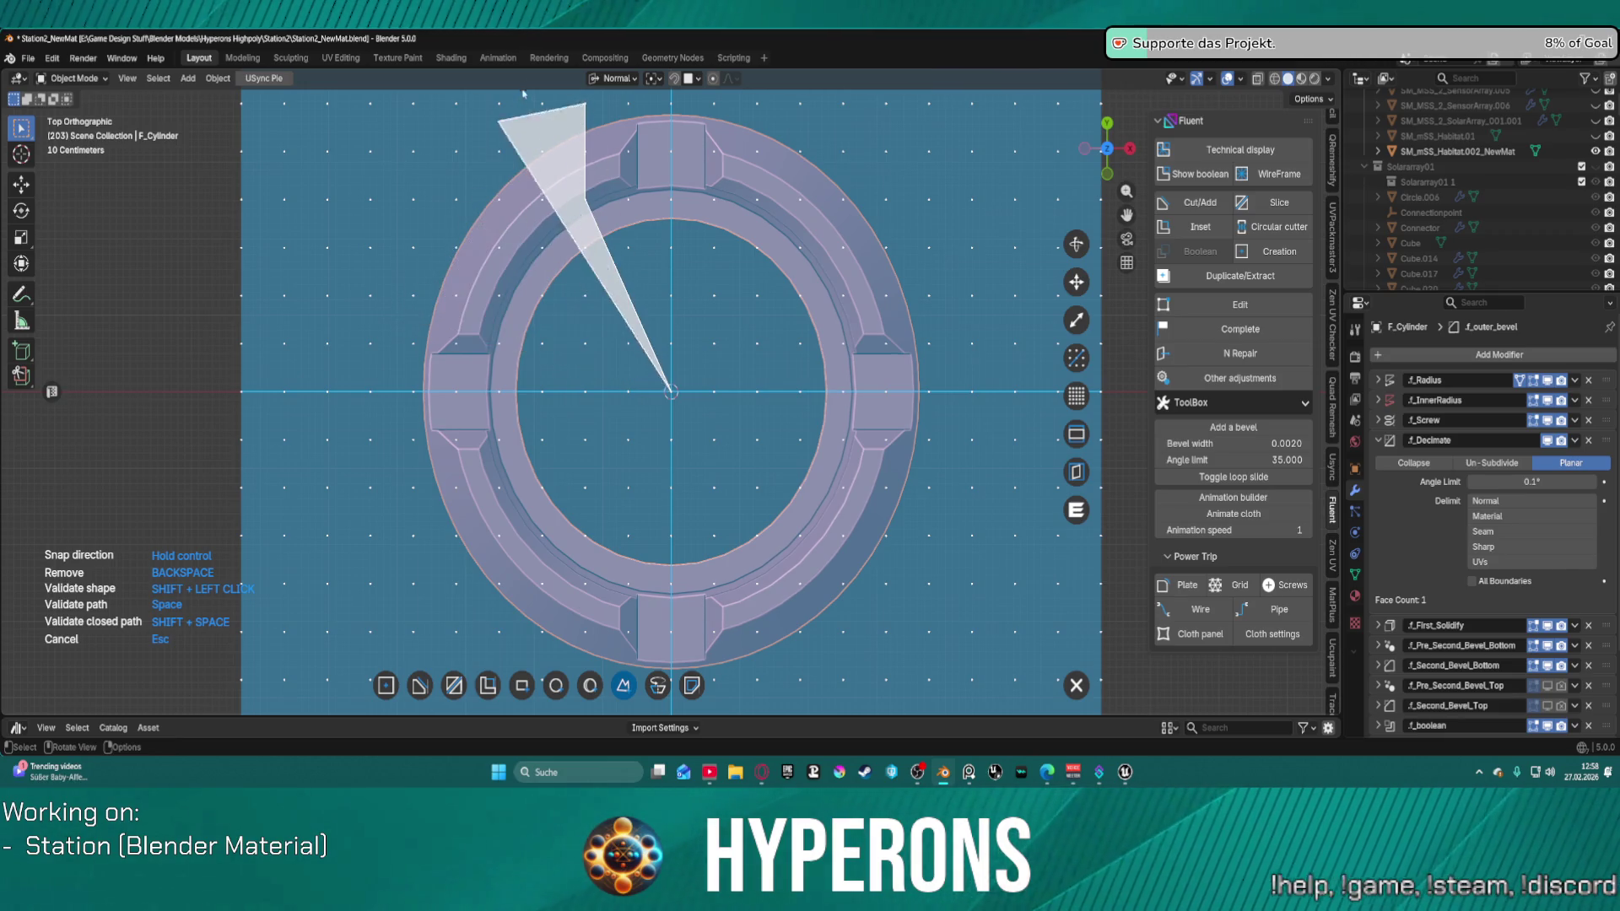
click(540, 104)
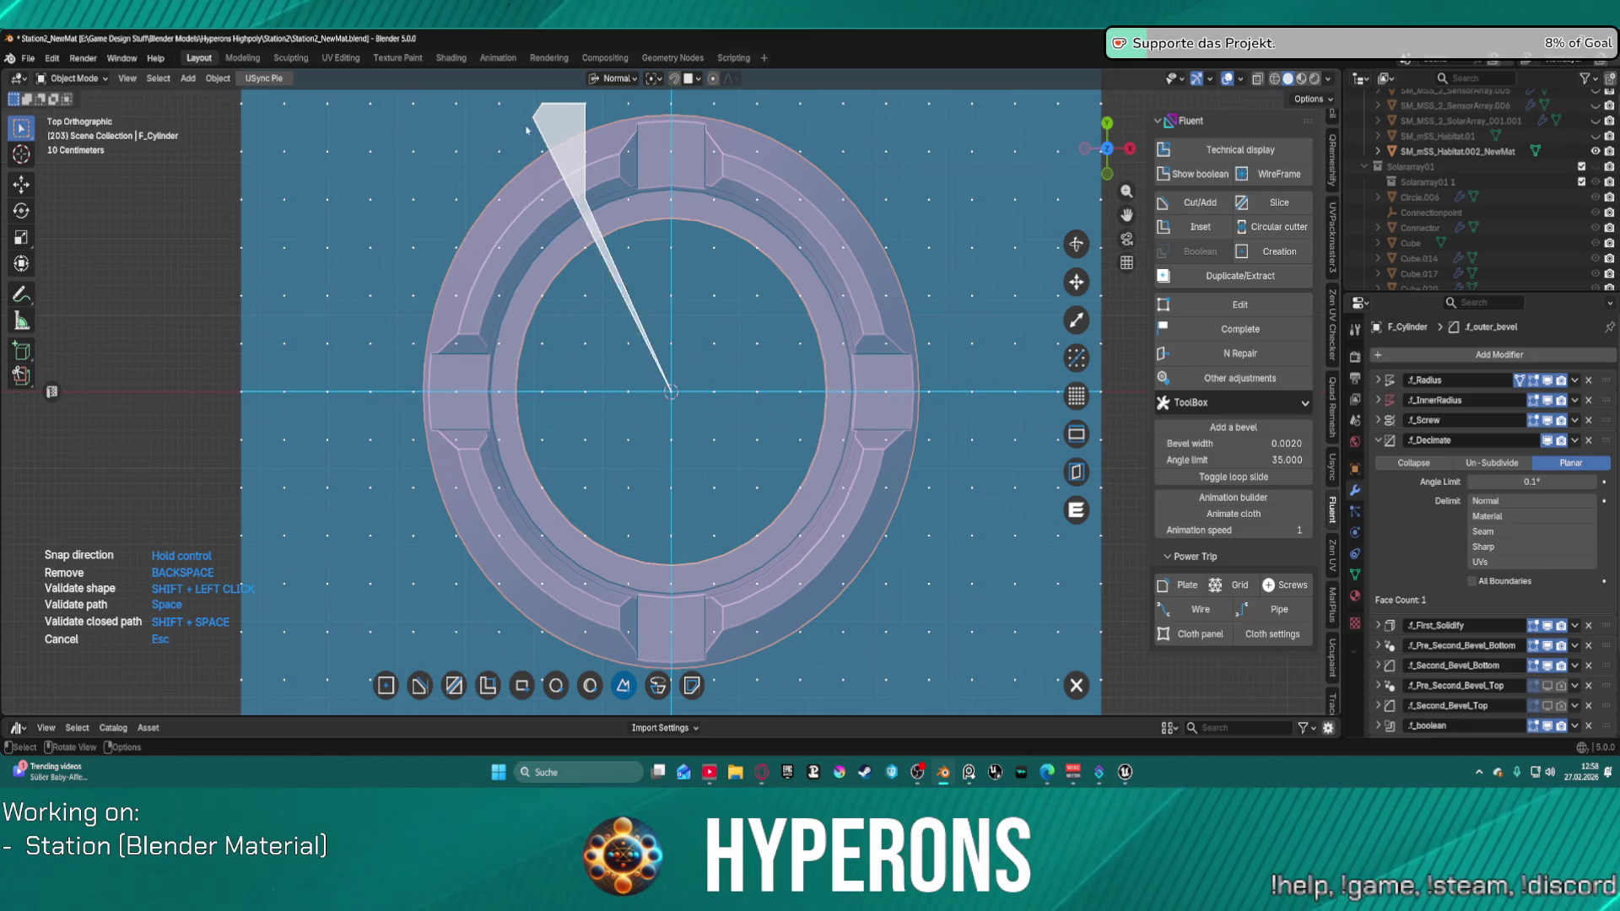
click(369, 343)
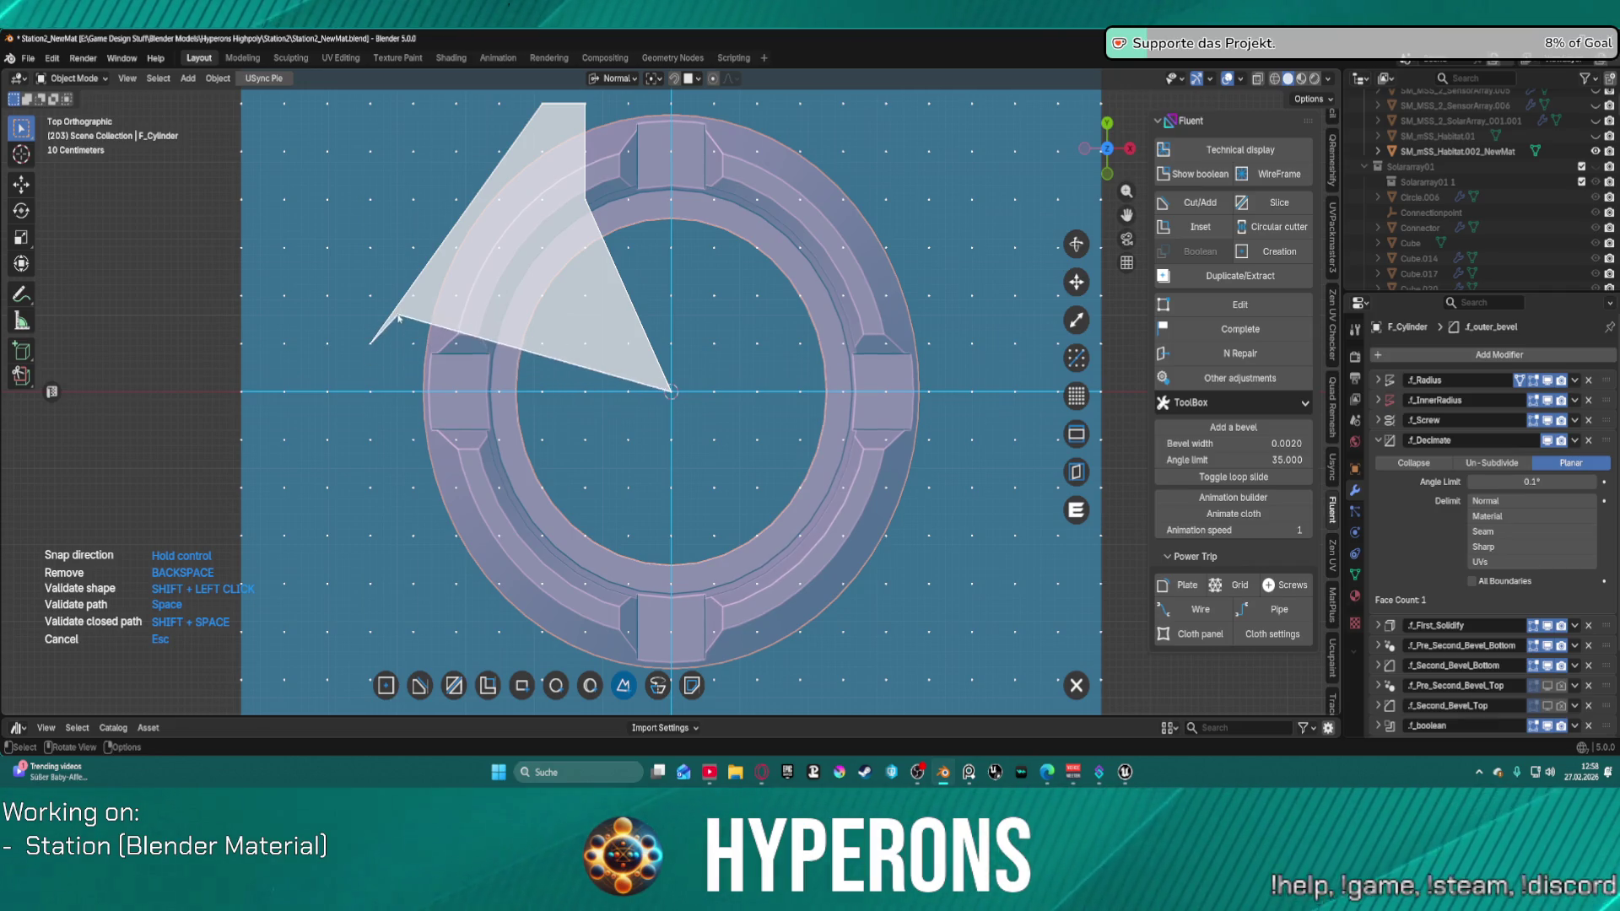
key(BackSpace)
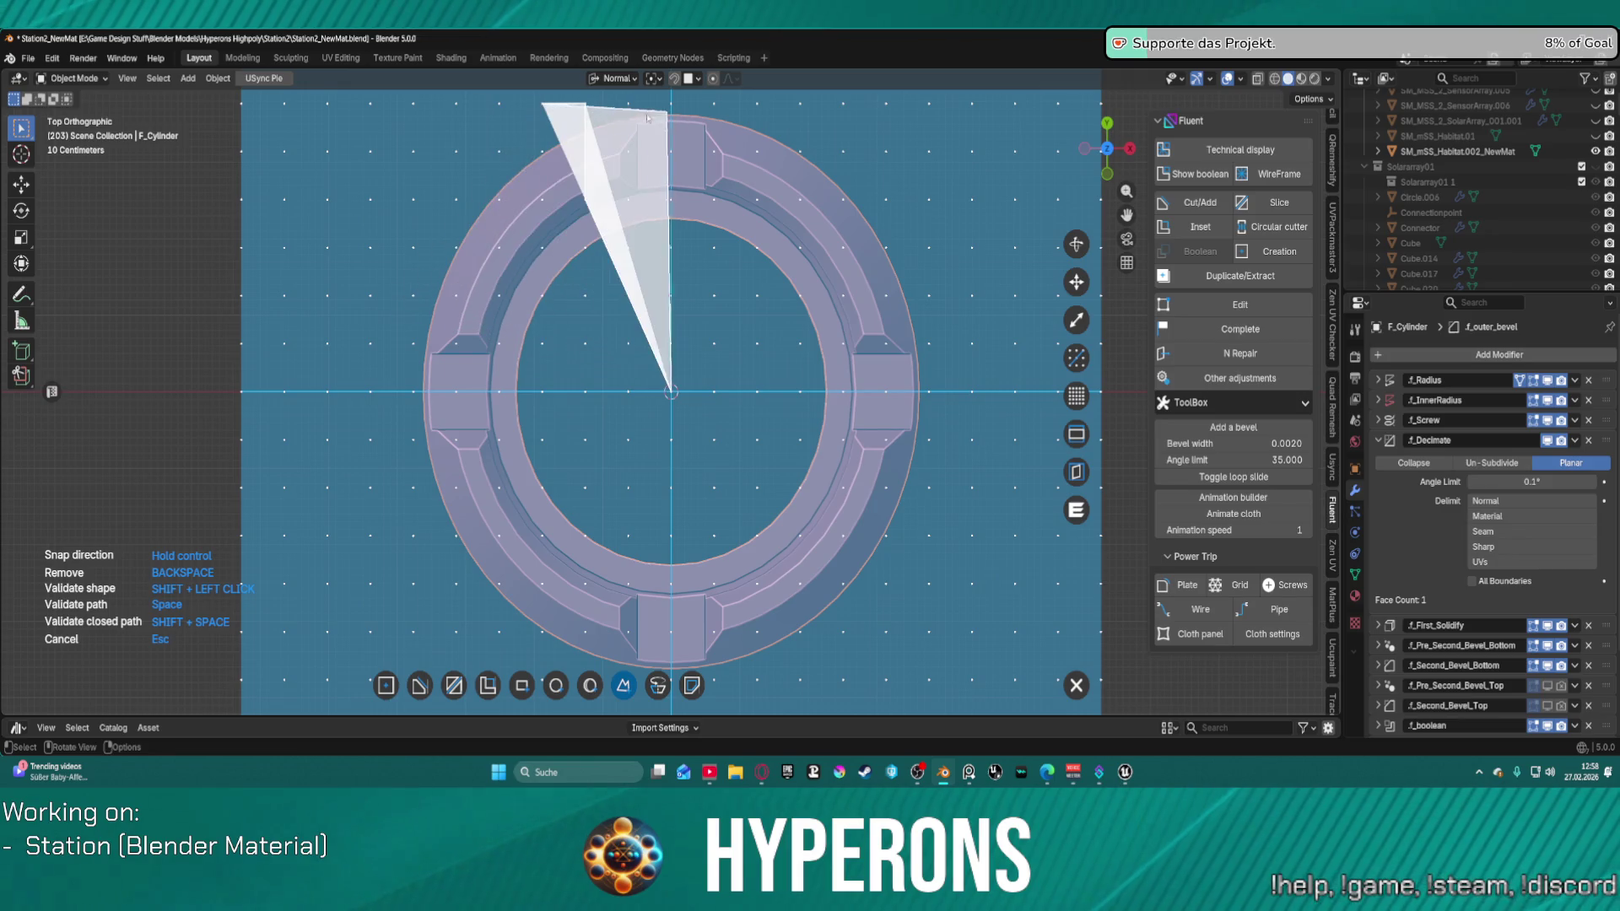
click(671, 389)
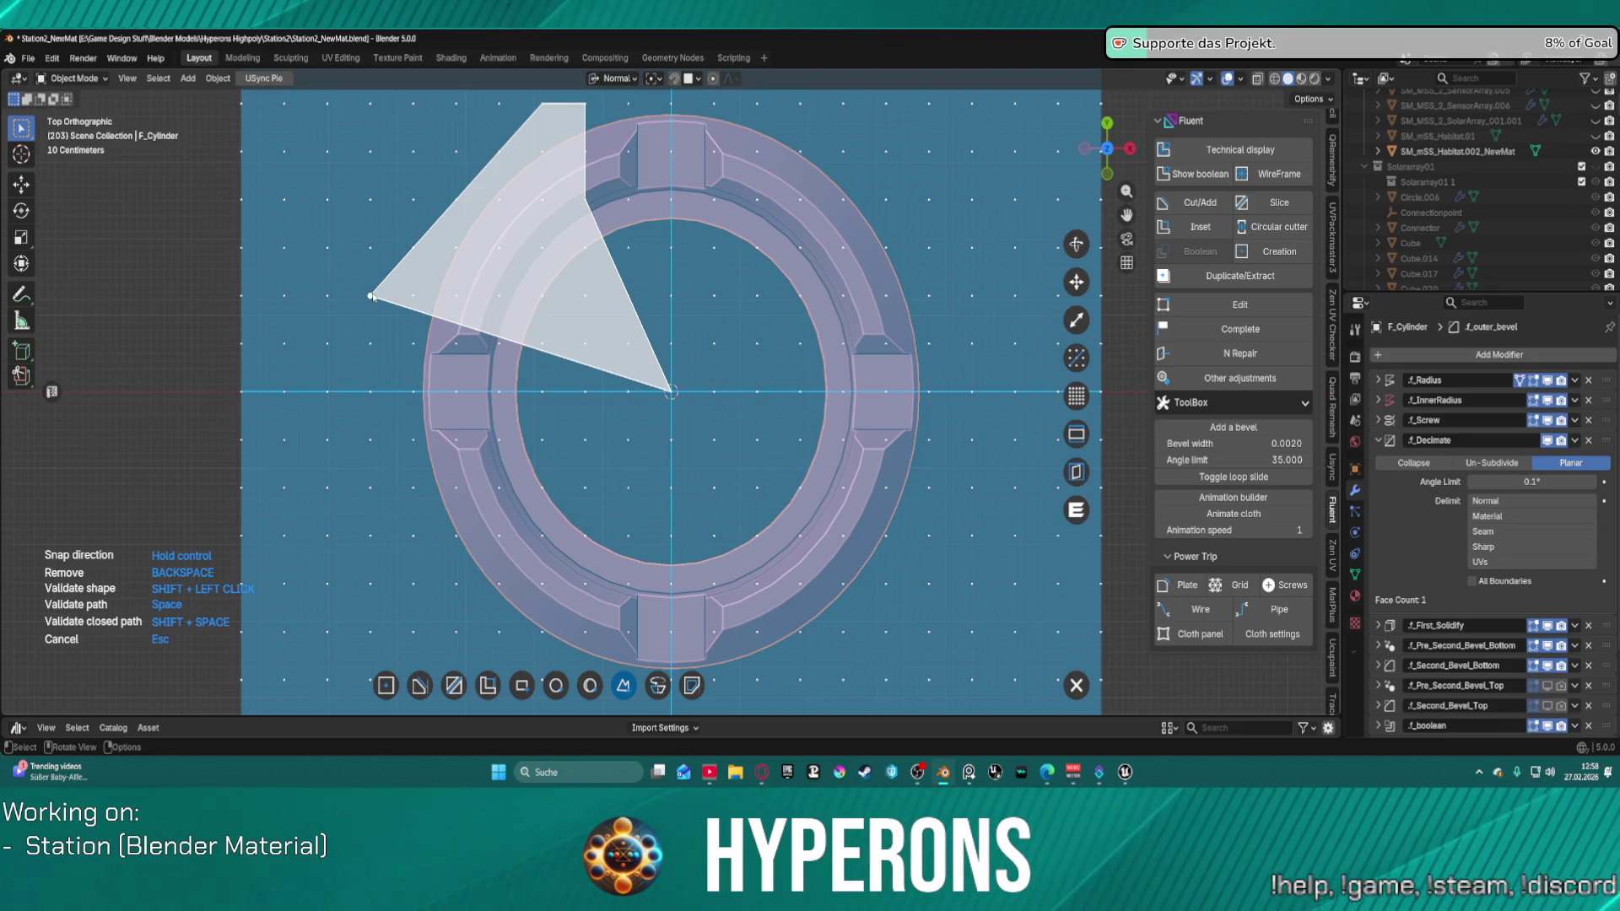
Step: Place the remaining outline corners around the upper-left ring section and close the shape to cut it
click(371, 296)
click(414, 296)
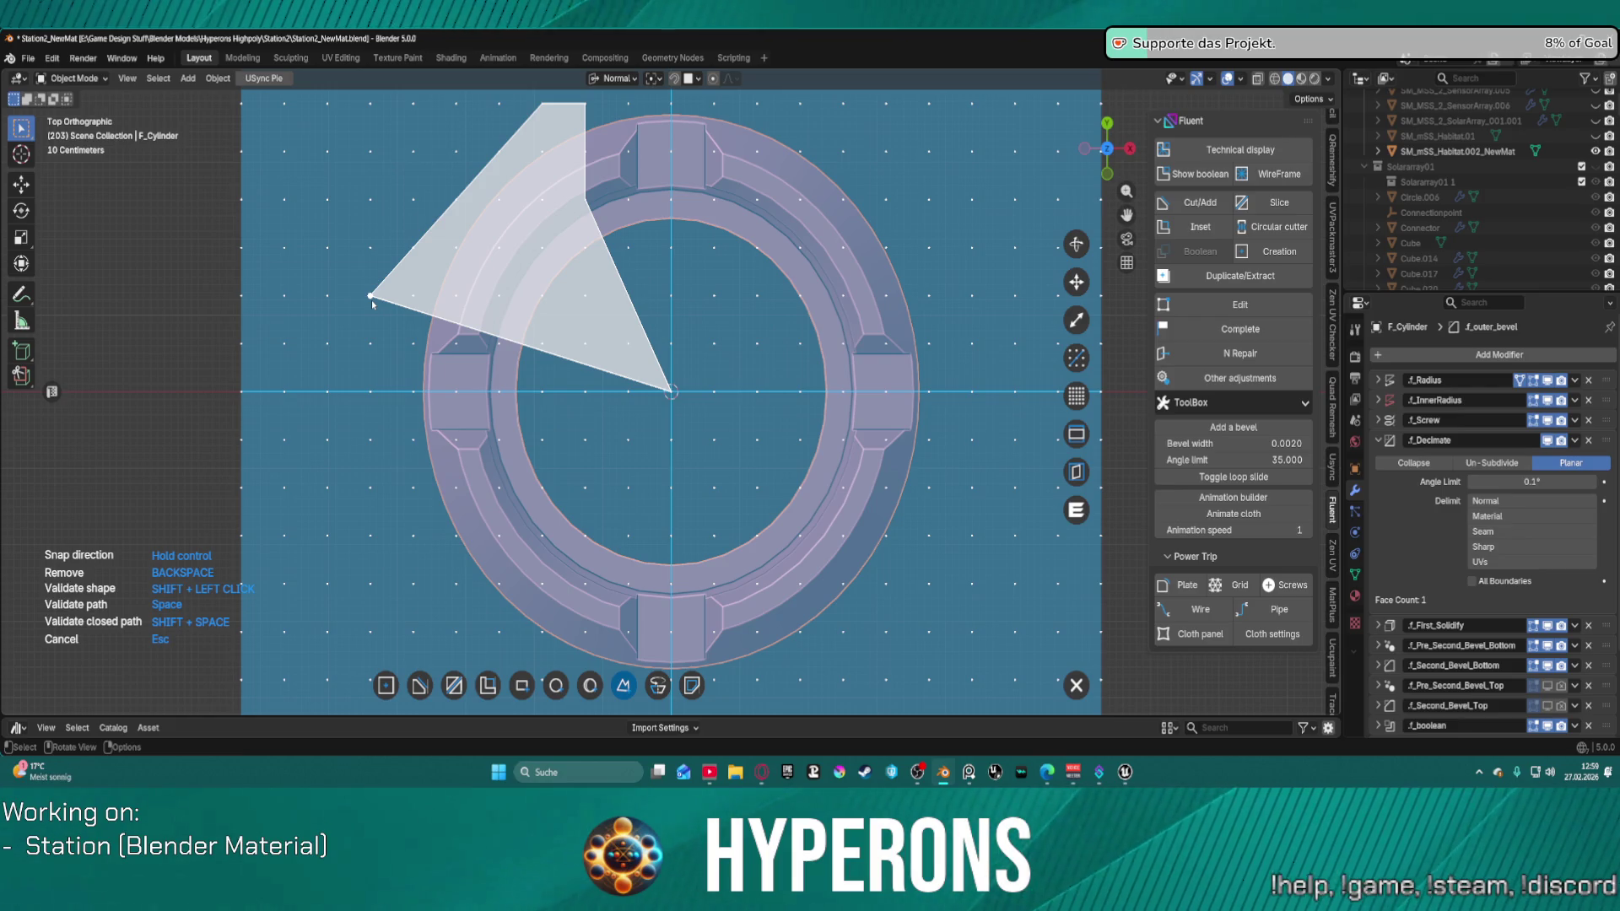
click(371, 298)
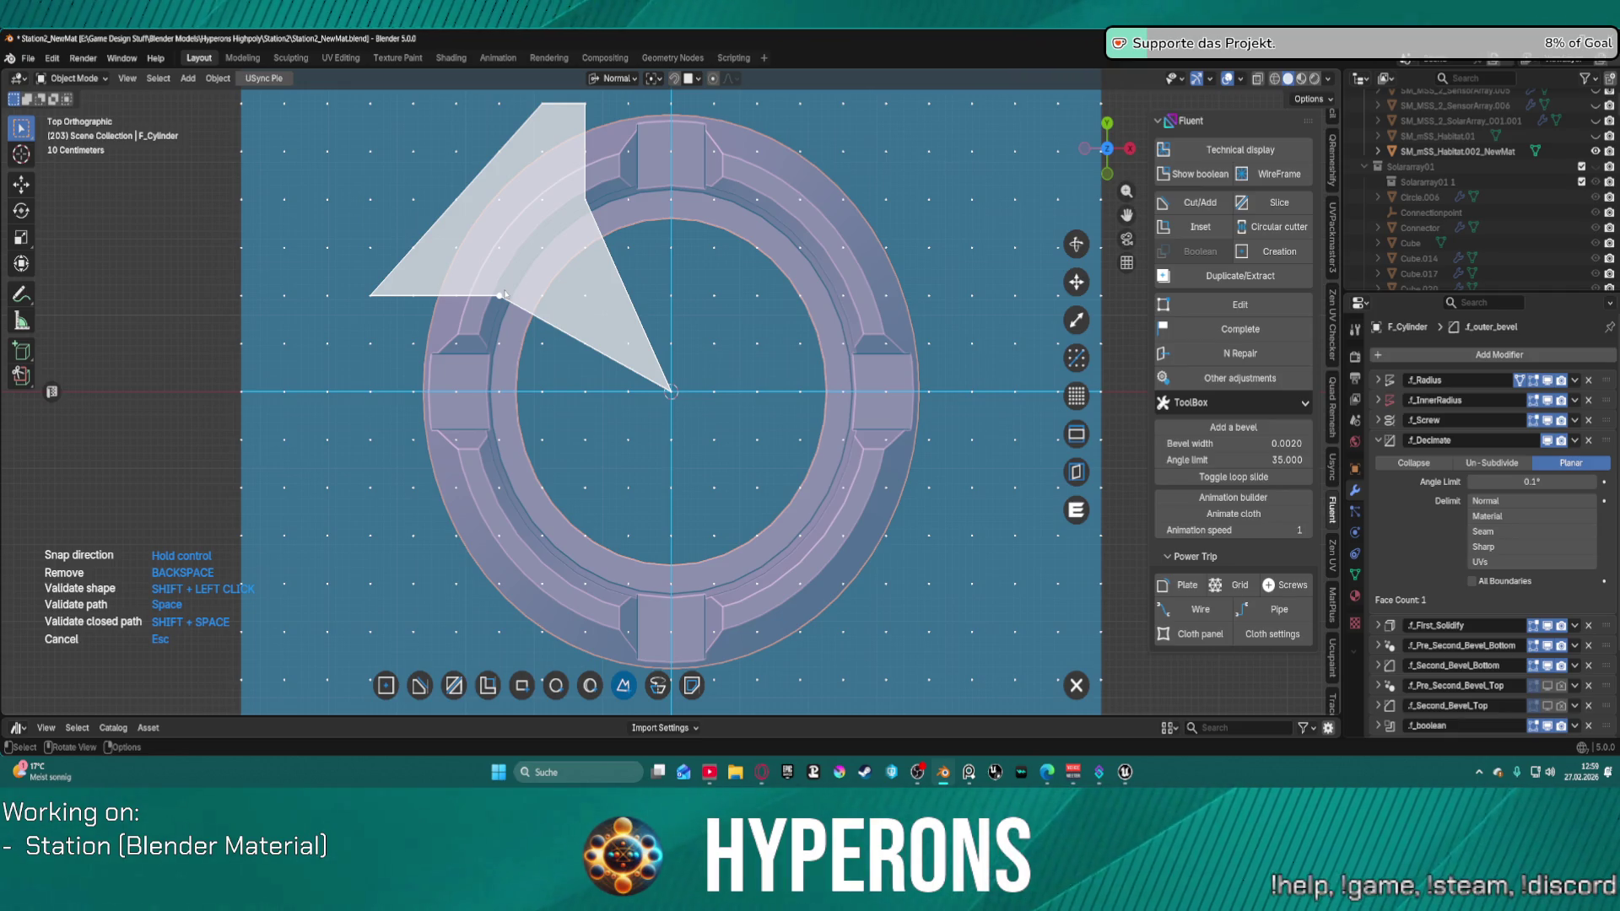
click(413, 248)
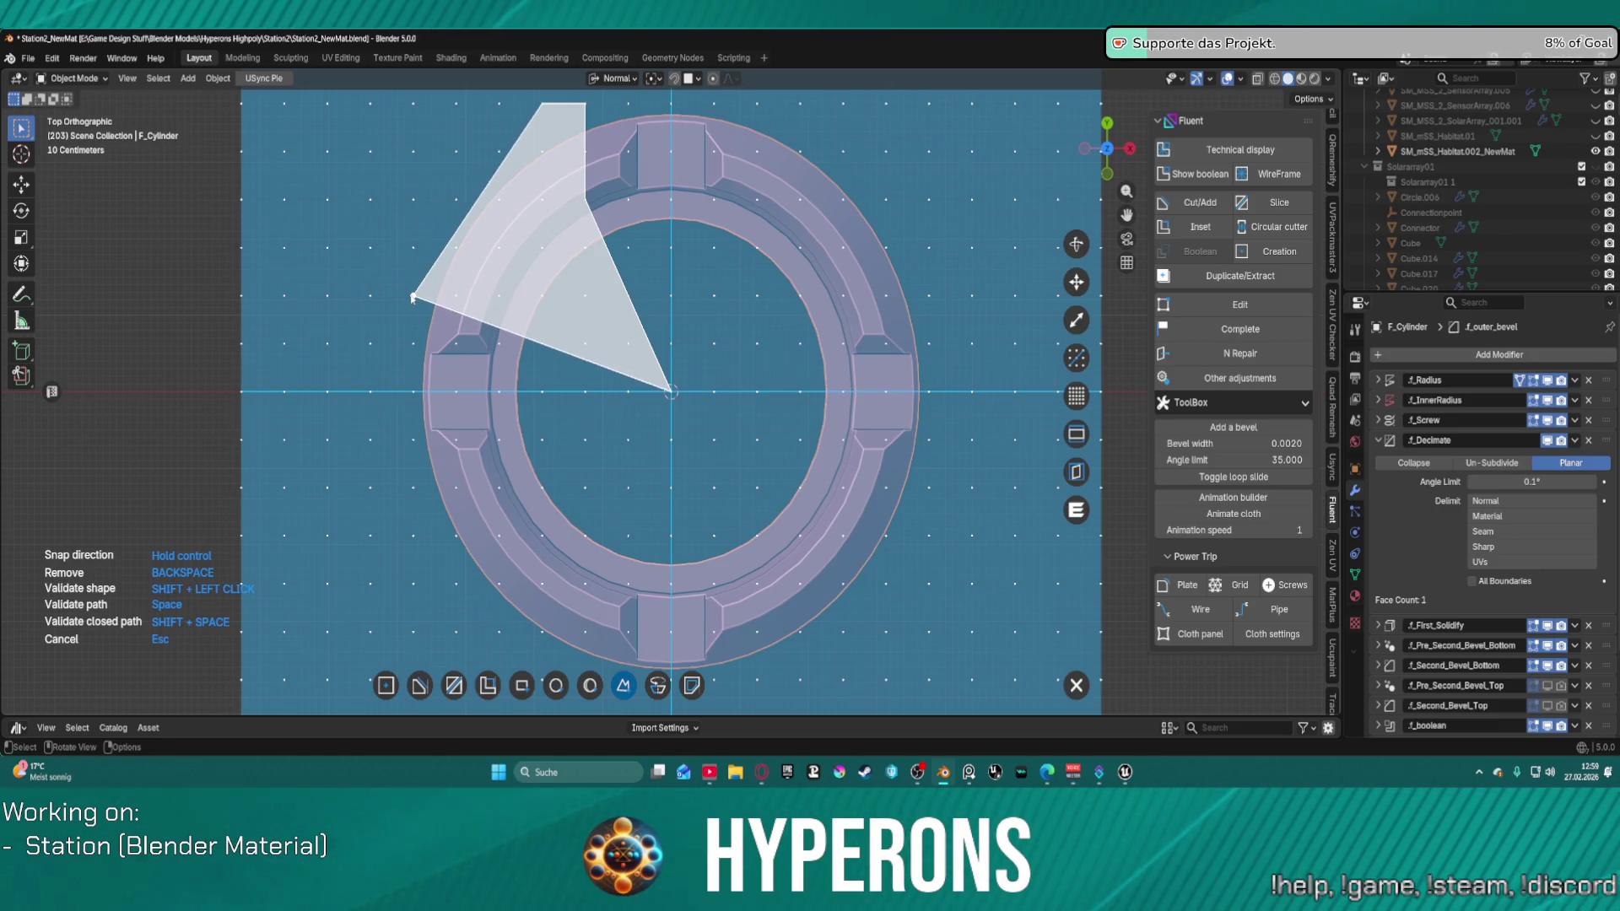
click(414, 296)
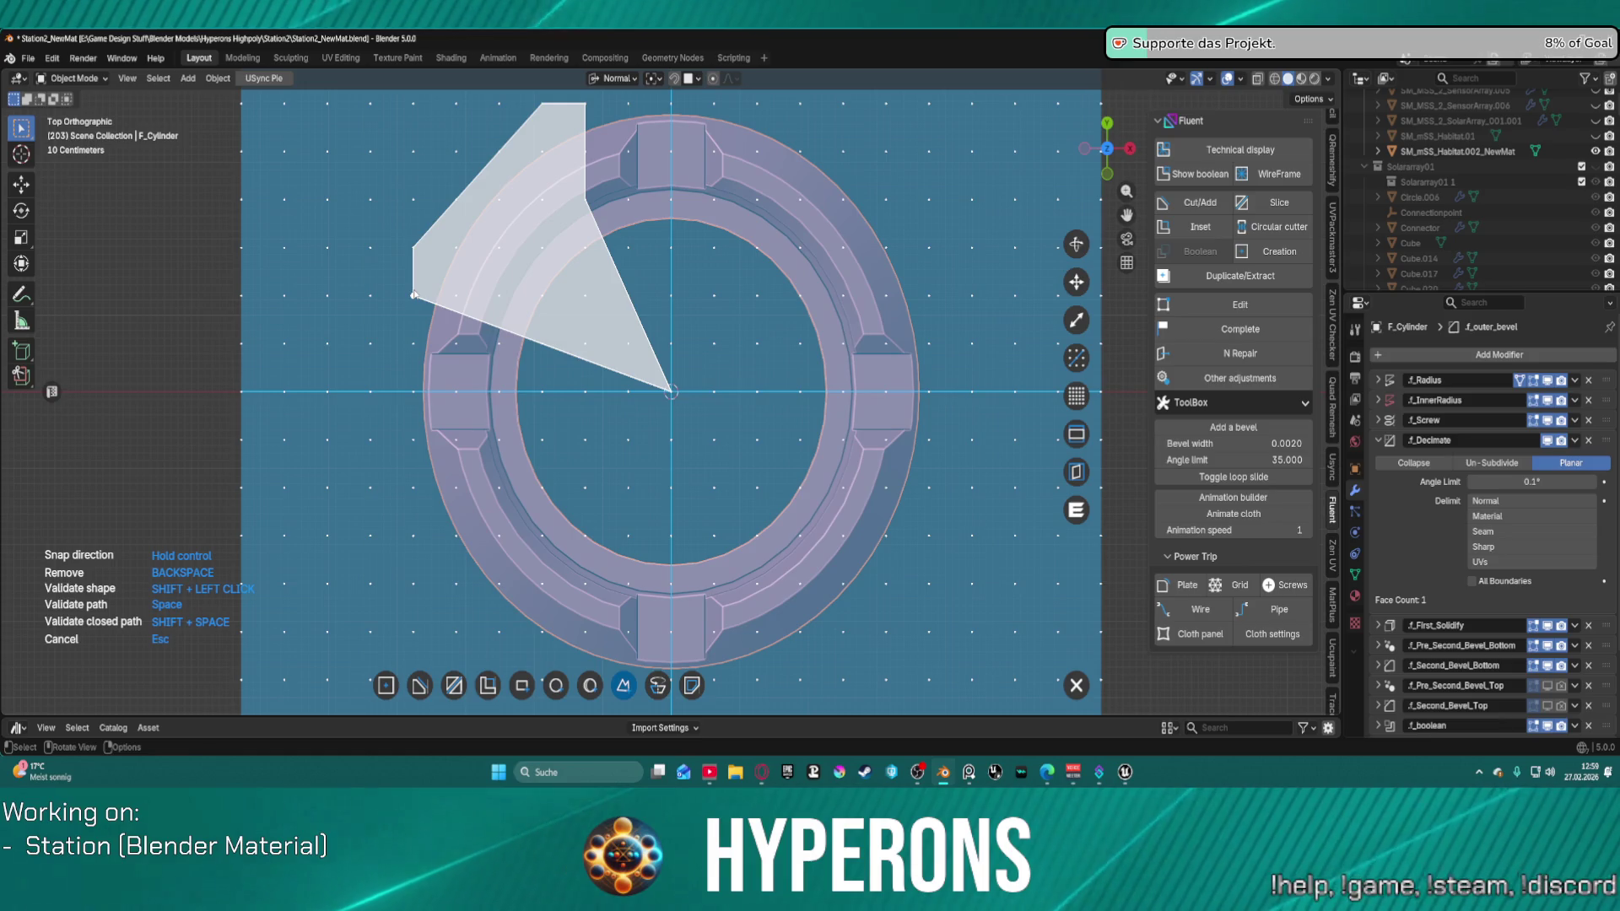
click(498, 297)
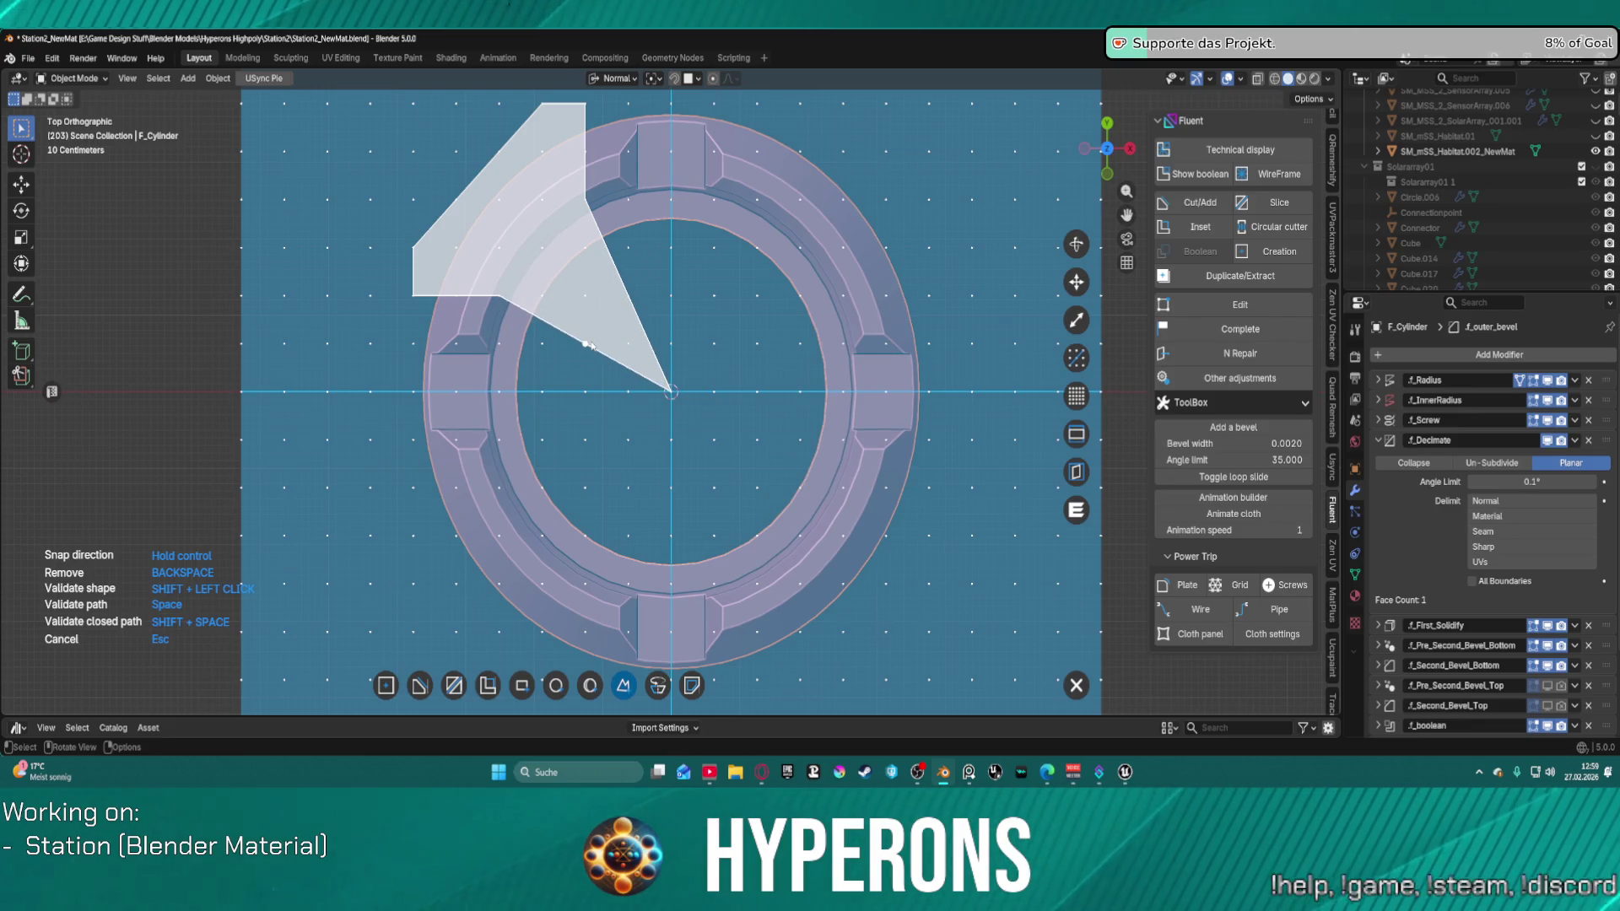
shift+click(589, 343)
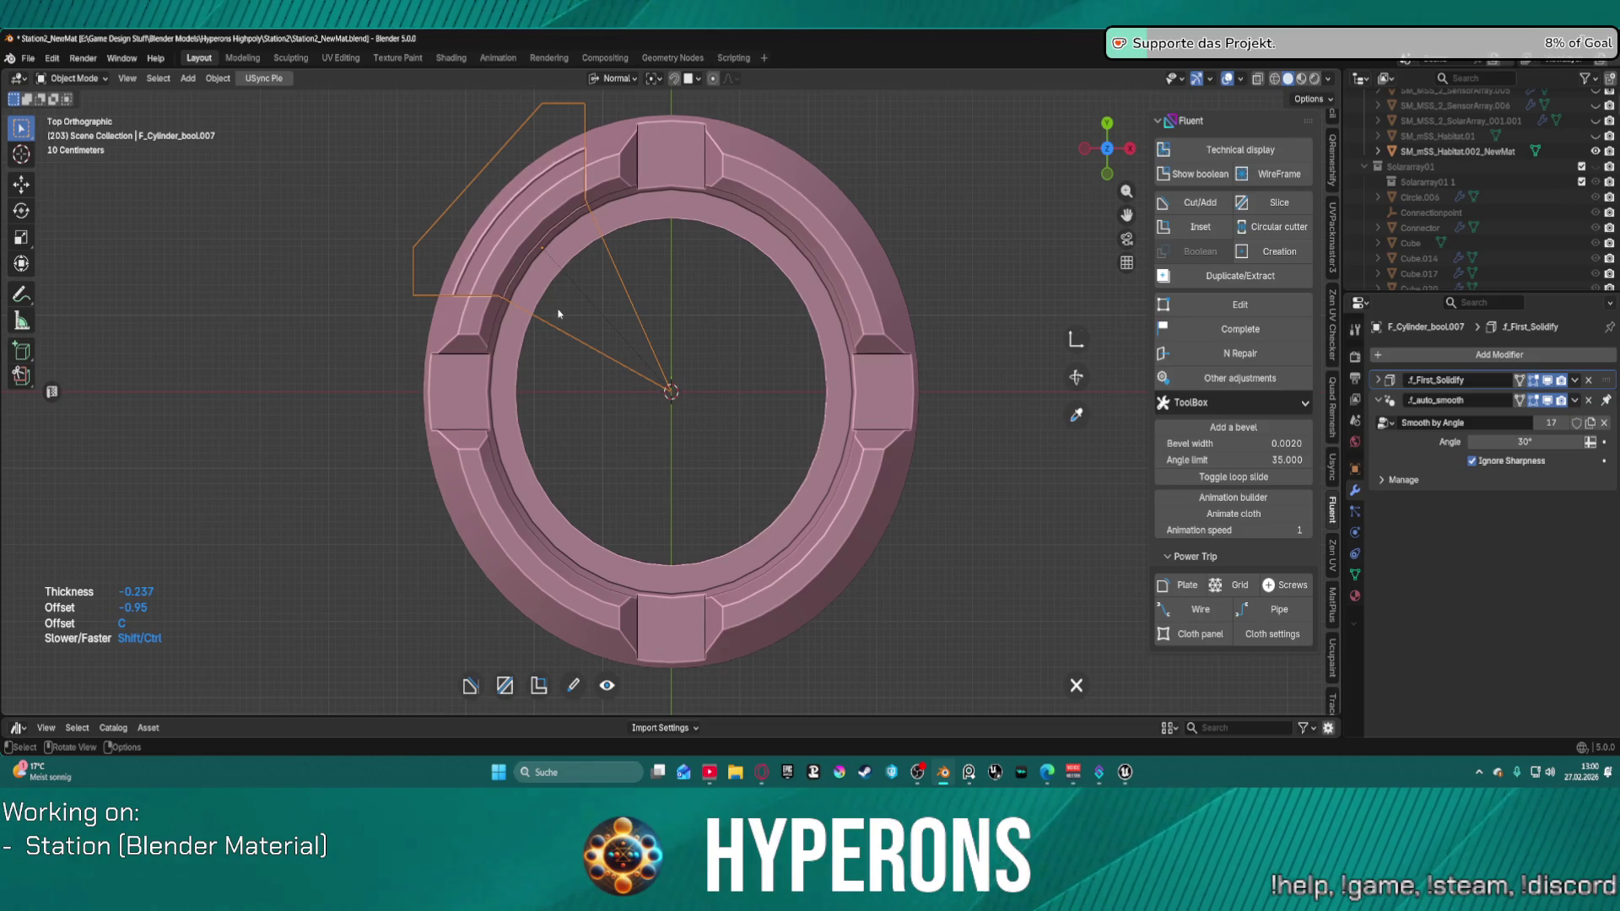
Step: Validate the wedge cut, then view the ring tilted in perspective
right_click(556, 313)
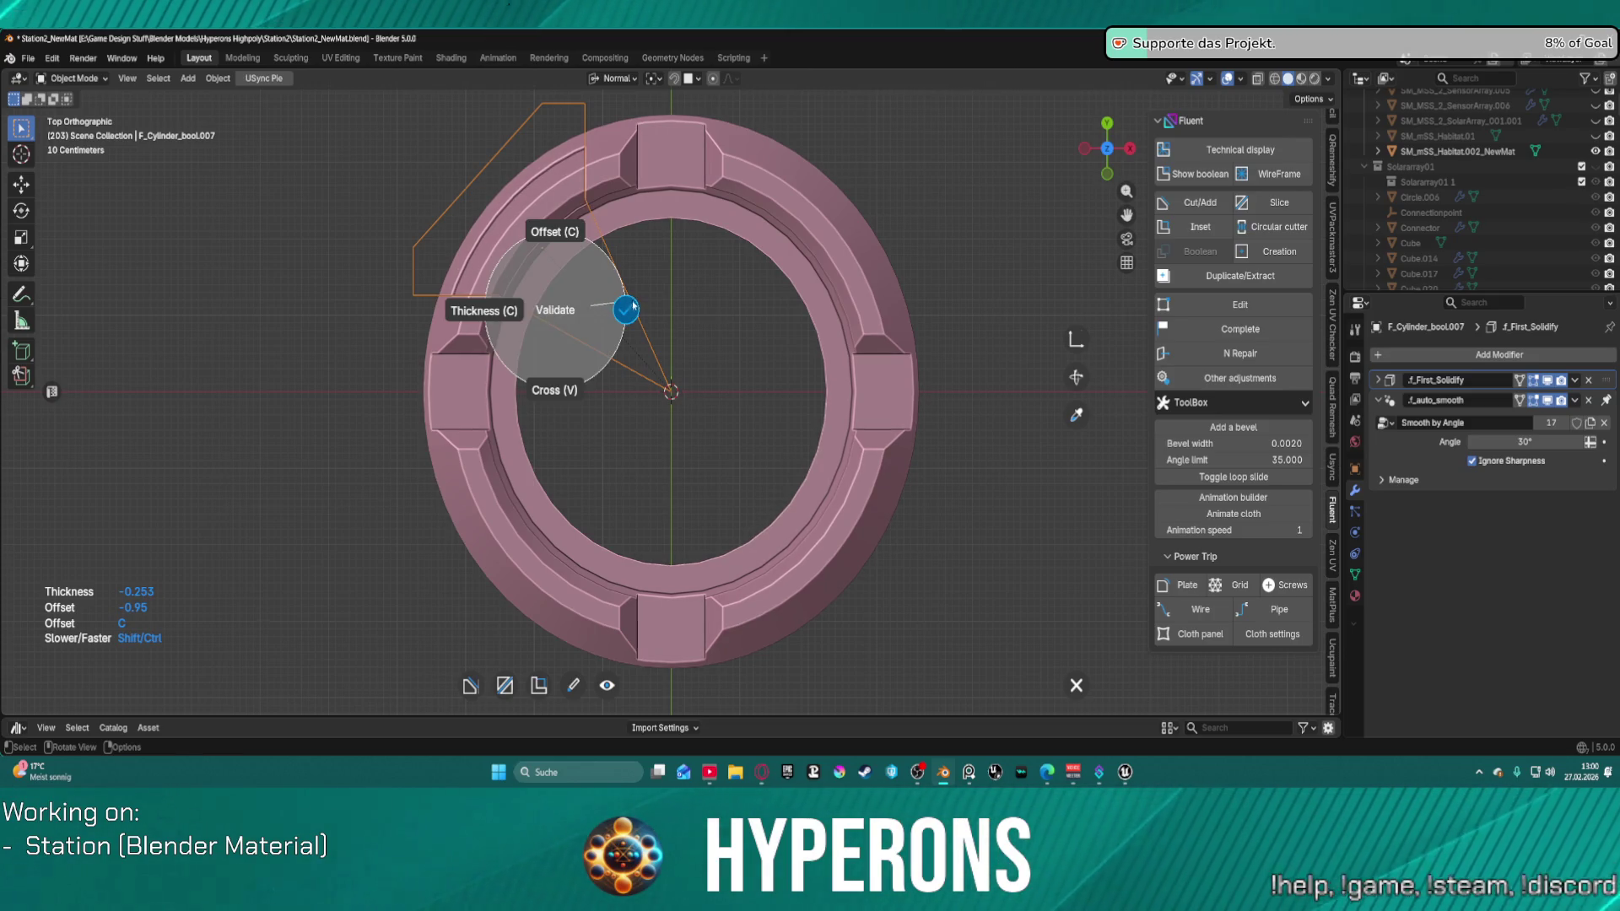
scroll(603, 306, up, 1)
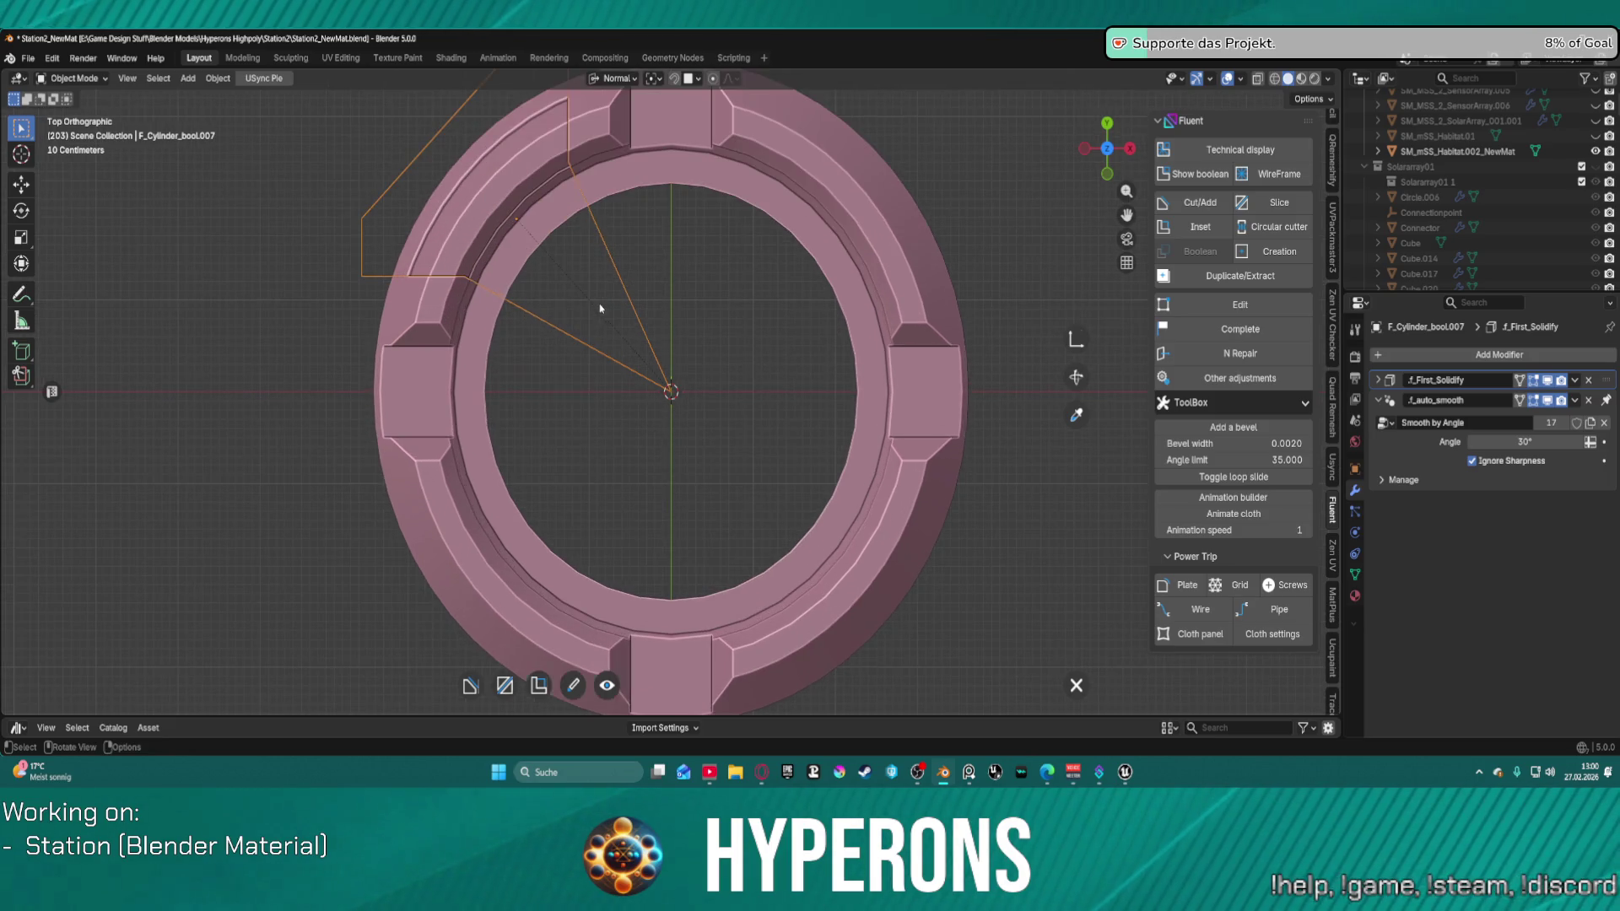
middle_drag(558, 332, 559, 332)
key(KP_5)
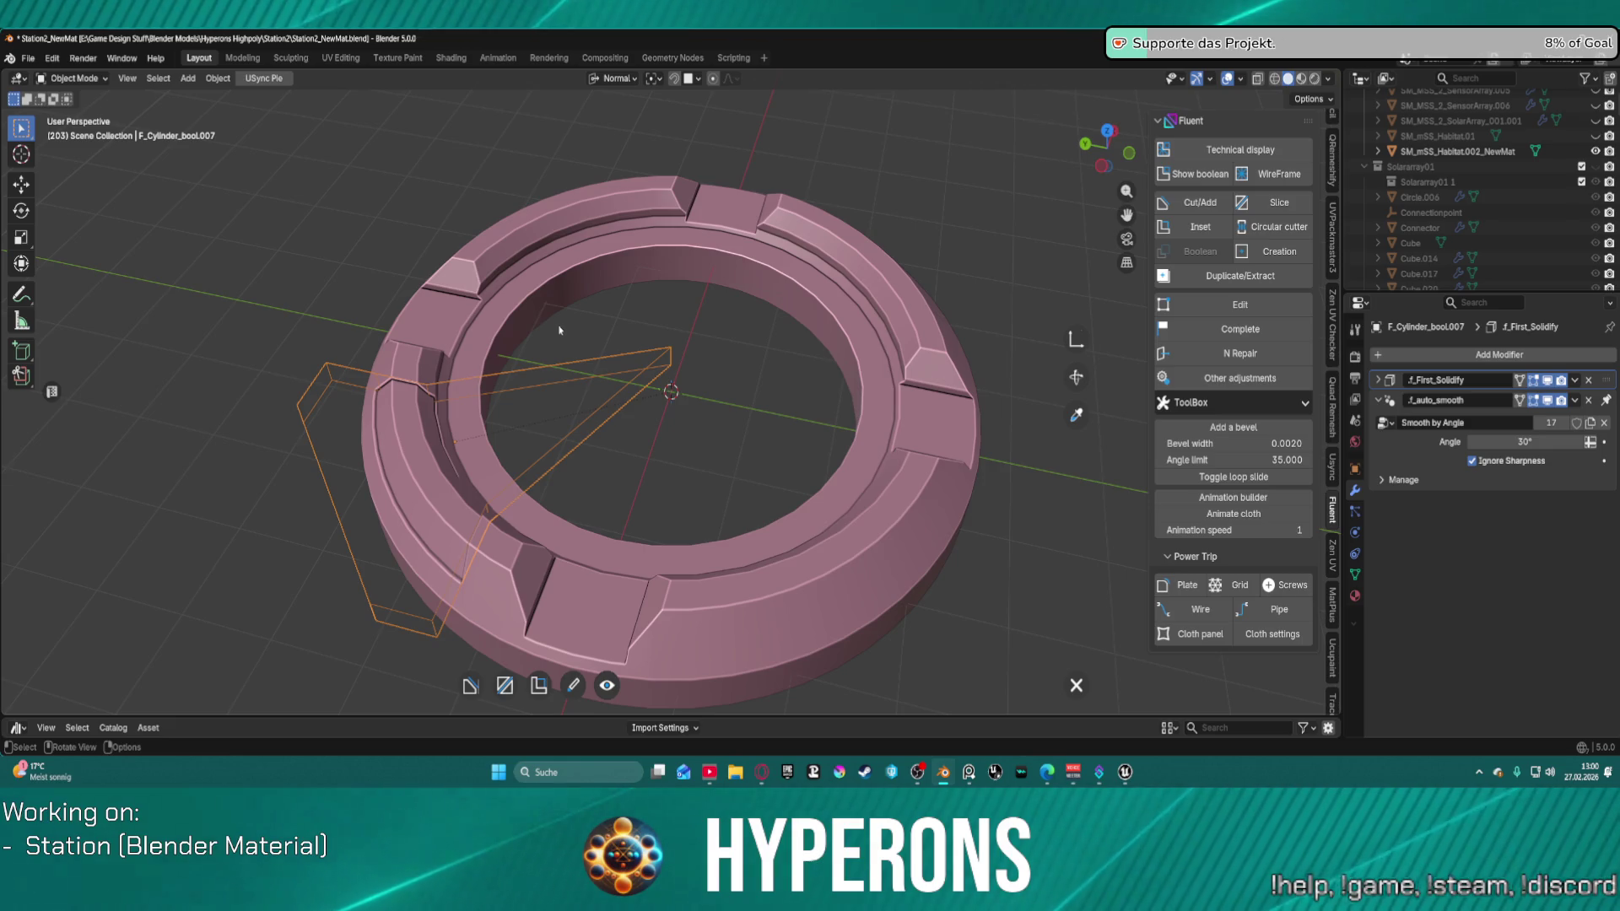
Step: Give the curved cut-out an inset and a chamfer of width 0.19
key(f)
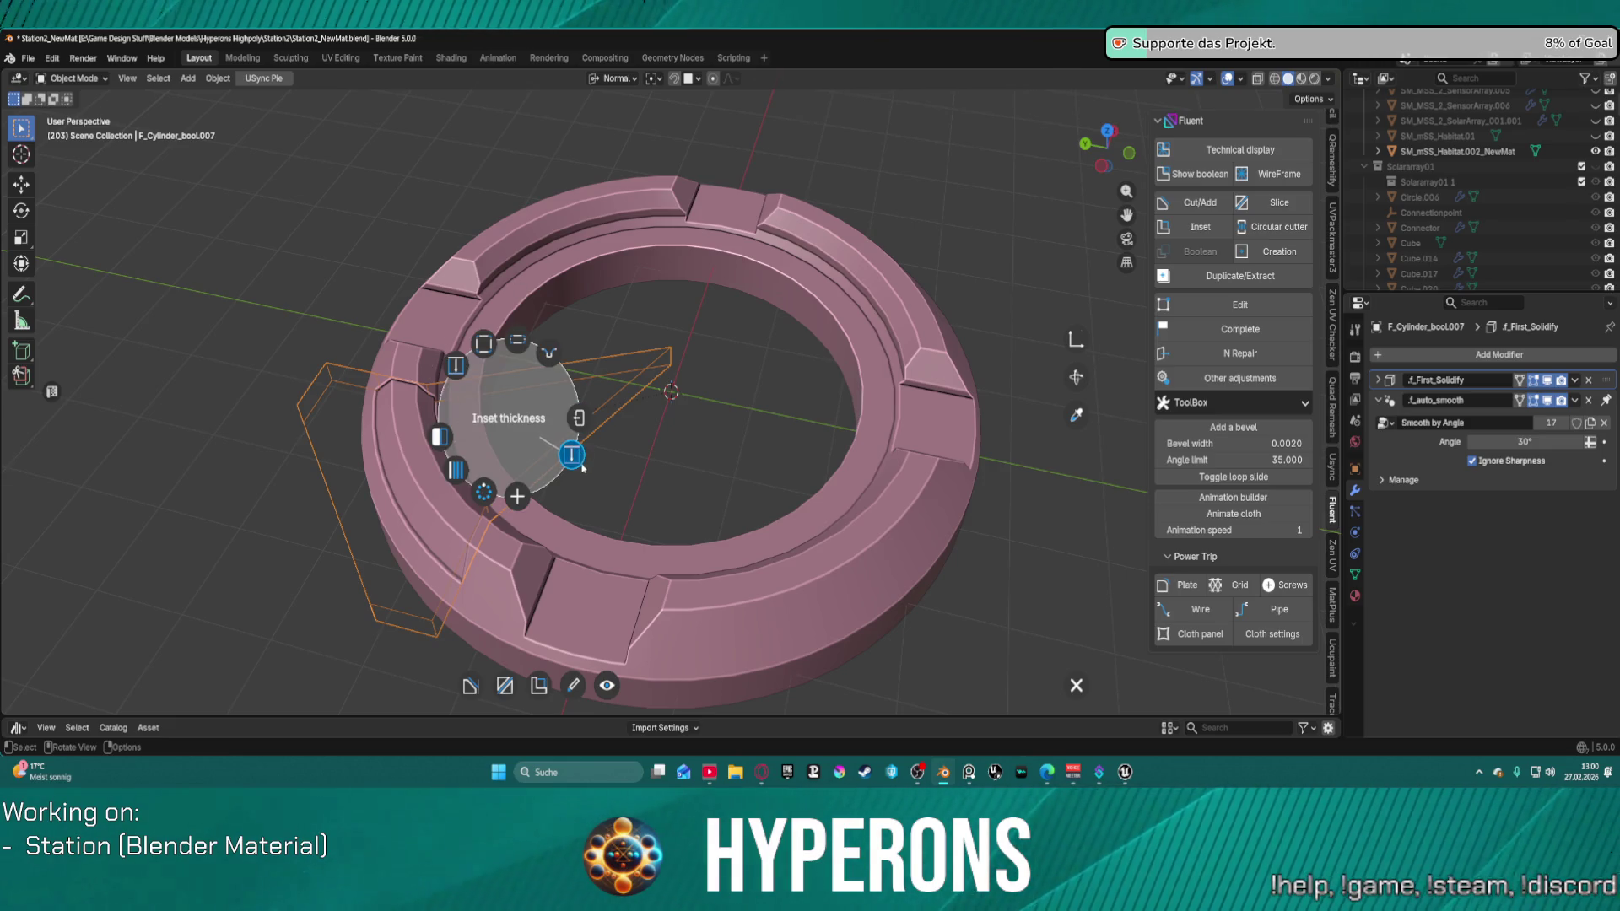
click(572, 456)
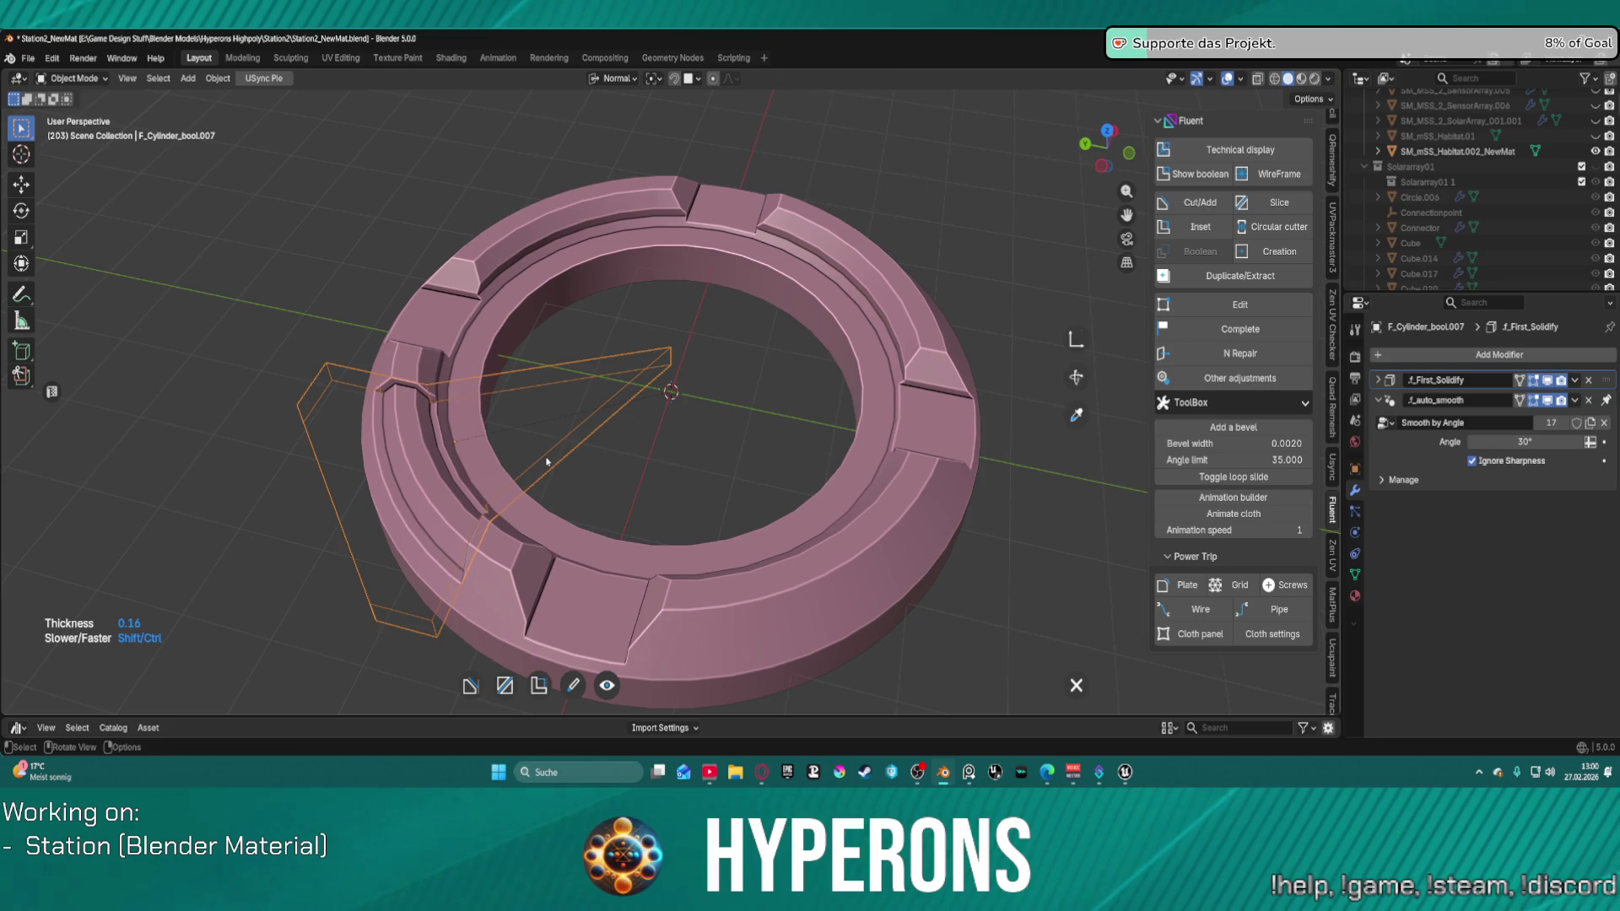
right_click(547, 462)
click(615, 457)
right_click(562, 434)
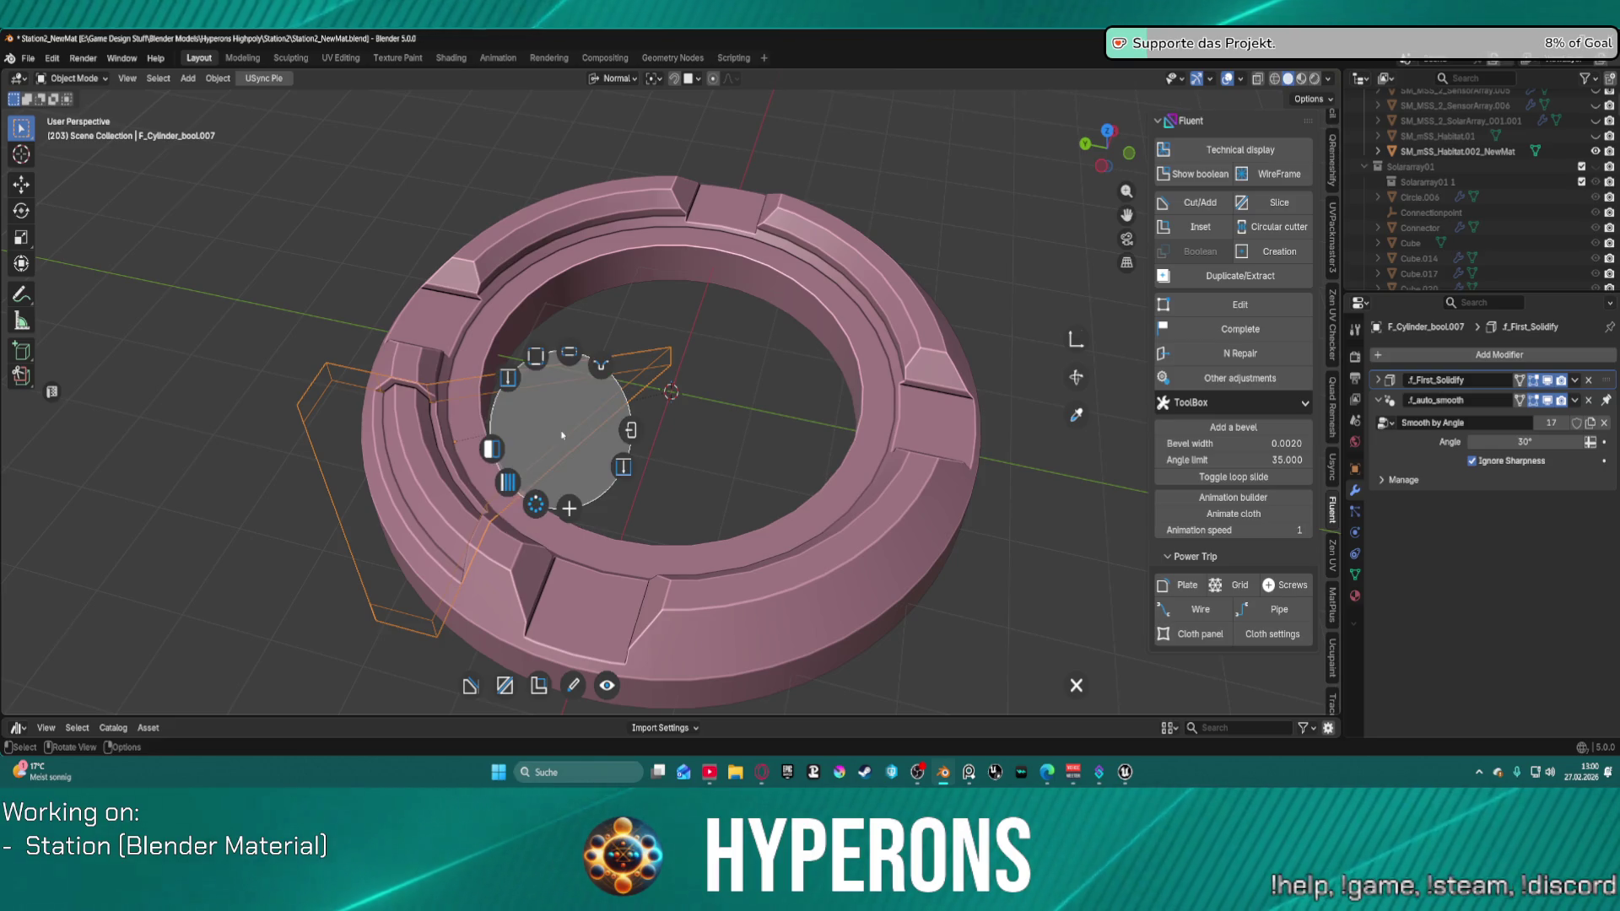
click(600, 363)
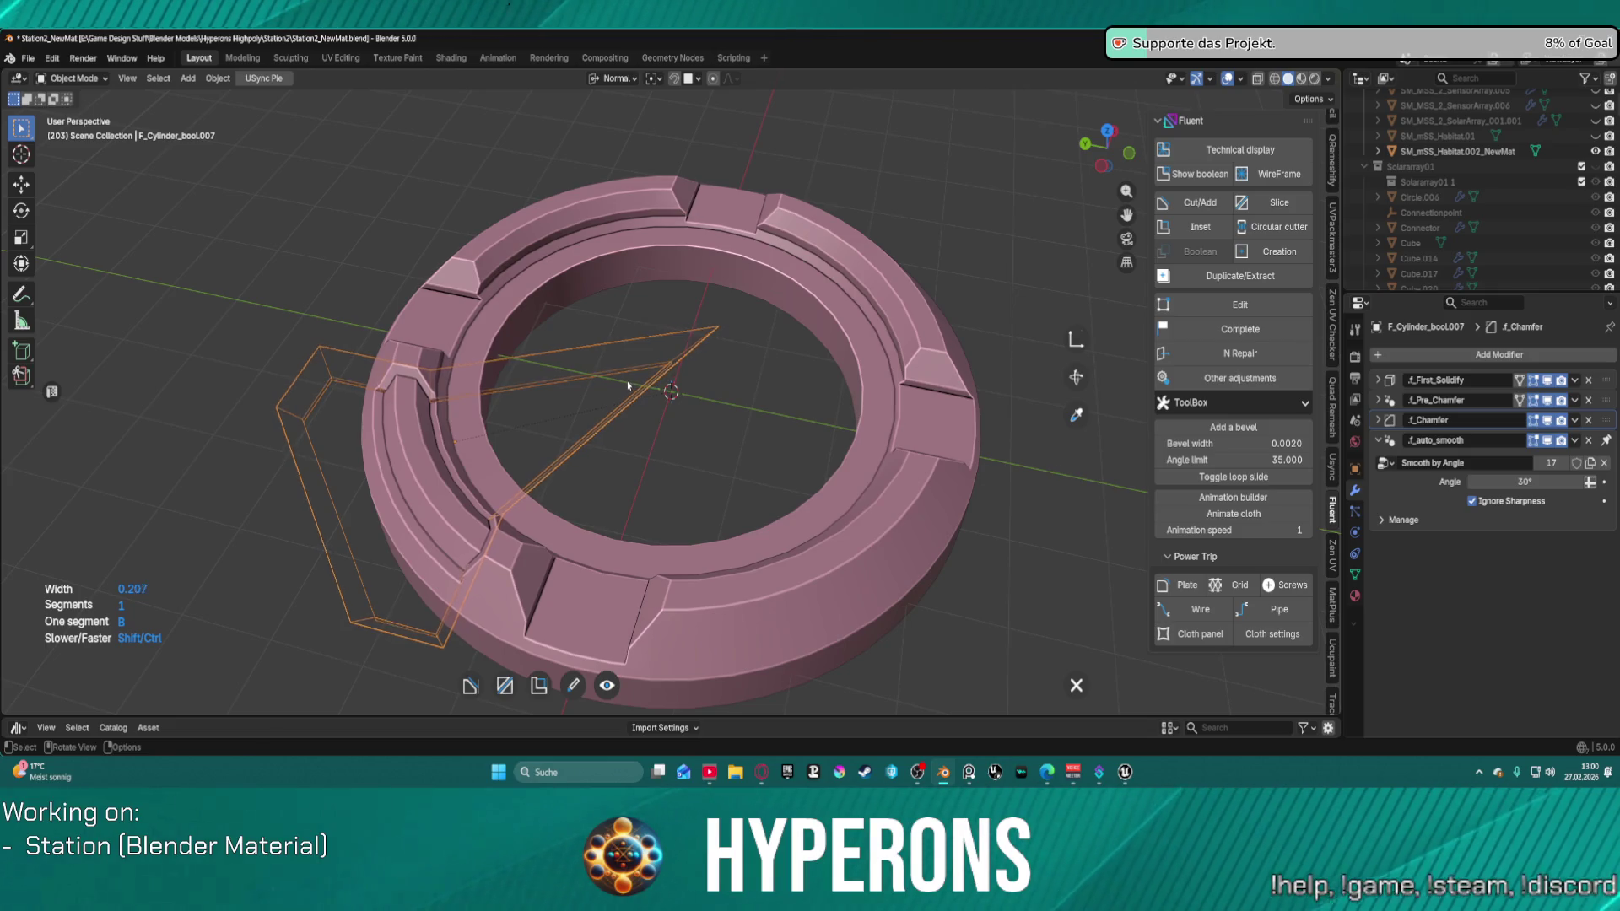
right_click(629, 384)
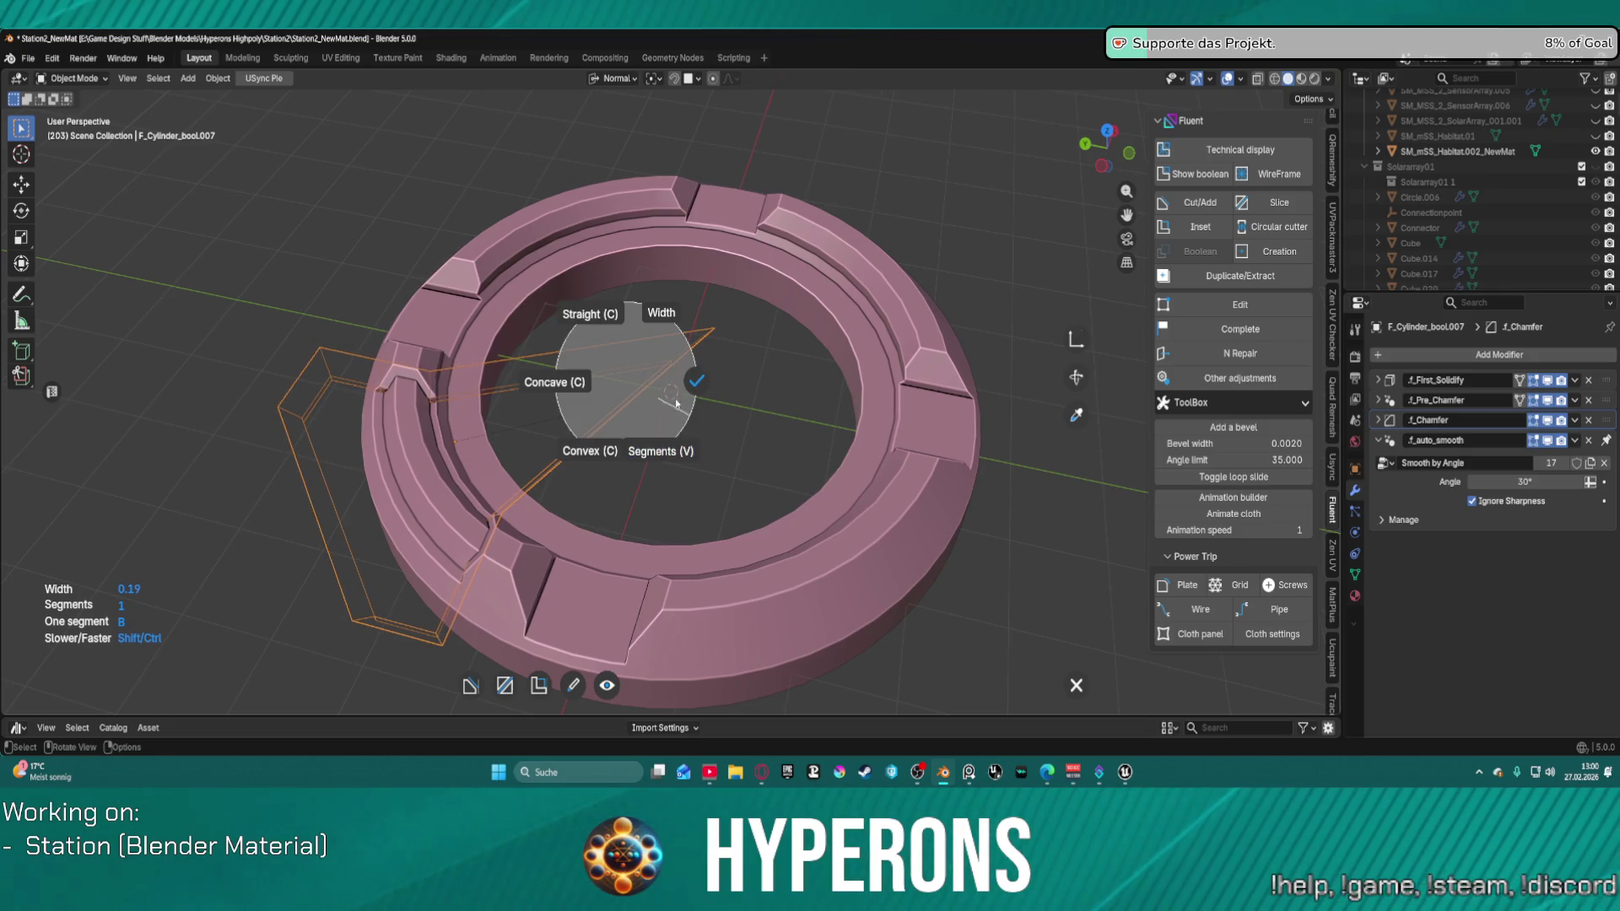
click(697, 381)
Step: Add a second bevel with width 0, validate it, and add an array of the cutter
key(f)
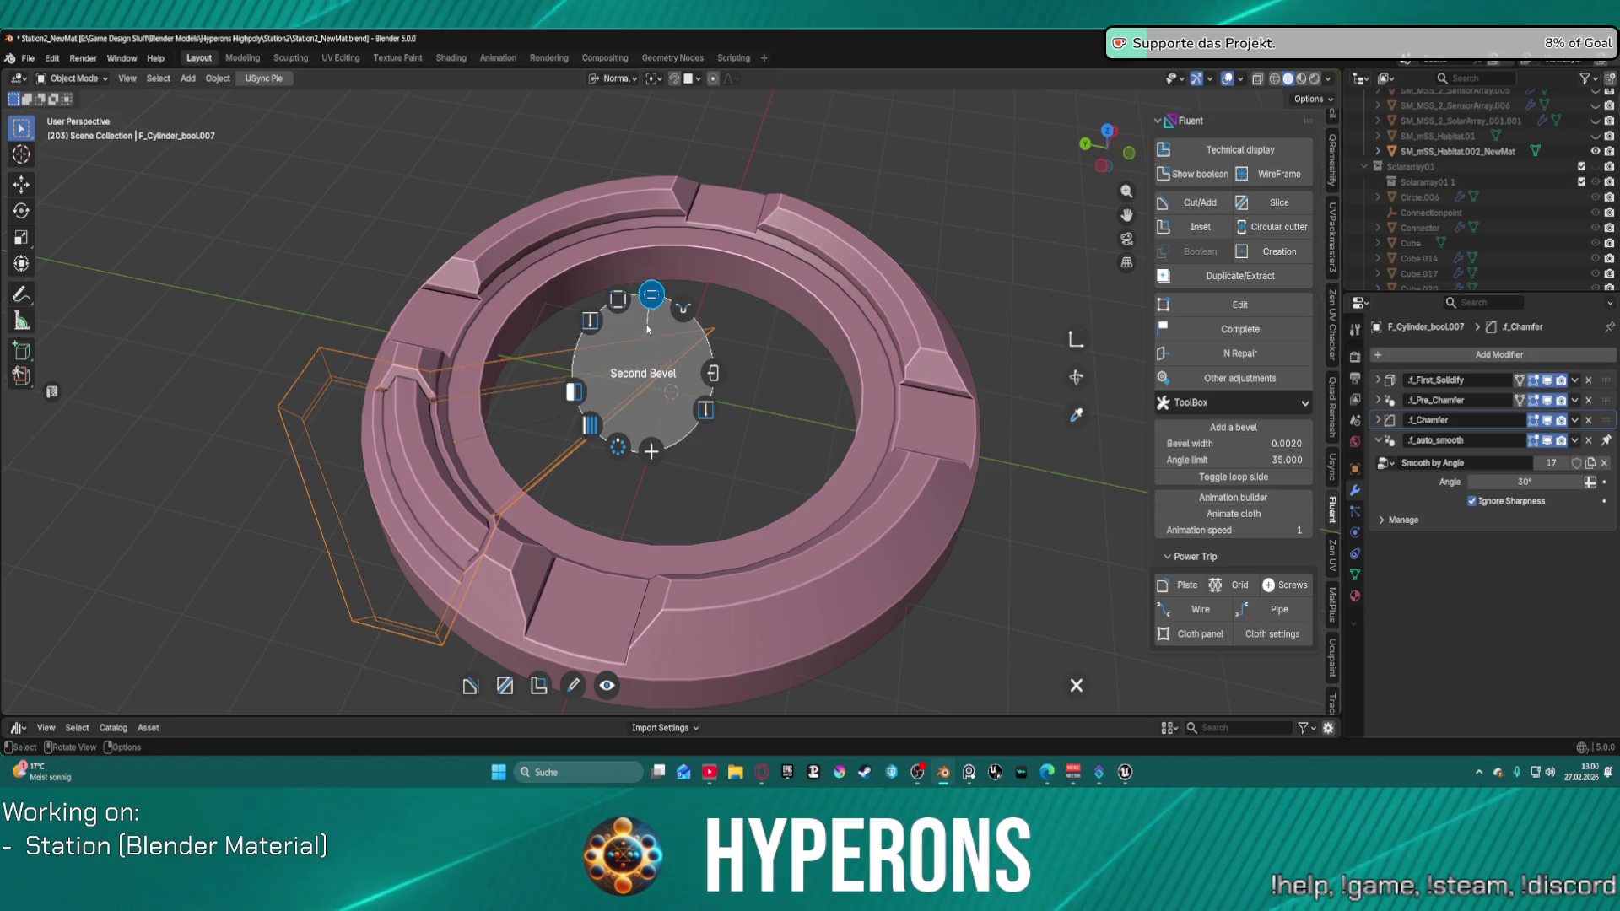
click(650, 302)
scroll(684, 314, up, 2)
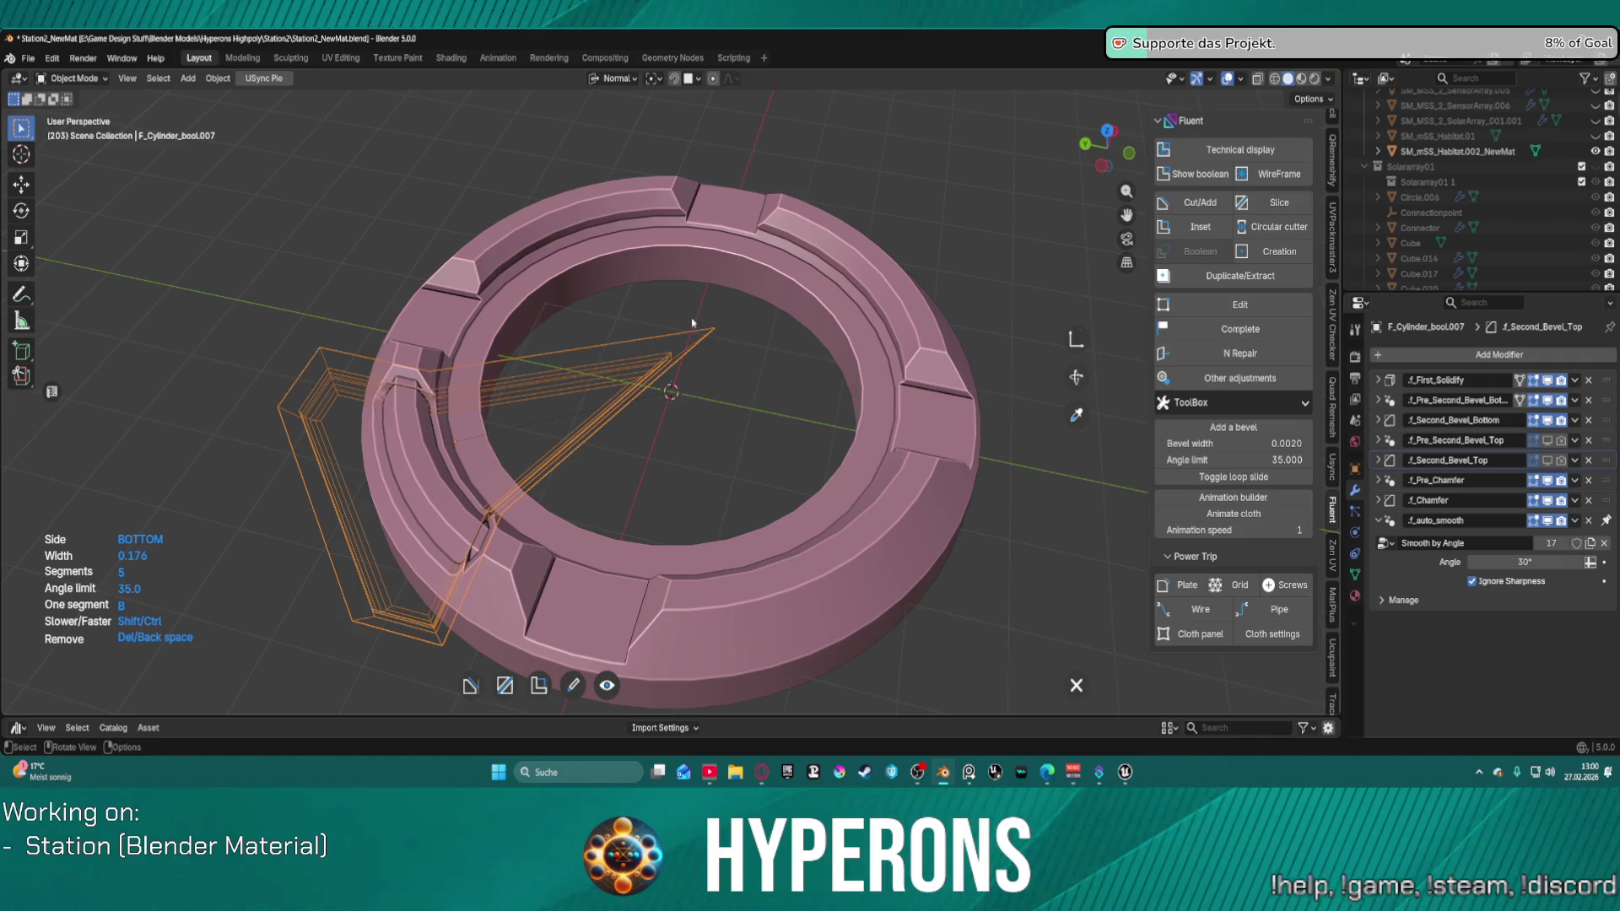
scroll(650, 333, down, 4)
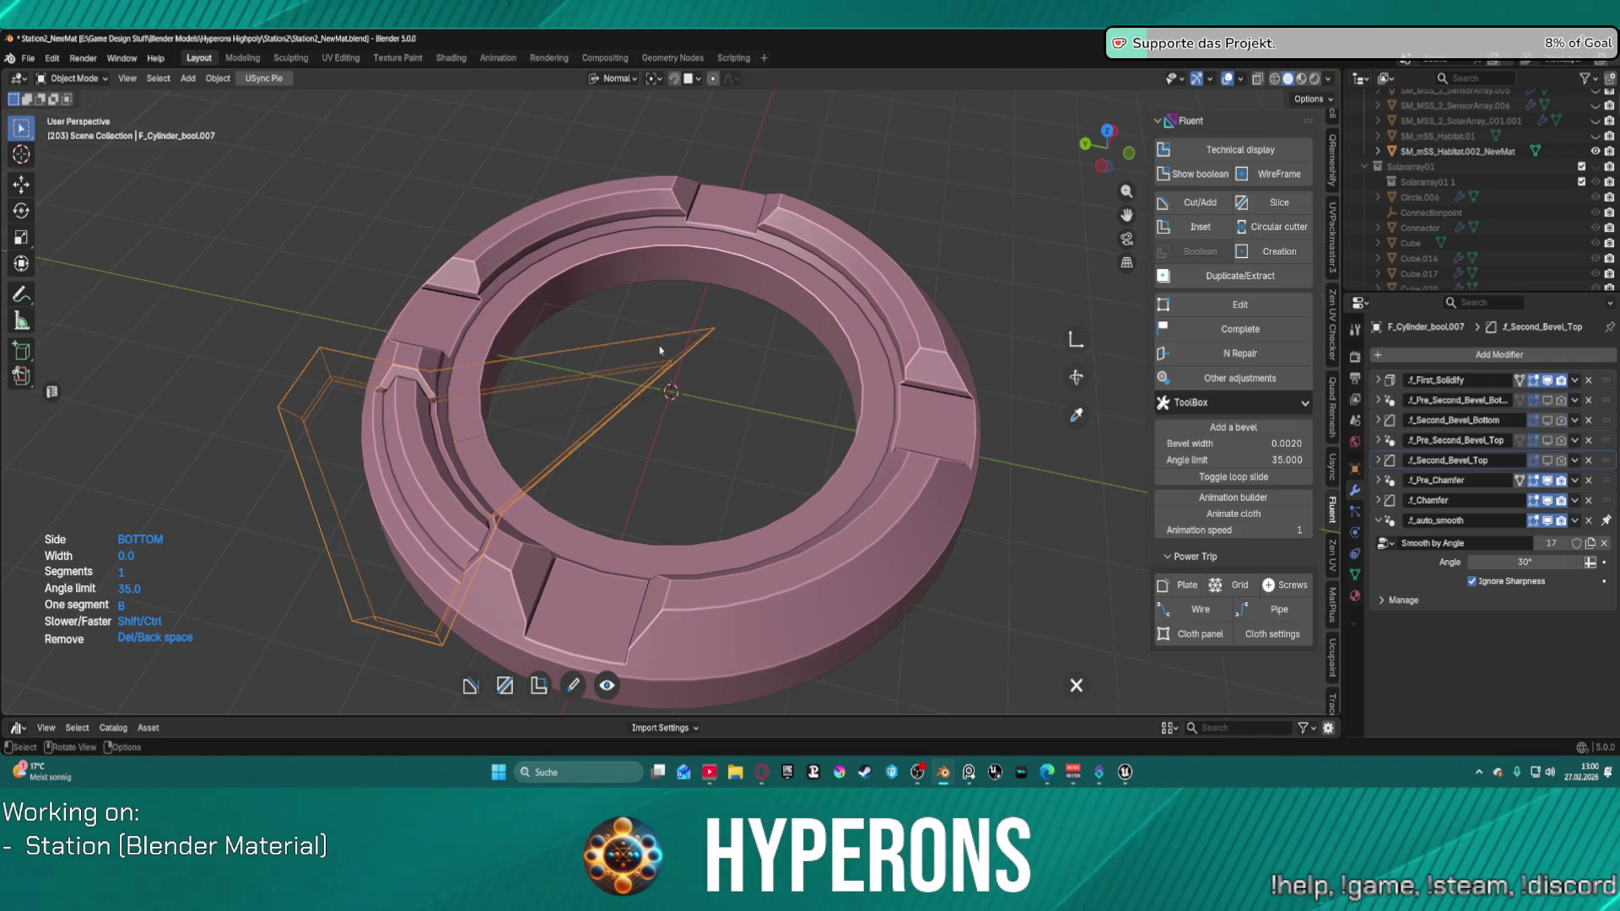
scroll(666, 350, up, 3)
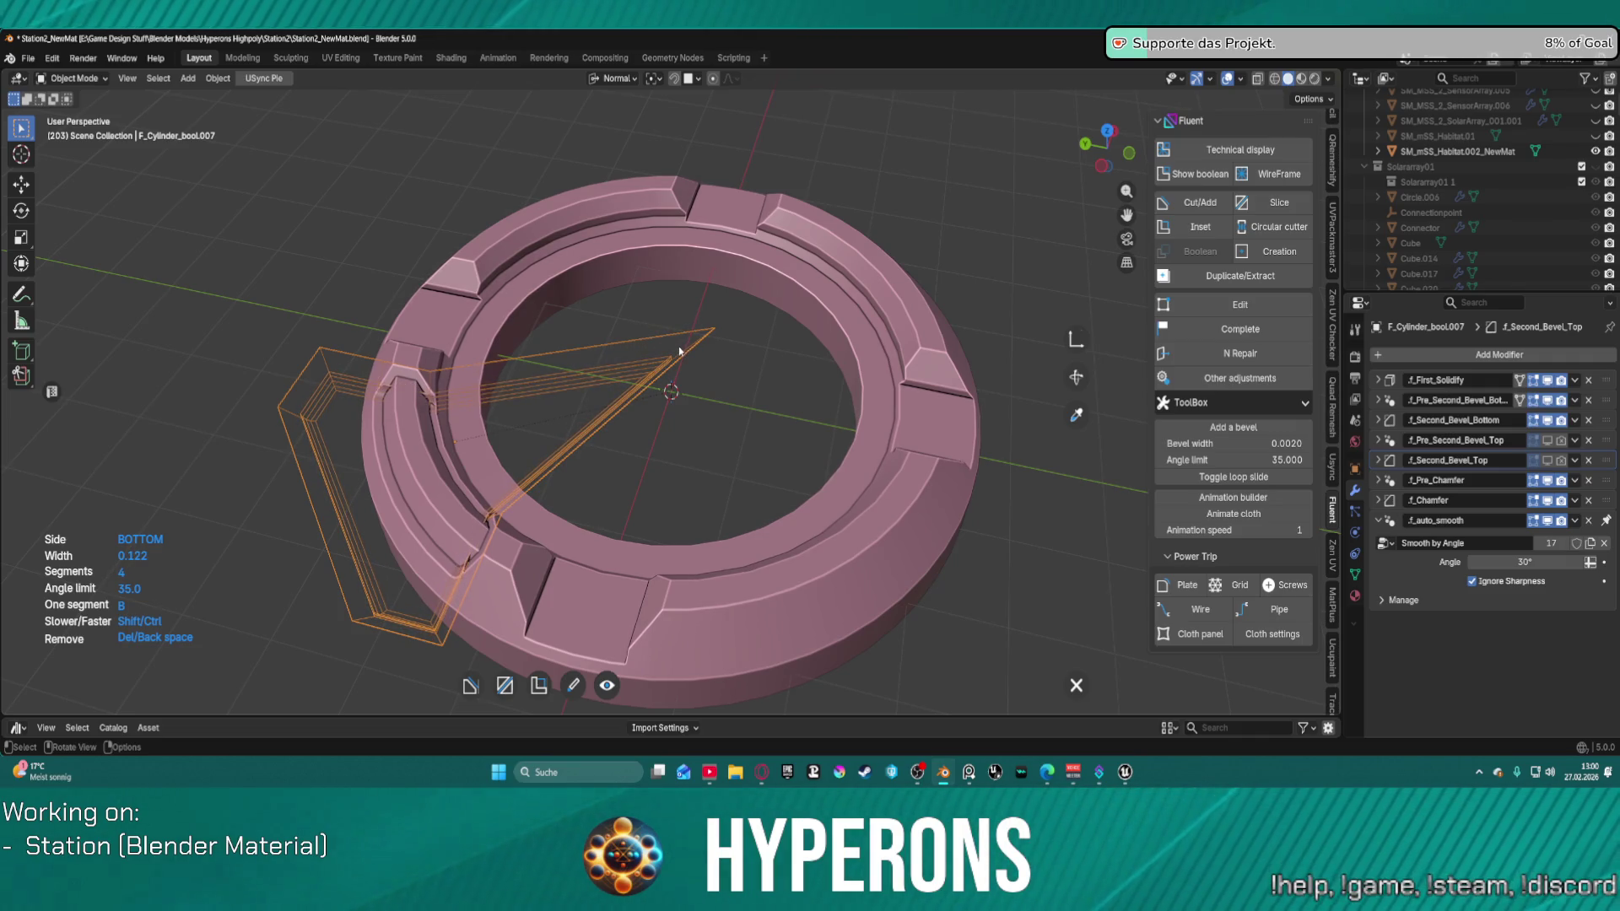
right_click(678, 346)
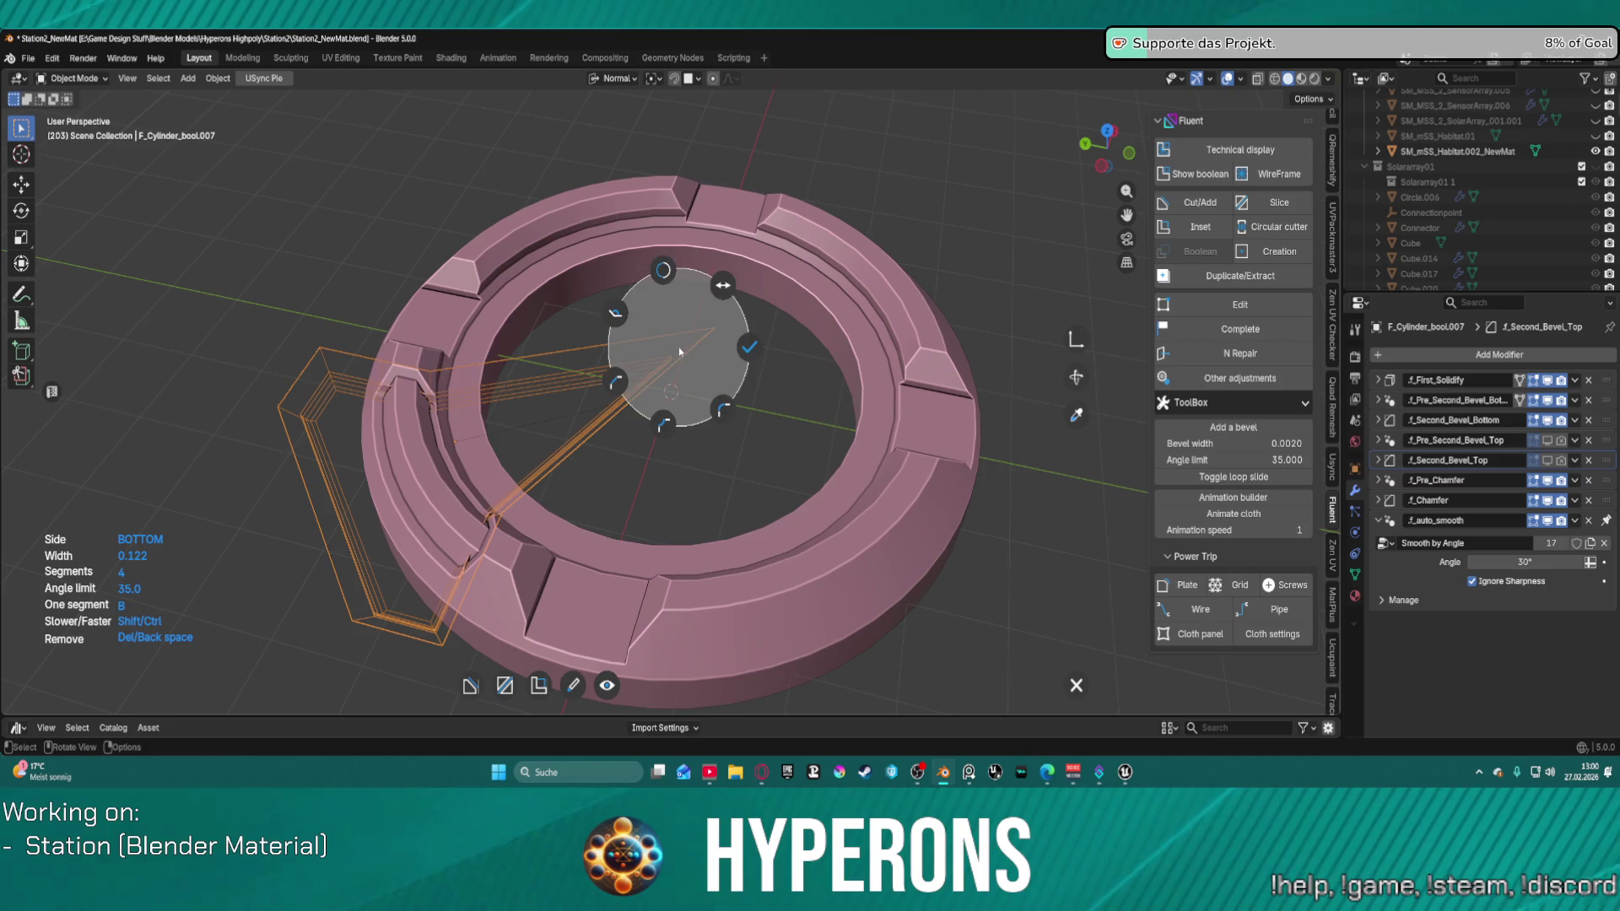
click(723, 286)
right_click(469, 369)
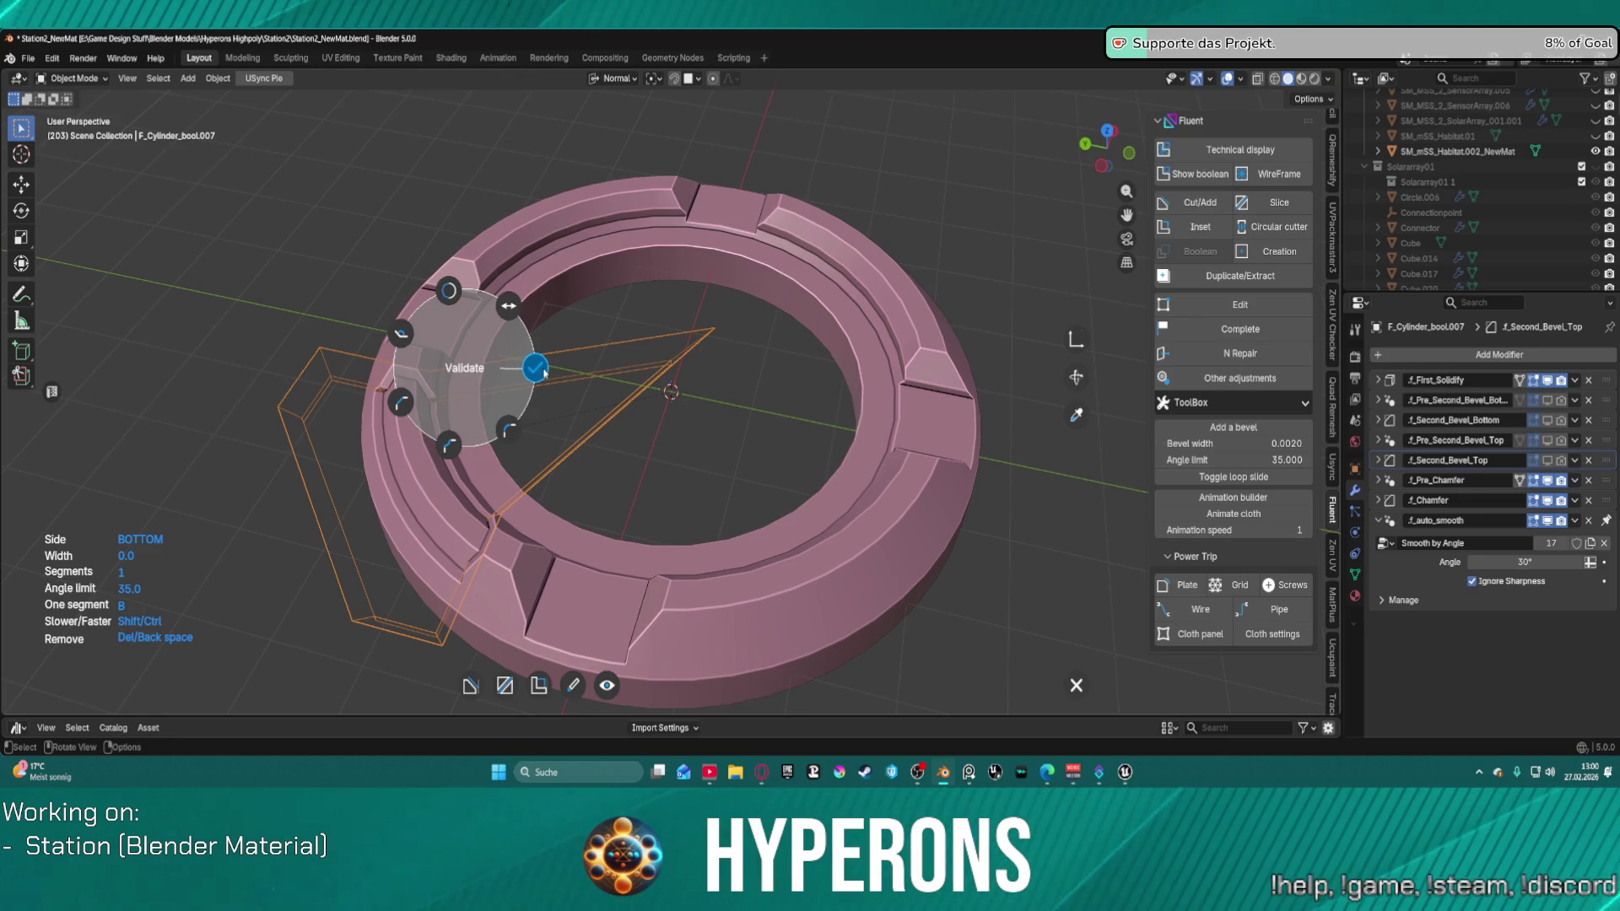
click(548, 371)
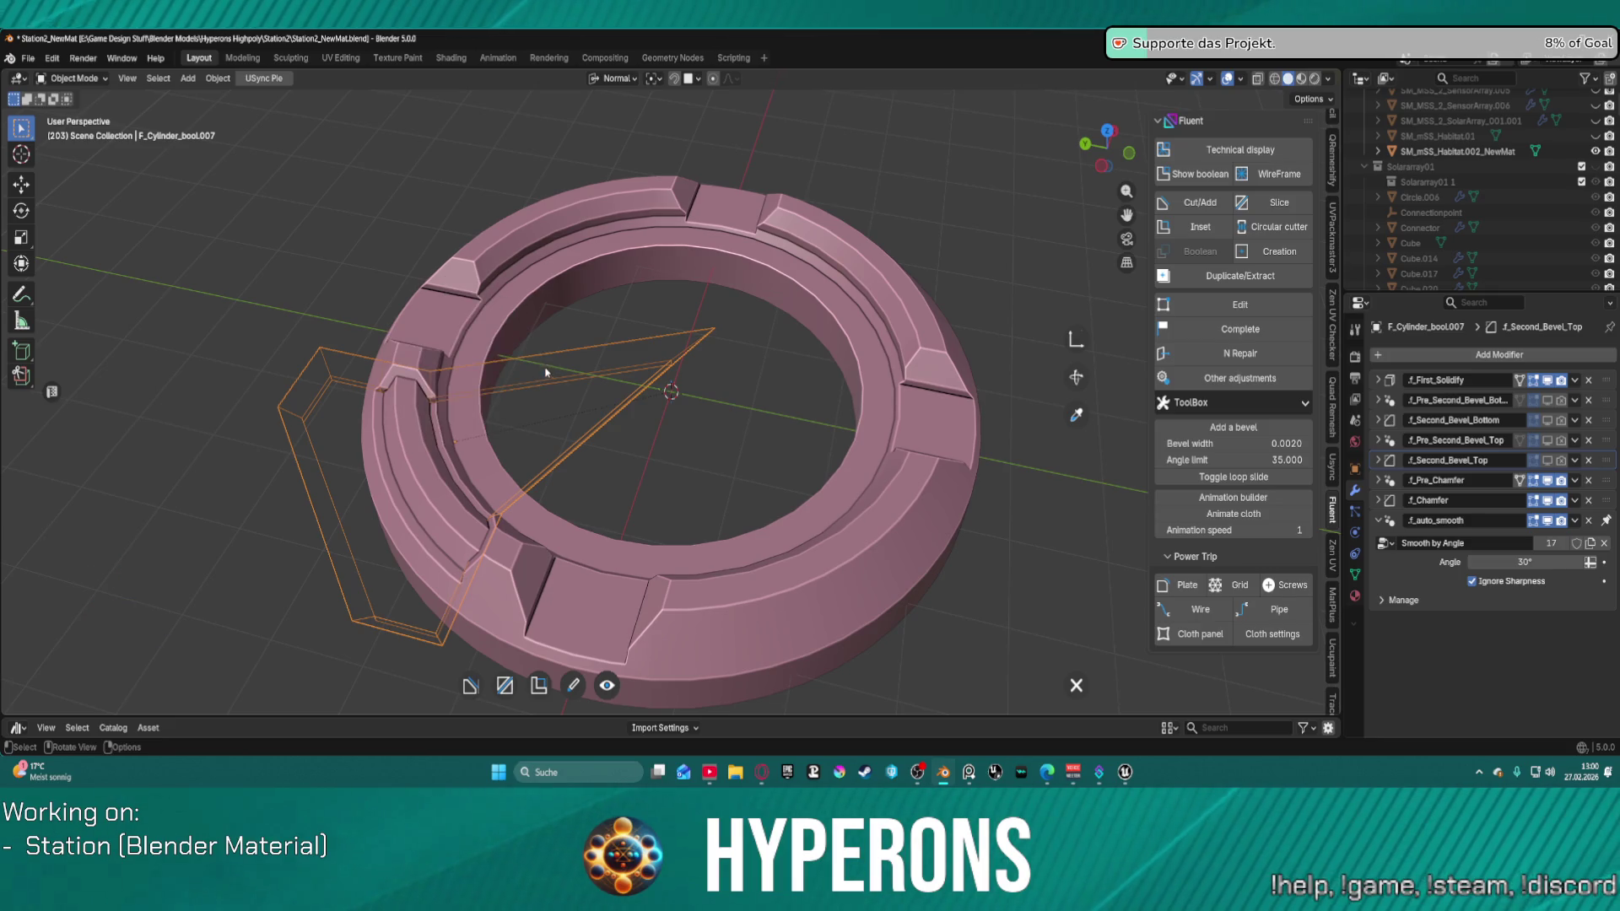
right_click(564, 378)
click(512, 430)
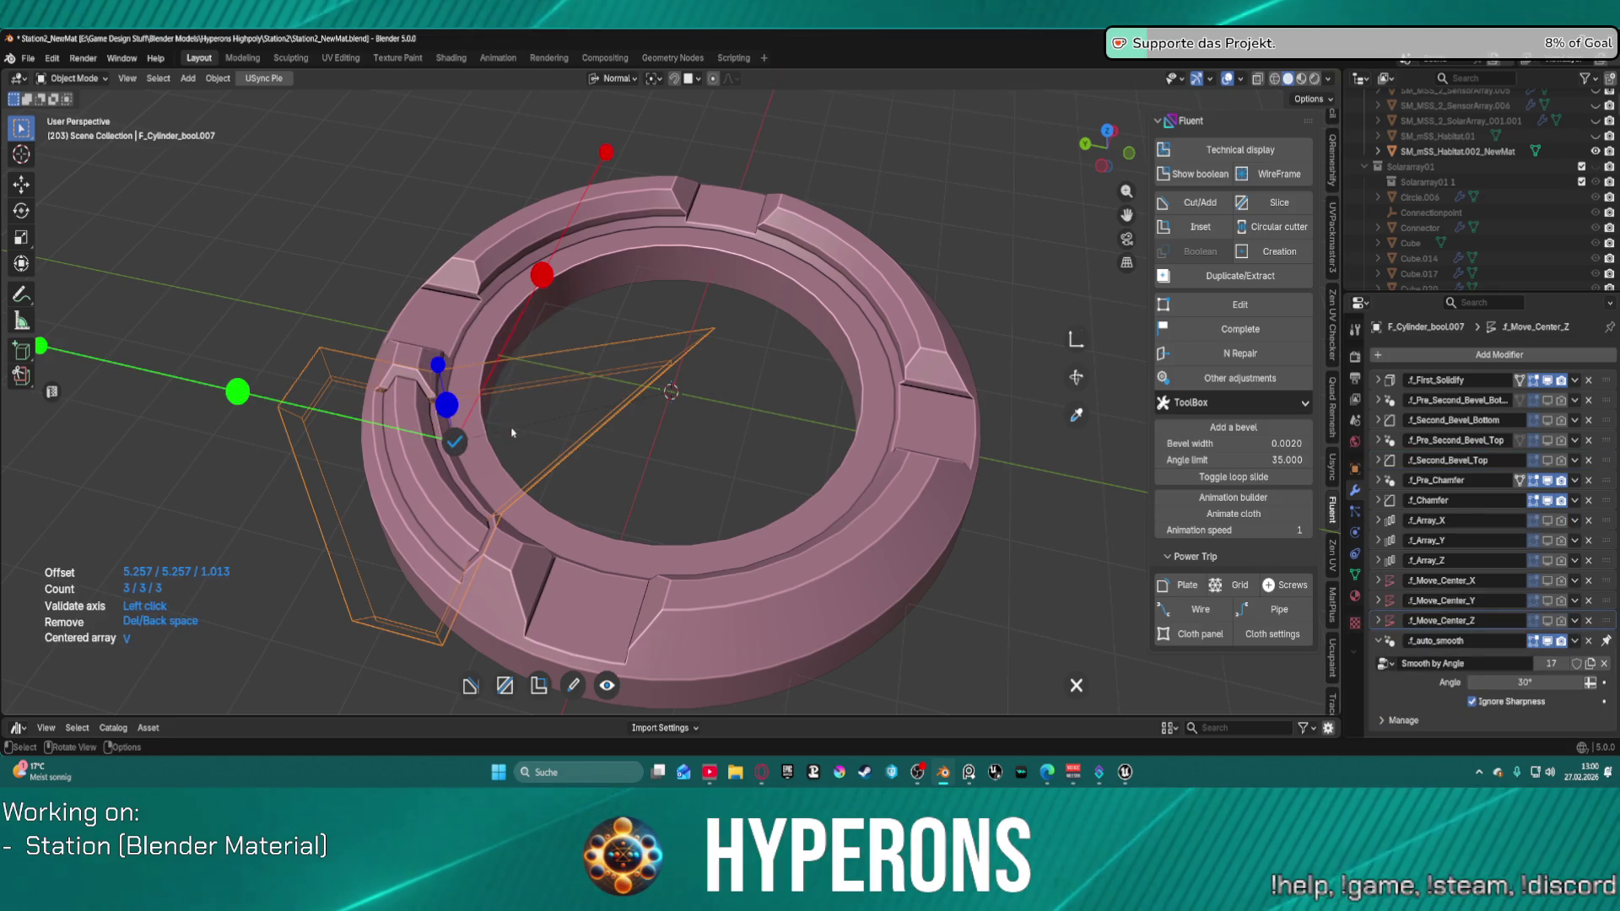
Step: Confirm the array, mirror the cut-out to the far, opposite and right sides, and reactivate the ring
click(455, 441)
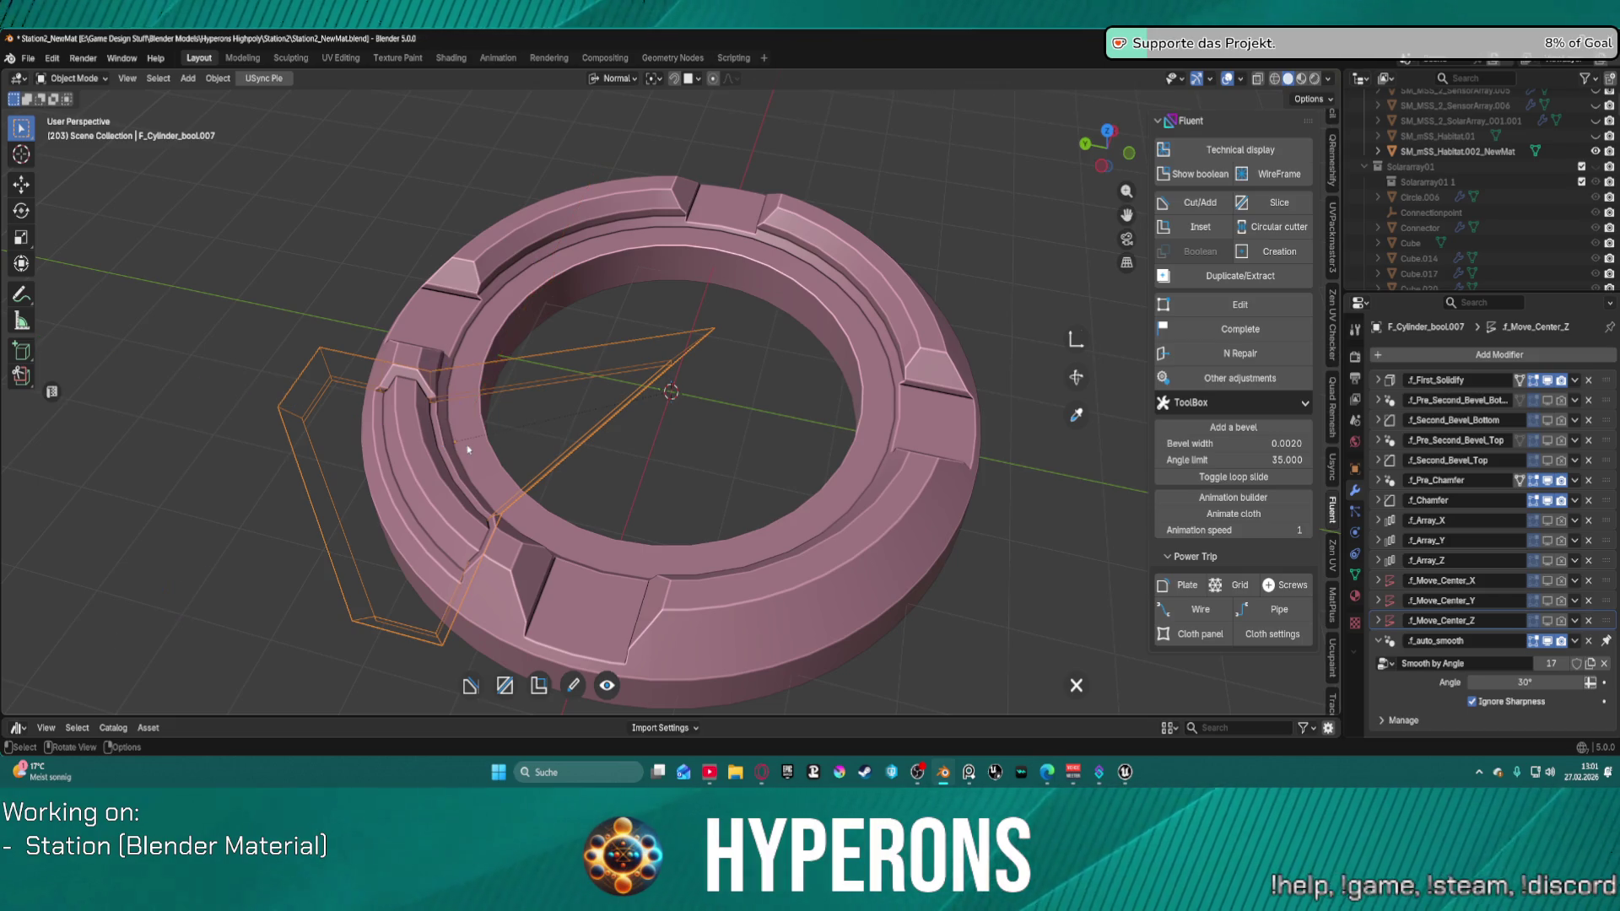
right_click(513, 428)
click(445, 447)
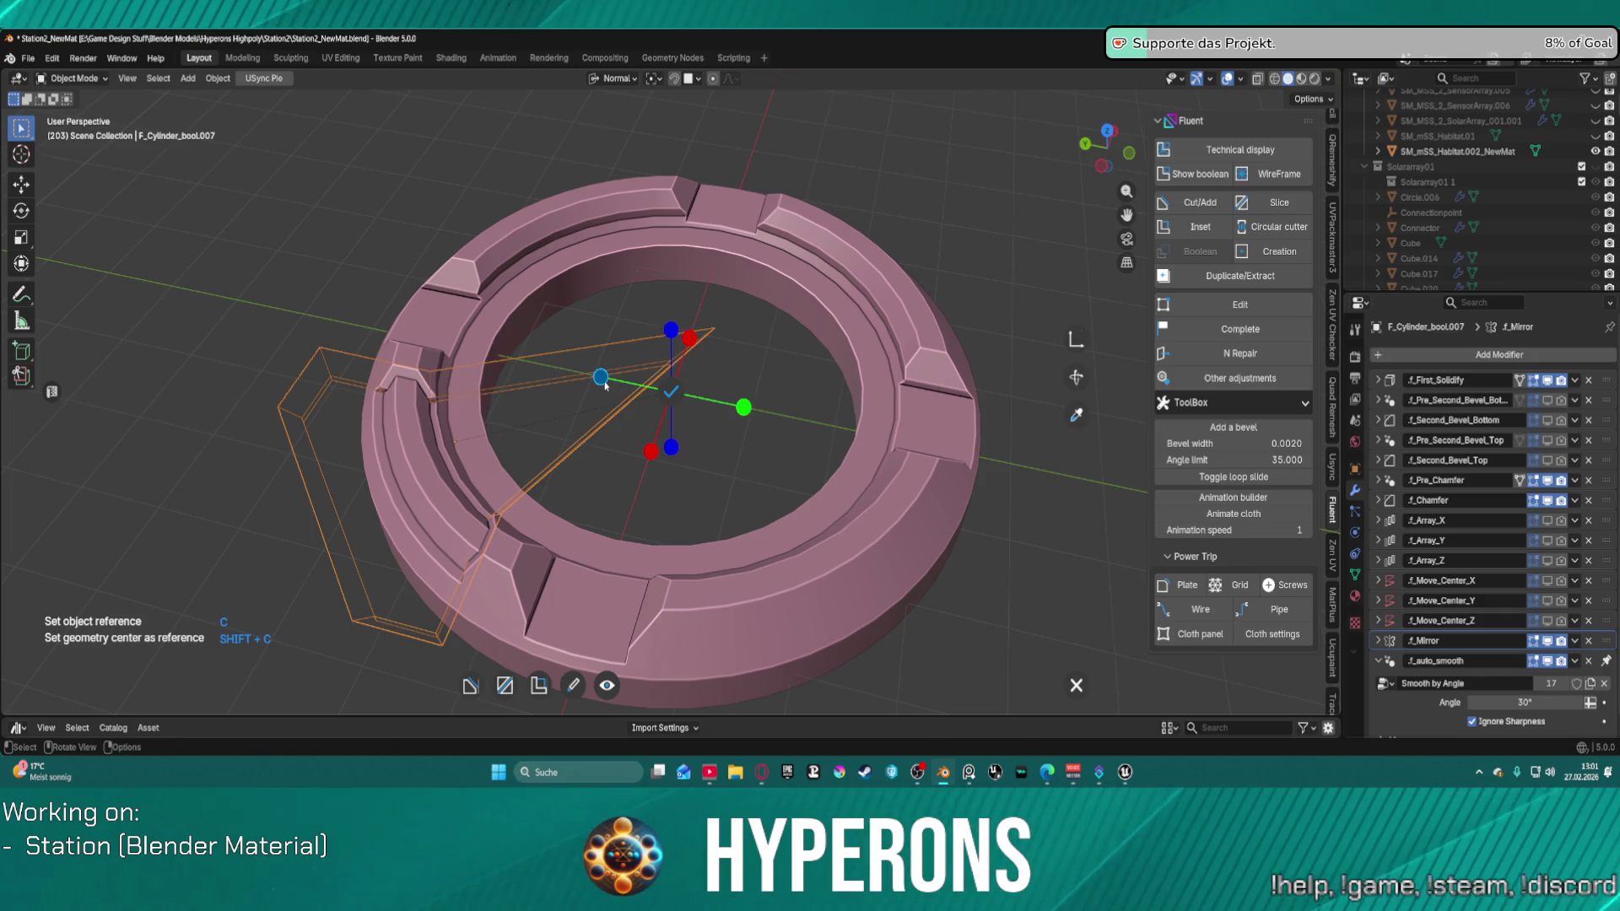
click(690, 339)
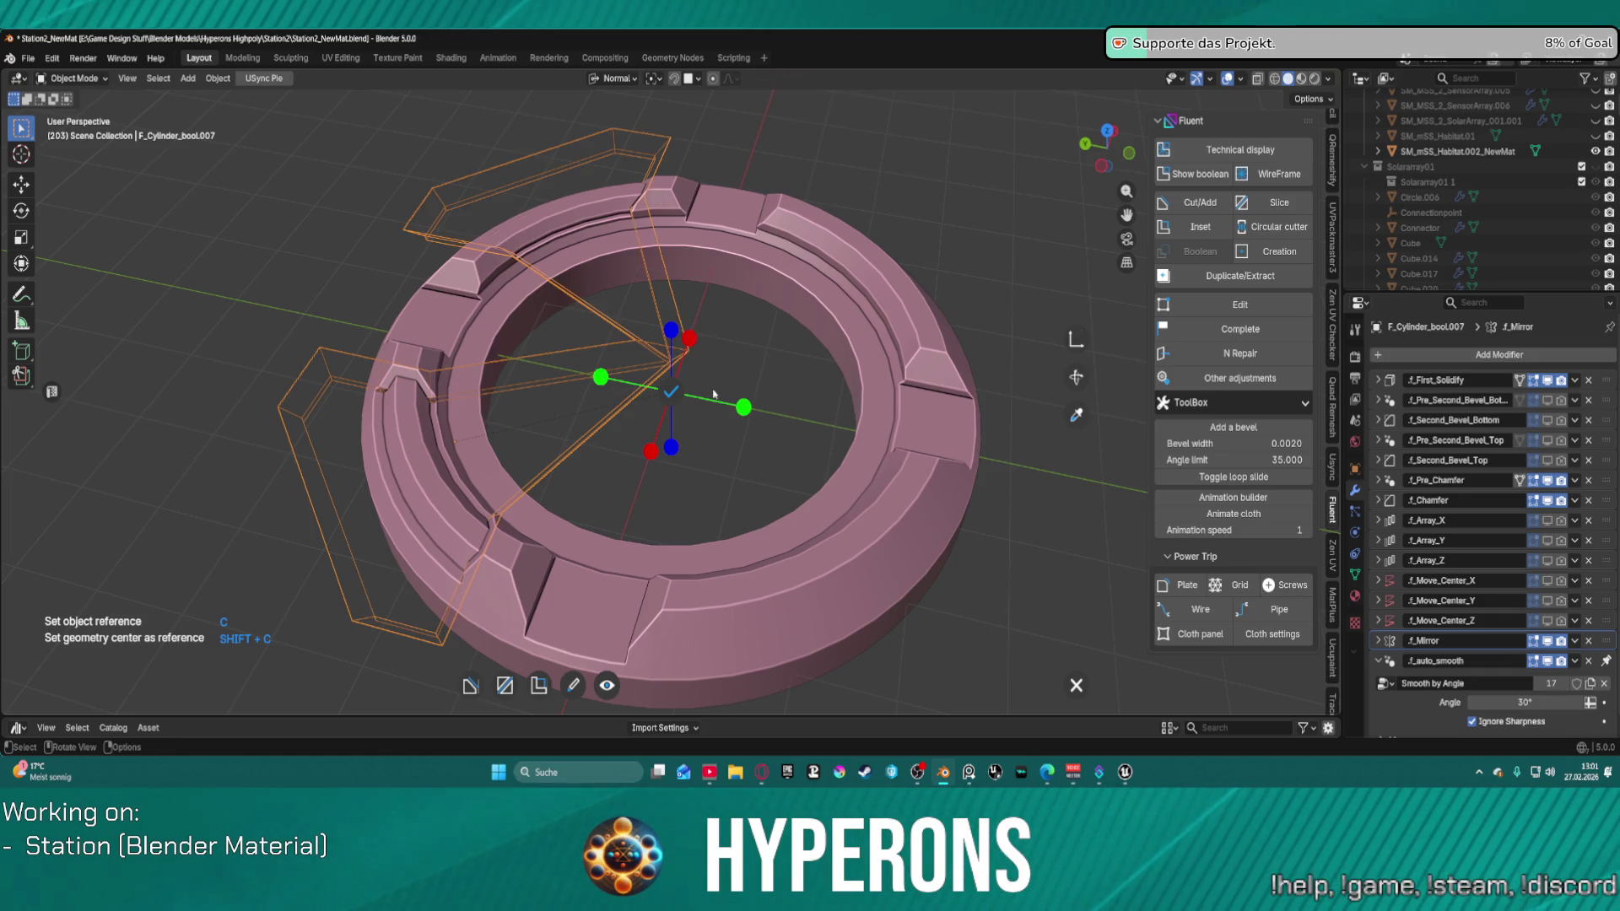
click(672, 448)
click(743, 408)
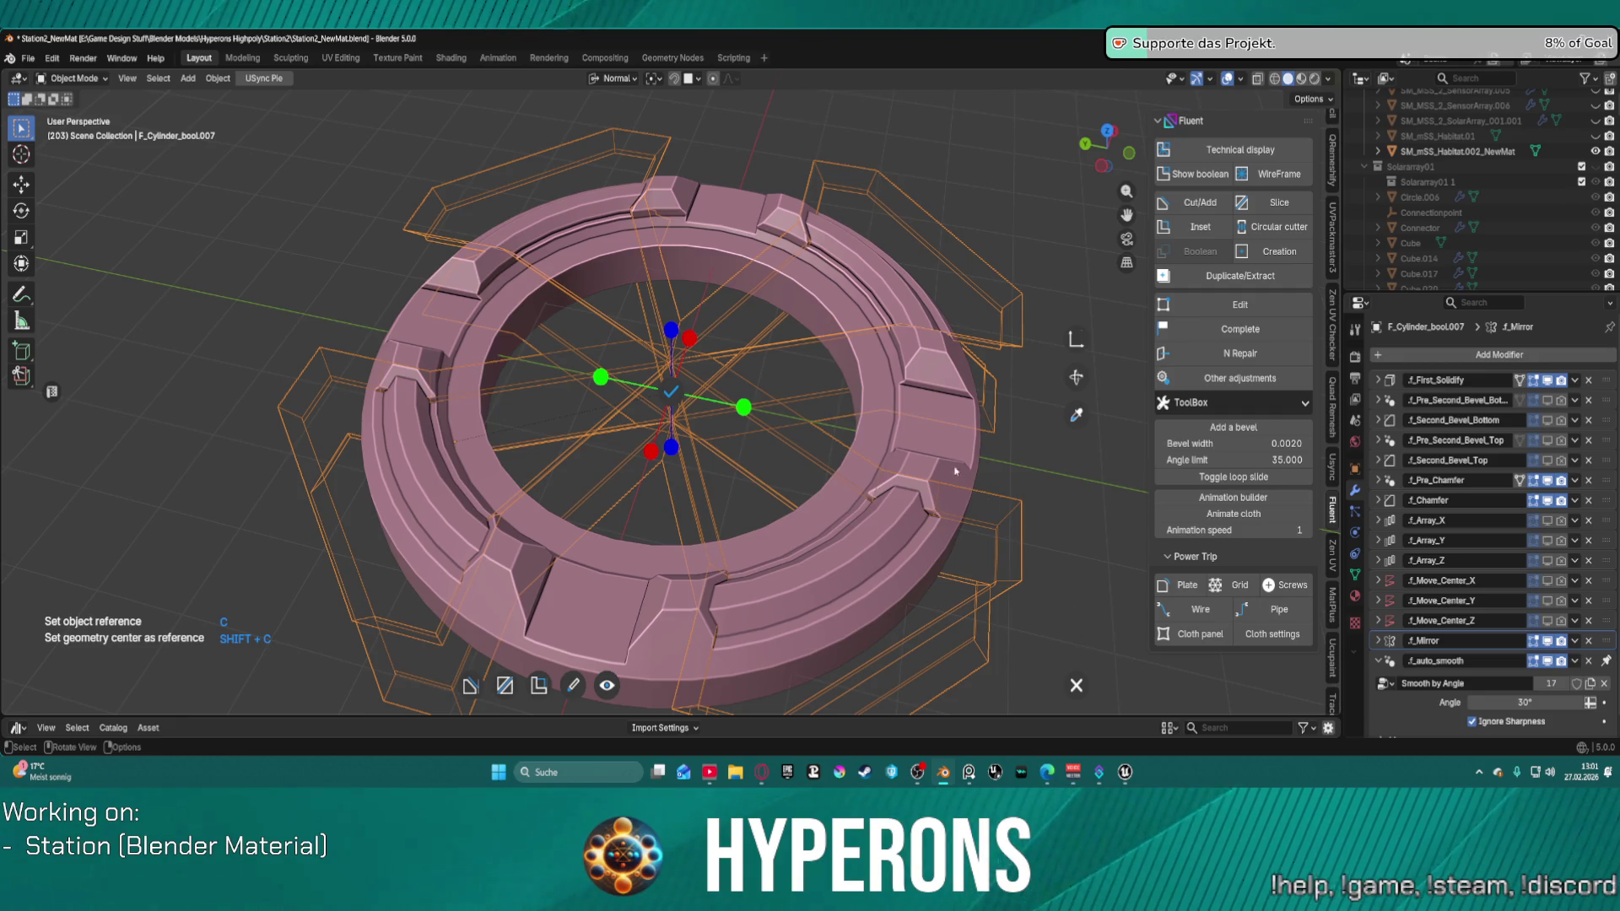
click(672, 390)
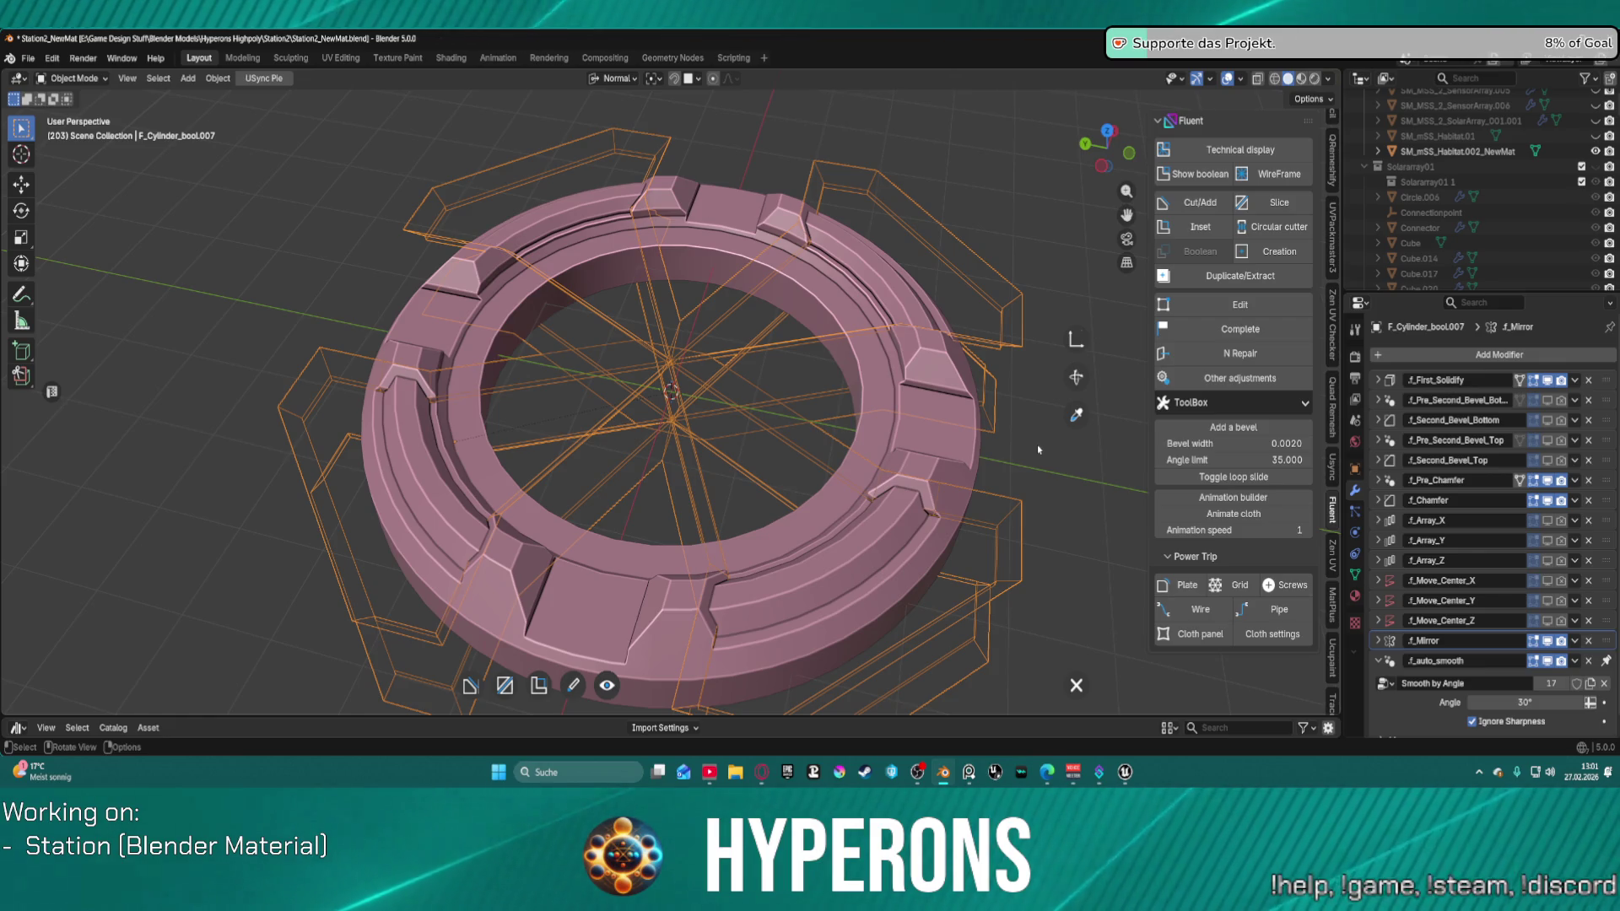
key(f)
click(767, 363)
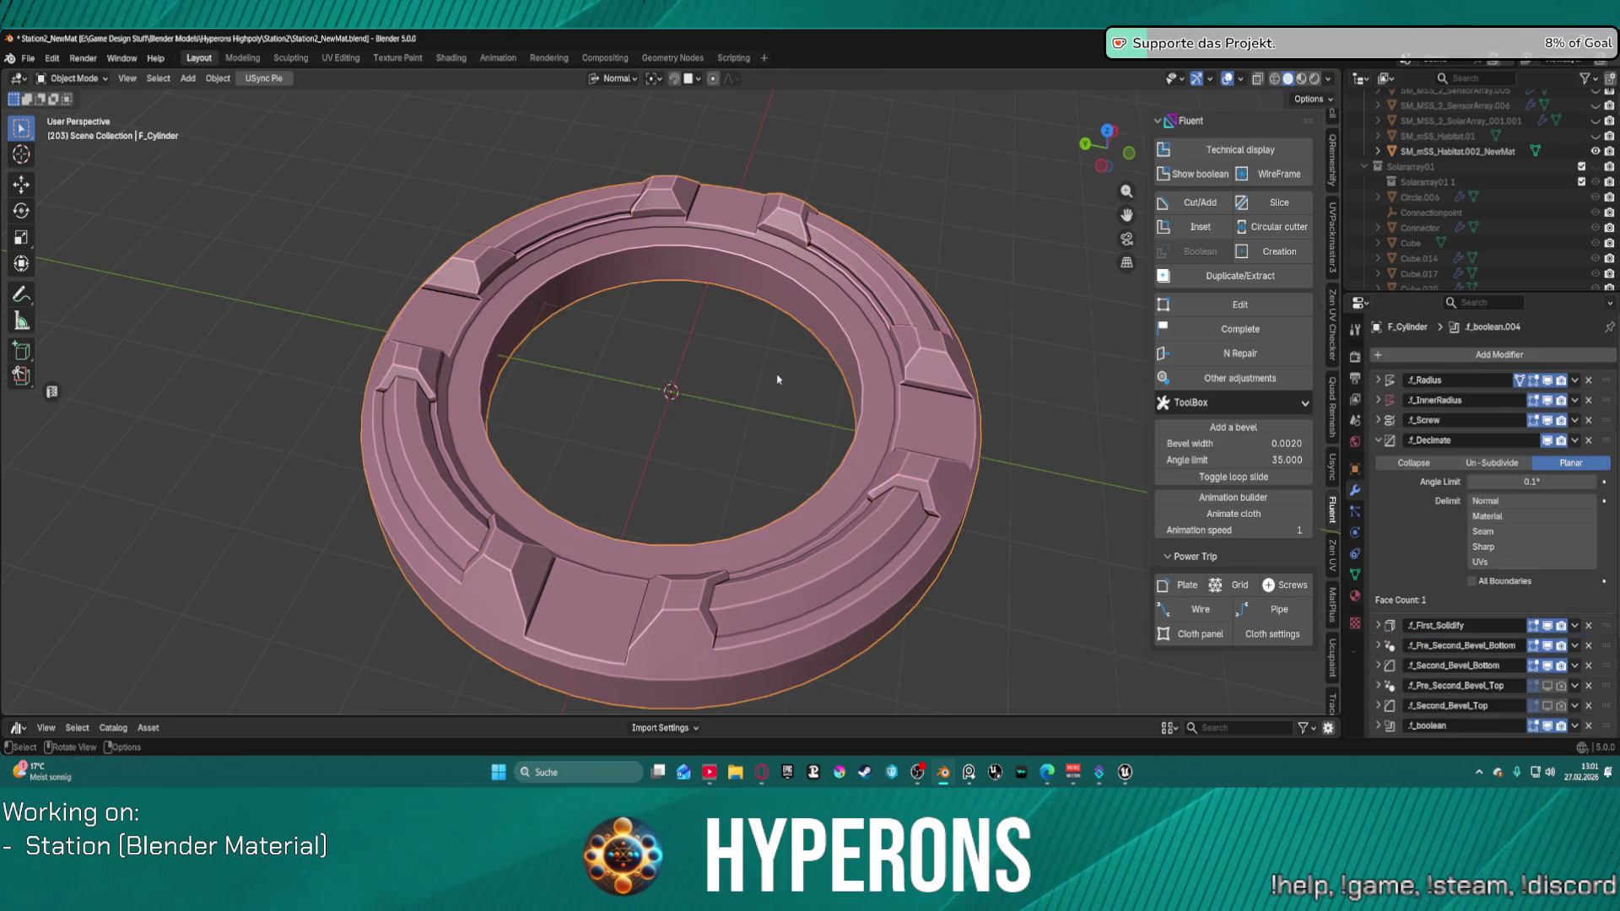
Step: Orbit to a low side view, return to Object Mode, and open Fluent's cutter edit browser
scroll(733, 432, down, 1)
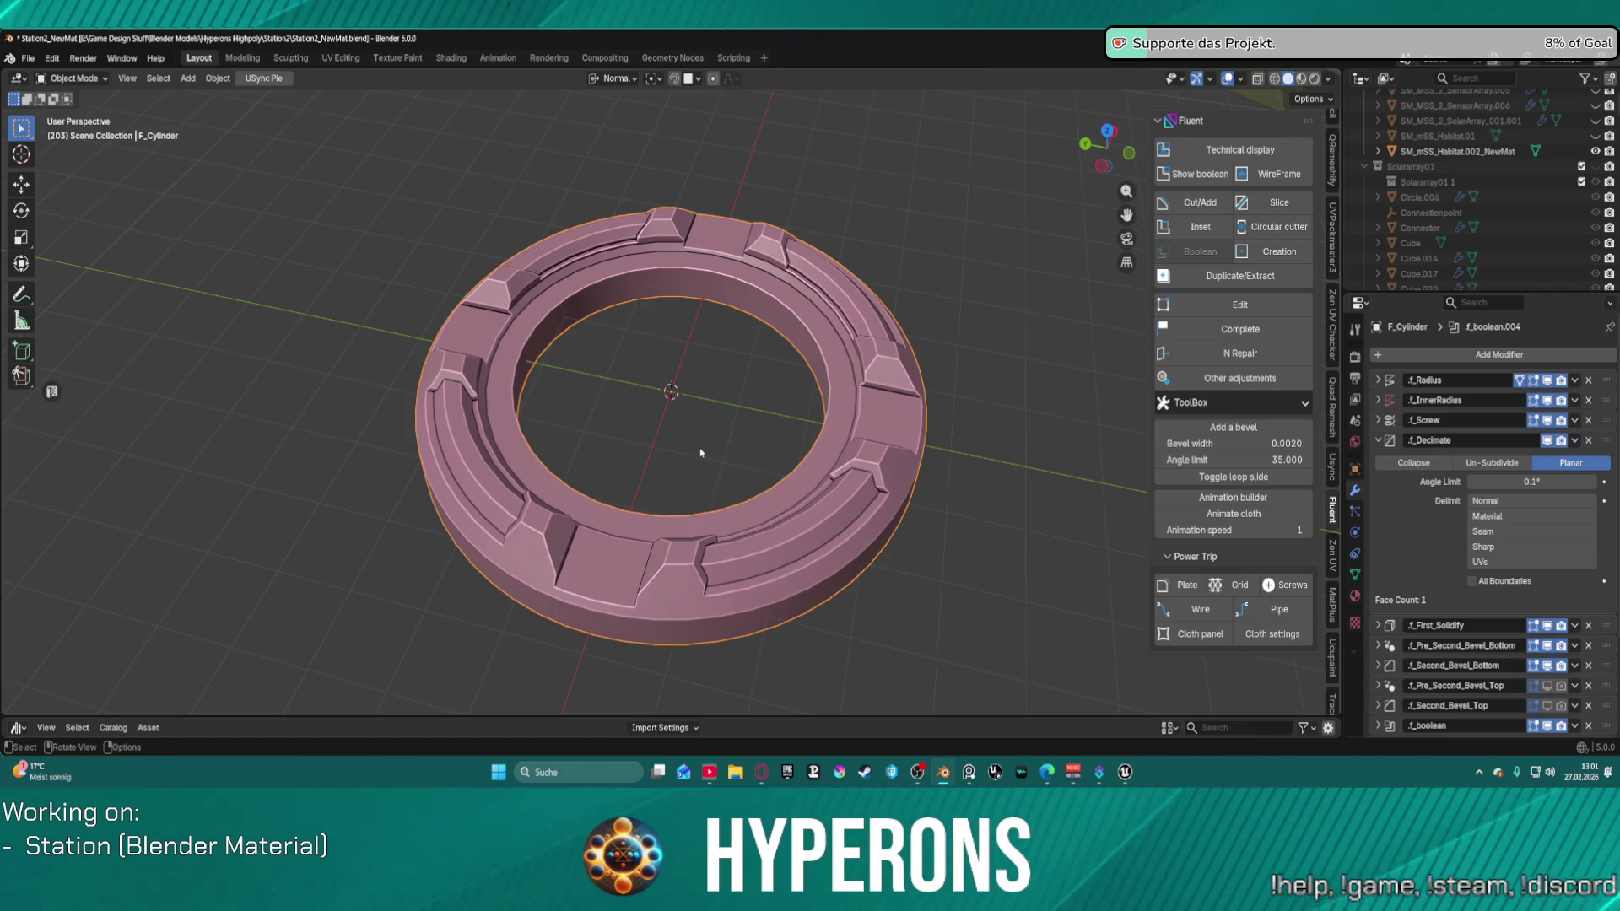
mouse_move(668, 445)
middle_down()
mouse_move(844, 368)
mouse_move(810, 468)
mouse_move(805, 396)
mouse_move(694, 266)
mouse_move(546, 377)
mouse_move(537, 471)
mouse_move(669, 365)
mouse_move(721, 485)
mouse_move(658, 481)
mouse_move(542, 372)
mouse_move(560, 387)
mouse_move(549, 434)
mouse_move(579, 407)
middle_up()
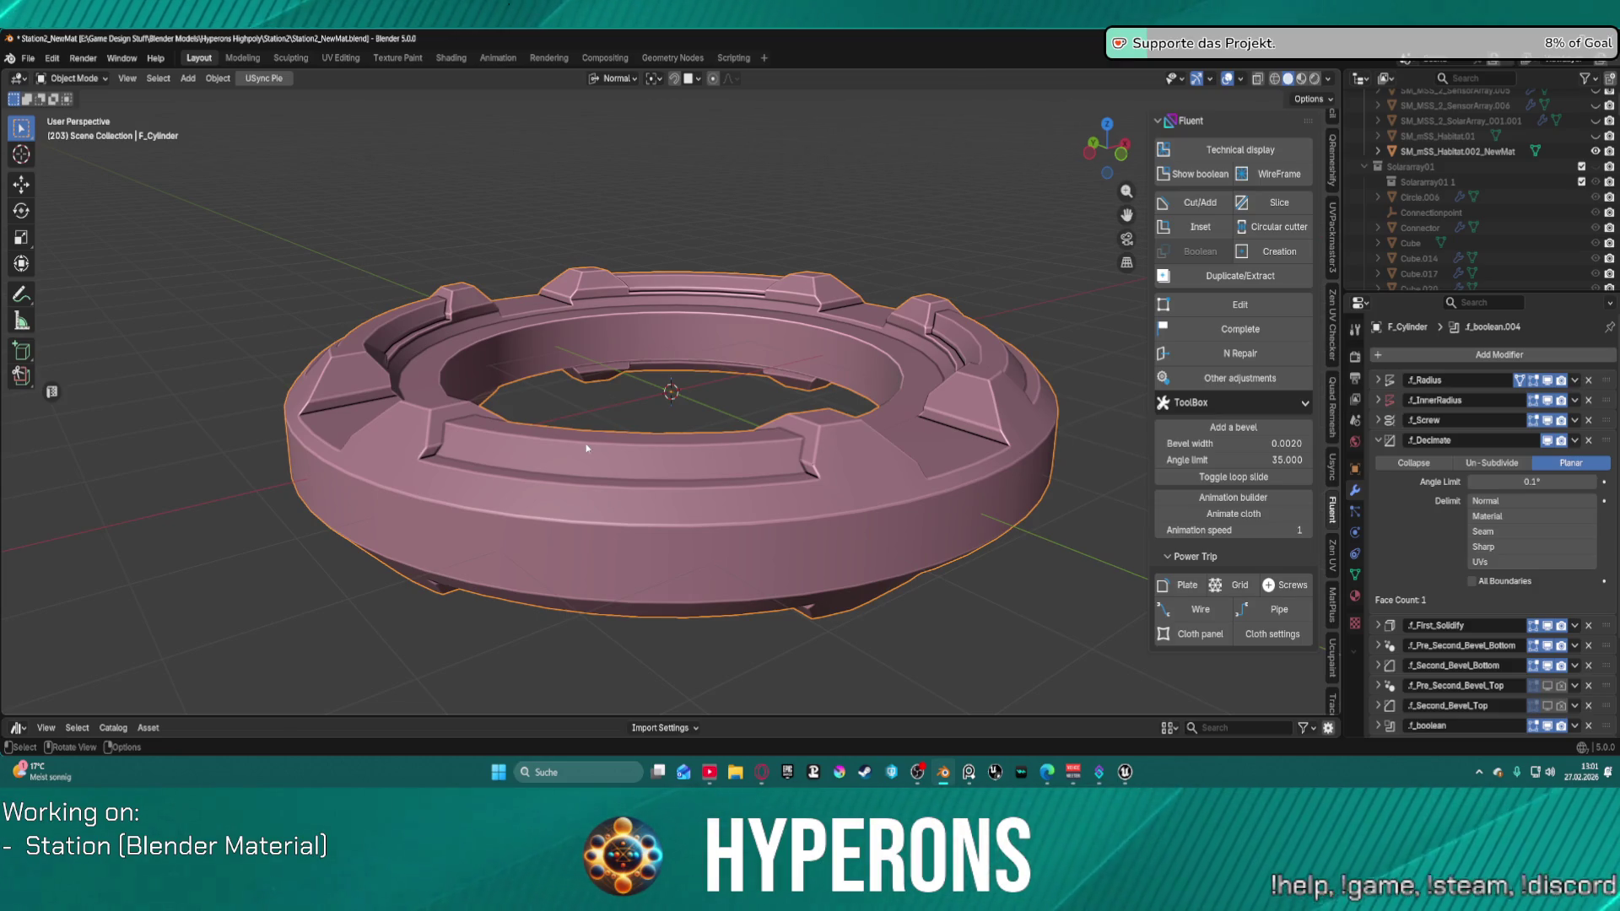
key(ctrl+Tab)
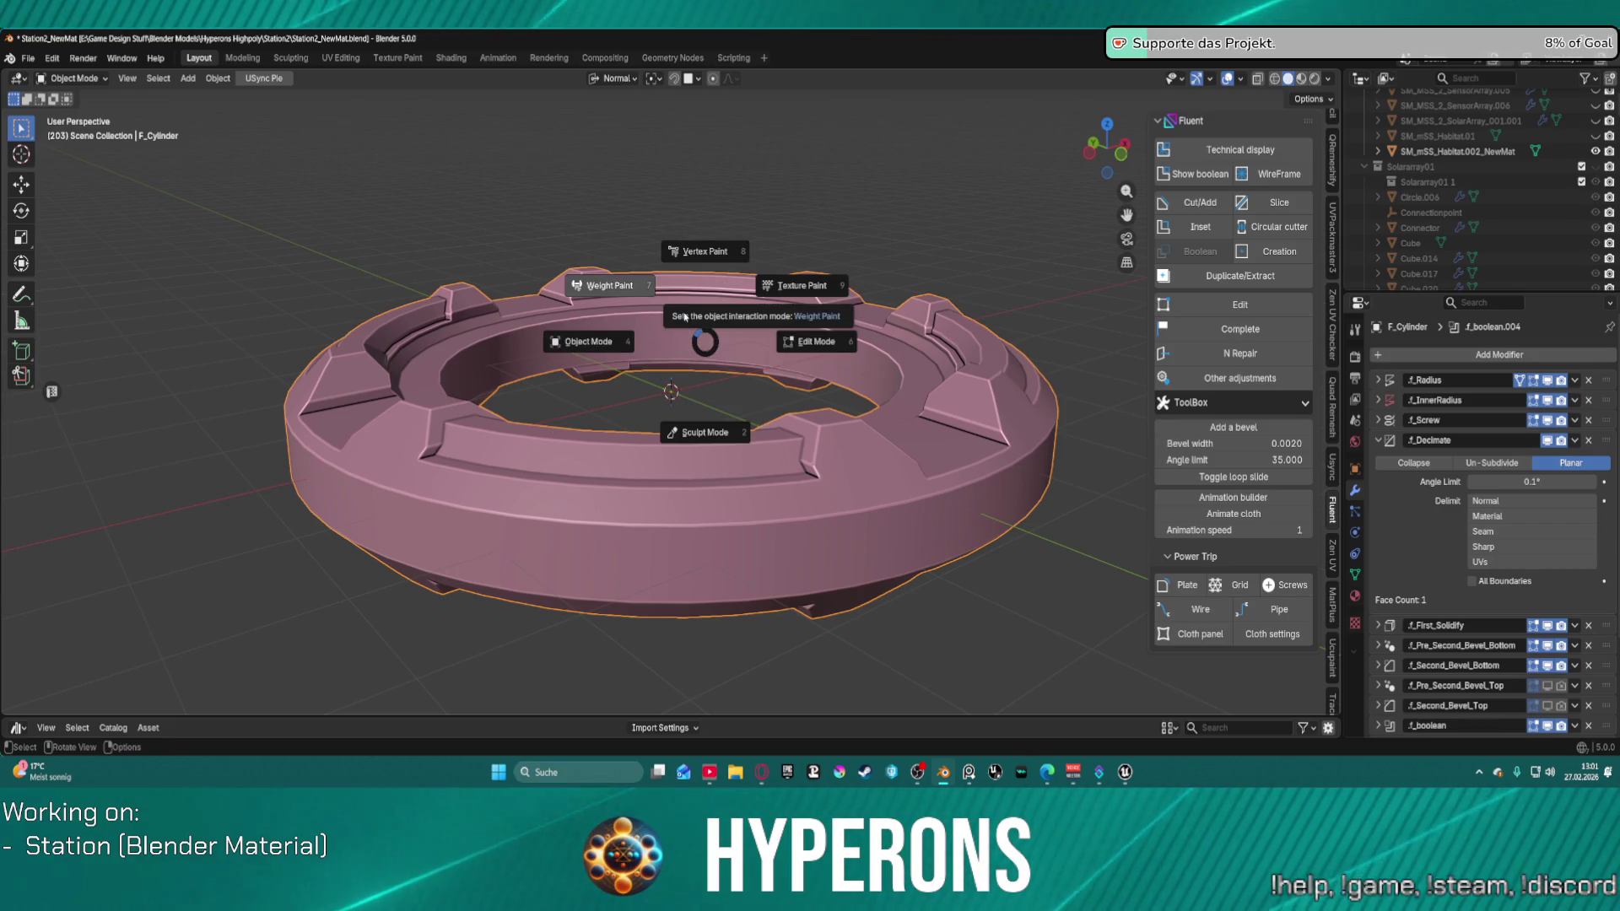
click(683, 302)
key(ctrl+Tab)
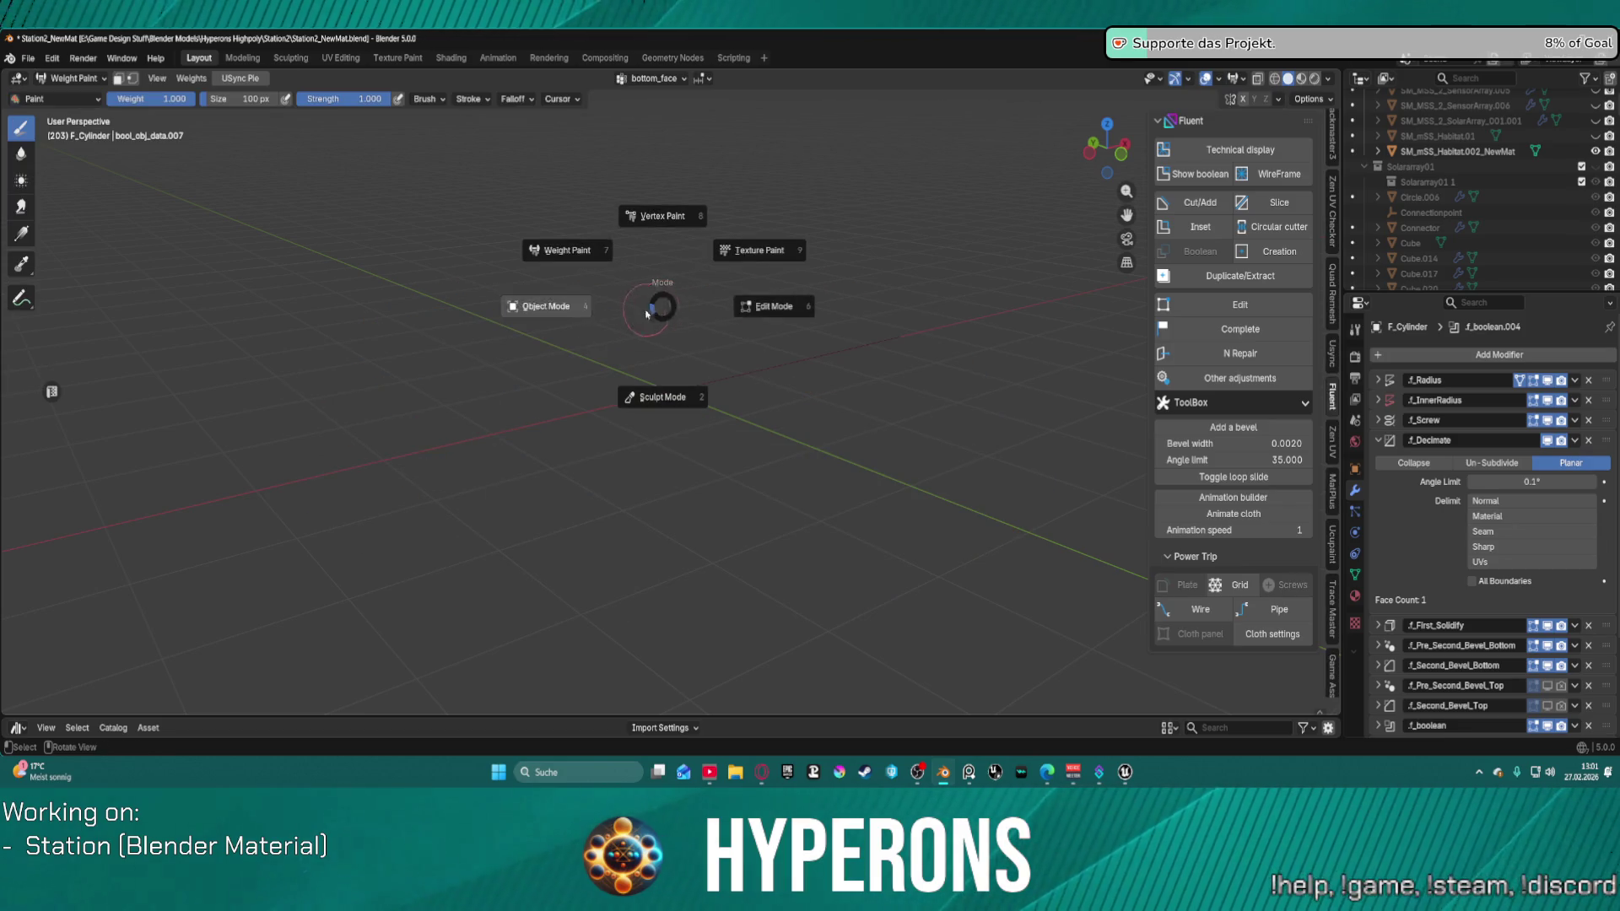
click(768, 304)
key(ctrl+Tab)
click(542, 334)
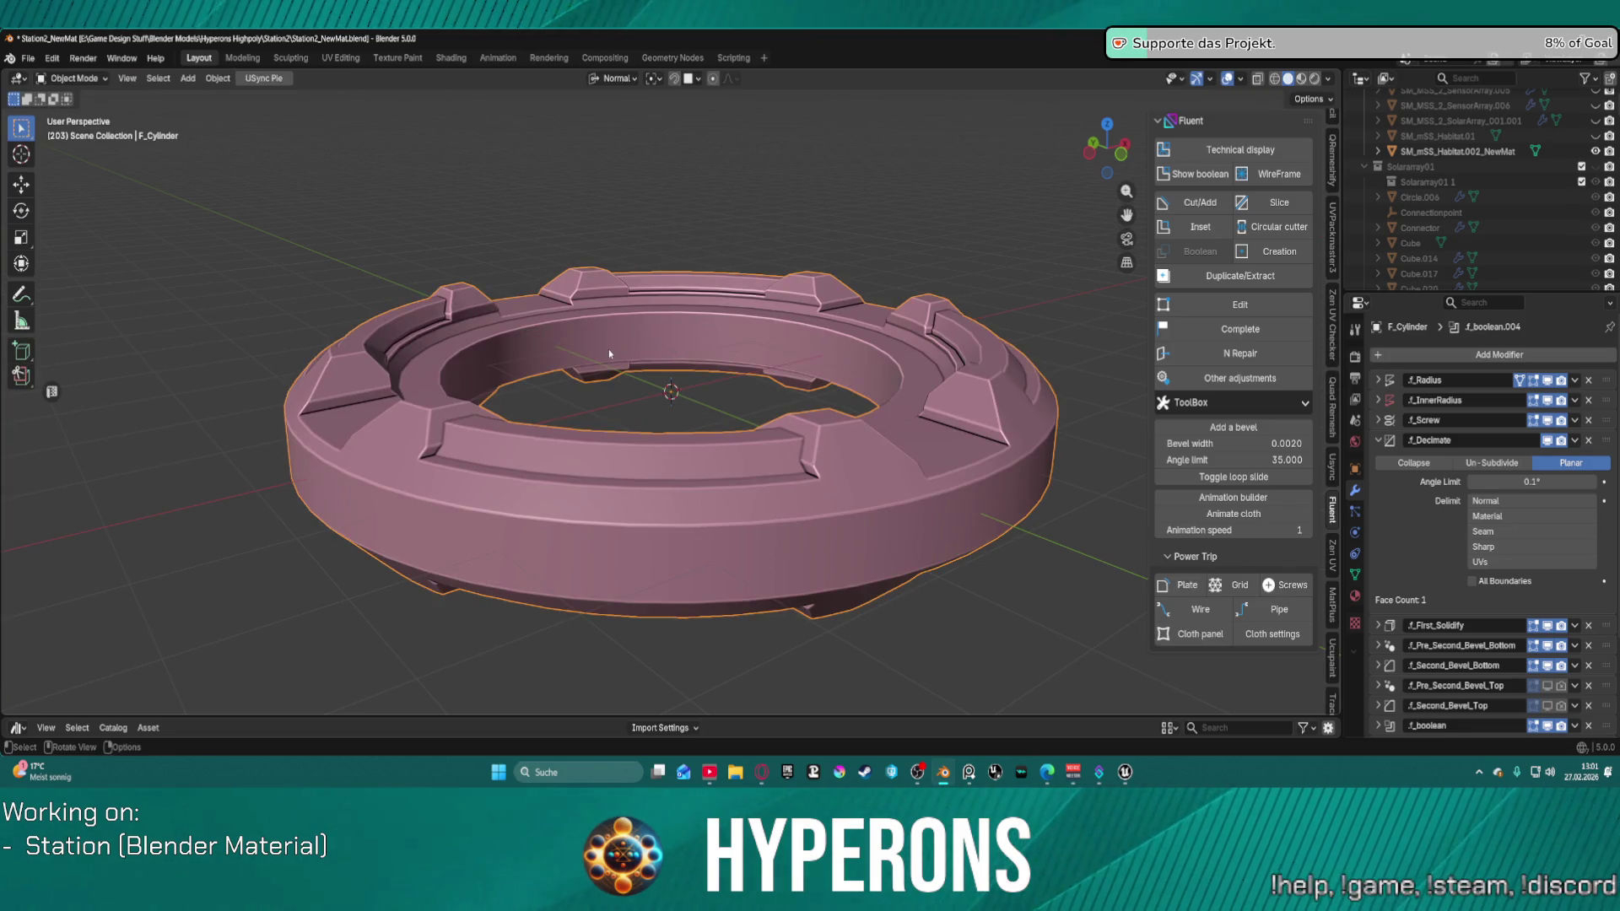
key(shift+f)
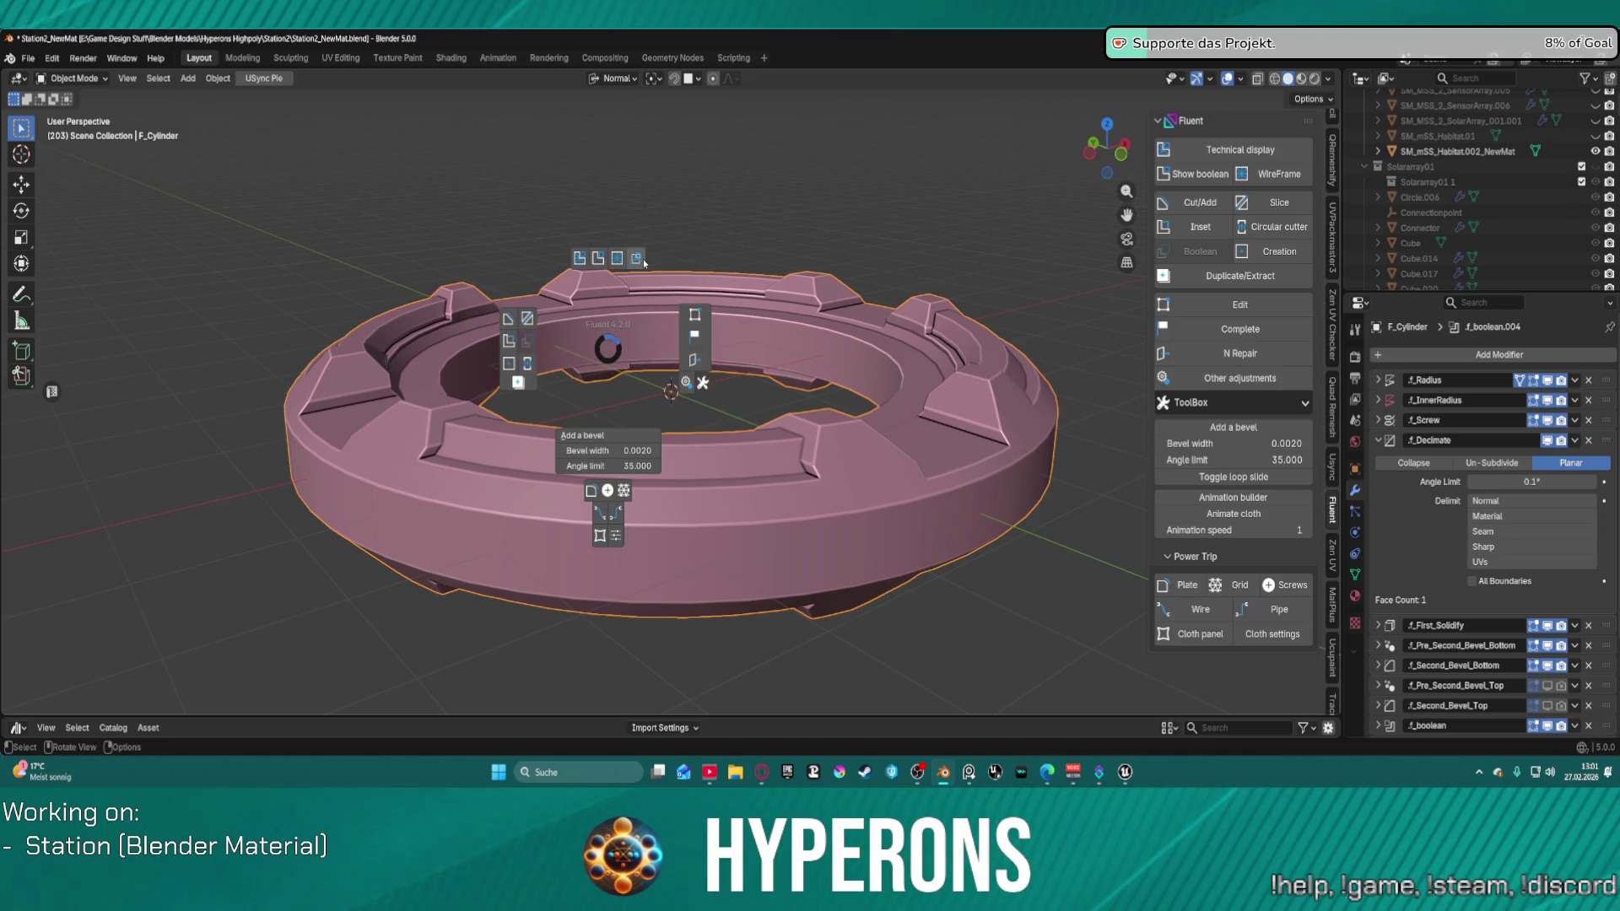
click(637, 258)
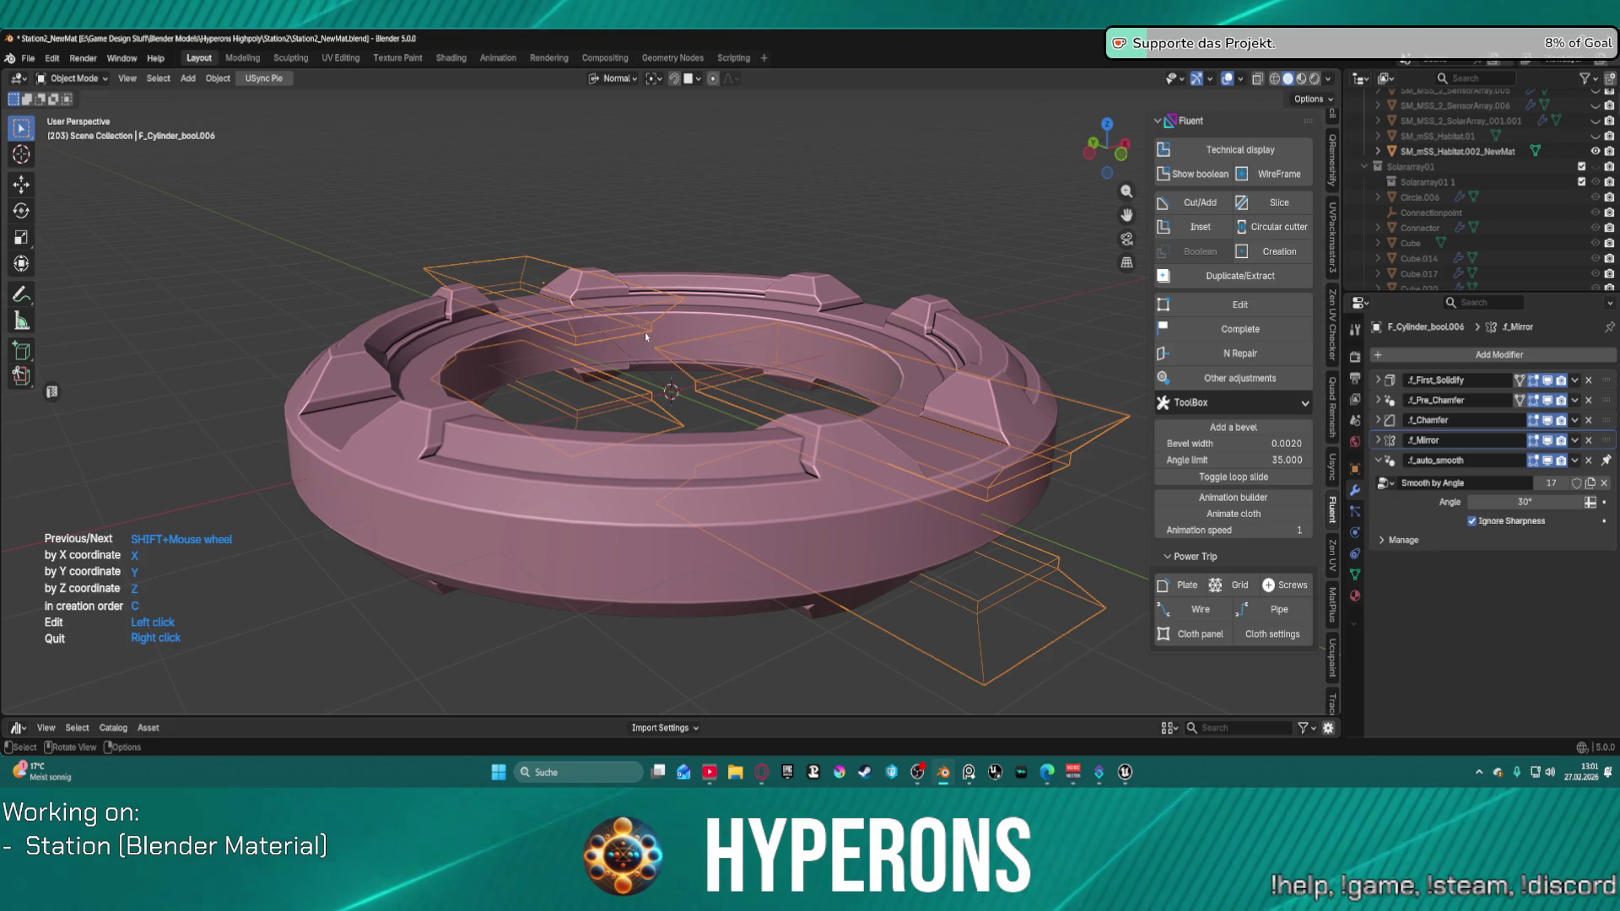
Step: Pick a cutter in the edit browser, stay in Object Mode, and open then close Fluent's quick menu
click(648, 385)
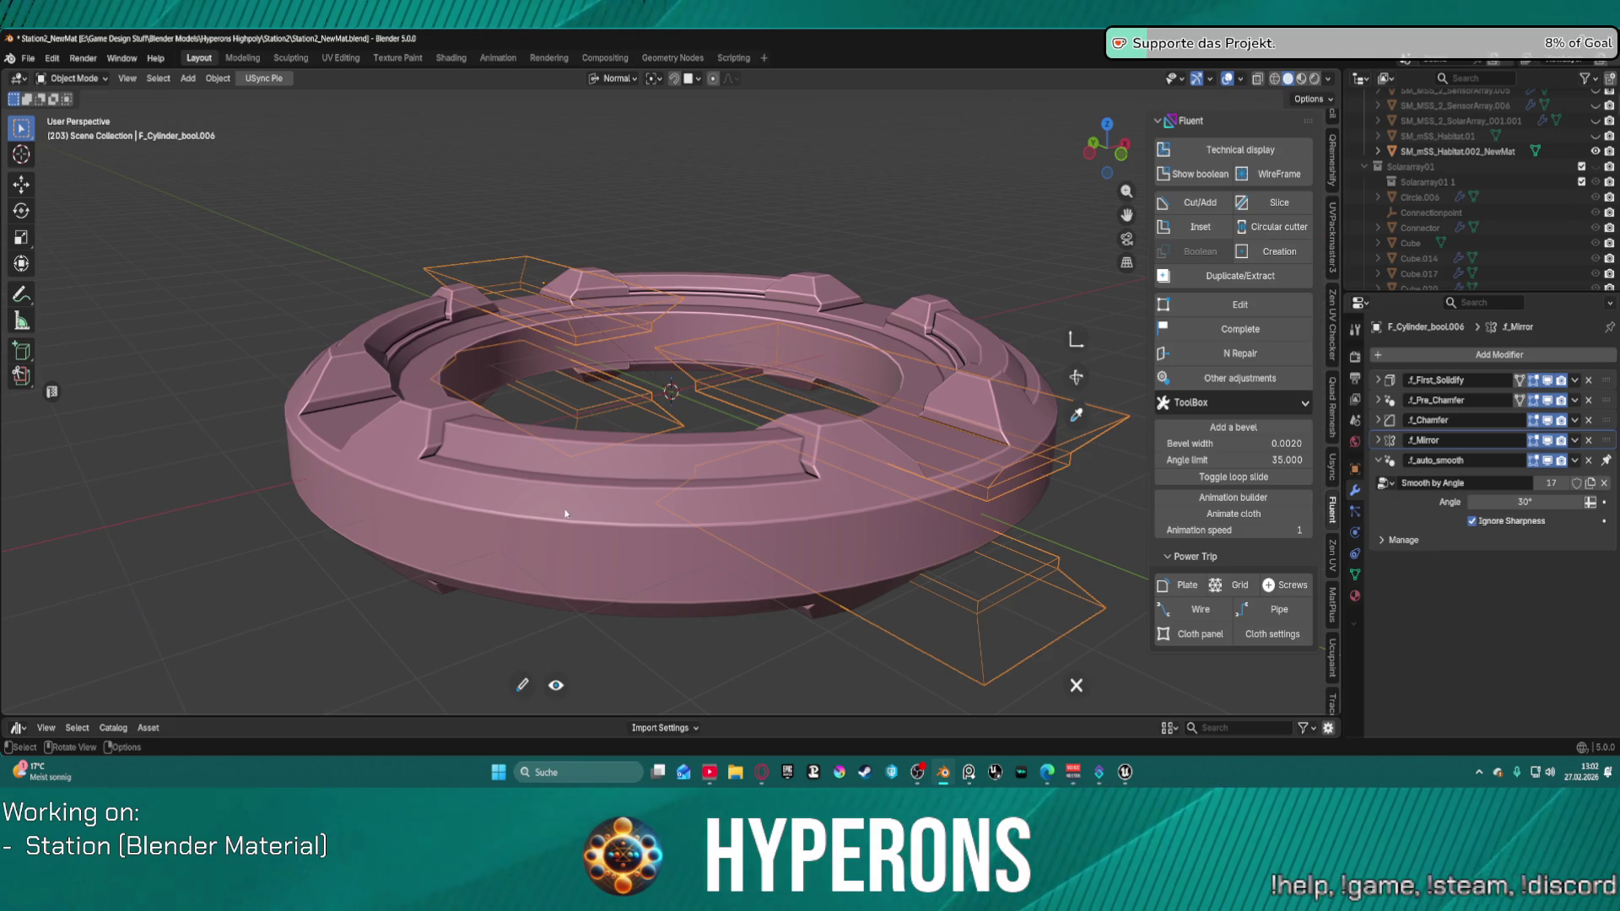
scroll(680, 398, down, 2)
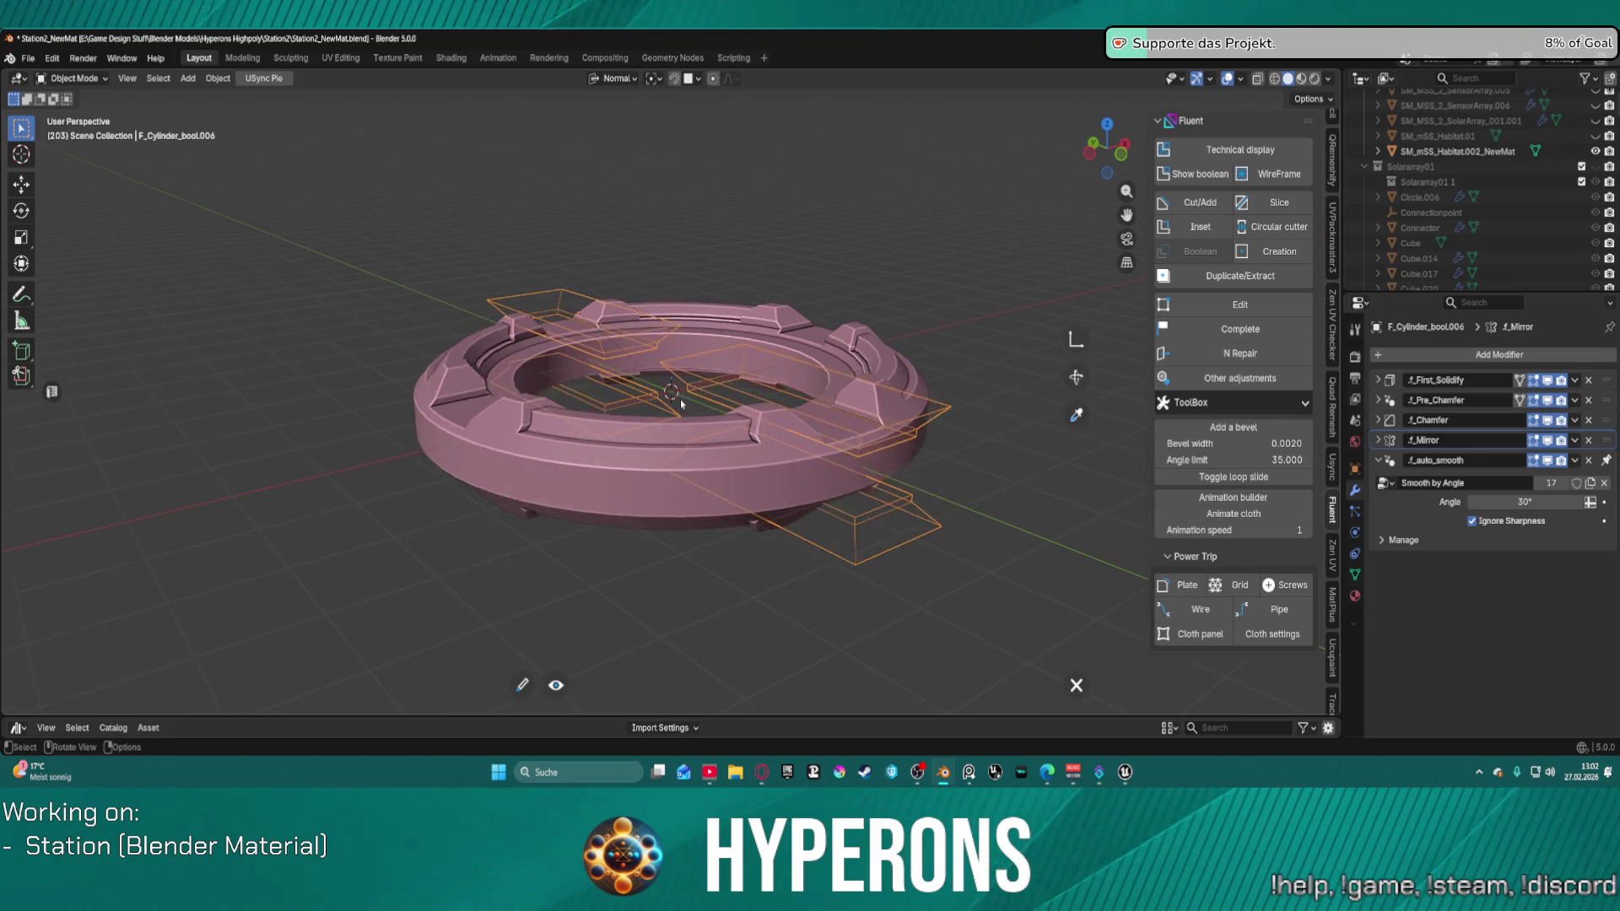
scroll(658, 456, down, 2)
scroll(692, 397, up, 2)
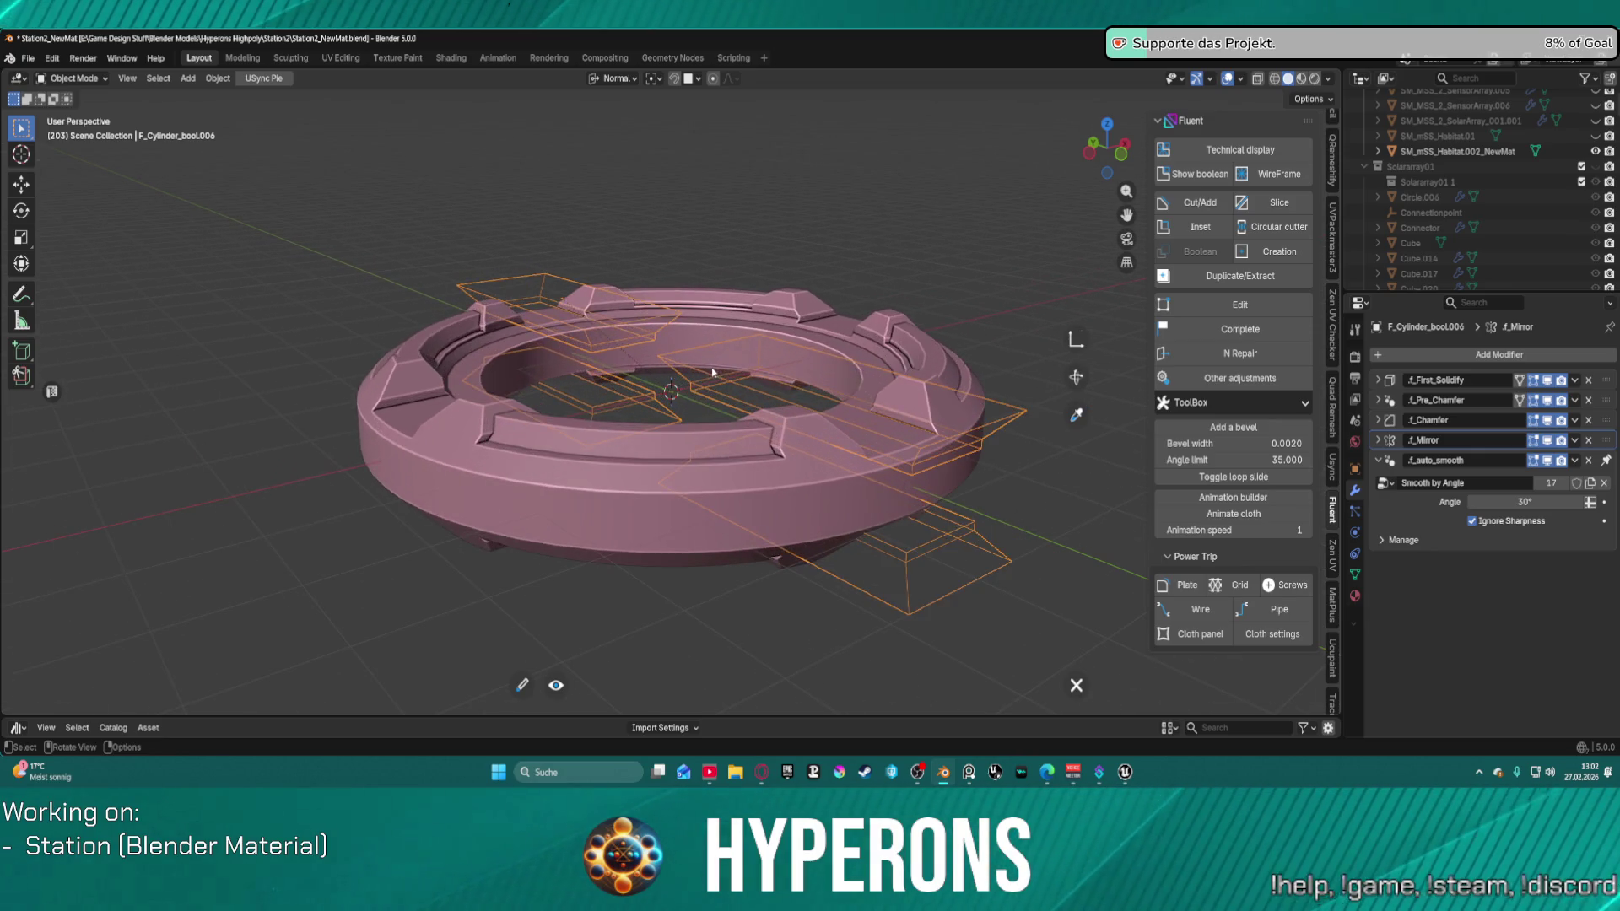
key(ctrl+Tab)
click(625, 375)
key(ctrl+Tab)
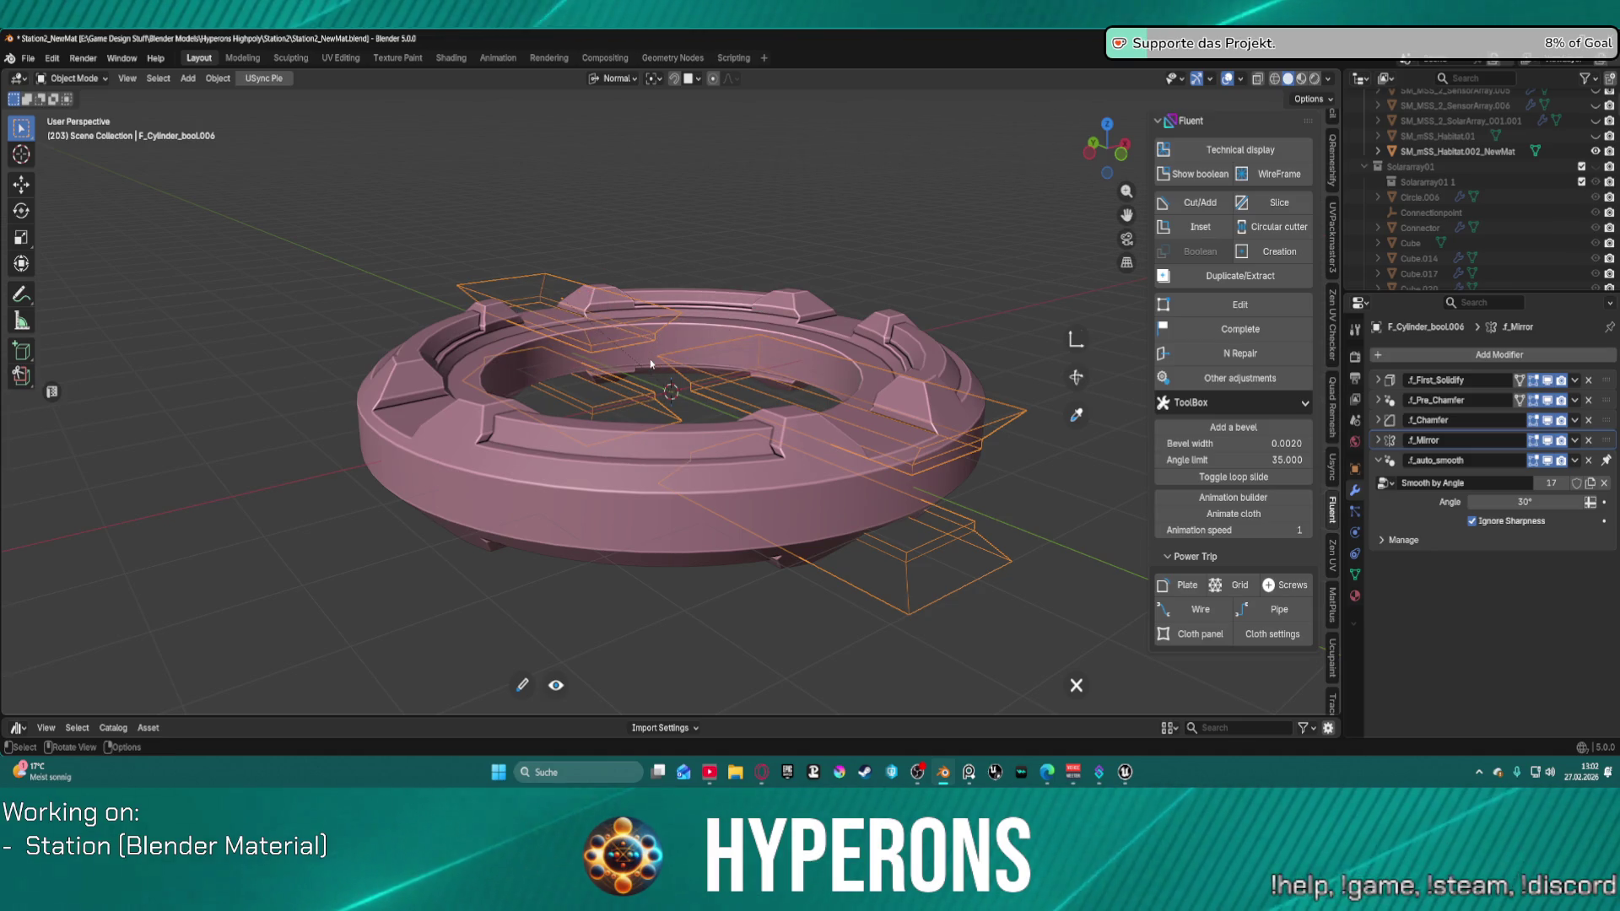
key(f)
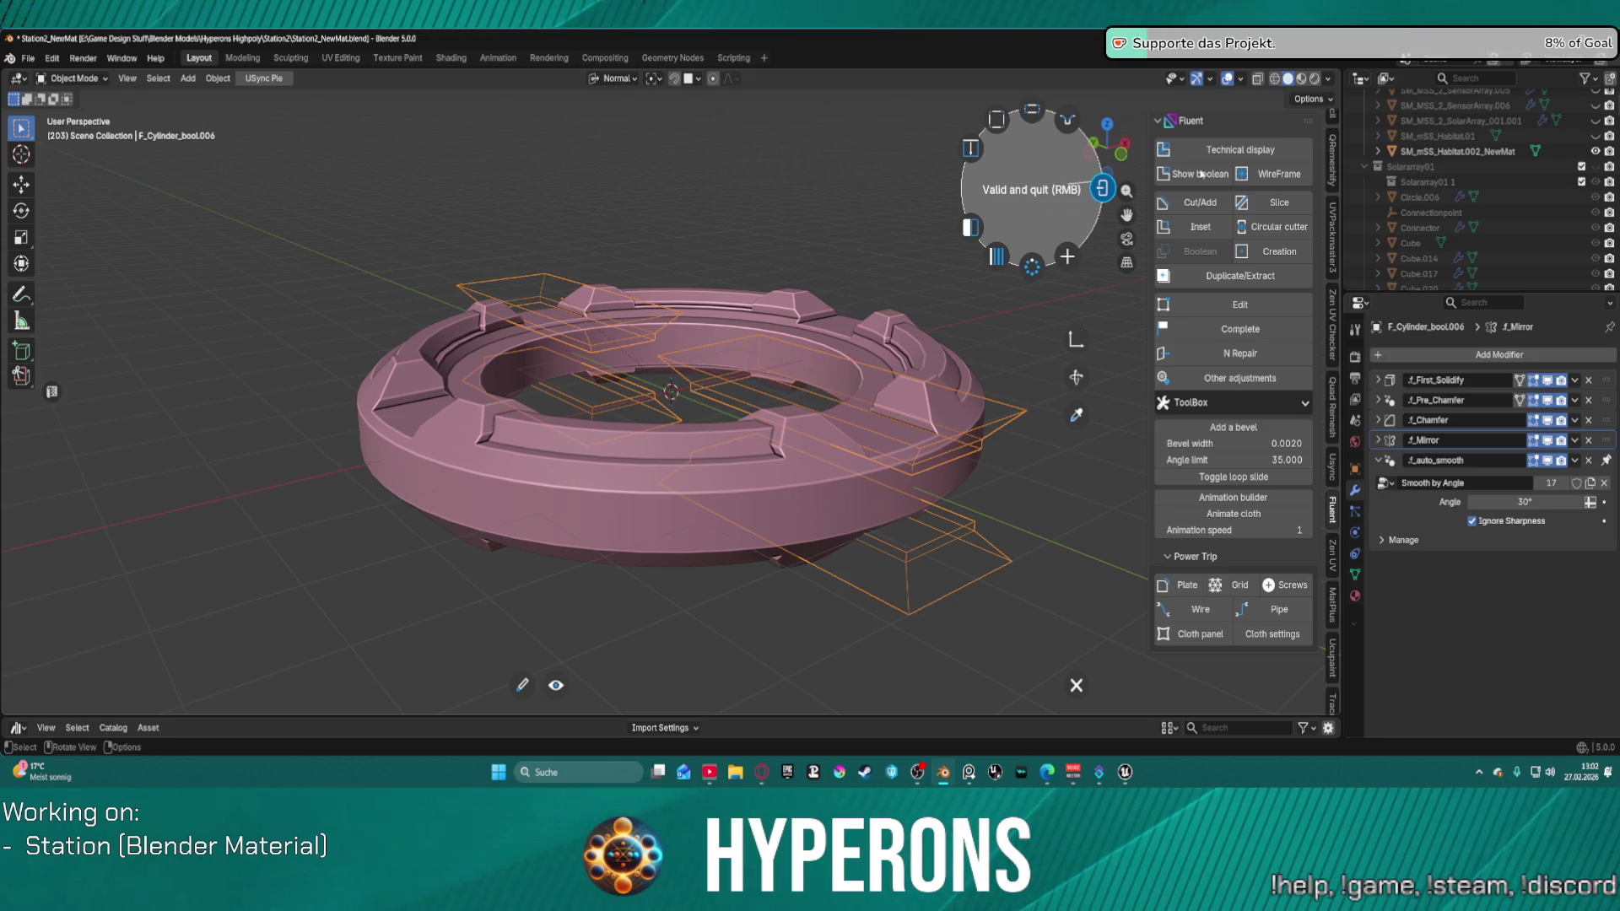
right_click(1202, 173)
Step: Show the ring's boolean cutters, select the outer cylinder and box cutters, and duplicate them
click(1213, 182)
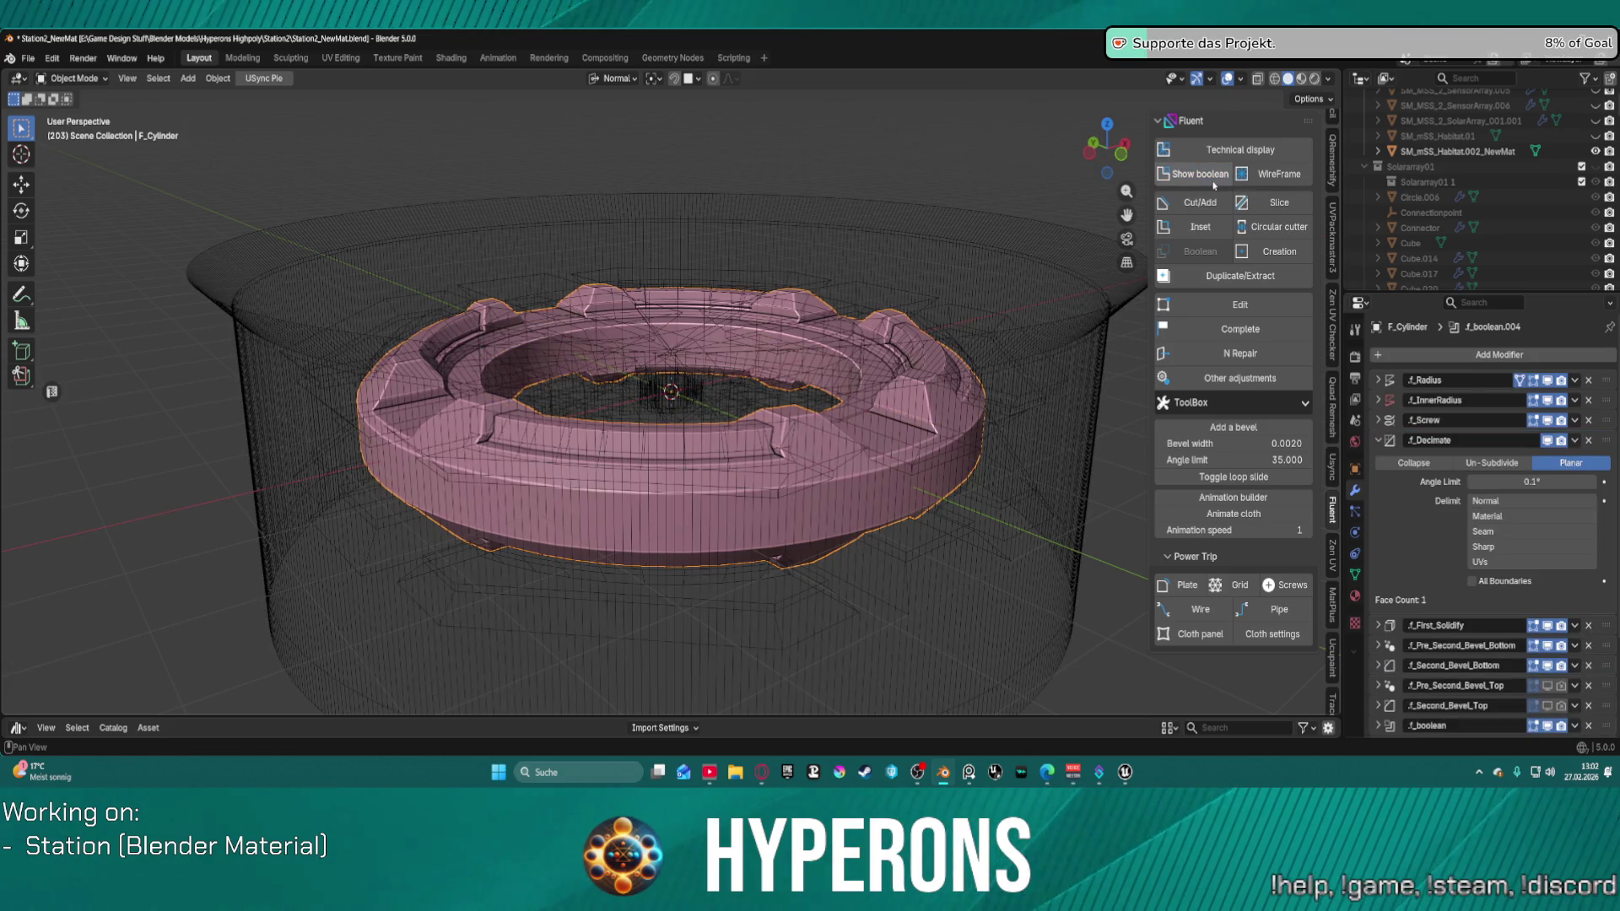
middle_drag(604, 253, 595, 343)
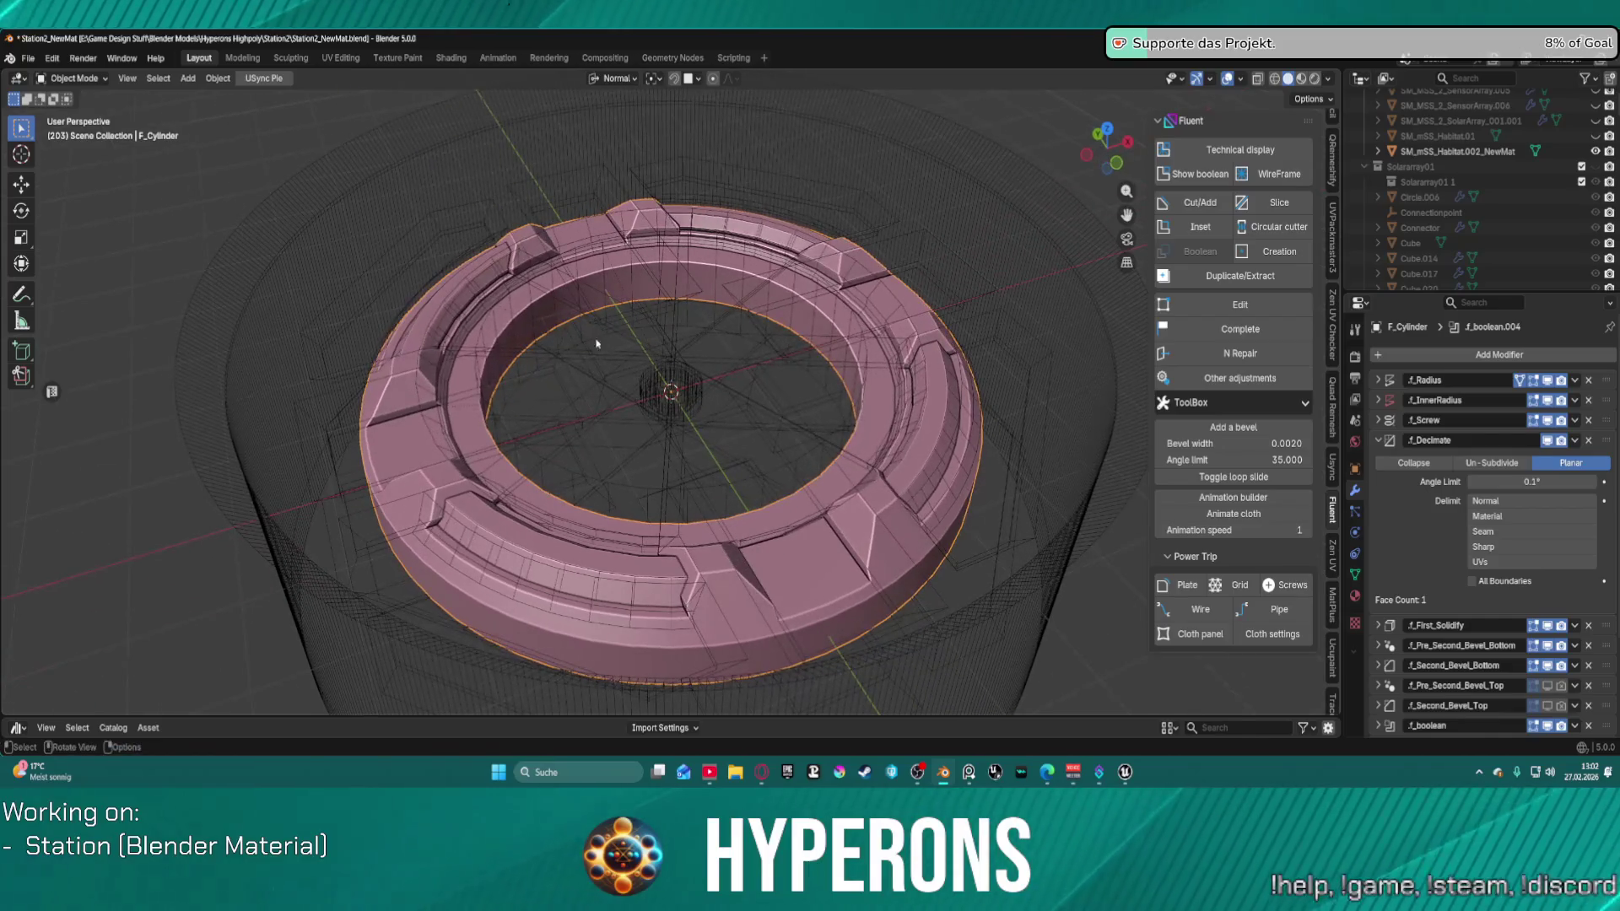
click(308, 408)
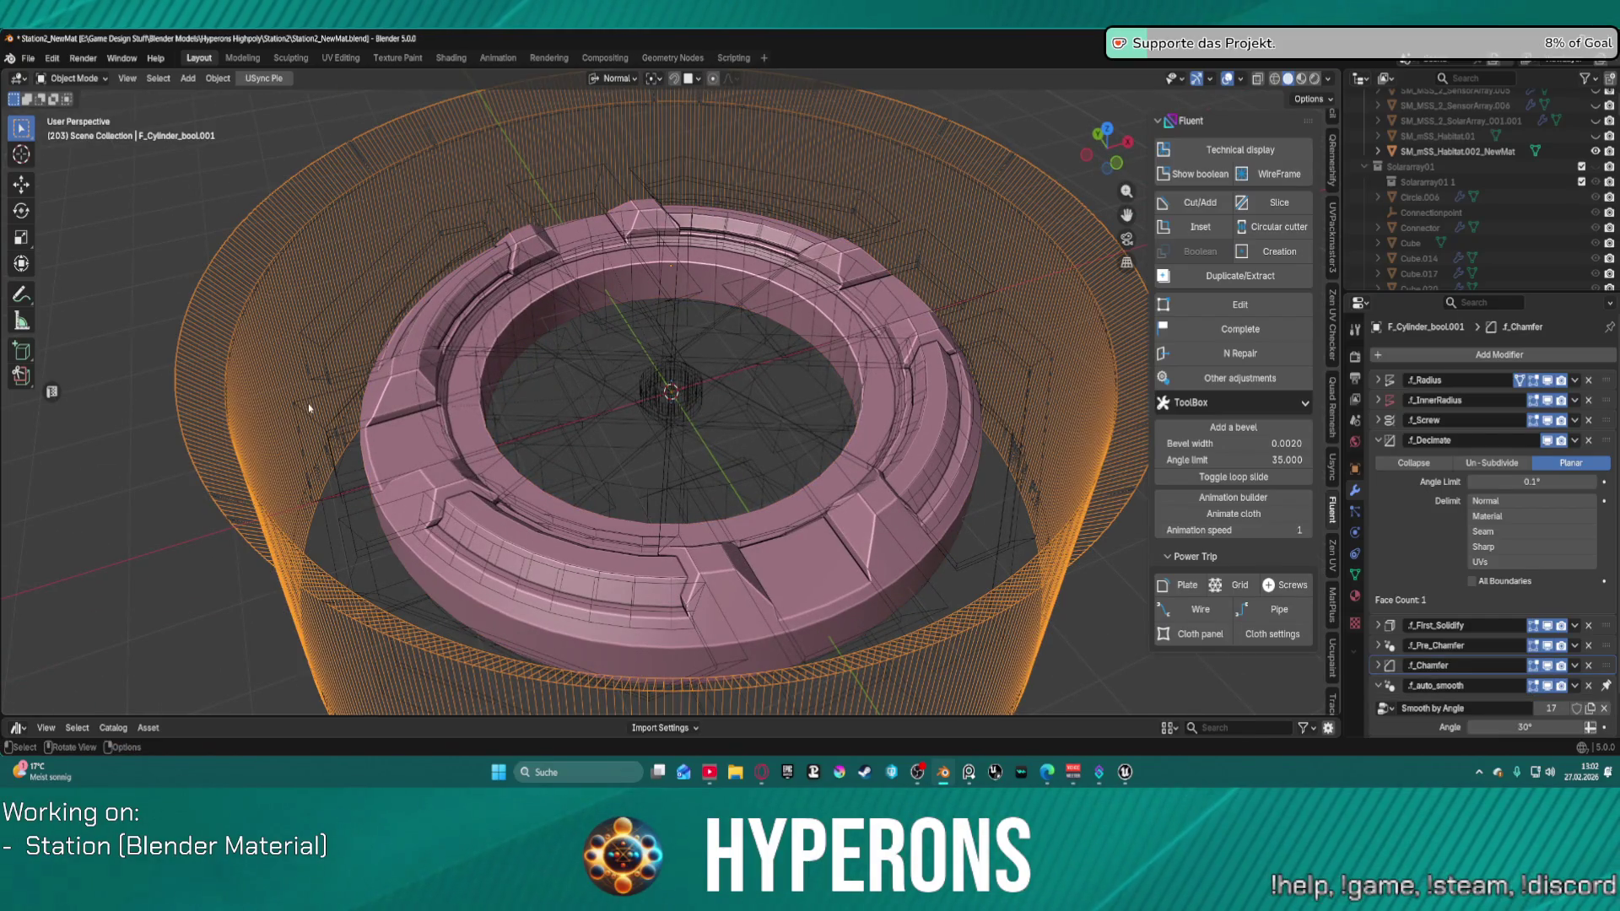
click(333, 474)
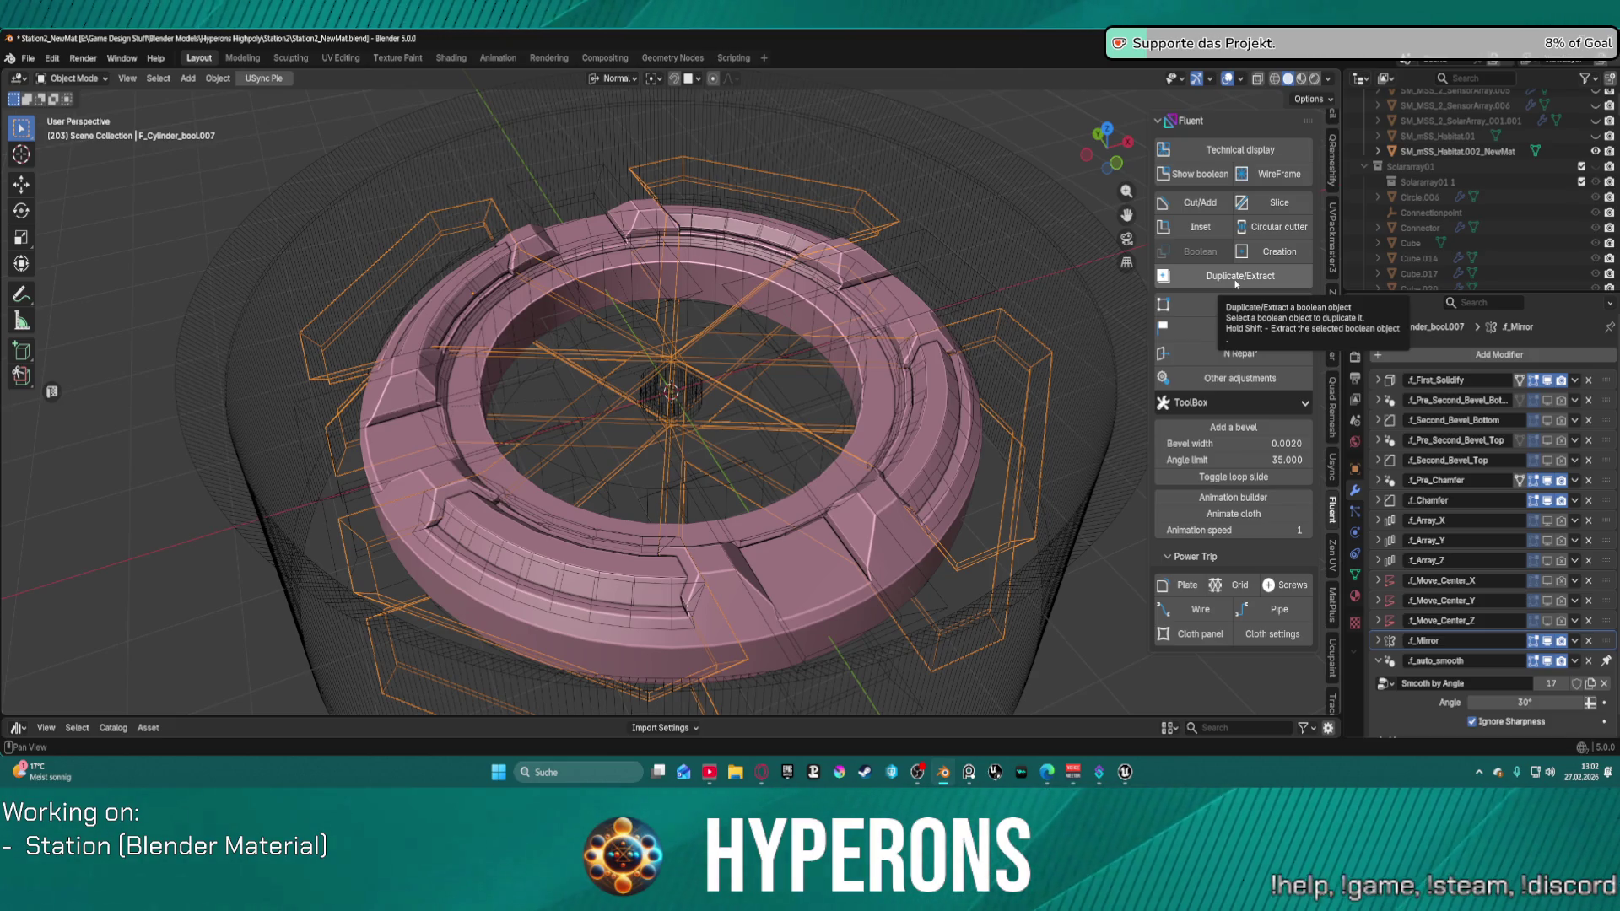
click(1236, 283)
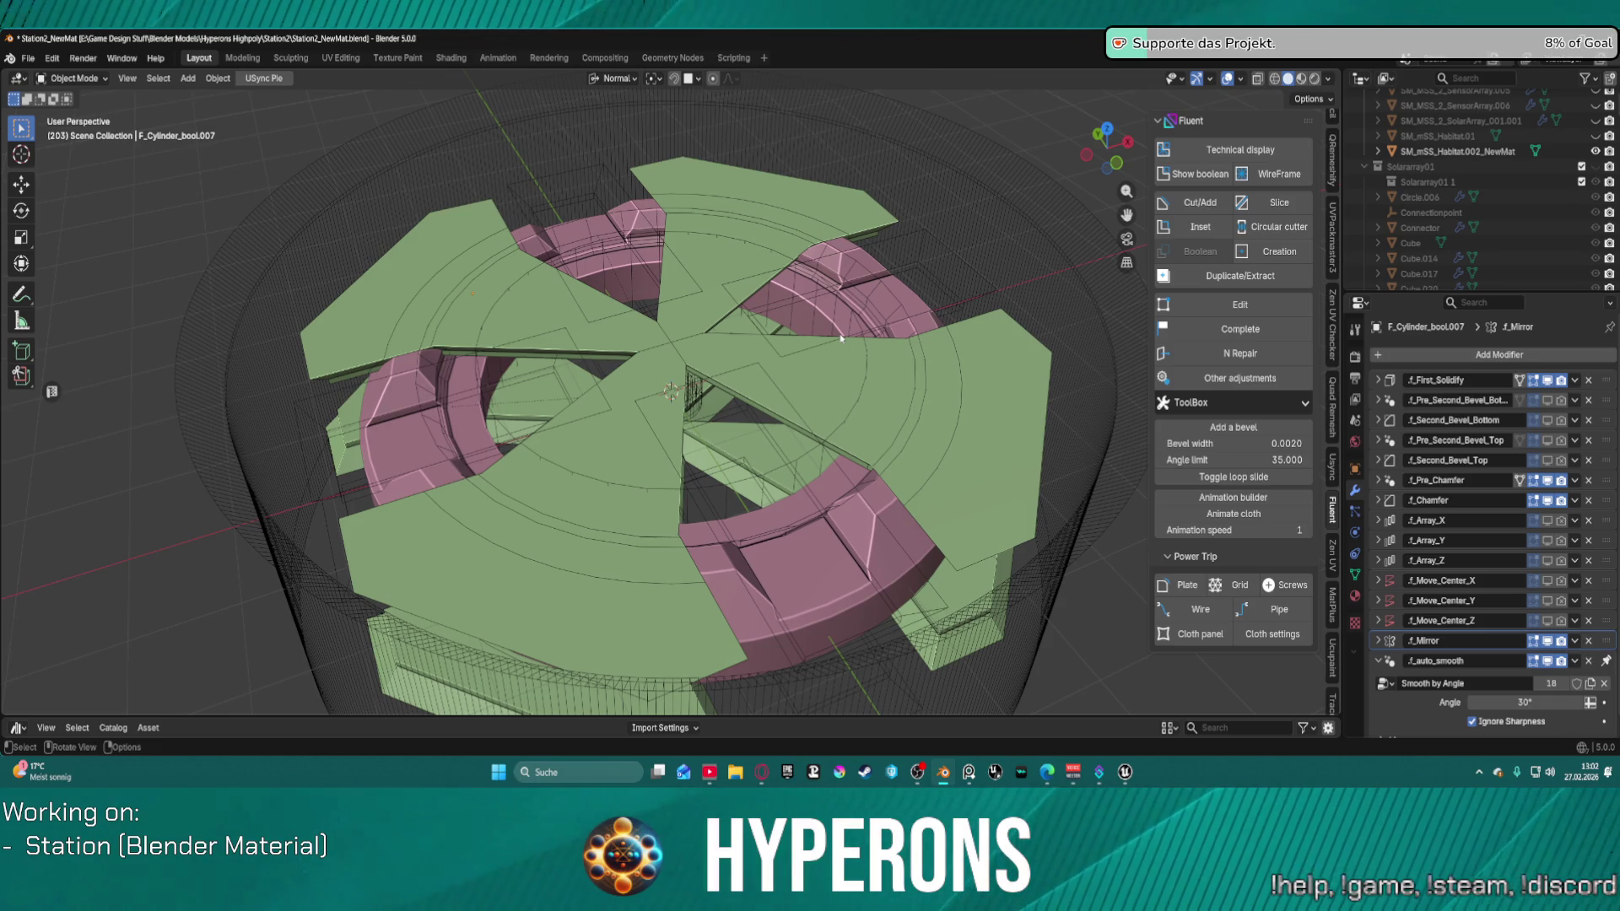
Step: Undo the duplication to return to the plain ring with its cutters hidden
key(ctrl)
key(ctrl+z)
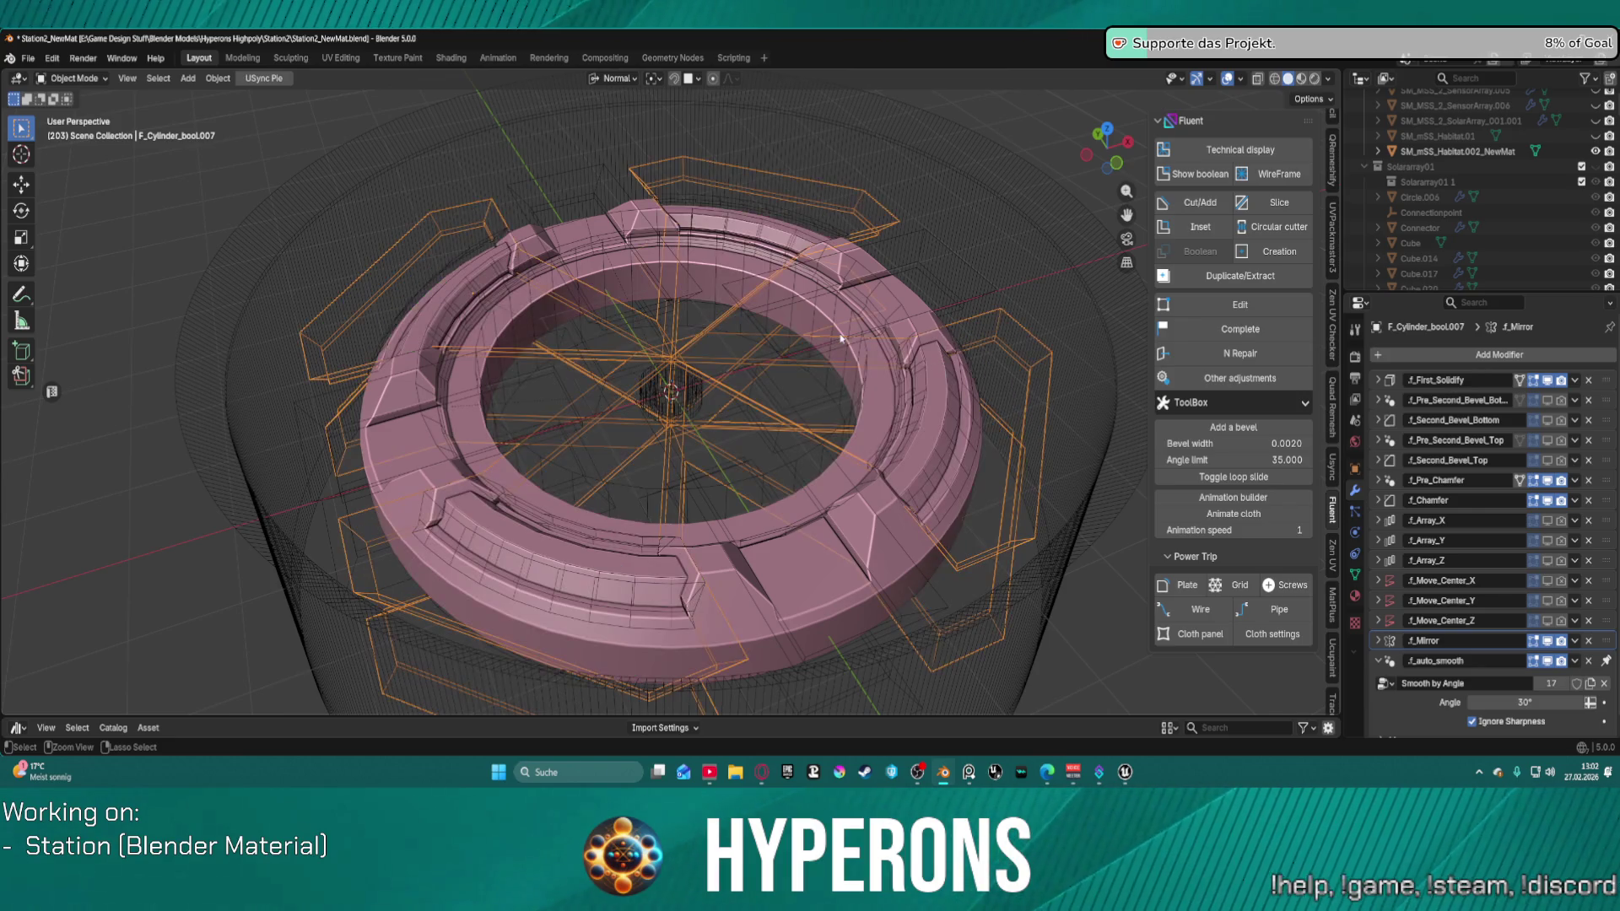
key(ctrl+z)
key(ctrl+z)
key(ctrl+z)
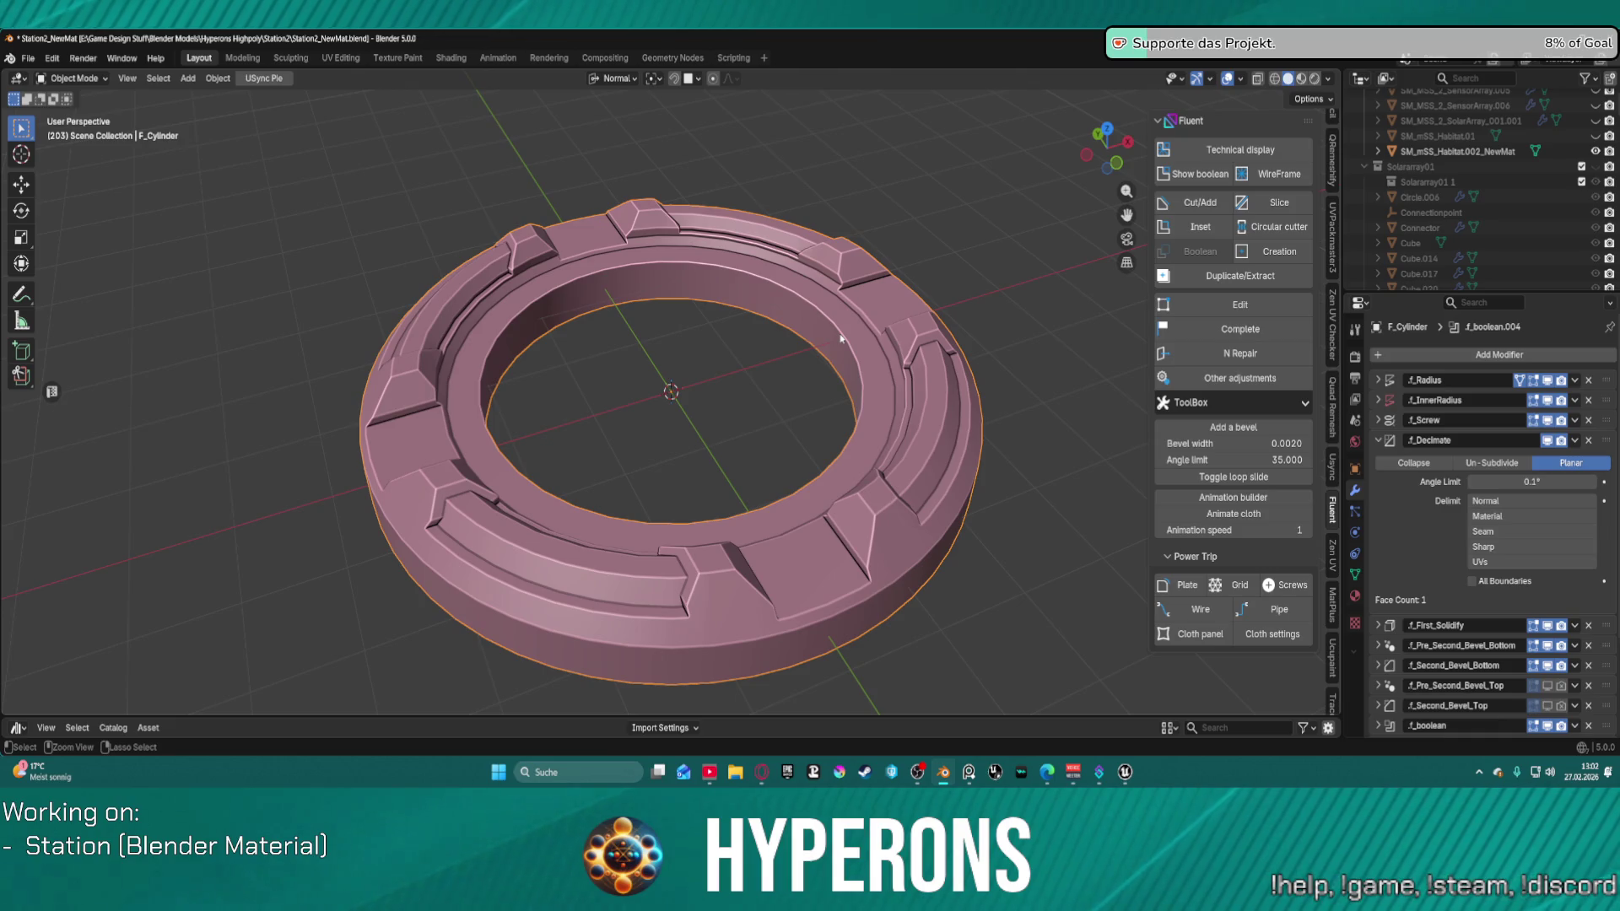
Step: Undo the extra notches on the ring's right side and switch to top view
key(ctrl+z)
key(ctrl+shift+z)
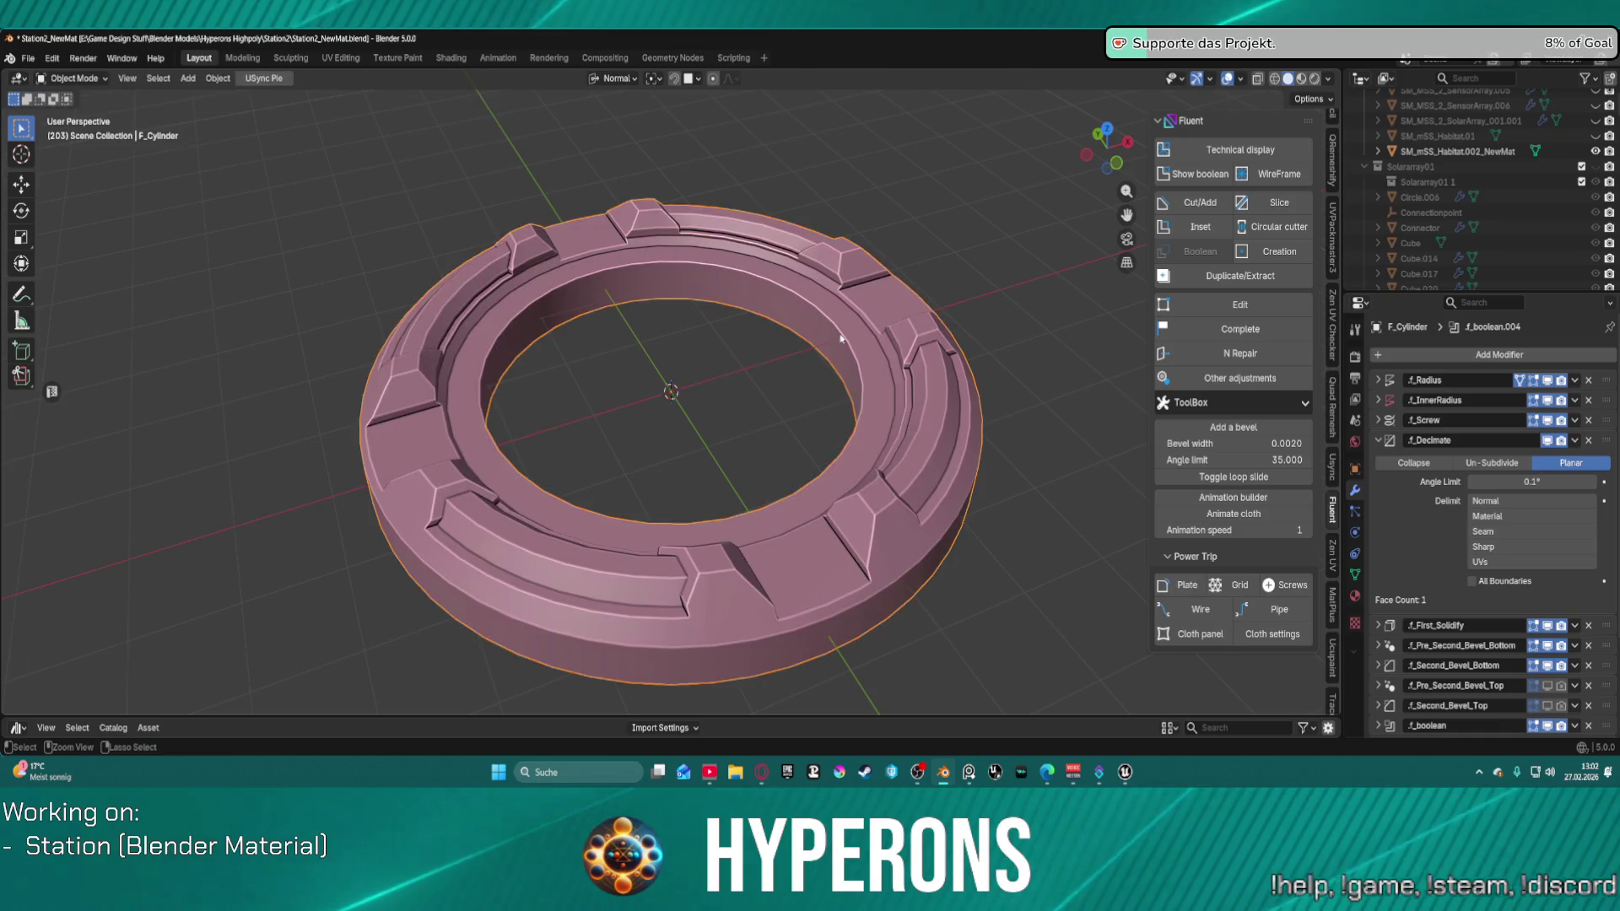
key(ctrl+z)
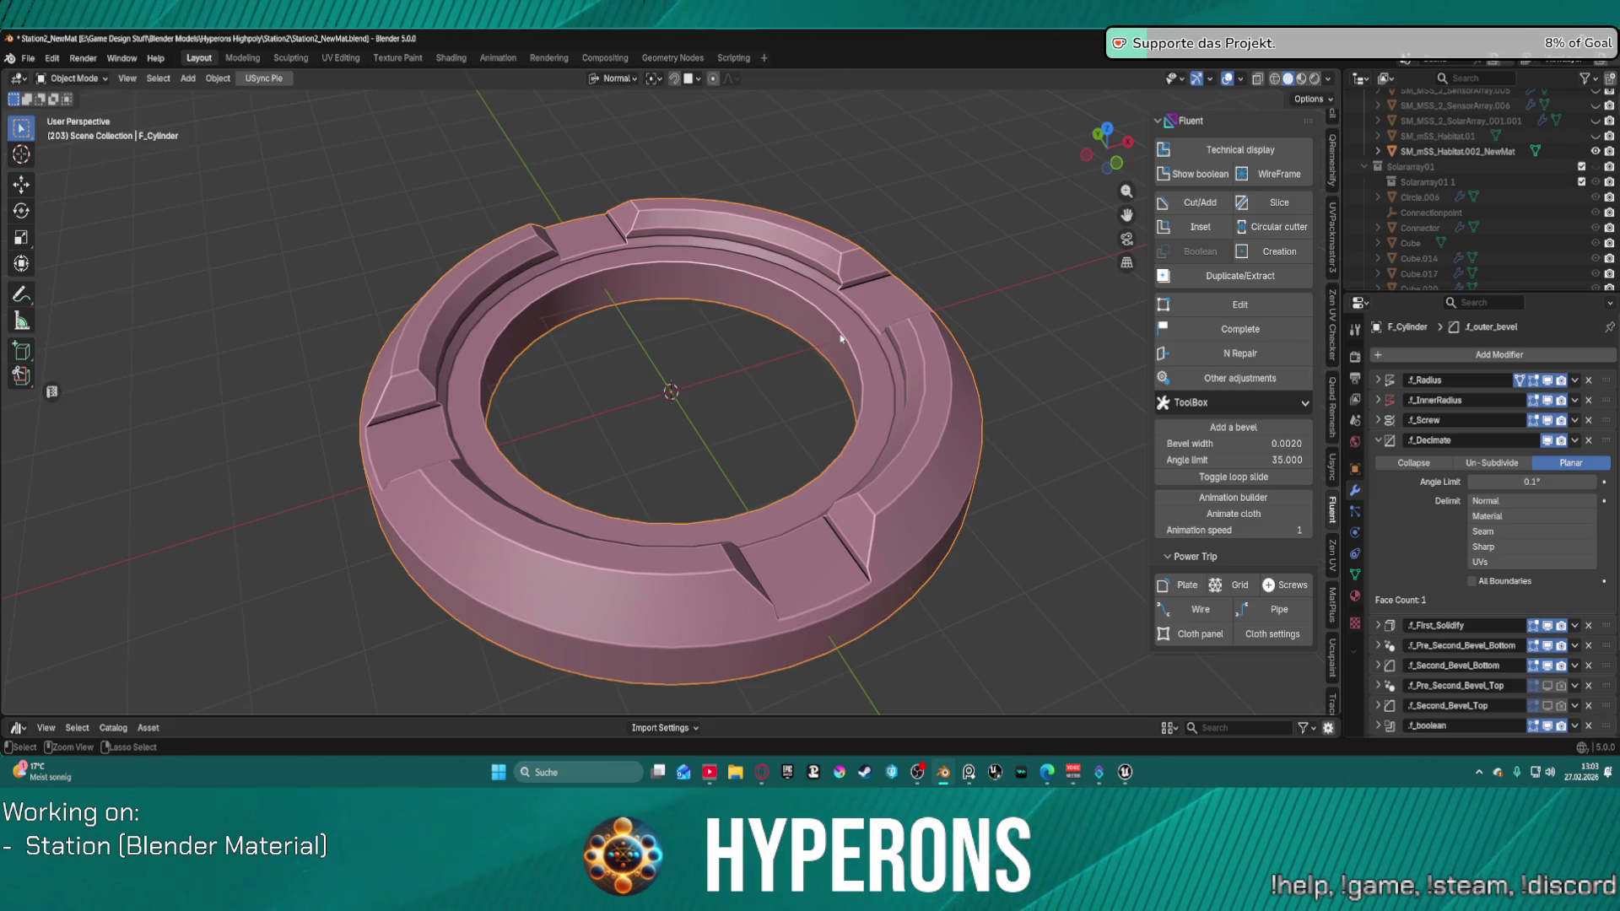
key(KP_7)
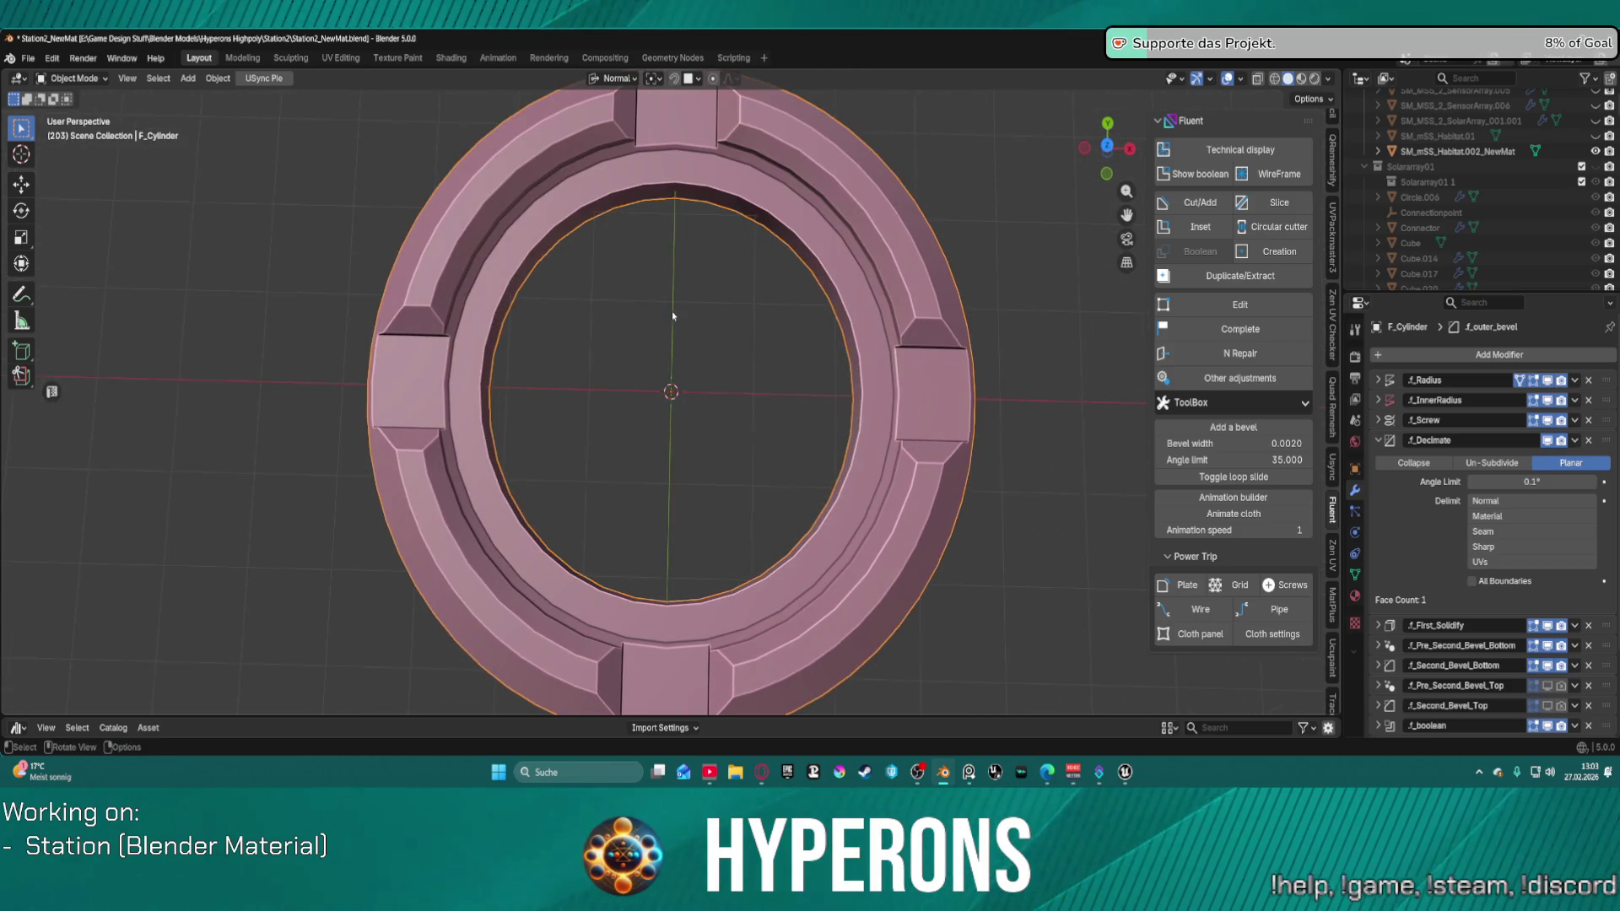
Step: Toggle the ring into Edit Mode and back to Object Mode, then bring up Fluent's pie menu
key(ctrl+Tab)
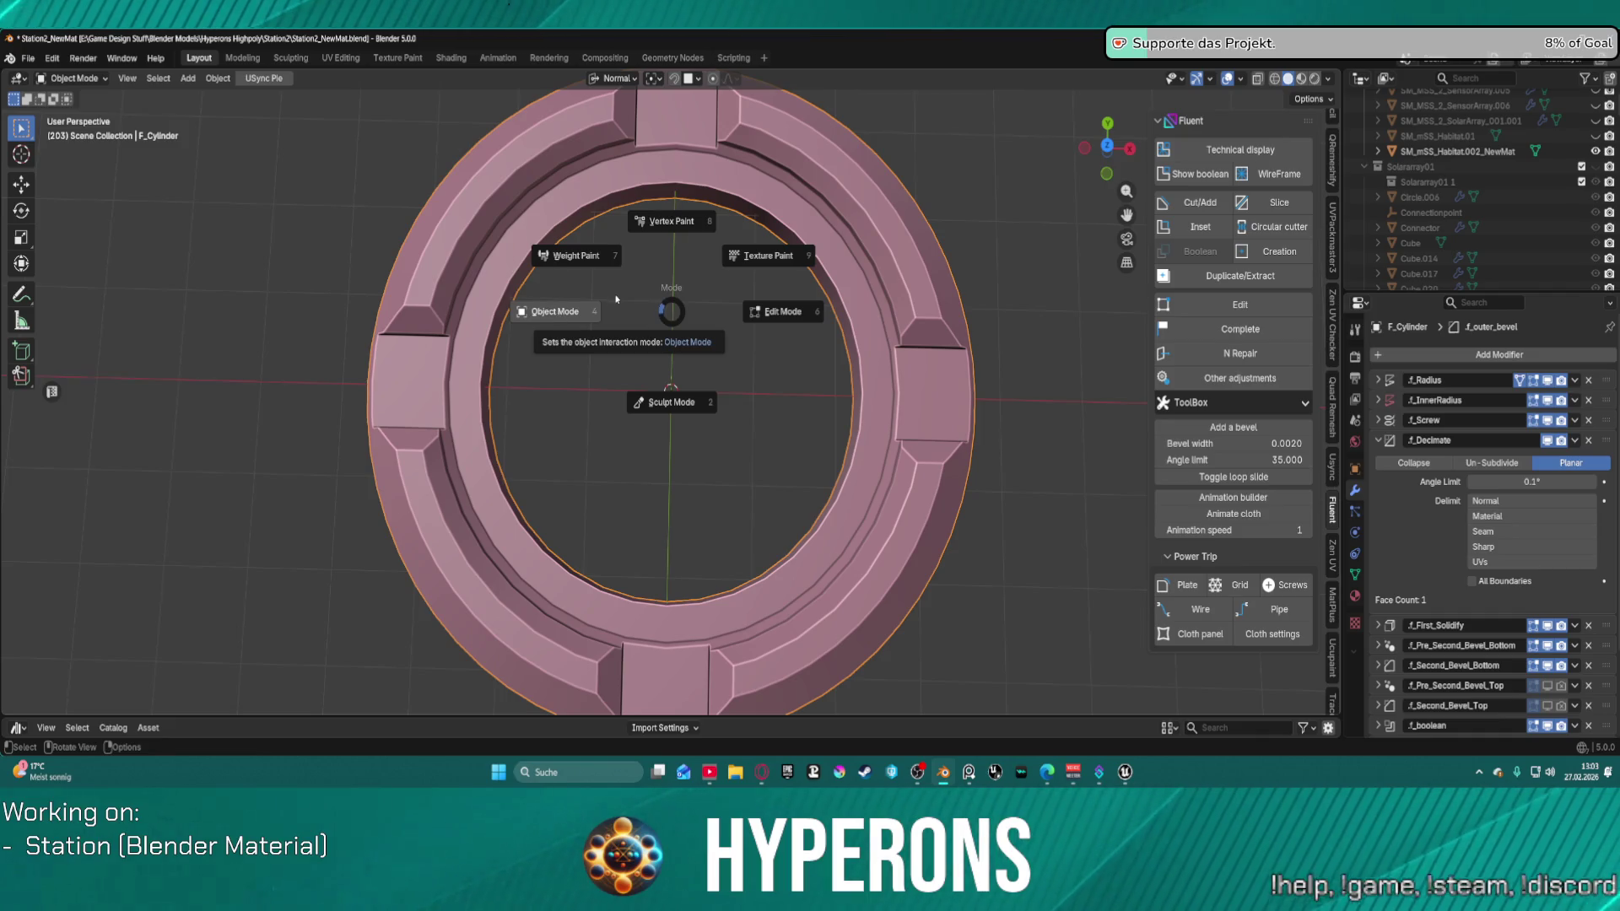
click(675, 318)
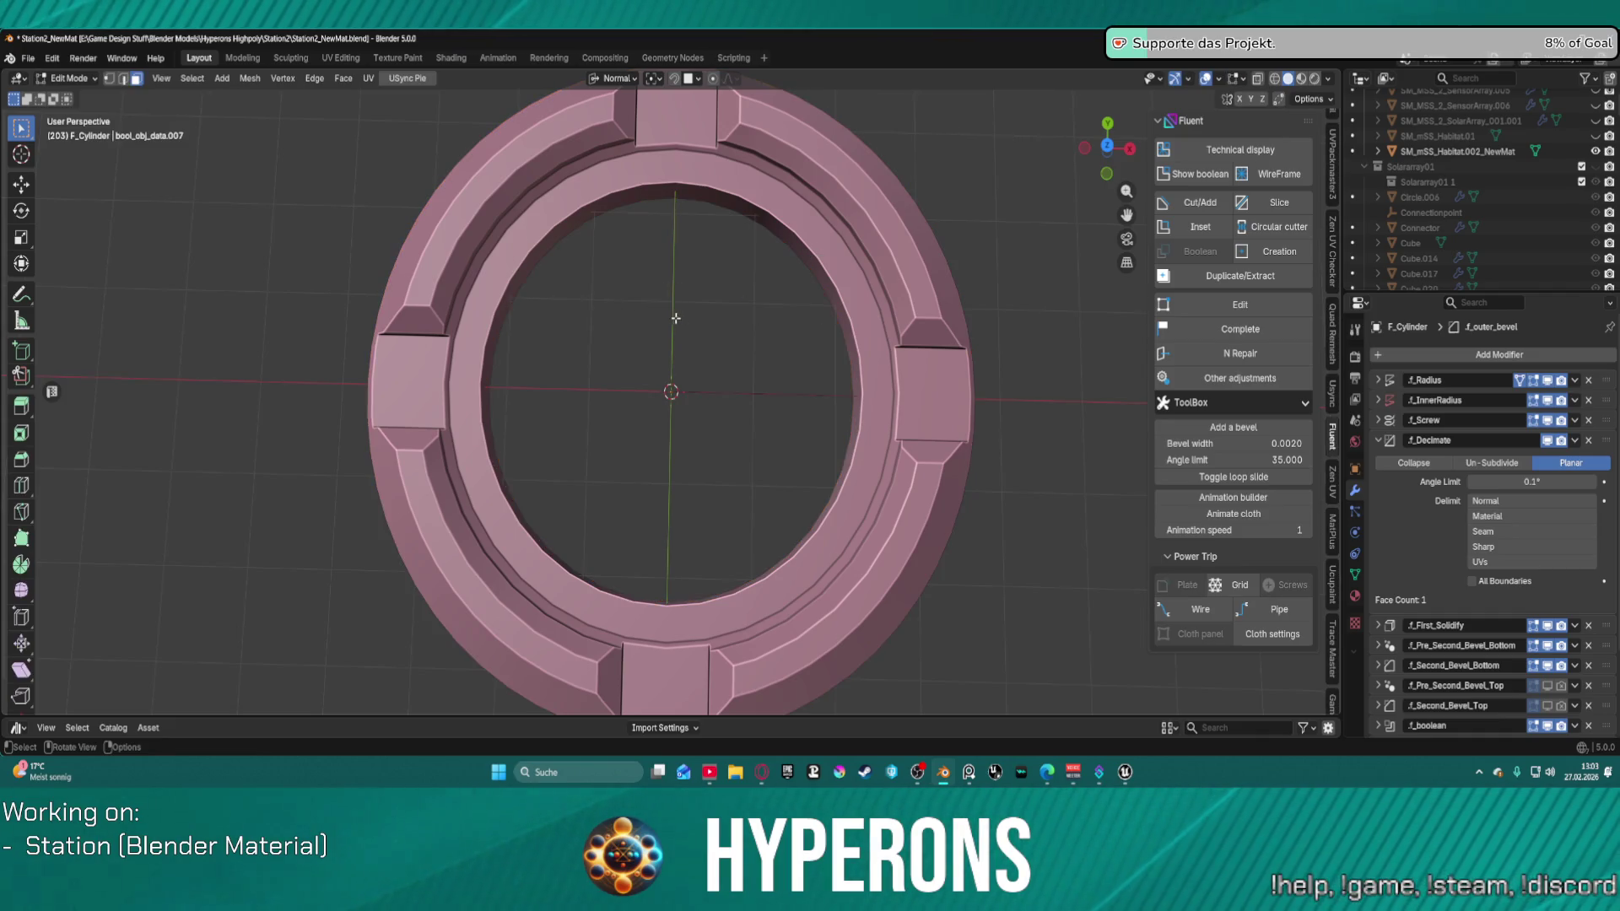
key(Tab)
click(397, 278)
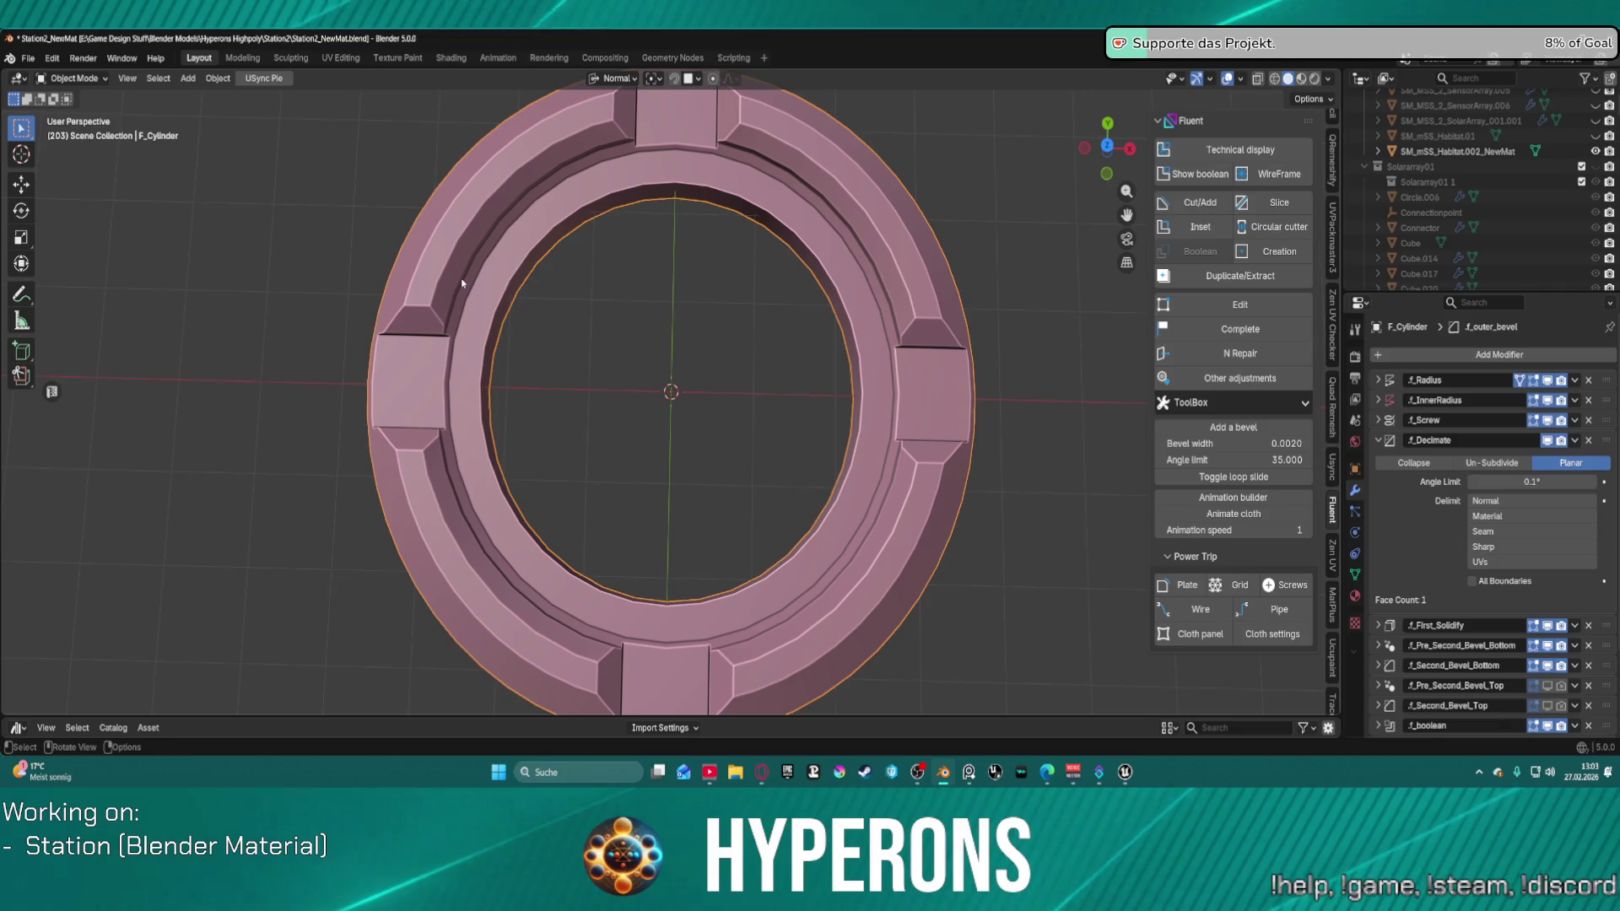
key(f)
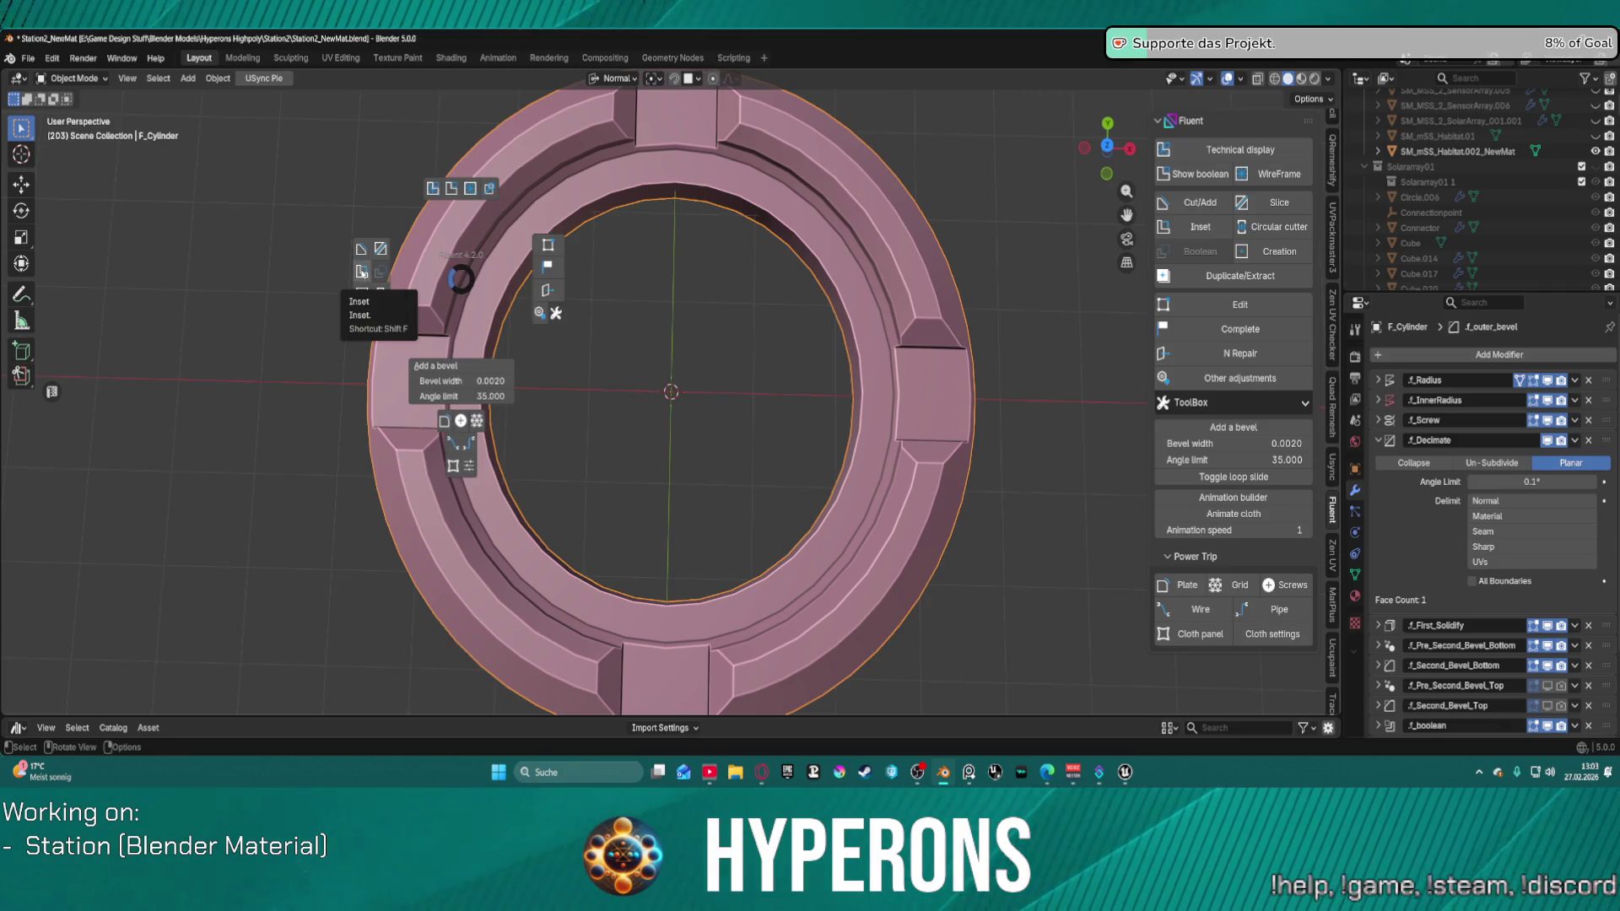
Step: Start a Fluent Slice on the ring in top view and stretch the drawing plane along X
click(380, 248)
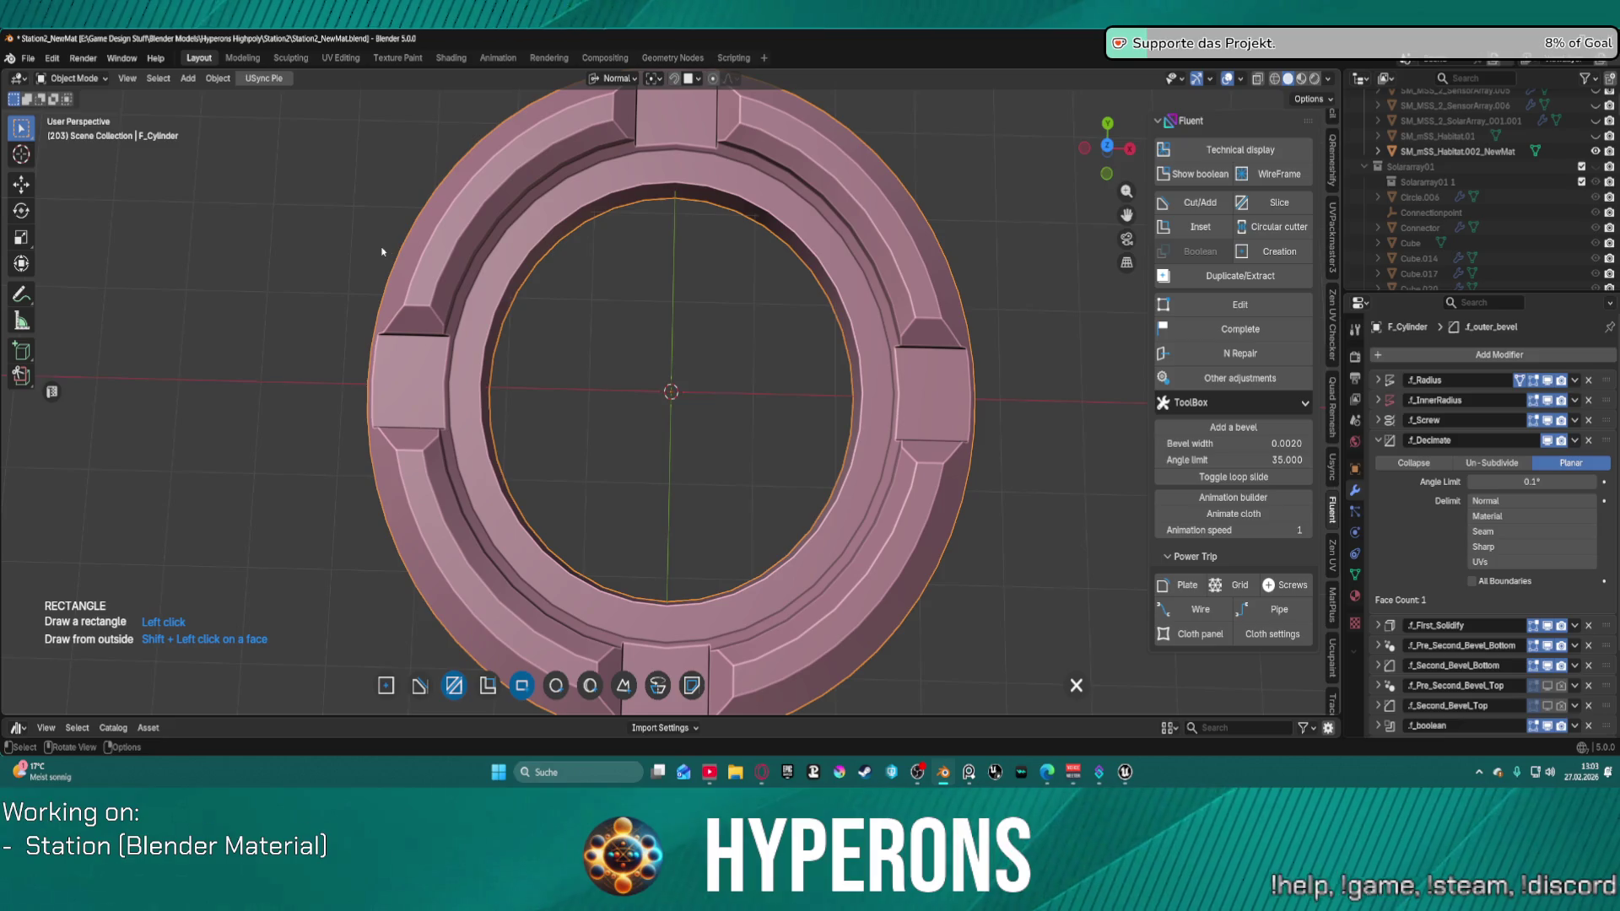
mouse_move(505, 279)
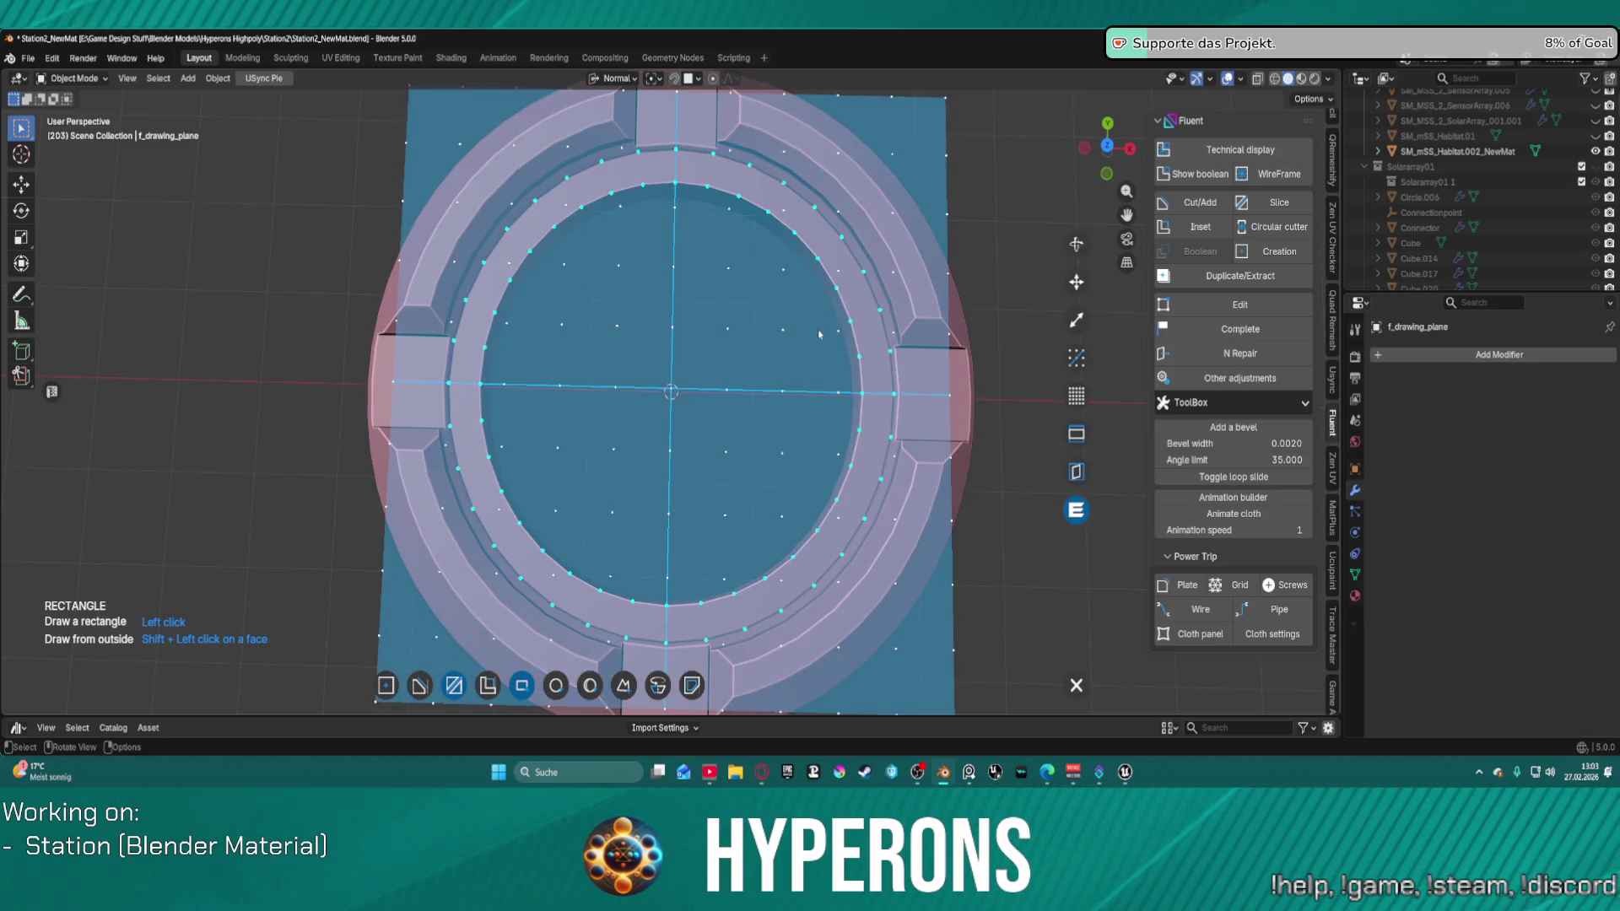
key(KP_7)
scroll(818, 334, down, 1)
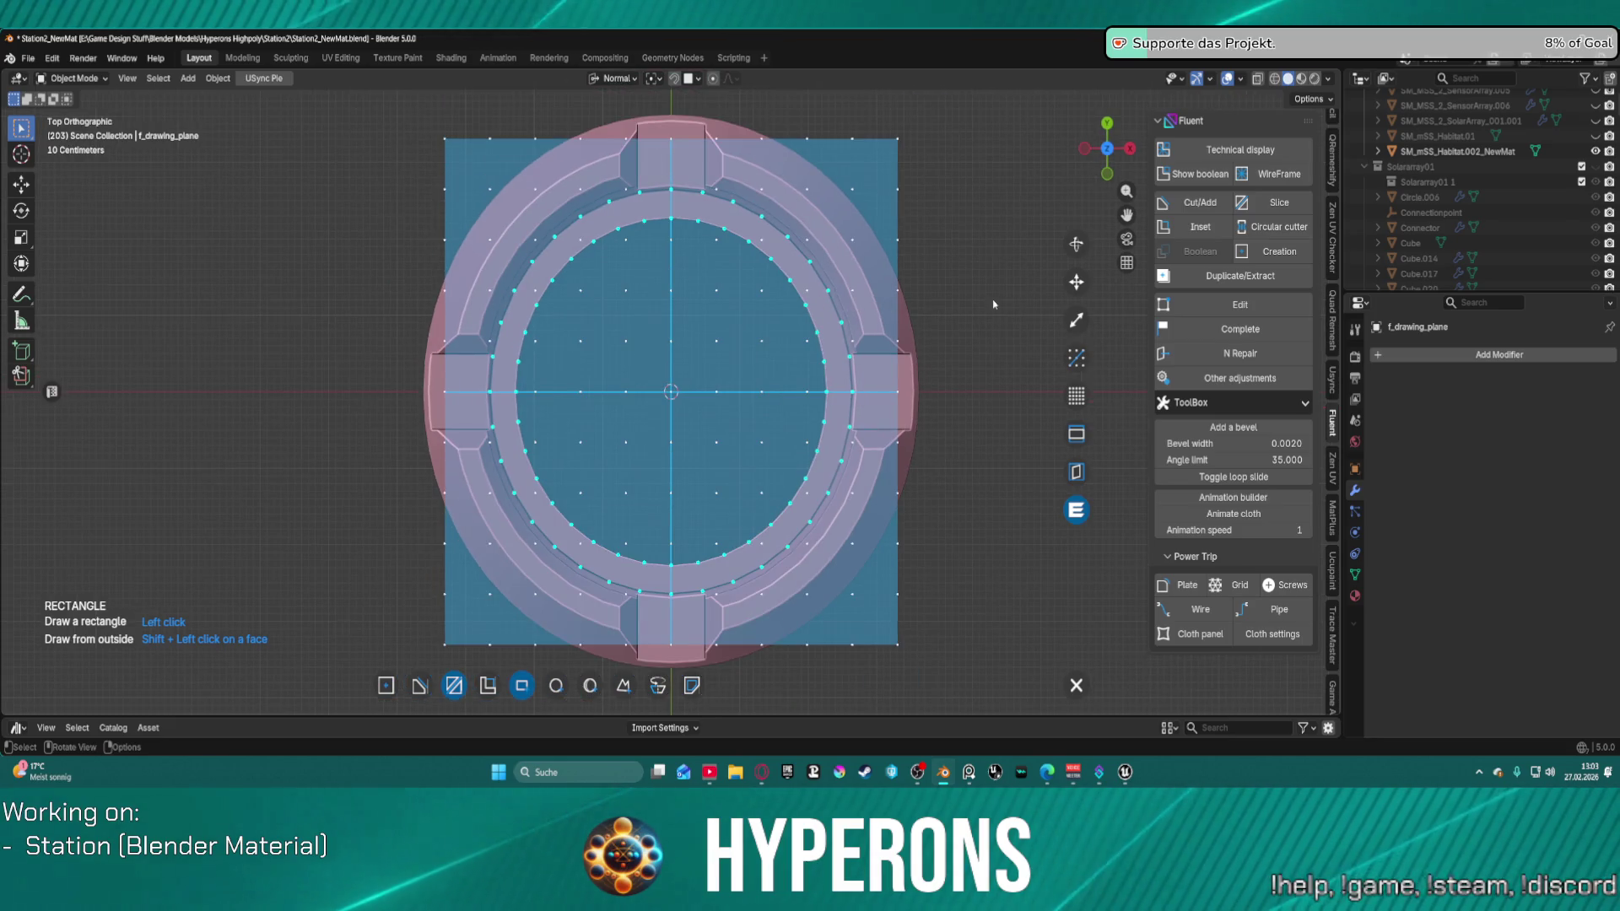
click(1077, 321)
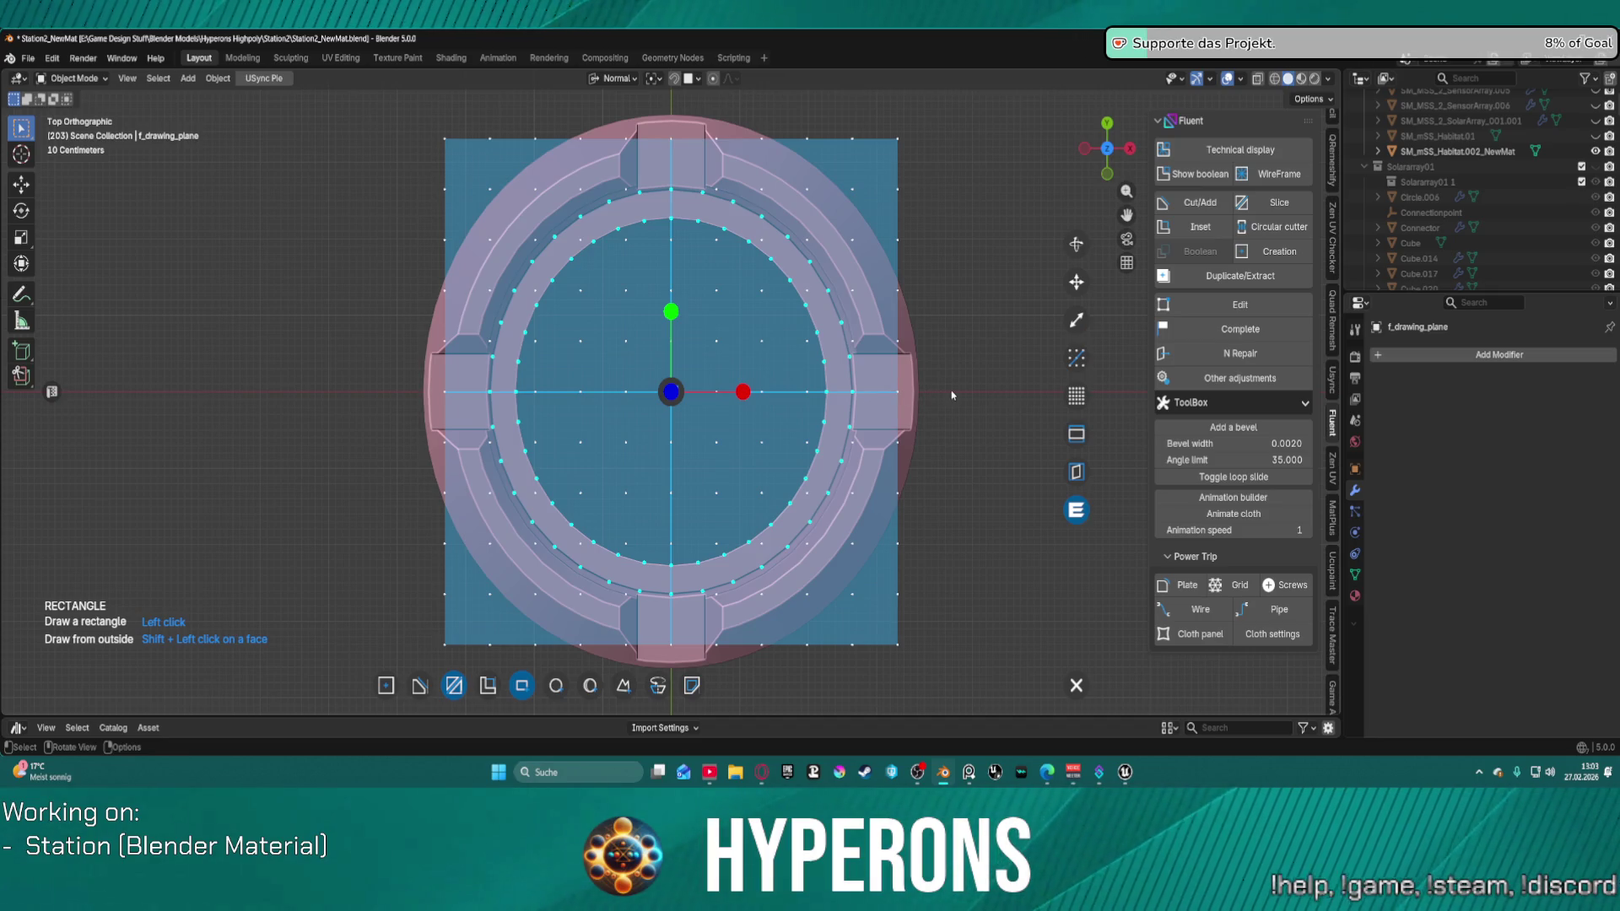
mouse_move(743, 392)
mouse_down()
mouse_move(968, 340)
mouse_move(991, 363)
mouse_move(959, 369)
mouse_up()
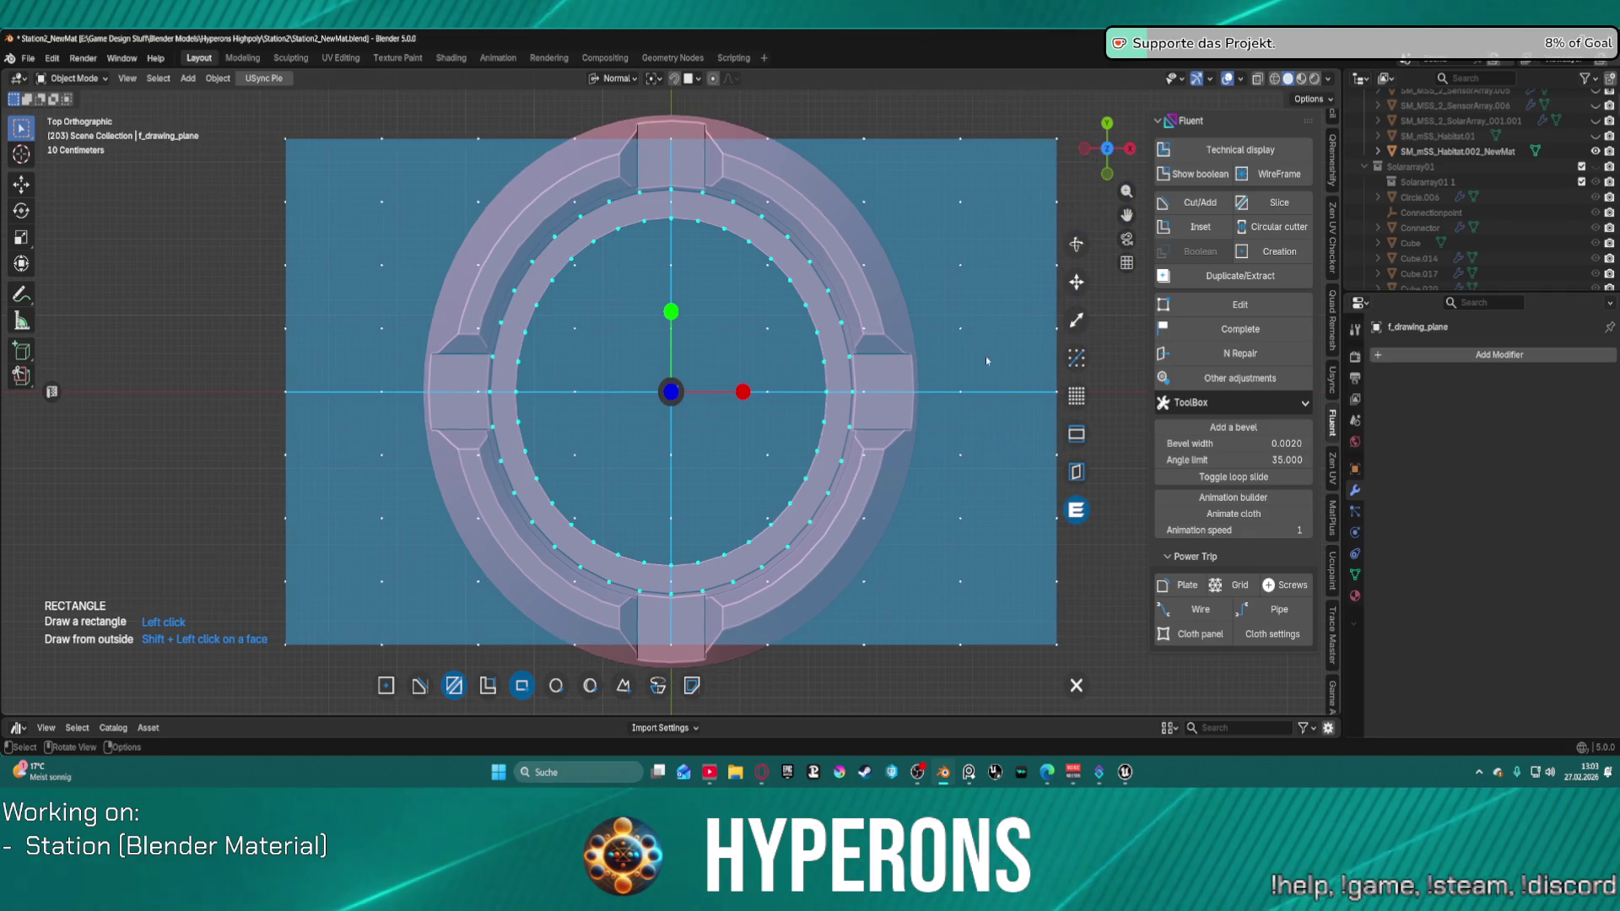
Step: Raise the drawing plane's grid resolution, switch to the path shape and begin at the ring's centre
click(1076, 397)
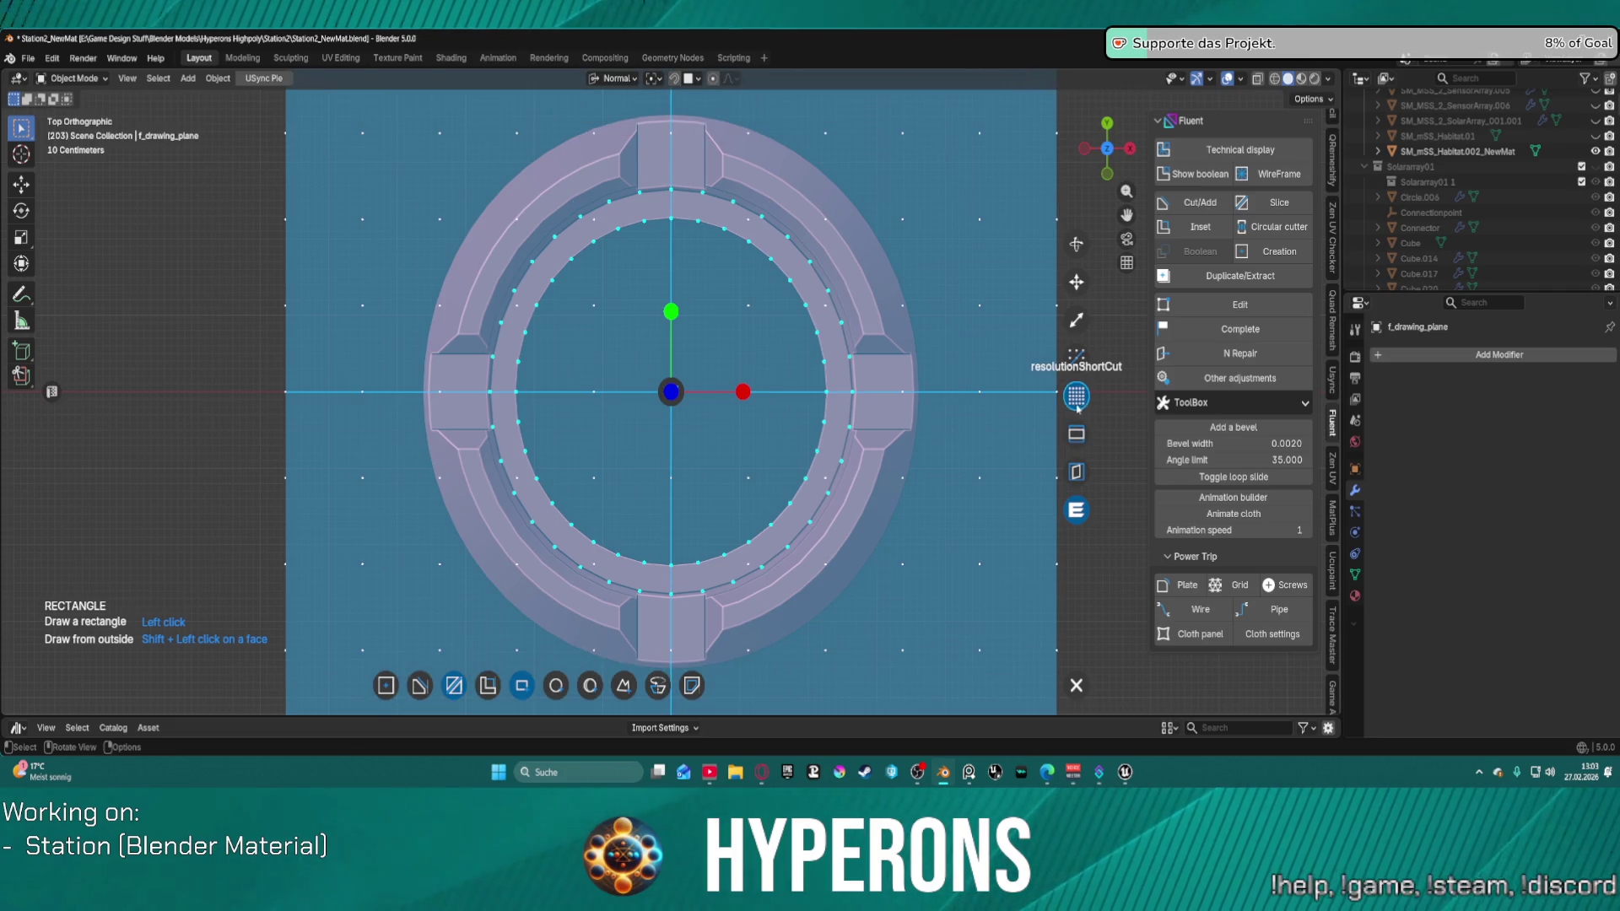
scroll(1077, 396, up, 2)
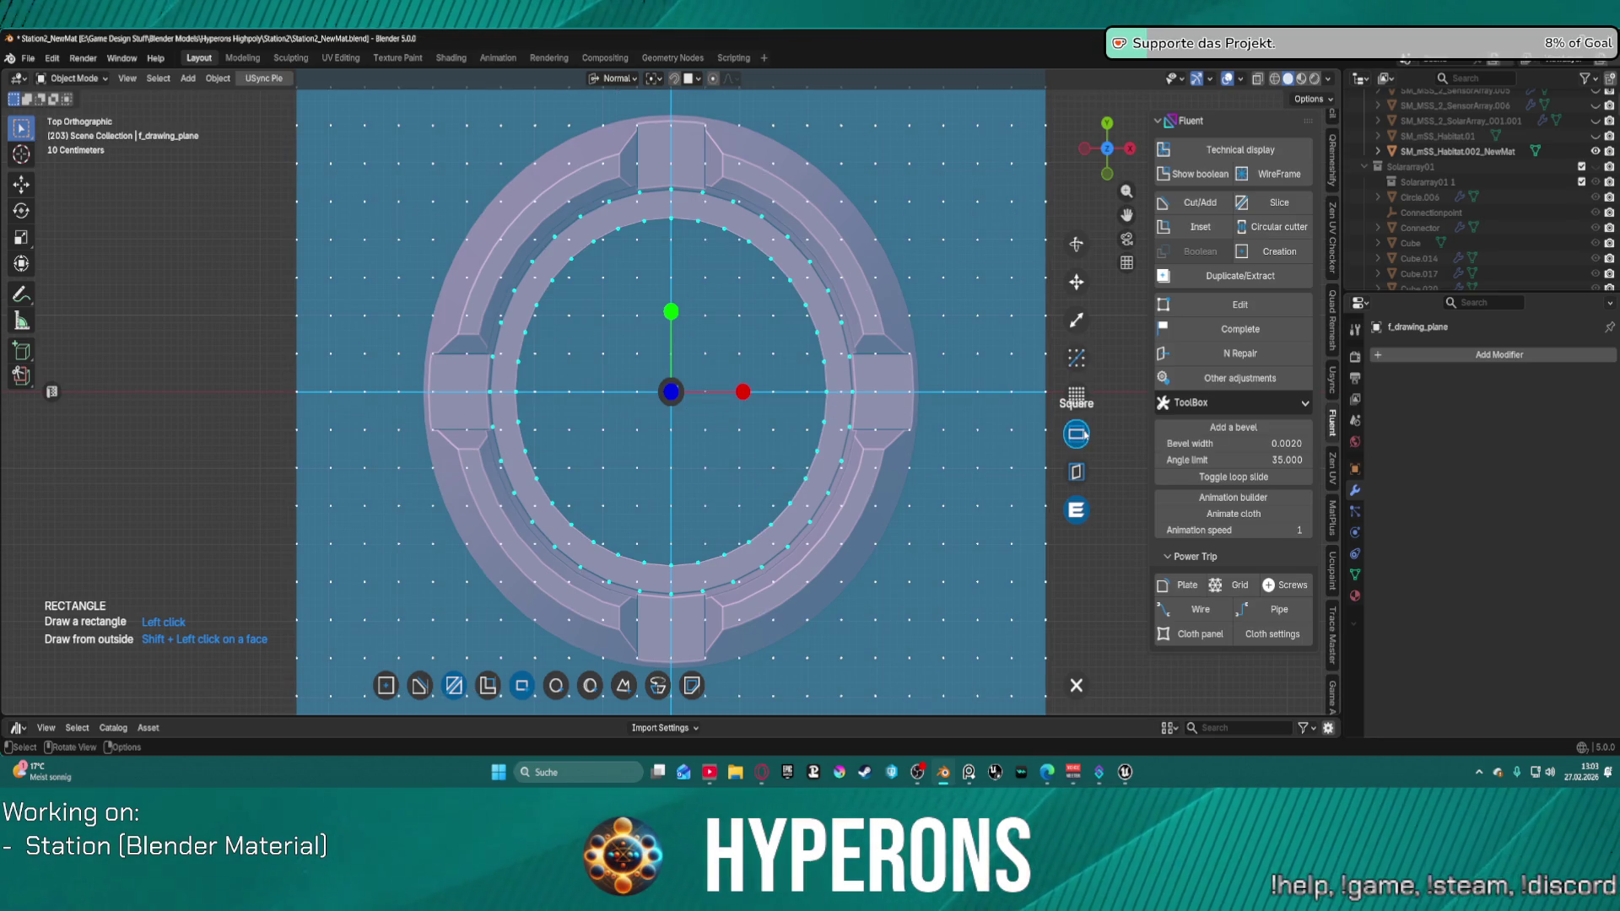
click(675, 390)
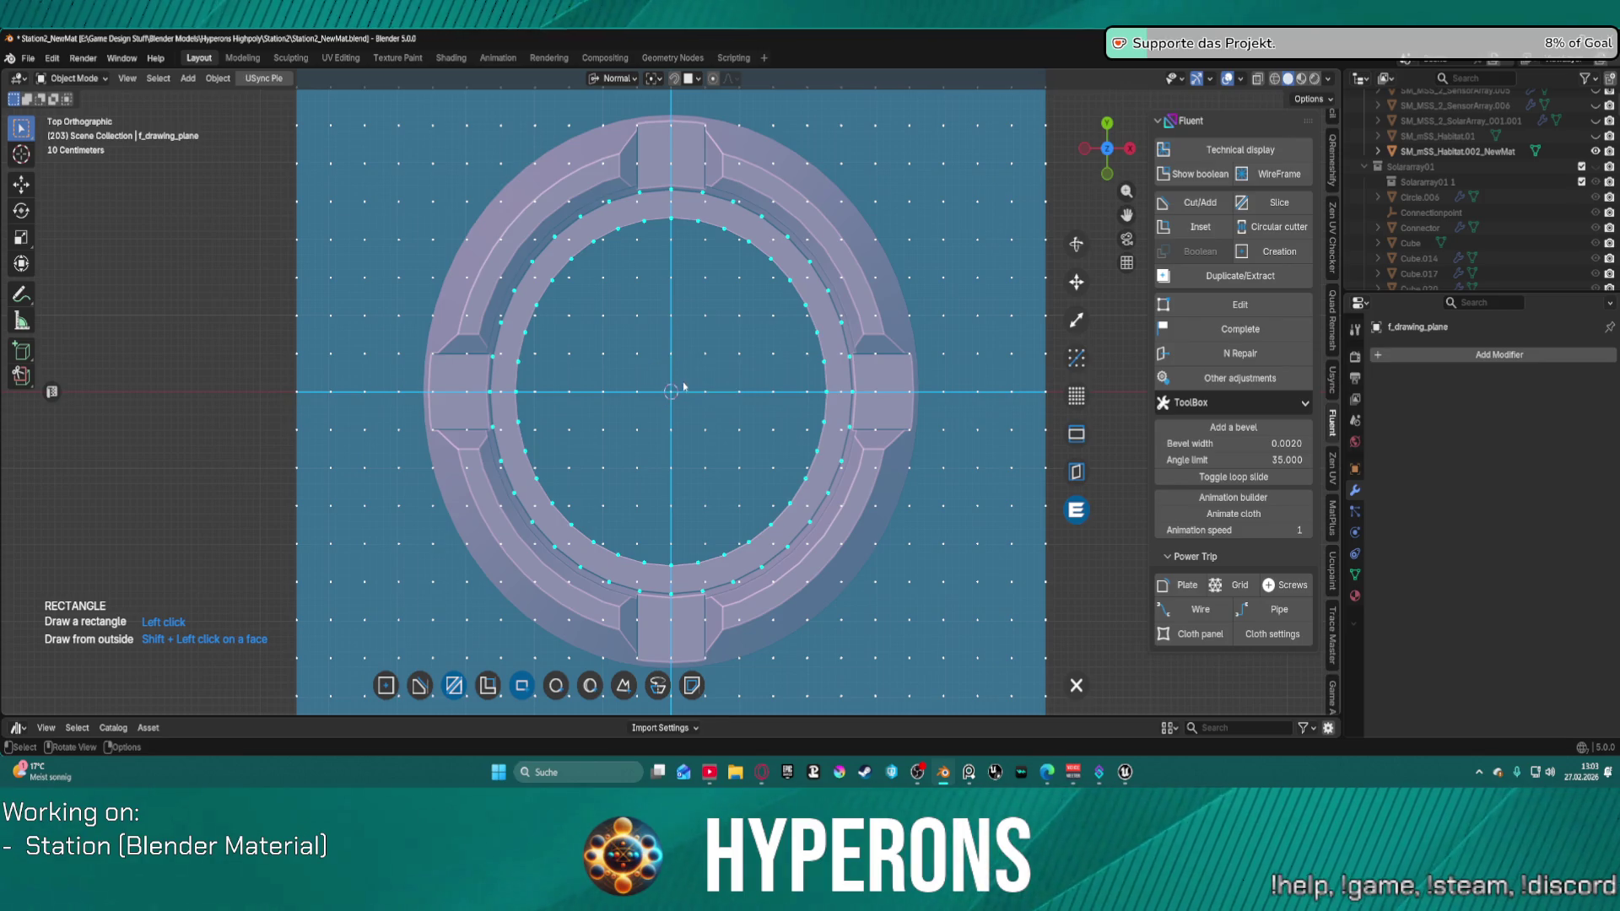
scroll(652, 342, up, 3)
scroll(631, 225, down, 2)
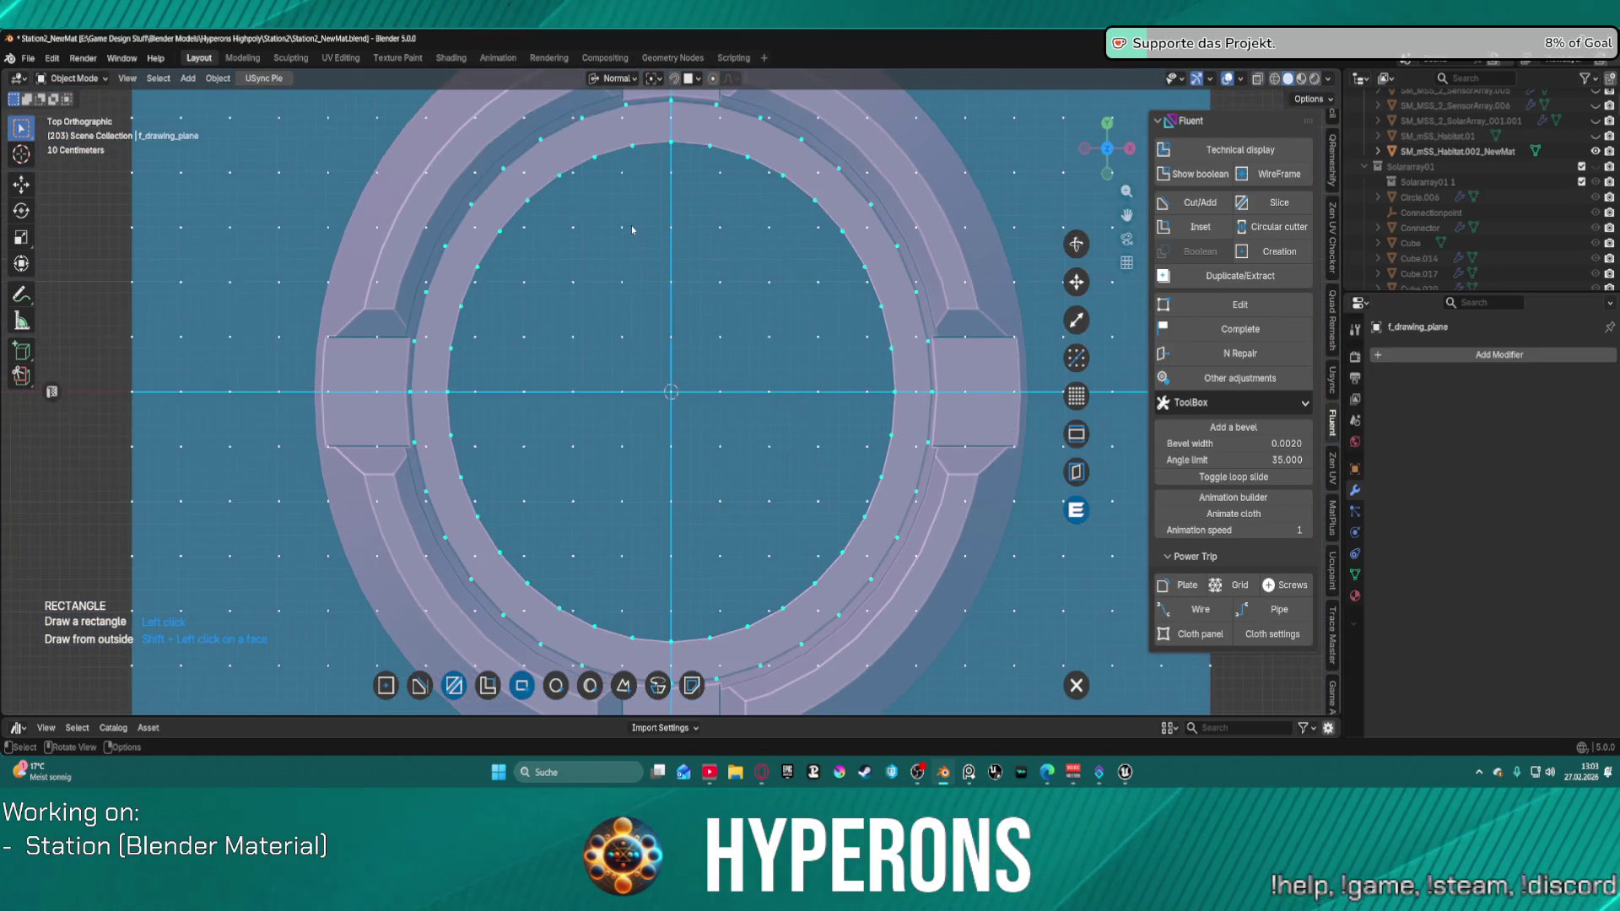
scroll(558, 288, down, 1)
scroll(625, 361, up, 1)
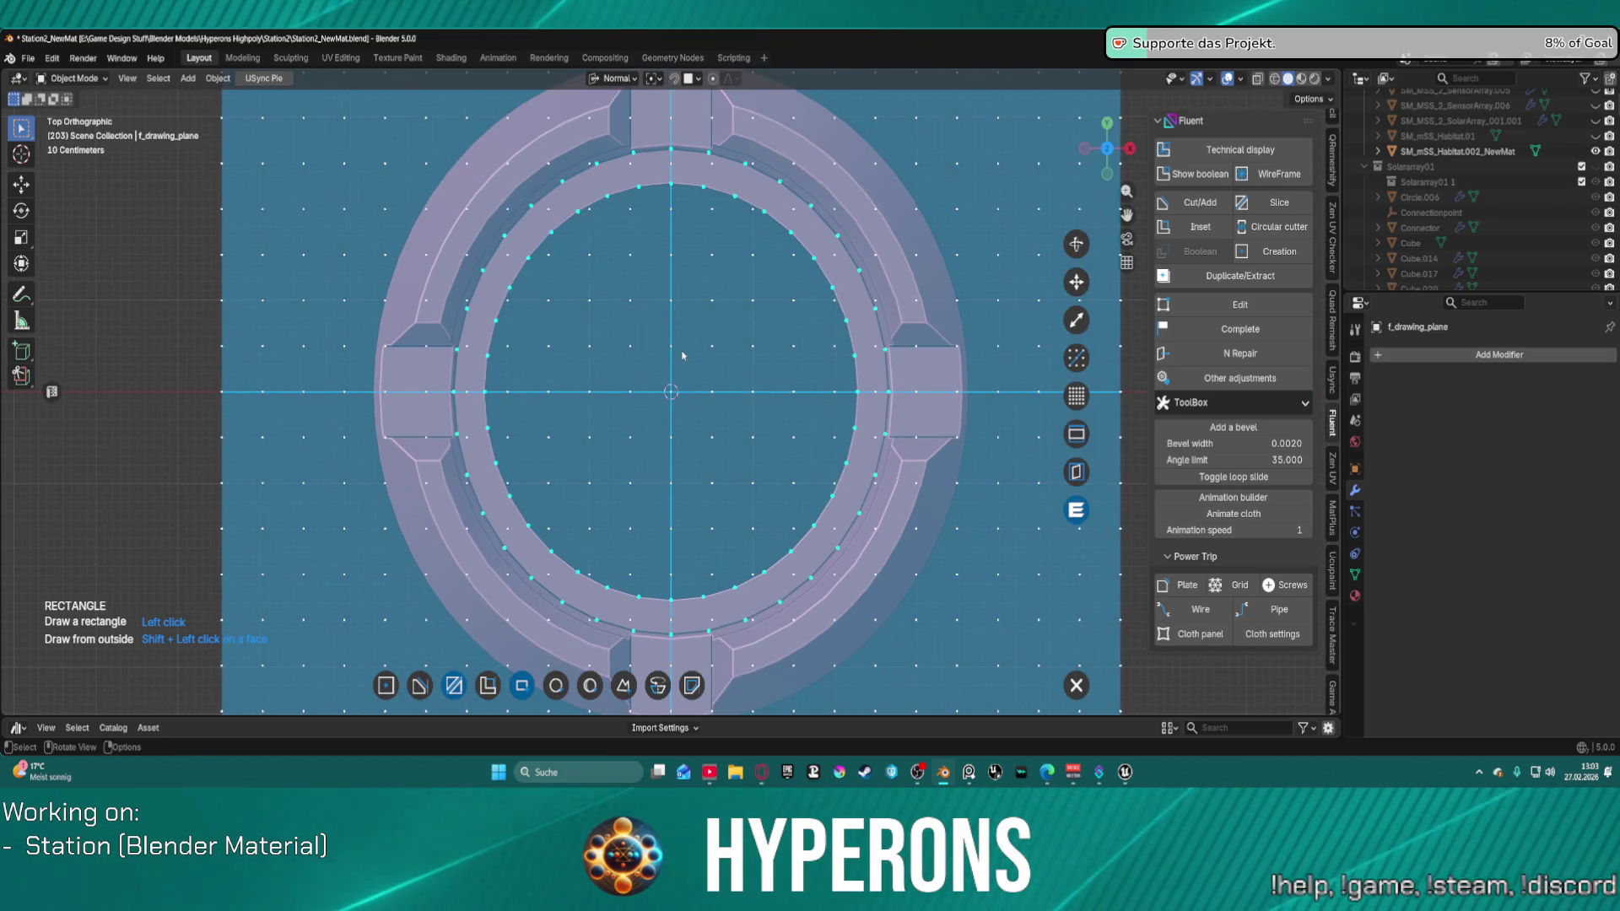
key(p)
click(671, 392)
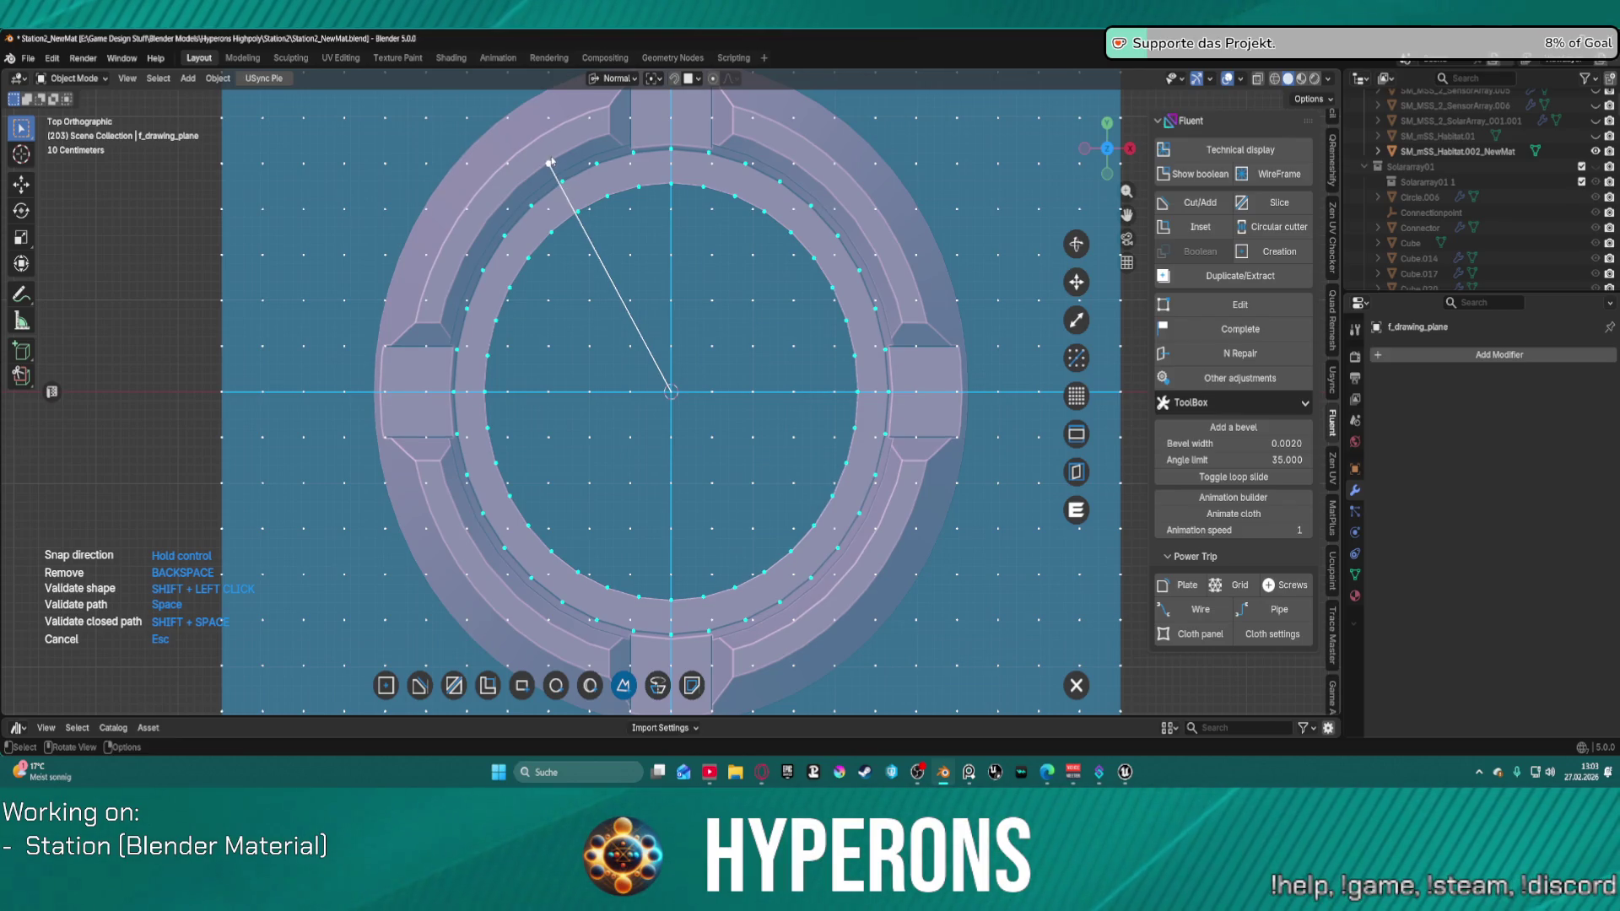
Step: Trace a wedge outline from the centre over the upper-left rim and close it into cutter F_Cylinder_bool.007
scroll(551, 162, down, 1)
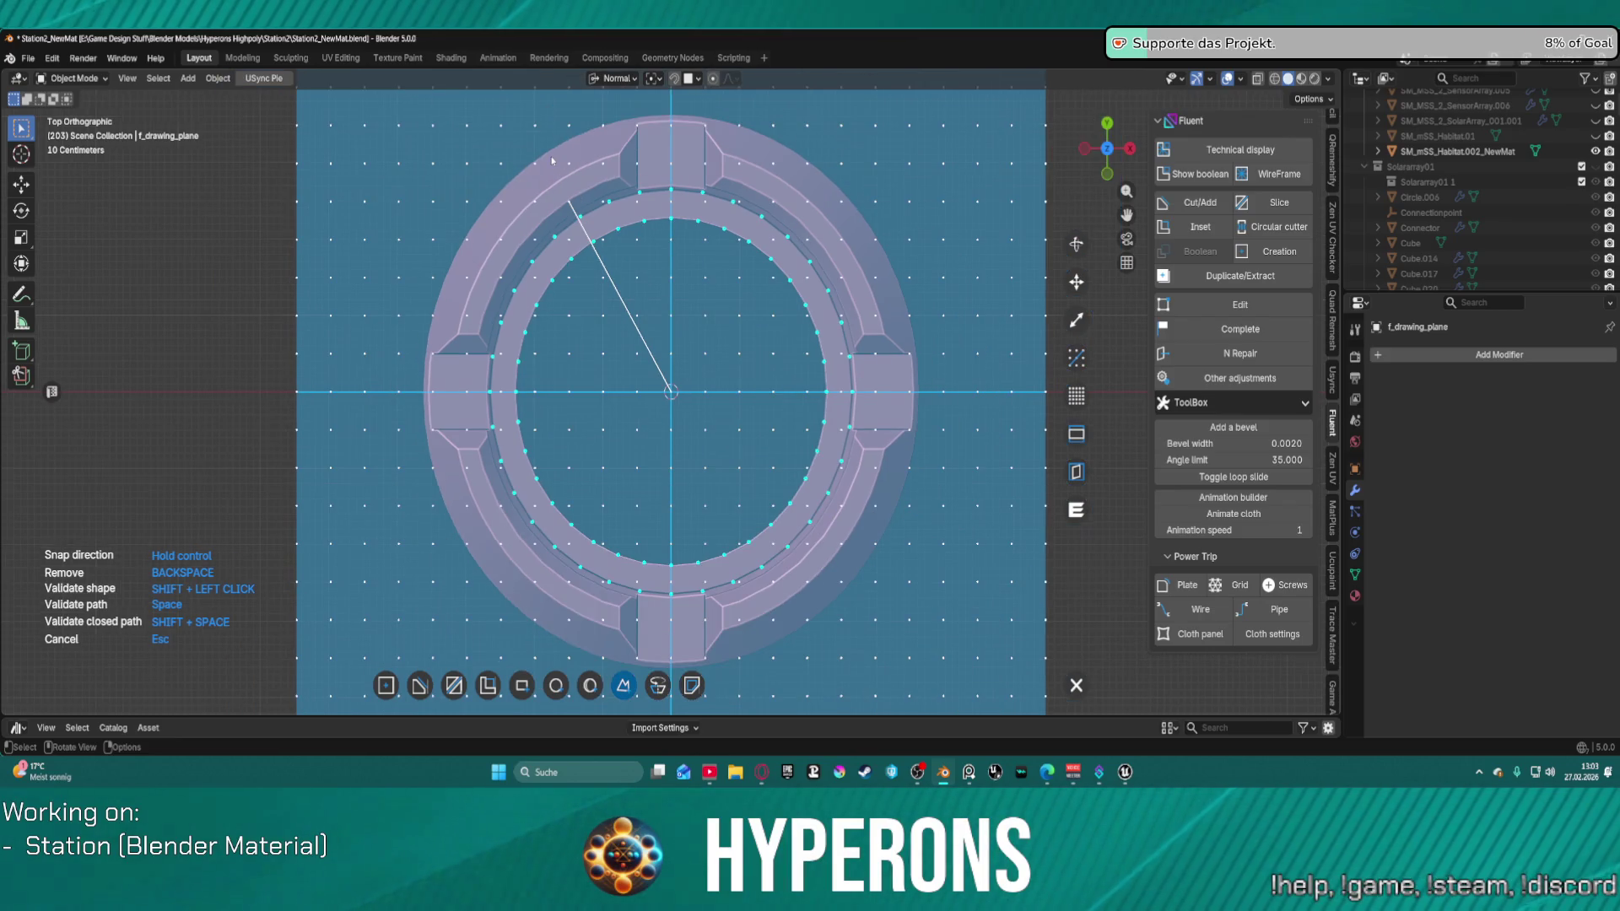
click(569, 202)
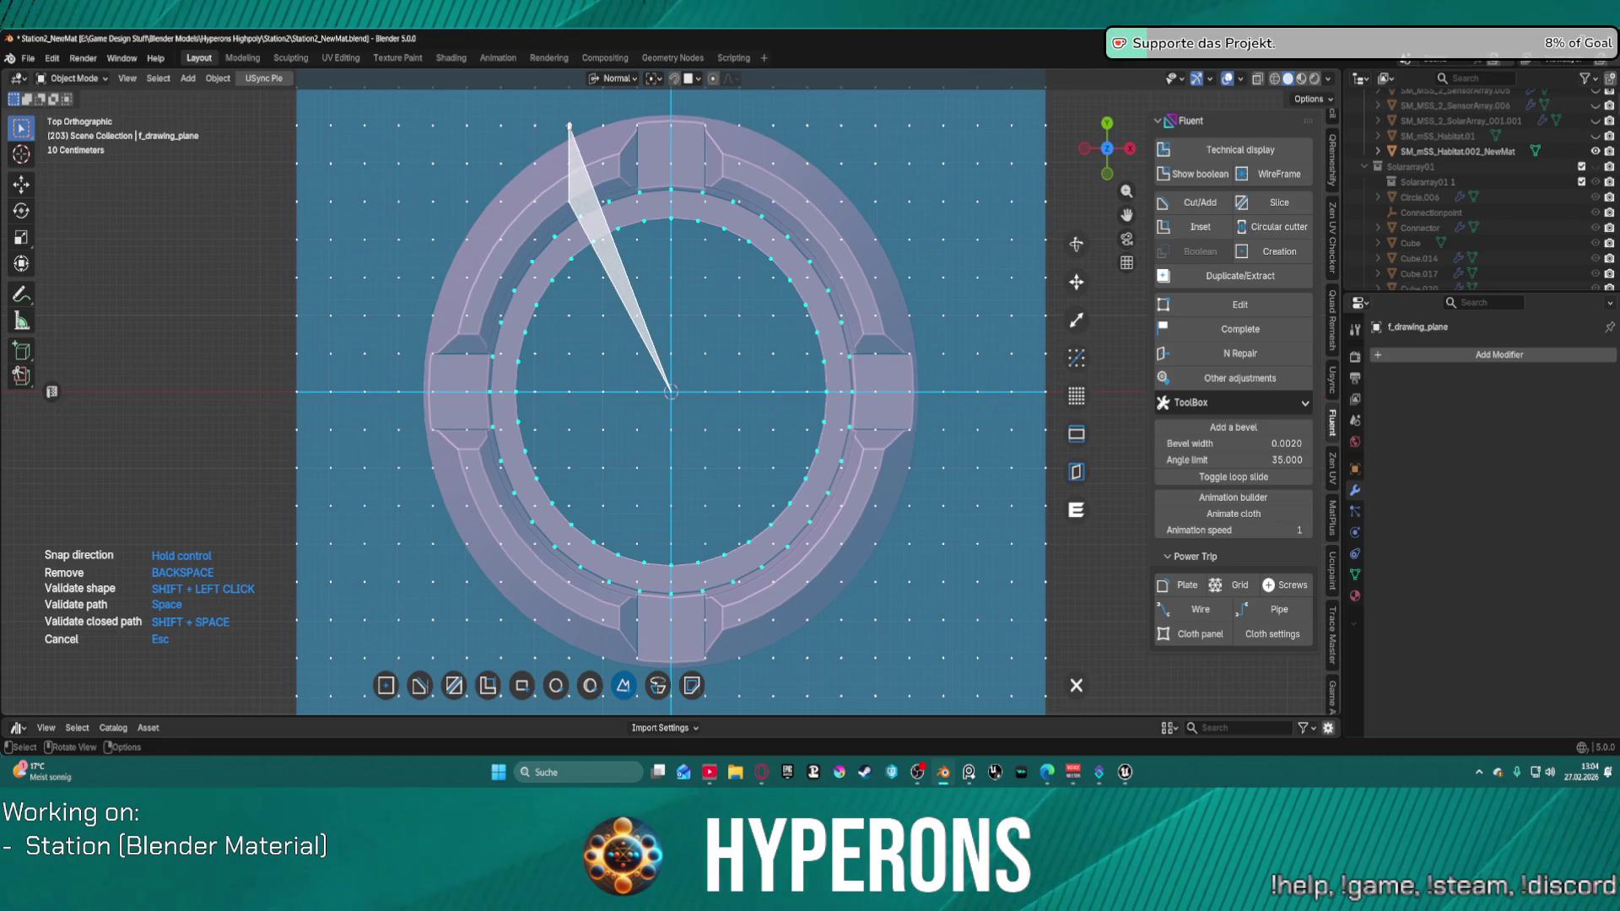
click(569, 125)
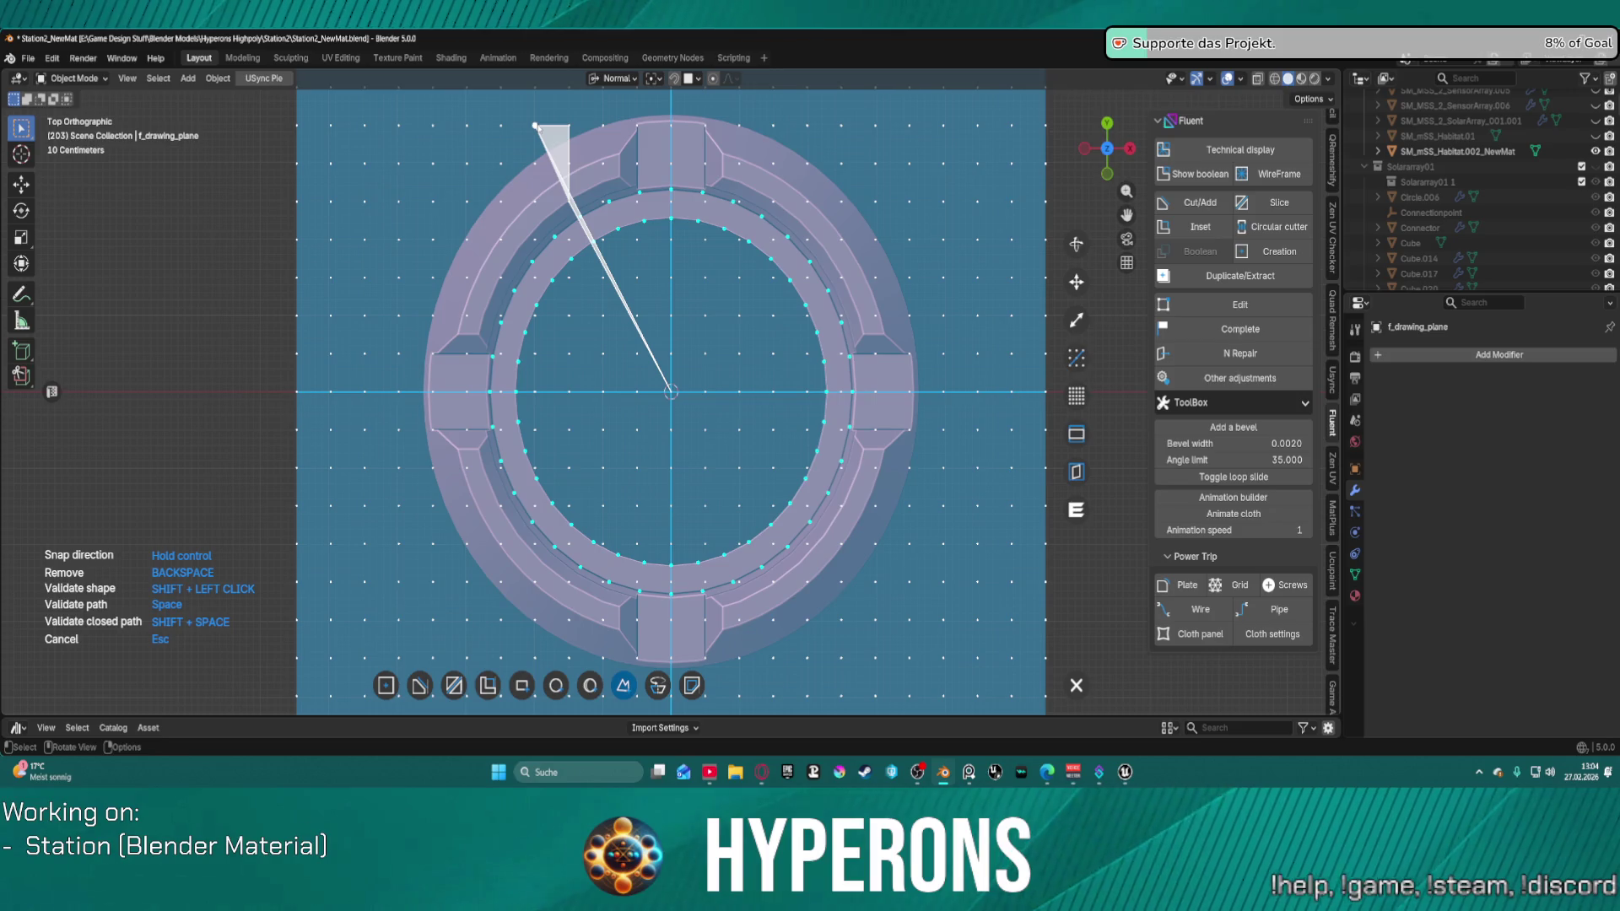
click(535, 125)
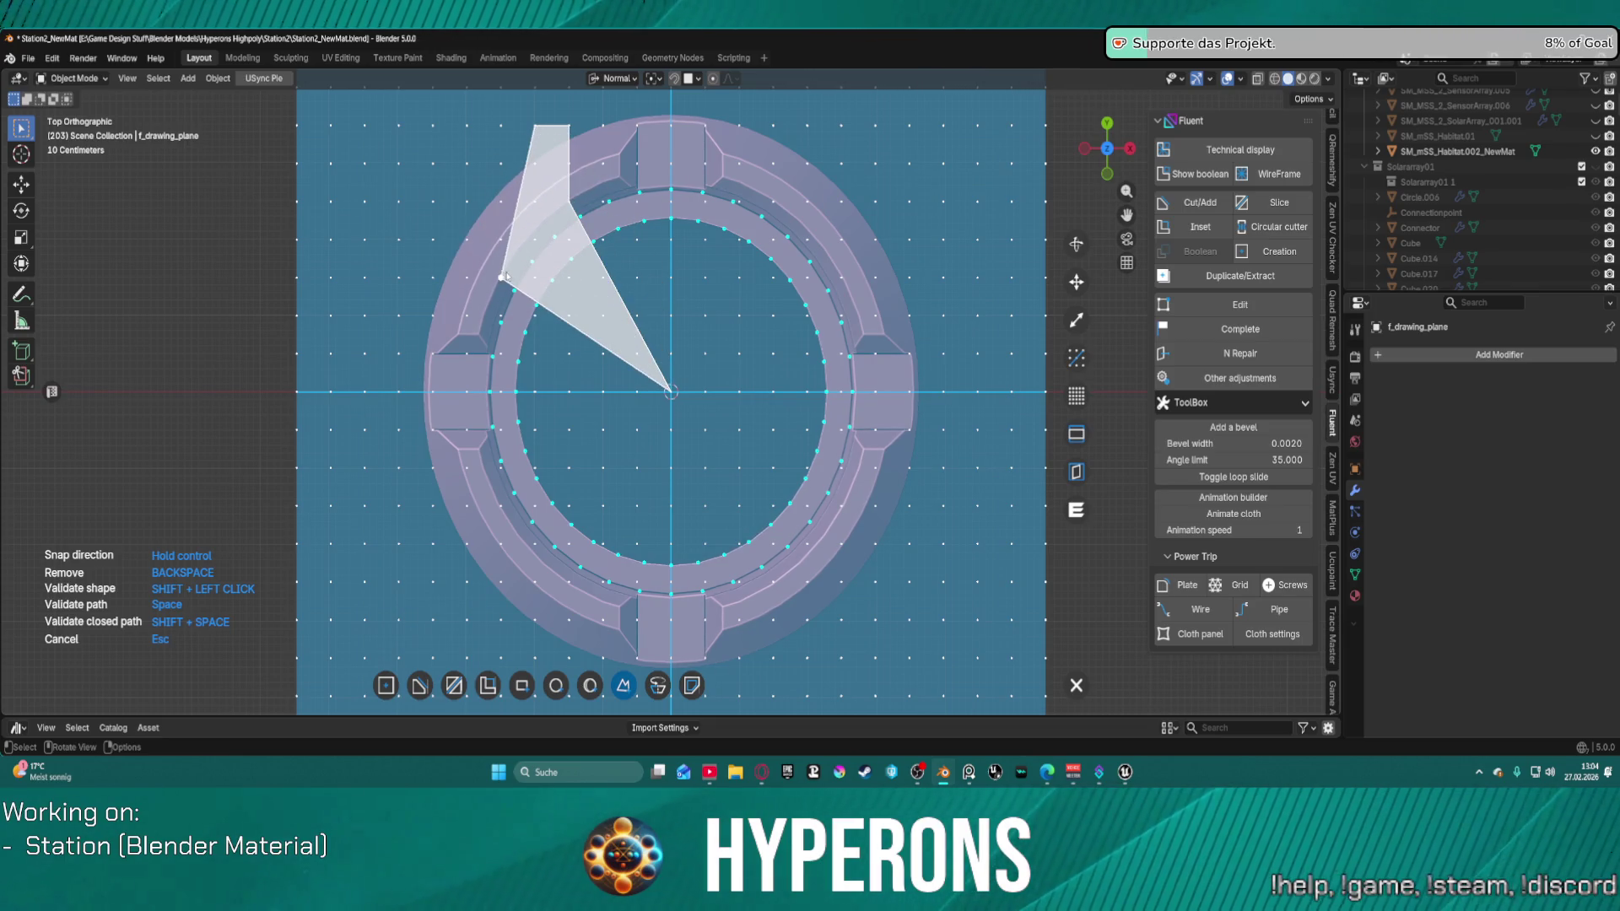
click(433, 276)
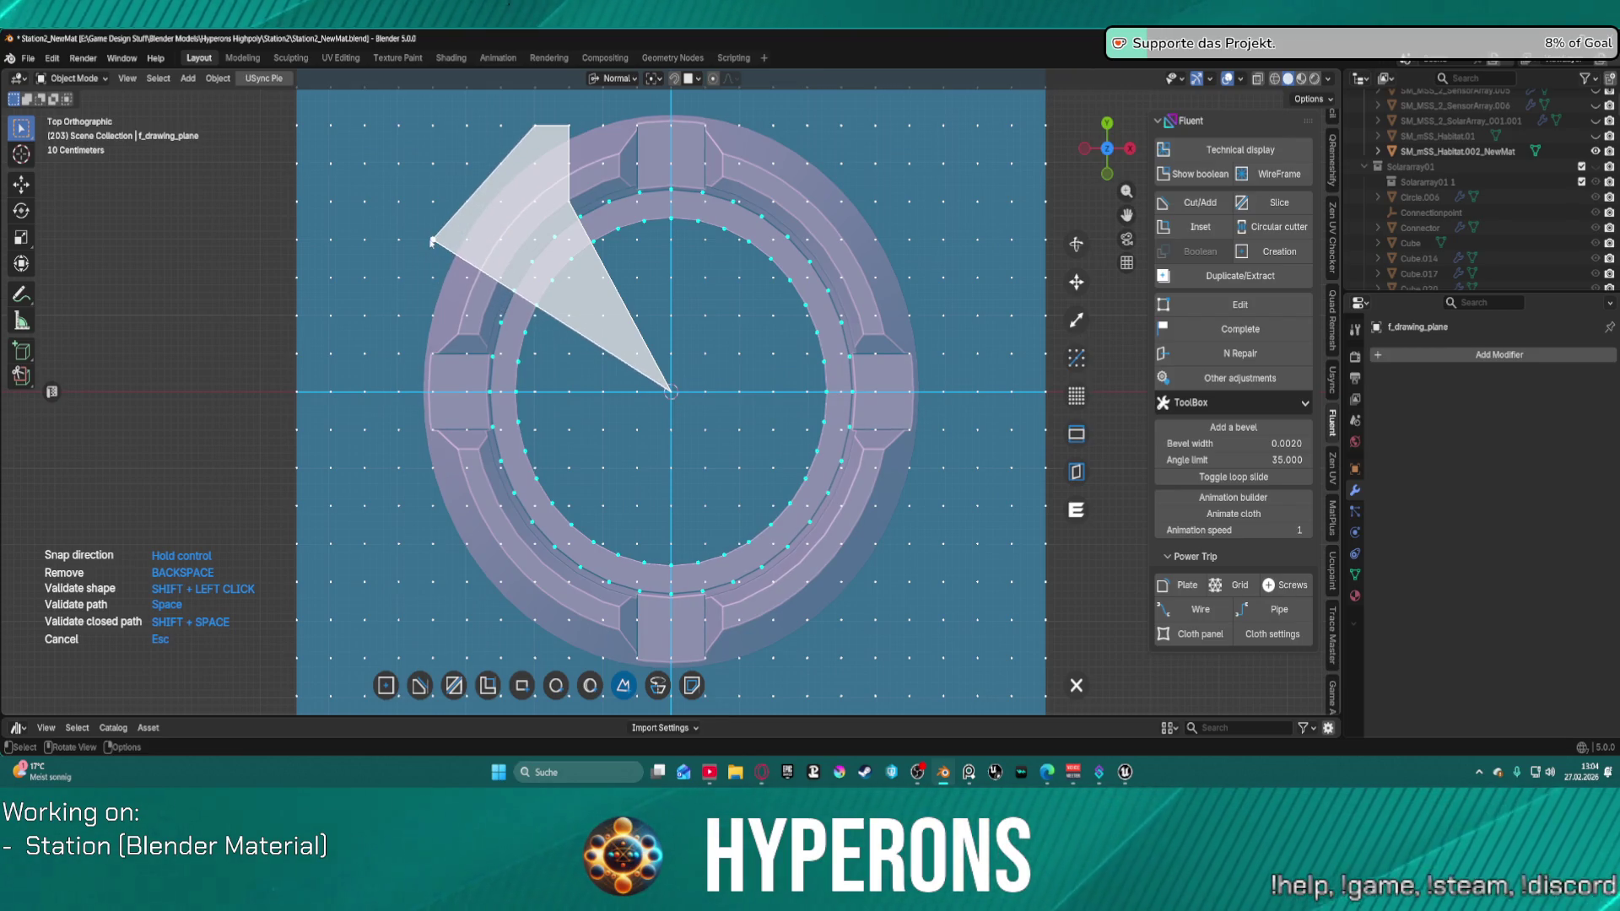
click(433, 277)
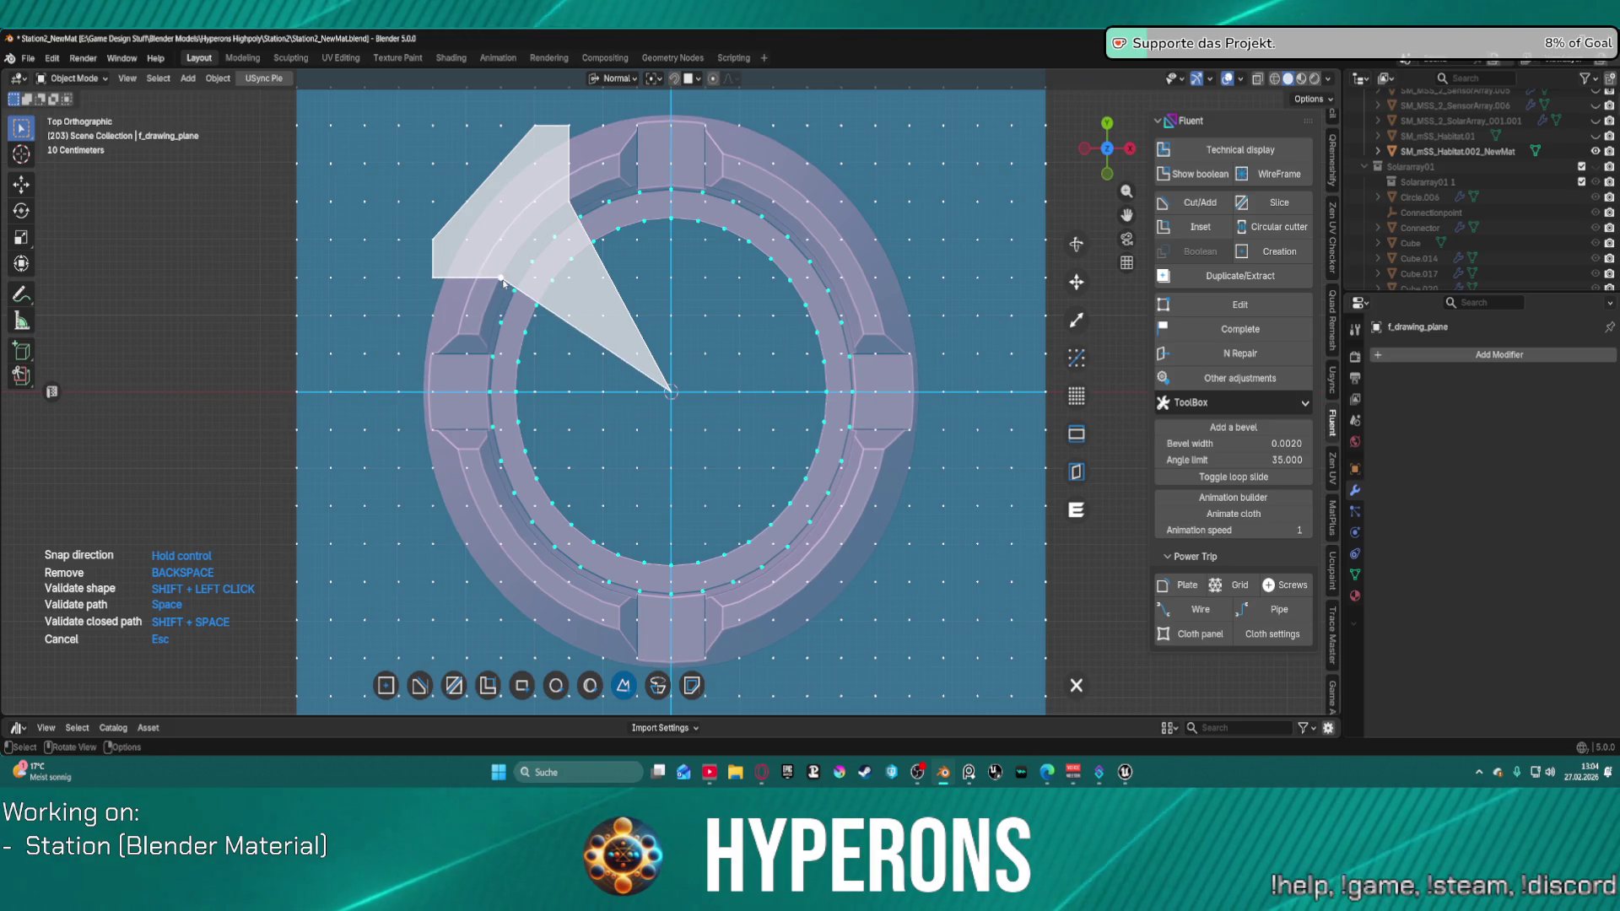
click(501, 278)
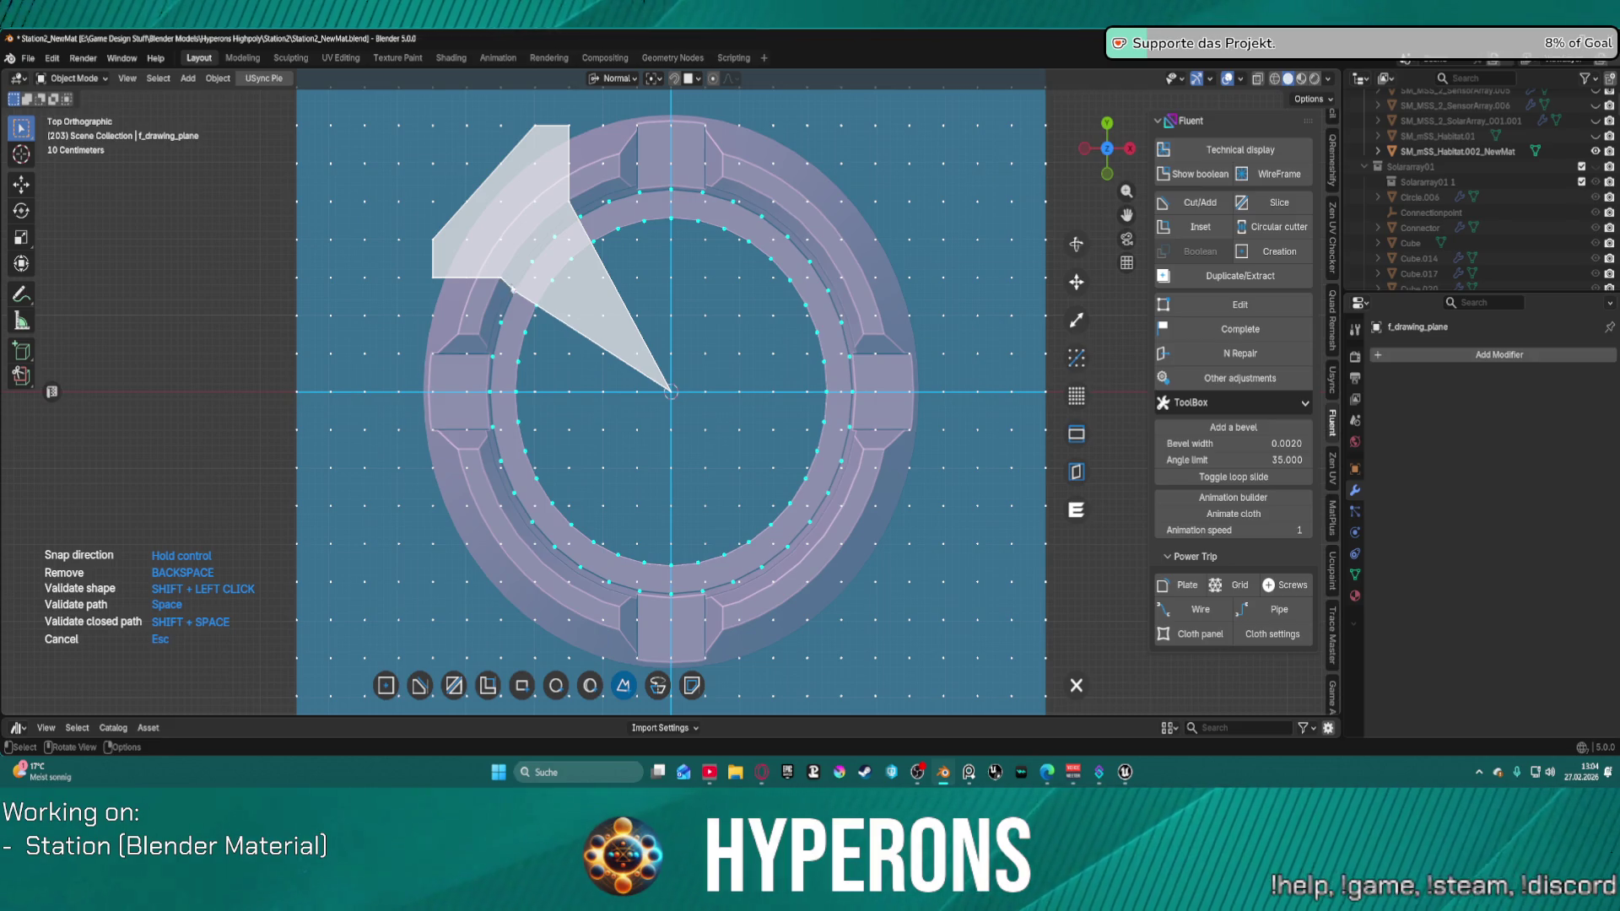
key(shift+space)
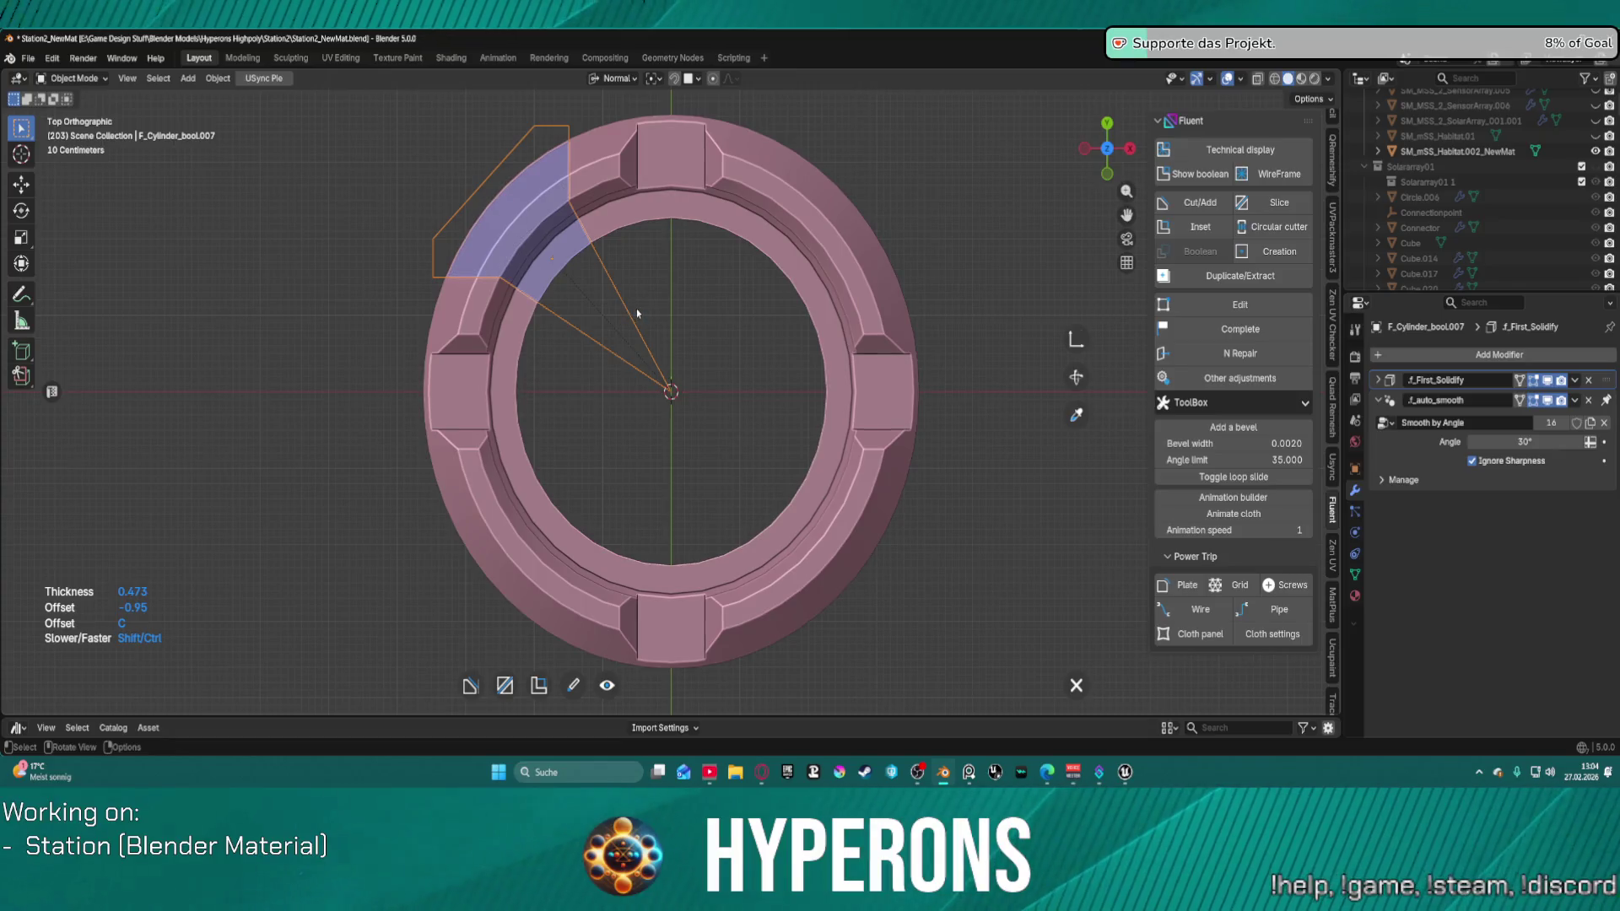
Step: Set the wedge cutter to Cross and inspect it from bottom, front, top and tilted views
right_click(637, 308)
click(645, 372)
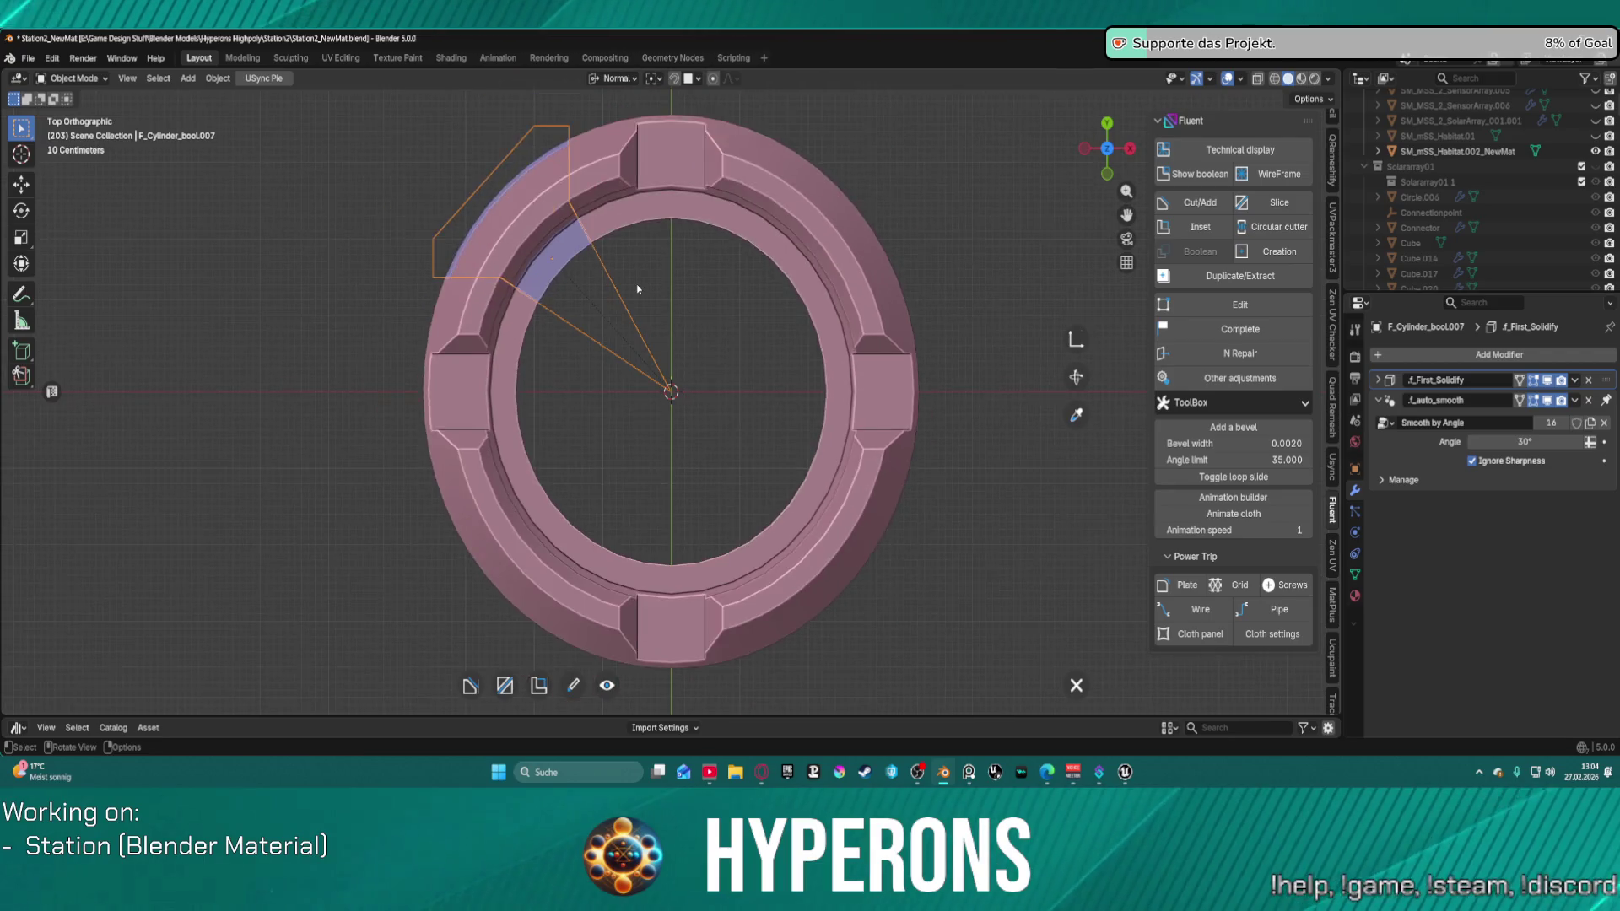
middle_drag(645, 289, 644, 288)
key(ctrl+KP_7)
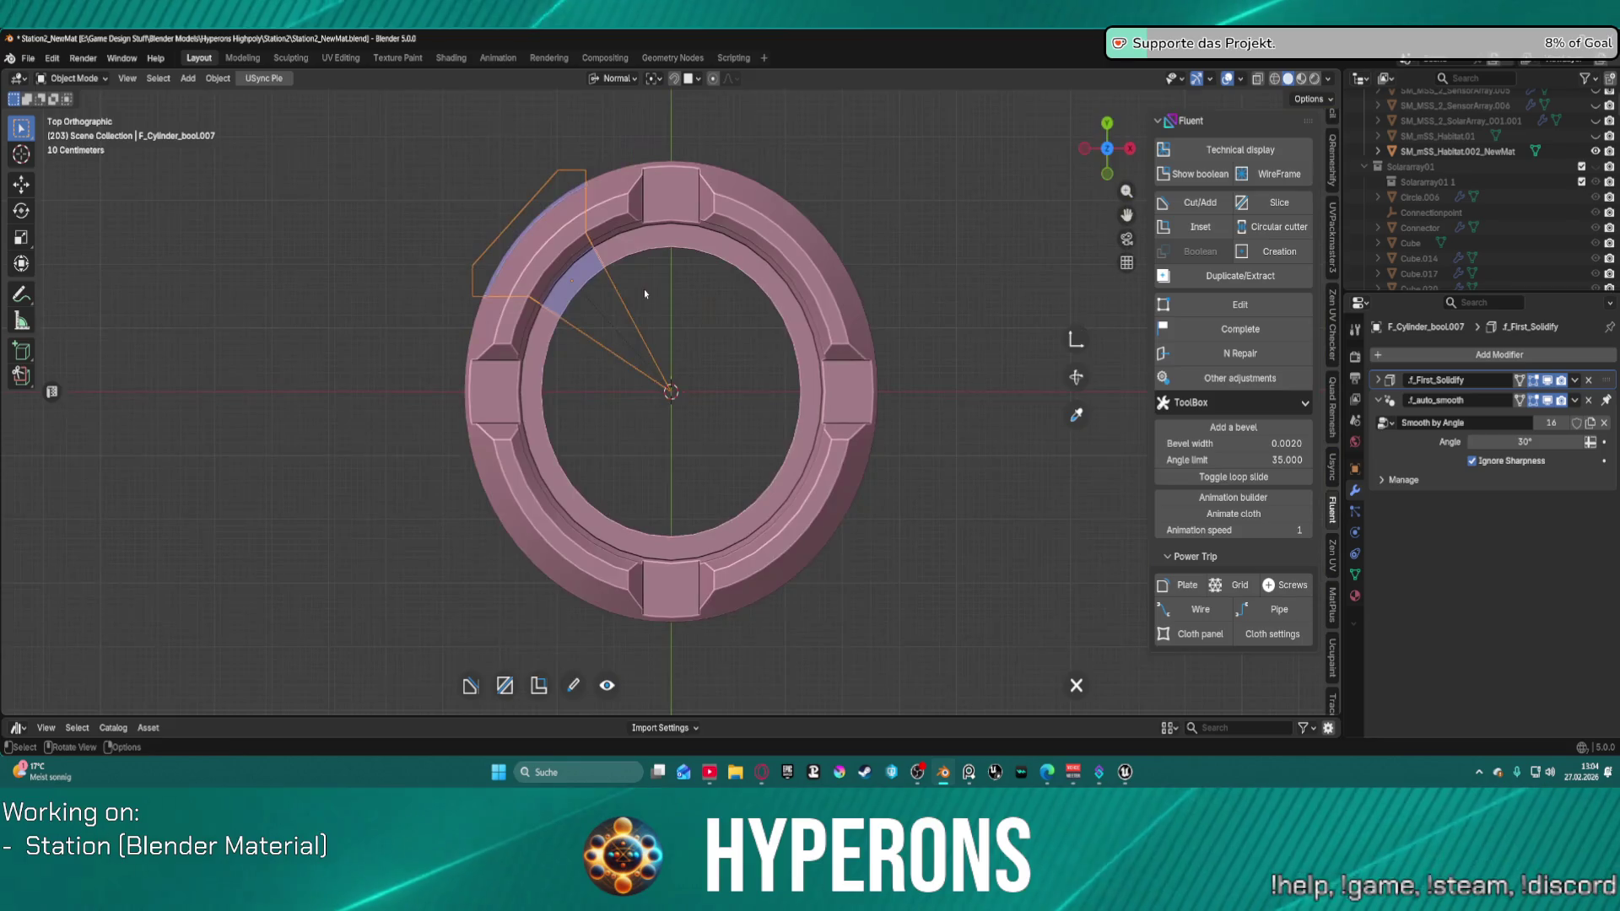
key(KP_1)
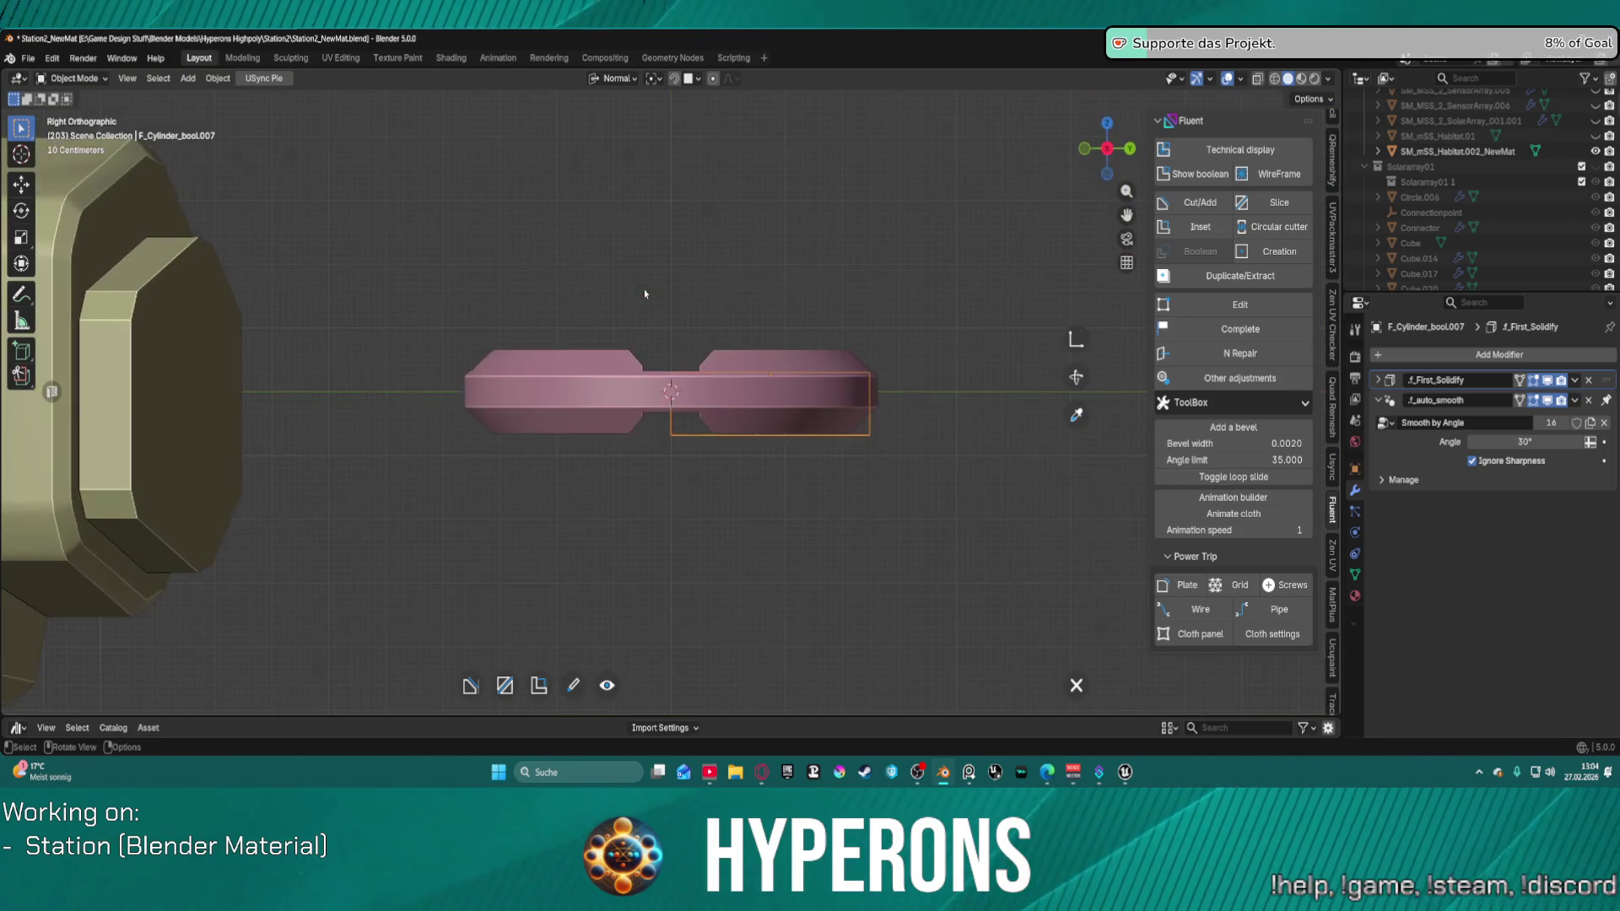
scroll(645, 289, up, 5)
scroll(645, 289, down, 5)
key(KP_7)
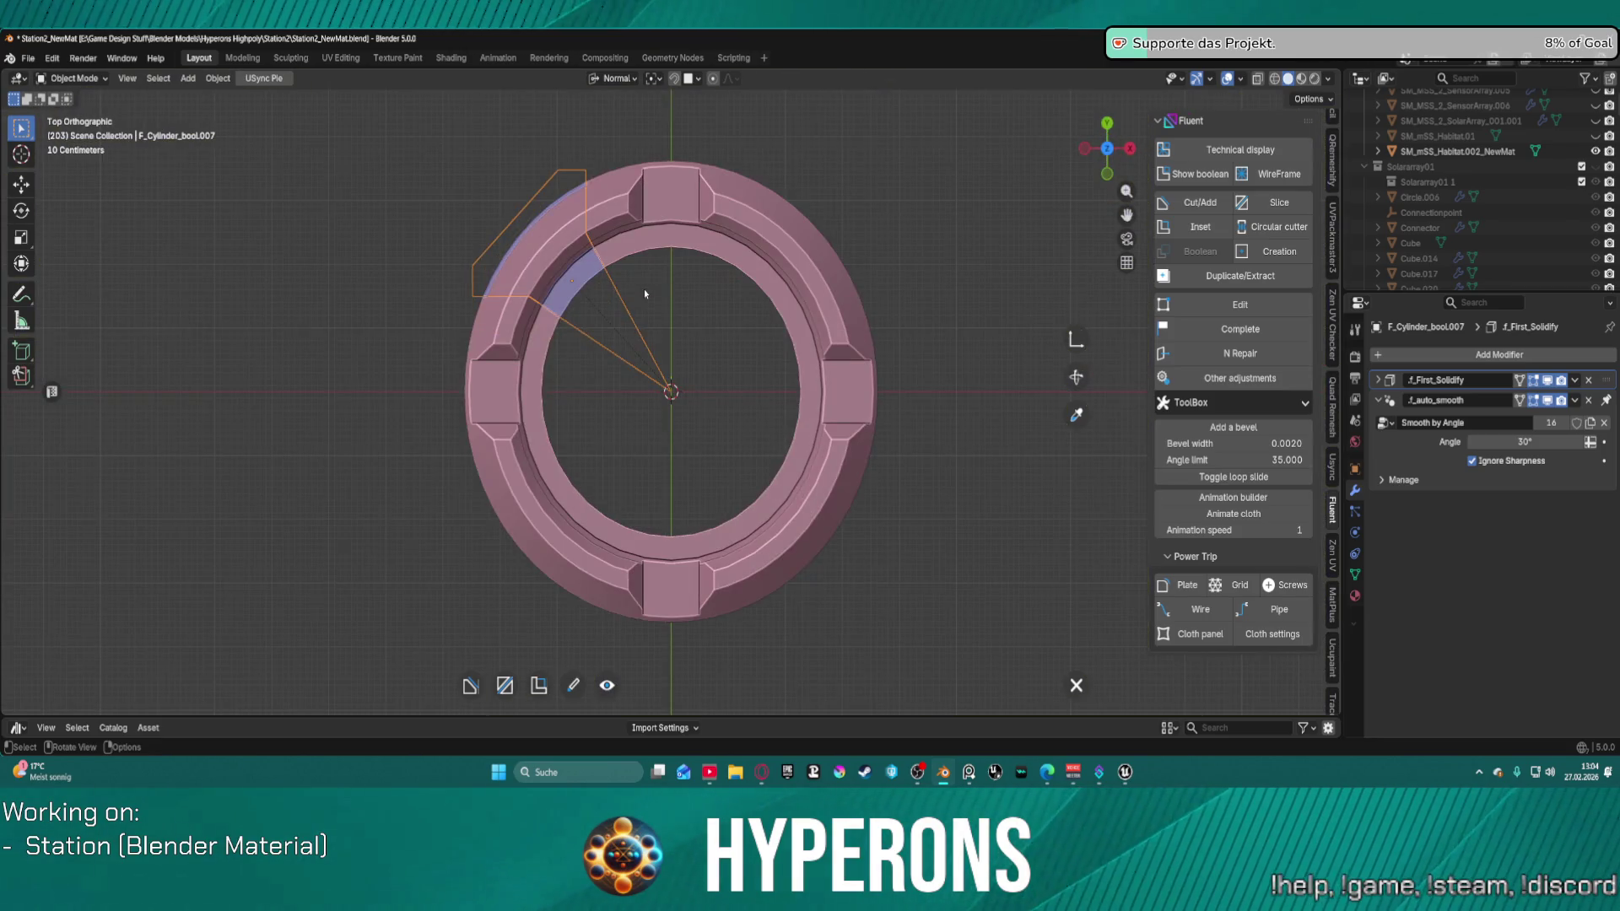
key(shift+KP_4)
key(shift+KP_4)
key(shift+KP_4)
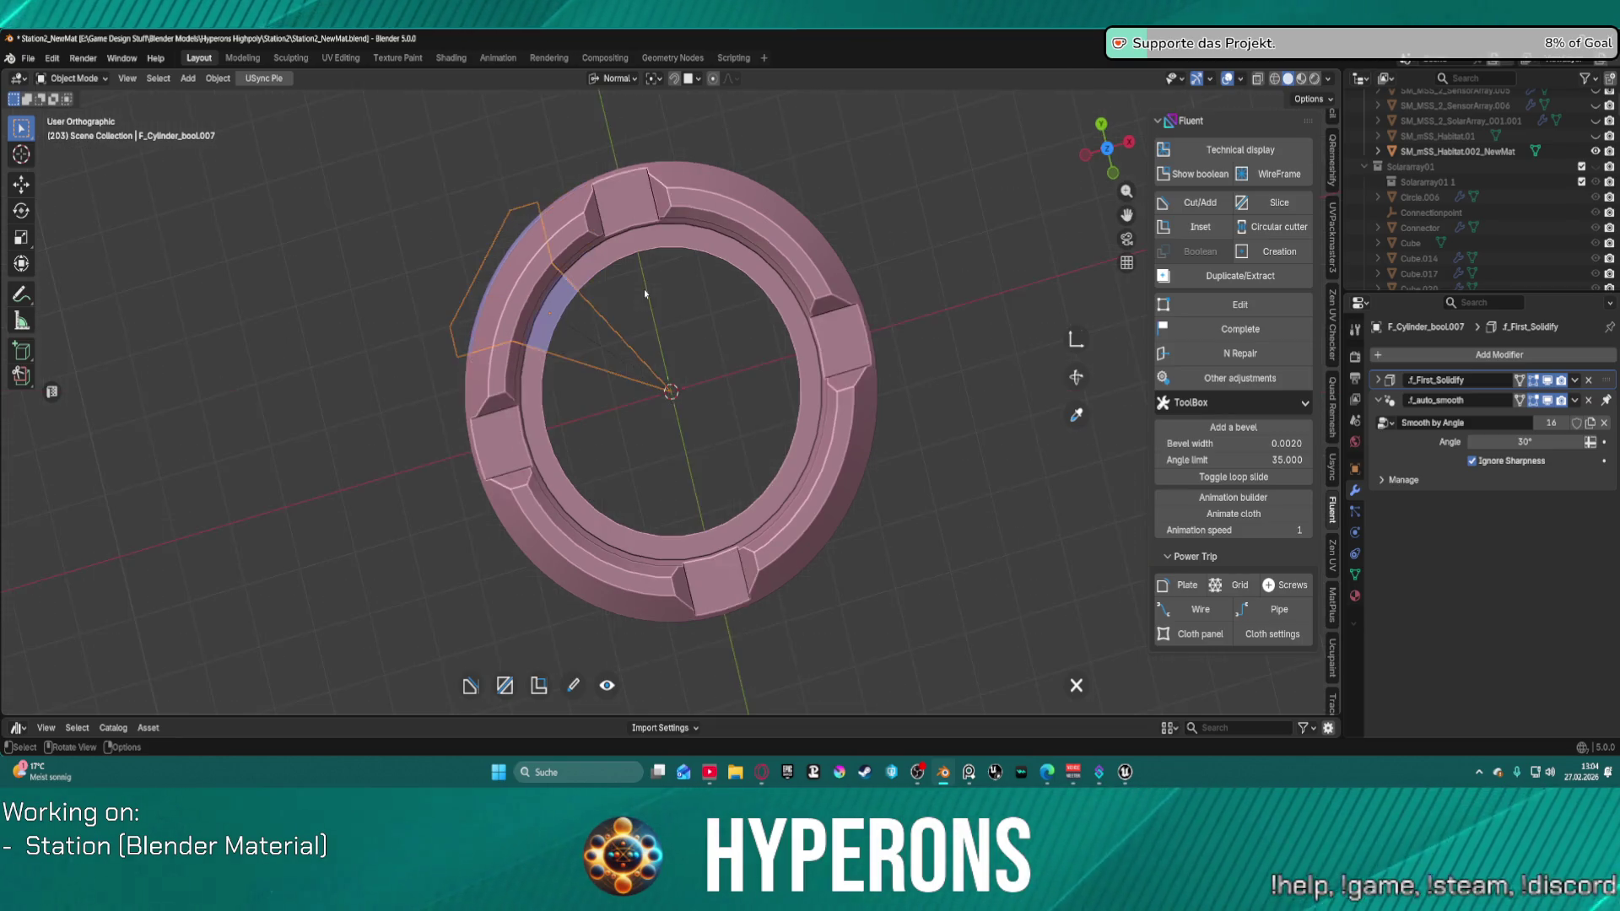
key(KP_8)
key(KP_1)
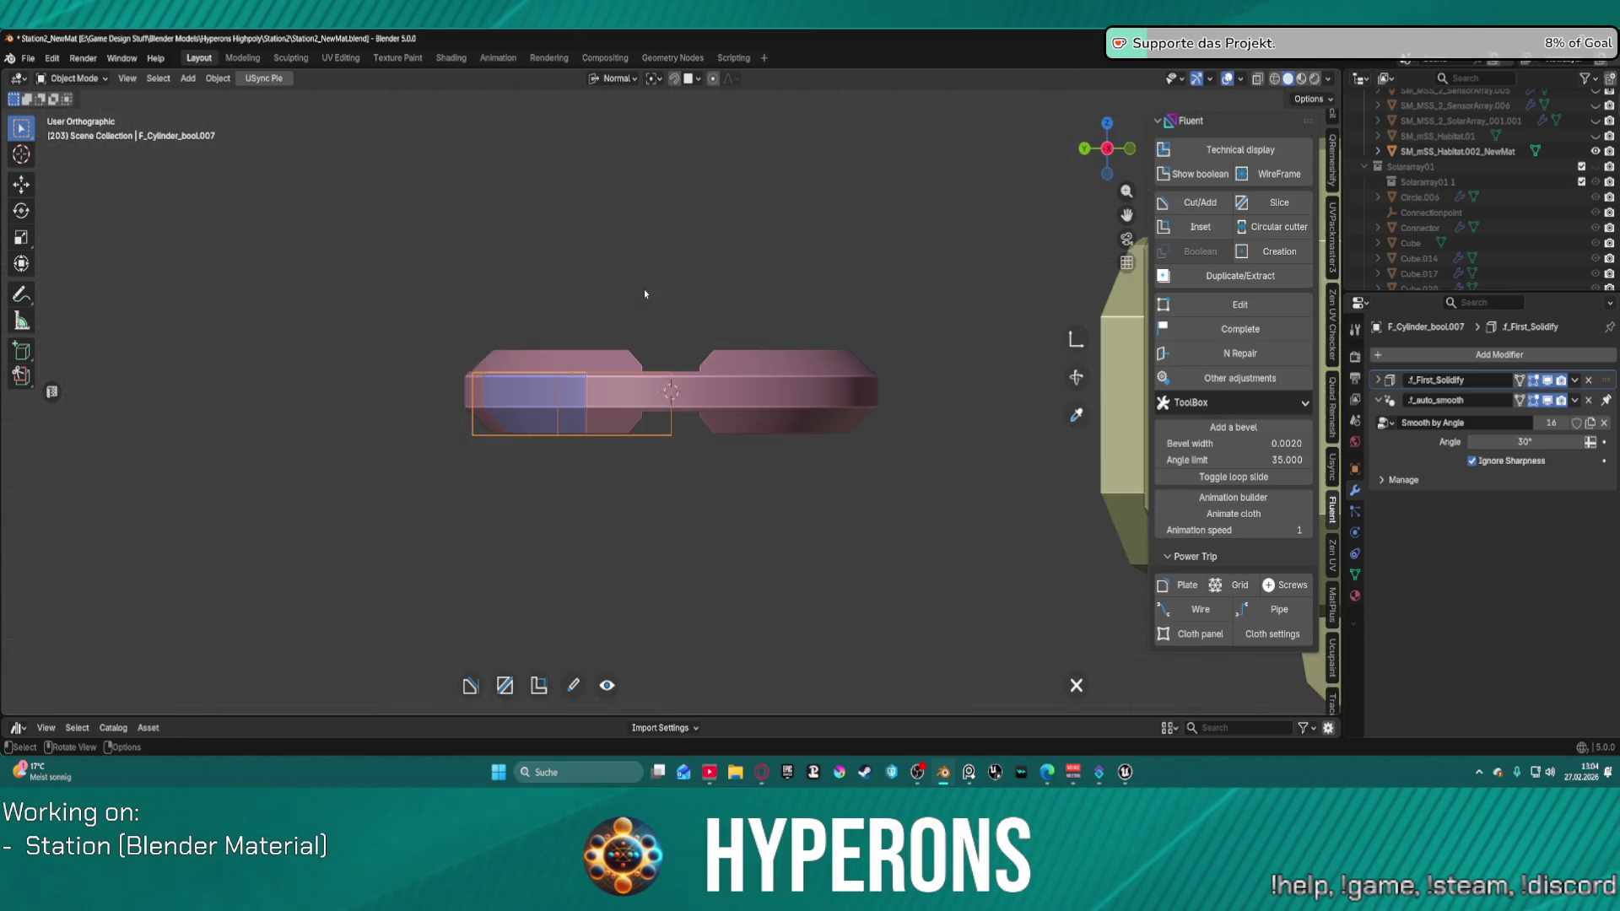
key(KP_8)
key(KP_8)
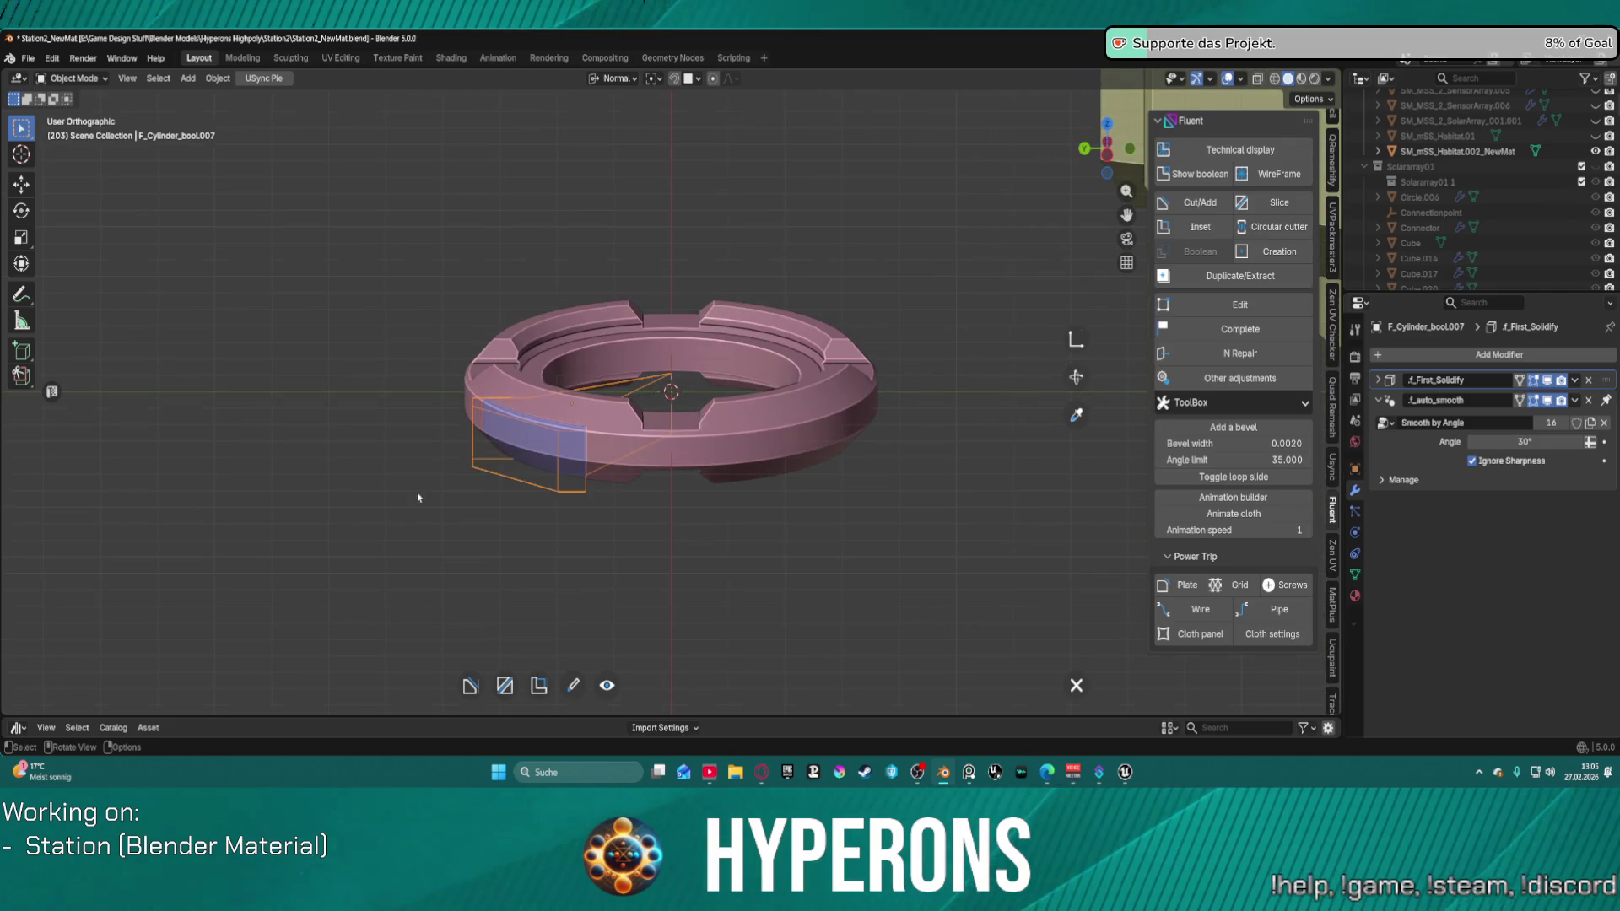
Step: Set the cutter's First Solidify thickness to 0.481 and validate it
click(562, 432)
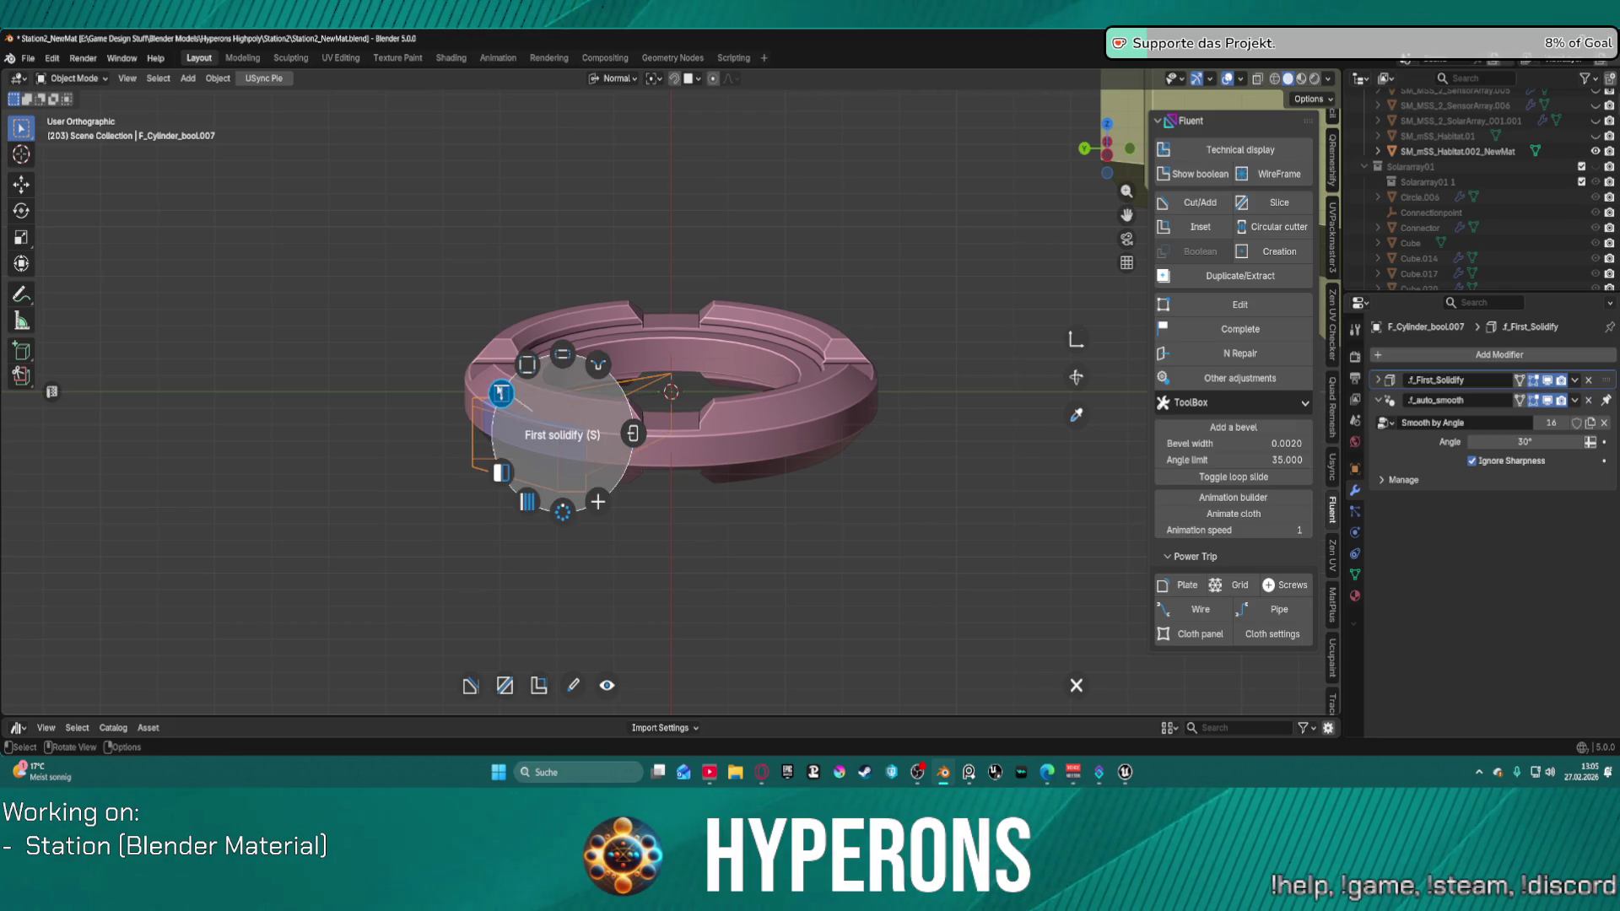
right_click(501, 404)
key(t)
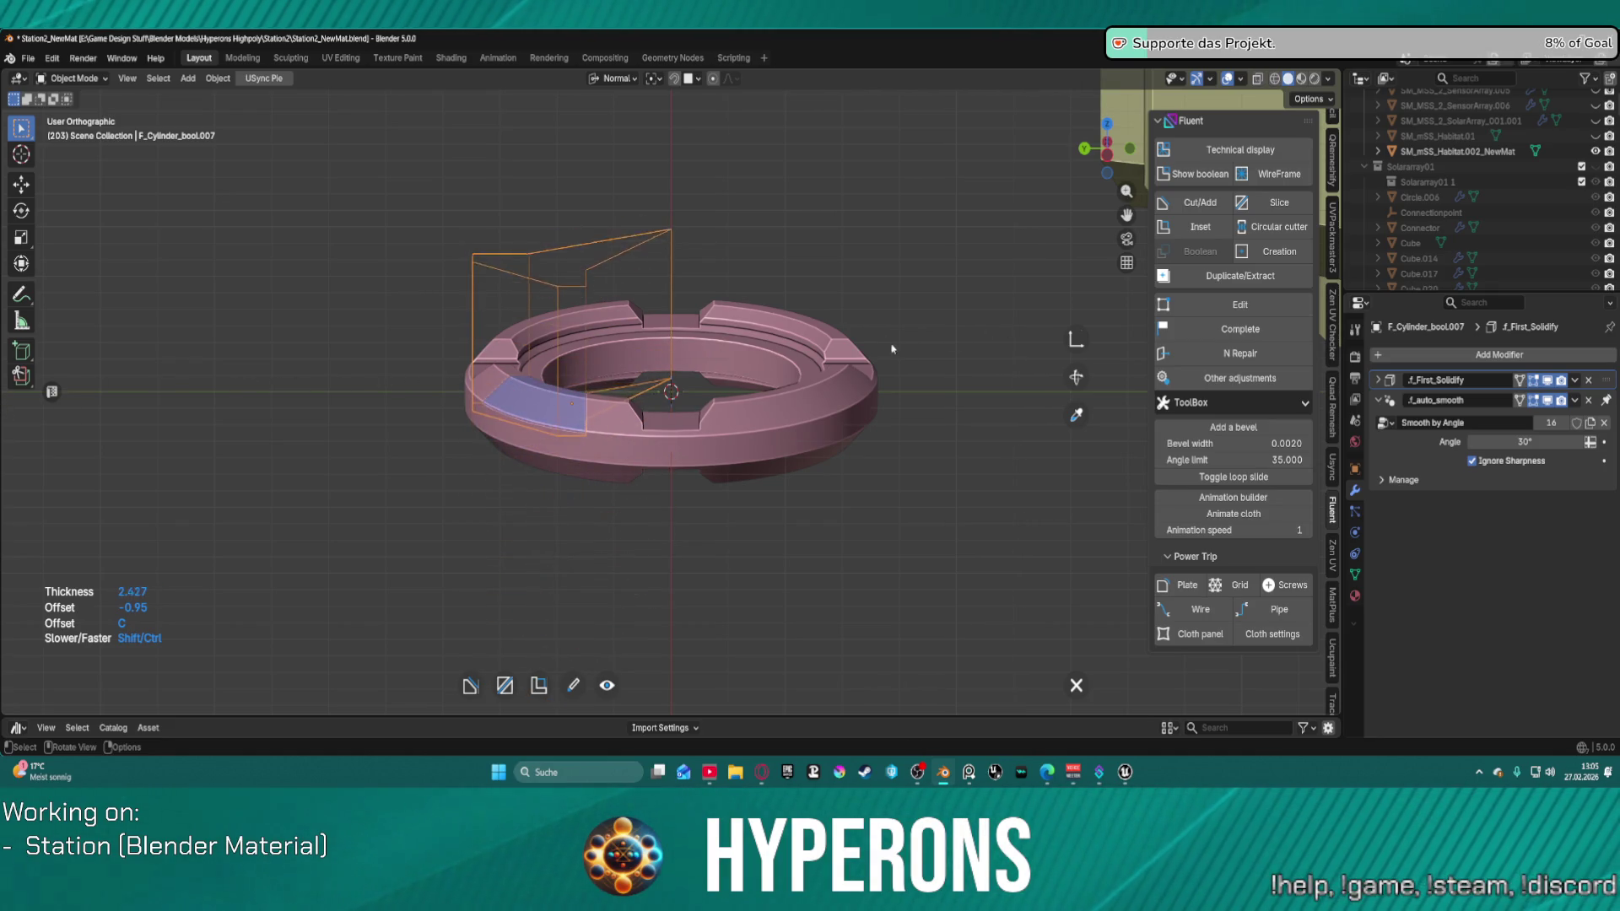
right_click(708, 377)
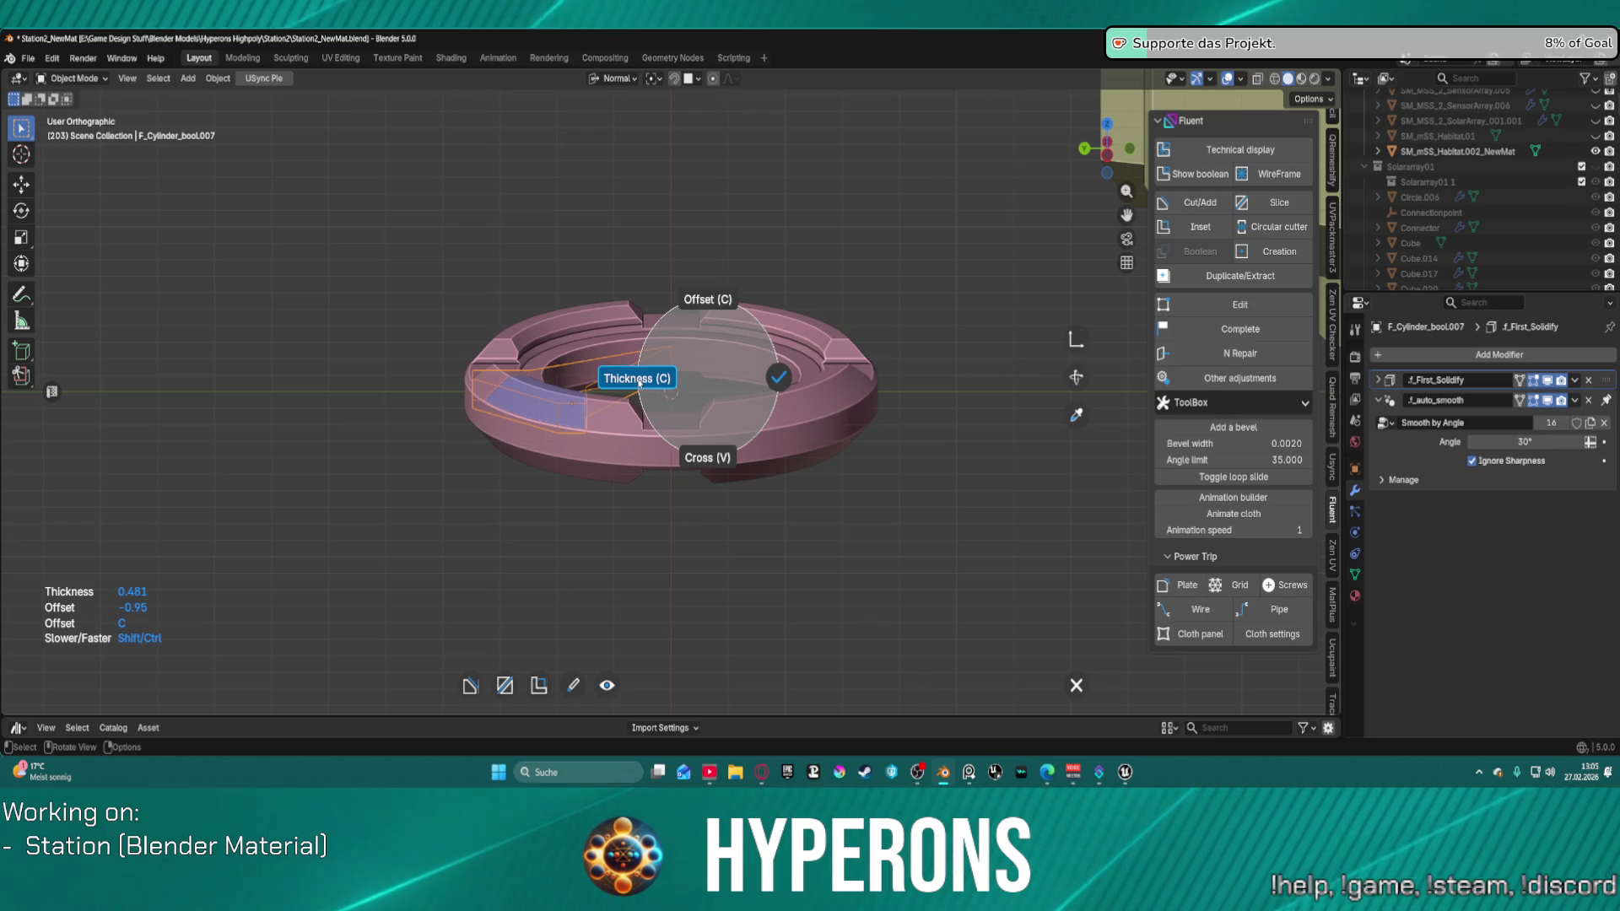
click(777, 386)
scroll(526, 374, up, 4)
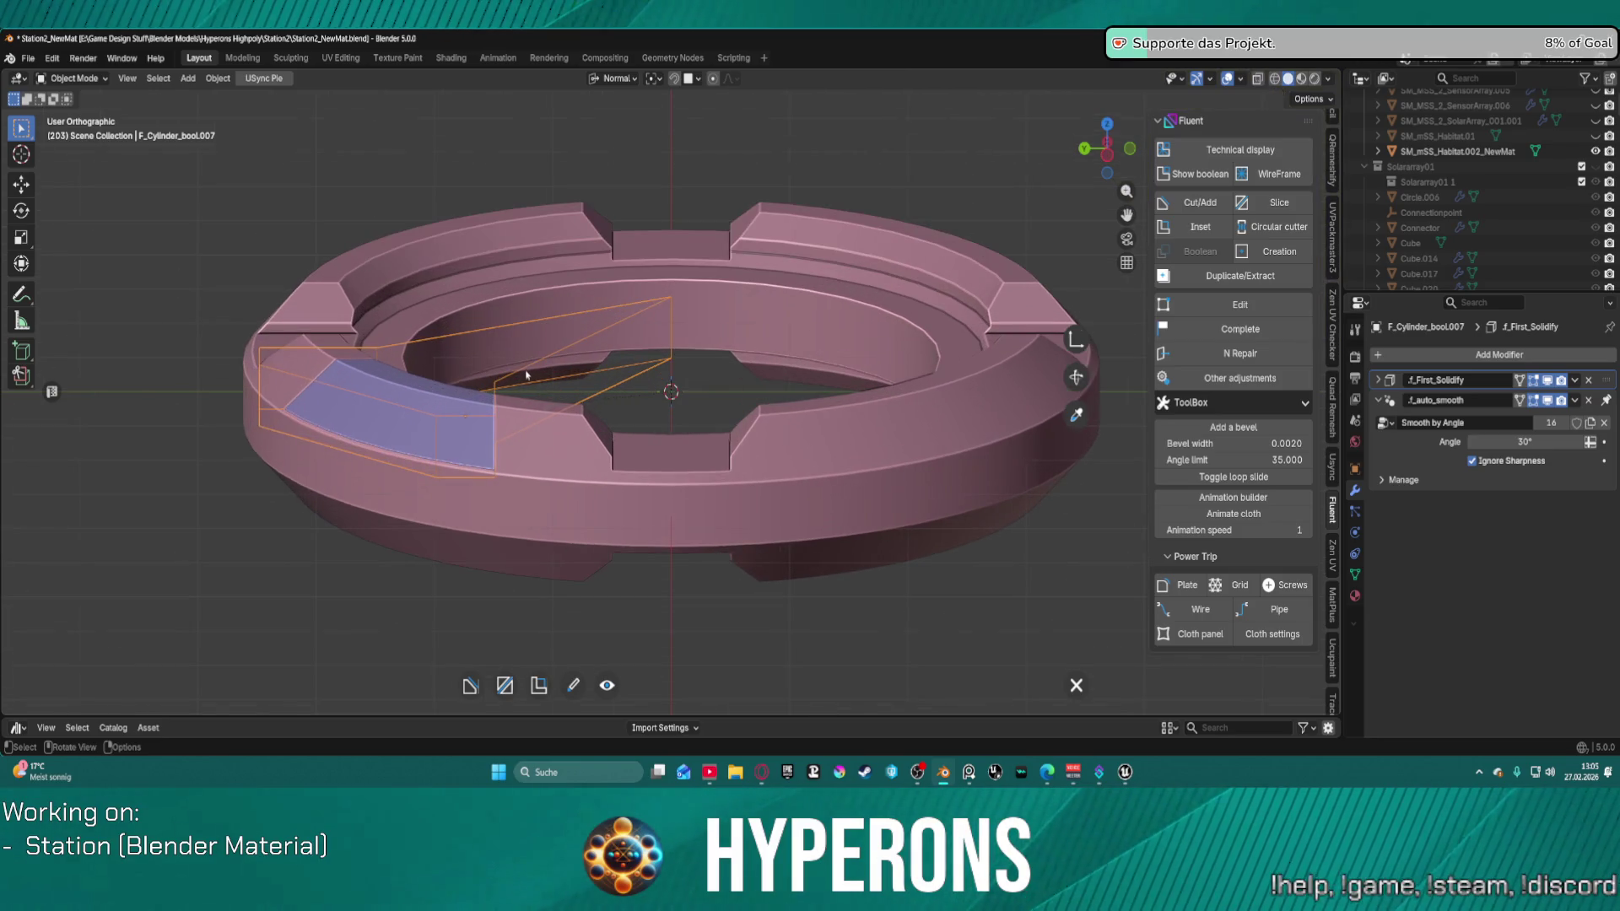
Step: Mirror the wedge cutter across X and Y into all four quadrants of the ring
right_click(574, 358)
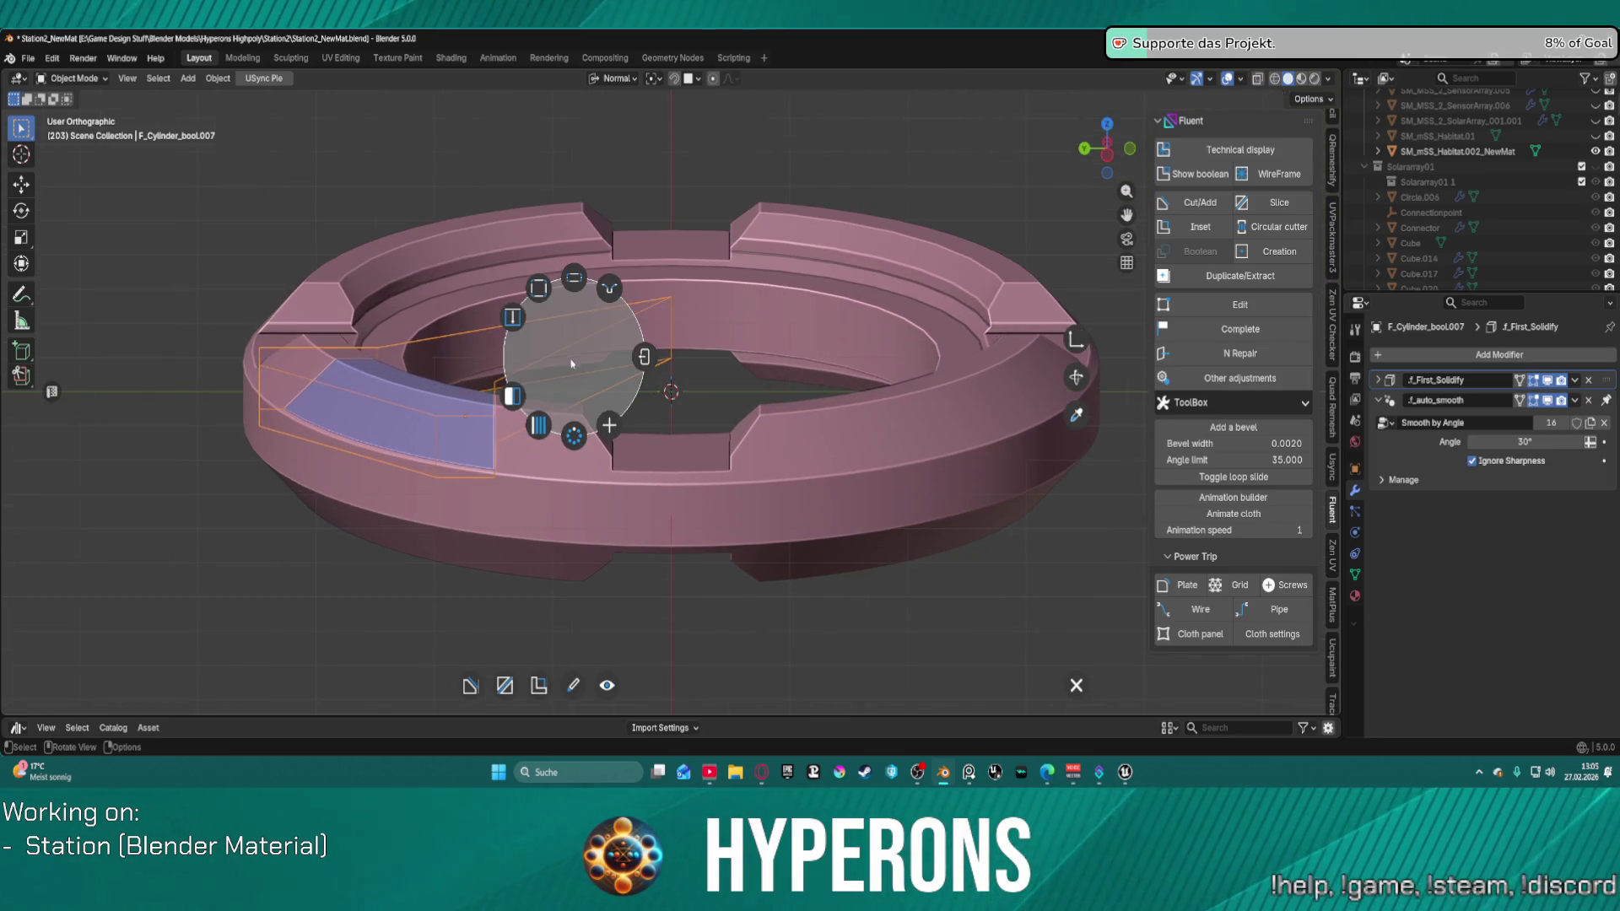
click(515, 396)
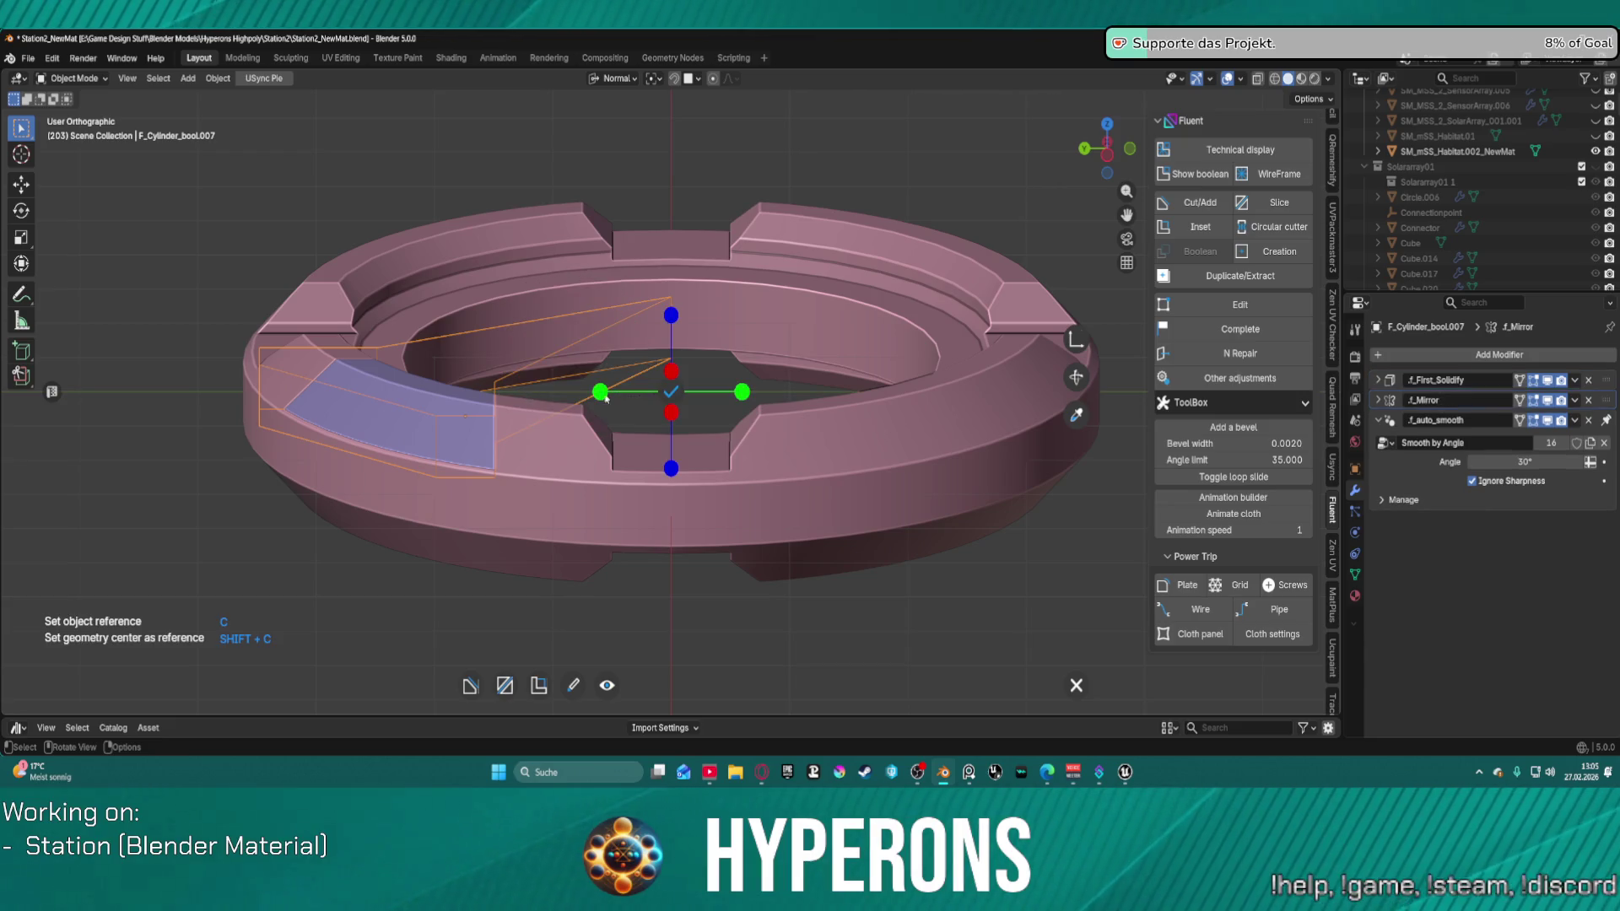
click(742, 391)
click(672, 465)
click(673, 467)
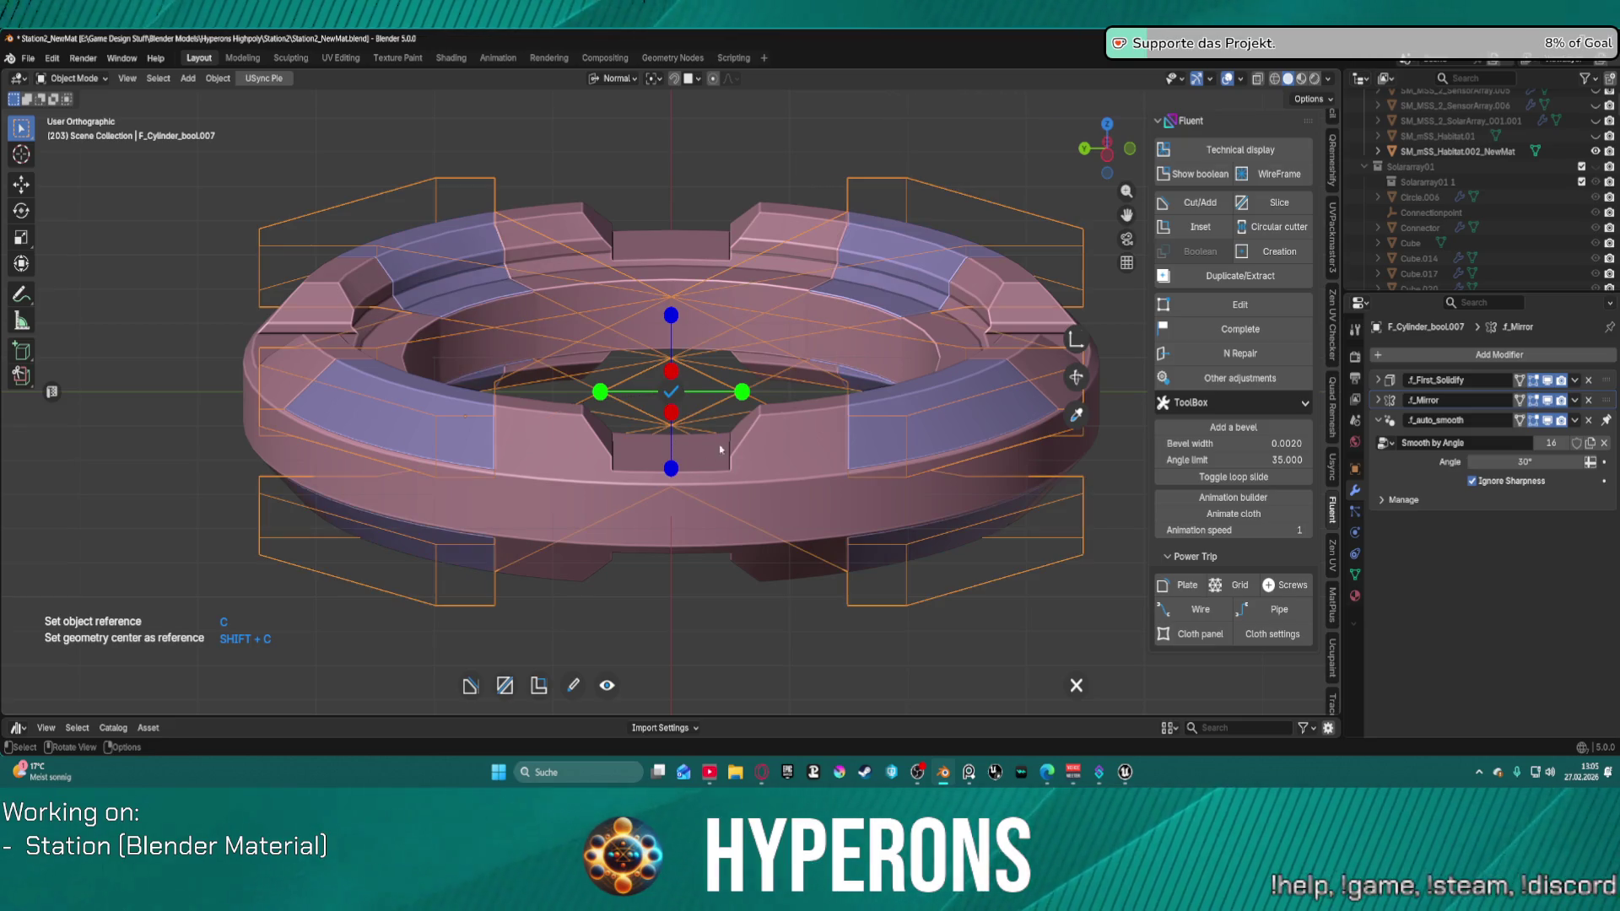
click(680, 392)
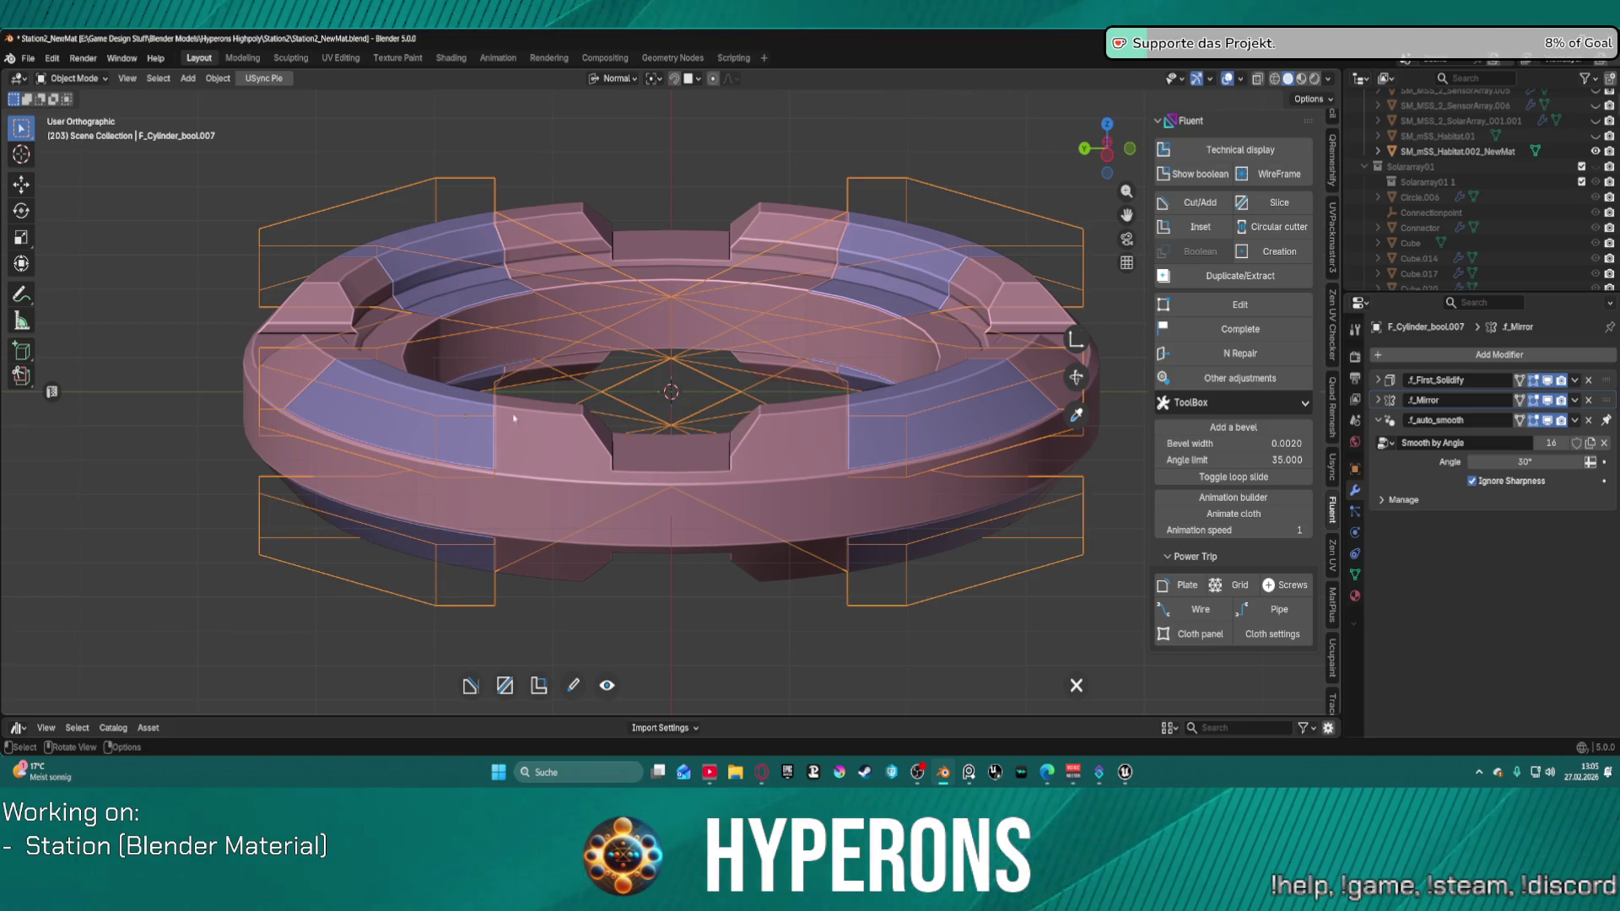
Step: Add a 0.35 chamfer to the cutters, then add top and bottom second bevels
right_click(441, 432)
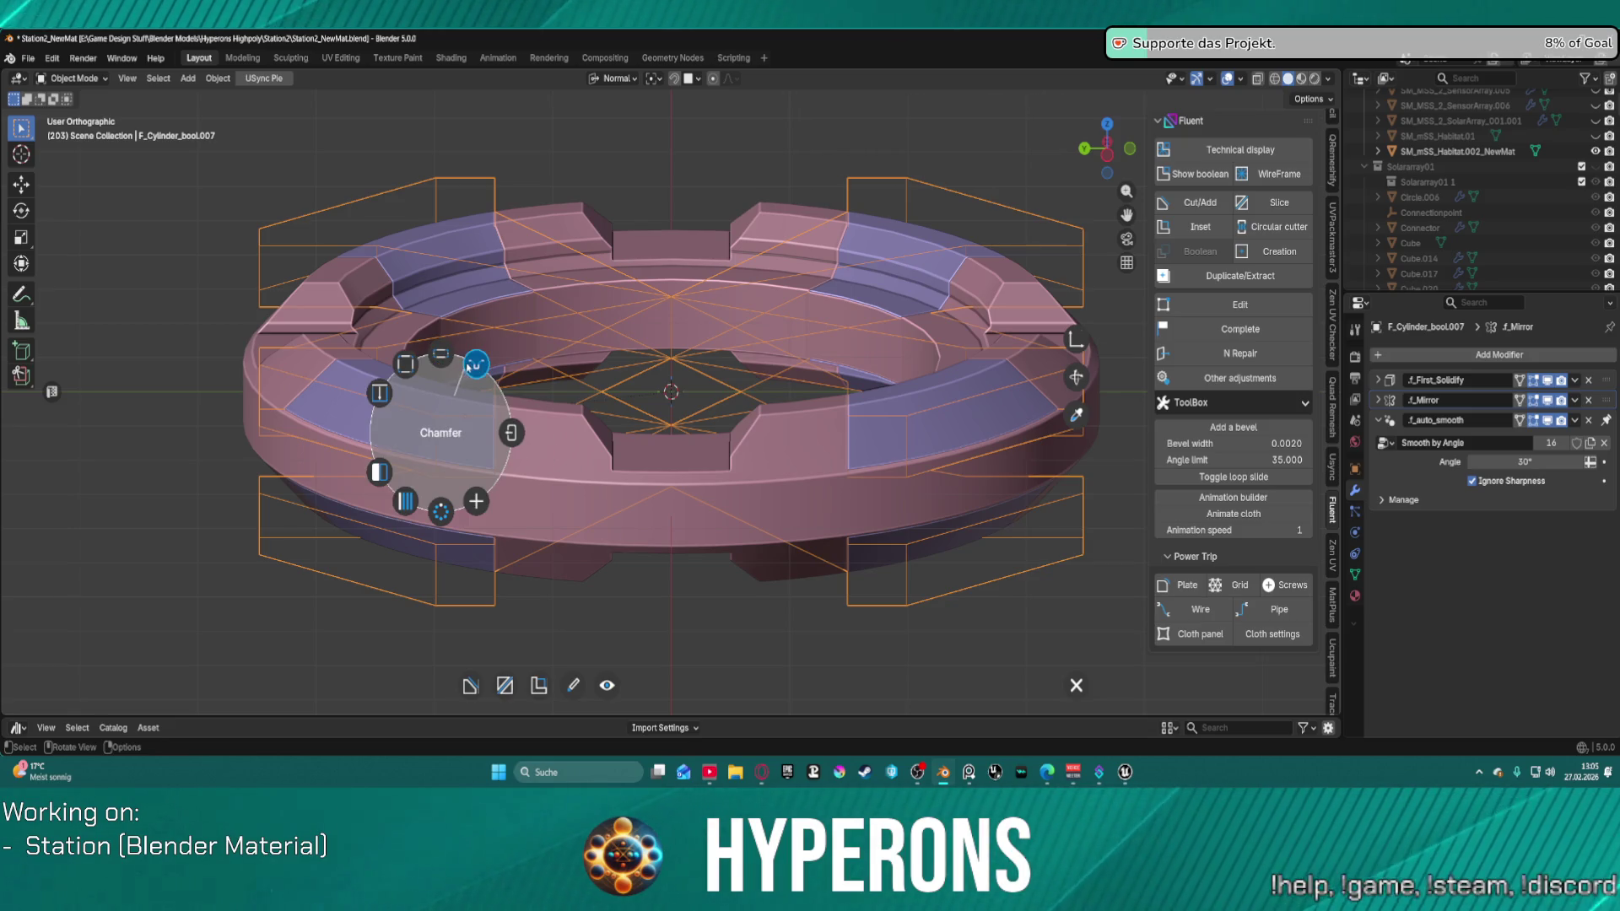
click(477, 365)
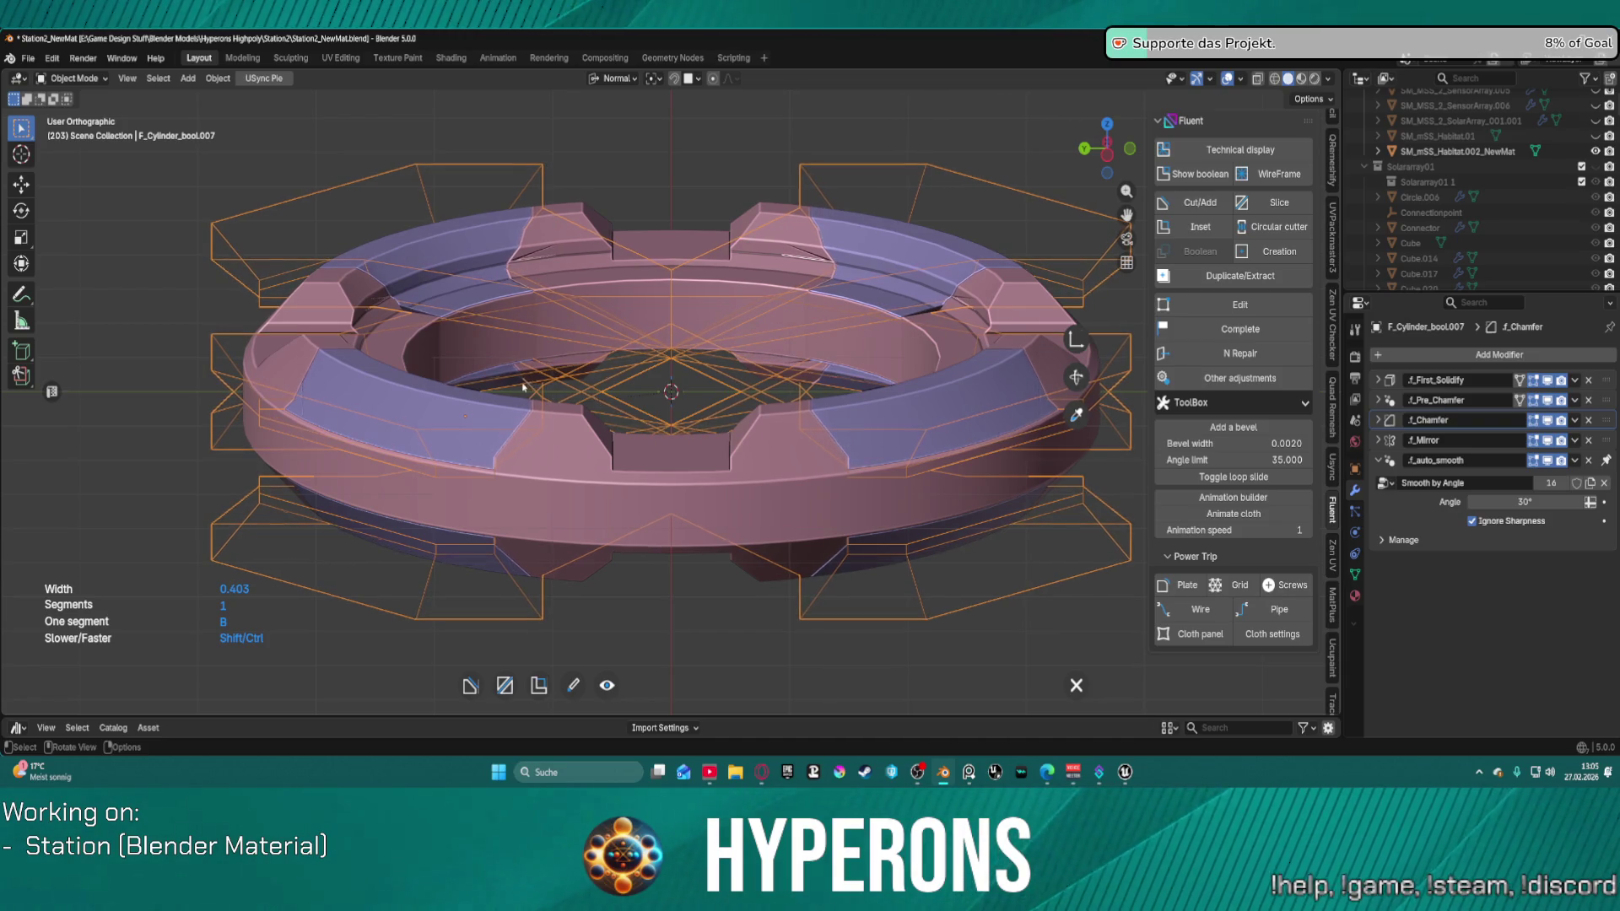
right_click(518, 388)
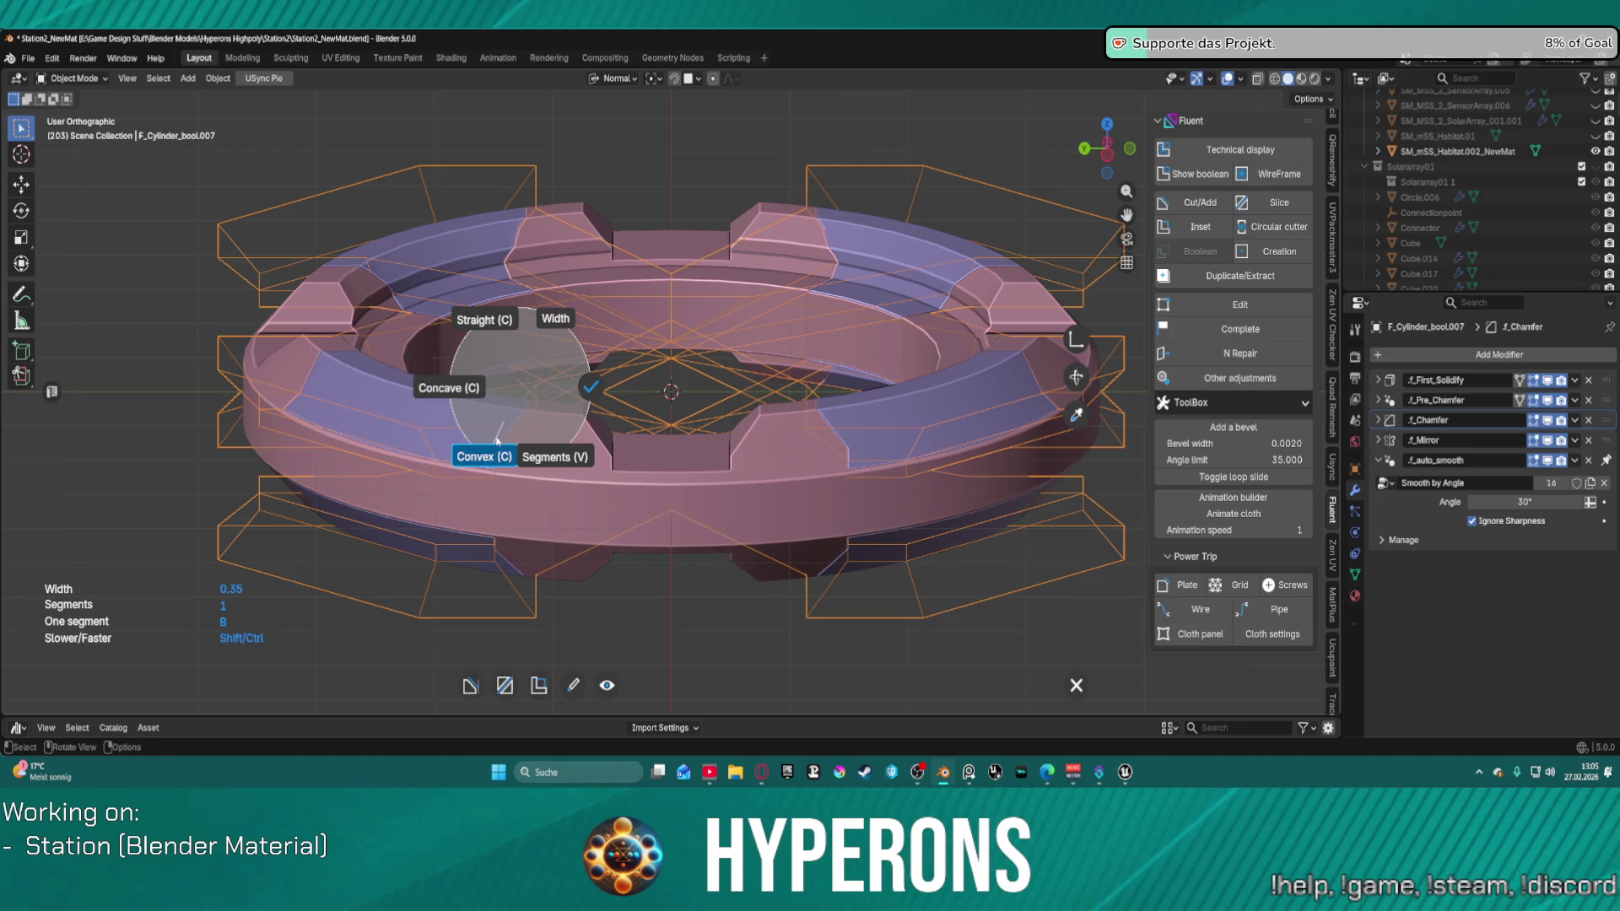
click(582, 390)
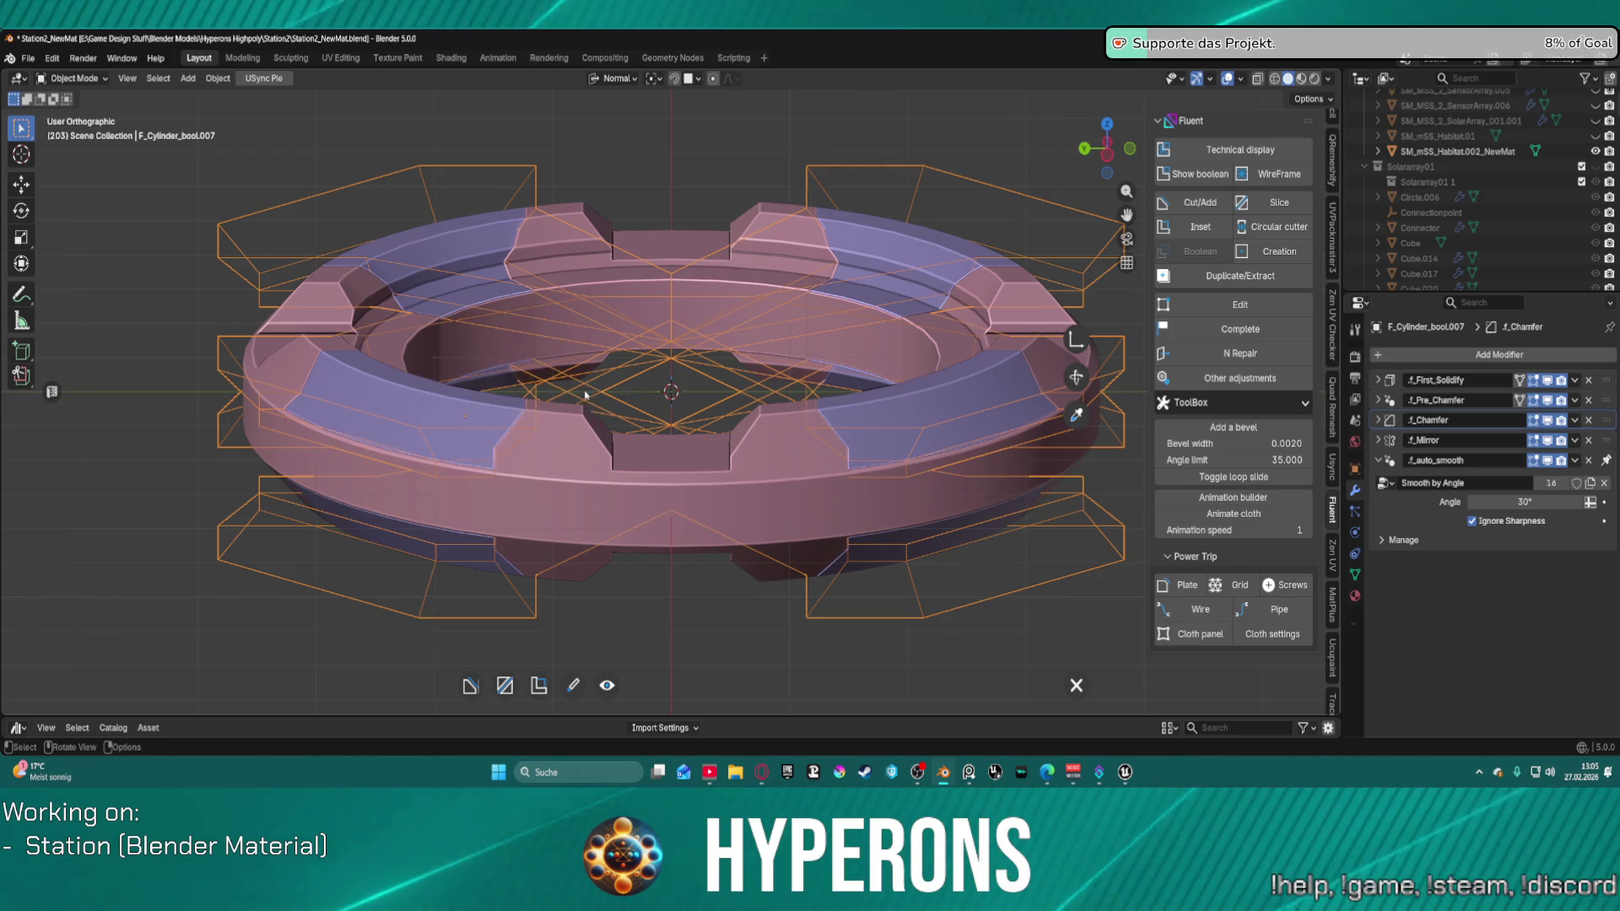
right_click(453, 412)
click(449, 342)
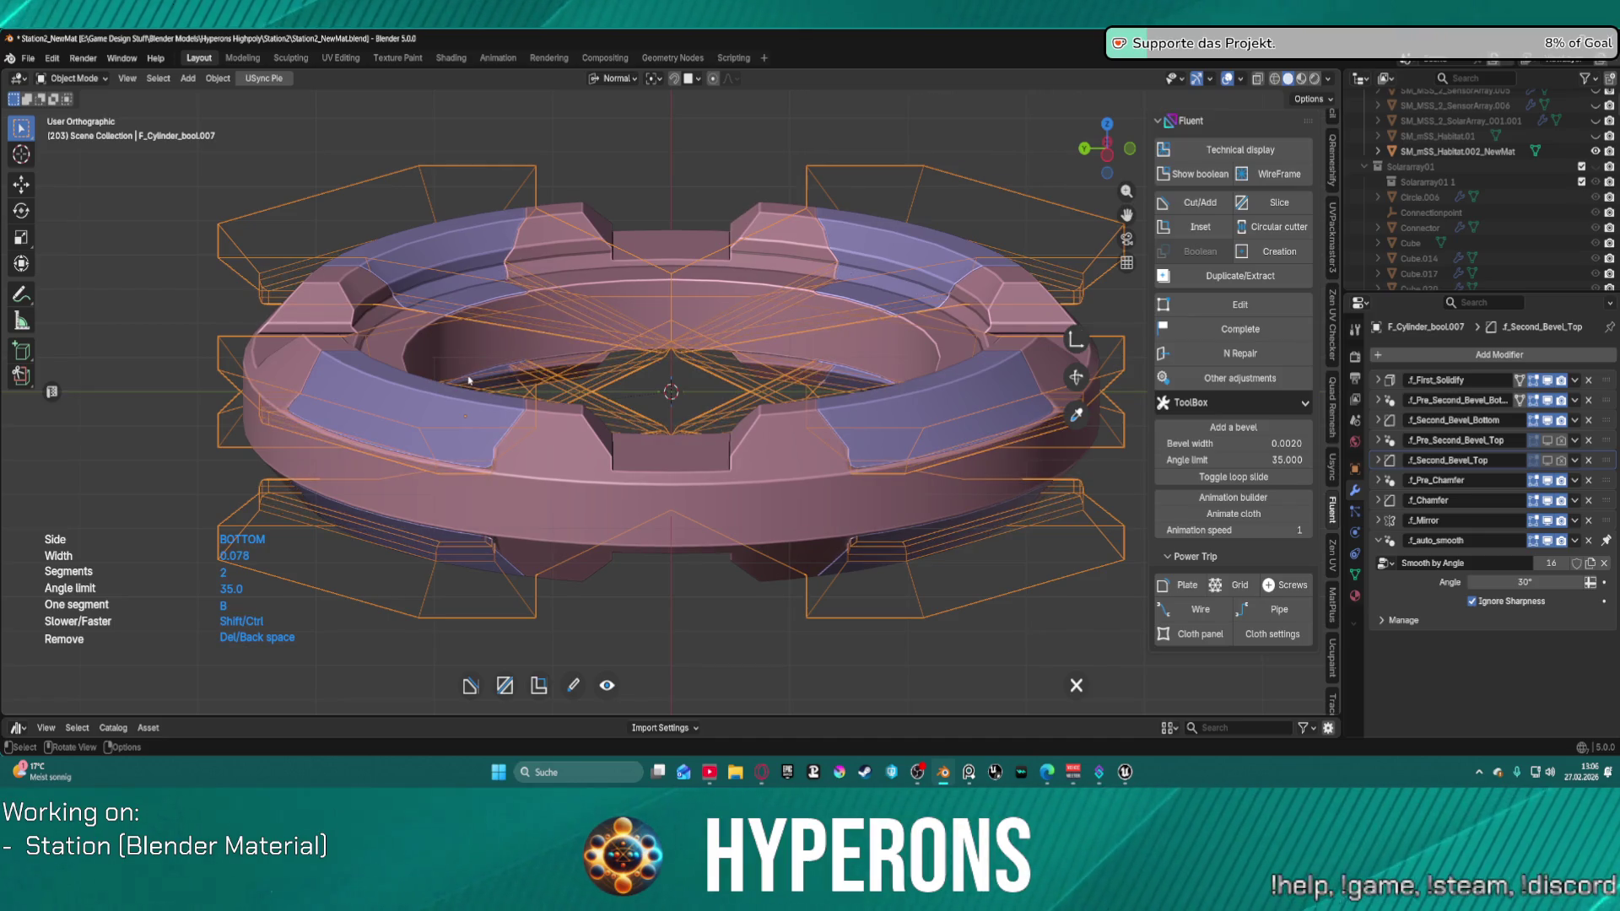
Step: Finish the top and bottom second bevel at width 0.025 and confirm it
scroll(469, 380, down, 1)
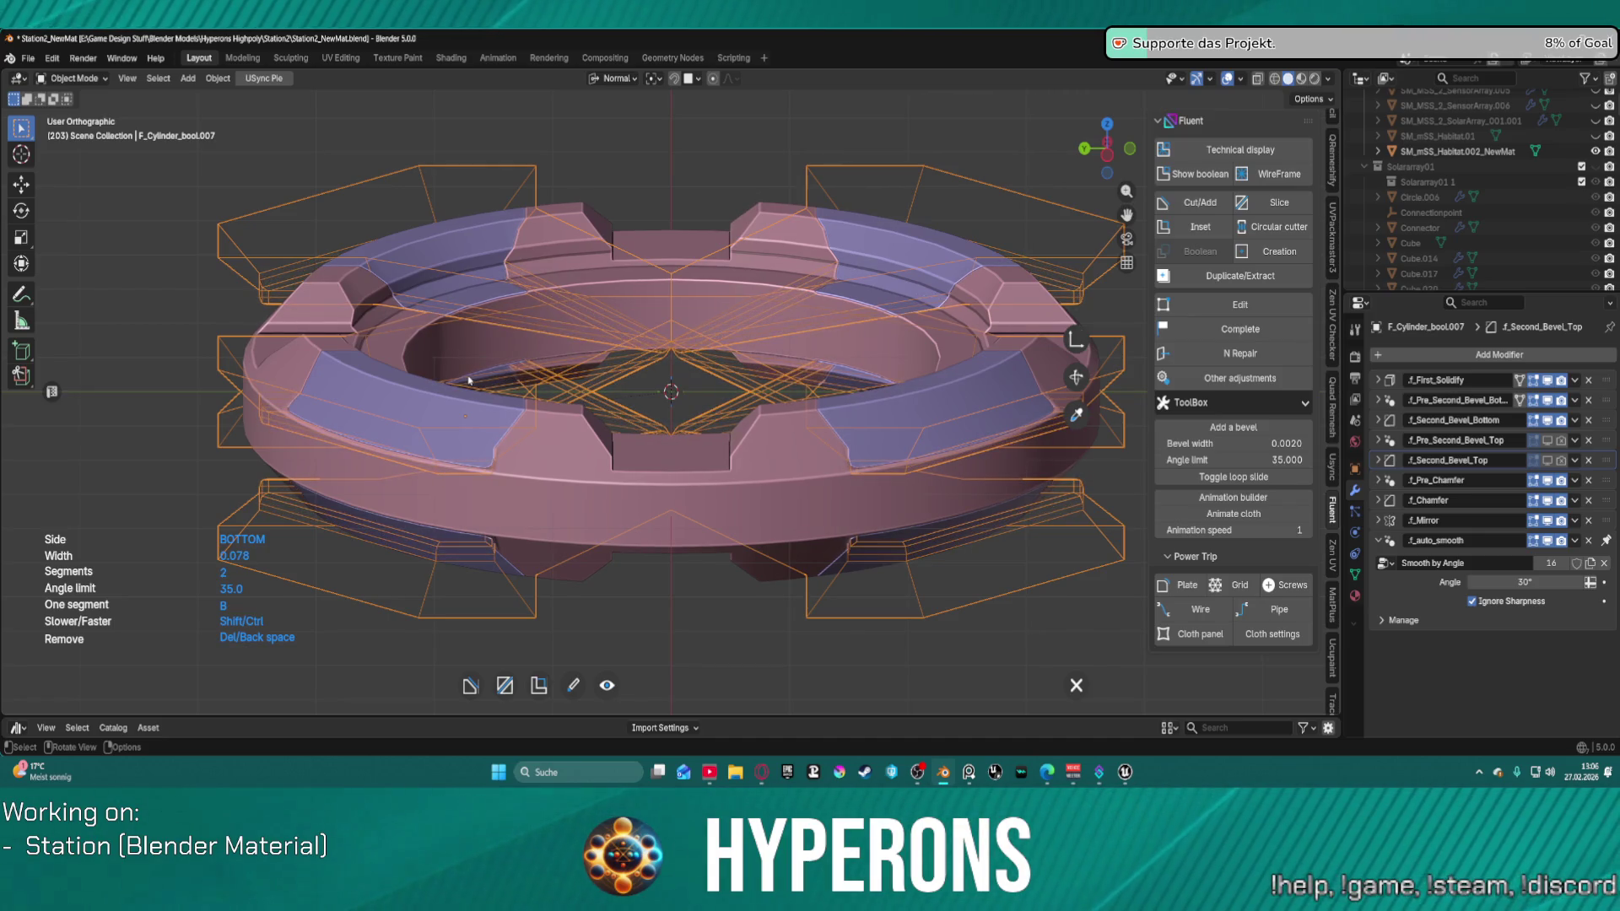
right_click(470, 381)
click(512, 439)
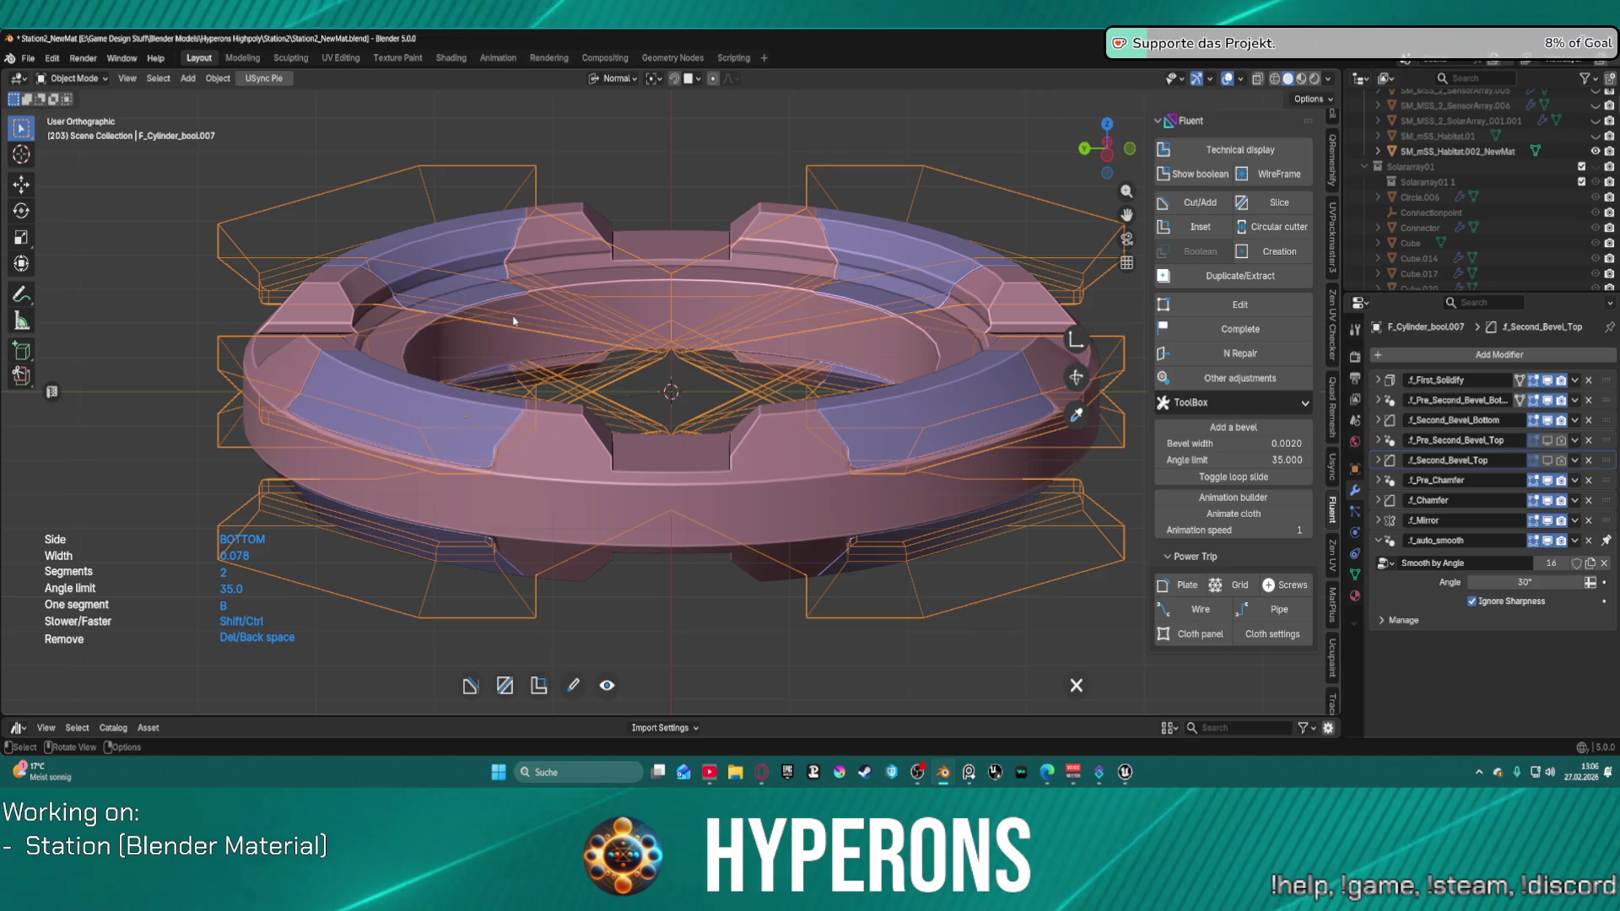
scroll(591, 371, up, 15)
scroll(442, 367, down, 16)
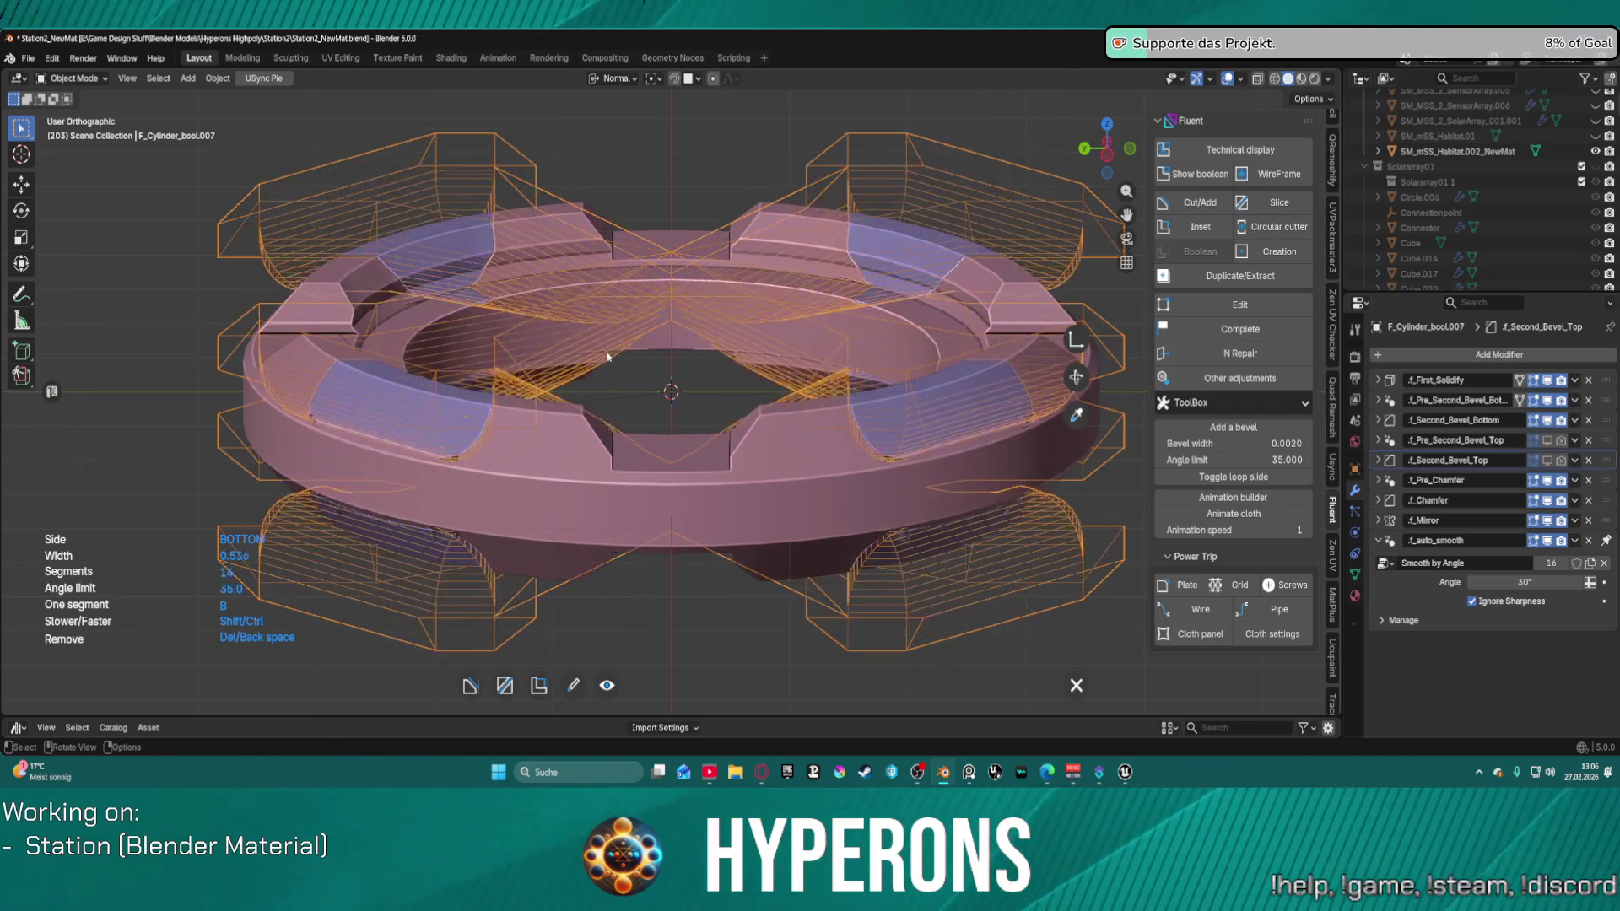
right_click(351, 367)
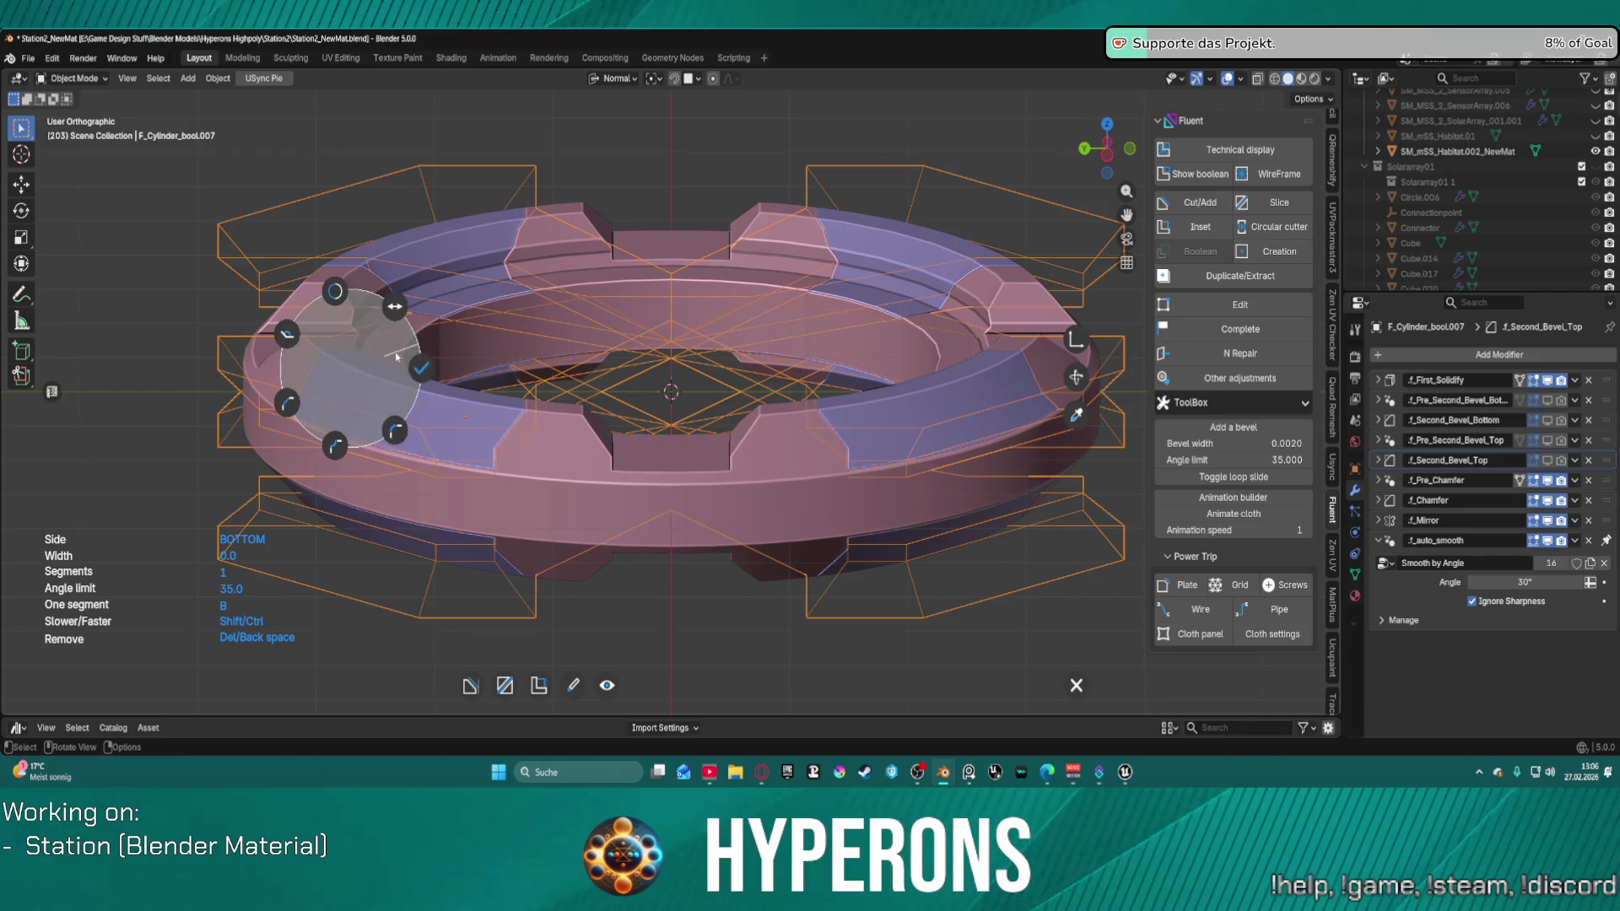
click(424, 369)
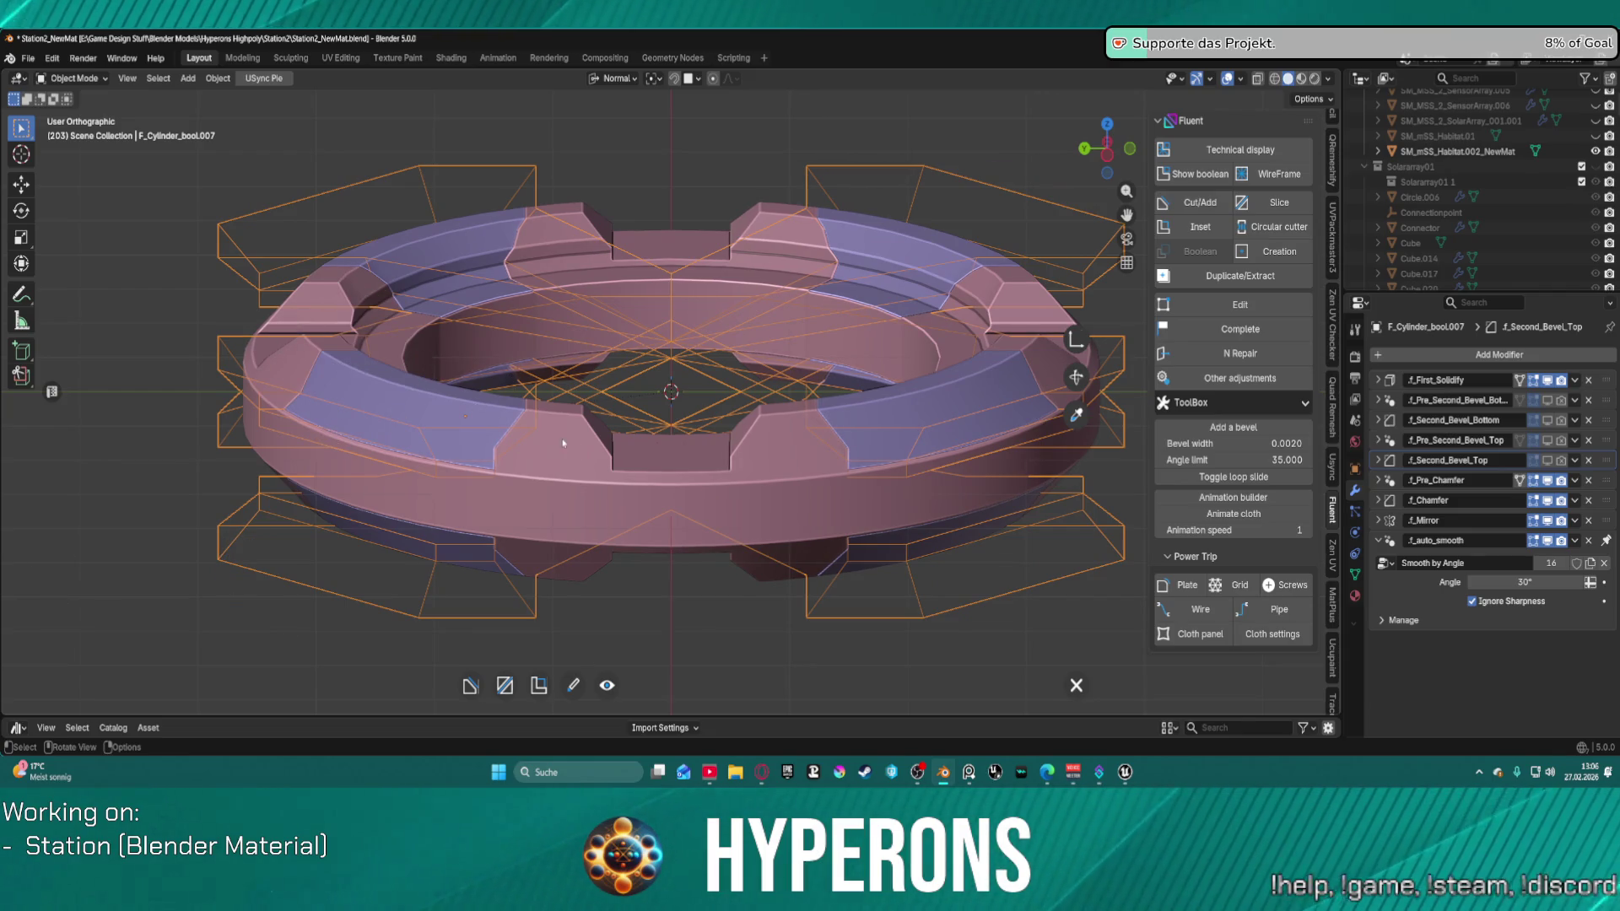
Step: Add a Fluent Frame from the Extra menu with depth 0.39 and validate it
scroll(563, 442, down, 1)
scroll(634, 364, up, 2)
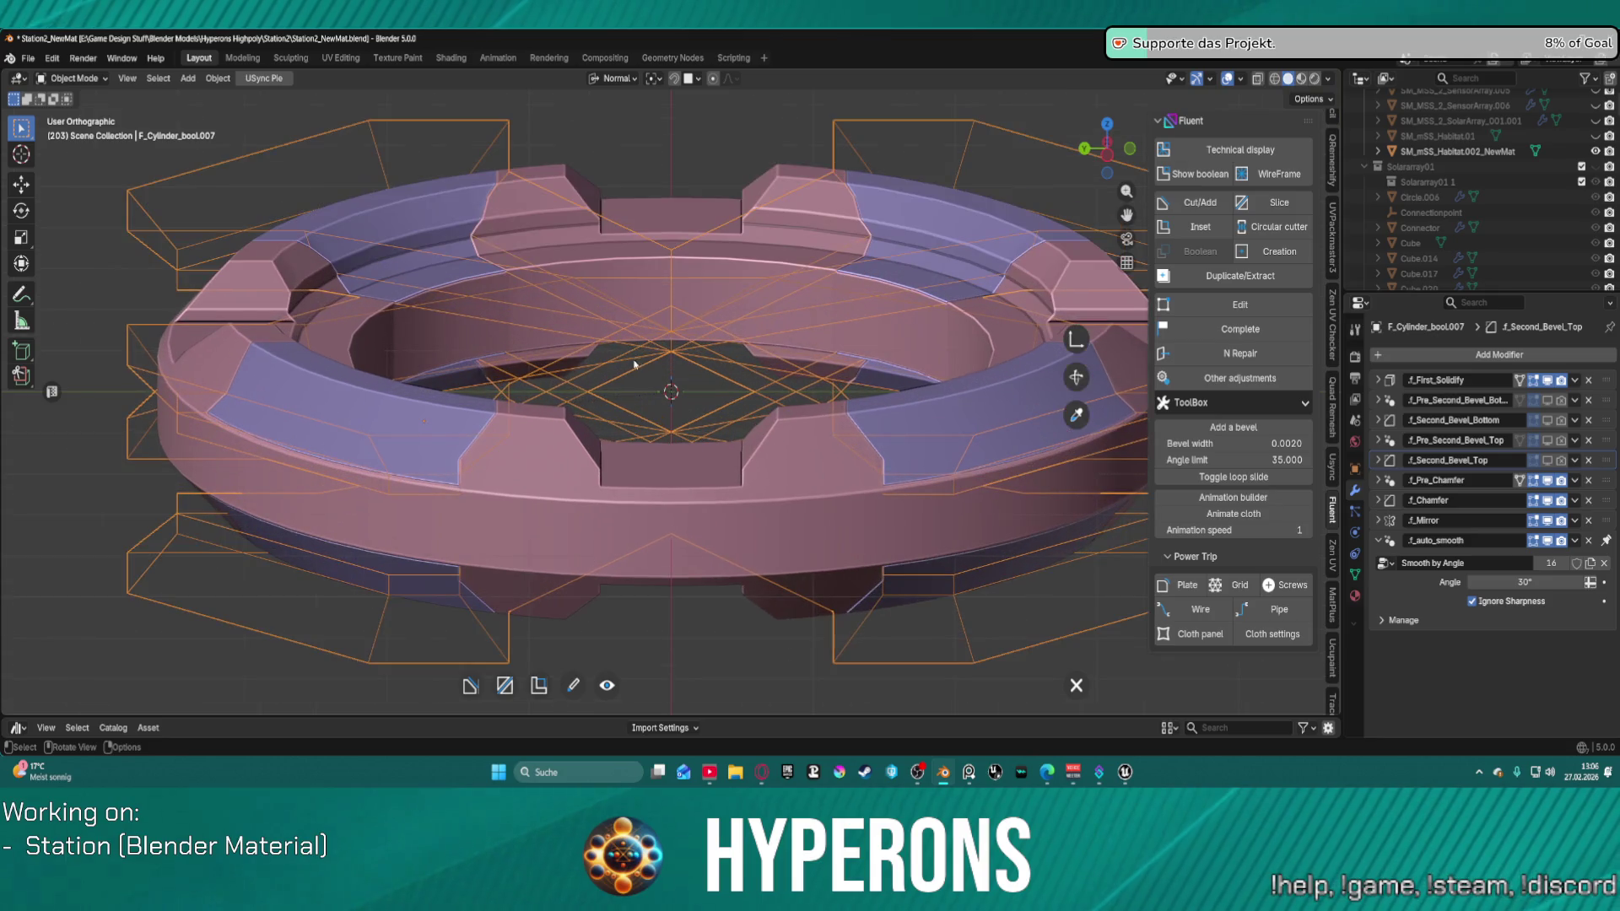
right_click(395, 434)
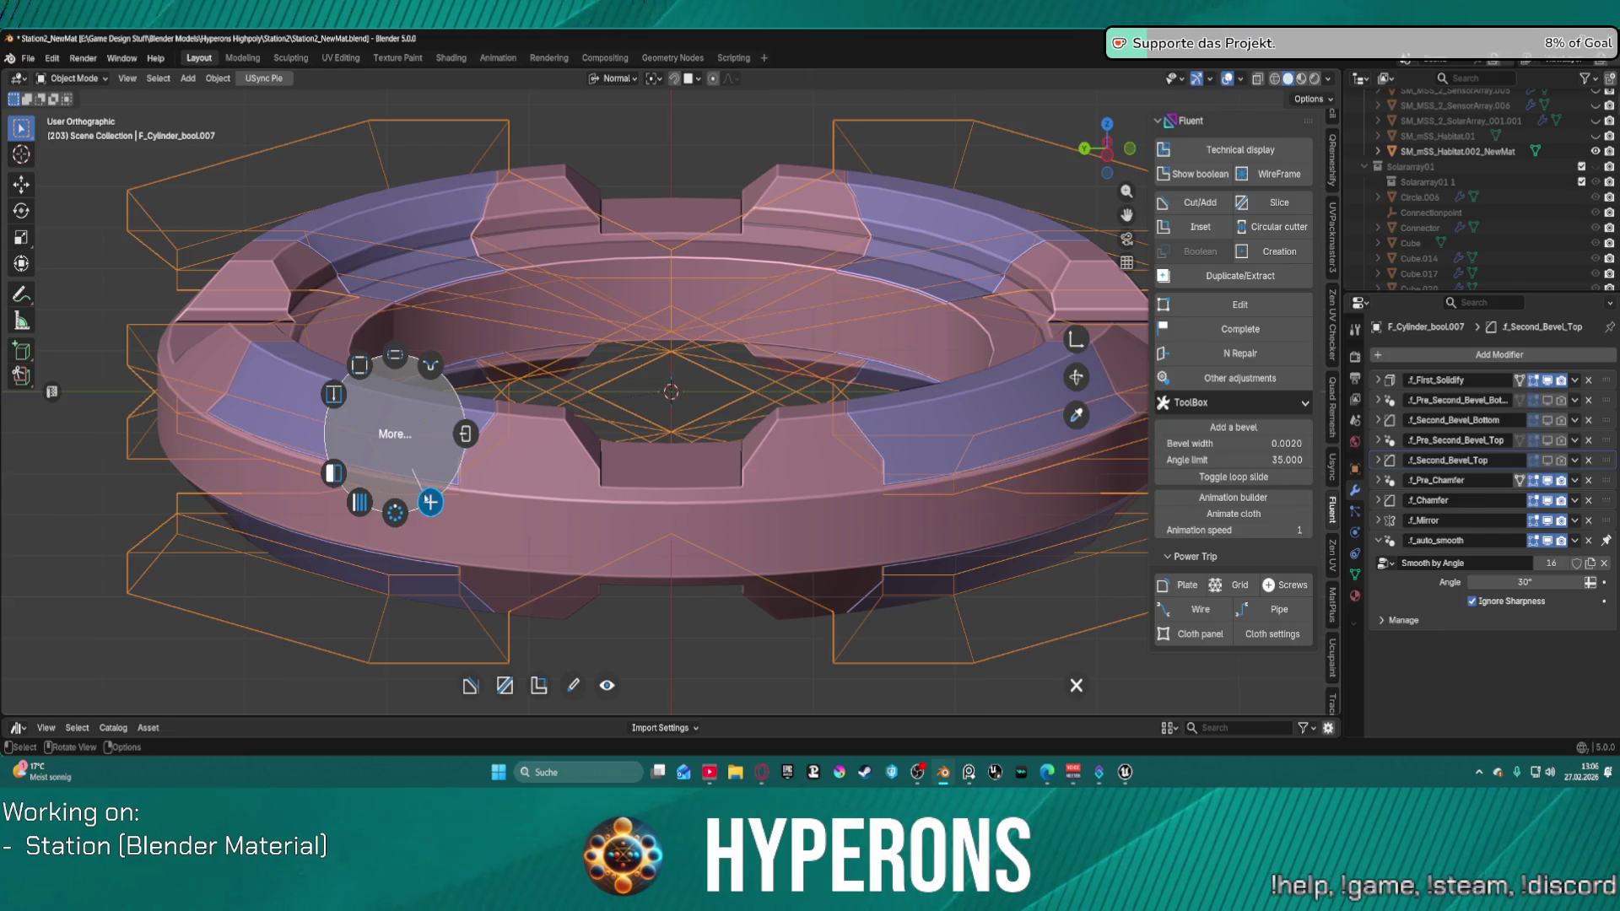
click(430, 502)
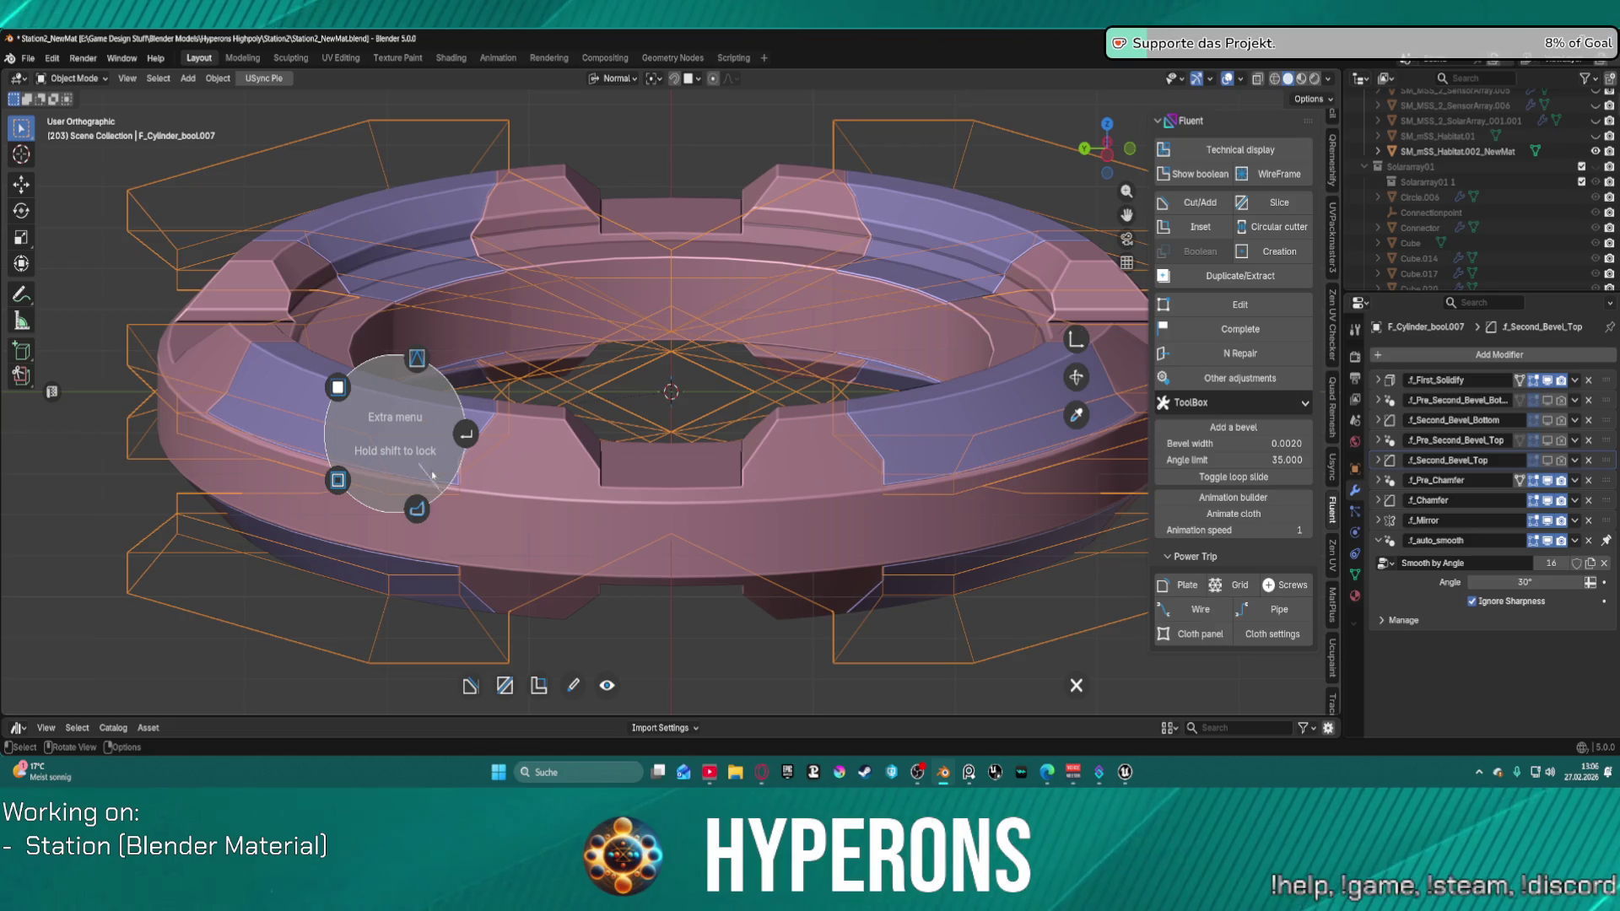
click(338, 387)
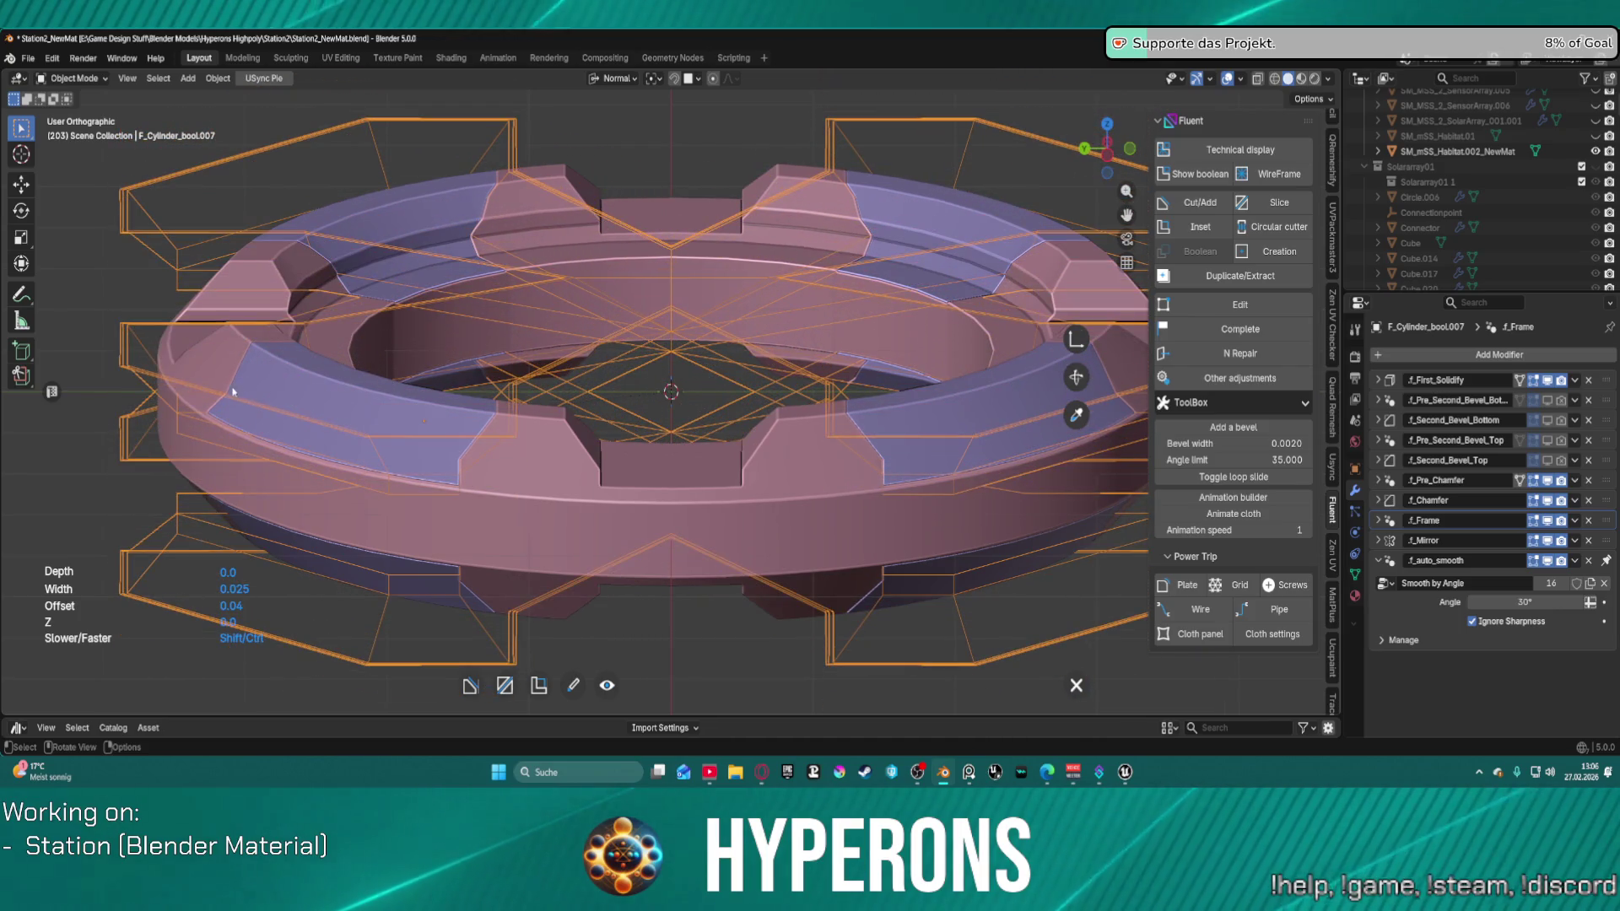
right_click(383, 362)
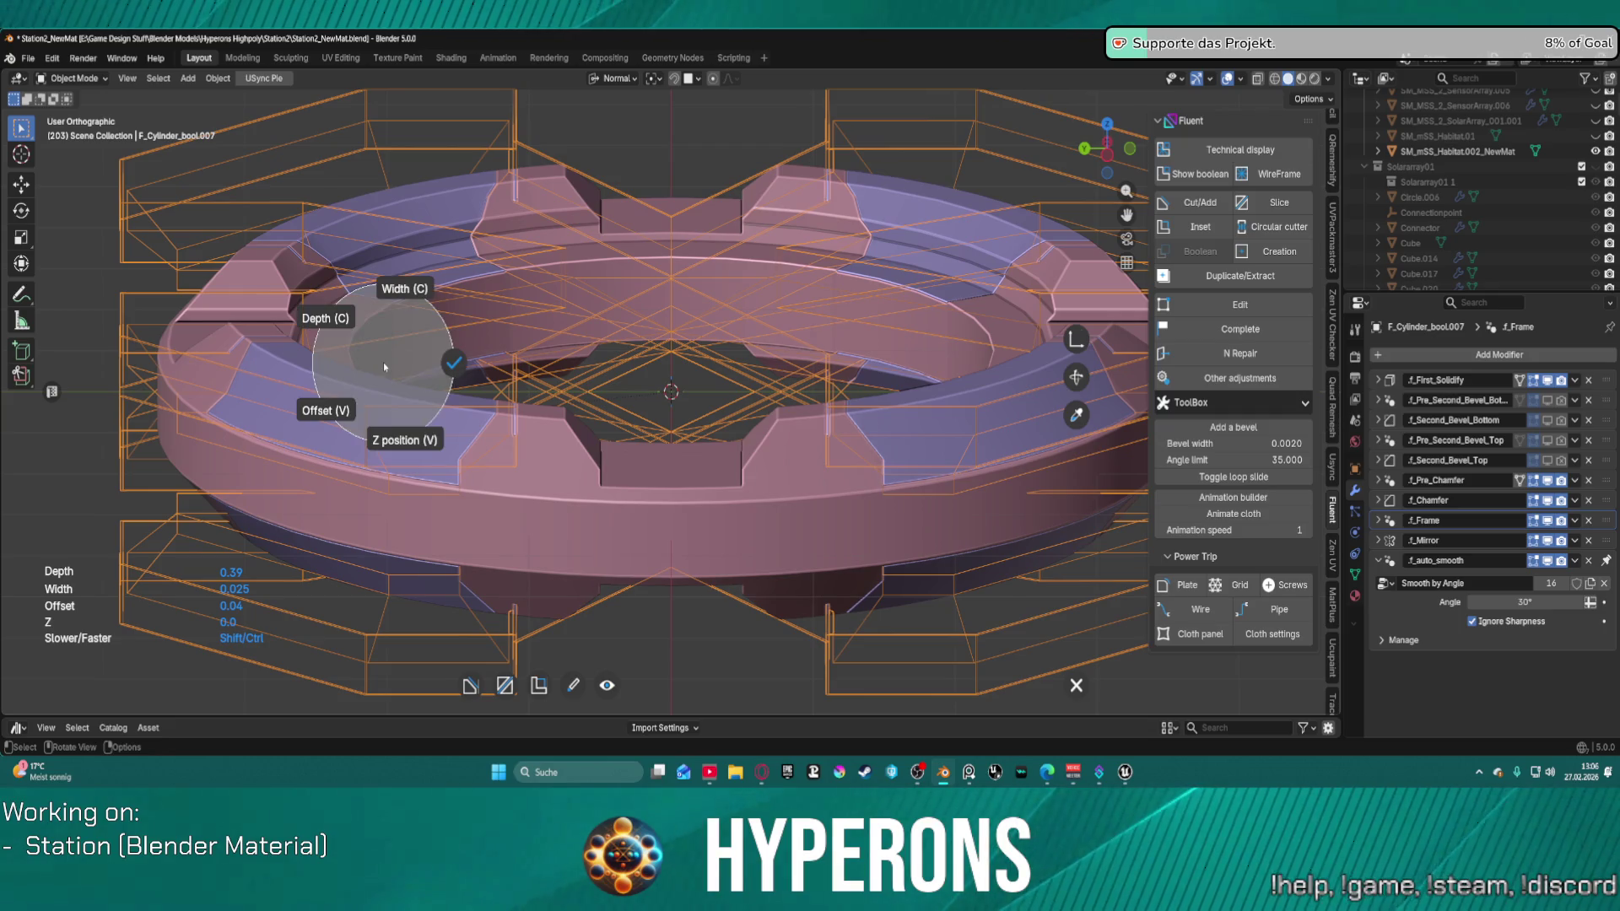
click(428, 387)
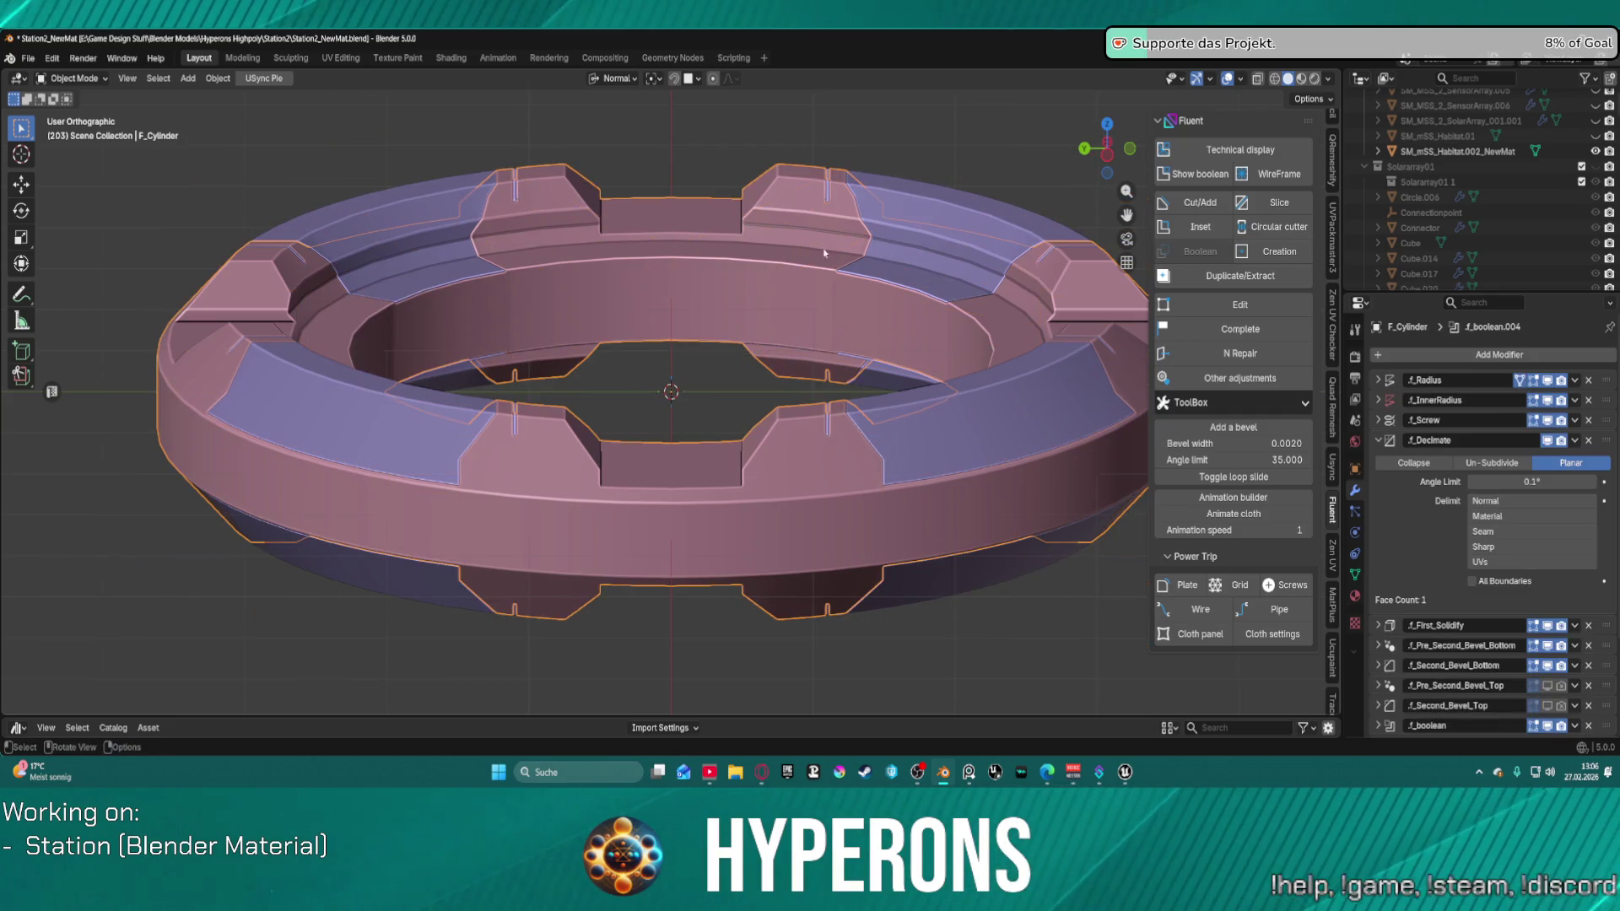
Step: Select F_Cylinder.slice and enter Fluent's edit mode on its slice cutters
scroll(522, 367, down, 3)
mouse_move(523, 368)
middle_down()
mouse_move(677, 325)
mouse_move(665, 332)
middle_up()
scroll(665, 331, up, 1)
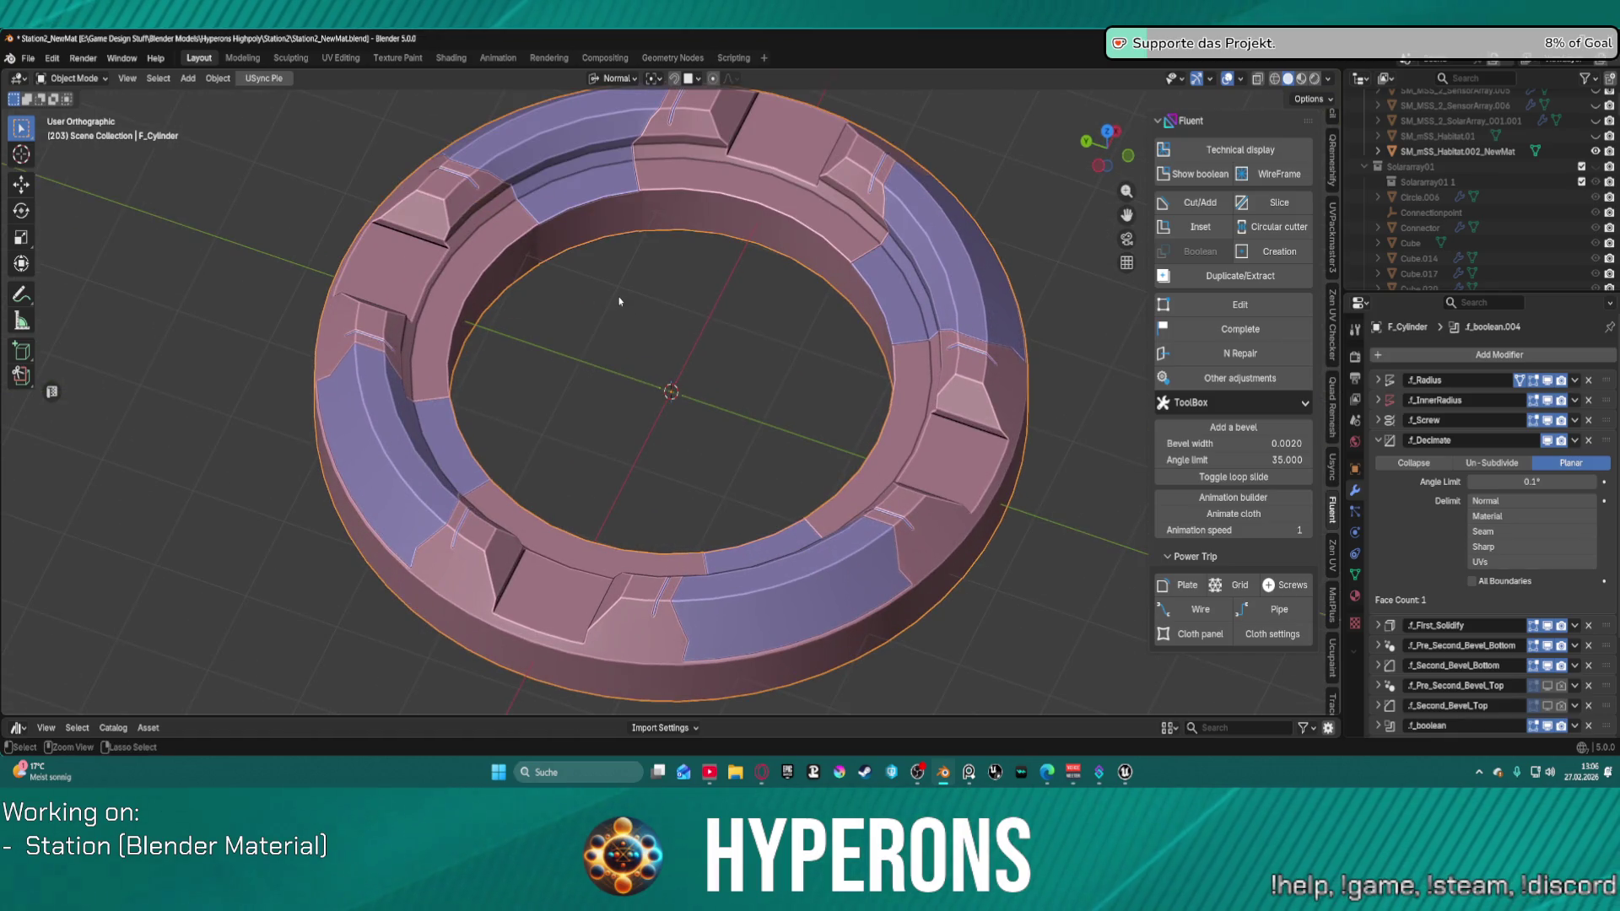
key(bracketright)
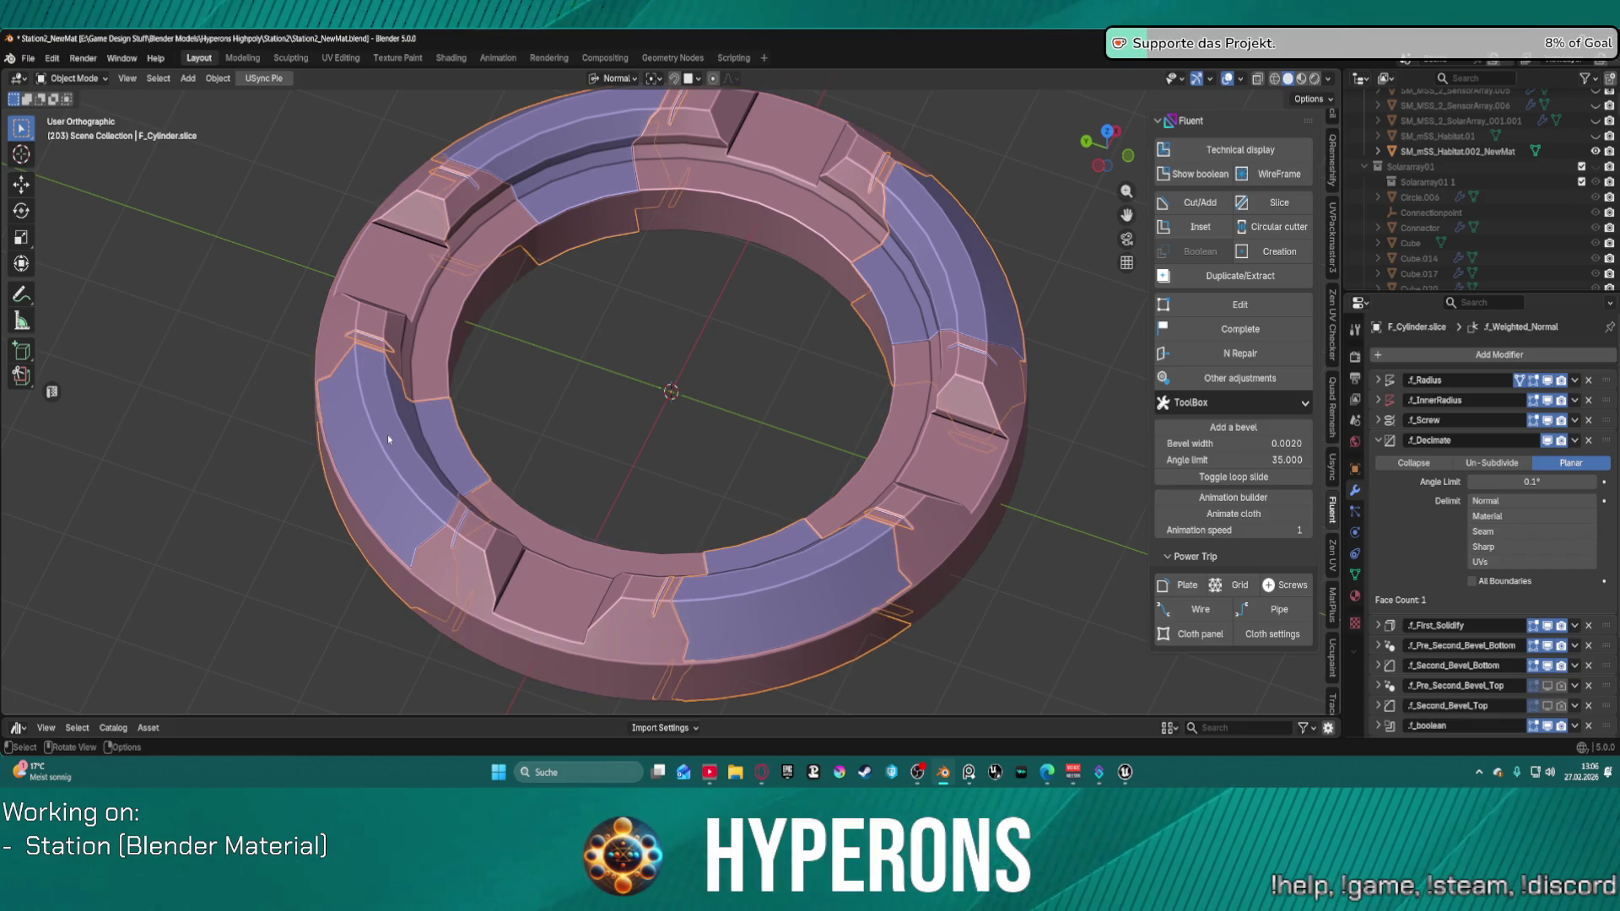
key(f)
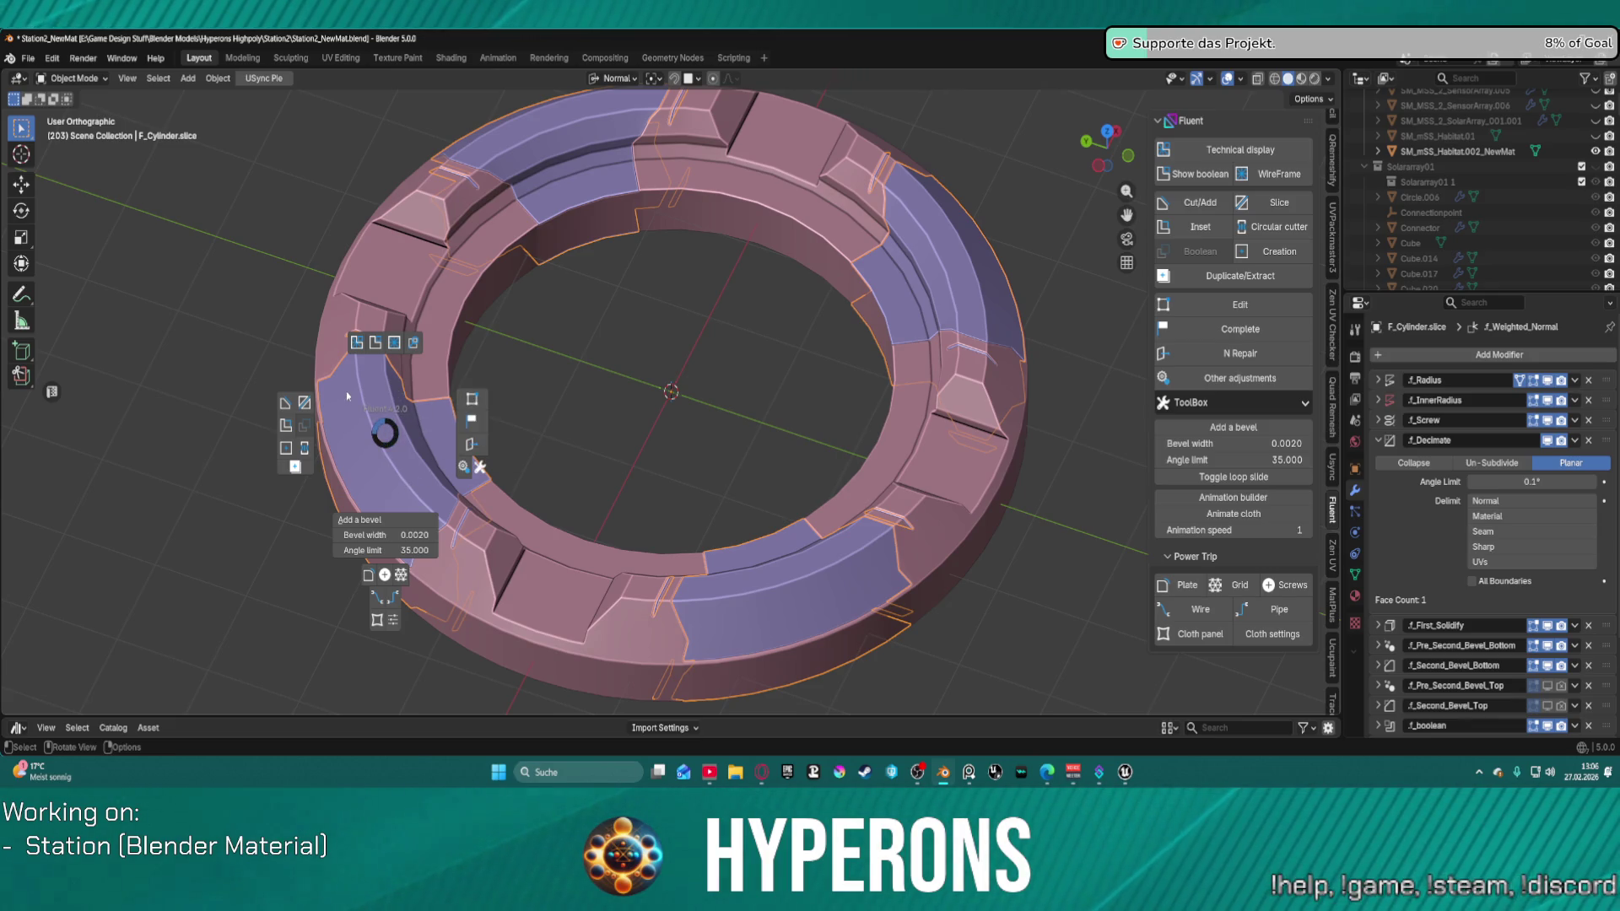
click(472, 400)
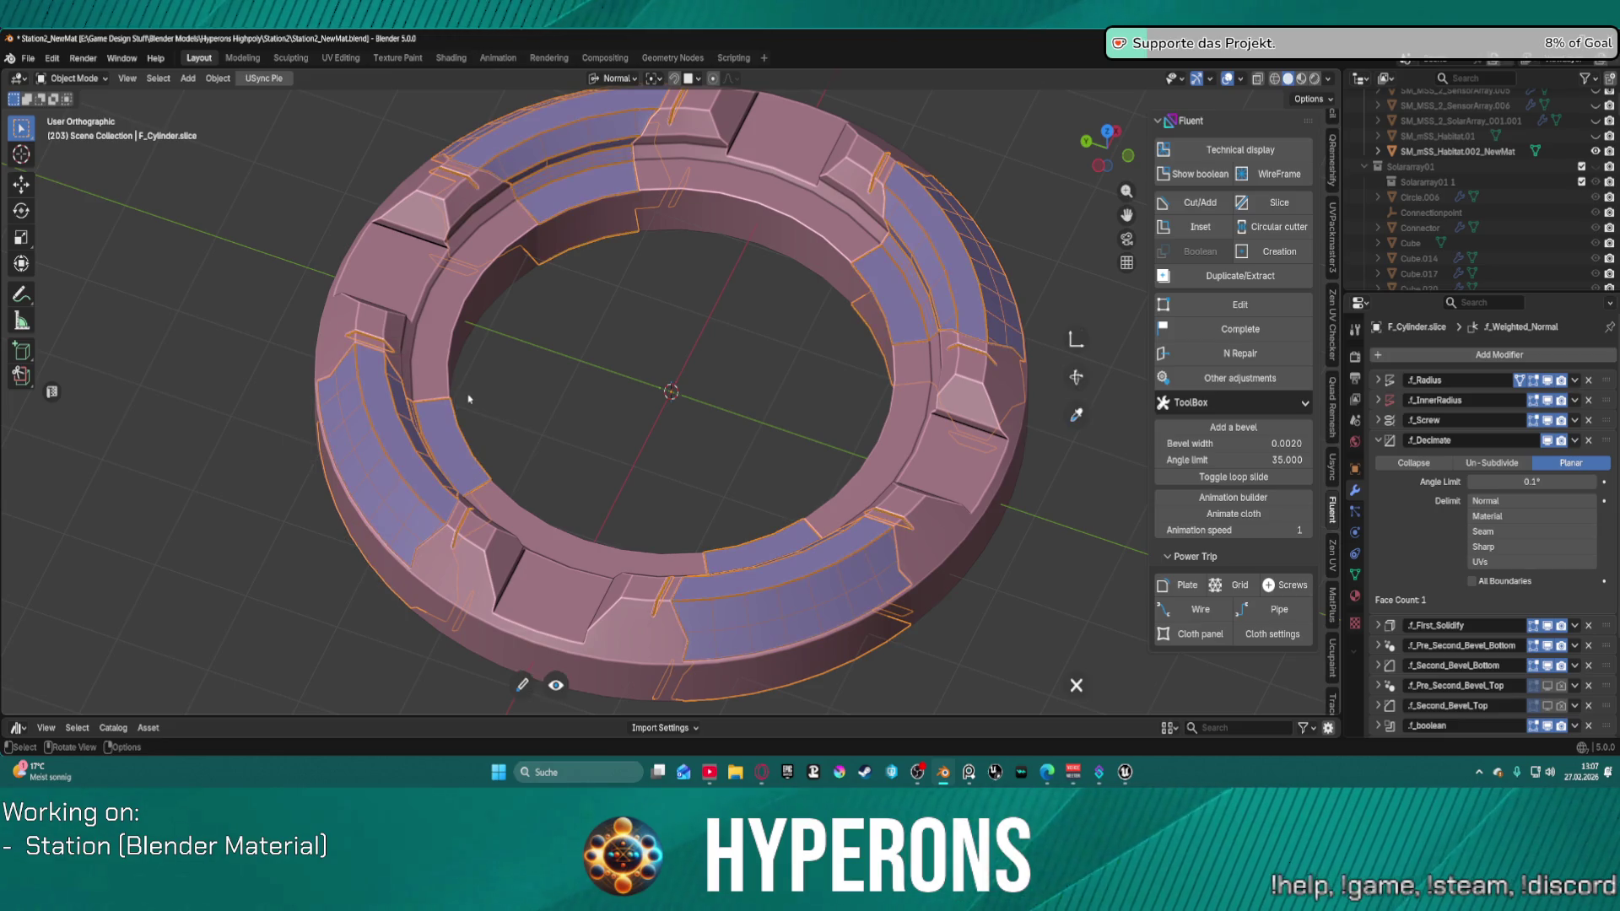
Step: Add a chamfer to the sliced panels, validate it and quit editing
click(403, 445)
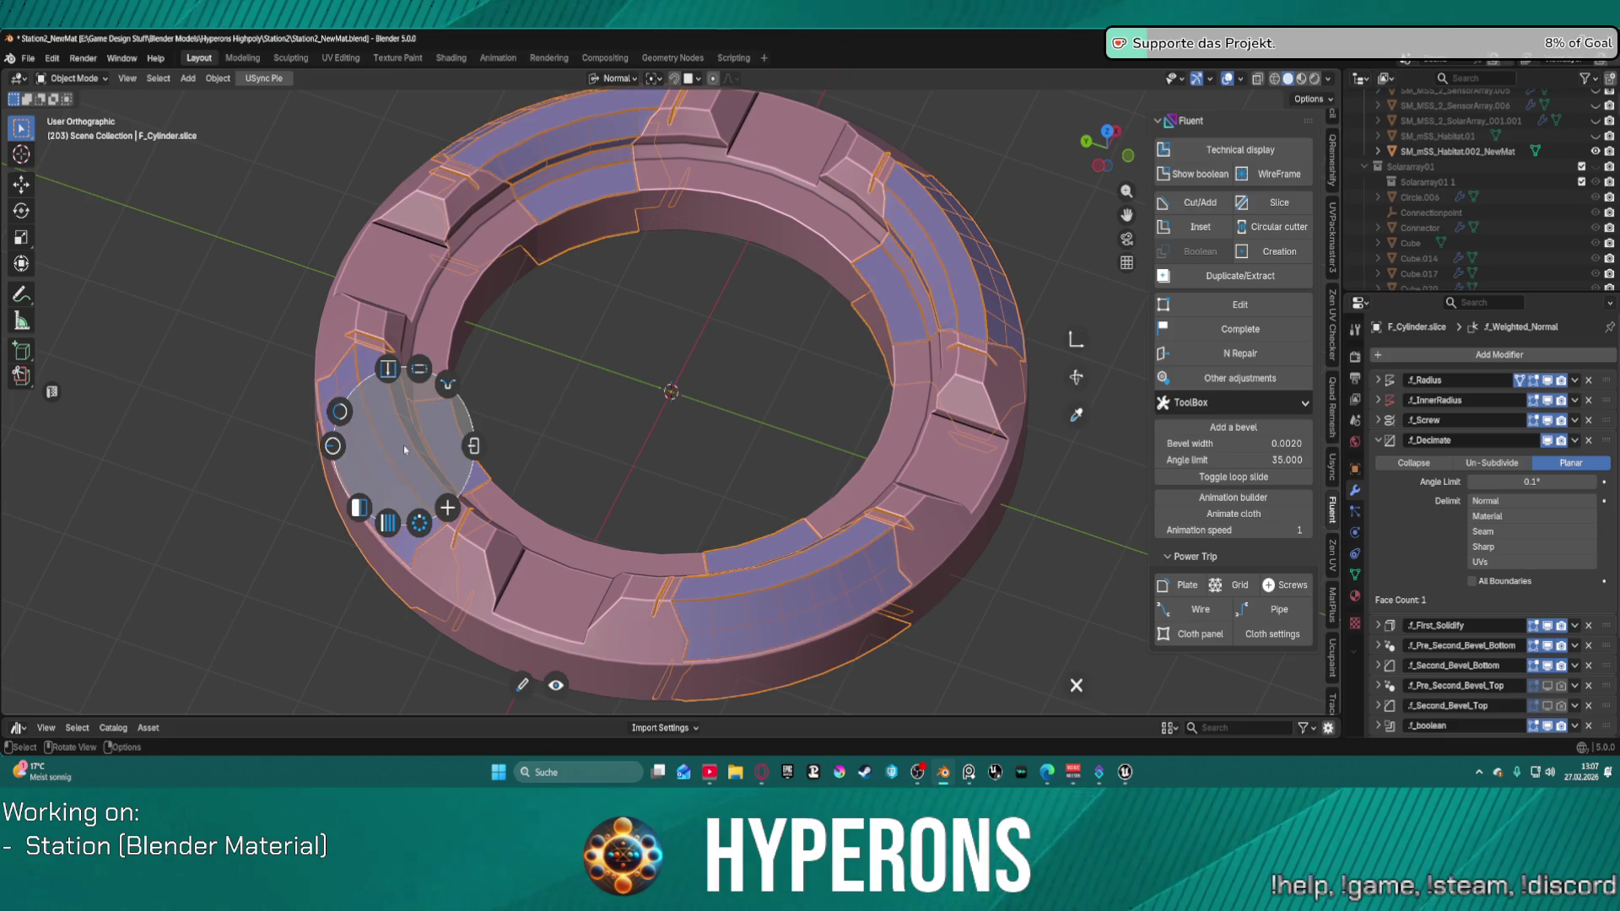
click(448, 386)
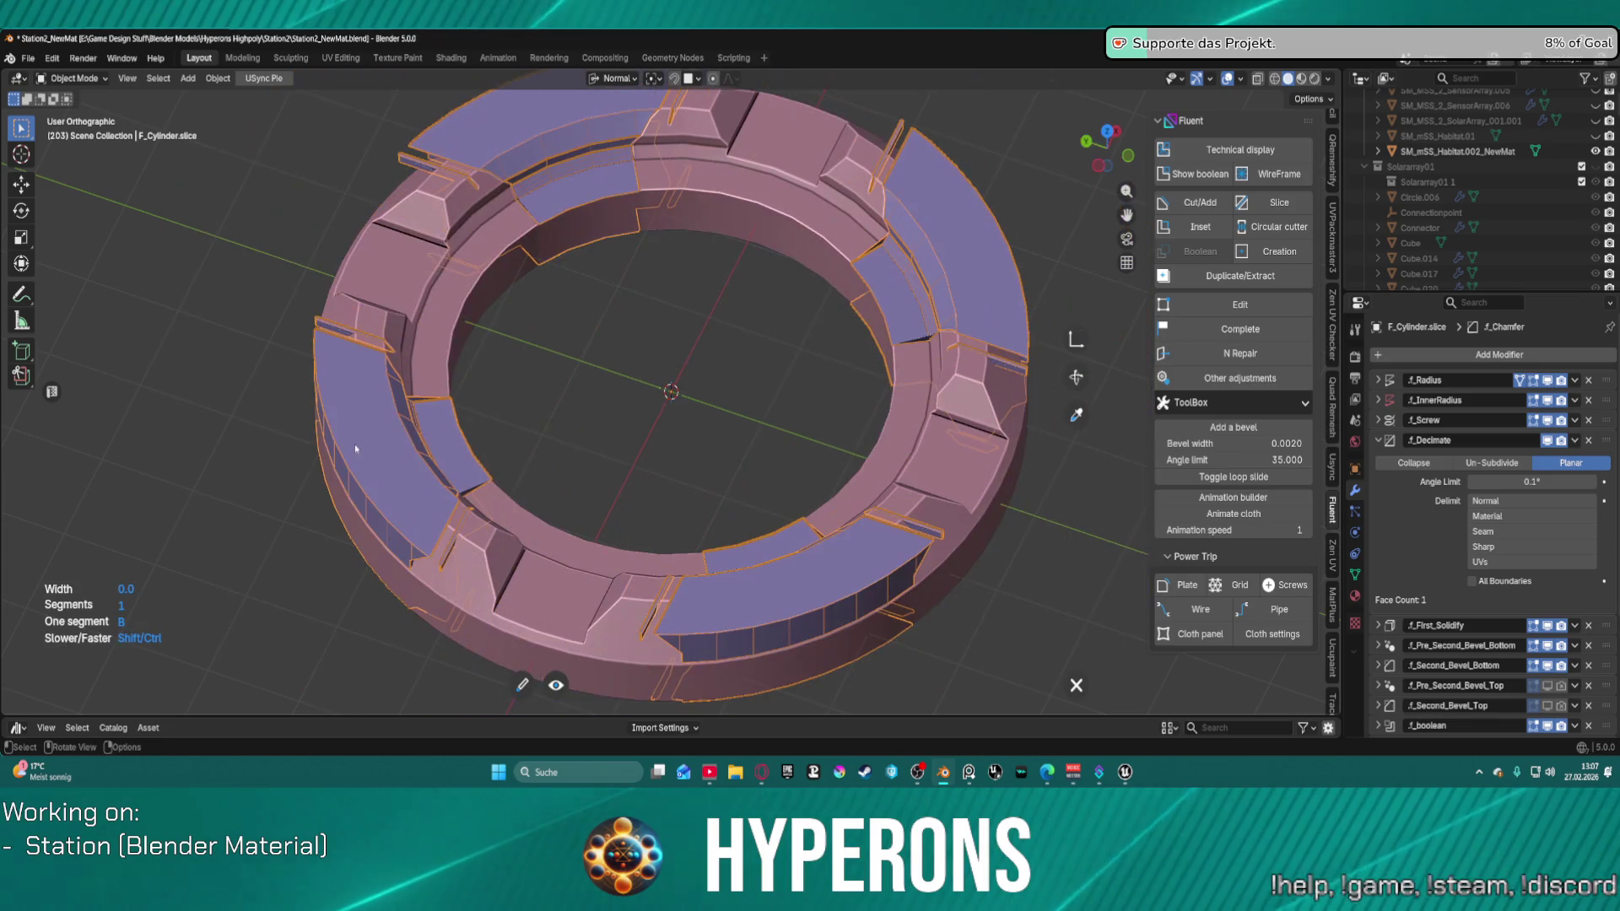
right_click(371, 511)
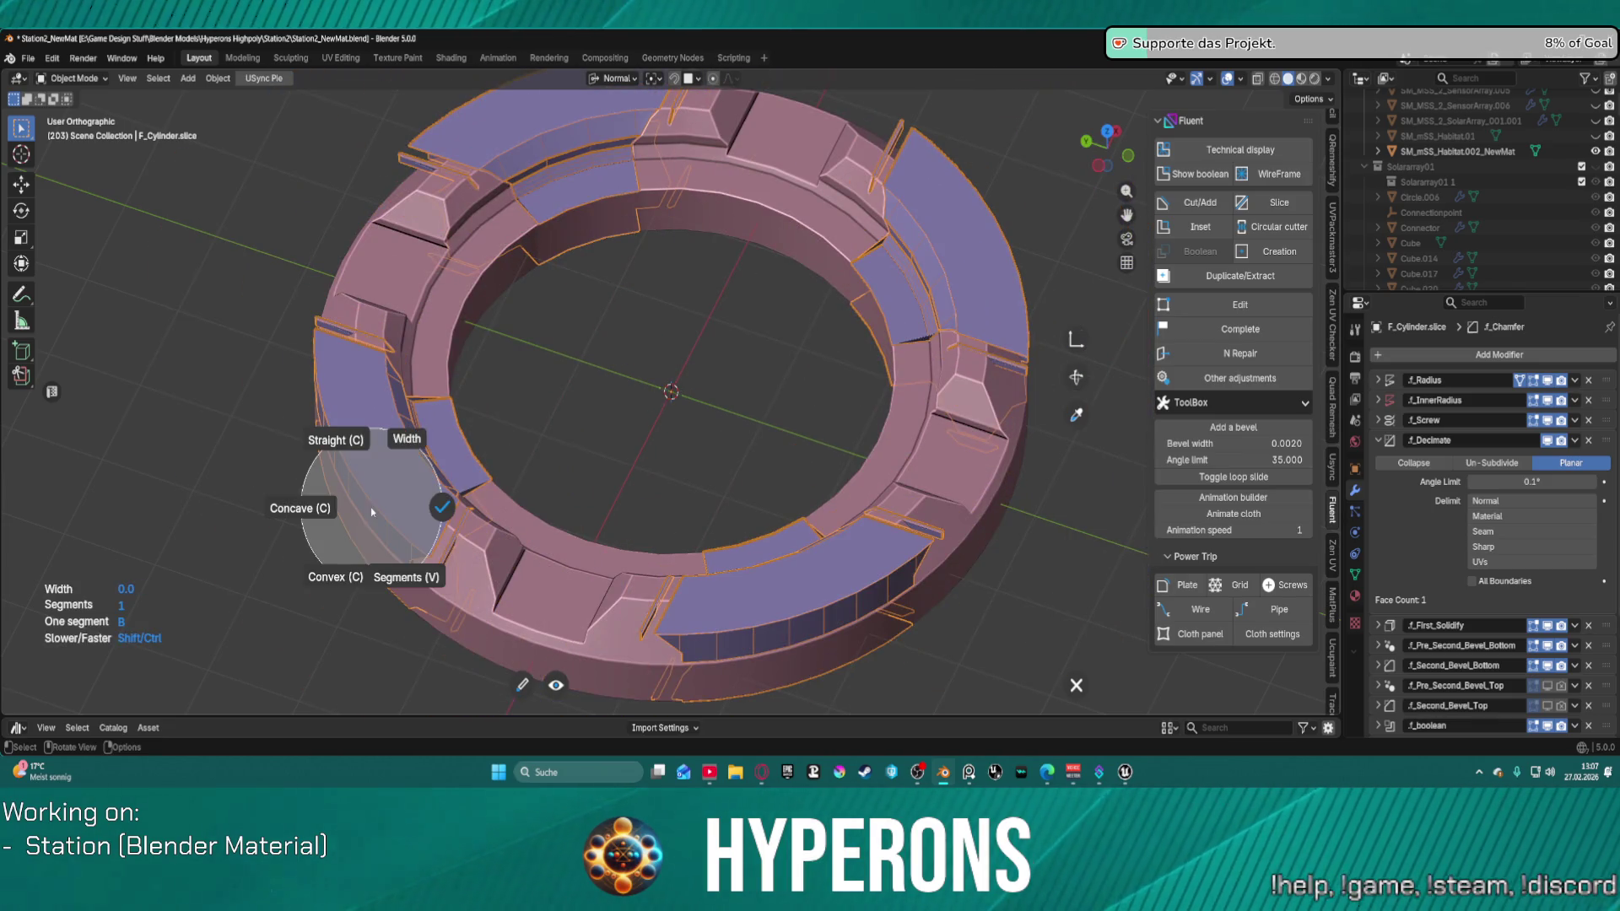
click(460, 507)
right_click(422, 473)
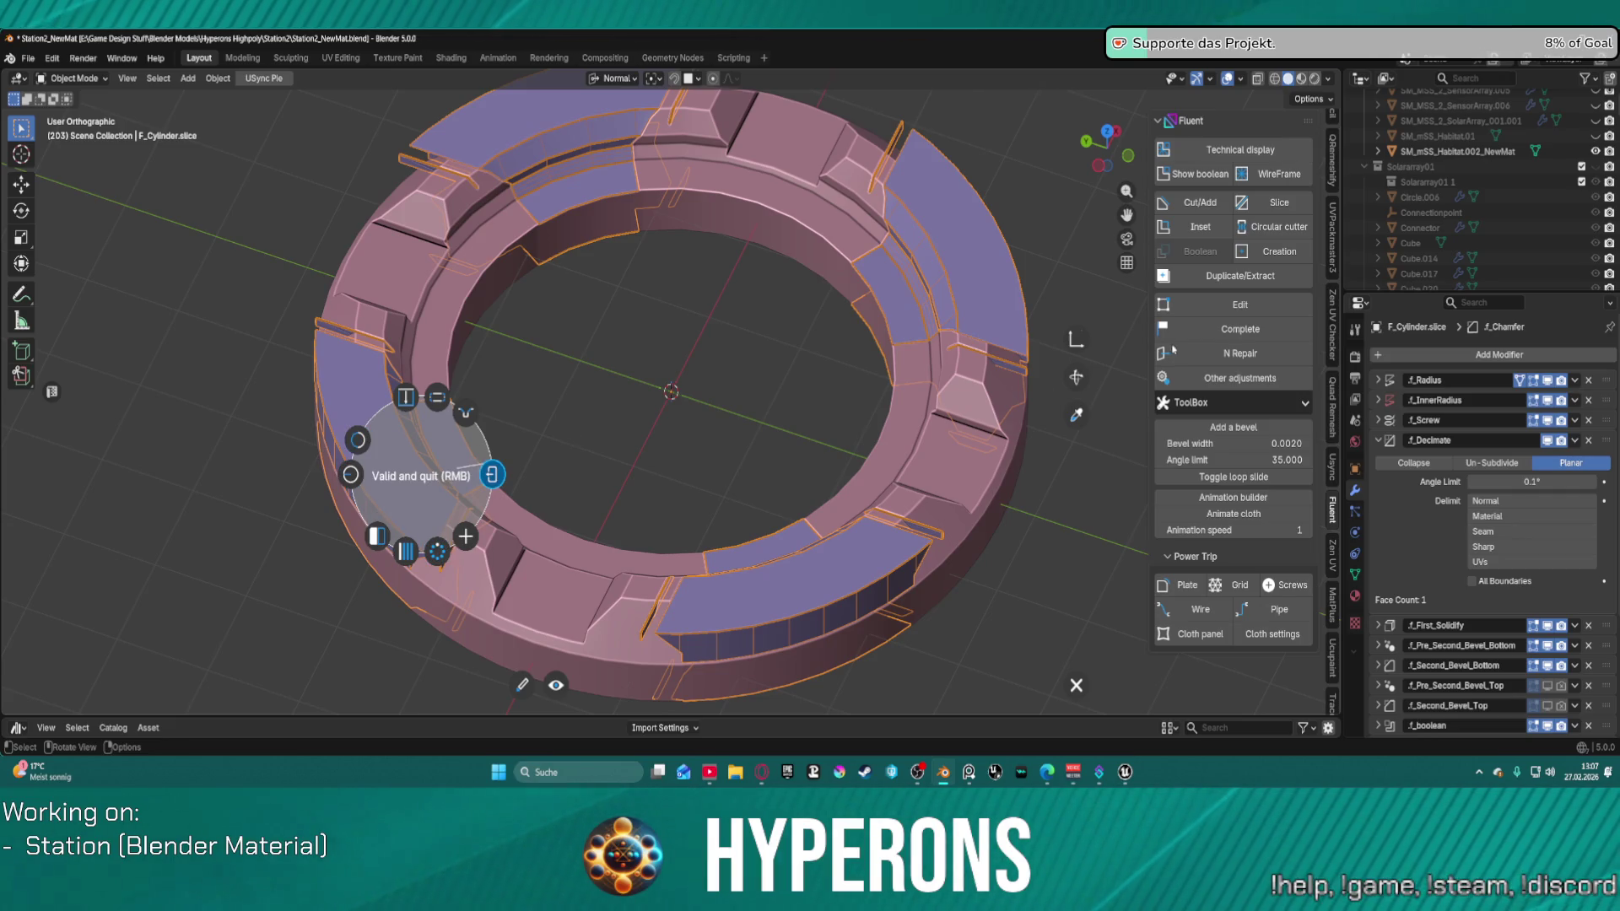
right_click(1081, 348)
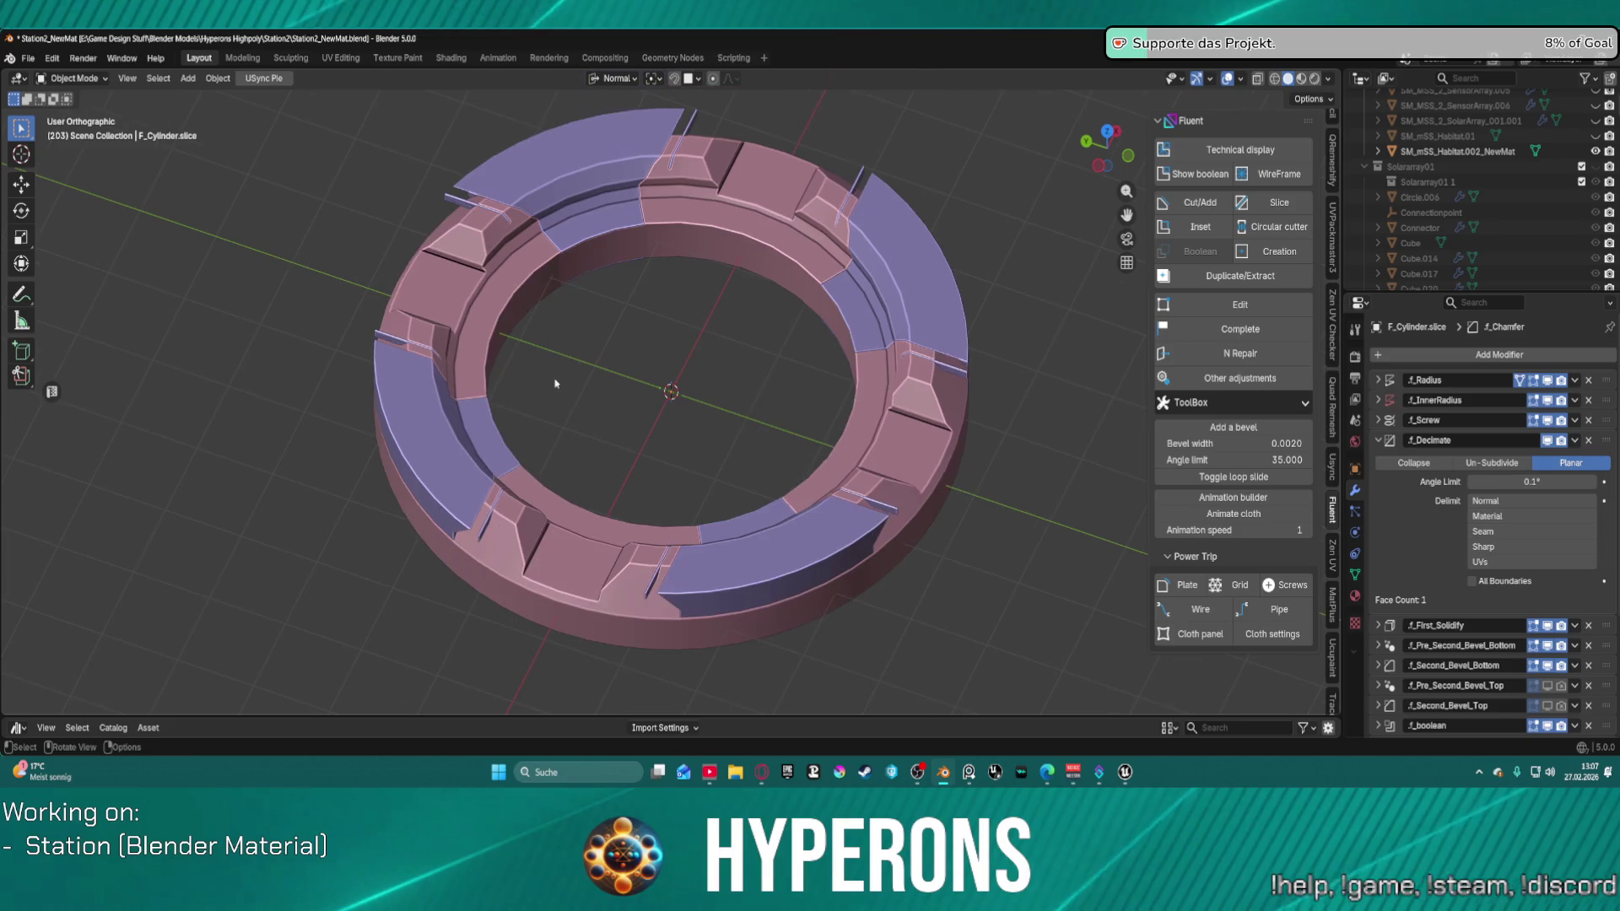
key(f)
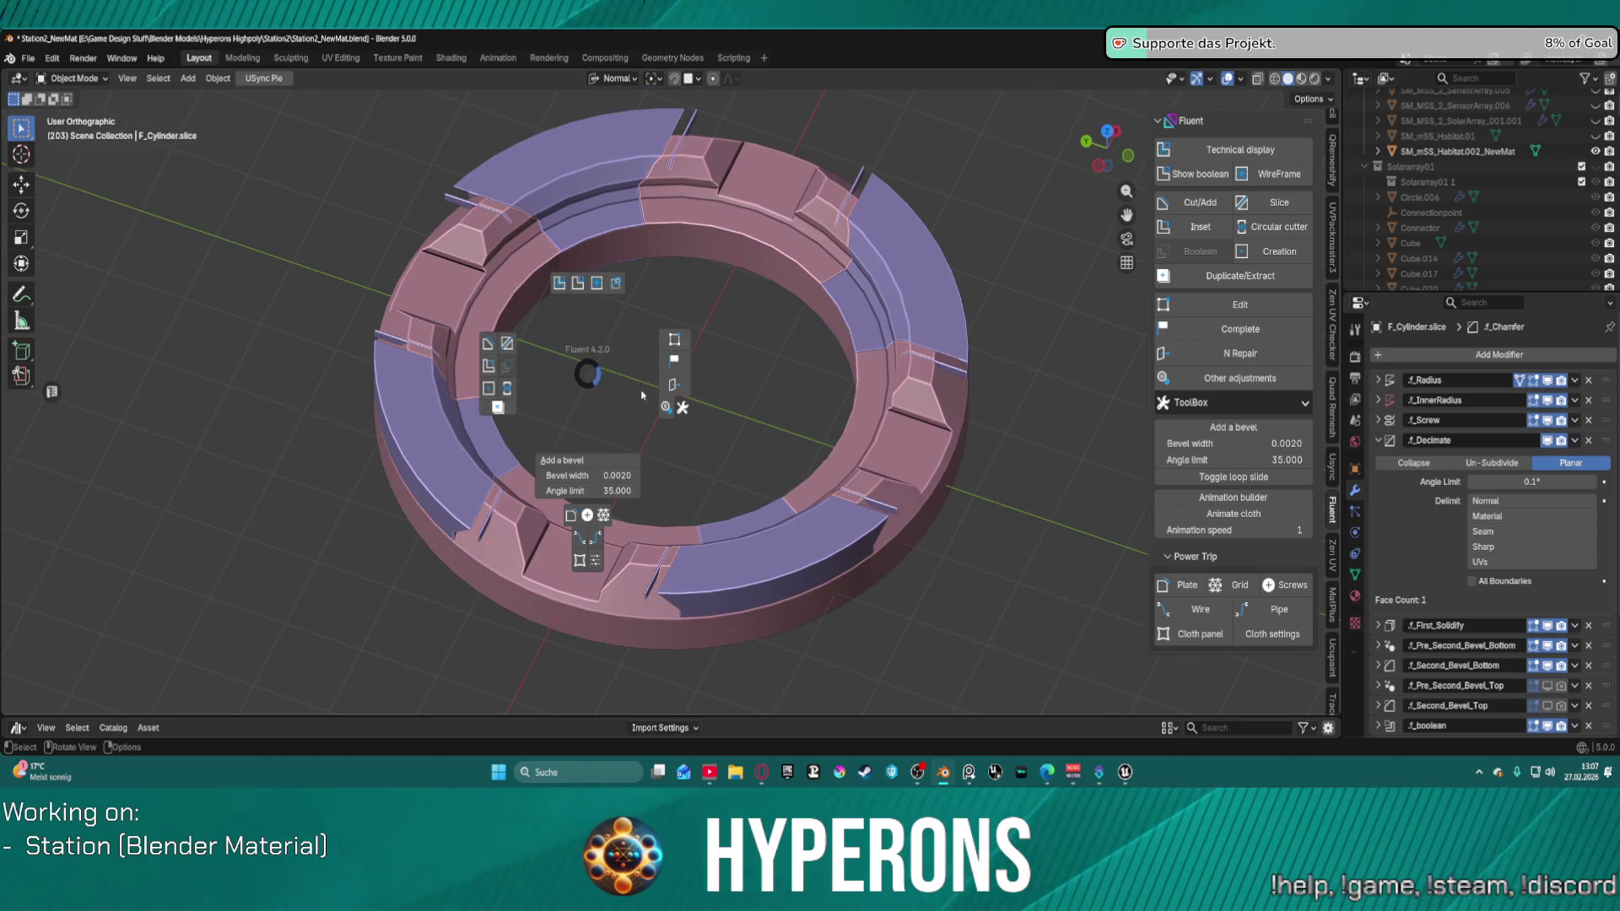
Step: Dismiss the Fluent menu and frame the ring in top view
key(Escape)
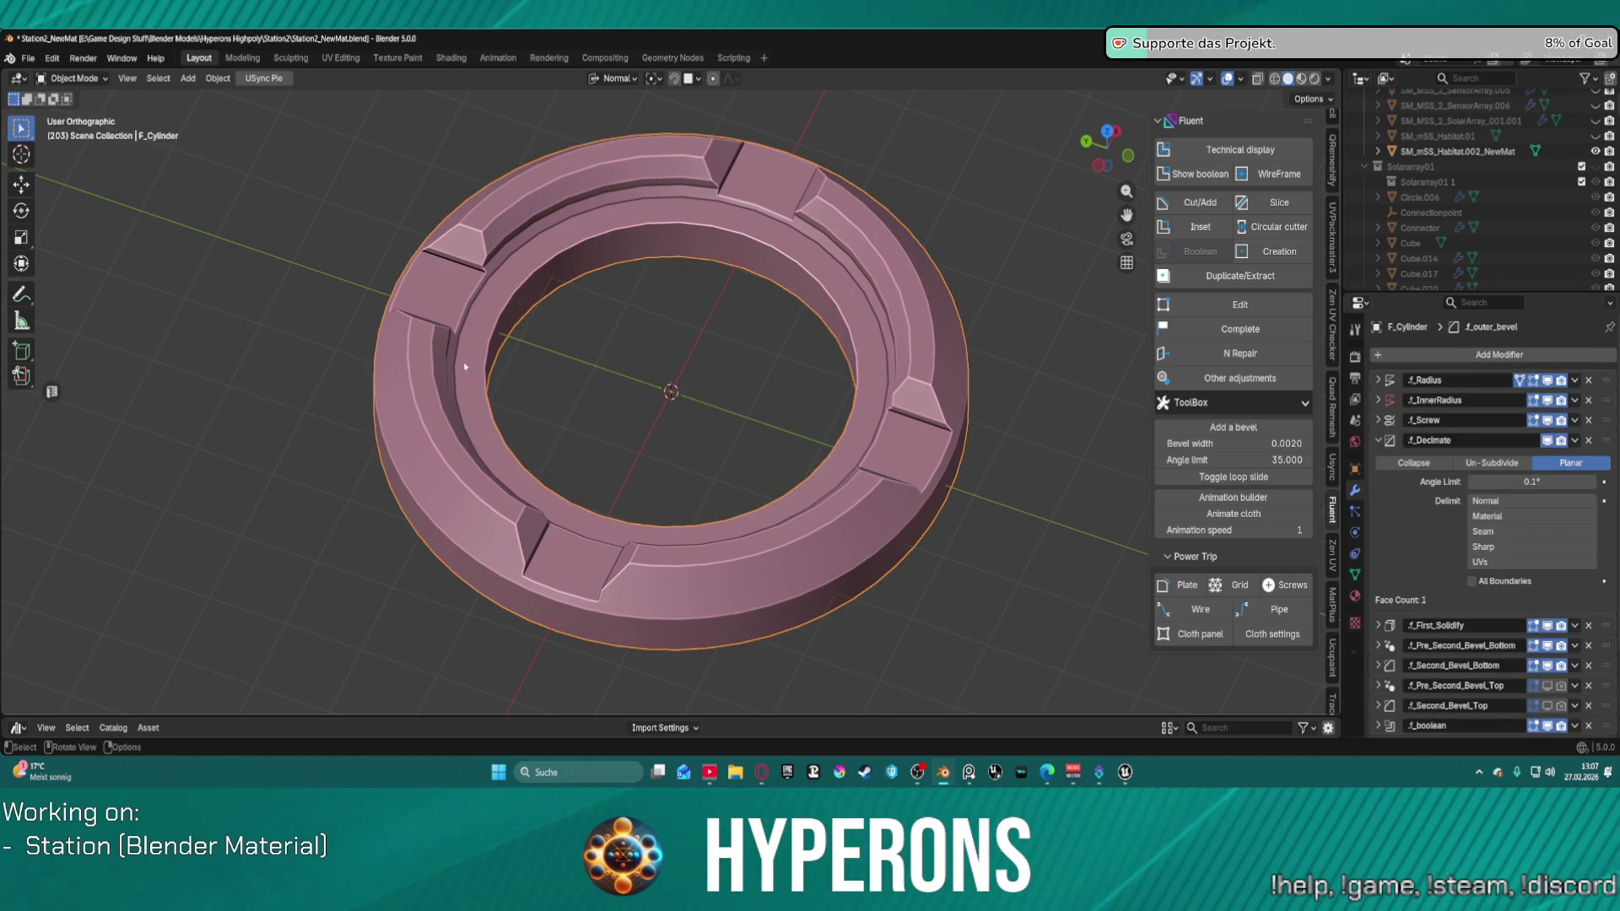
key(f)
key(Escape)
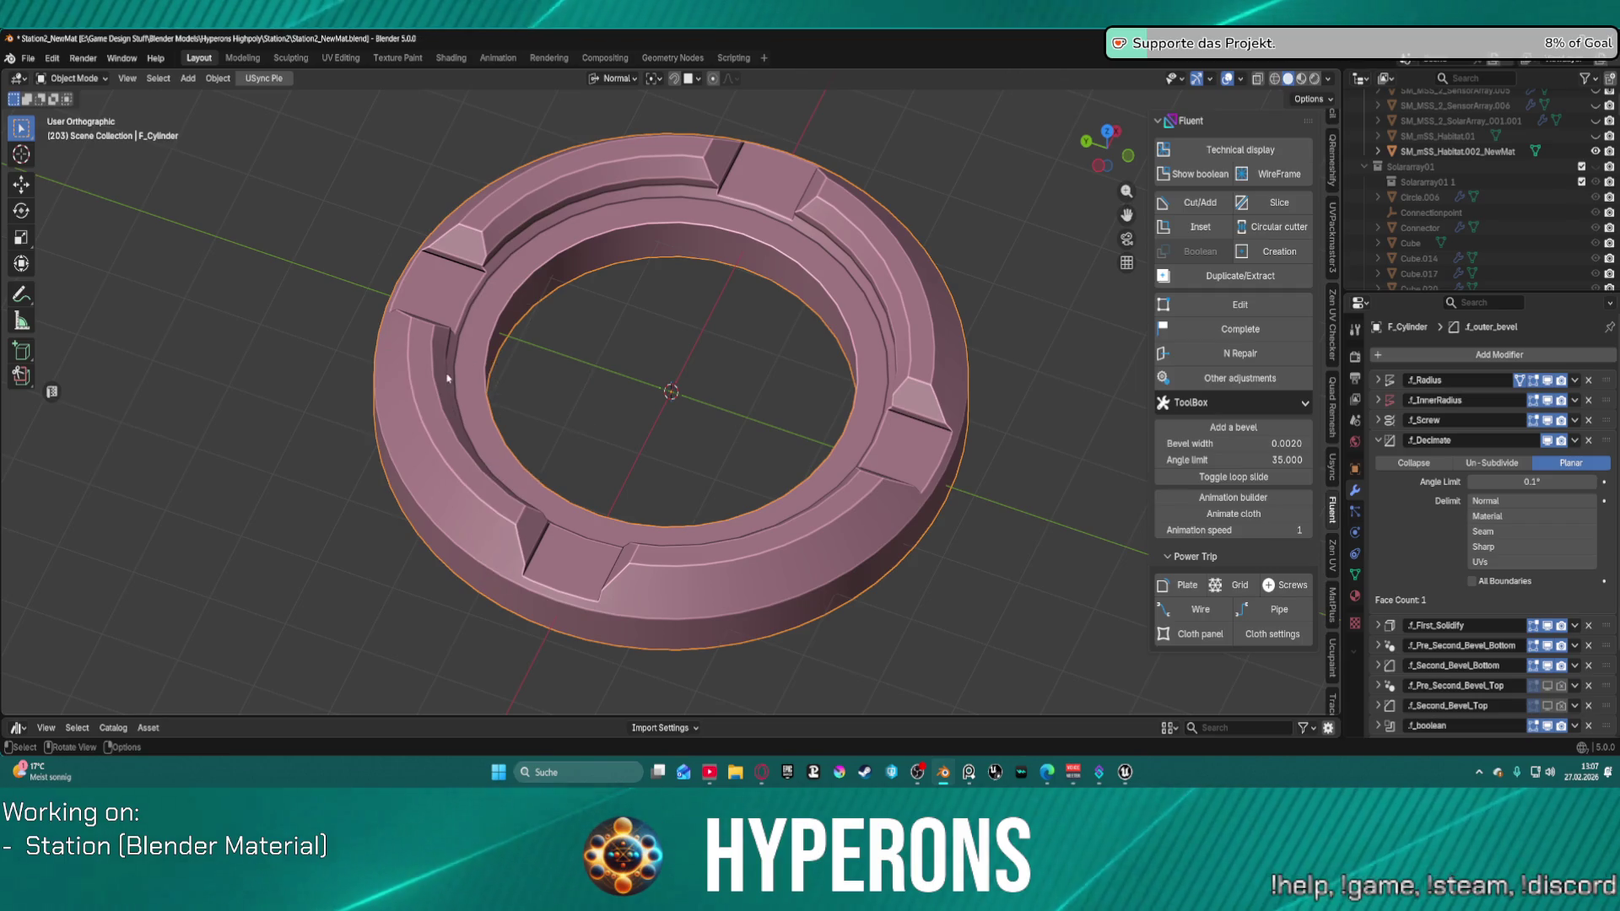
key(KP_7)
key(KP_Decimal)
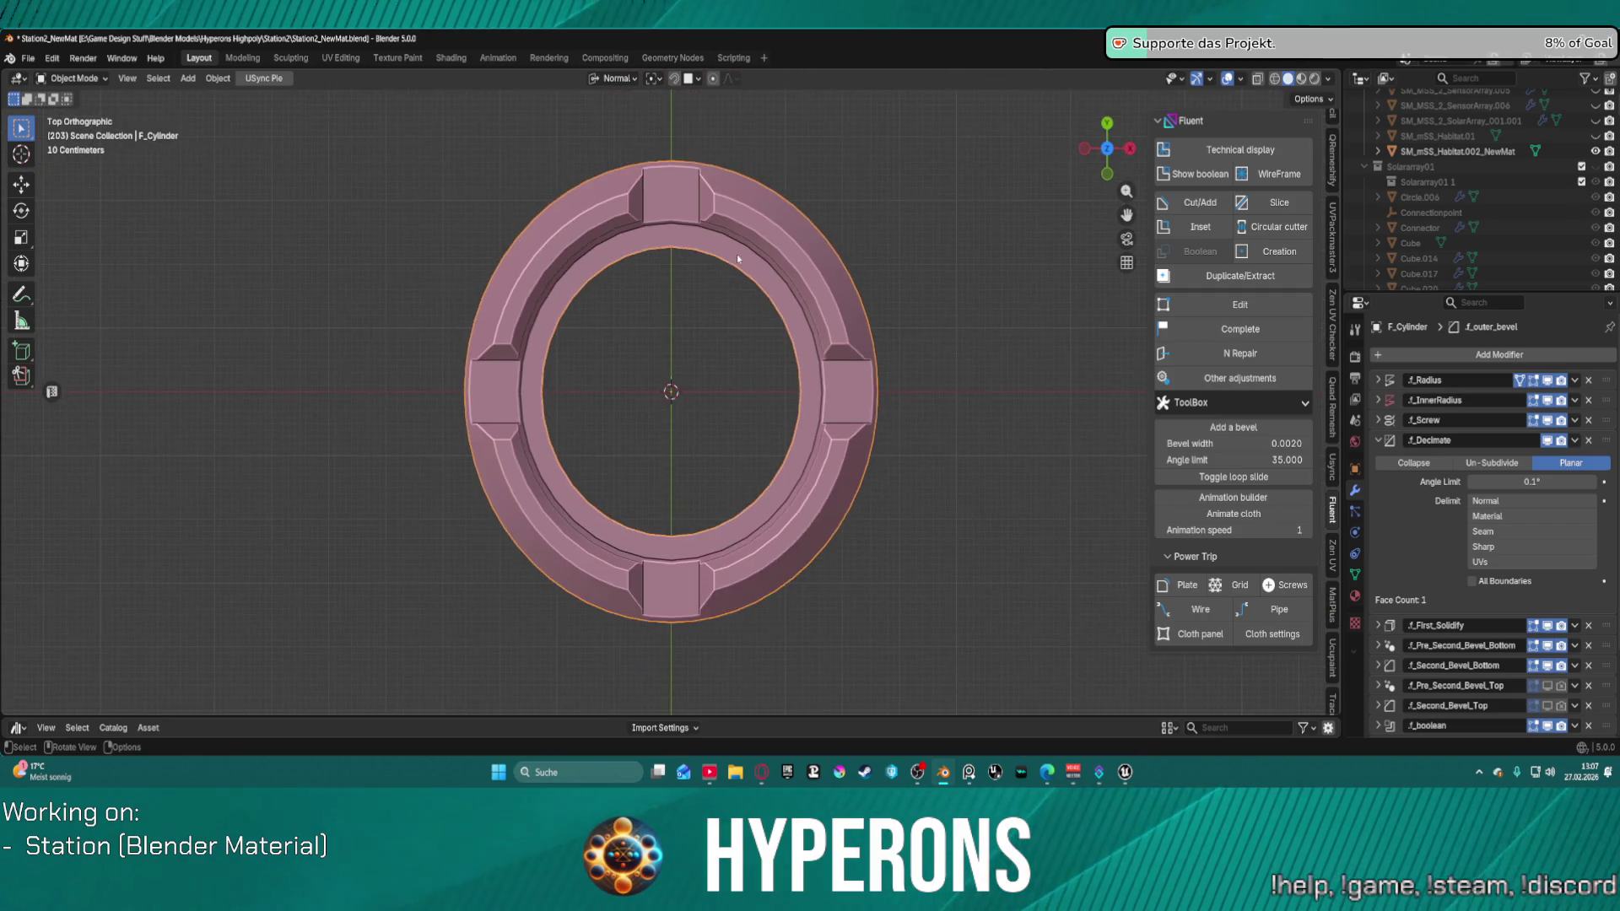
Step: Start a Fluent Rectangle cut at the ring's centre, scaling its plane to cover the whole ring
key(f)
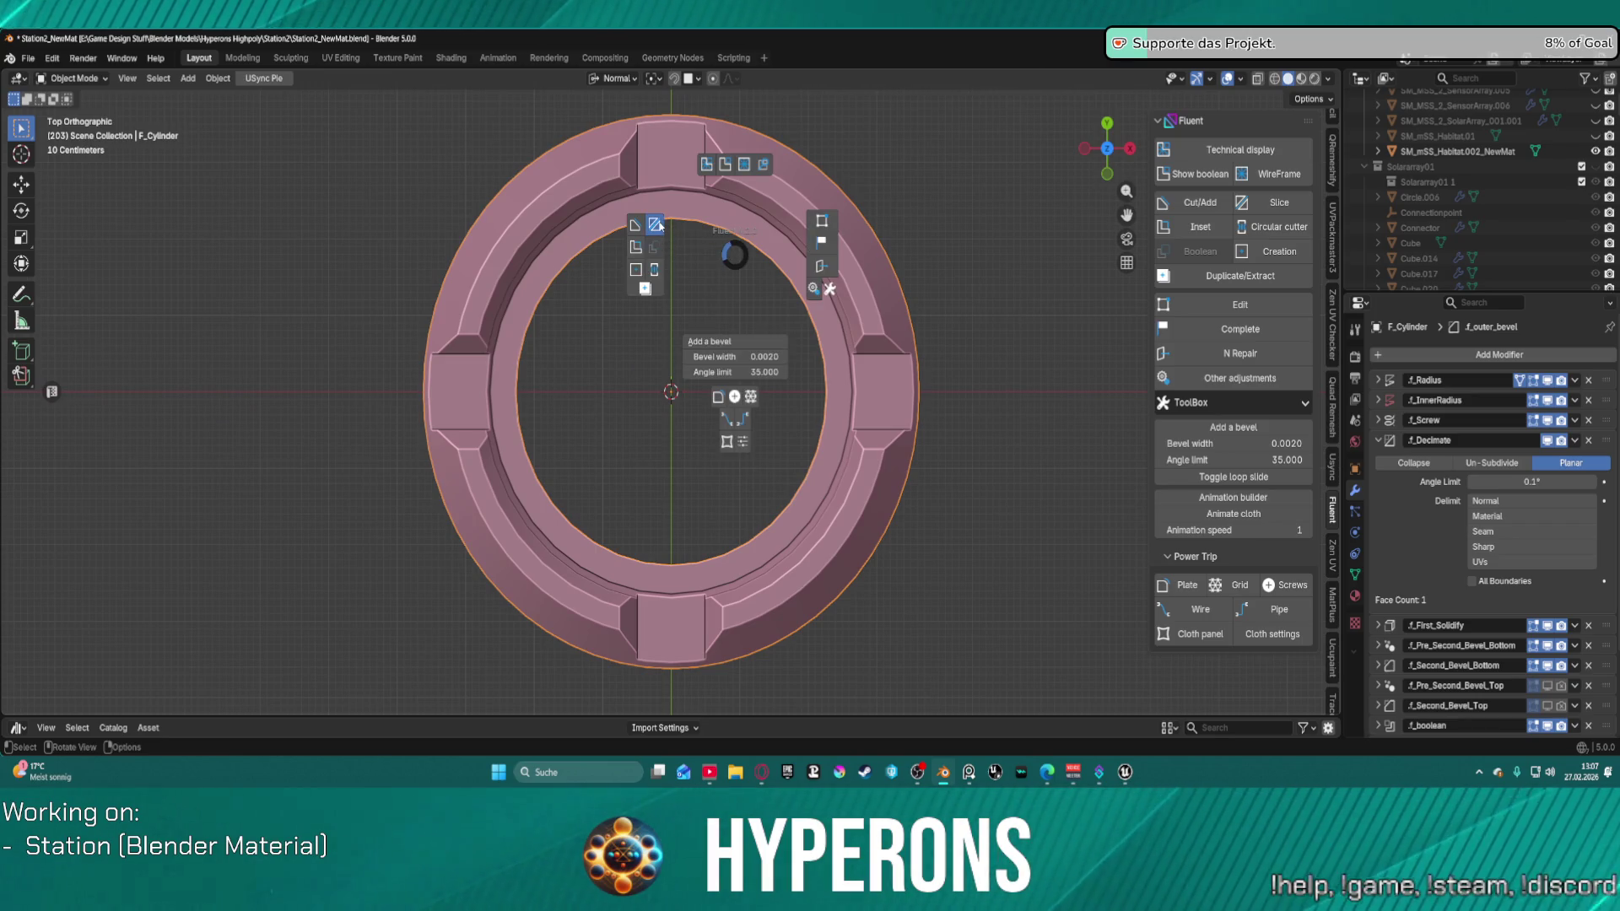
click(657, 224)
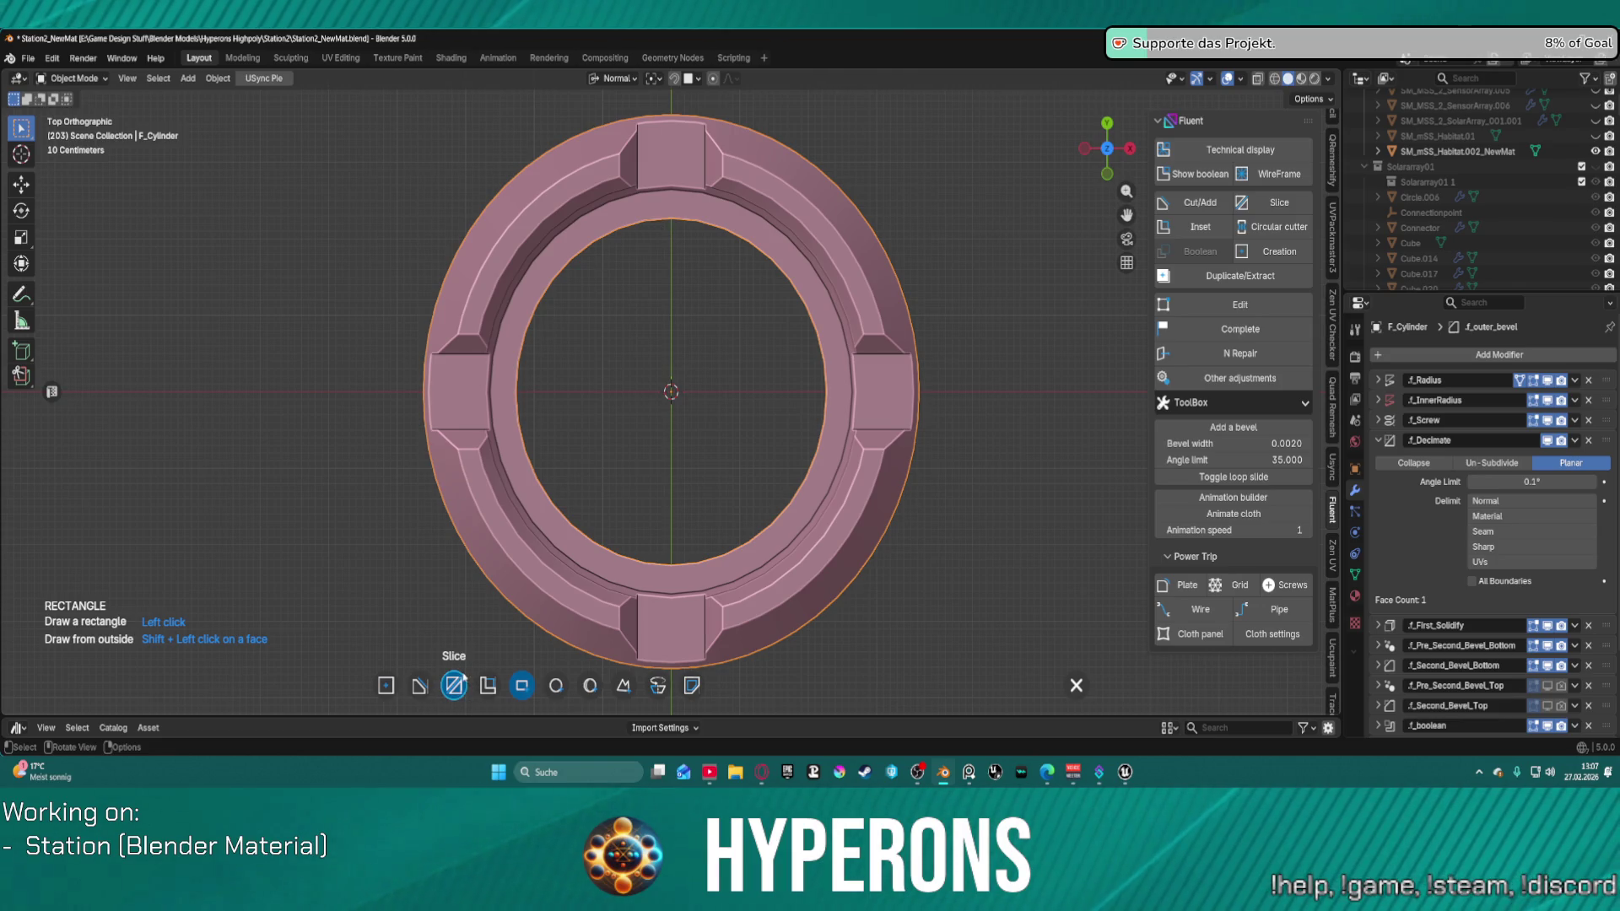
click(839, 387)
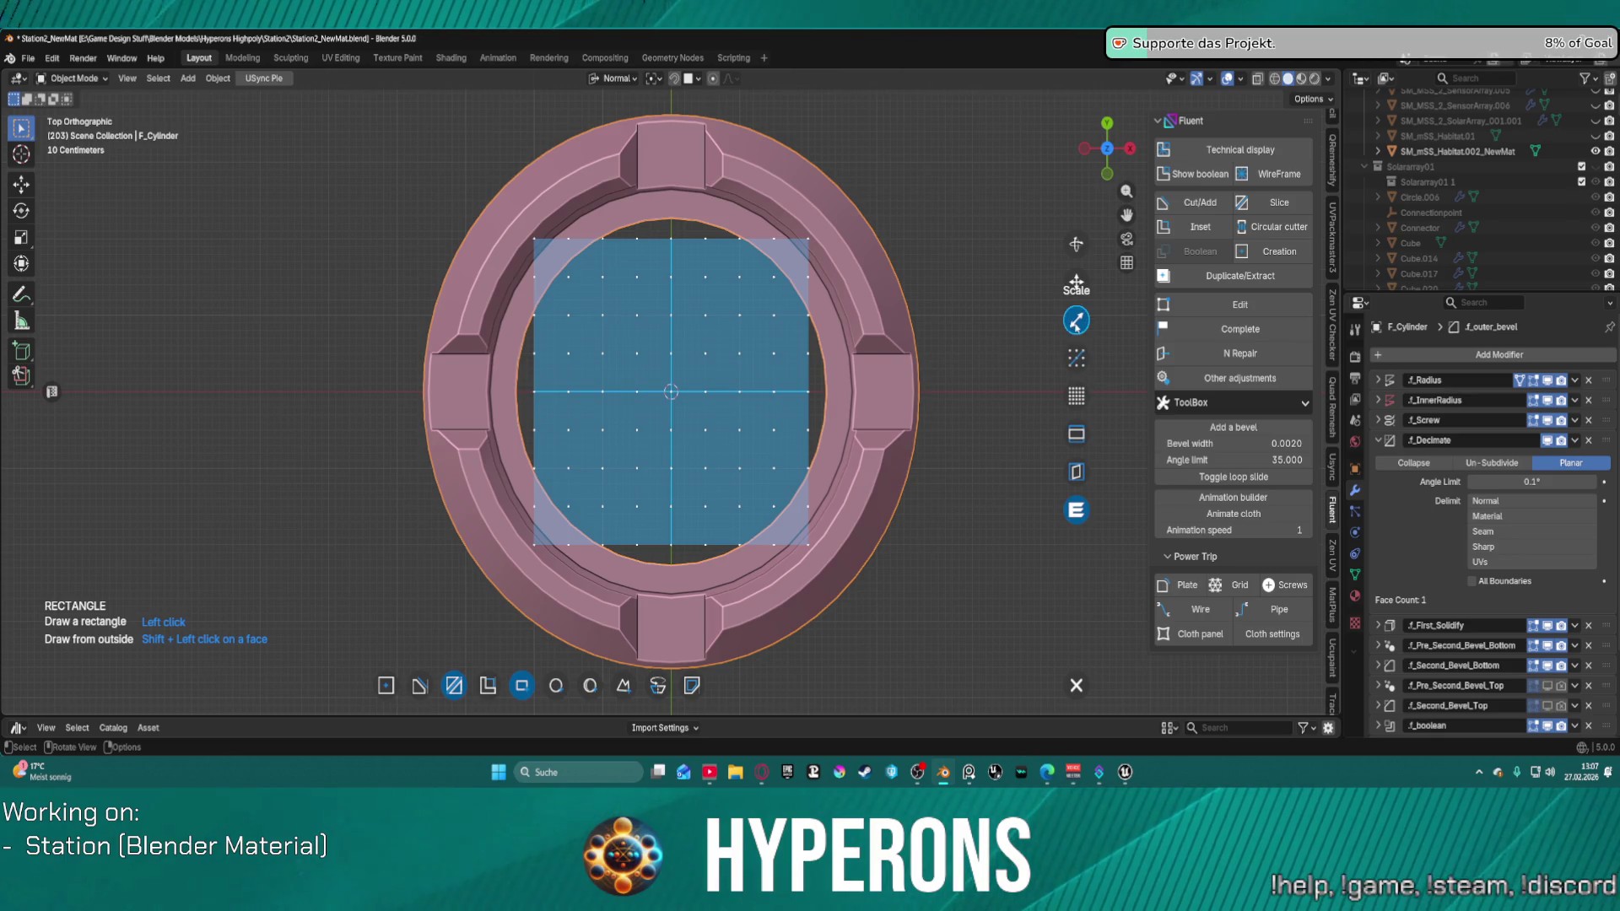
click(1075, 319)
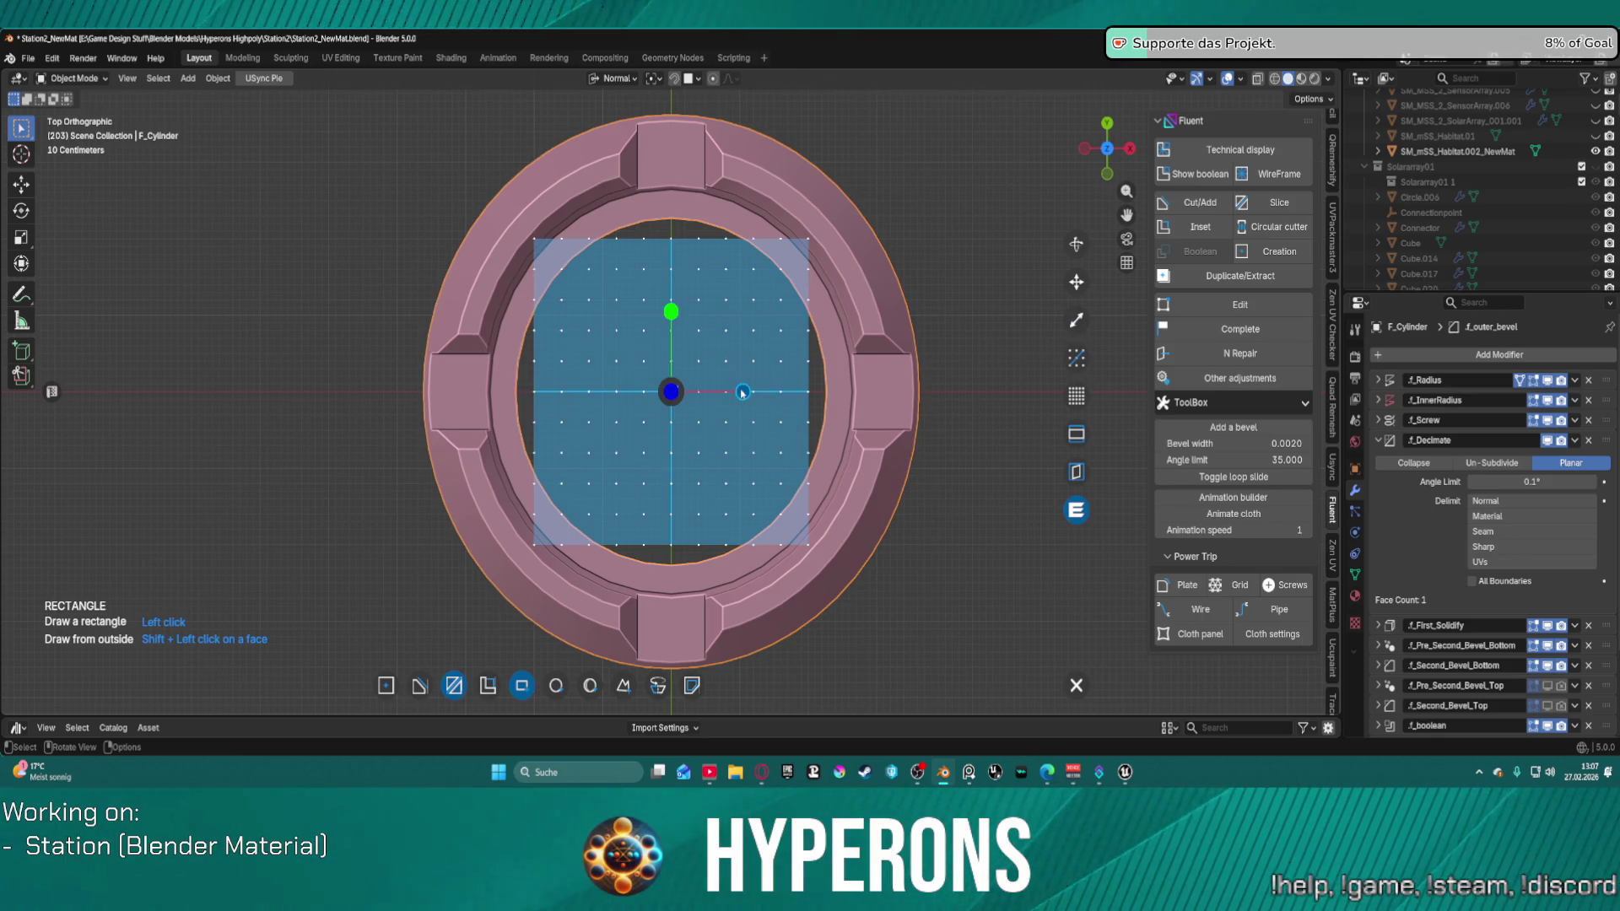
drag(673, 311, 936, 78)
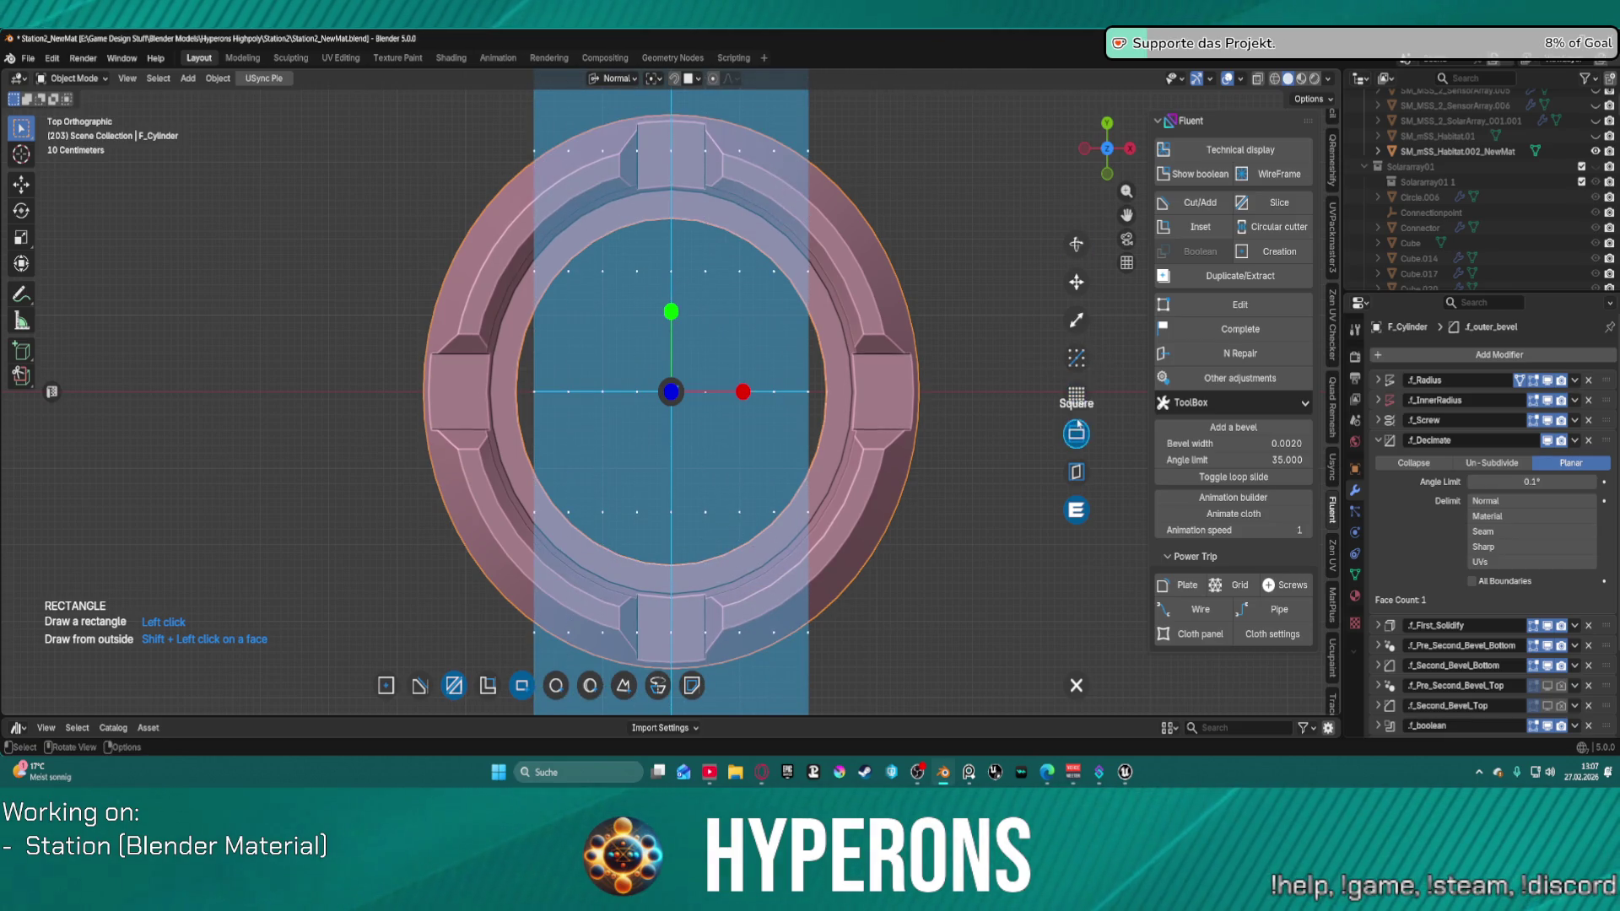
click(1077, 437)
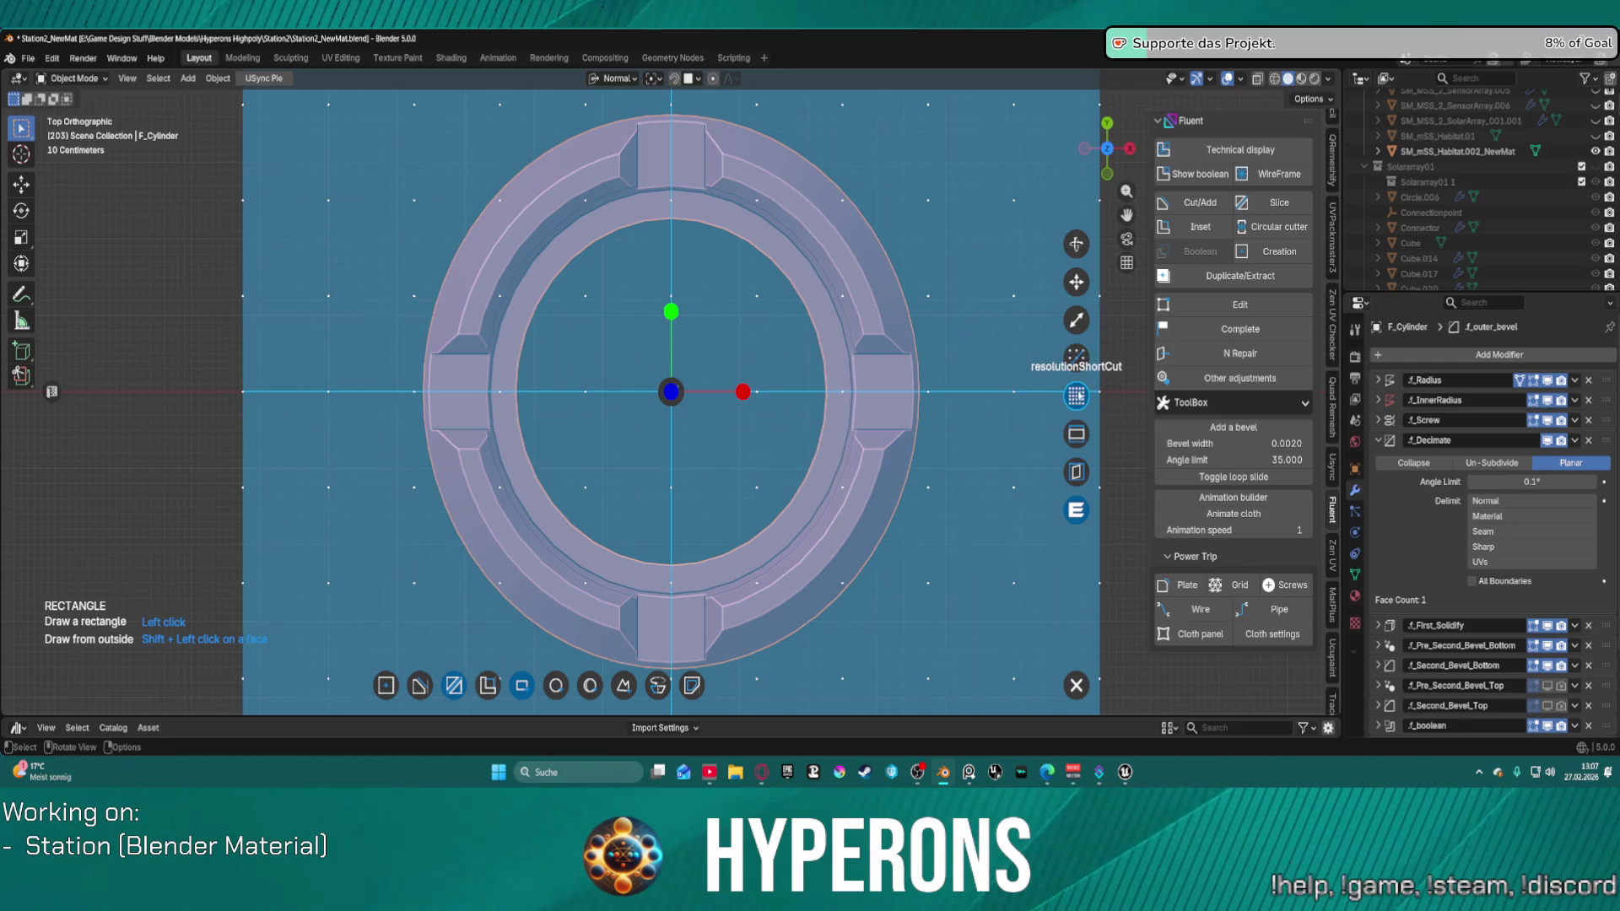
click(1079, 437)
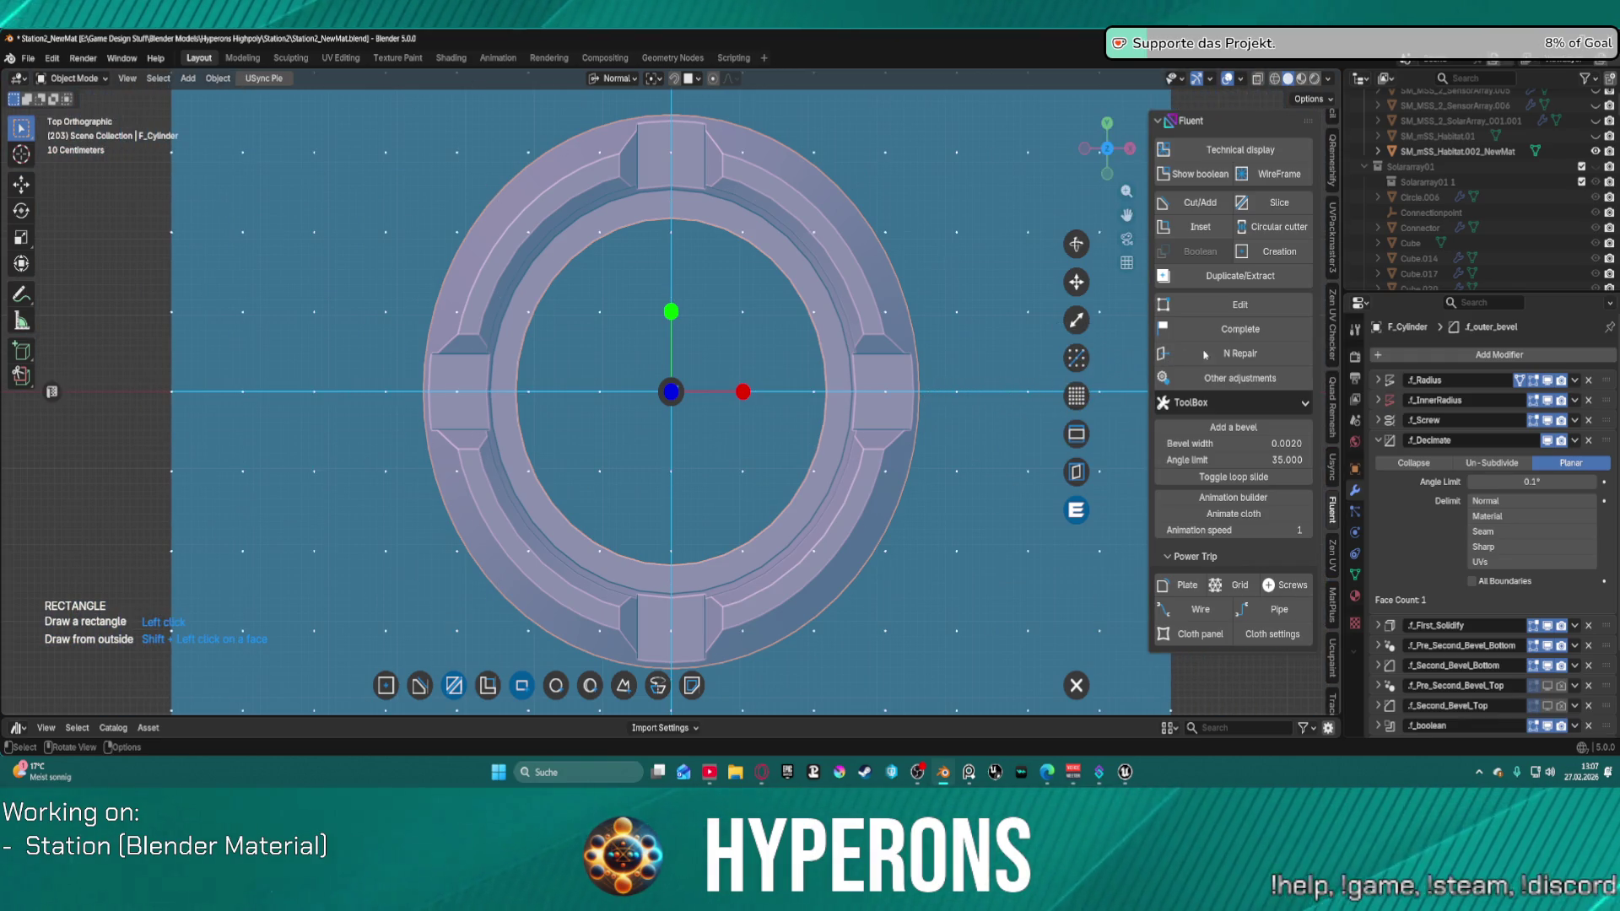
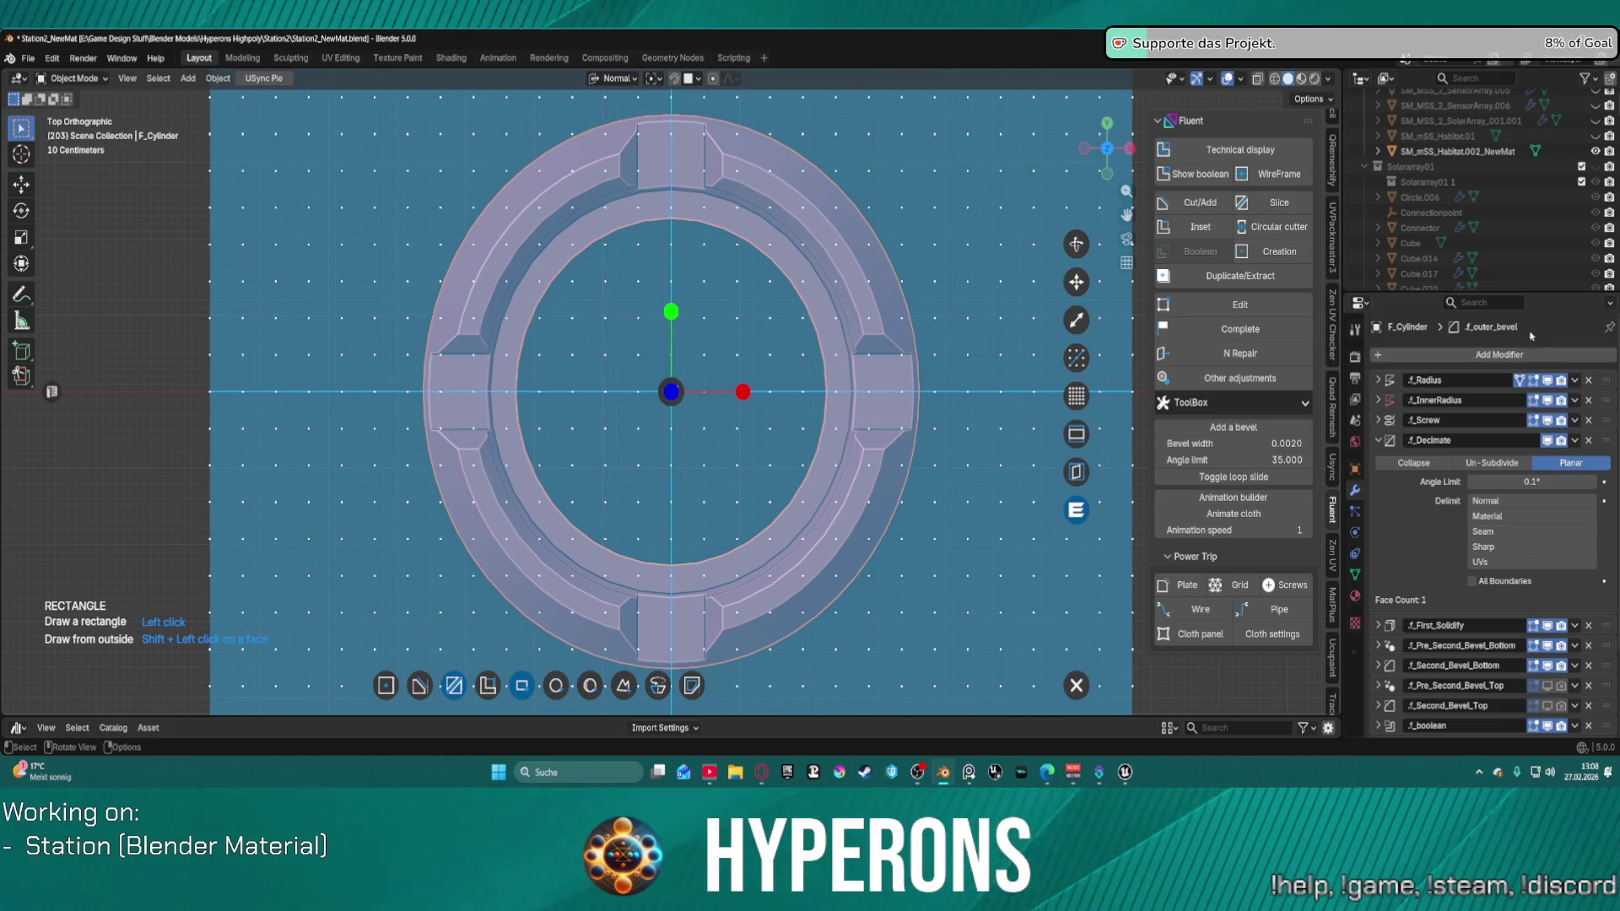
Step: Draw a closed wedge-shaped polygon cutter from the ring's centre past its upper-left rim
click(679, 387)
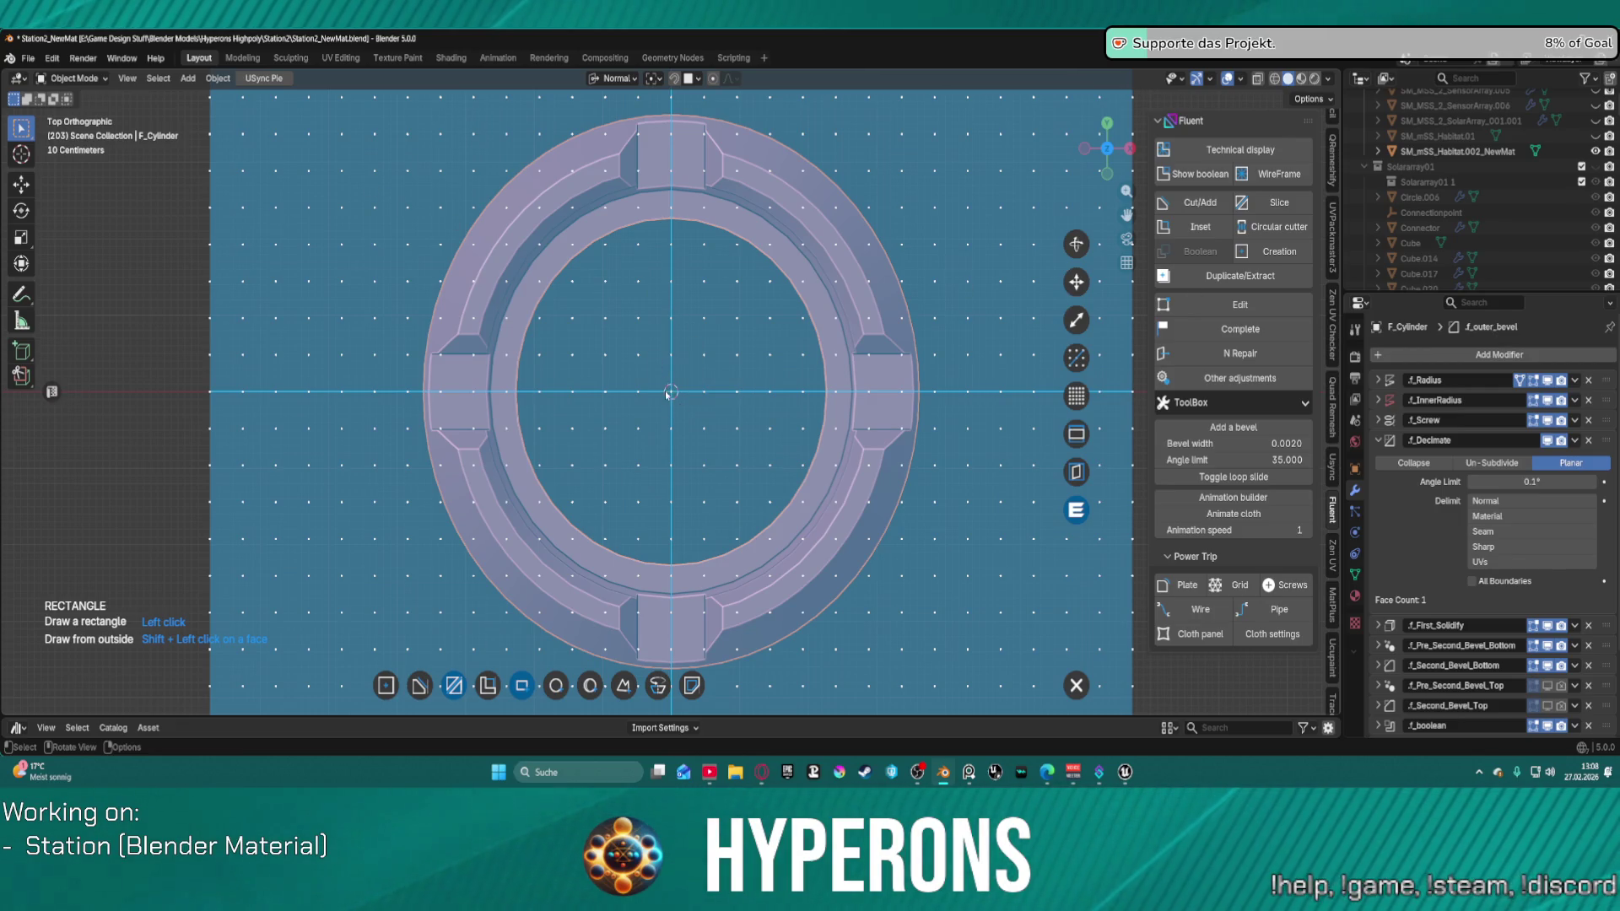
key(p)
click(671, 392)
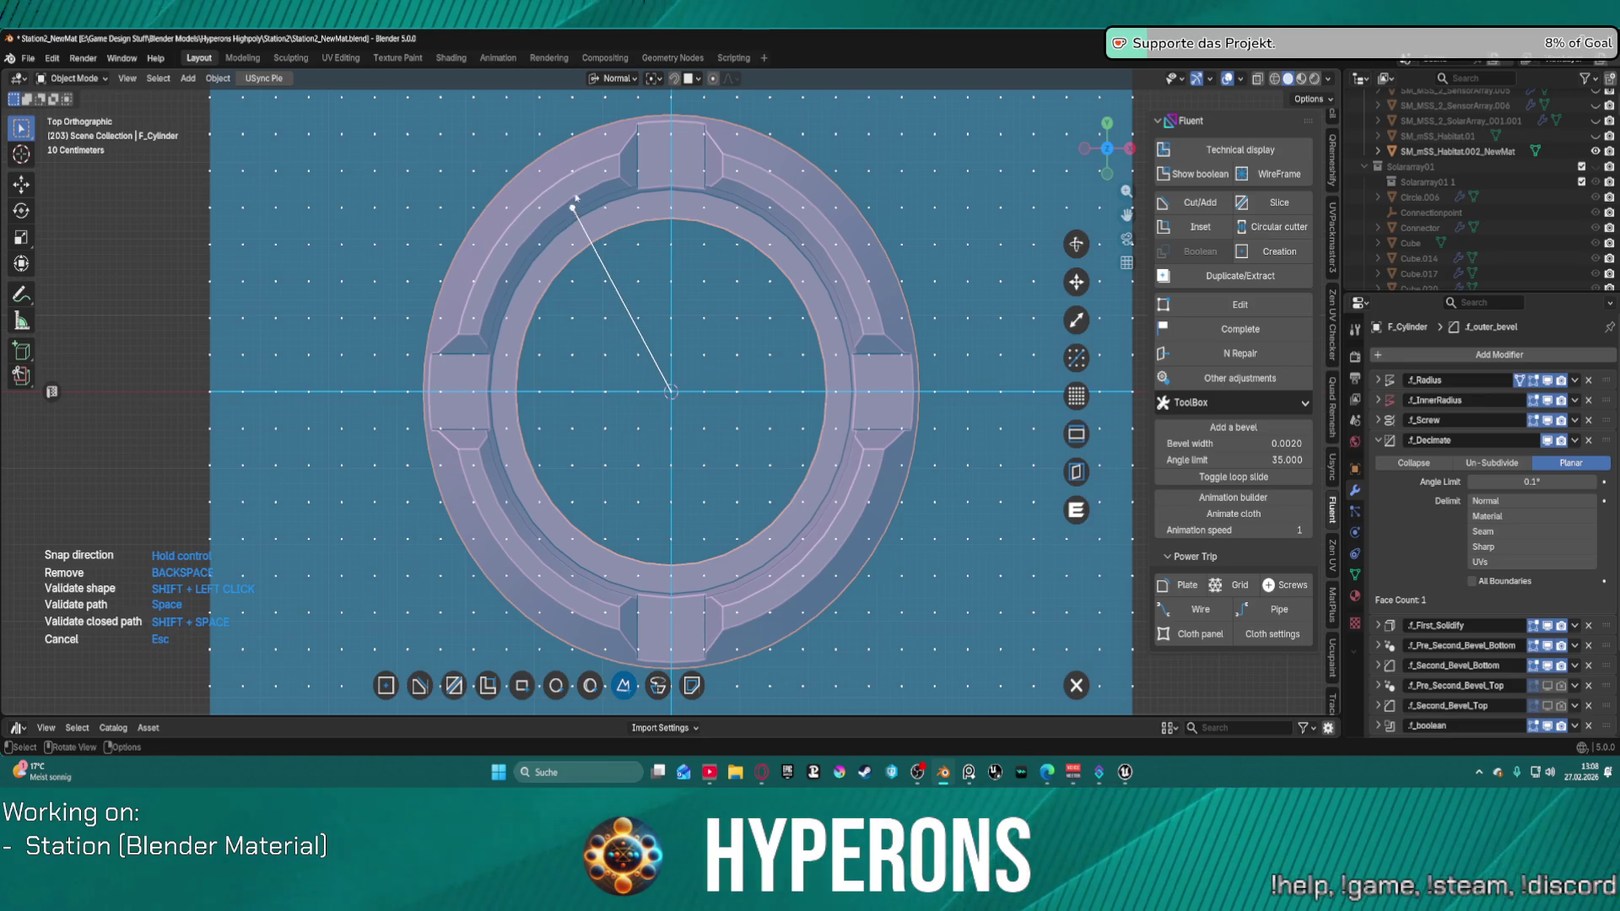
click(573, 207)
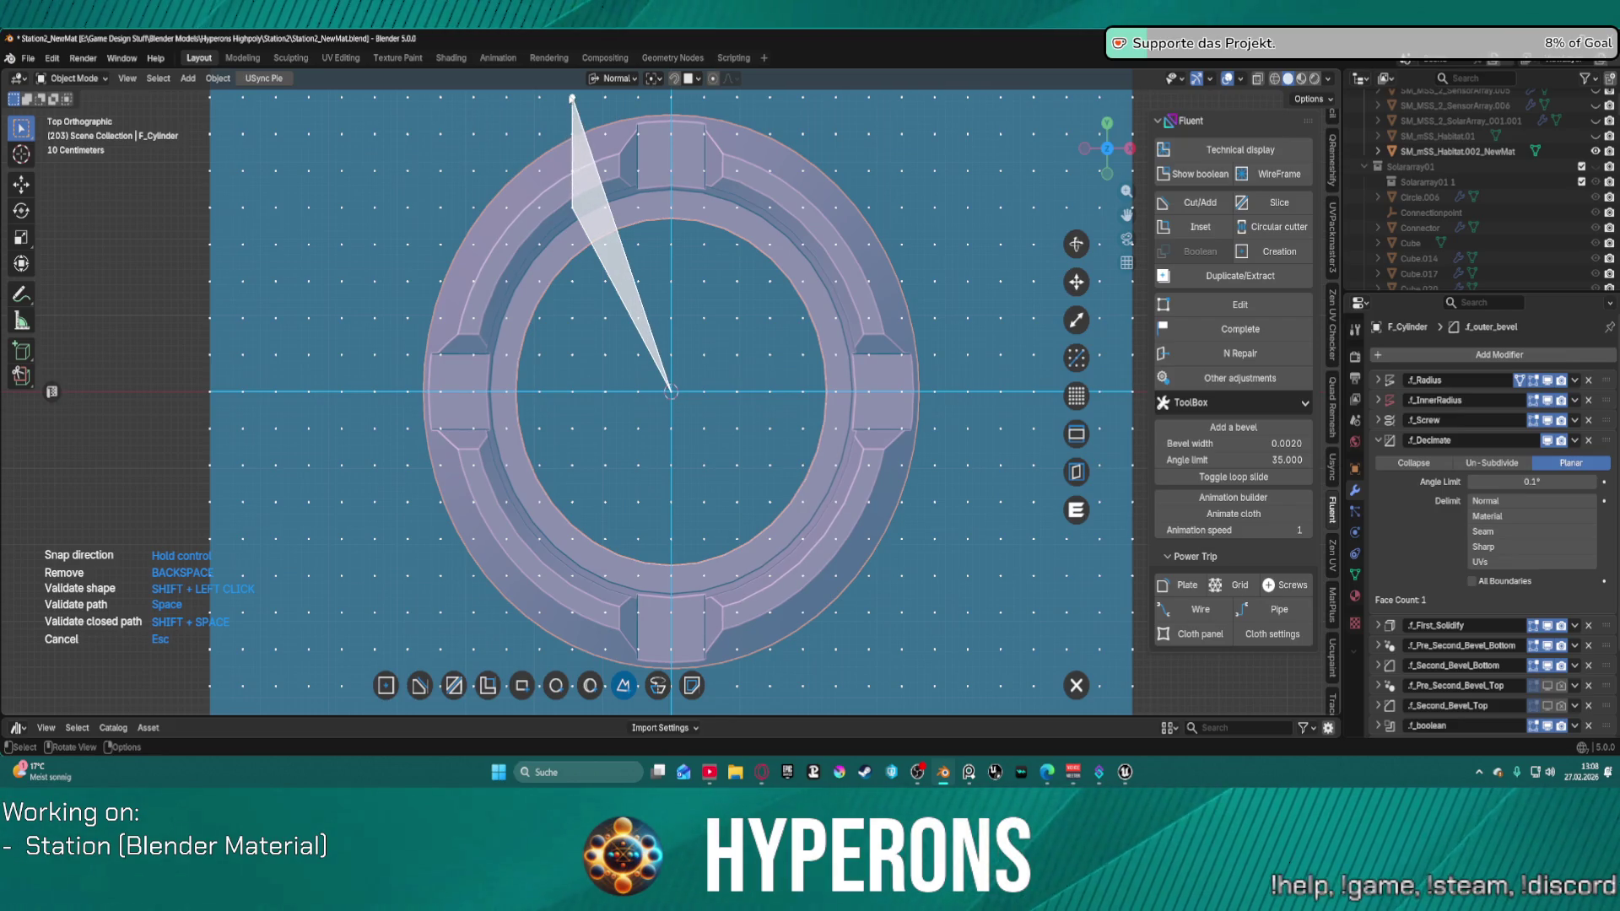
click(572, 99)
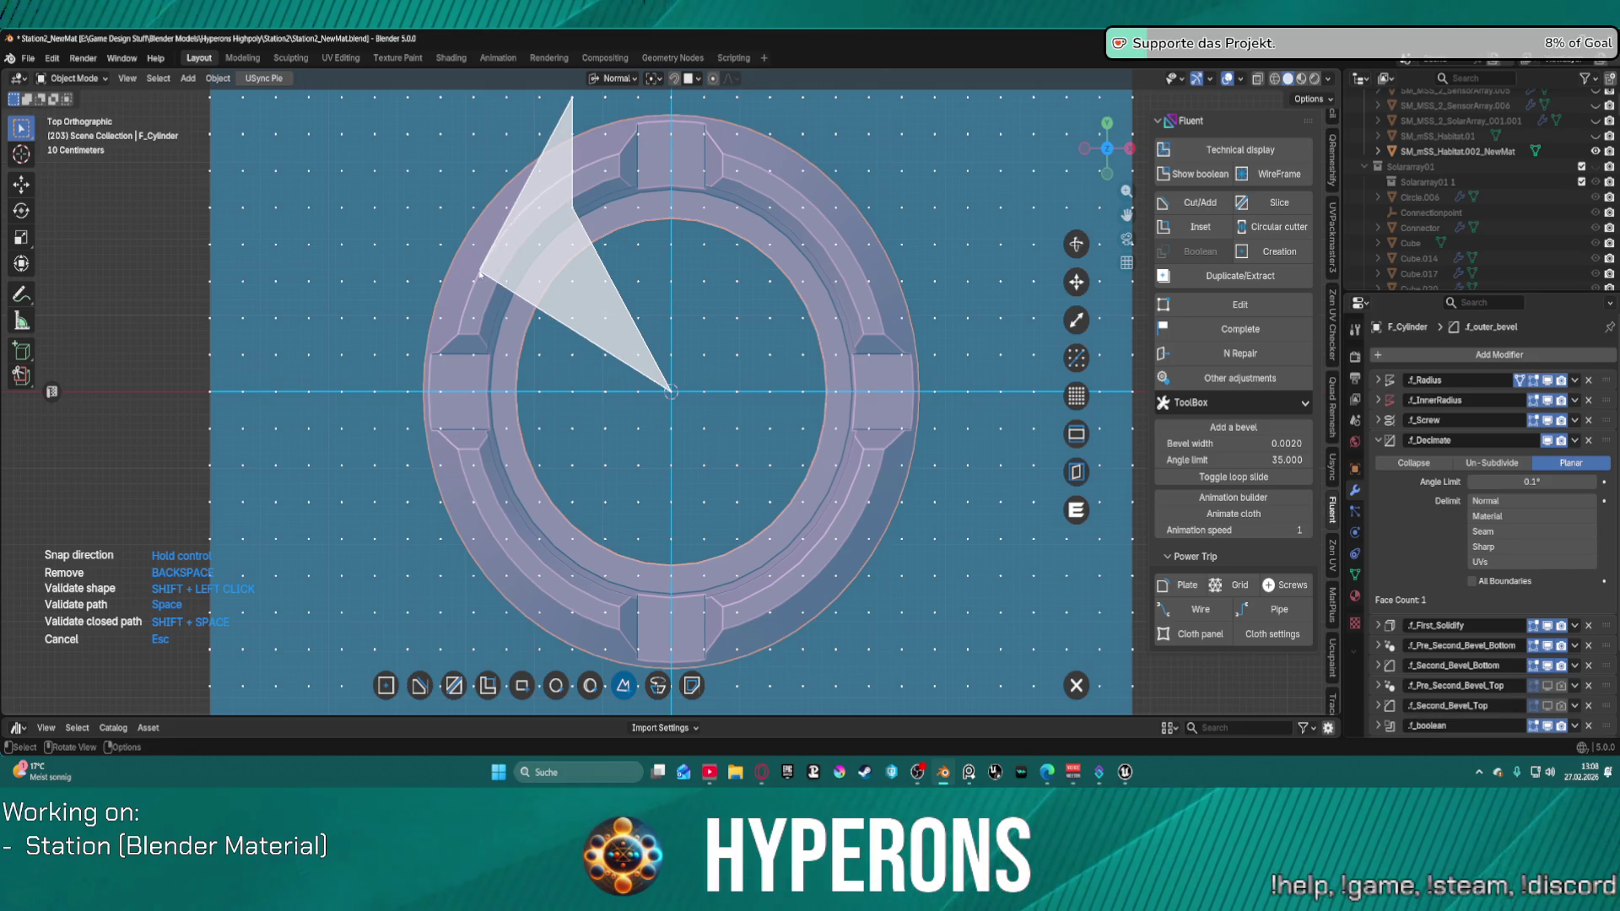
click(406, 282)
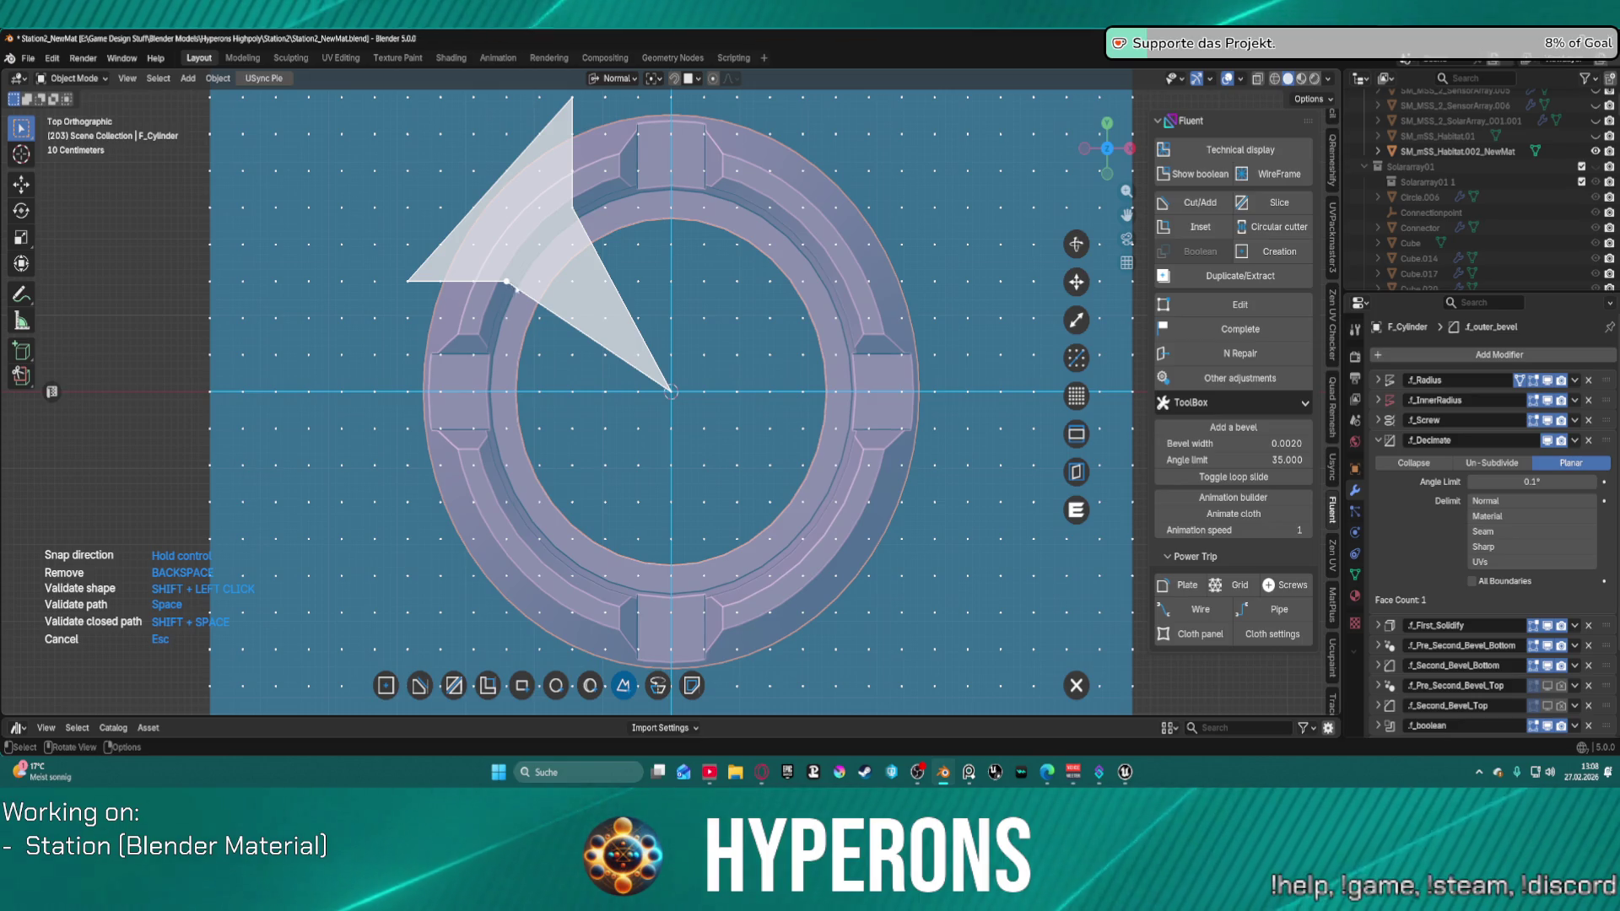
click(506, 282)
click(671, 390)
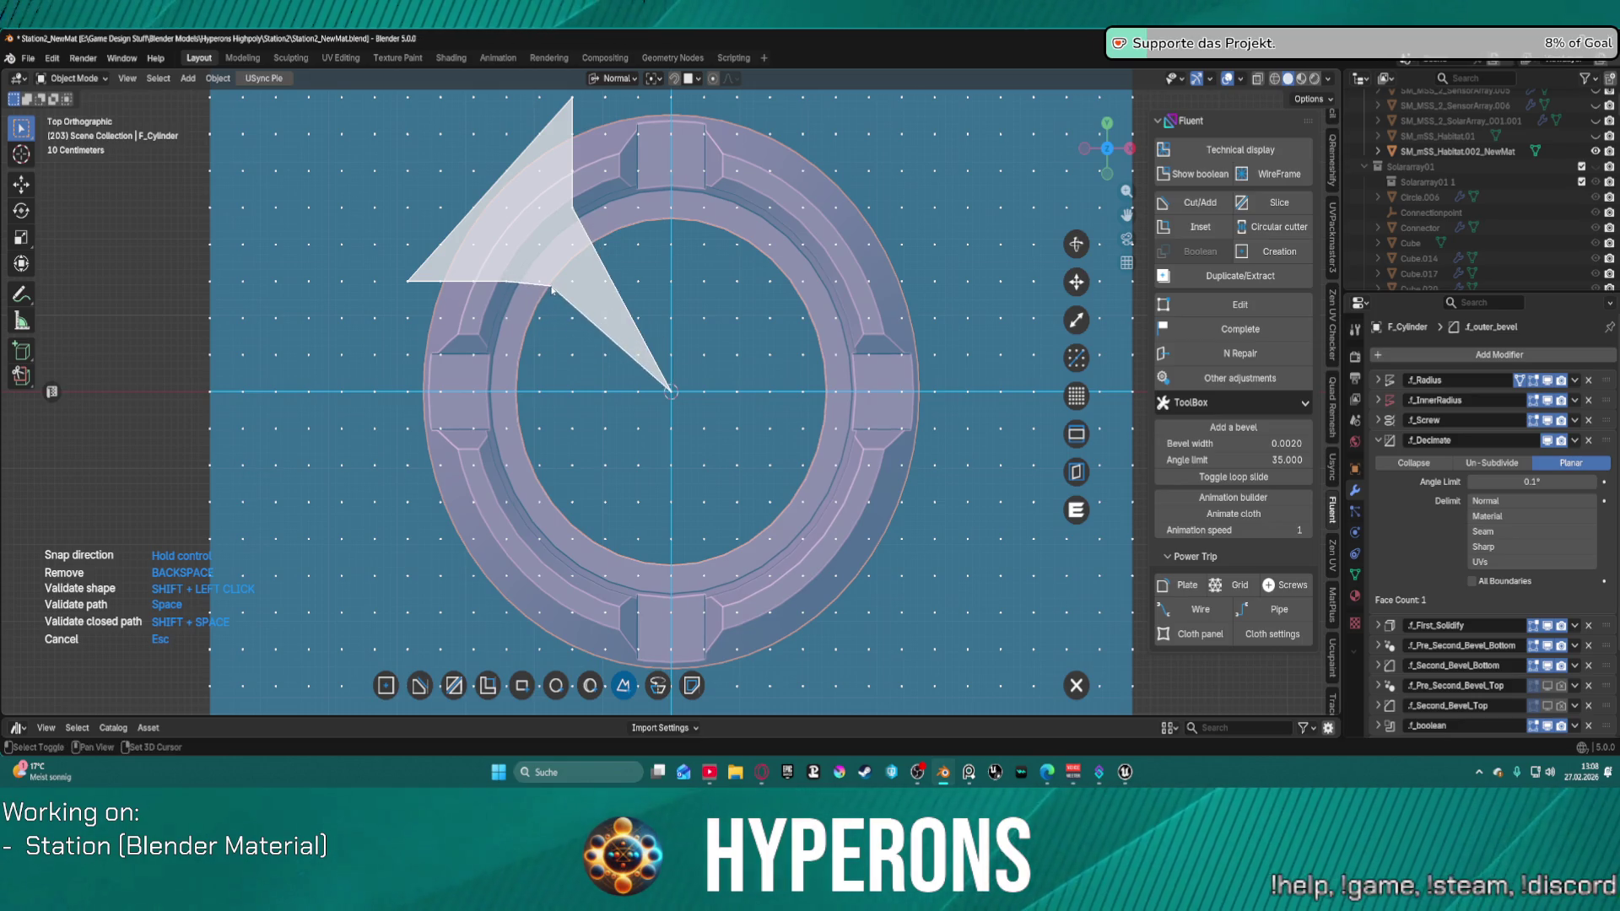
shift+click(541, 285)
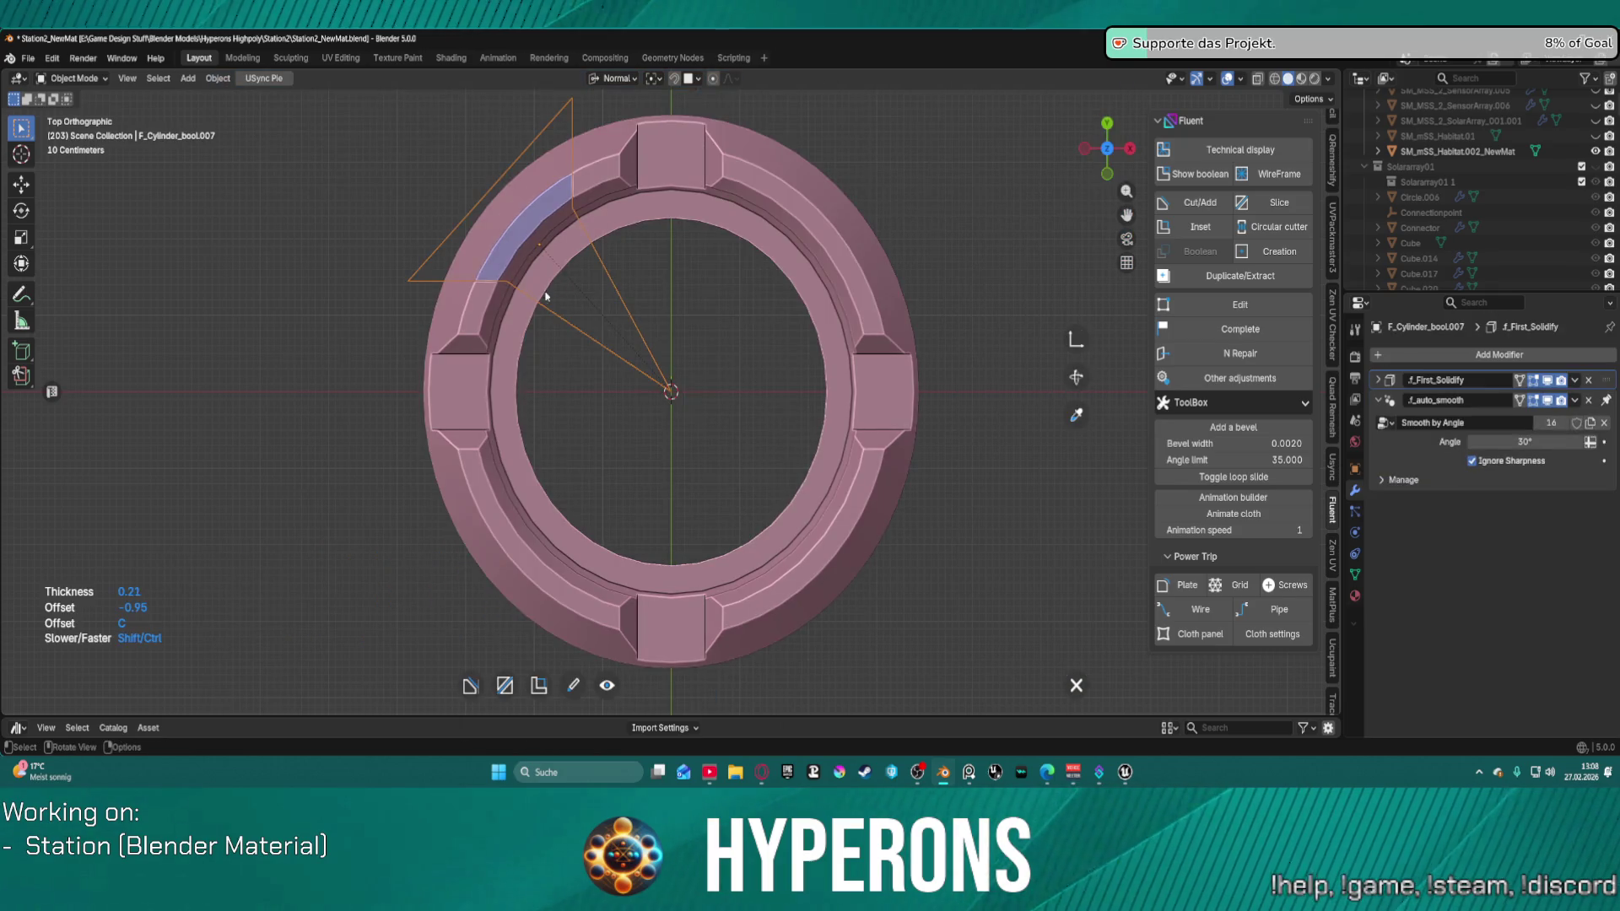
Step: Validate the wedge cut, switch to perspective view, and finalize it with Valid and quit
right_click(504, 293)
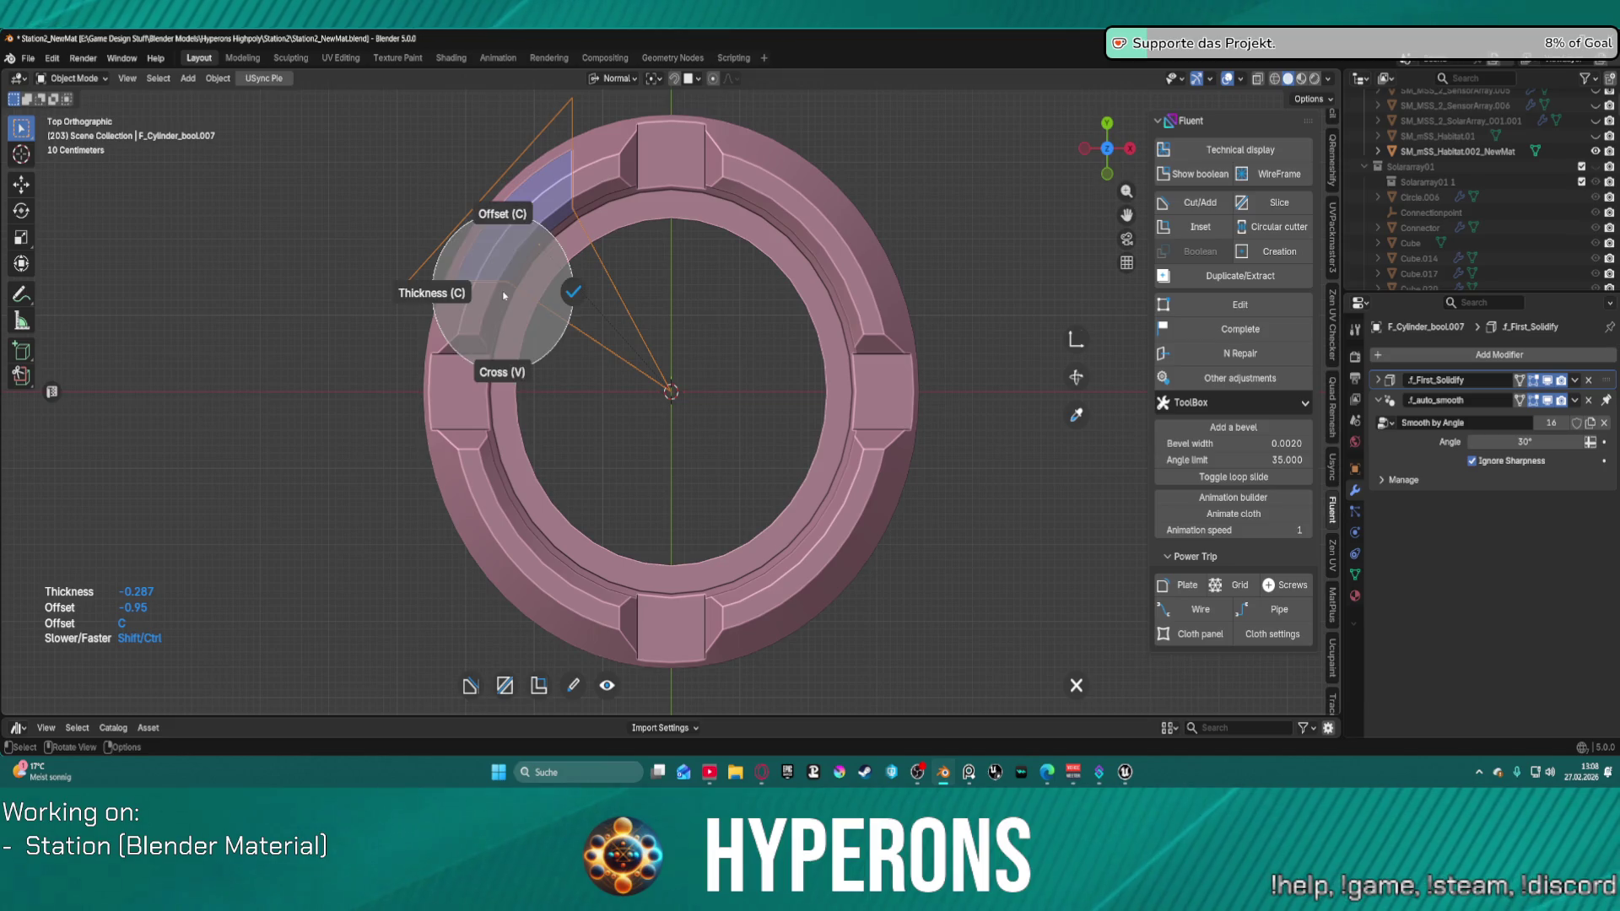
click(574, 292)
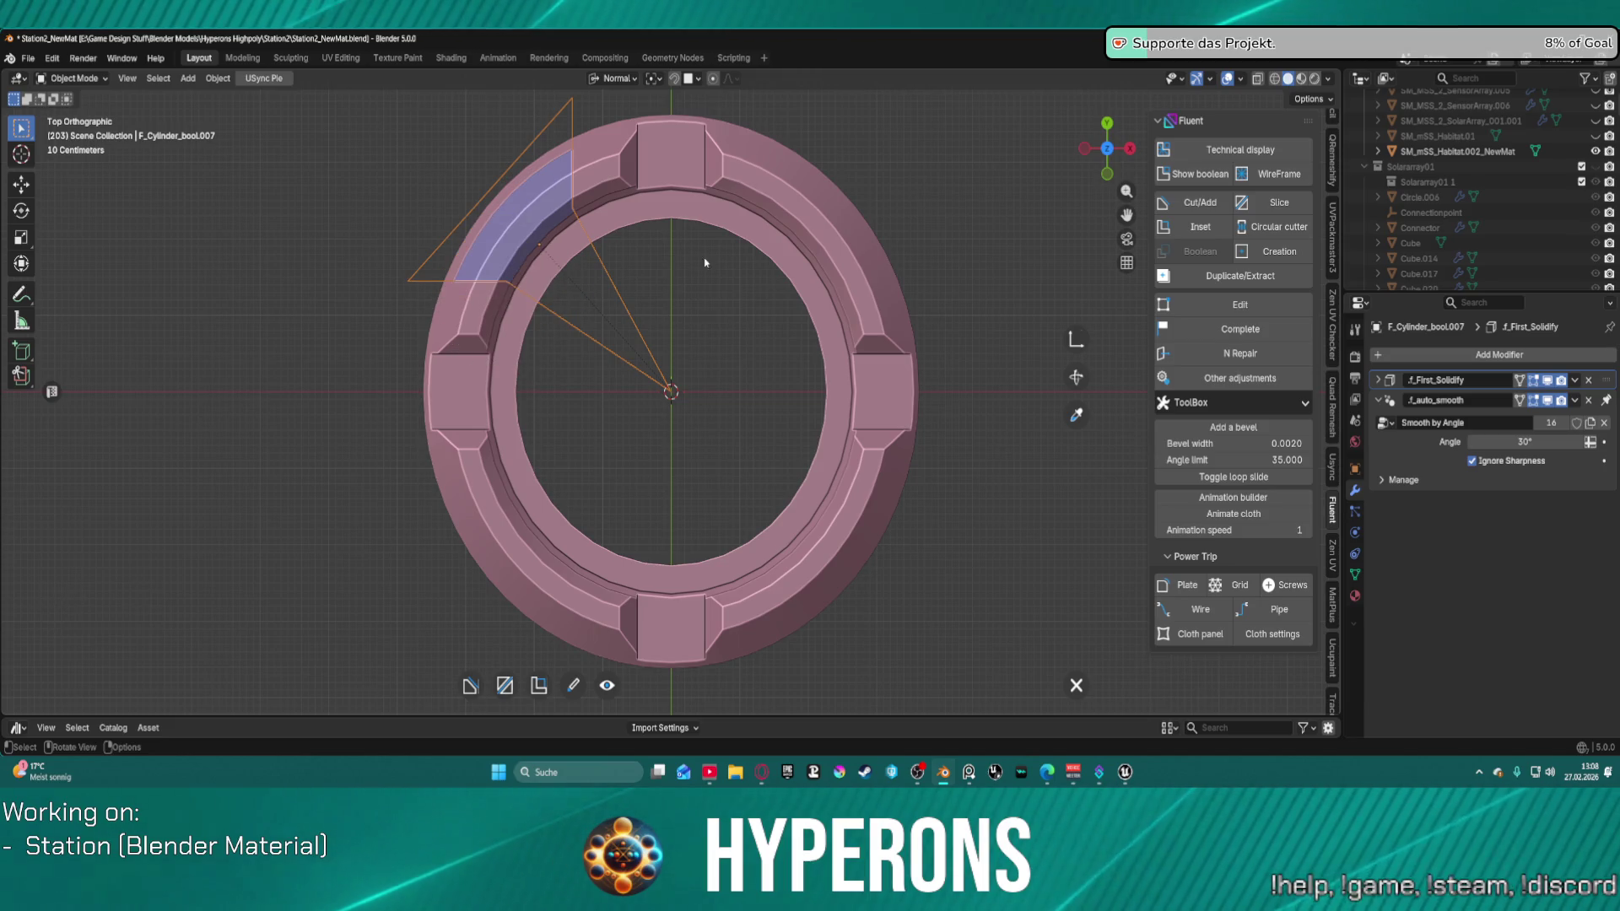
middle_drag(722, 347, 721, 347)
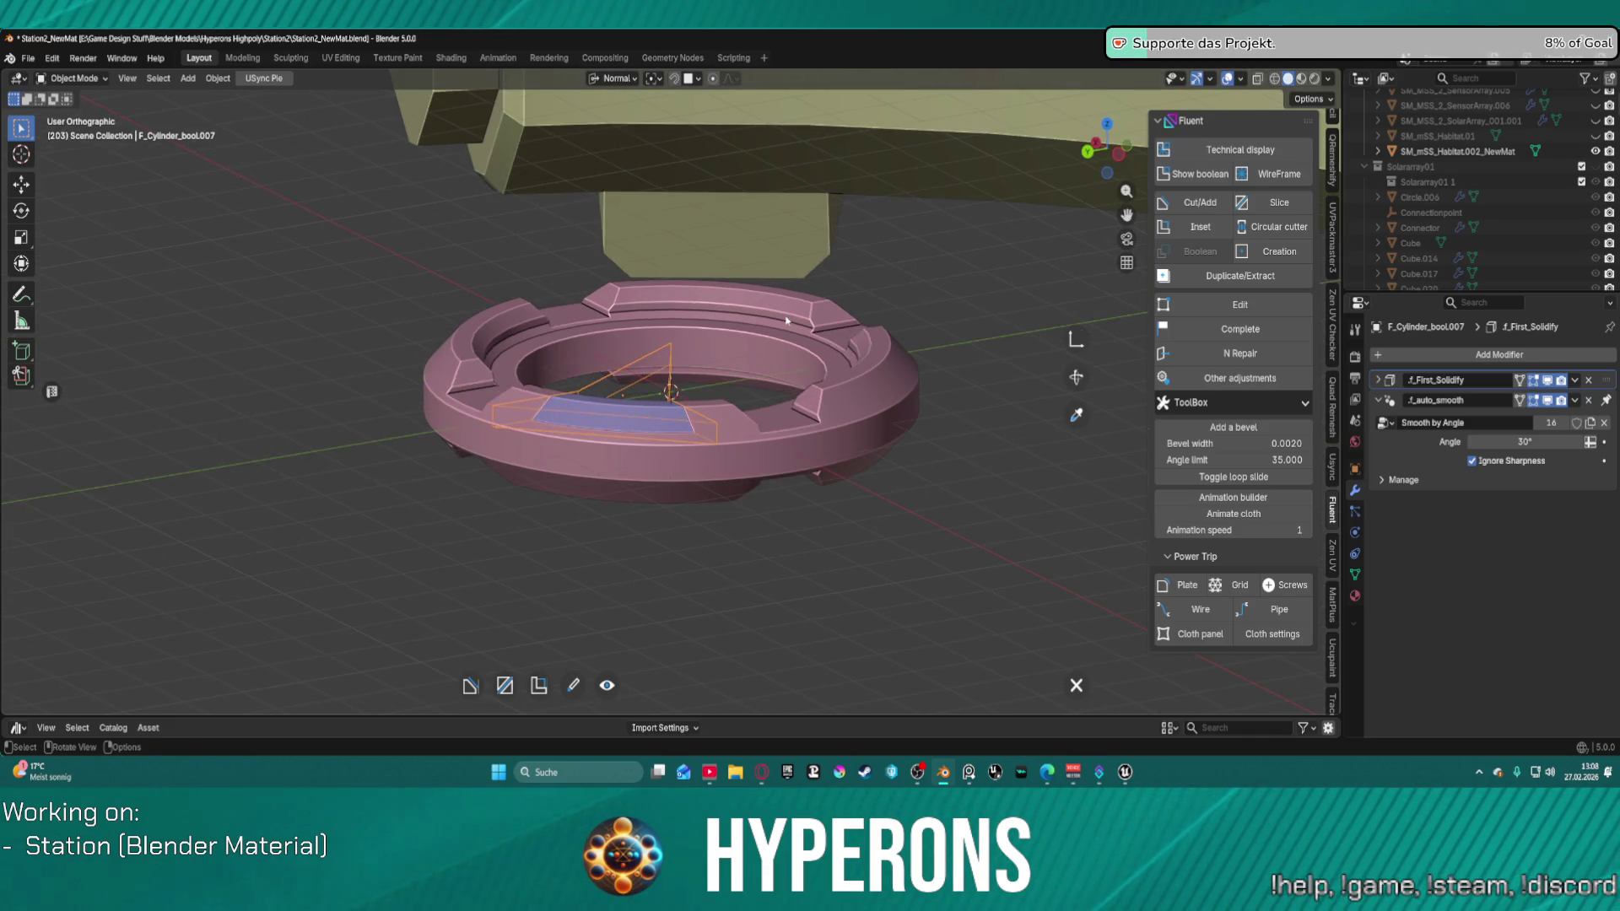
key(KP_5)
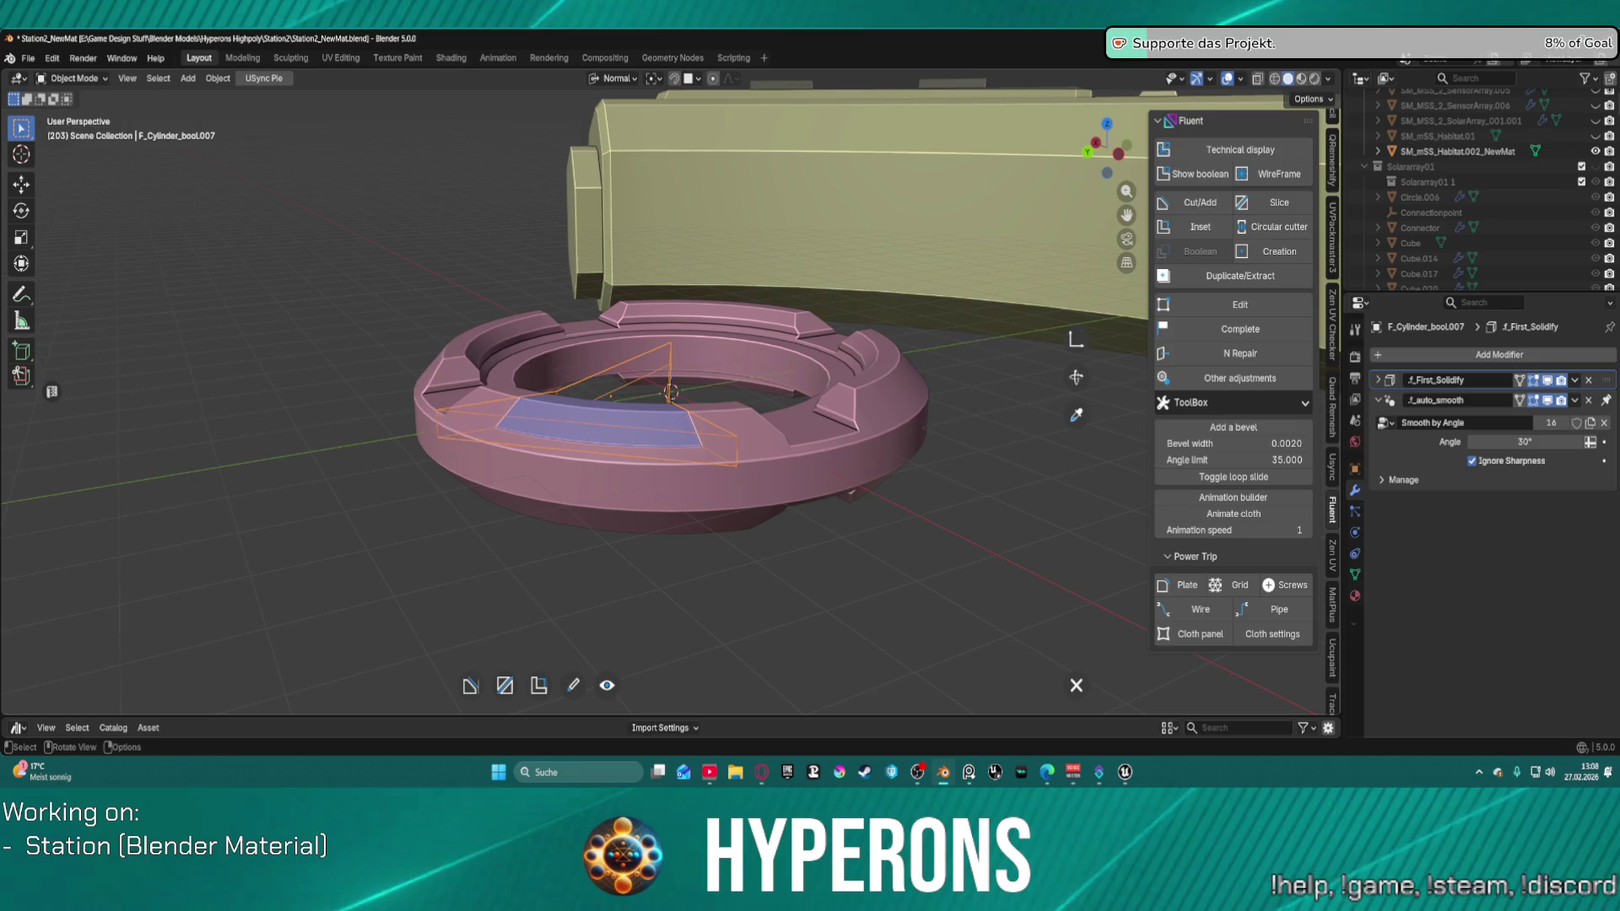
right_click(1597, 155)
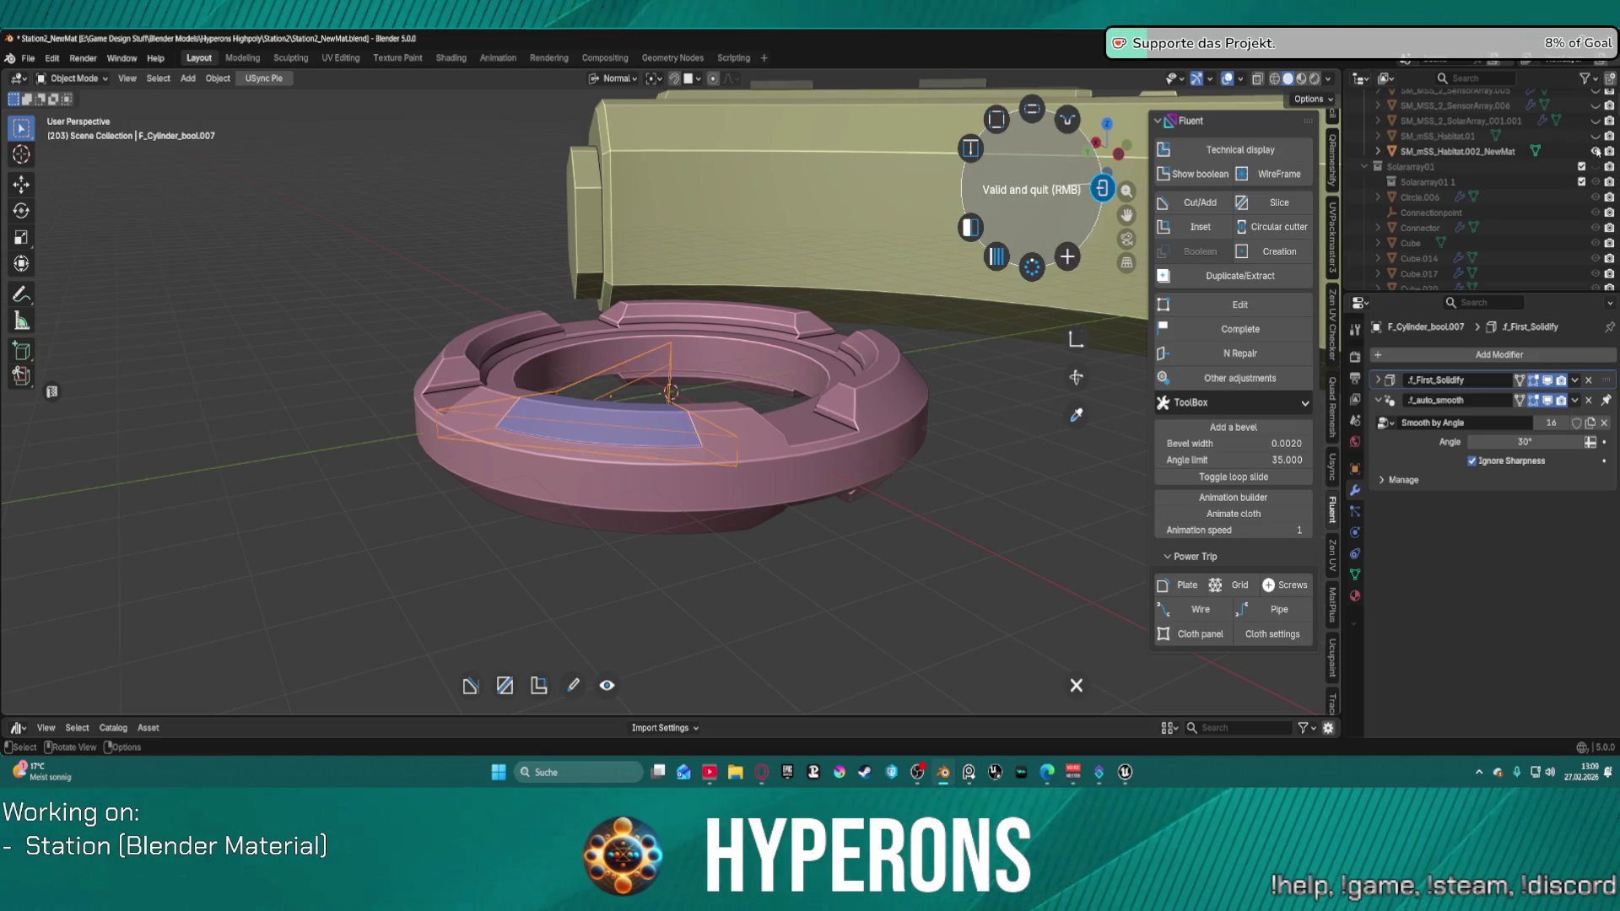
right_click(1597, 151)
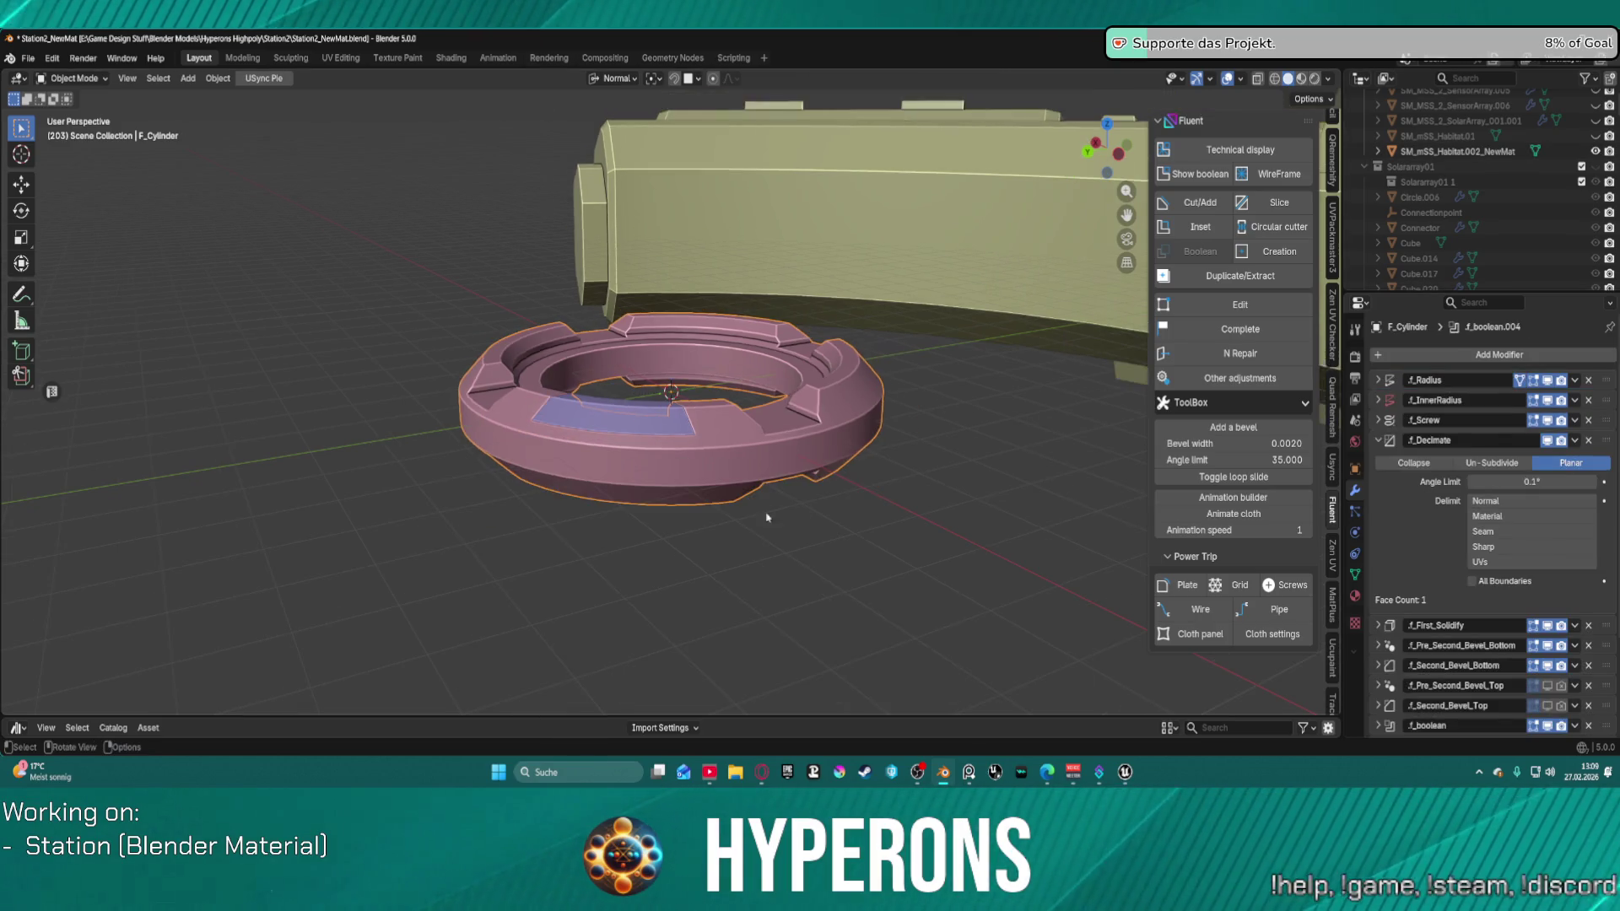
scroll(920, 411, up, 4)
Step: Select the blue slice panel and add a Fluent Chamfer to it
click(550, 452)
mouse_move(763, 382)
middle_down()
mouse_move(676, 463)
mouse_move(510, 434)
mouse_move(723, 448)
mouse_move(779, 406)
middle_up()
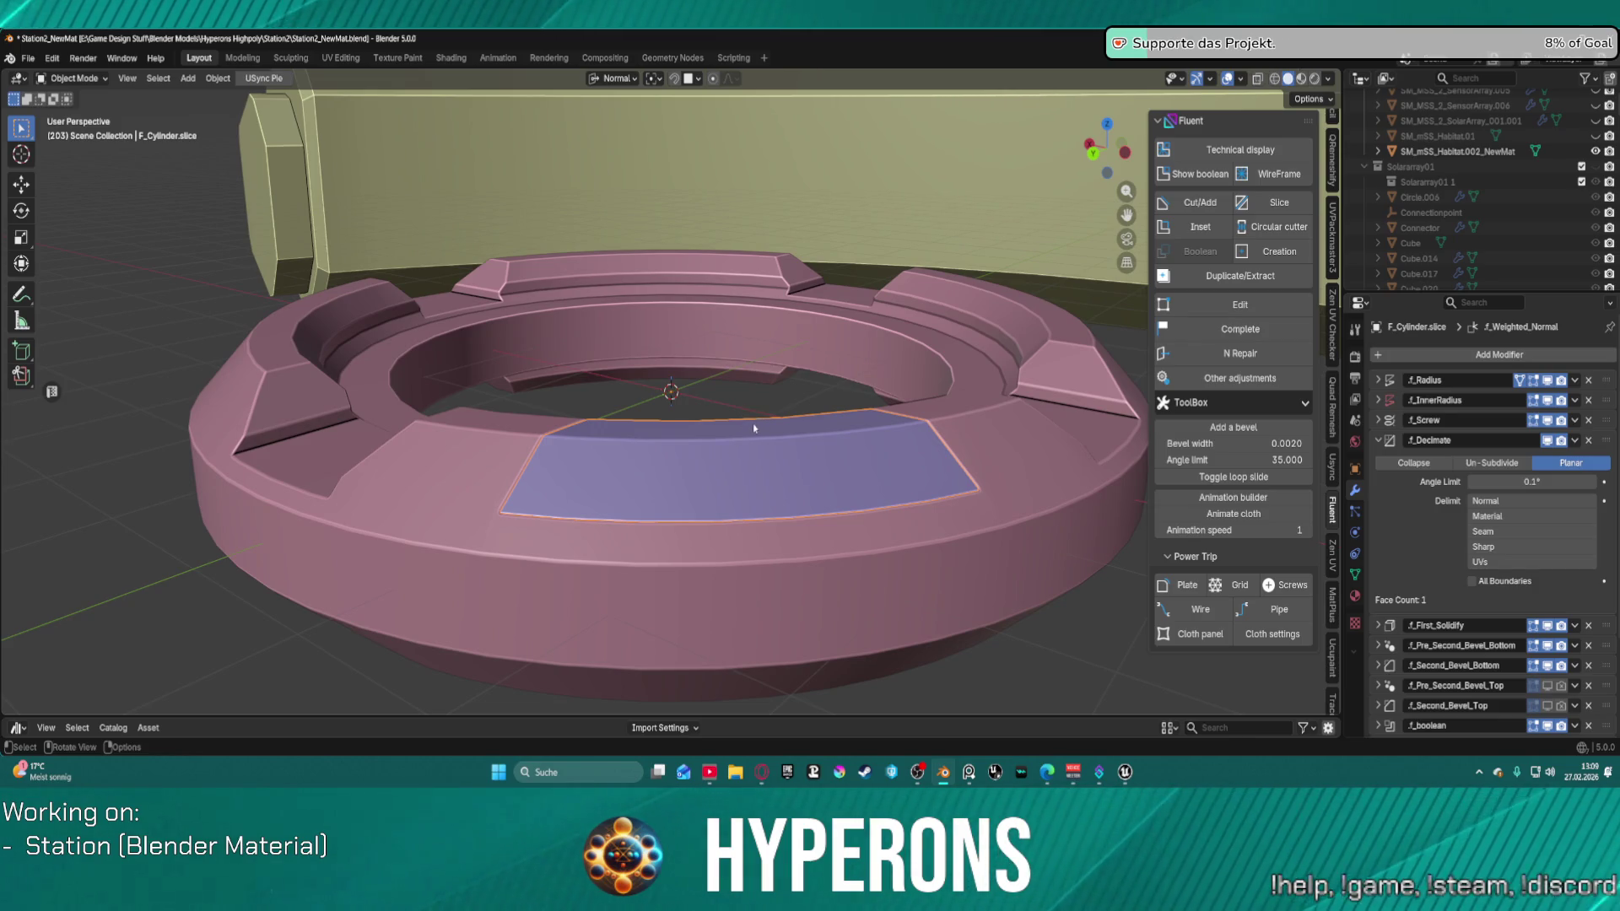
key(f)
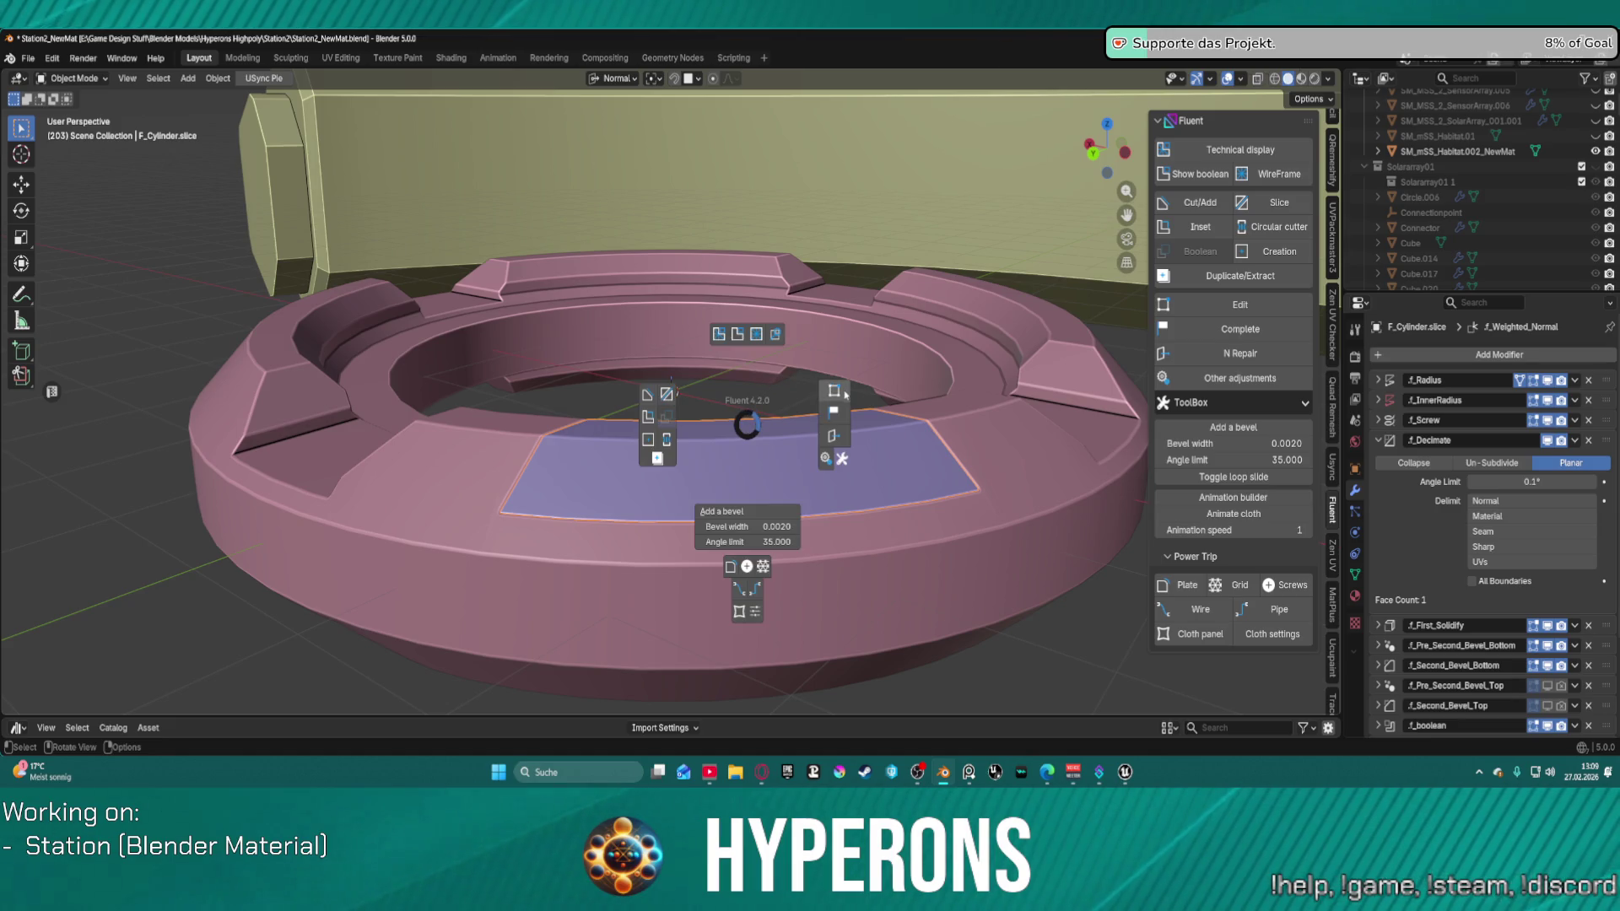
click(845, 394)
click(749, 439)
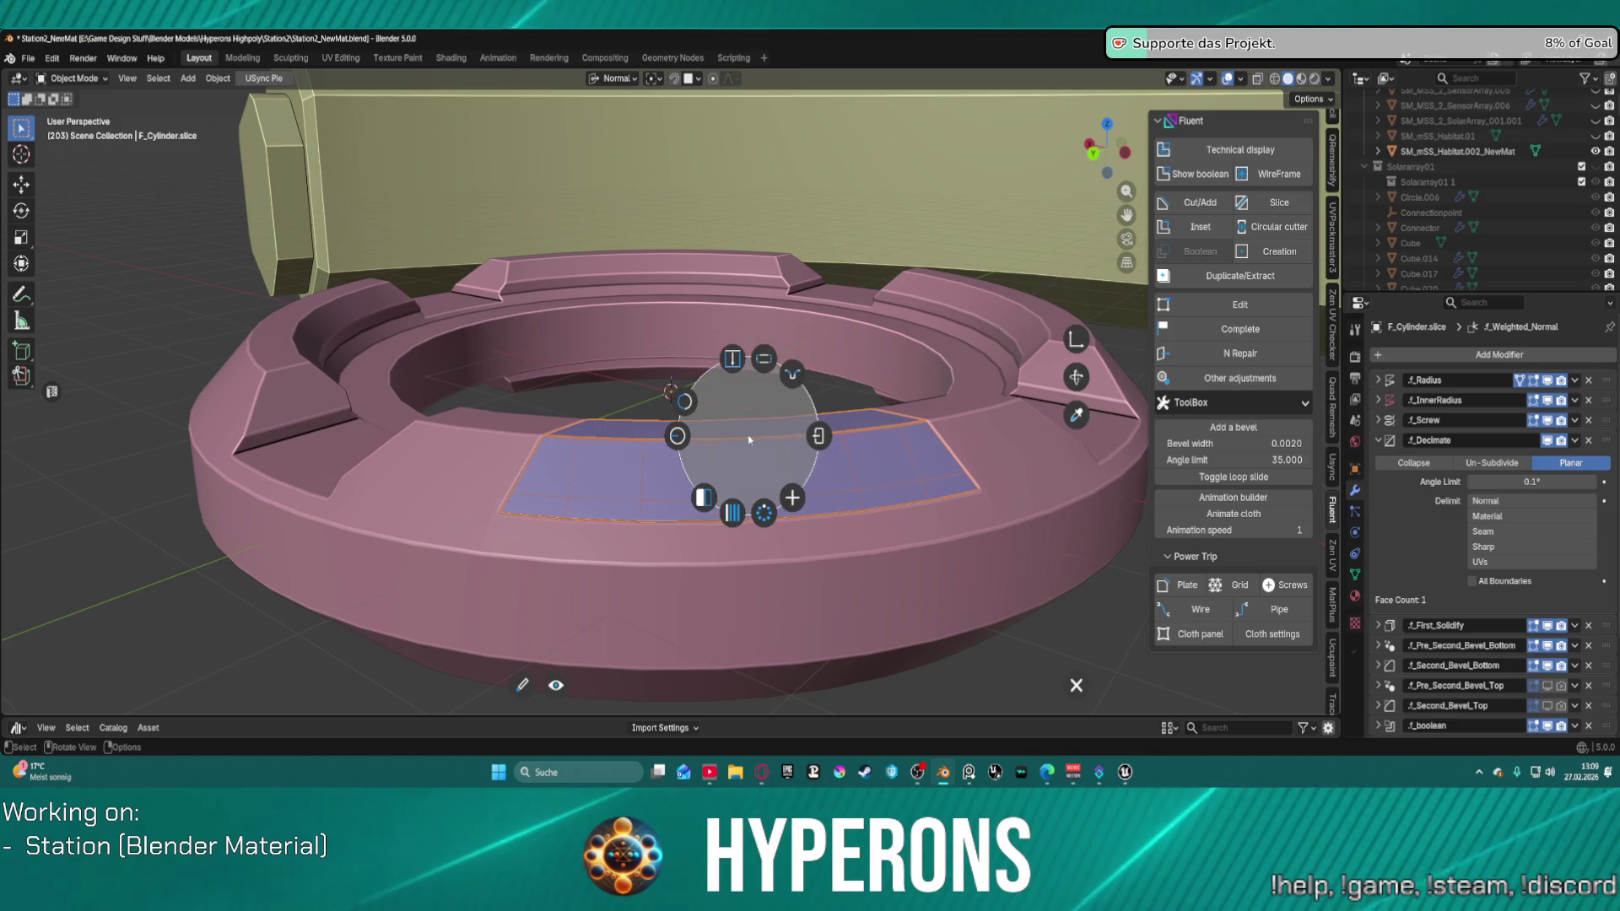
click(785, 368)
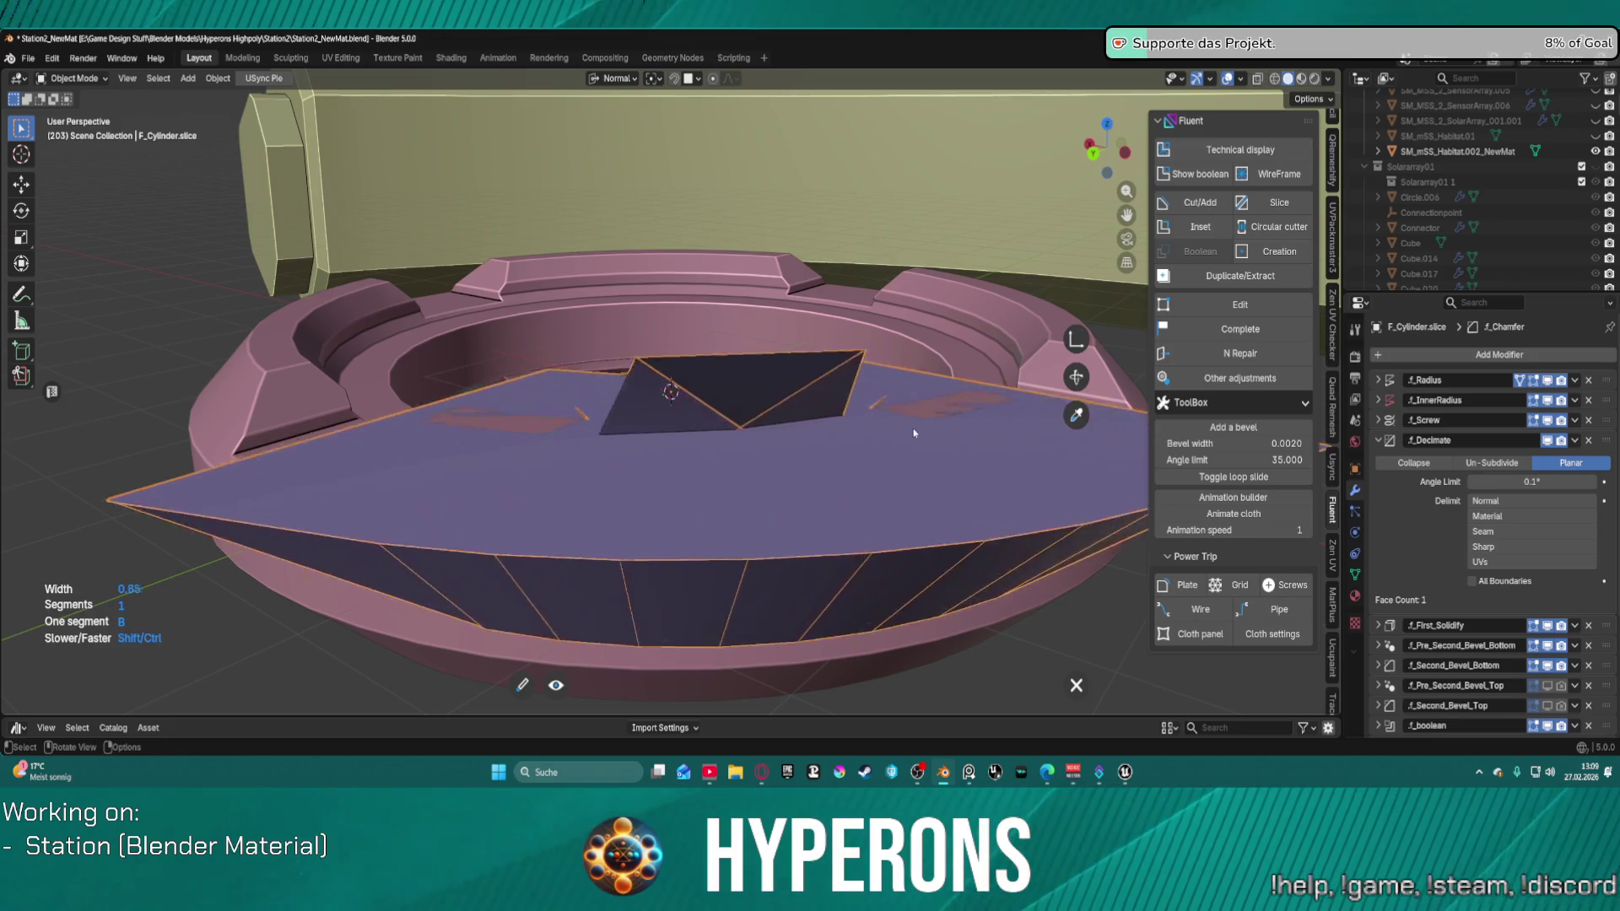
Step: Set the chamfer width, finish the chamfer, and hide Habitat.002_NewMat in the outliner
click(897, 404)
scroll(896, 404, down, 2)
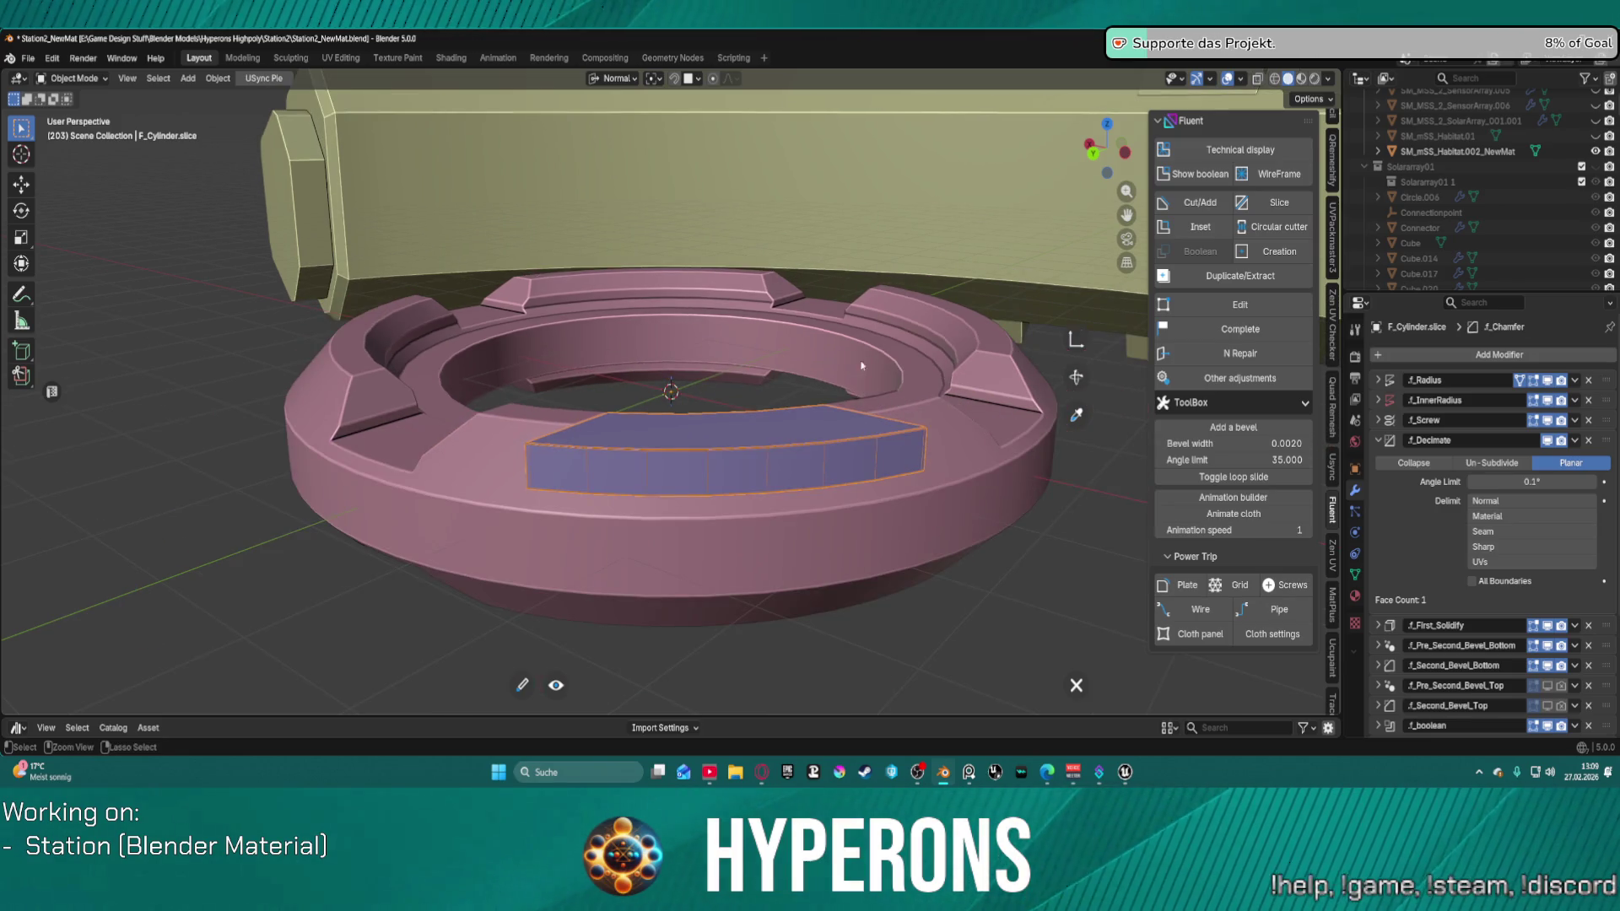
scroll(600, 291, down, 1)
scroll(873, 152, down, 3)
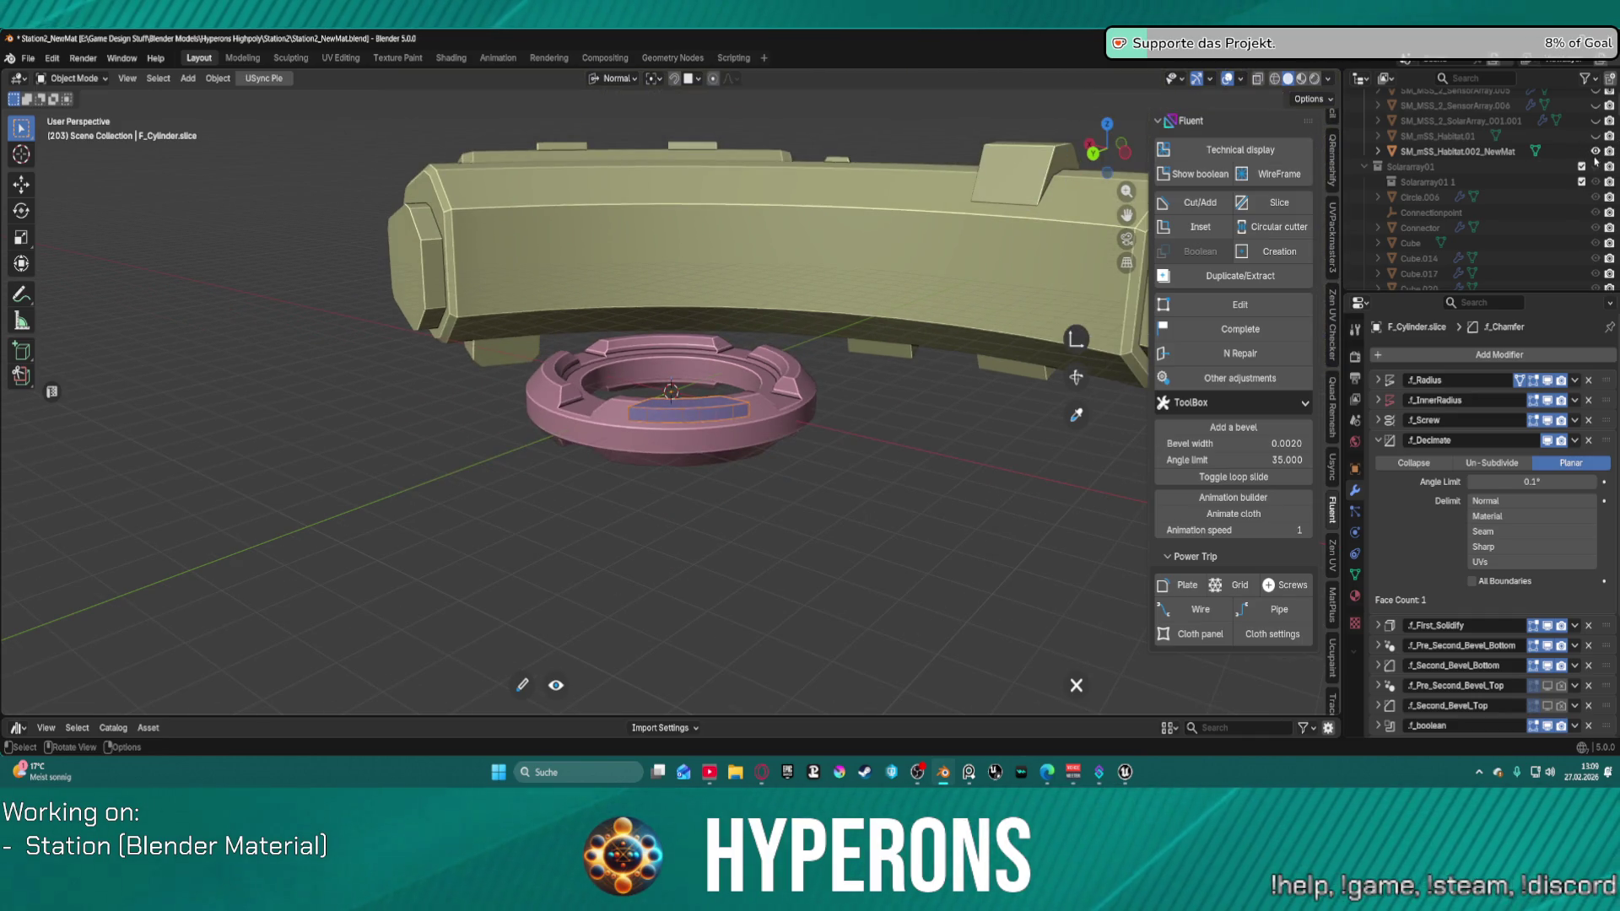
right_click(798, 400)
click(841, 438)
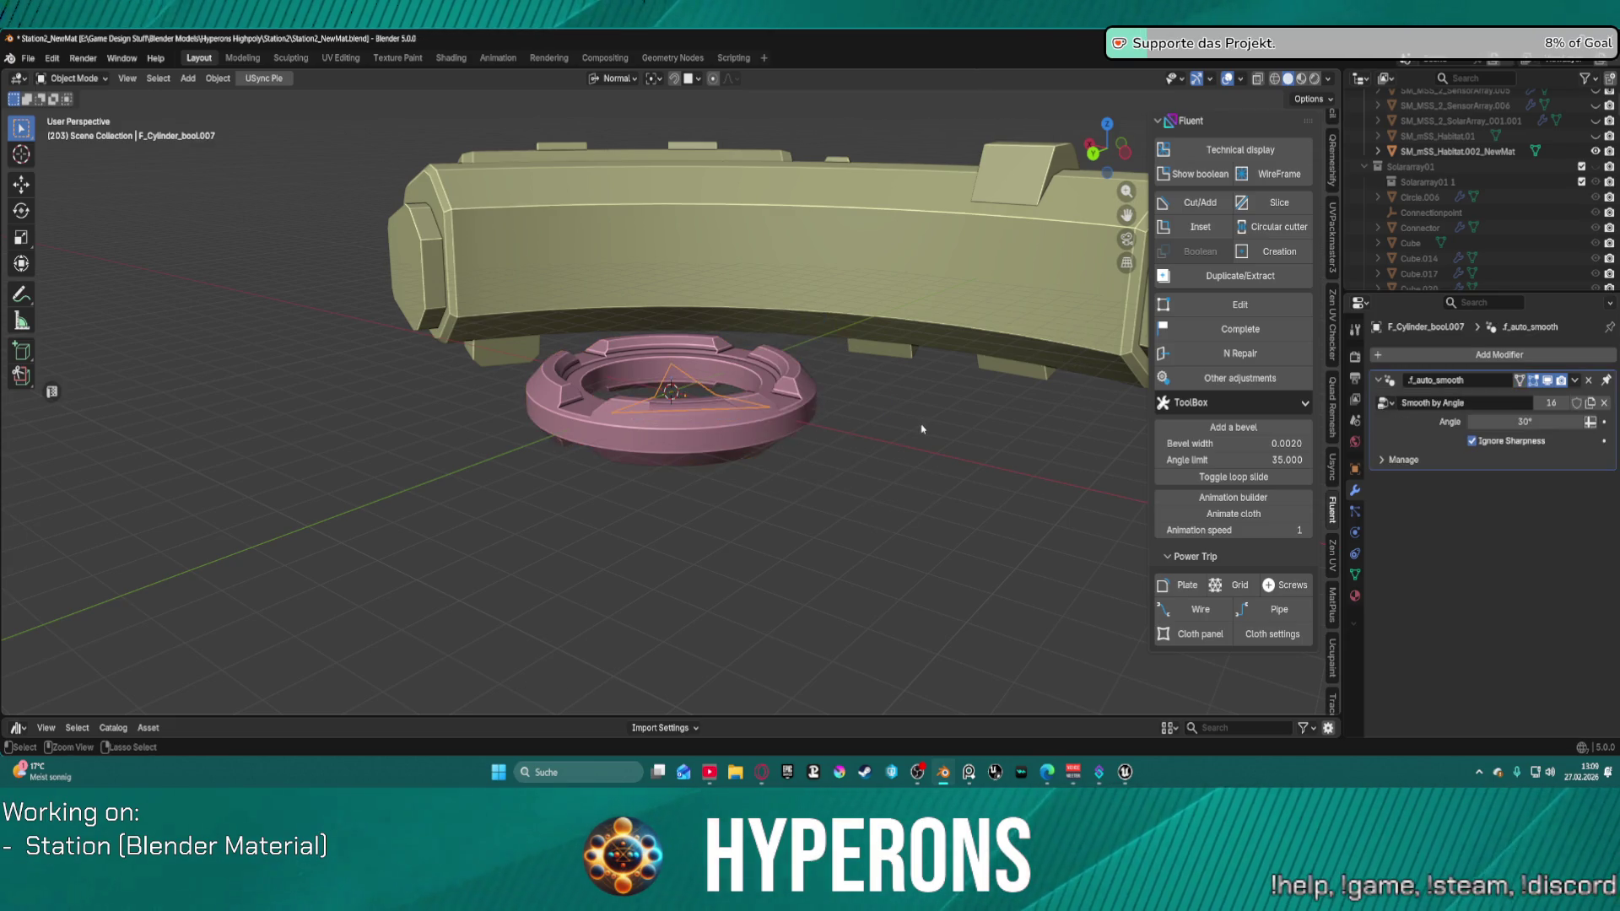
mouse_move(925, 456)
middle_down()
mouse_move(861, 517)
mouse_move(846, 499)
middle_up()
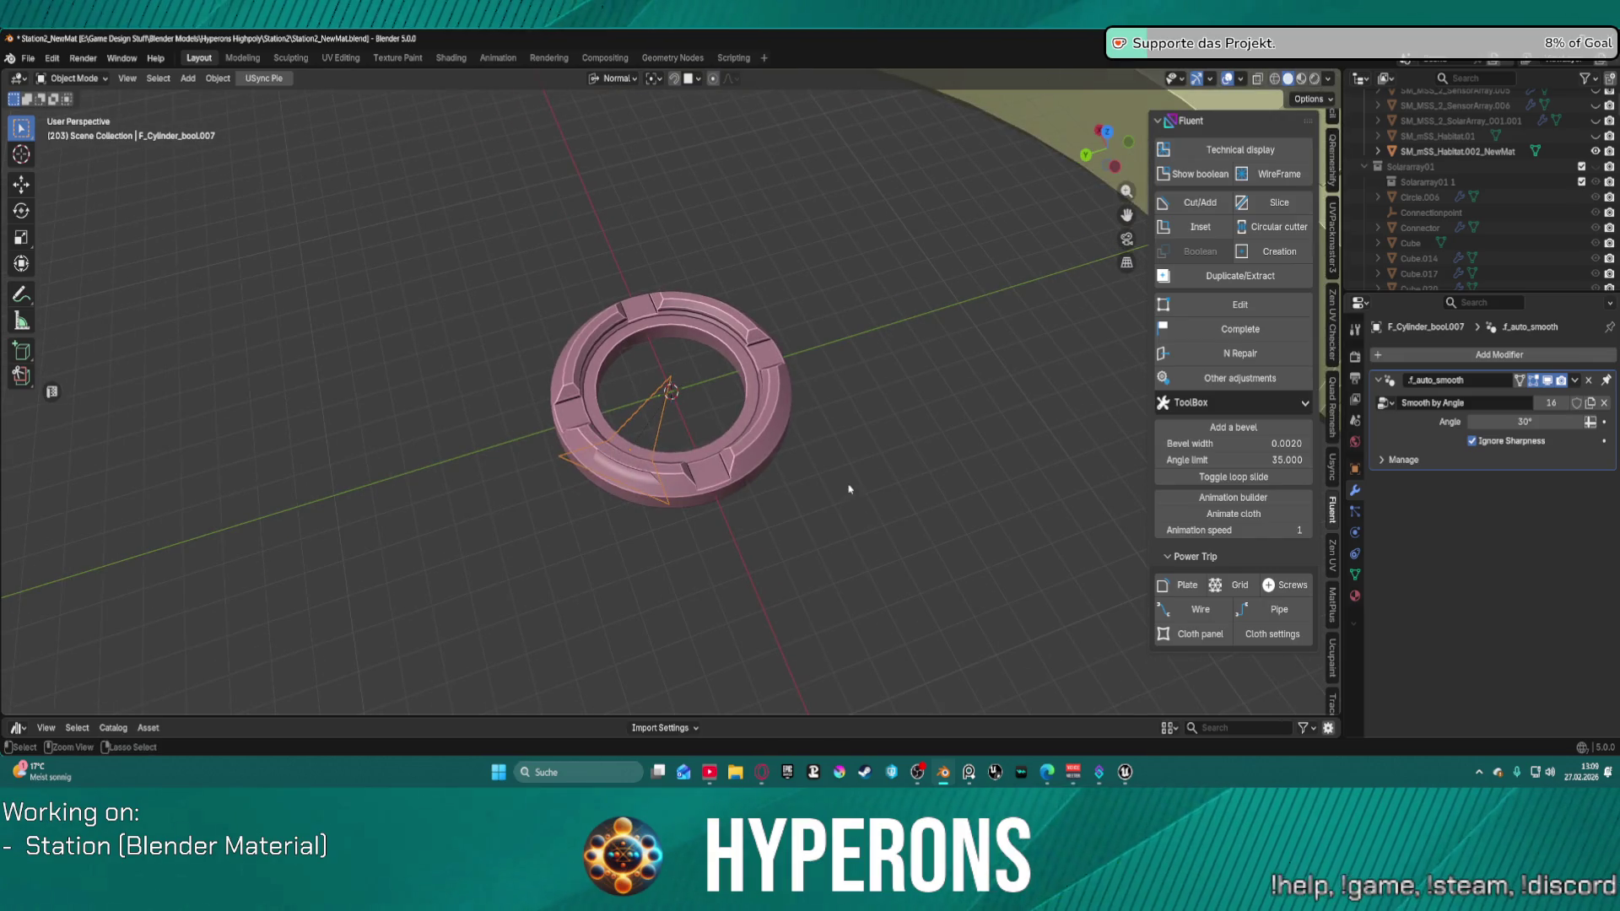
click(1595, 151)
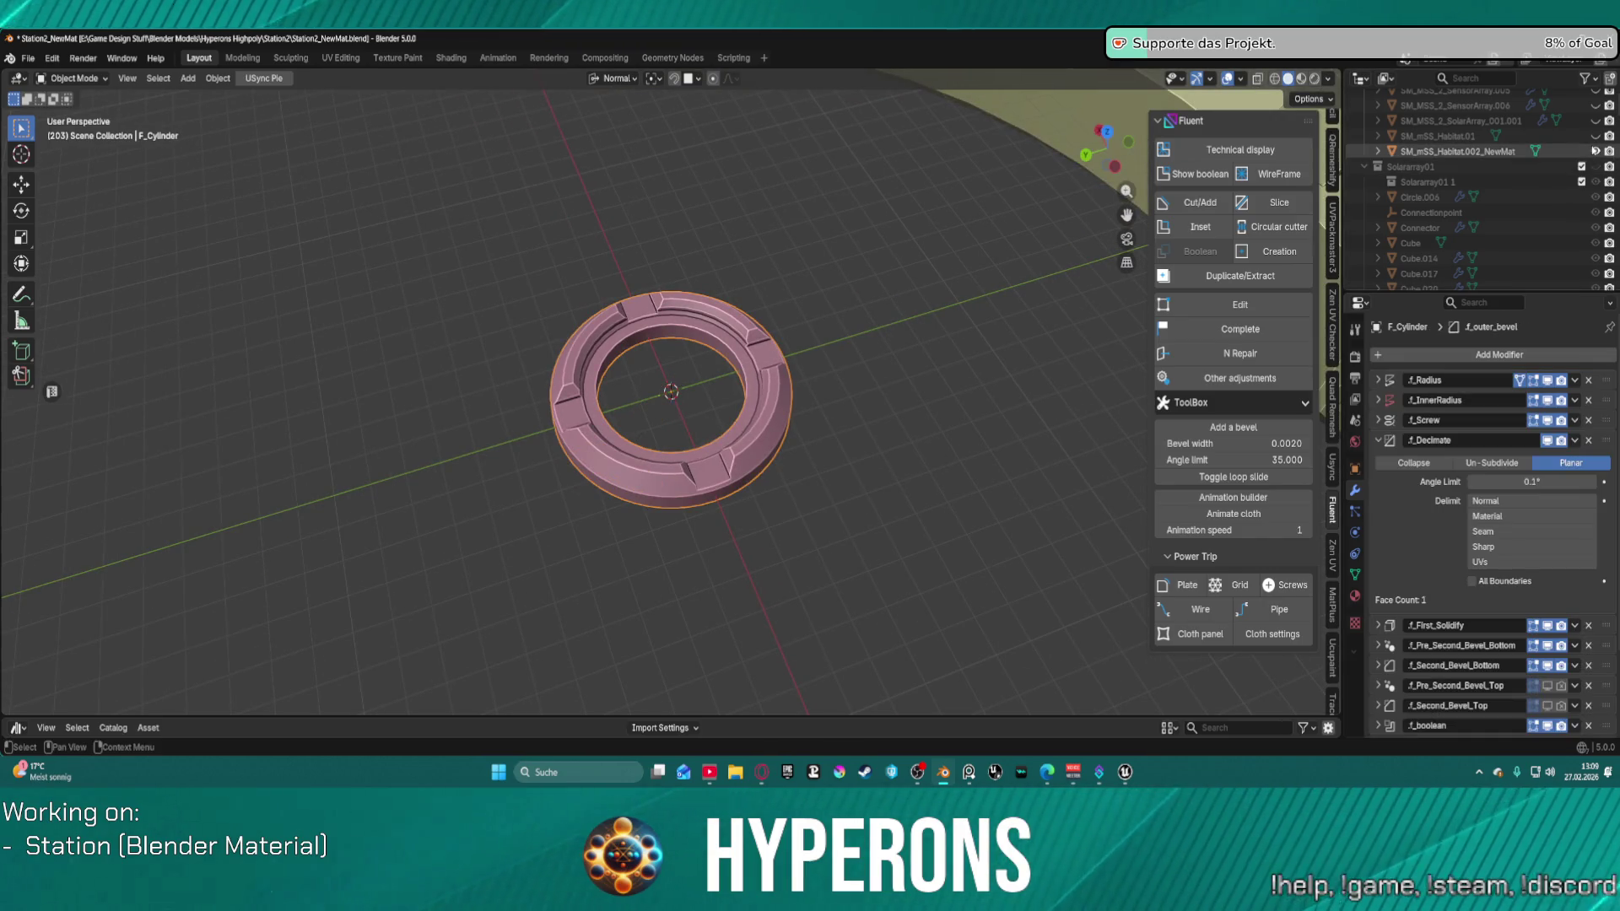
Step: In top view, lay a Cut/Add drawing grid stretched wide along X with finer resolution
scroll(747, 408, up, 5)
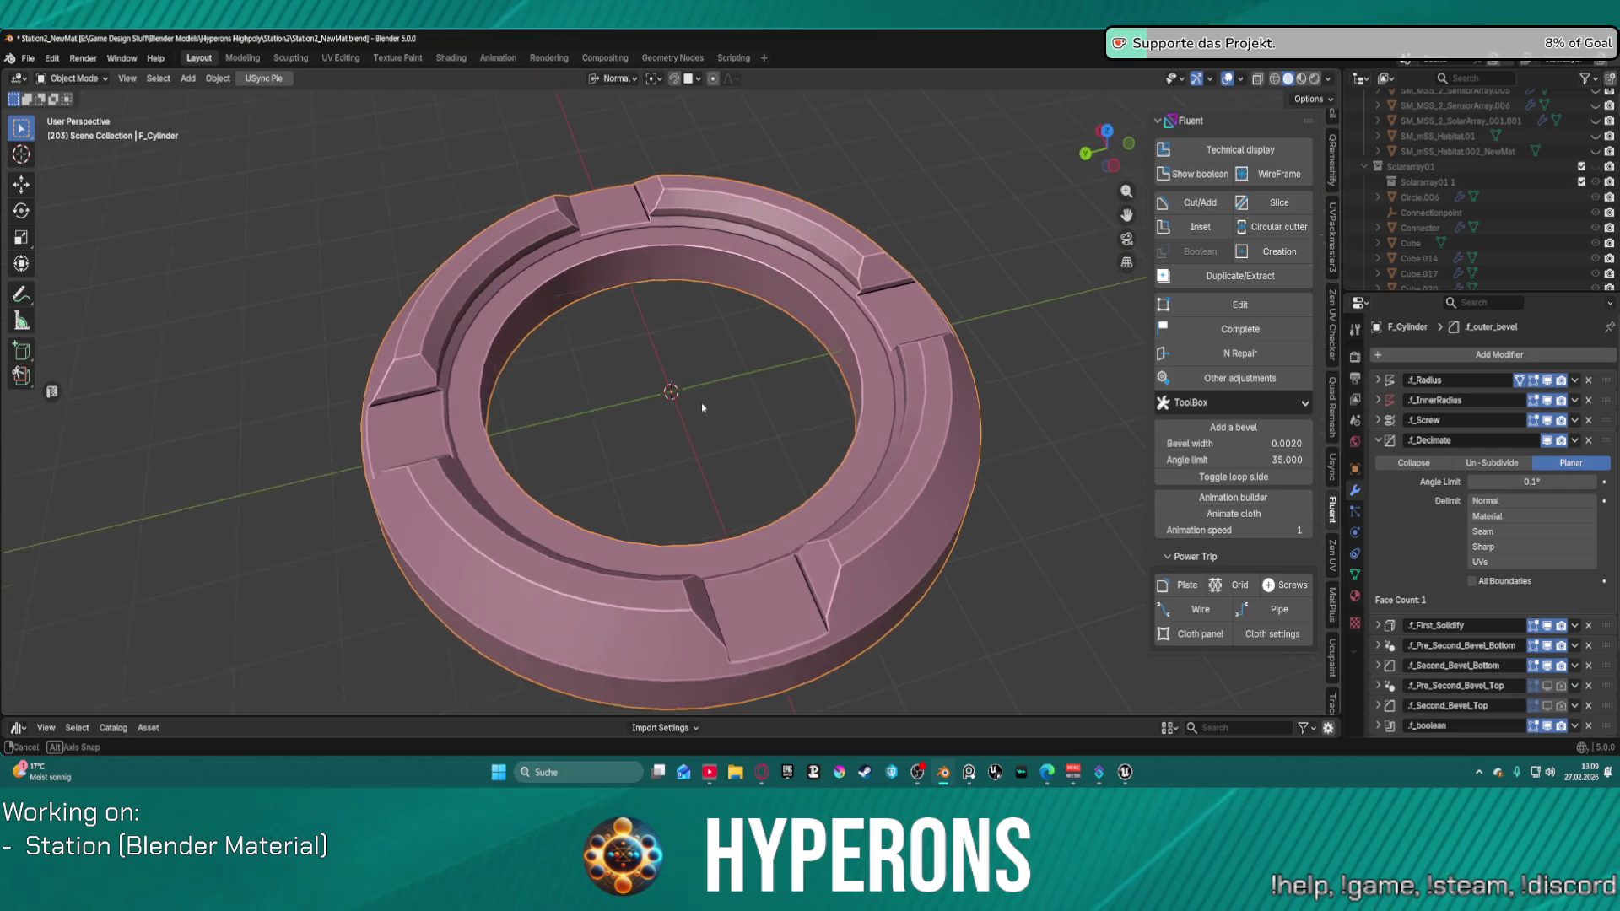
key(KP_7)
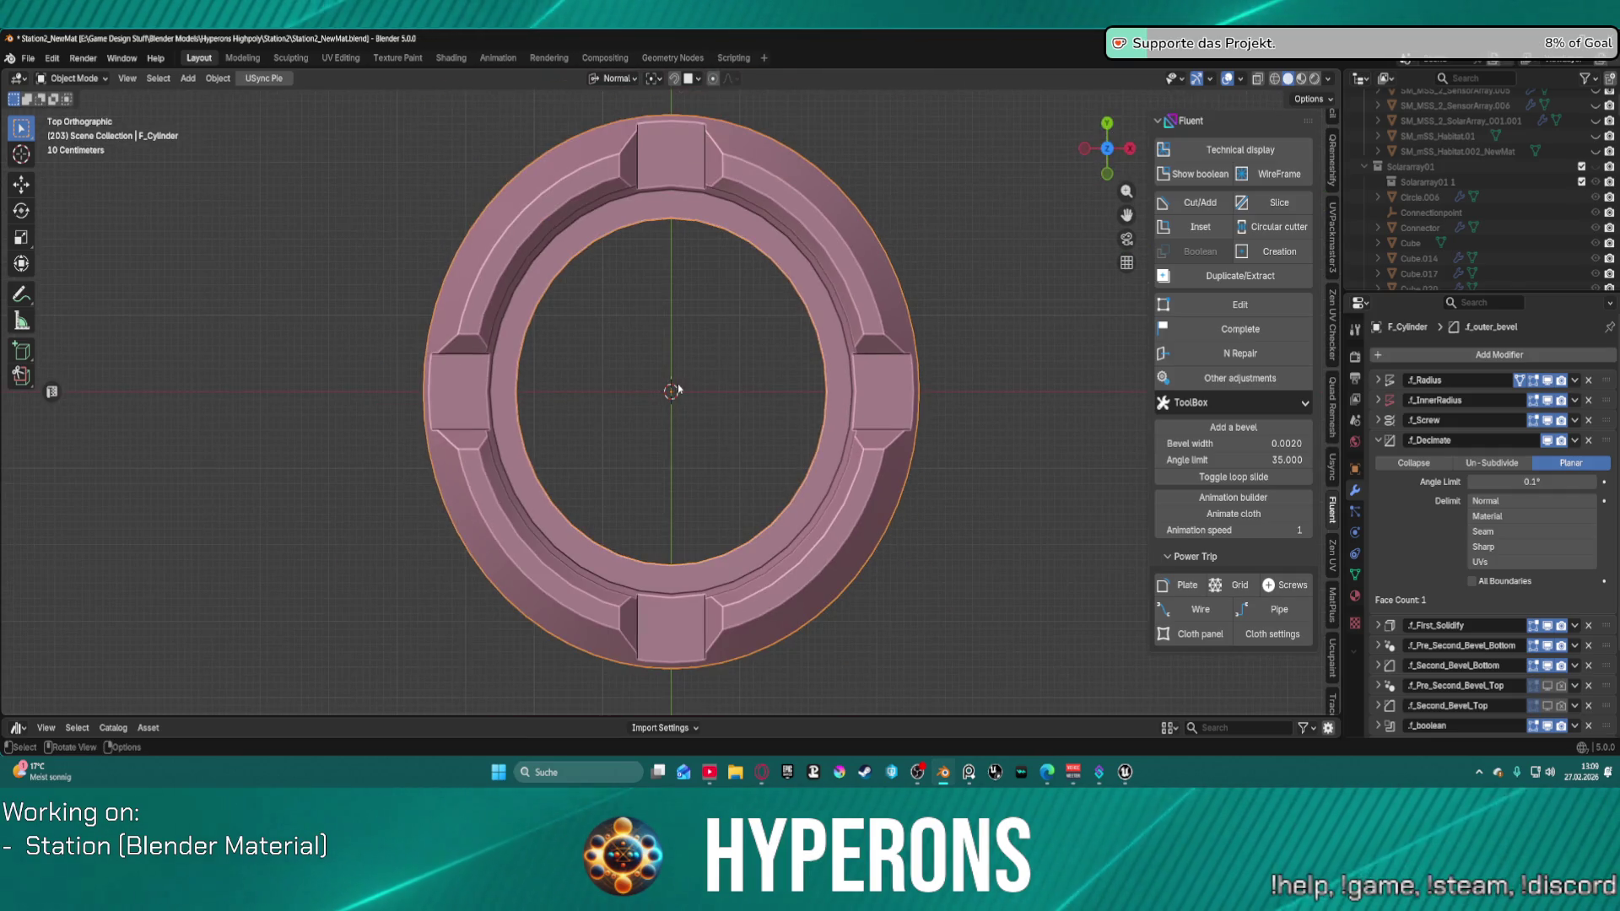
key(f)
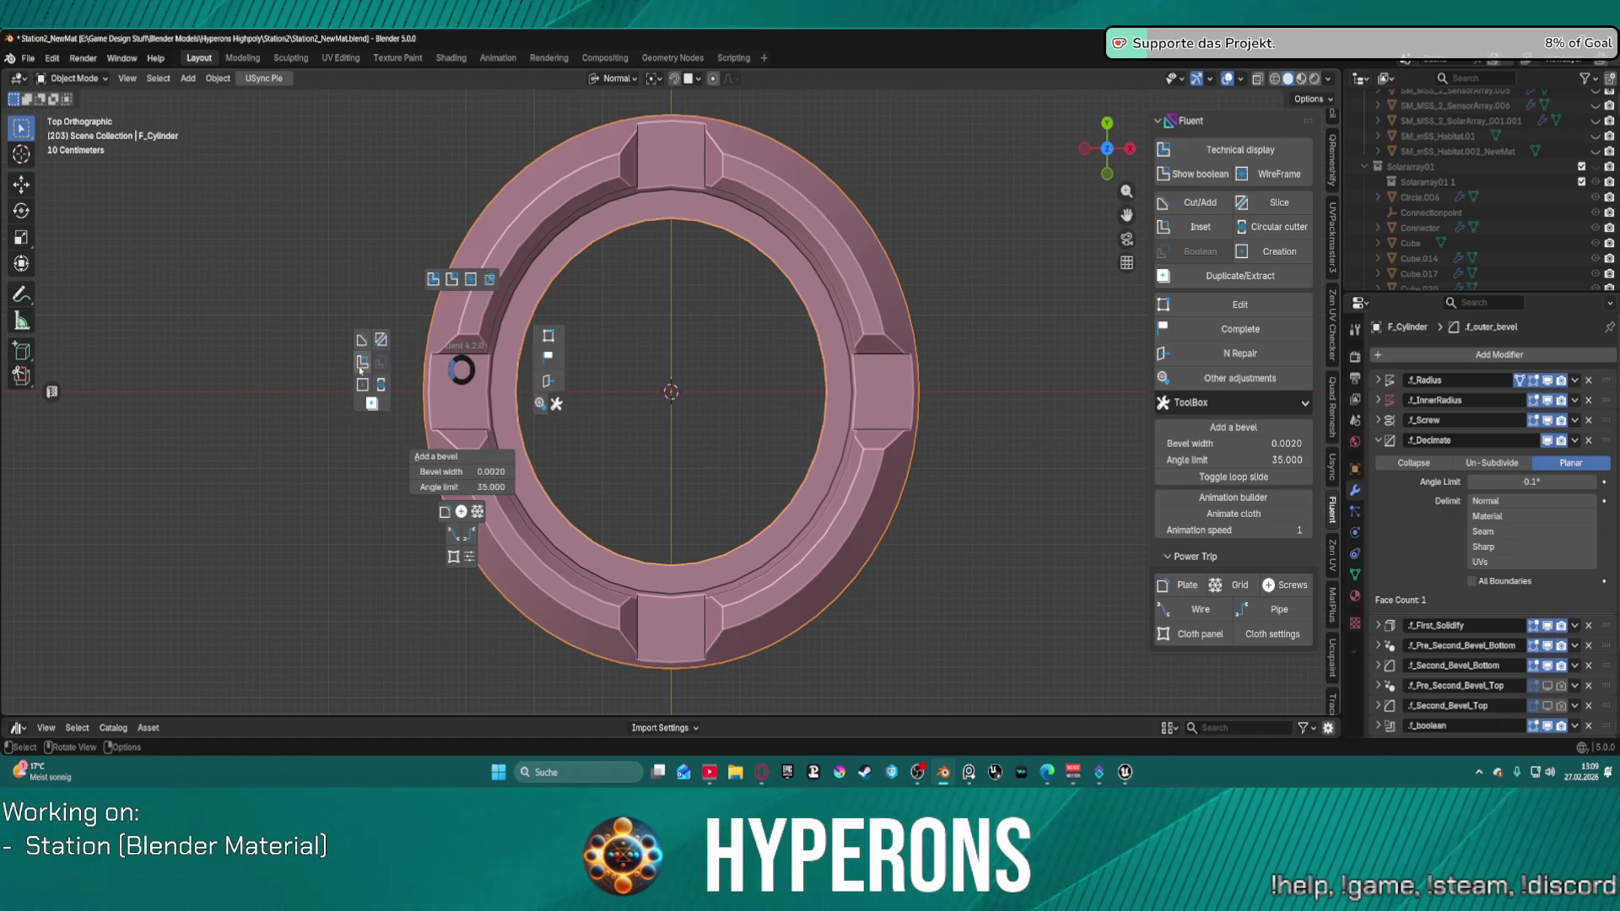
click(380, 340)
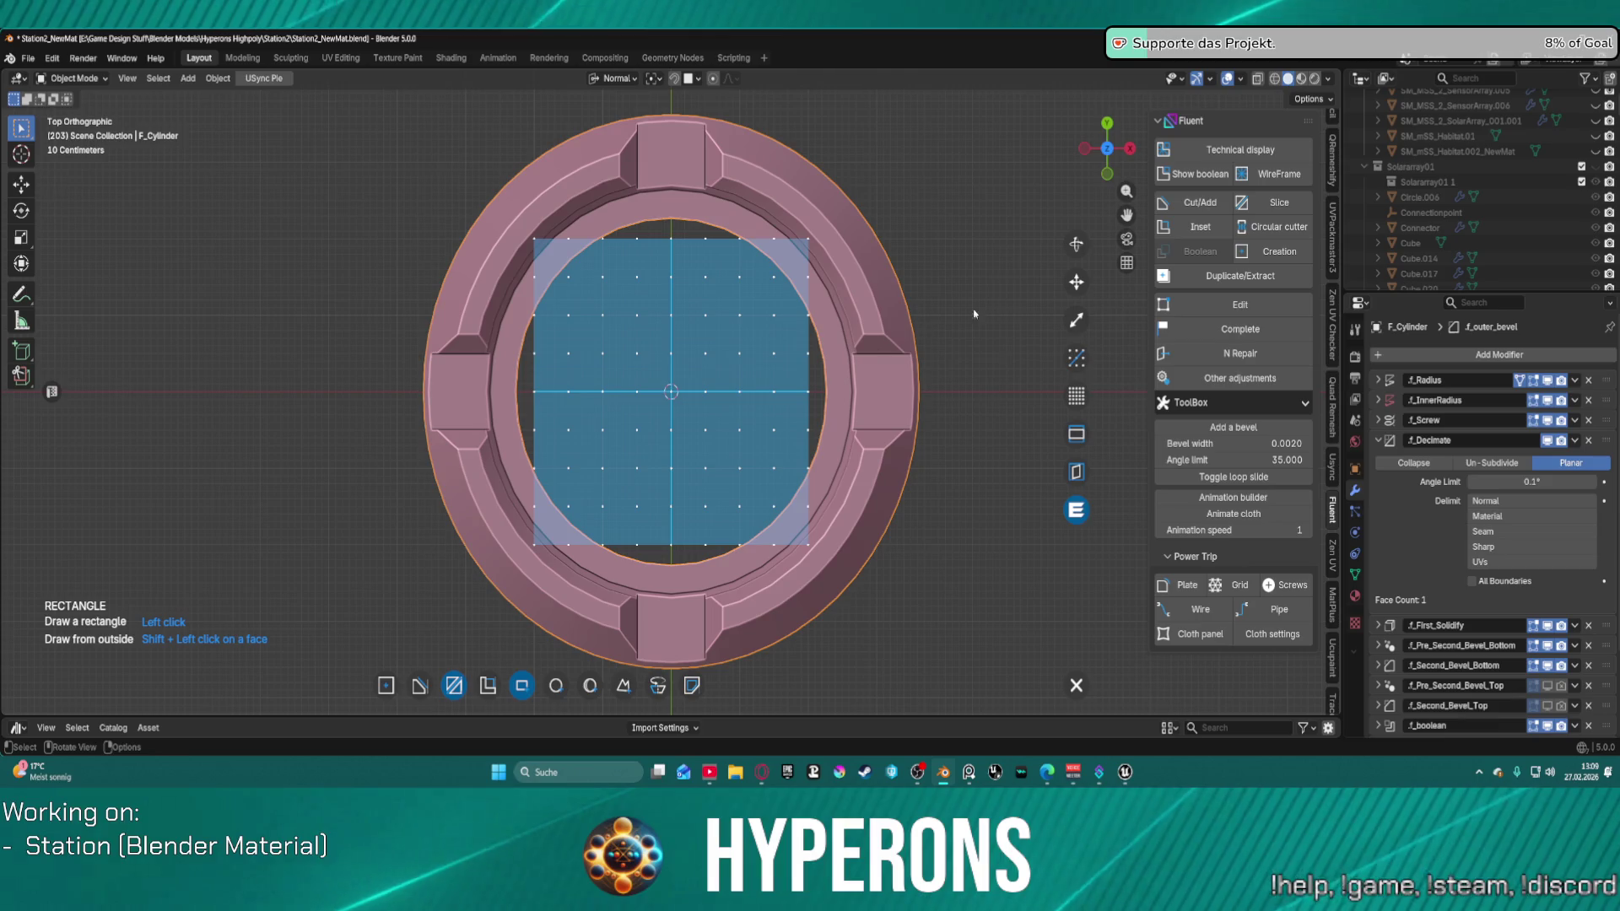
click(1085, 321)
drag(746, 387, 1171, 396)
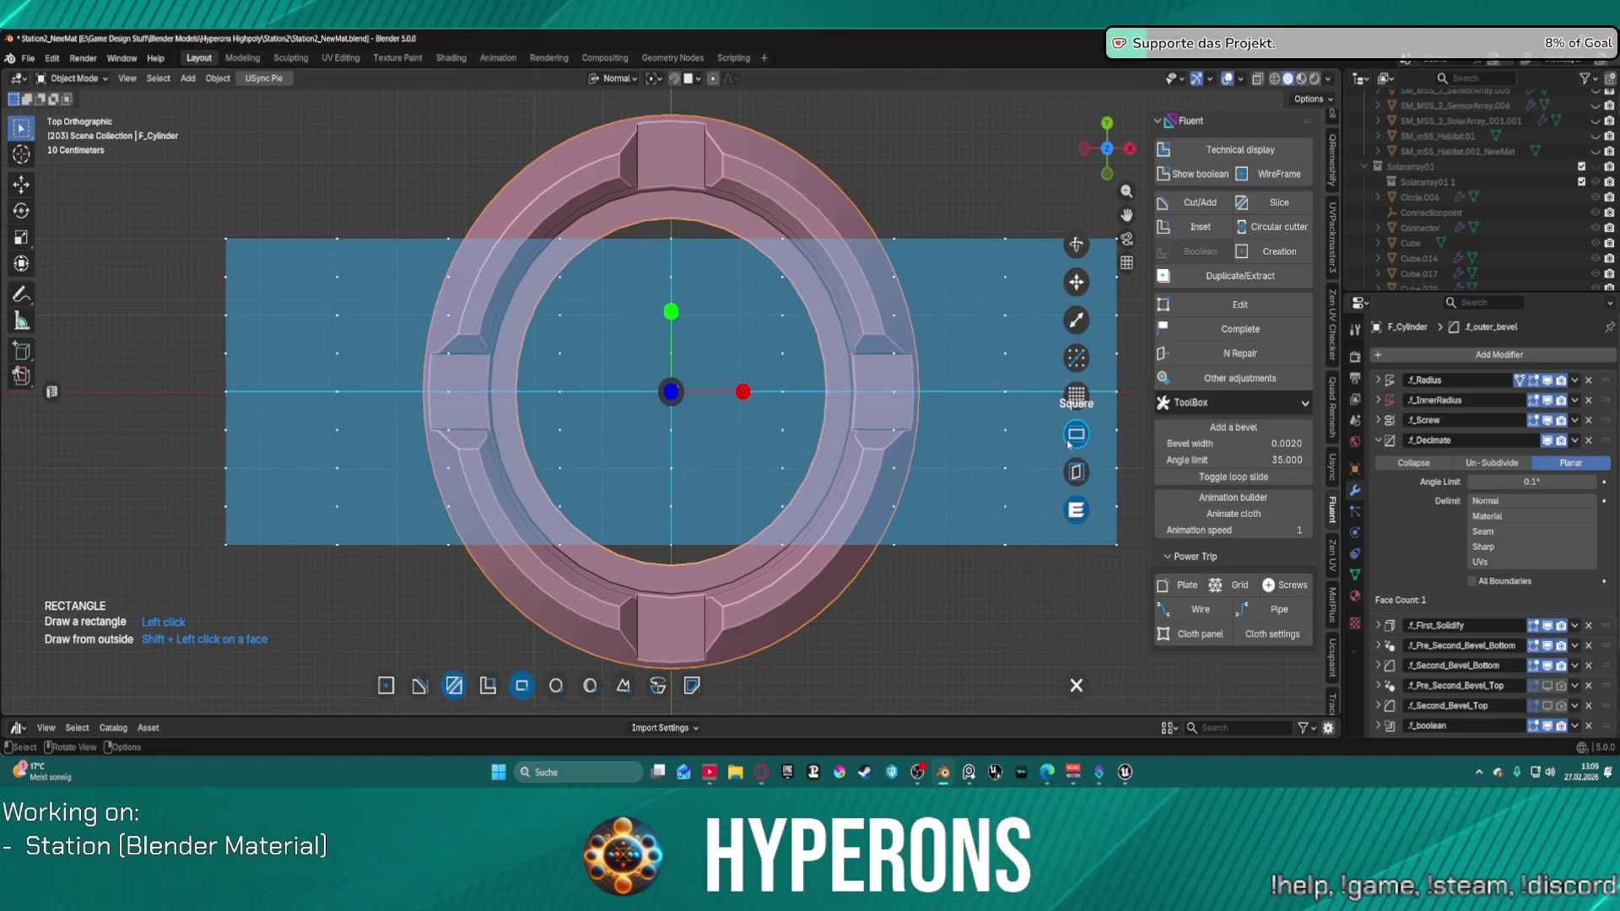
click(1077, 394)
scroll(1077, 395, up, 3)
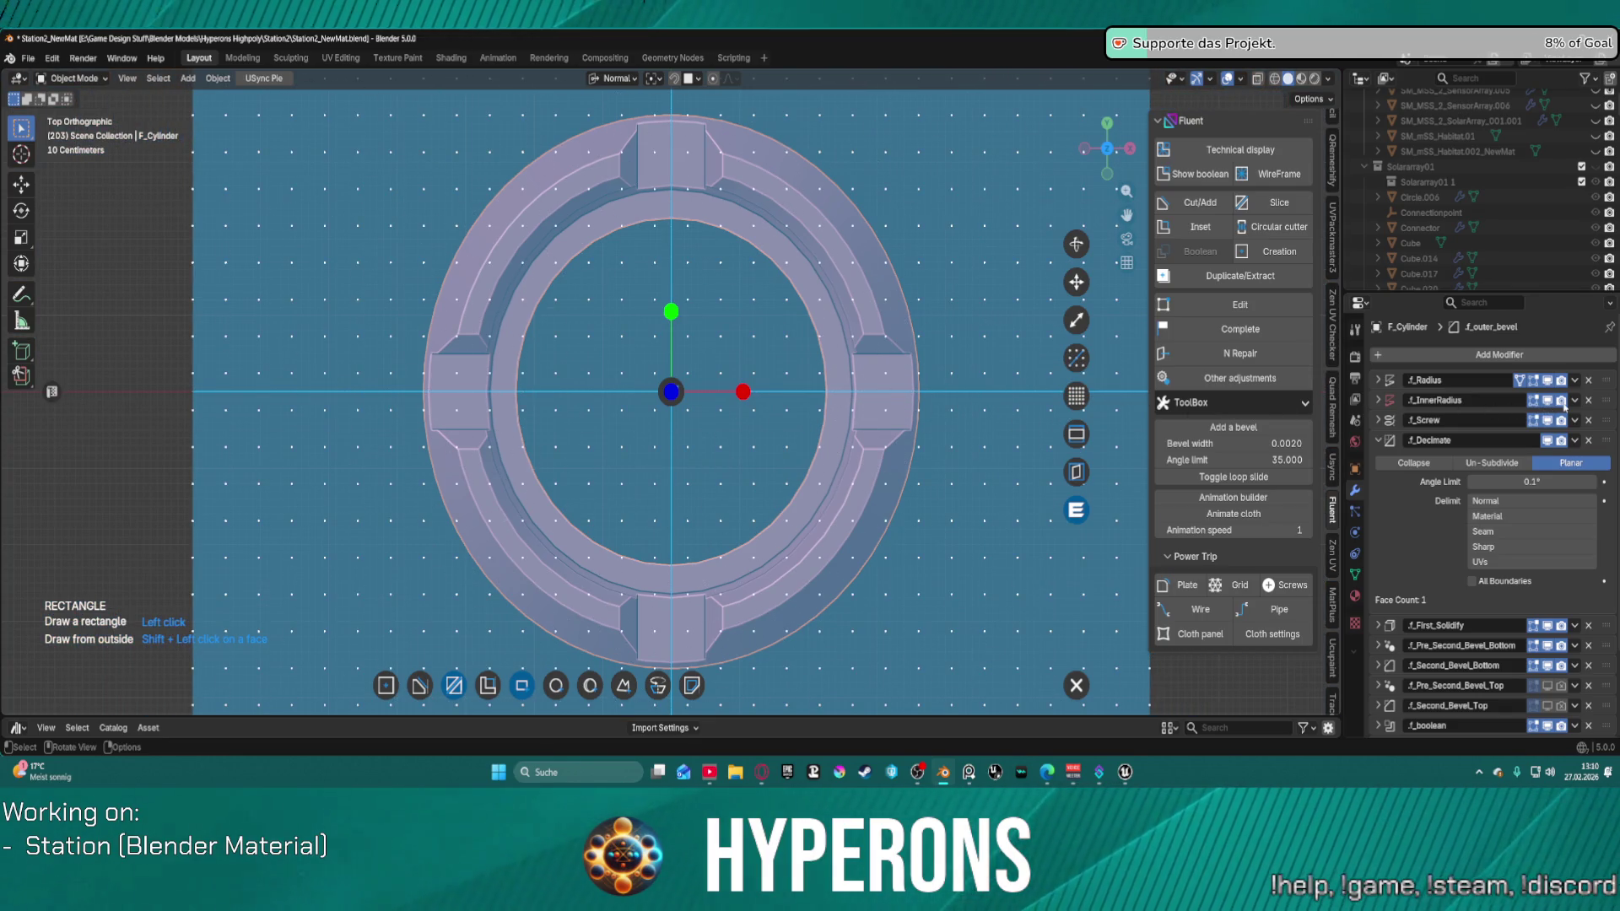
click(683, 393)
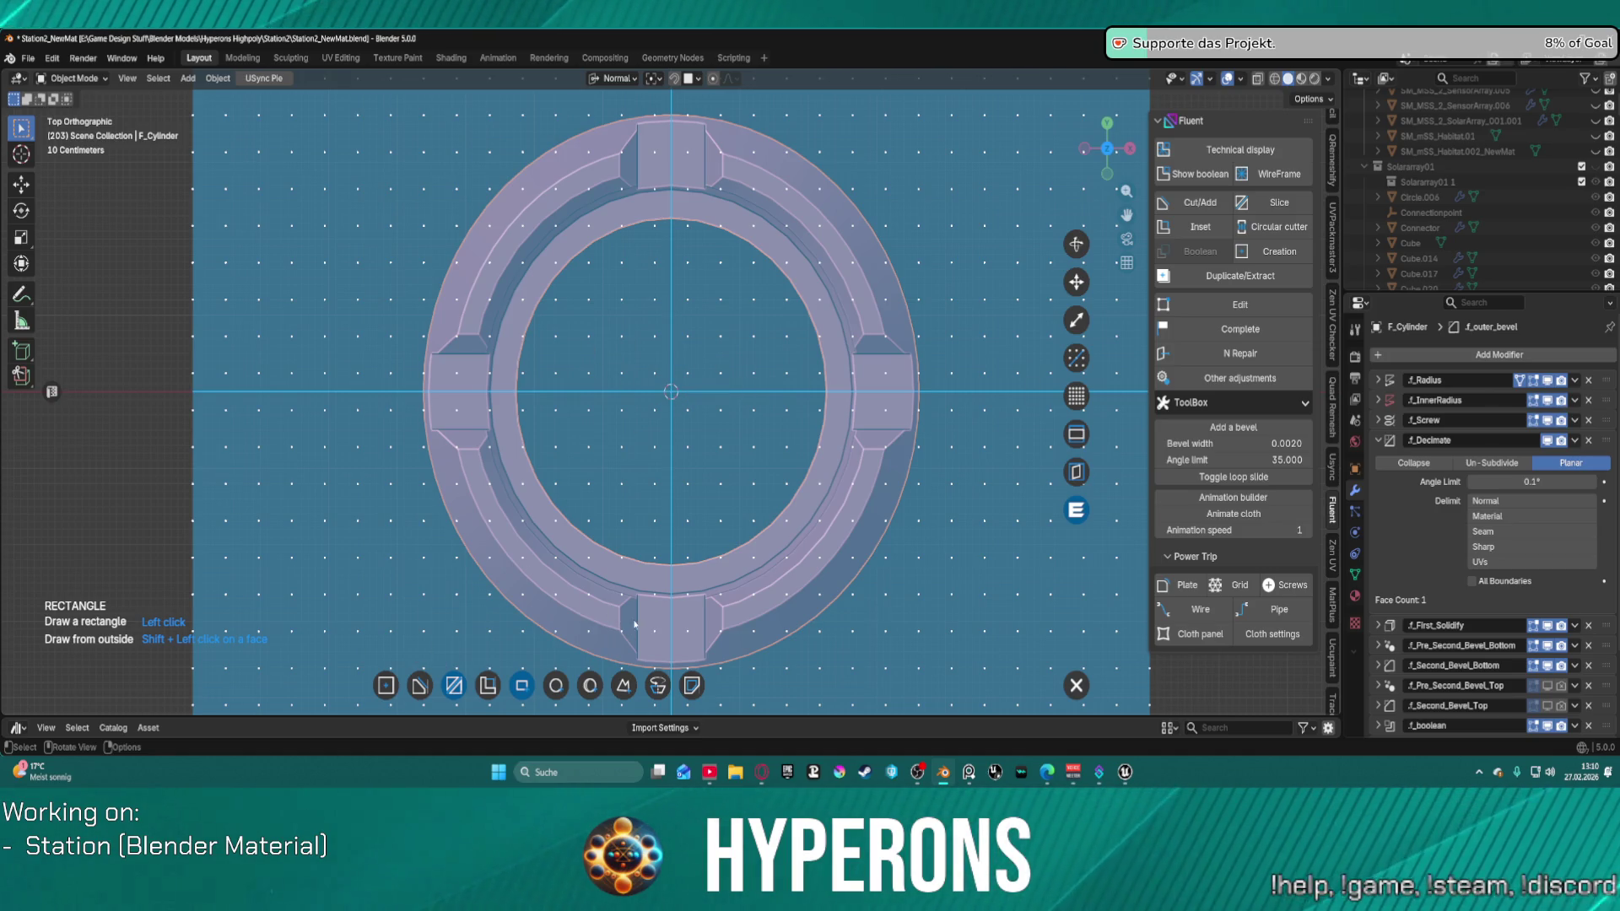
key(p)
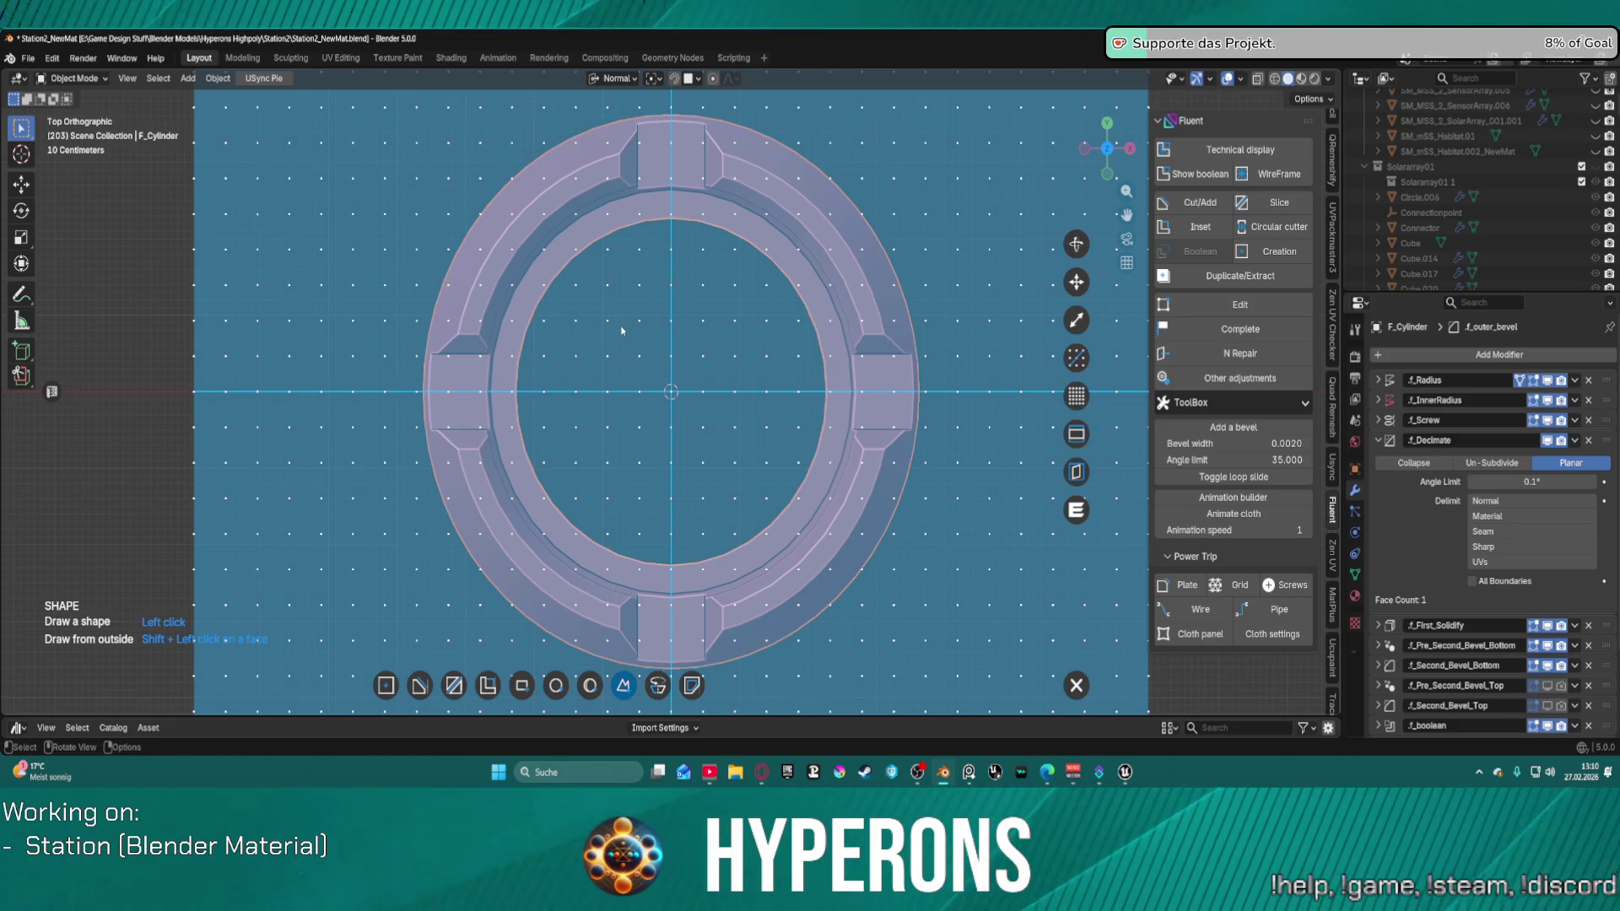
Step: Draw a second wedge polygon cutter from the ring centre over the upper-left band
click(671, 392)
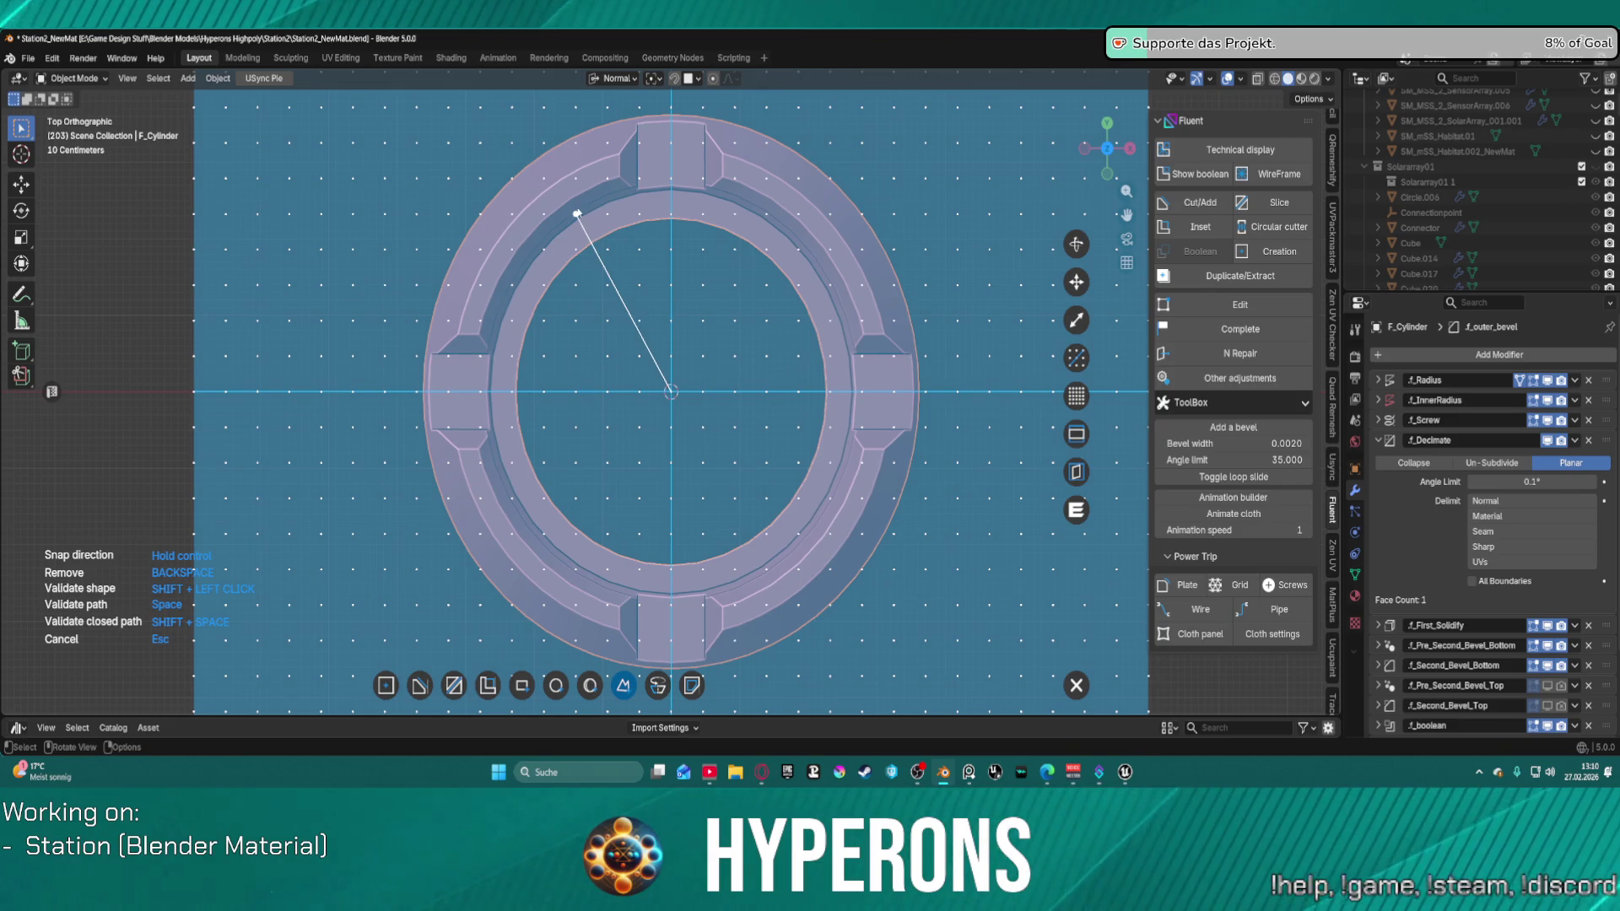
click(577, 213)
click(577, 107)
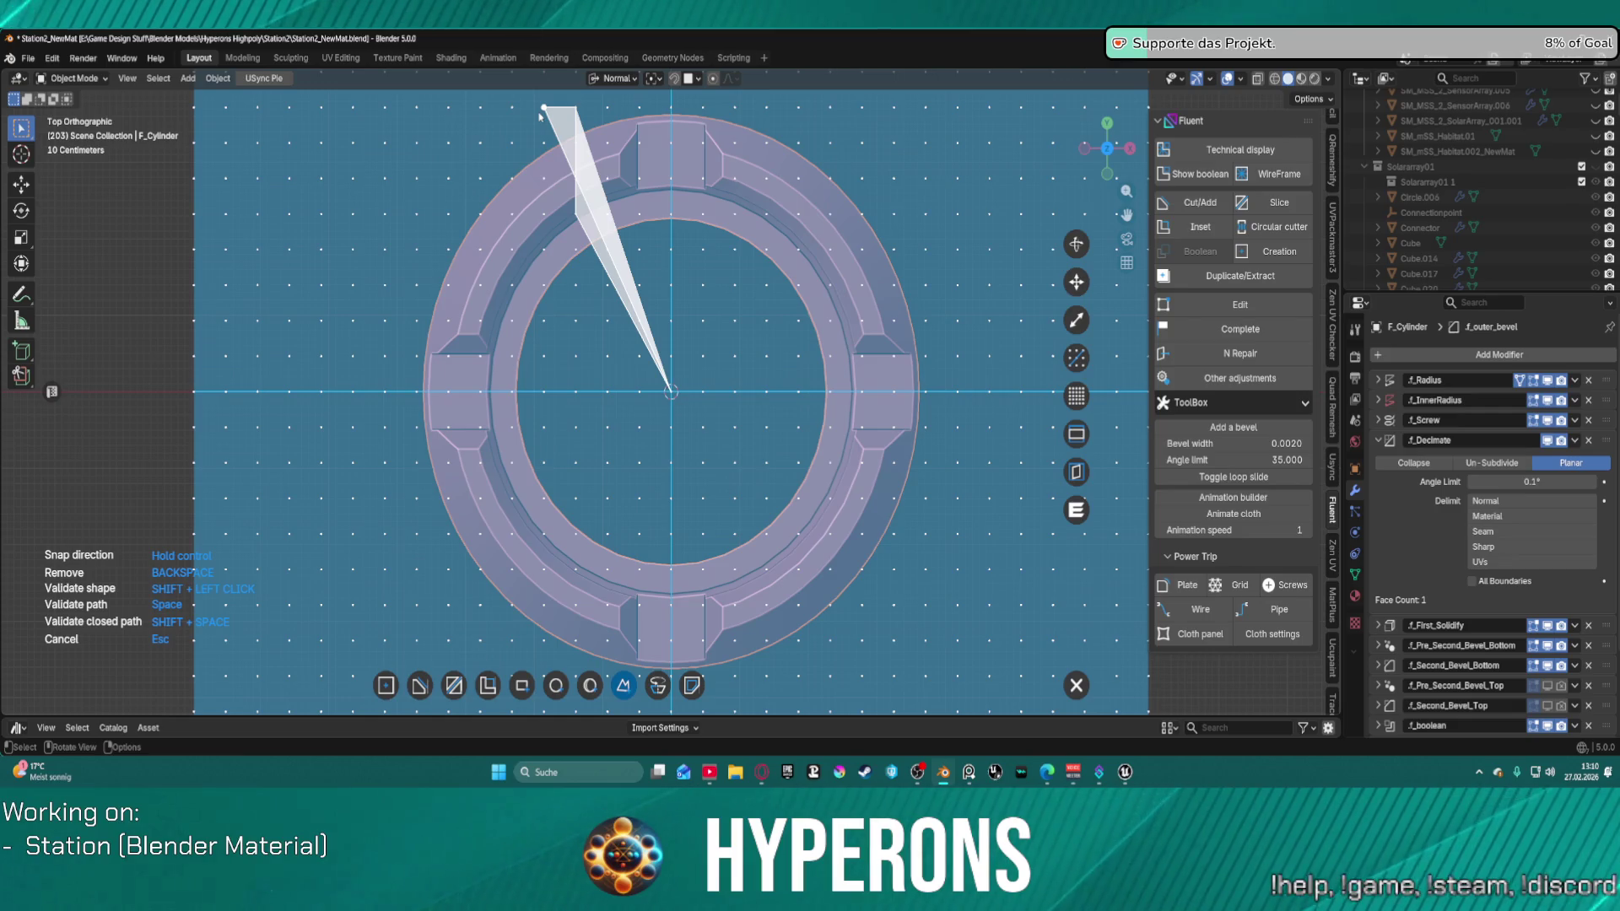
click(541, 111)
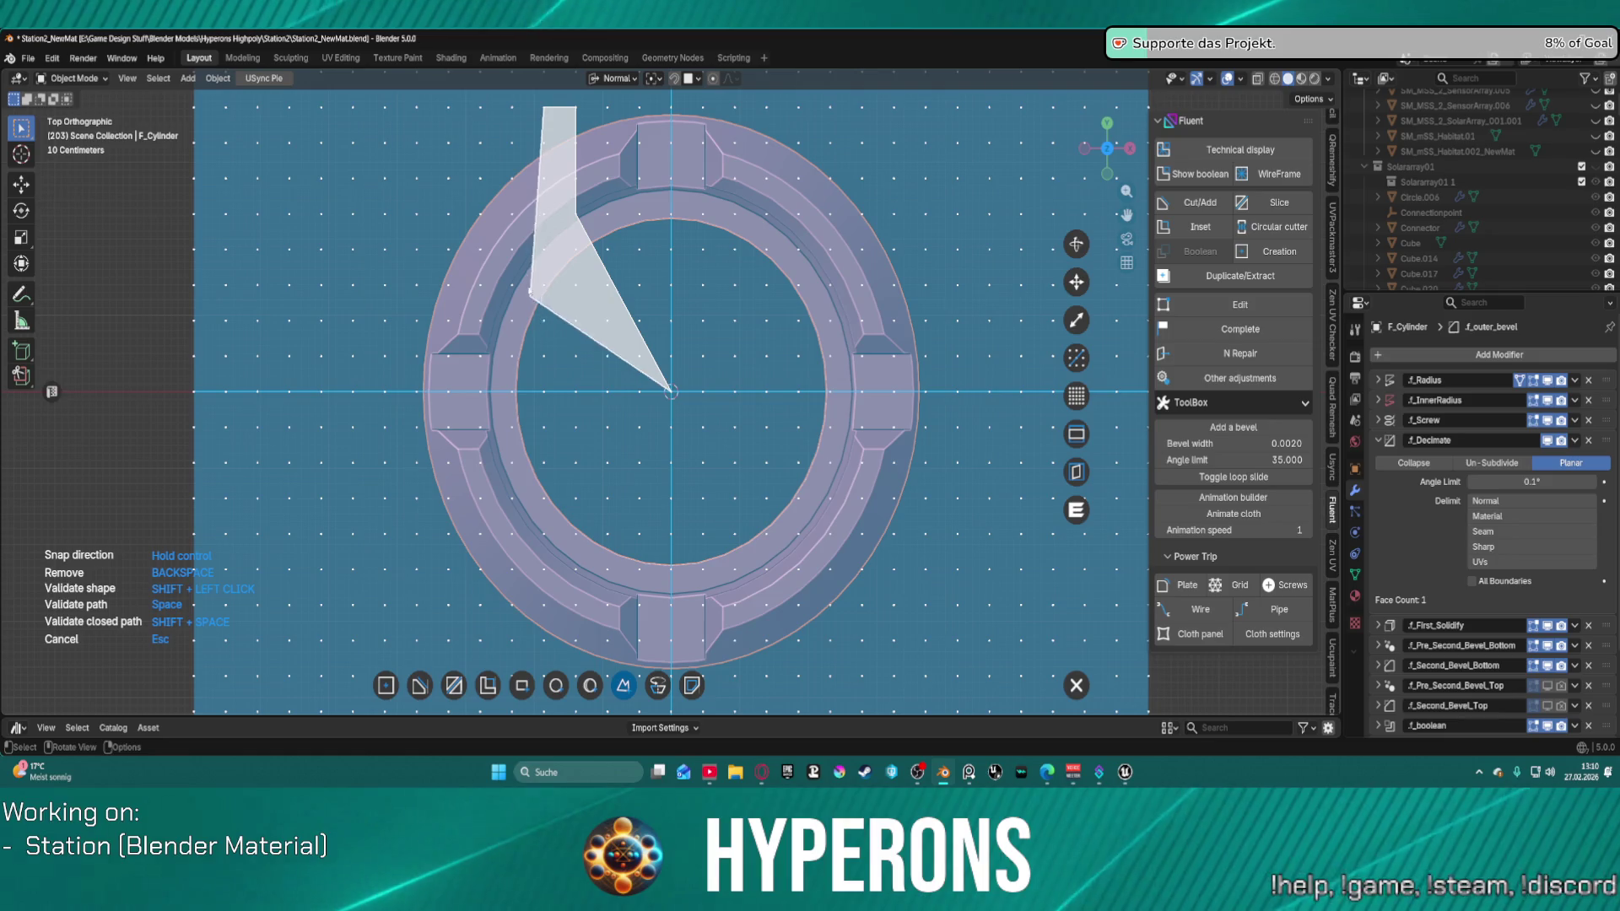
click(416, 251)
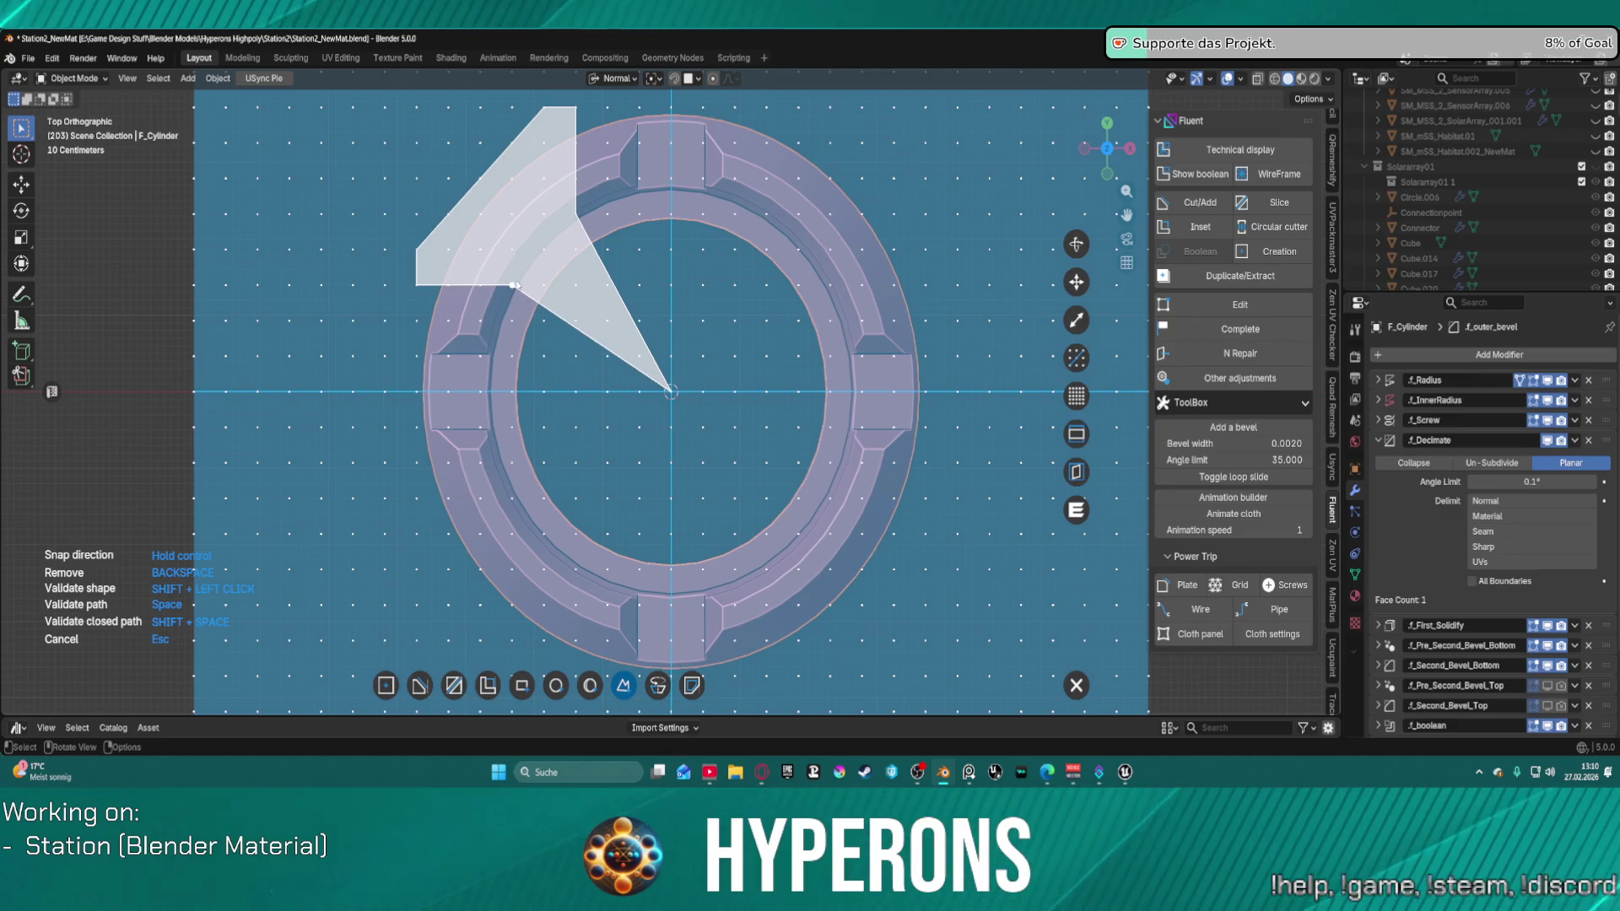
shift+click(515, 285)
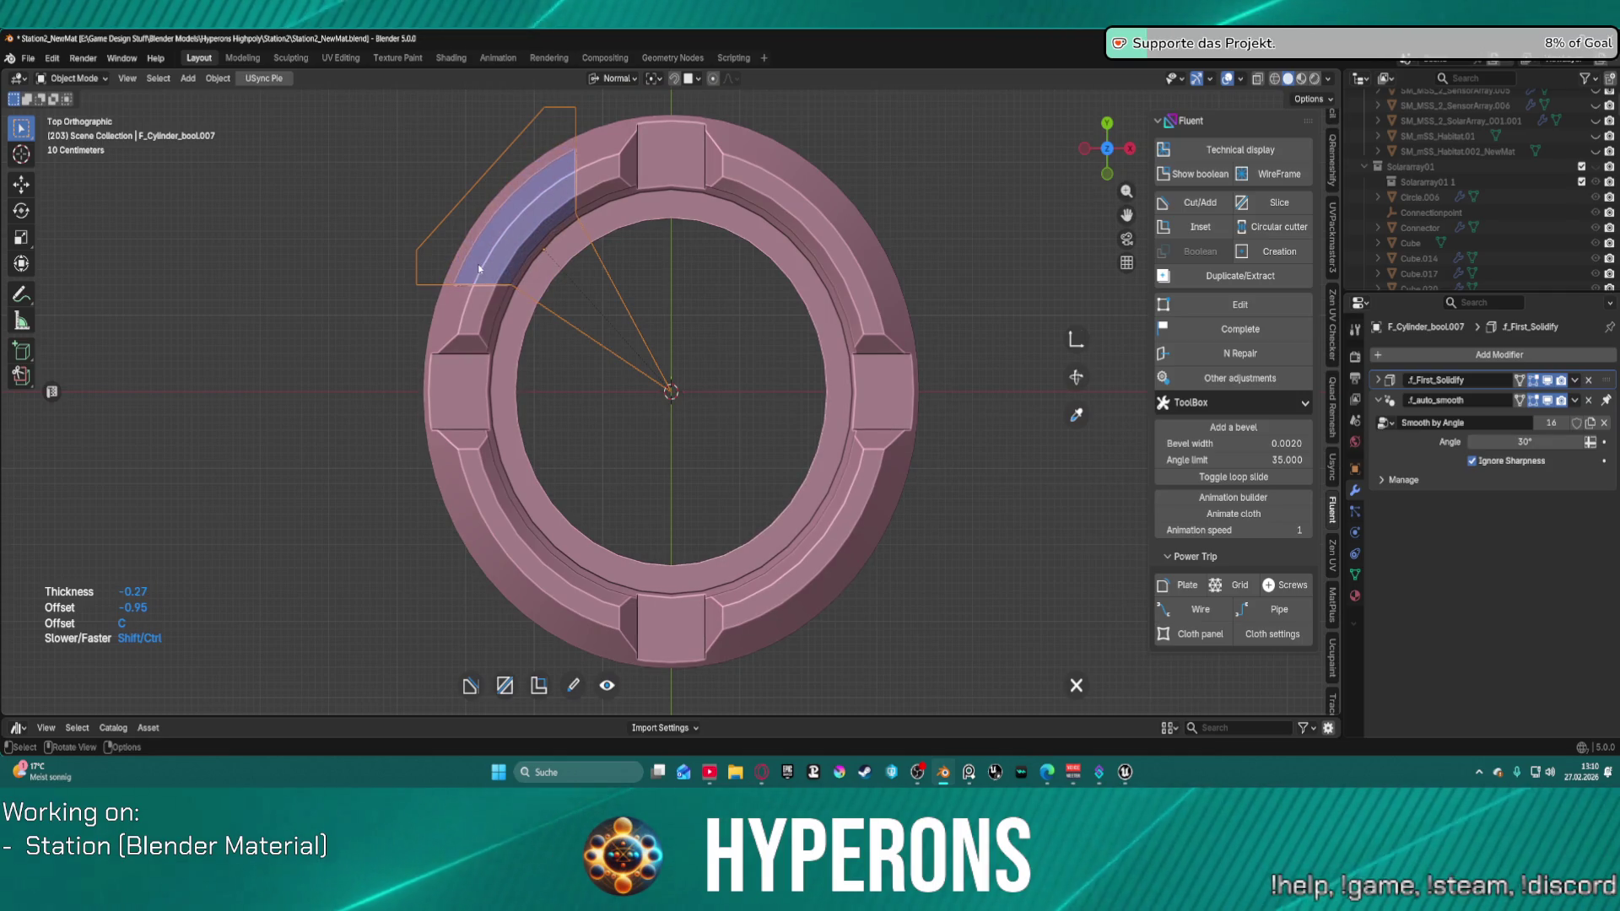
Step: Confirm the cutter thickness, check side views, and add a scale modifier of 3.717 in X/Y
right_click(475, 269)
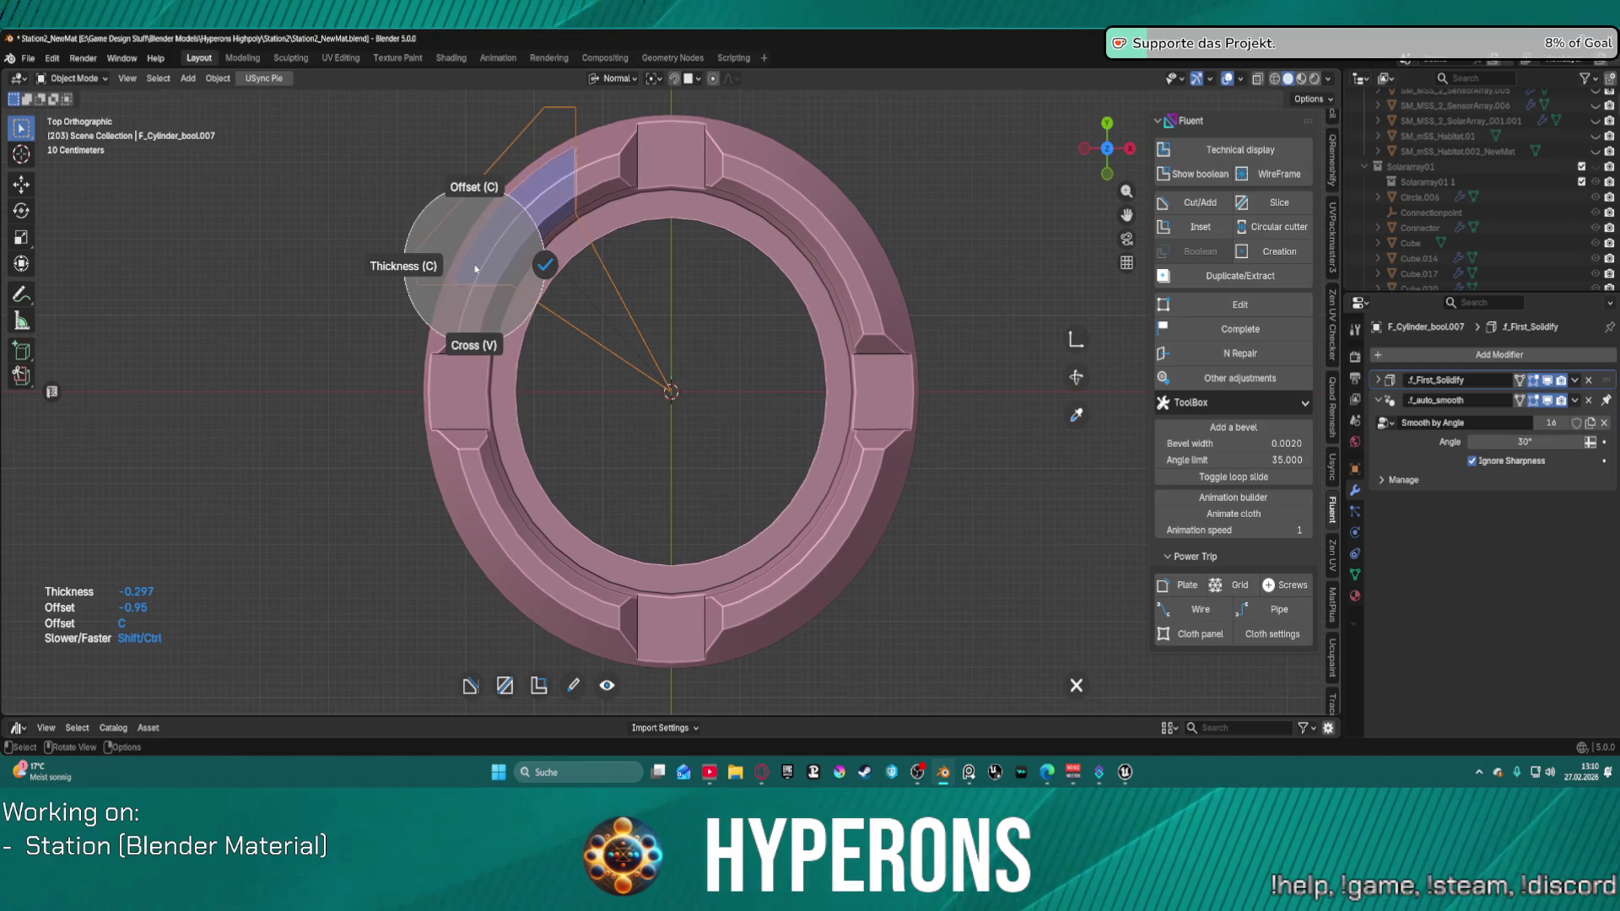
click(544, 266)
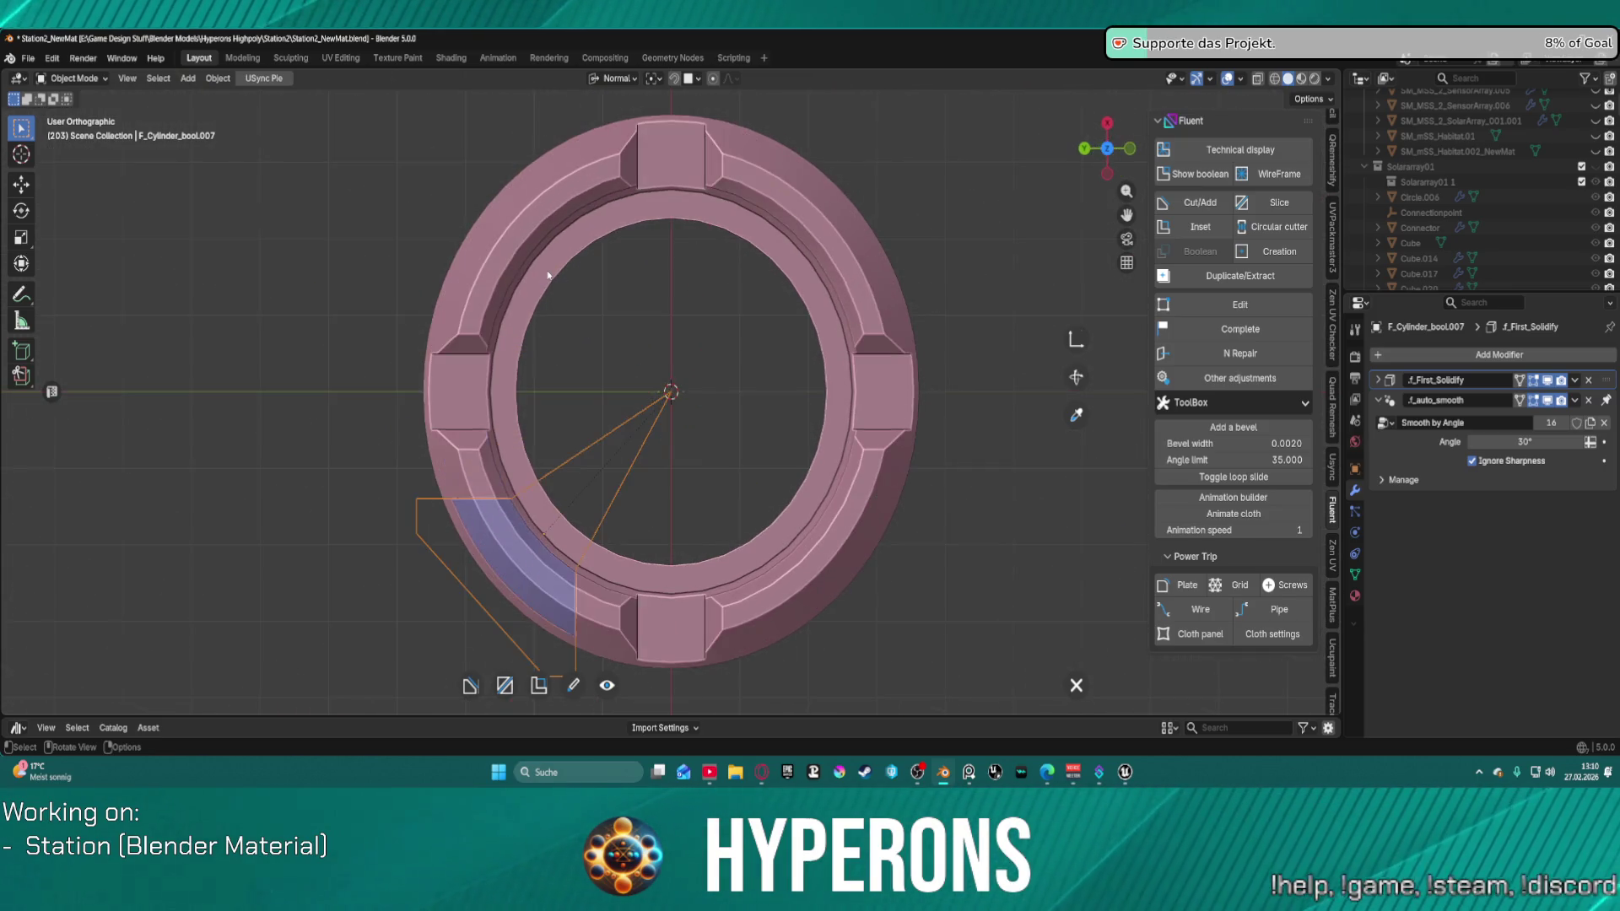
mouse_move(546, 275)
middle_down()
mouse_move(591, 274)
mouse_move(608, 232)
mouse_move(547, 275)
middle_up()
key(KP_8)
key(KP_8)
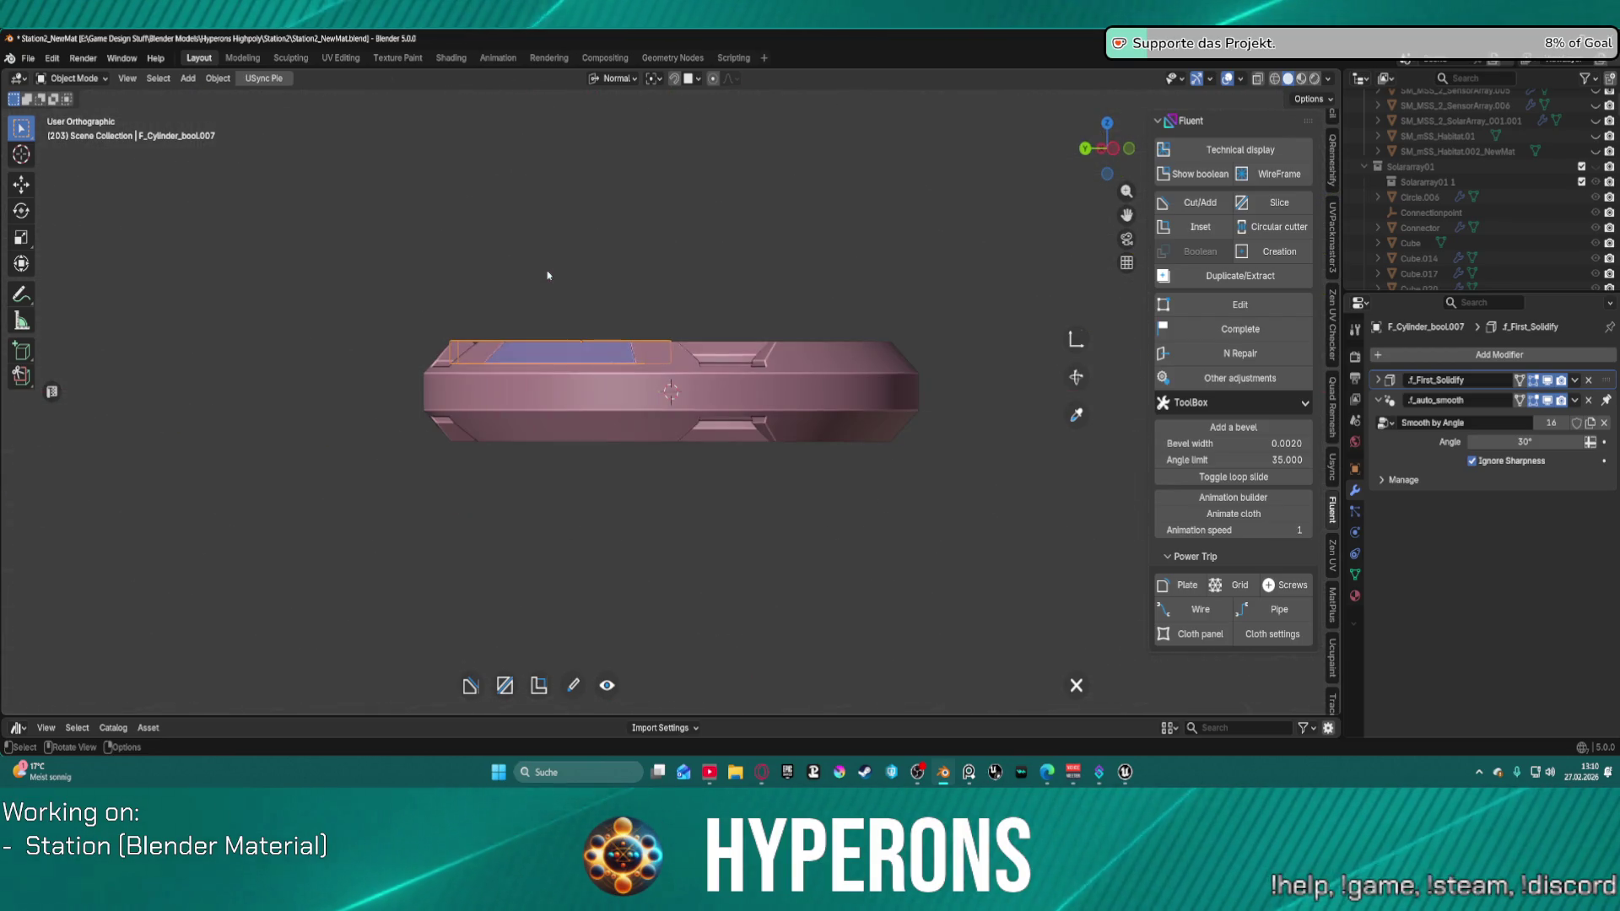
key(KP_2)
key(KP_2)
key(KP_2)
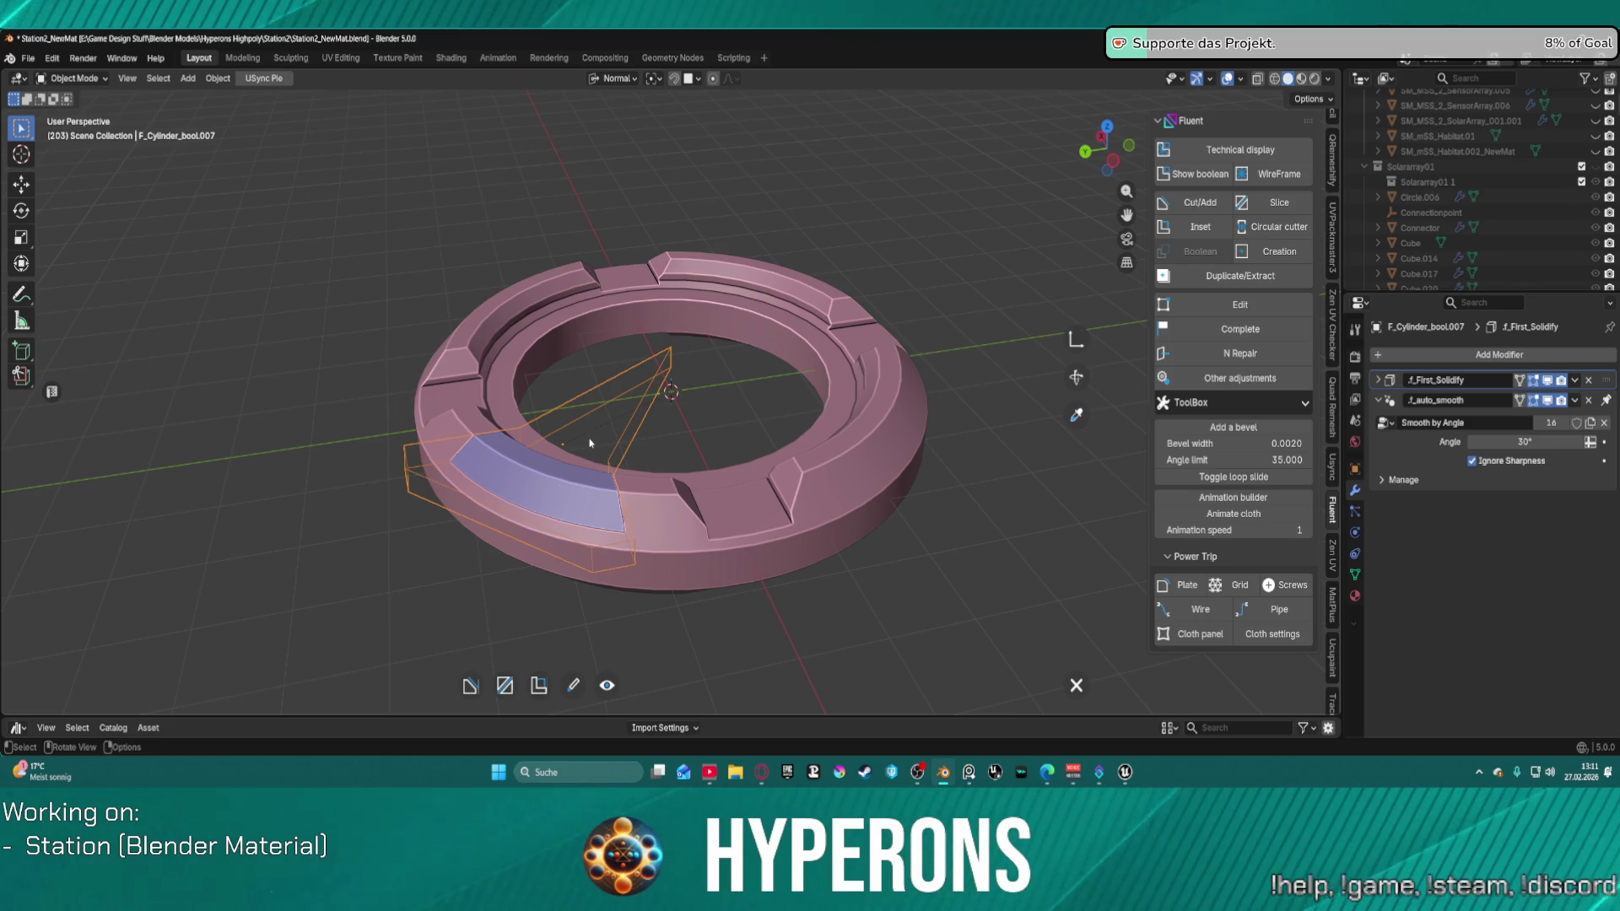
click(1076, 339)
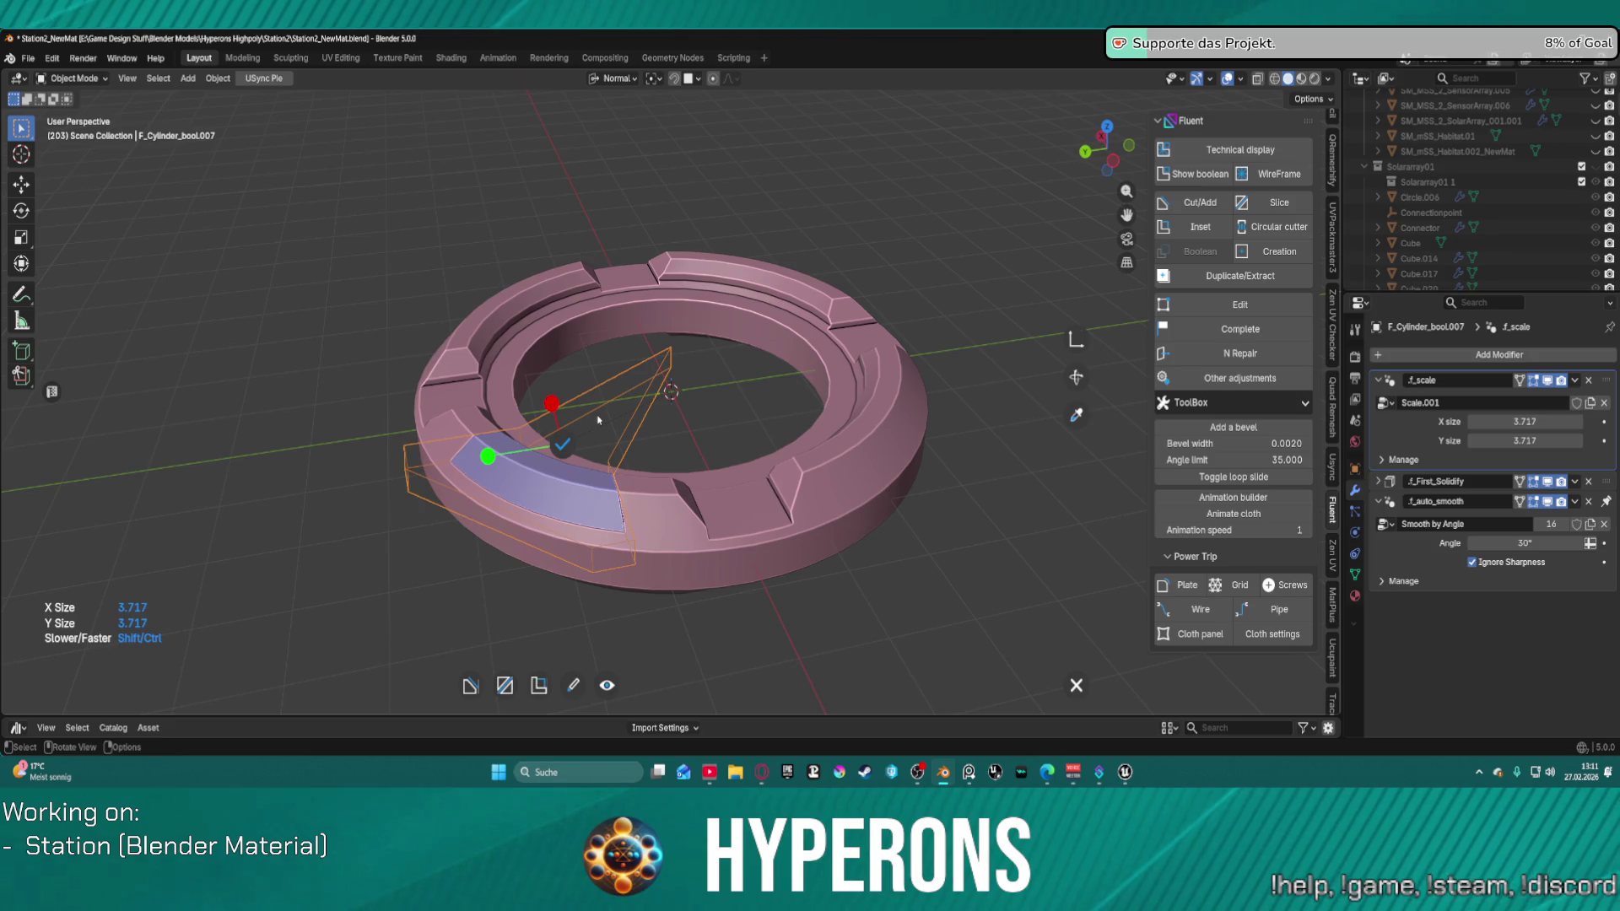
Step: Mirror the panel cutter across both axes so it repeats in all four quarters
right_click(571, 448)
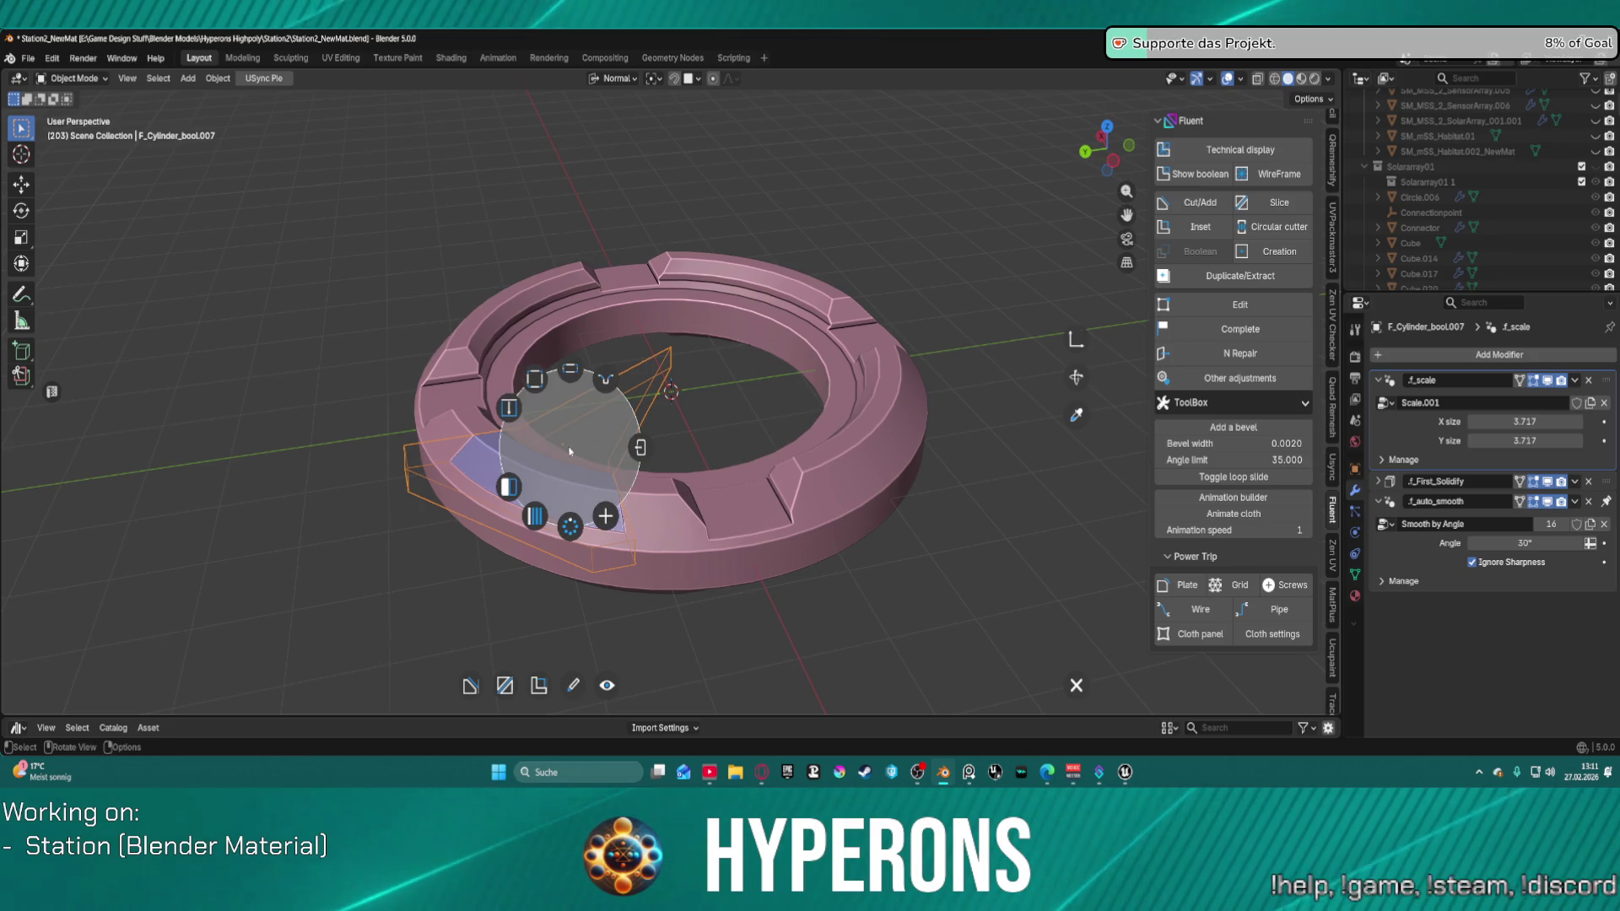
click(510, 487)
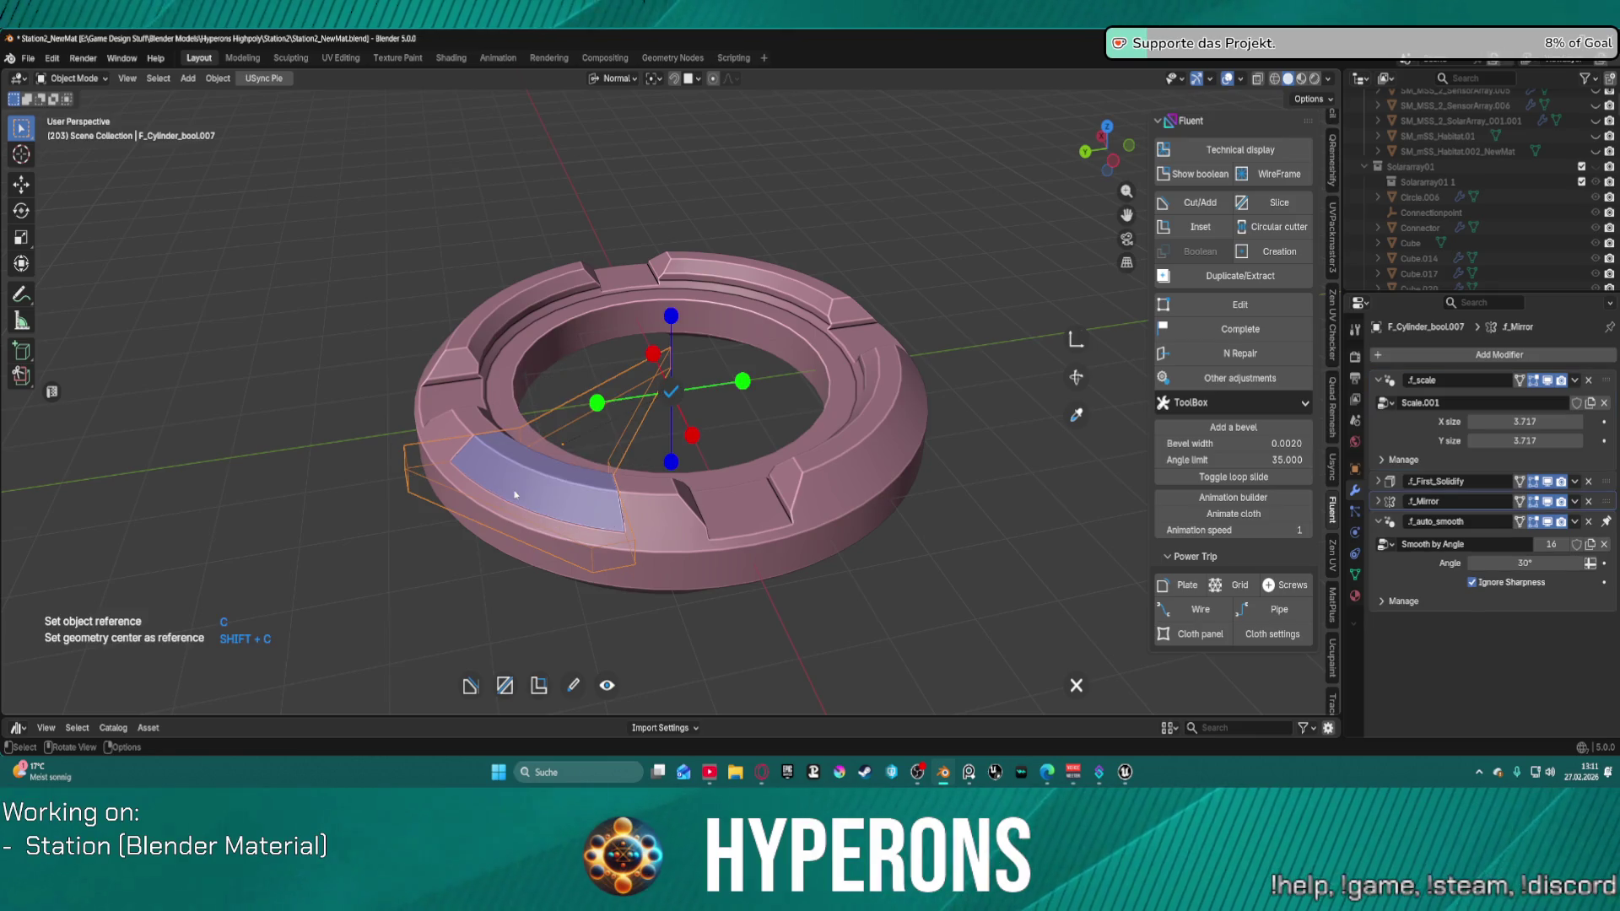
click(651, 354)
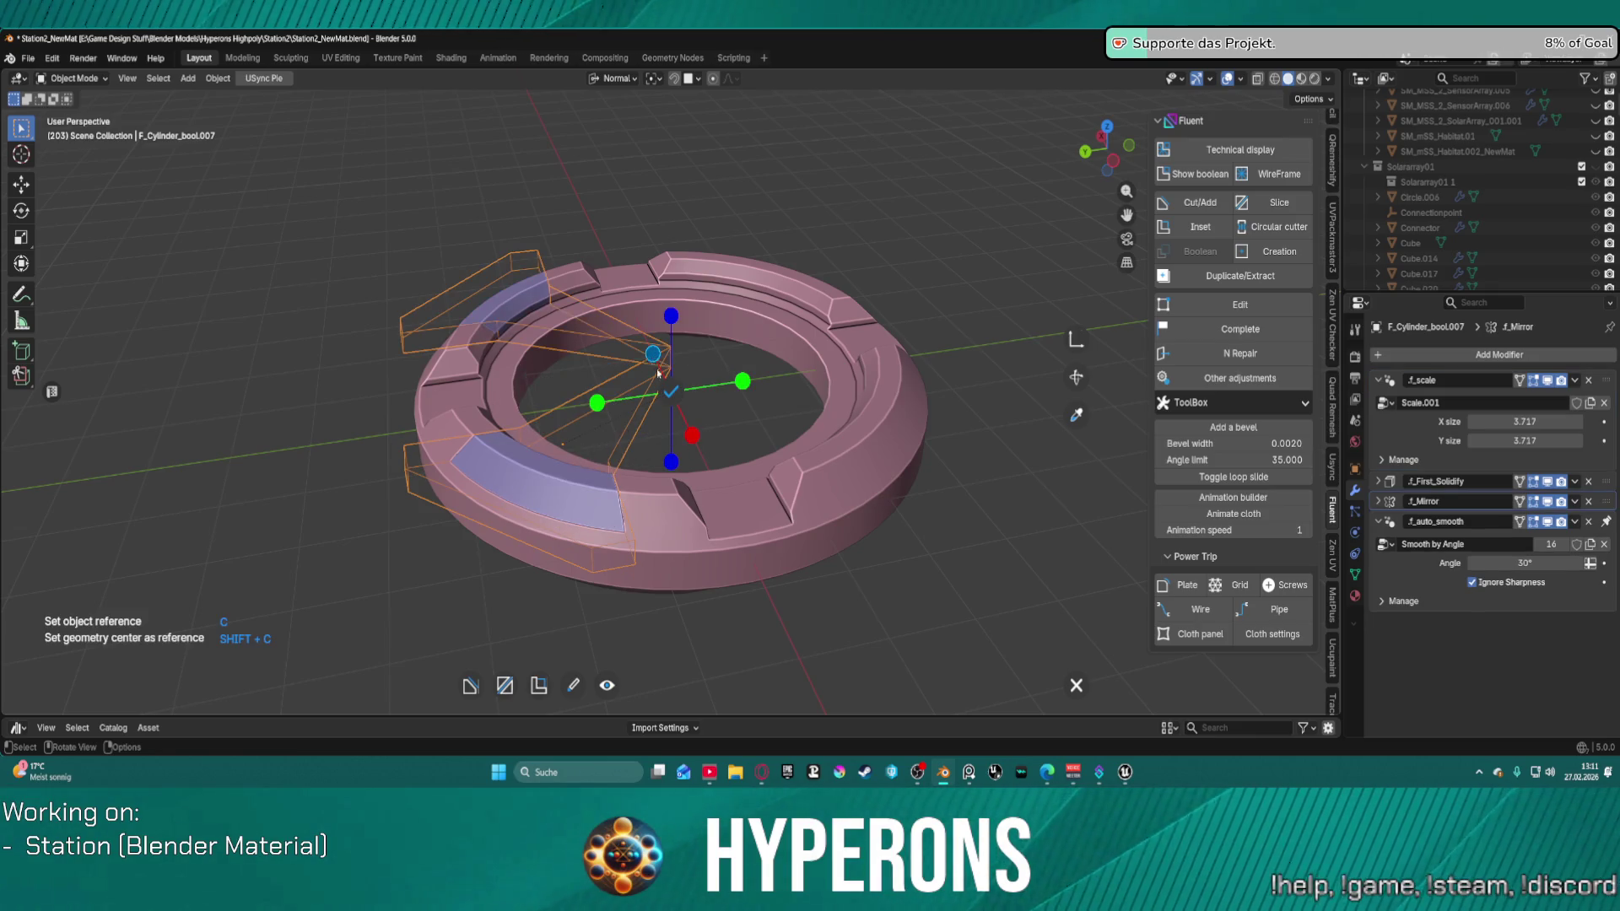
click(672, 463)
click(742, 382)
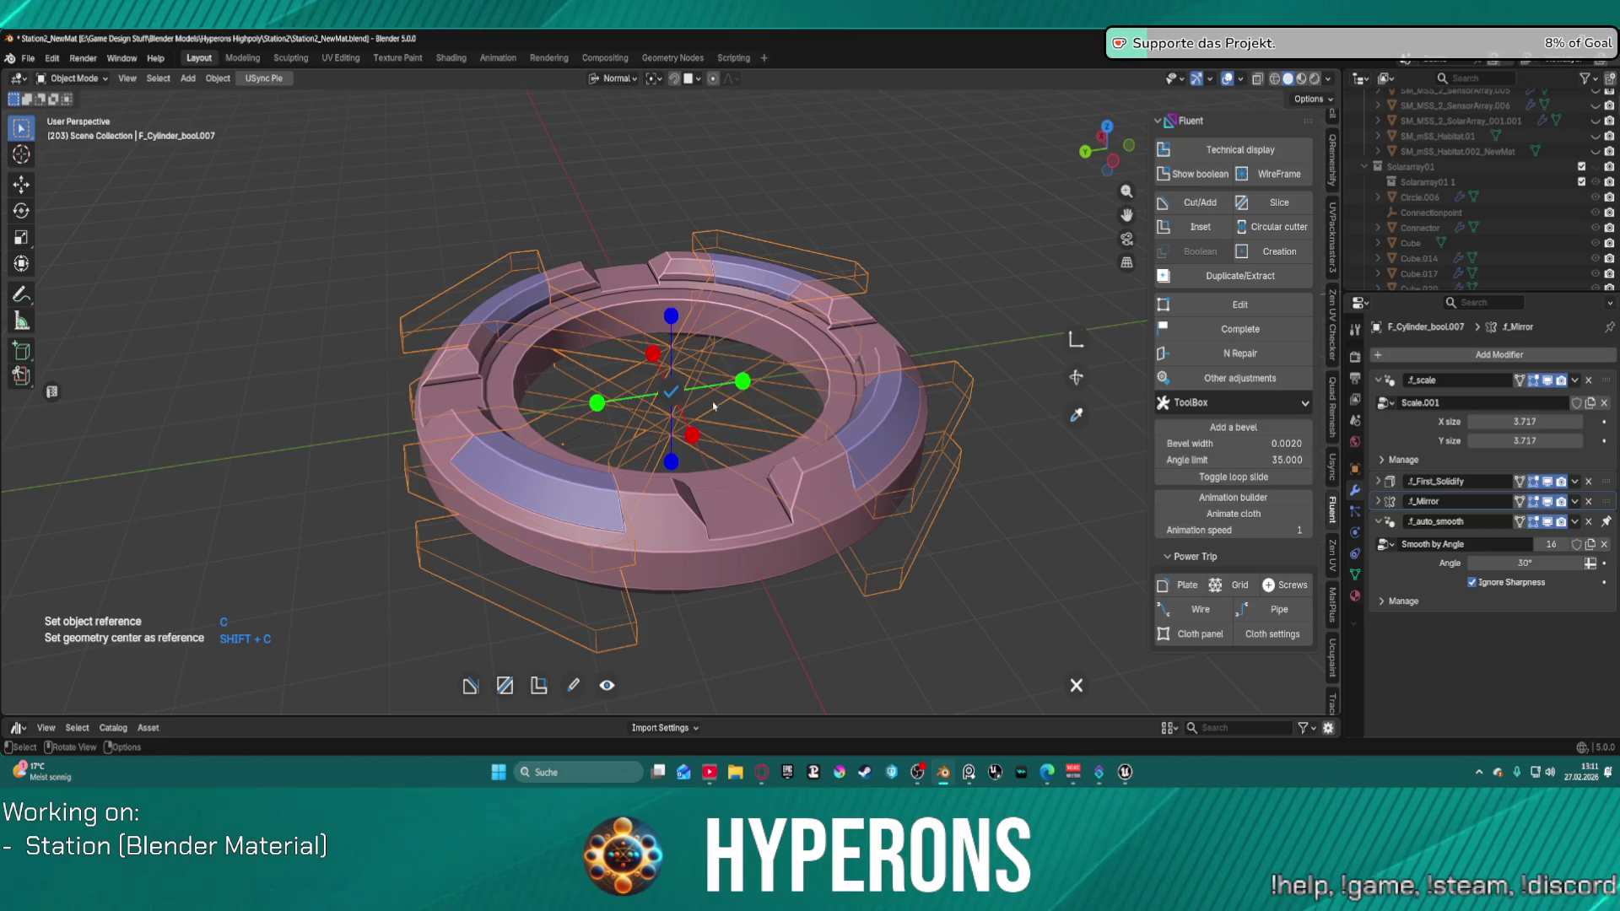
click(671, 391)
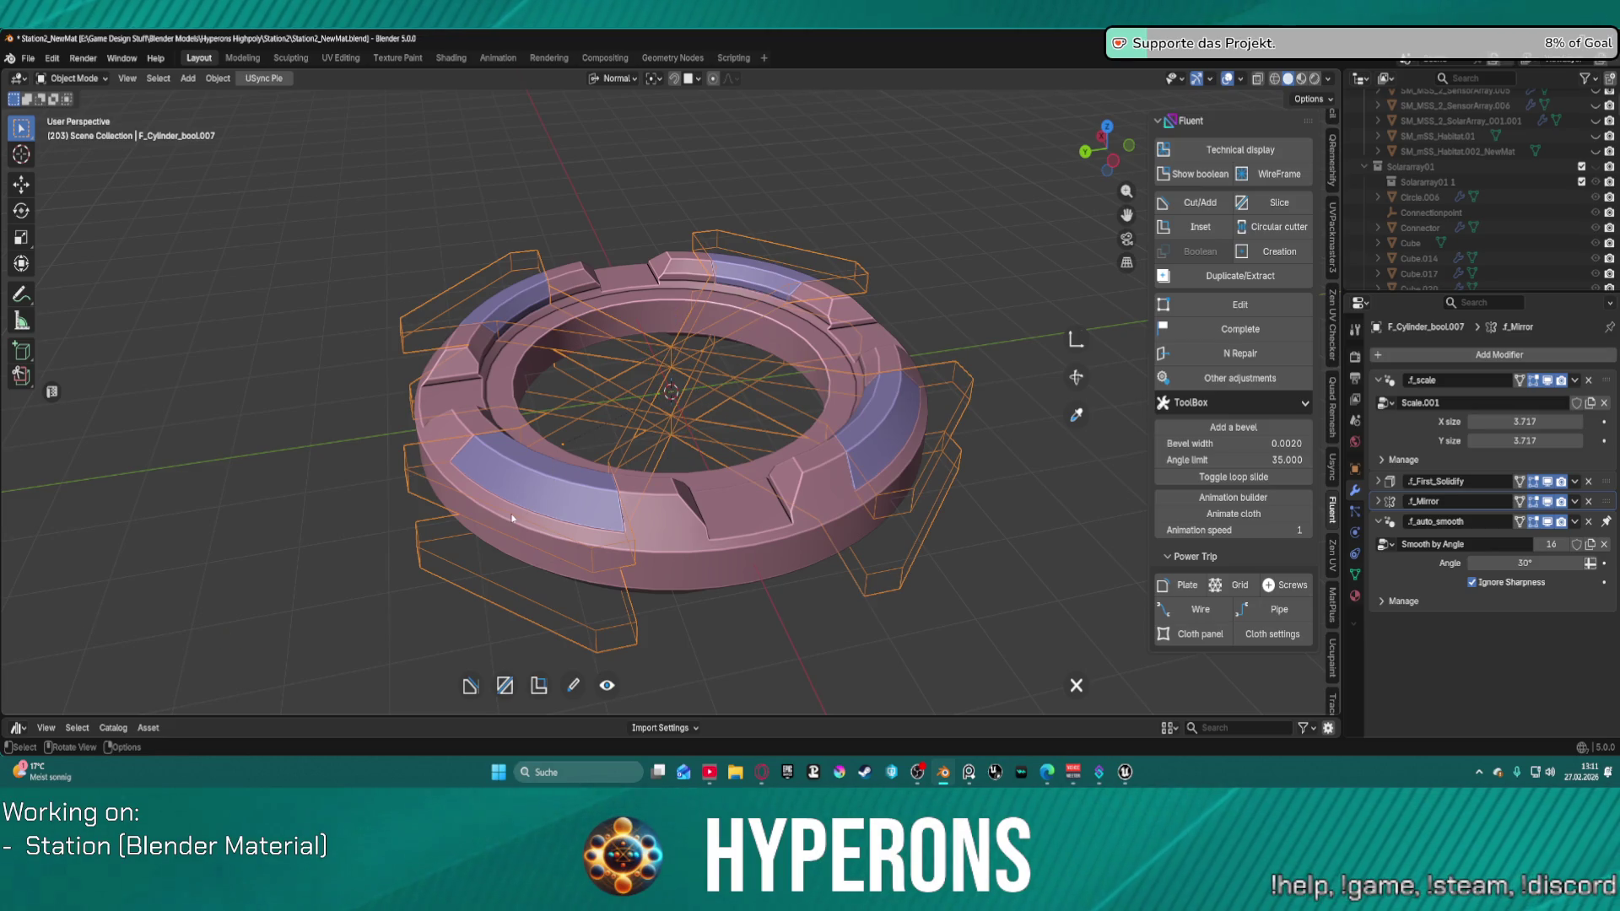
Step: Add a Chamfer to the panel cuts and confirm it
key(f)
click(555, 471)
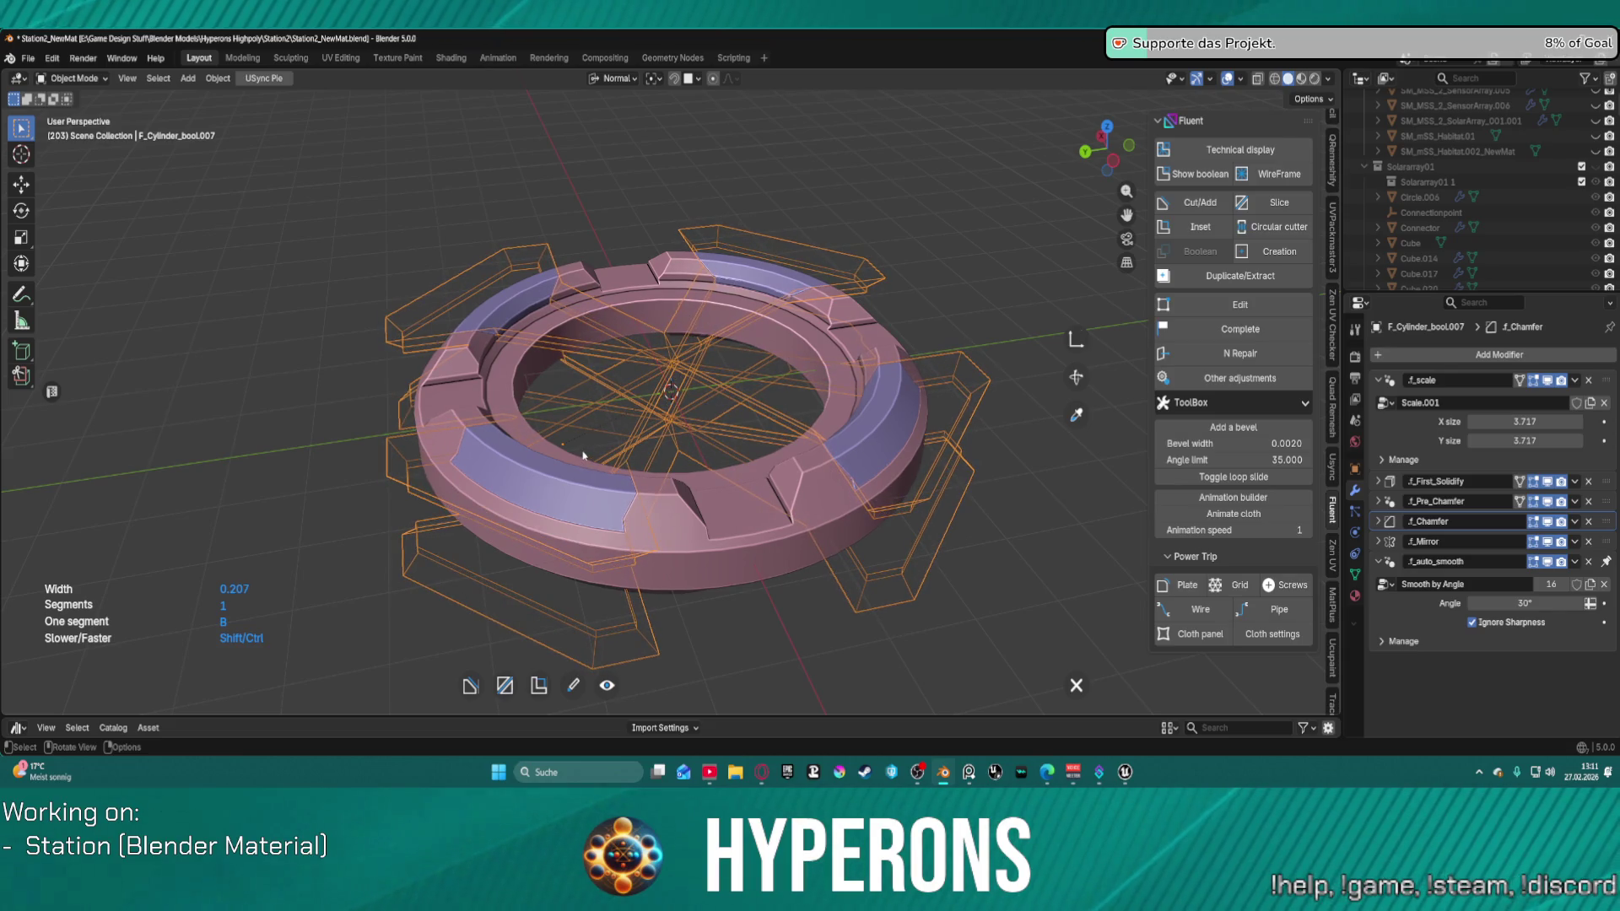
right_click(583, 456)
click(650, 451)
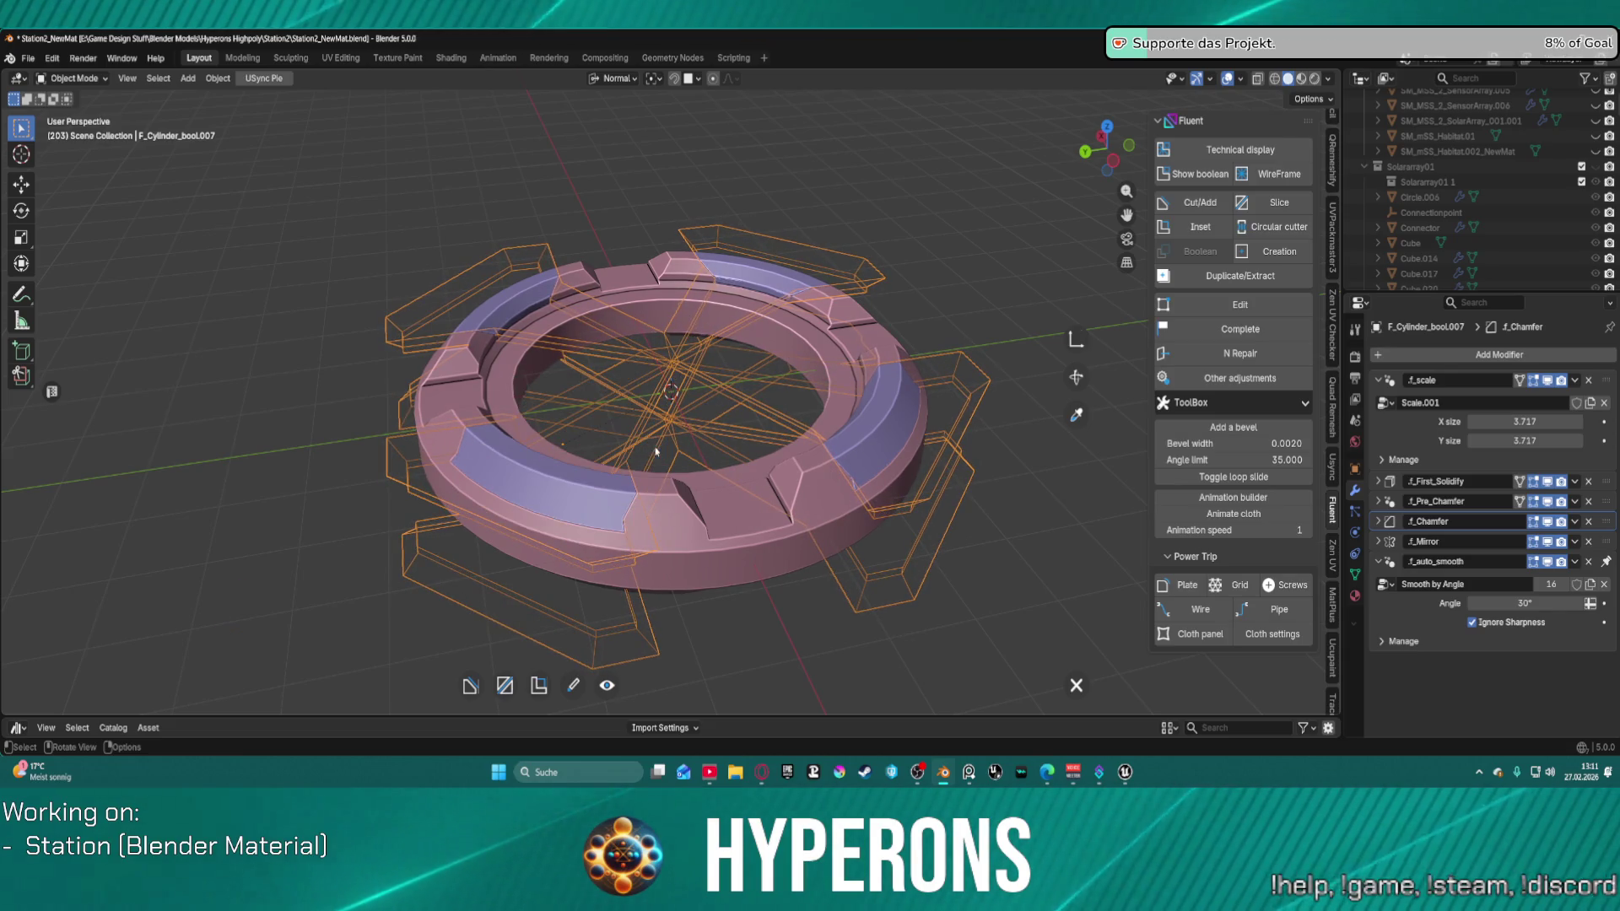
Step: Add a First bevel to the panel cuts, confirm it, and return to F_Cylinder
right_click(564, 496)
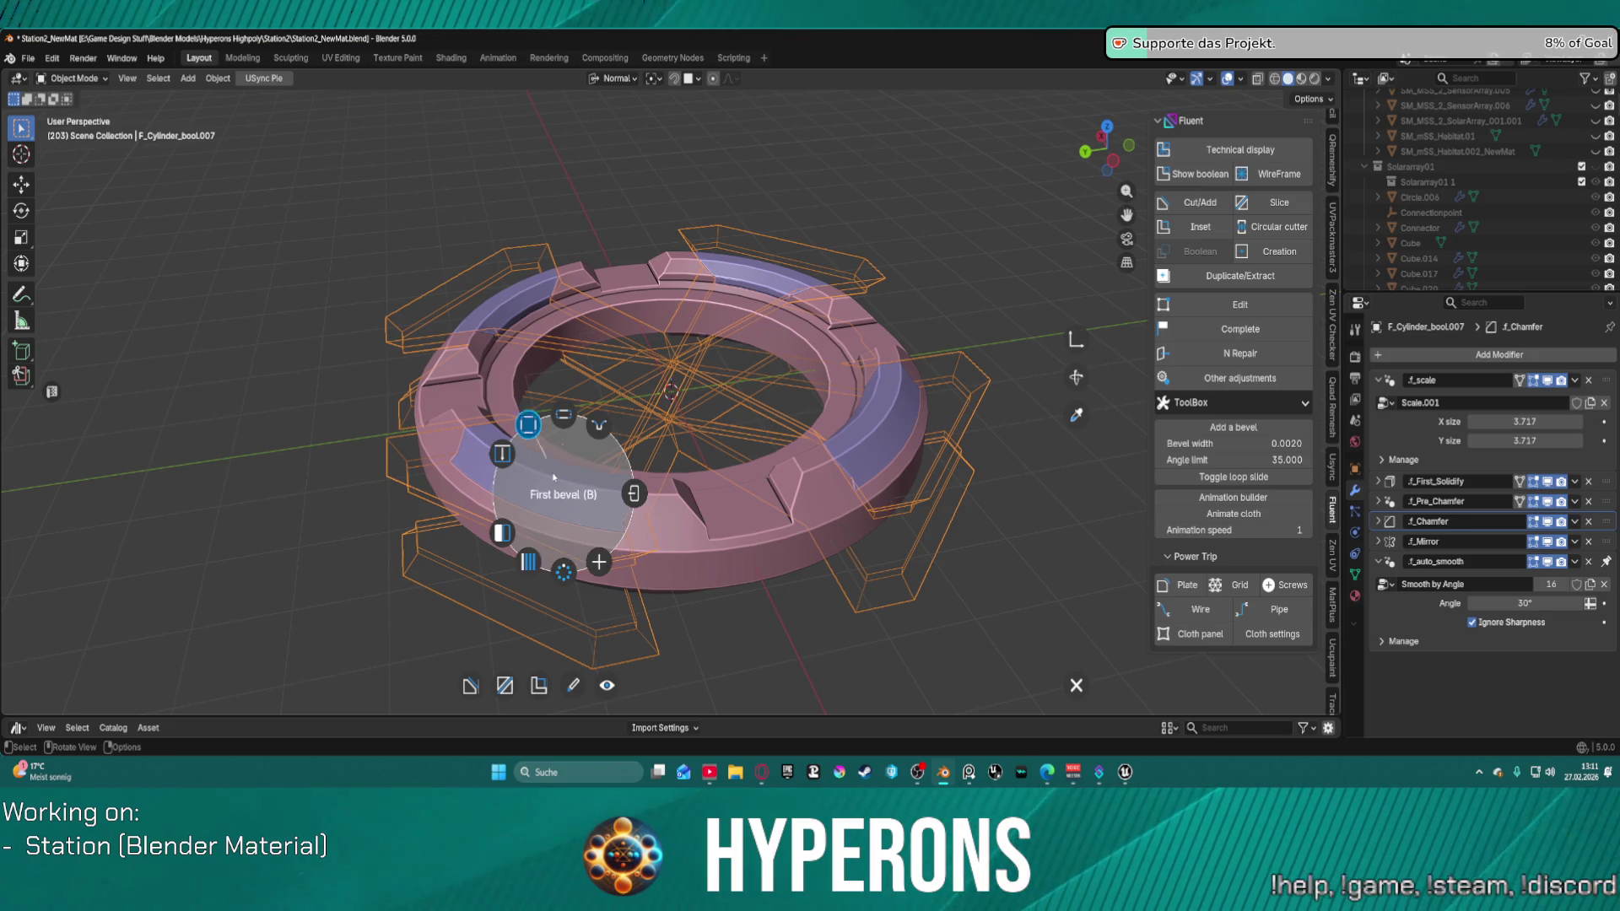
click(530, 454)
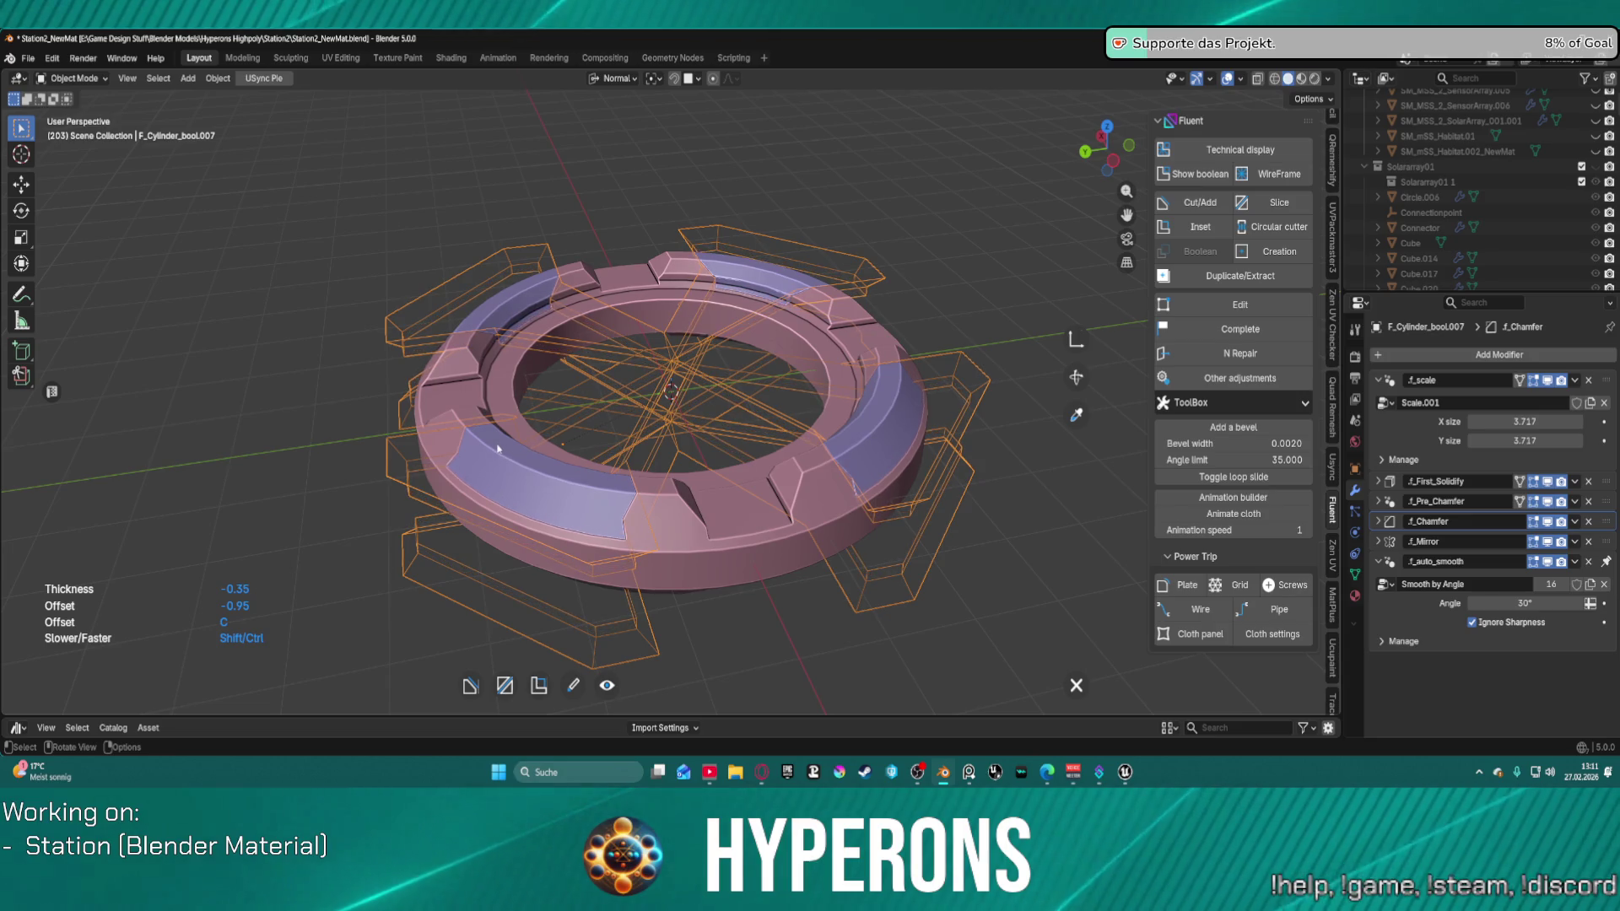
right_click(500, 450)
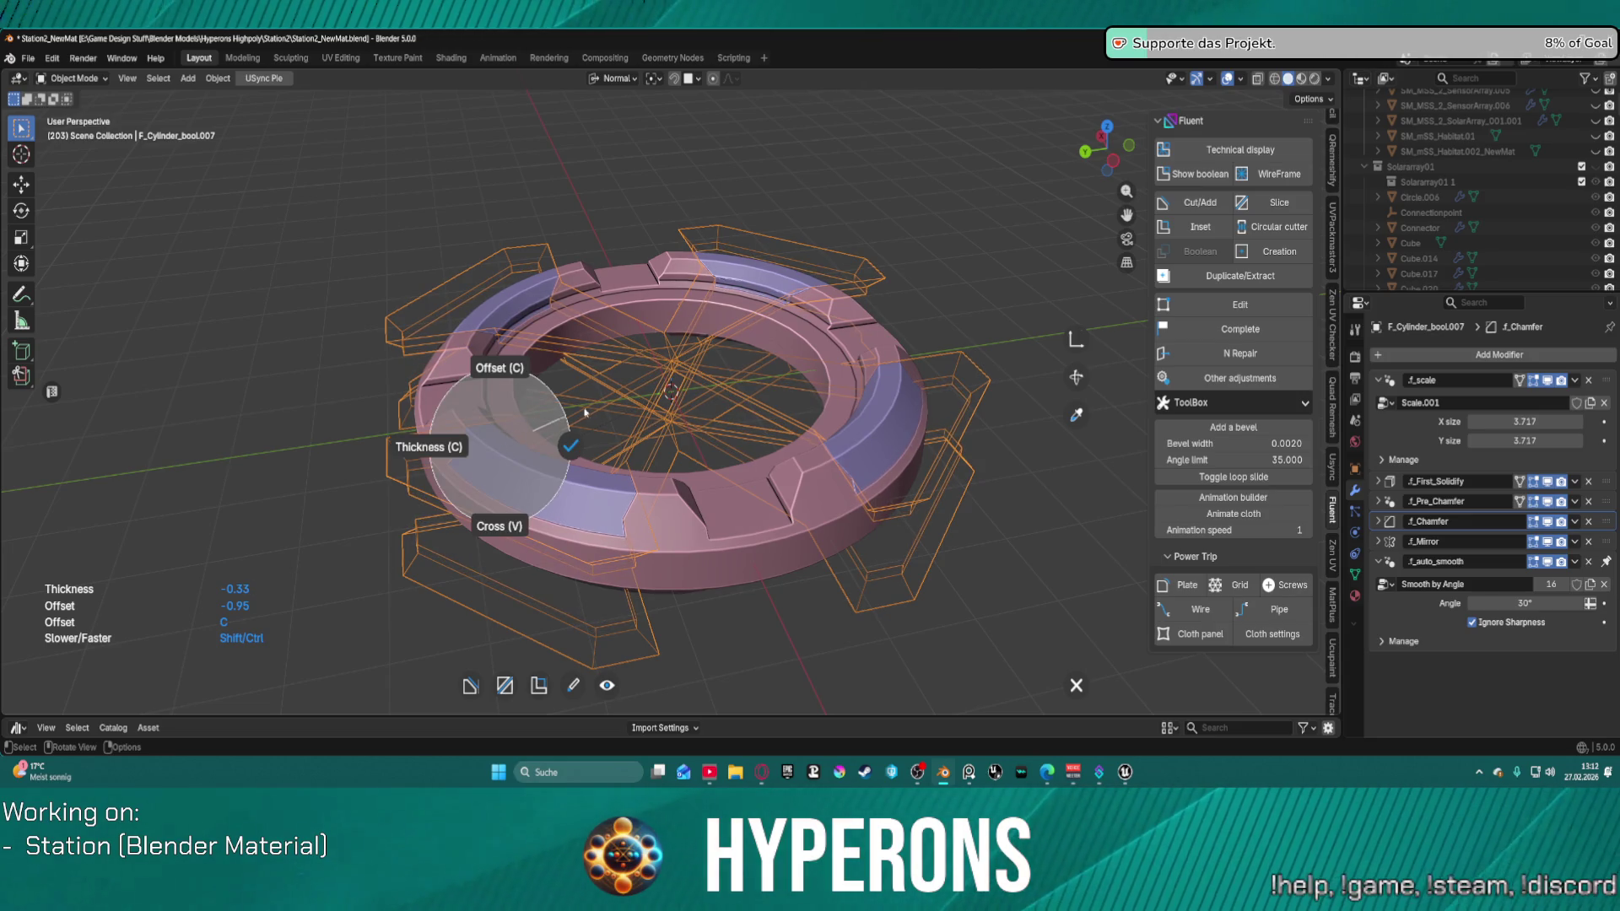
click(570, 446)
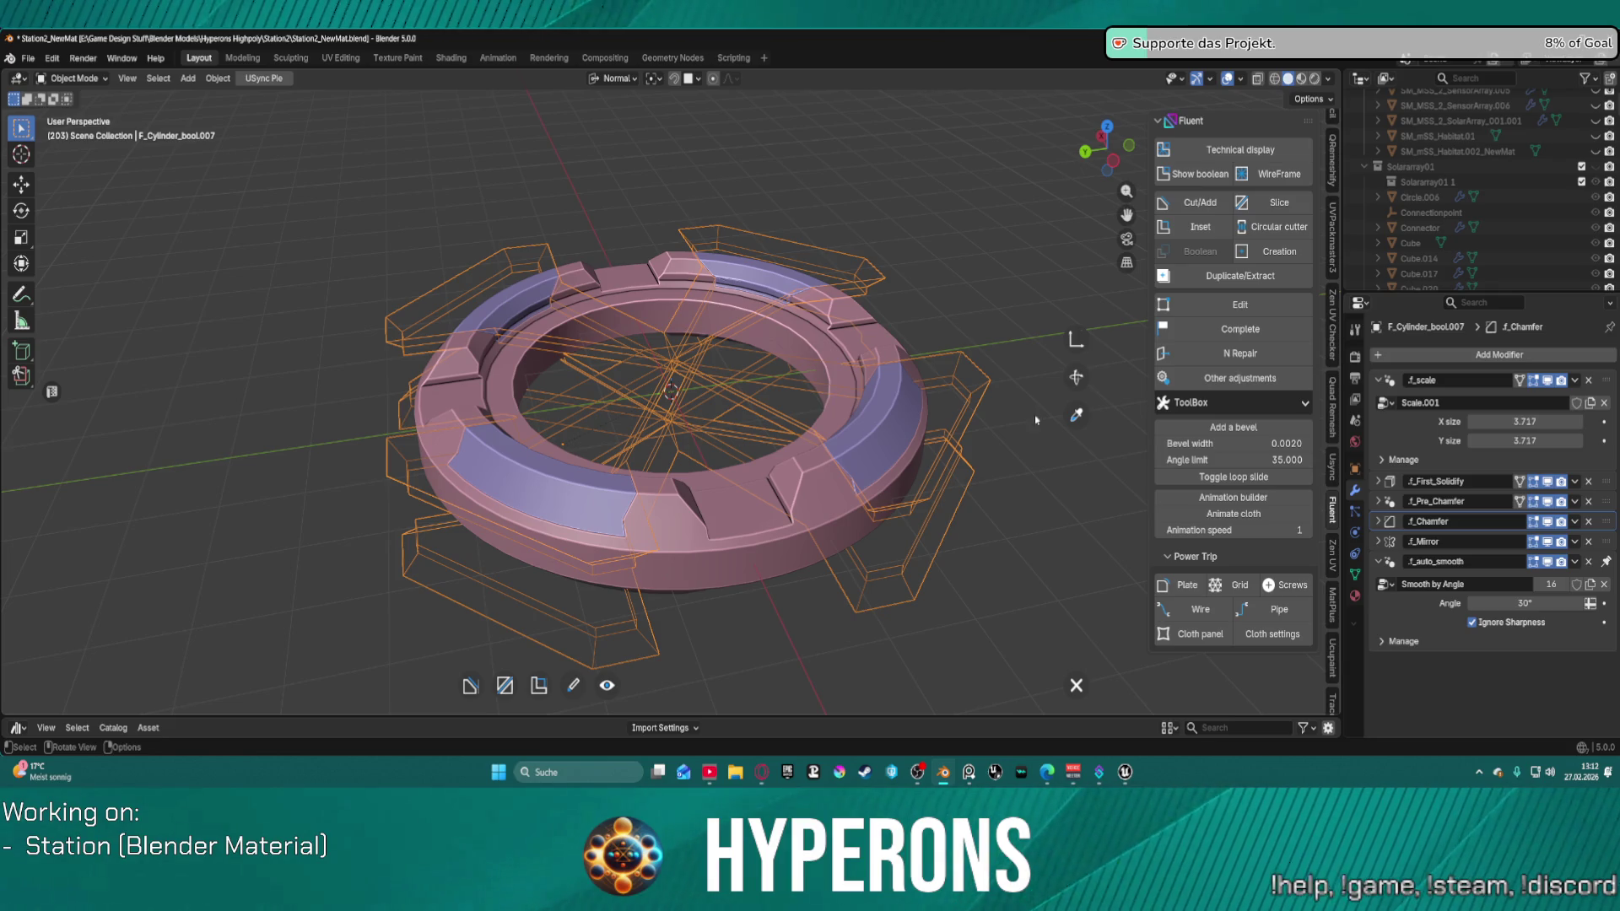
right_click(687, 351)
click(763, 346)
mouse_move(776, 391)
middle_down()
mouse_move(828, 344)
mouse_move(830, 388)
middle_up()
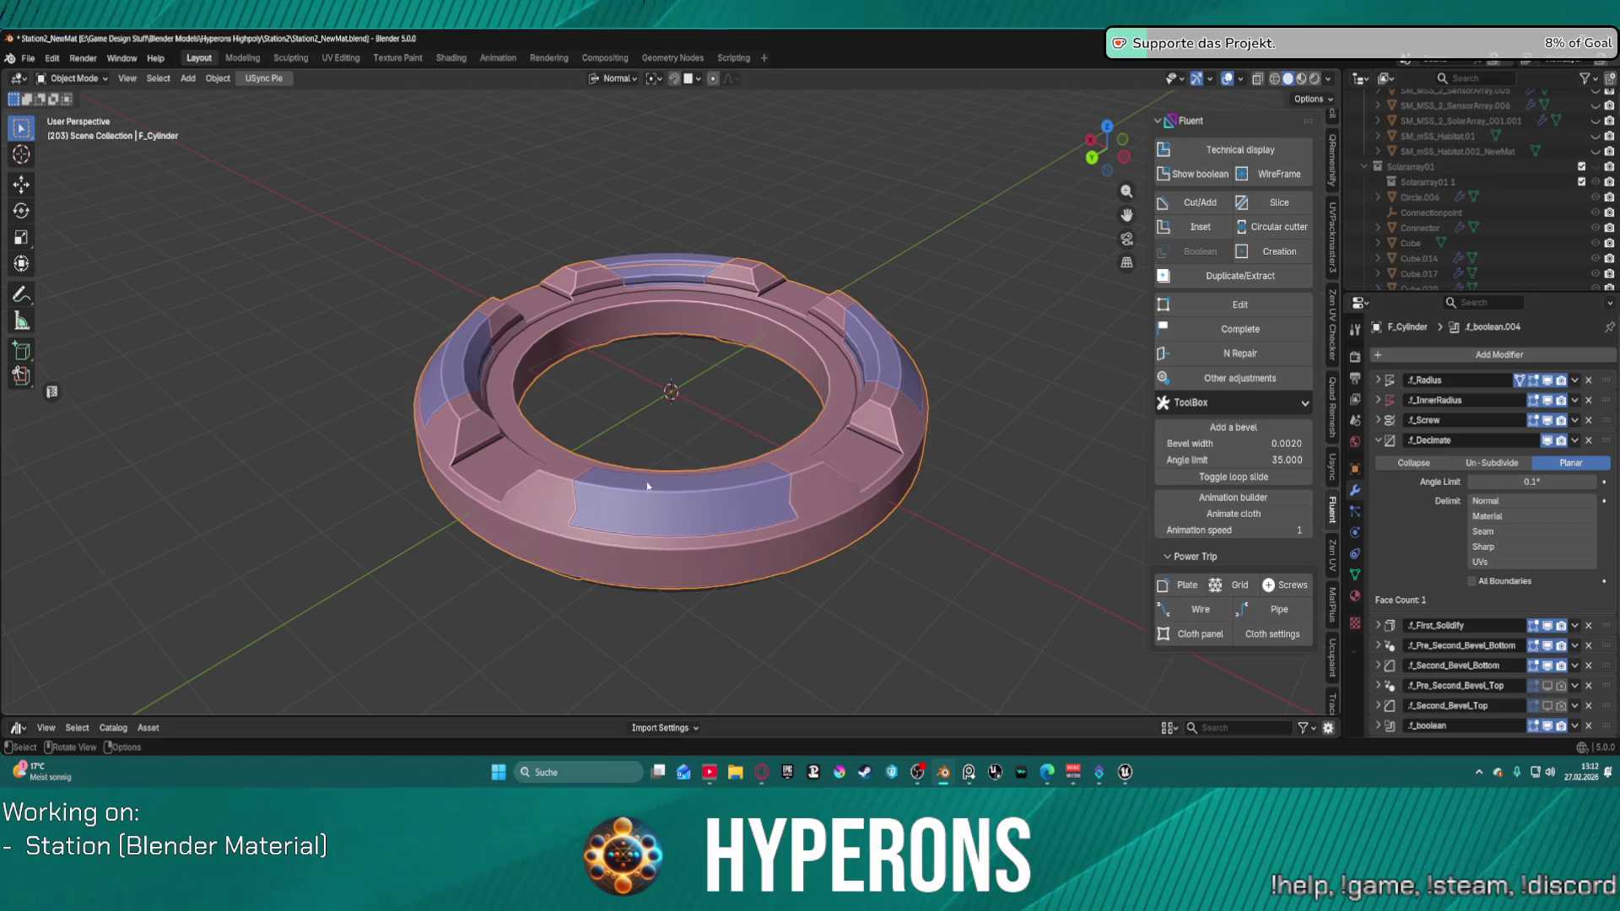
Step: Select the recessed panel slices and scale them down to about 0.984
click(685, 504)
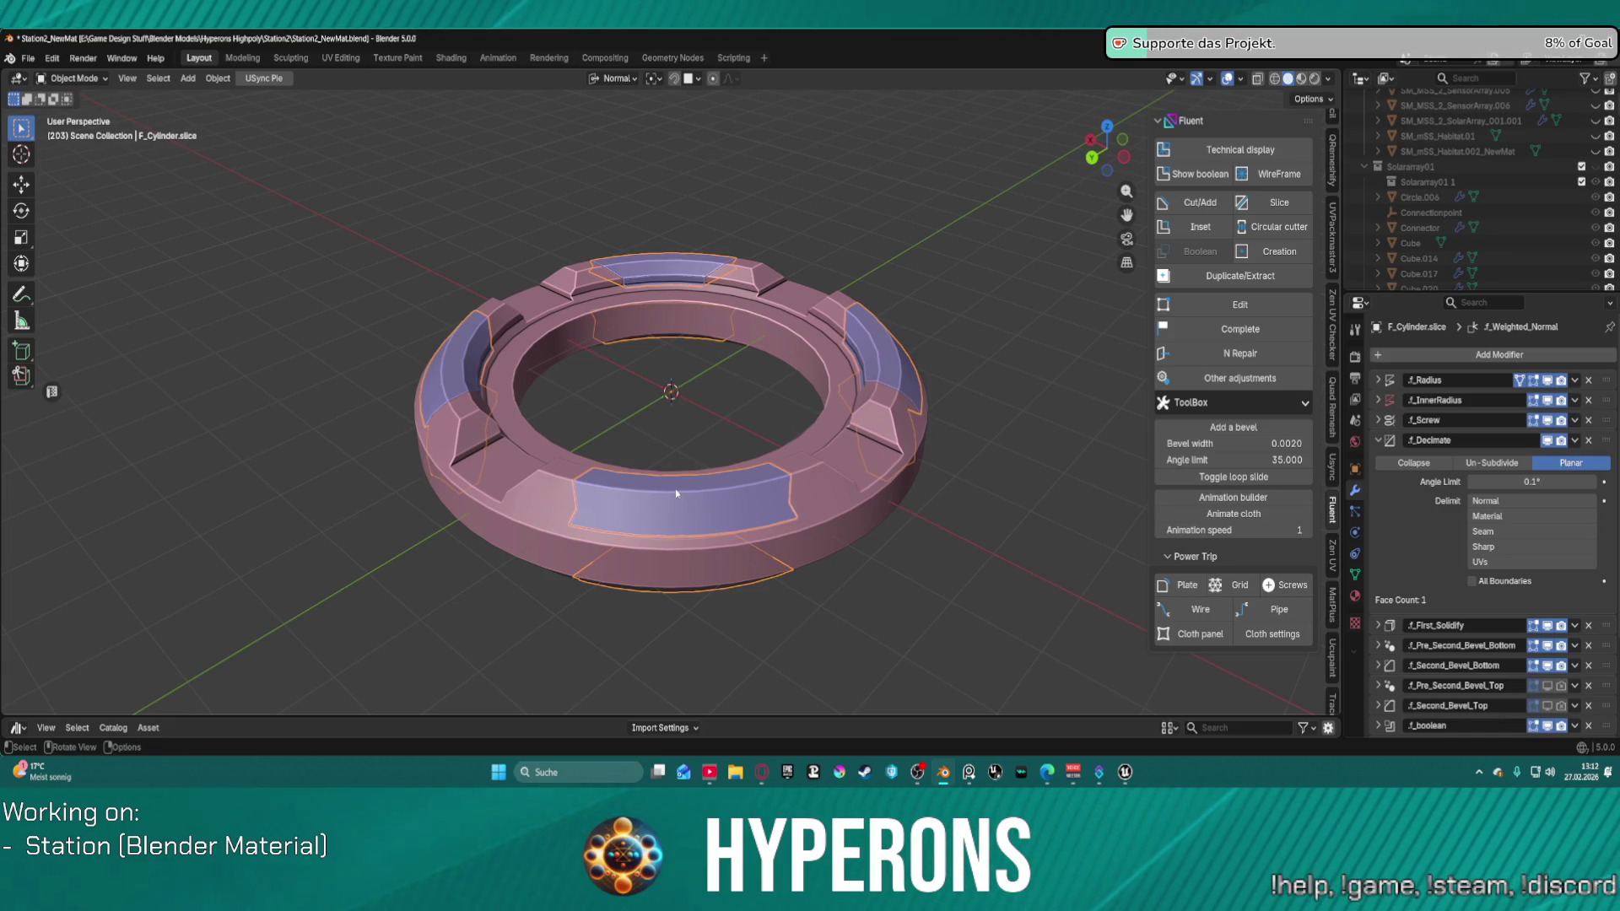
key(s)
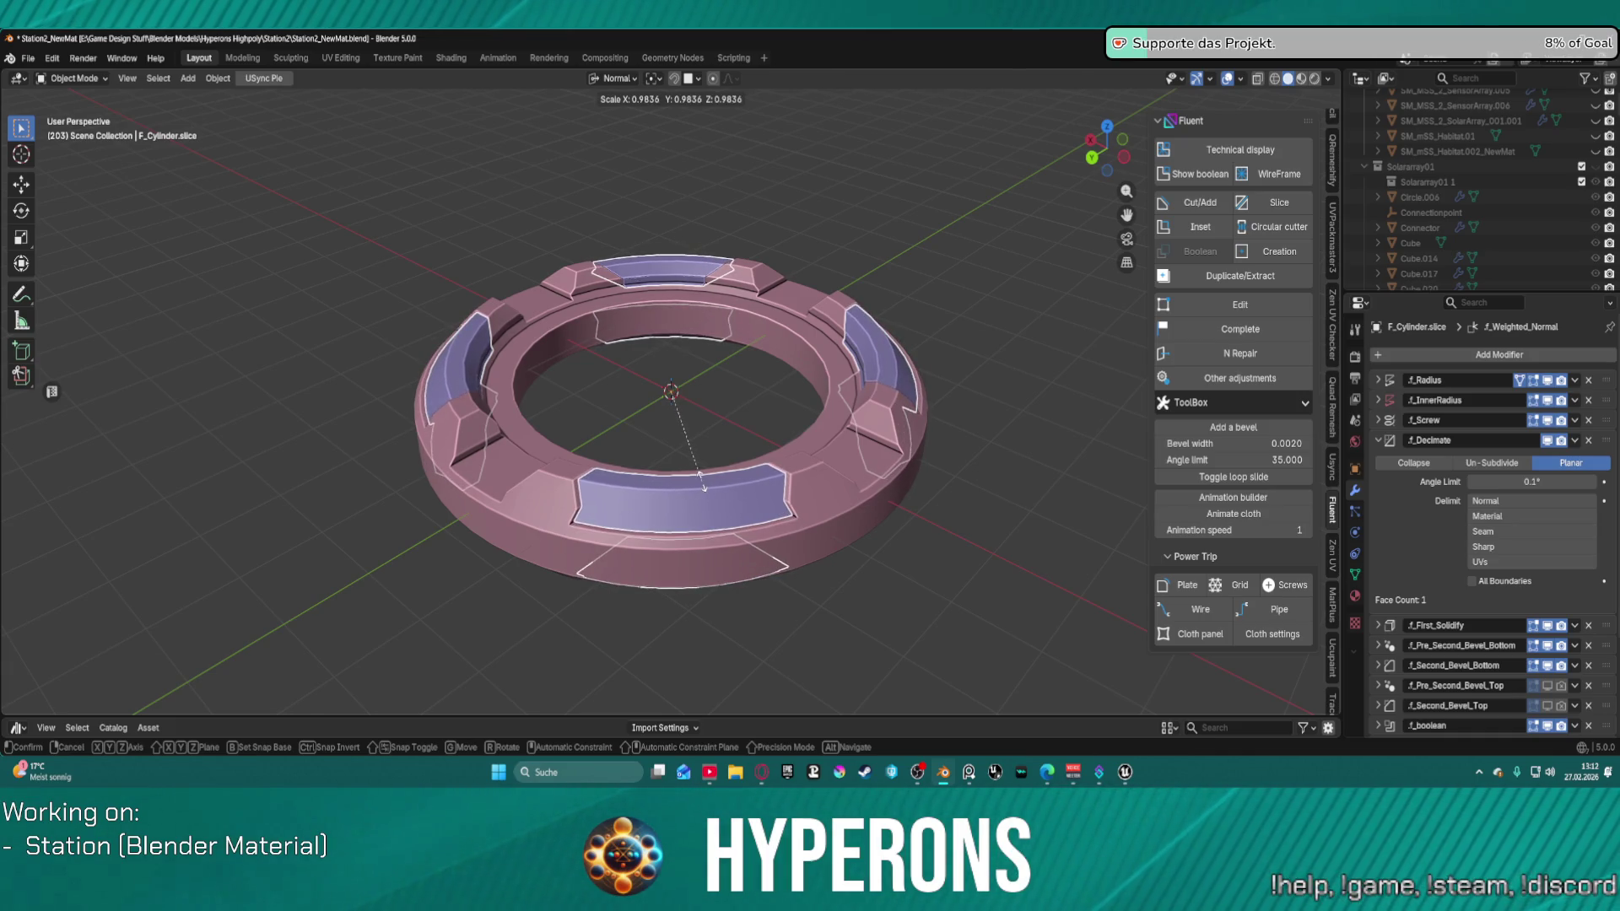
click(704, 487)
scroll(506, 557, down, 1)
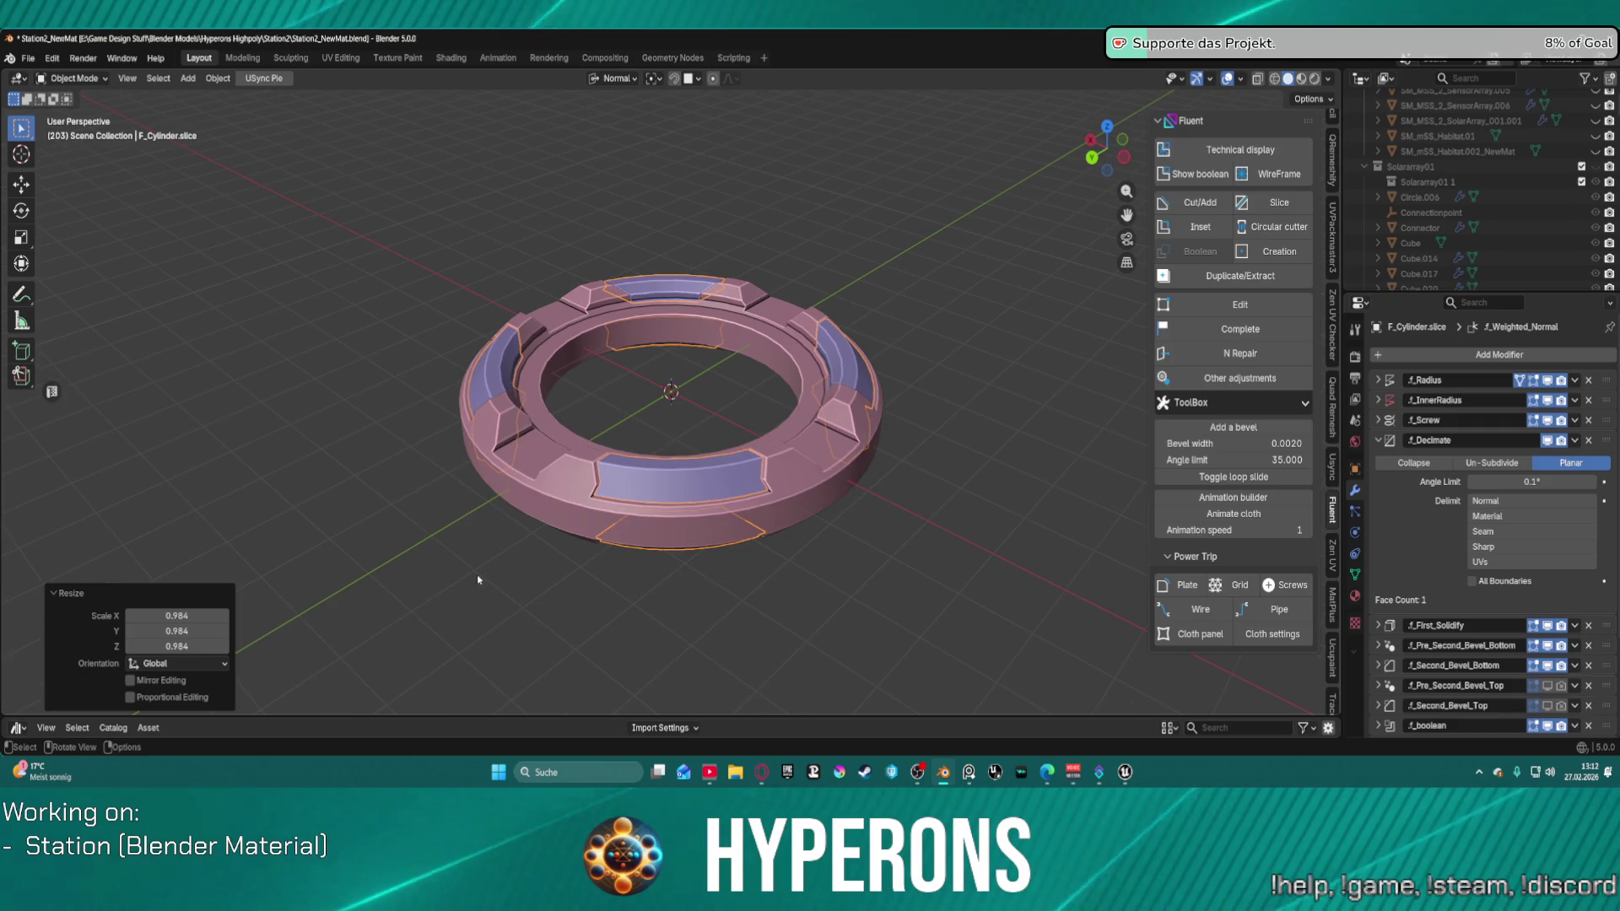
Step: Set the scale to exactly 0.98 on X, Y and Z, then deselect
click(212, 616)
text(.98)
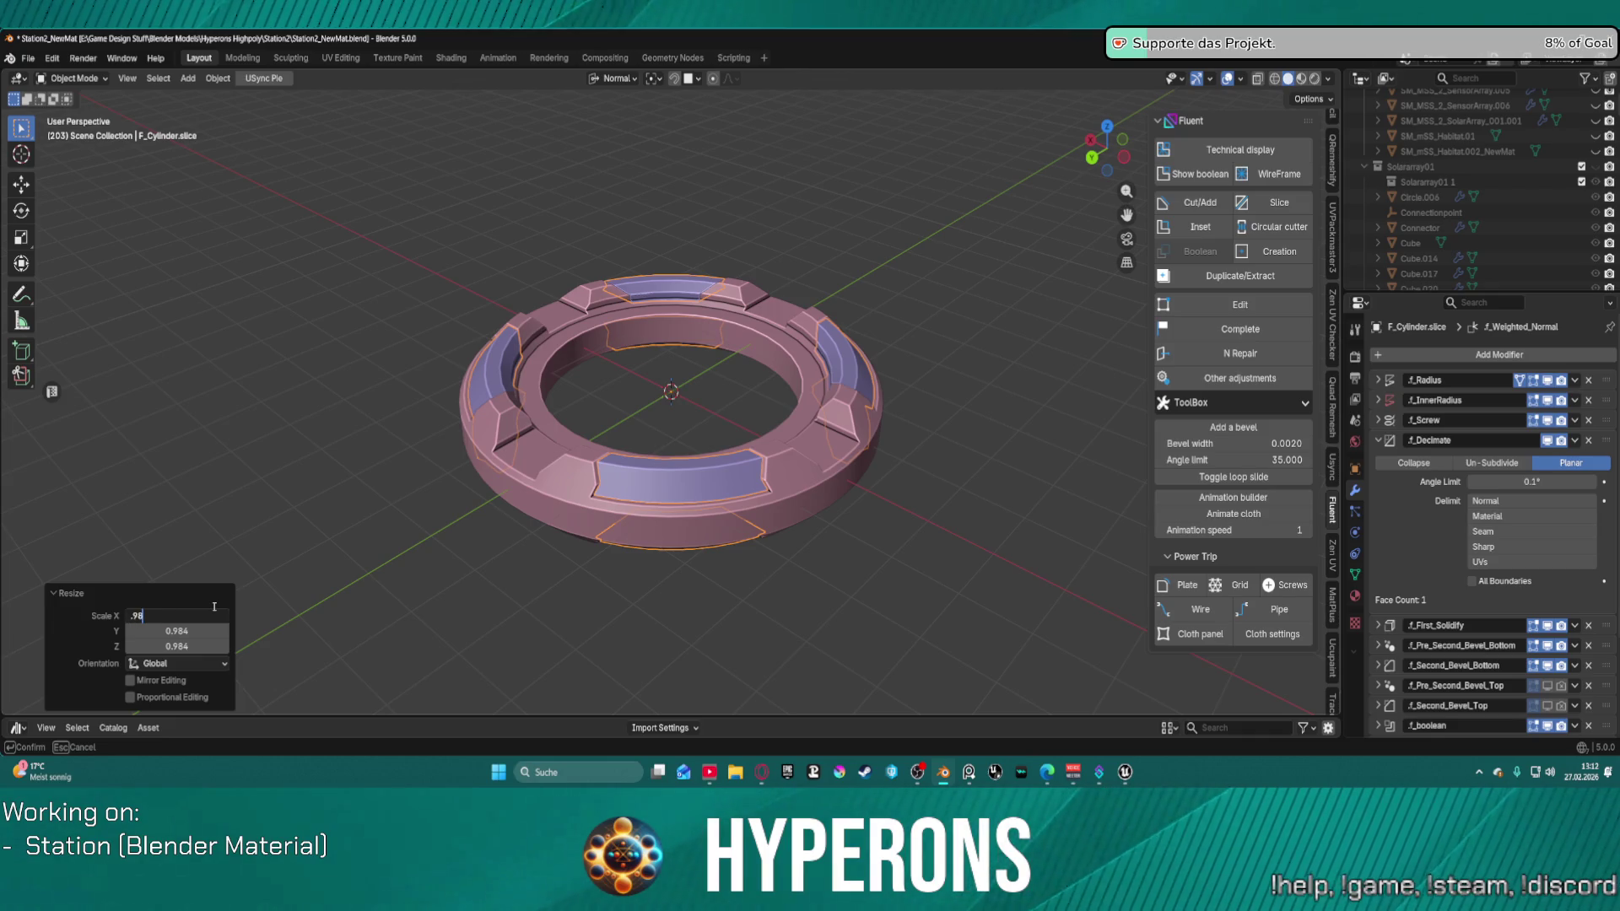
key(Return)
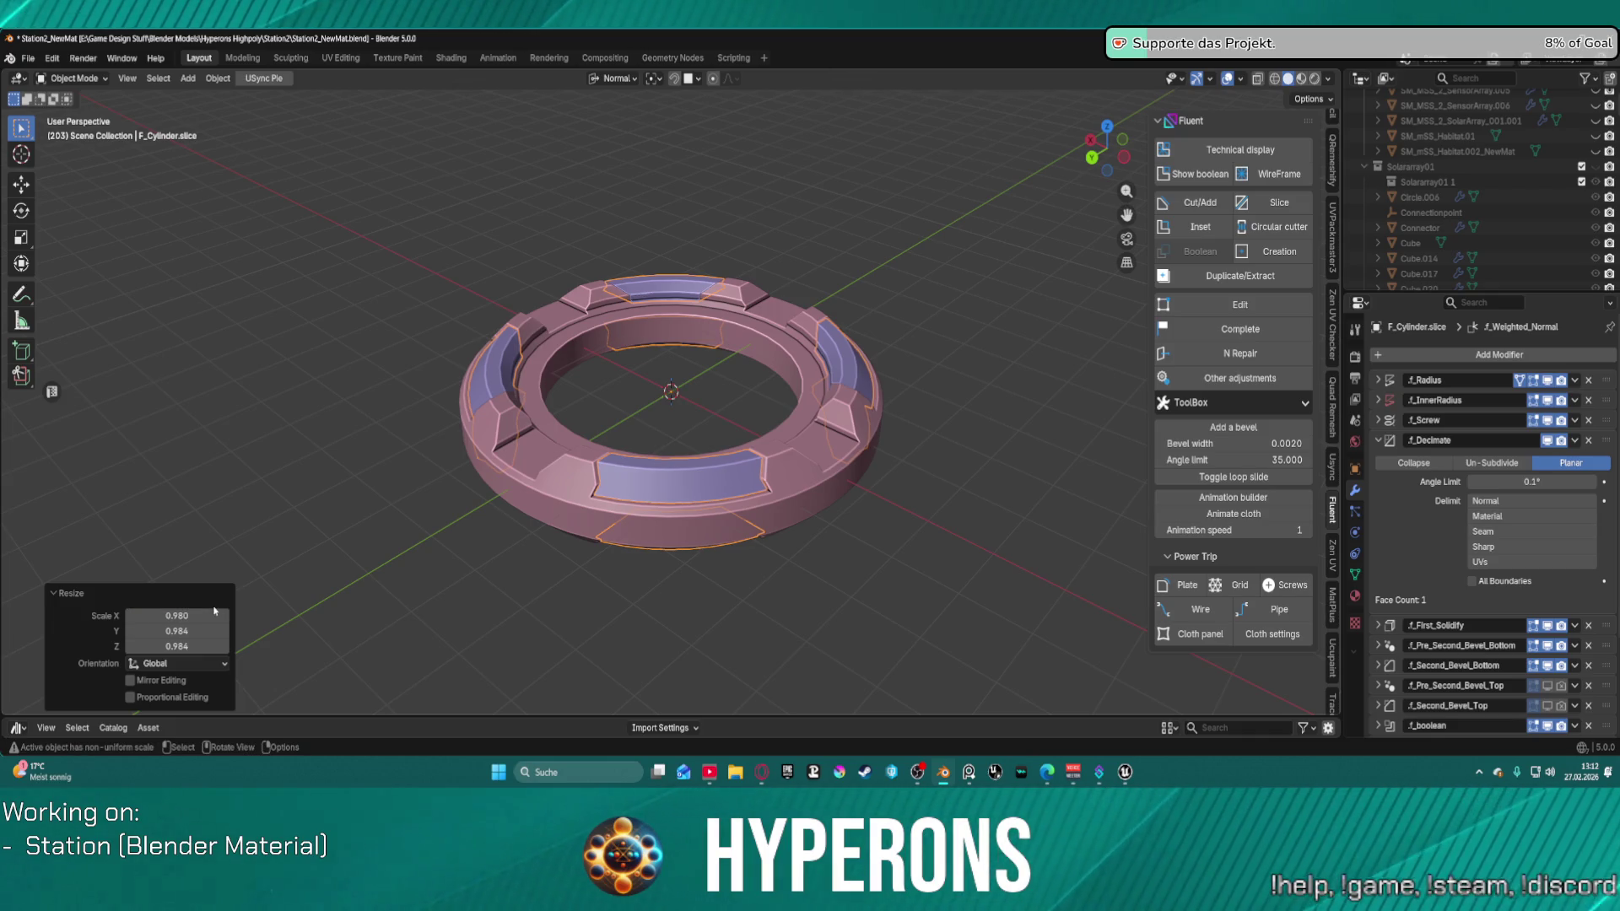
click(202, 620)
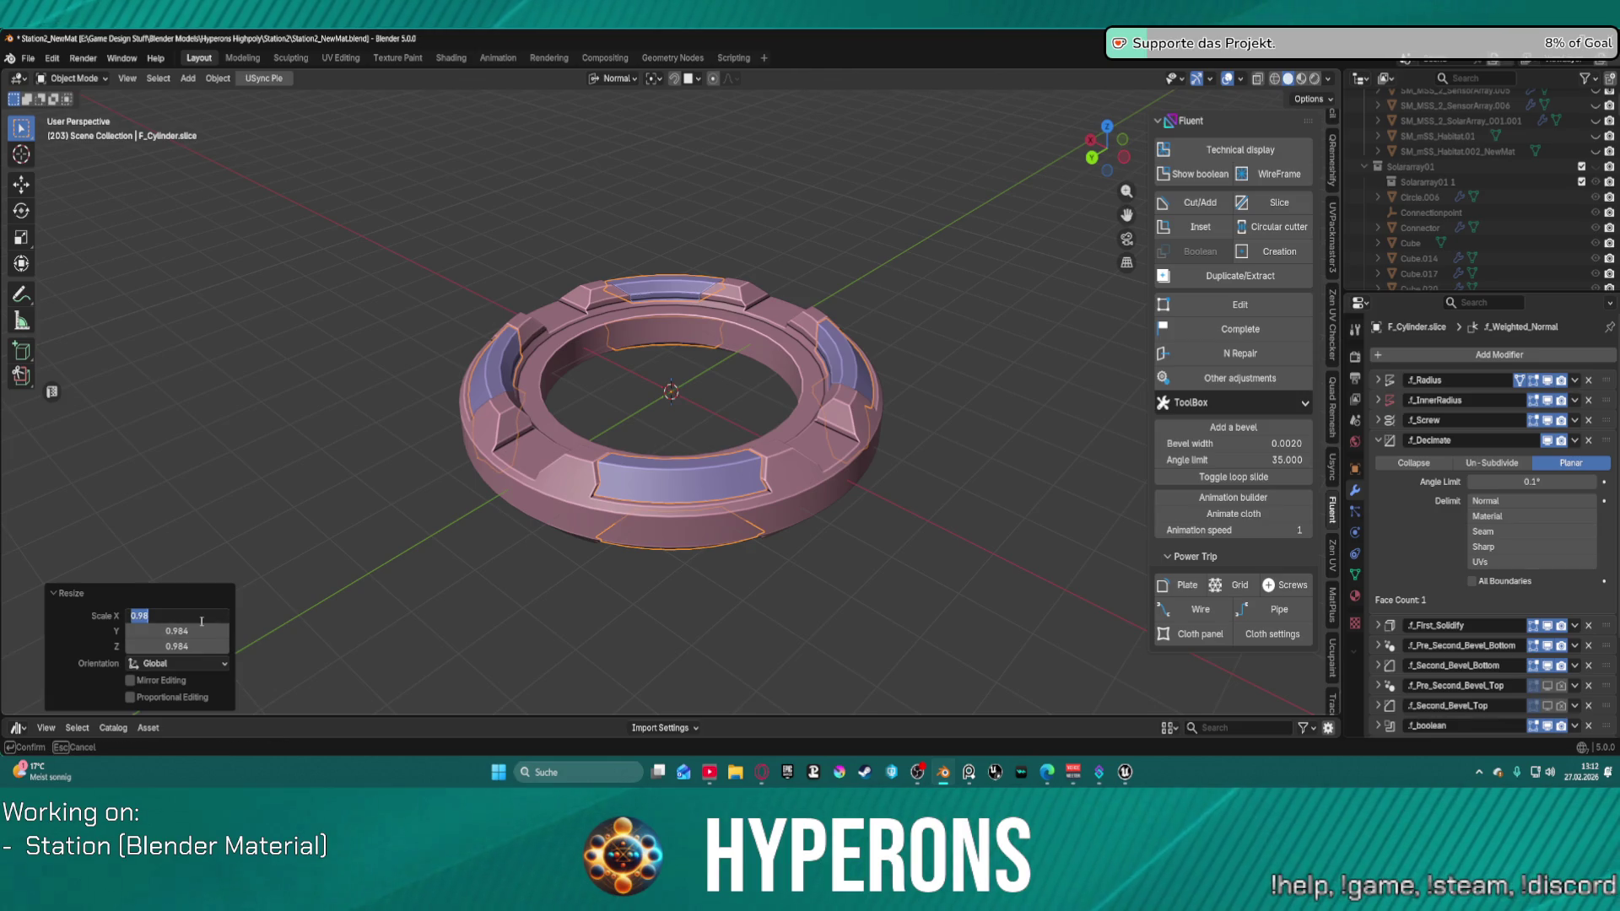
key(Tab)
text(.98)
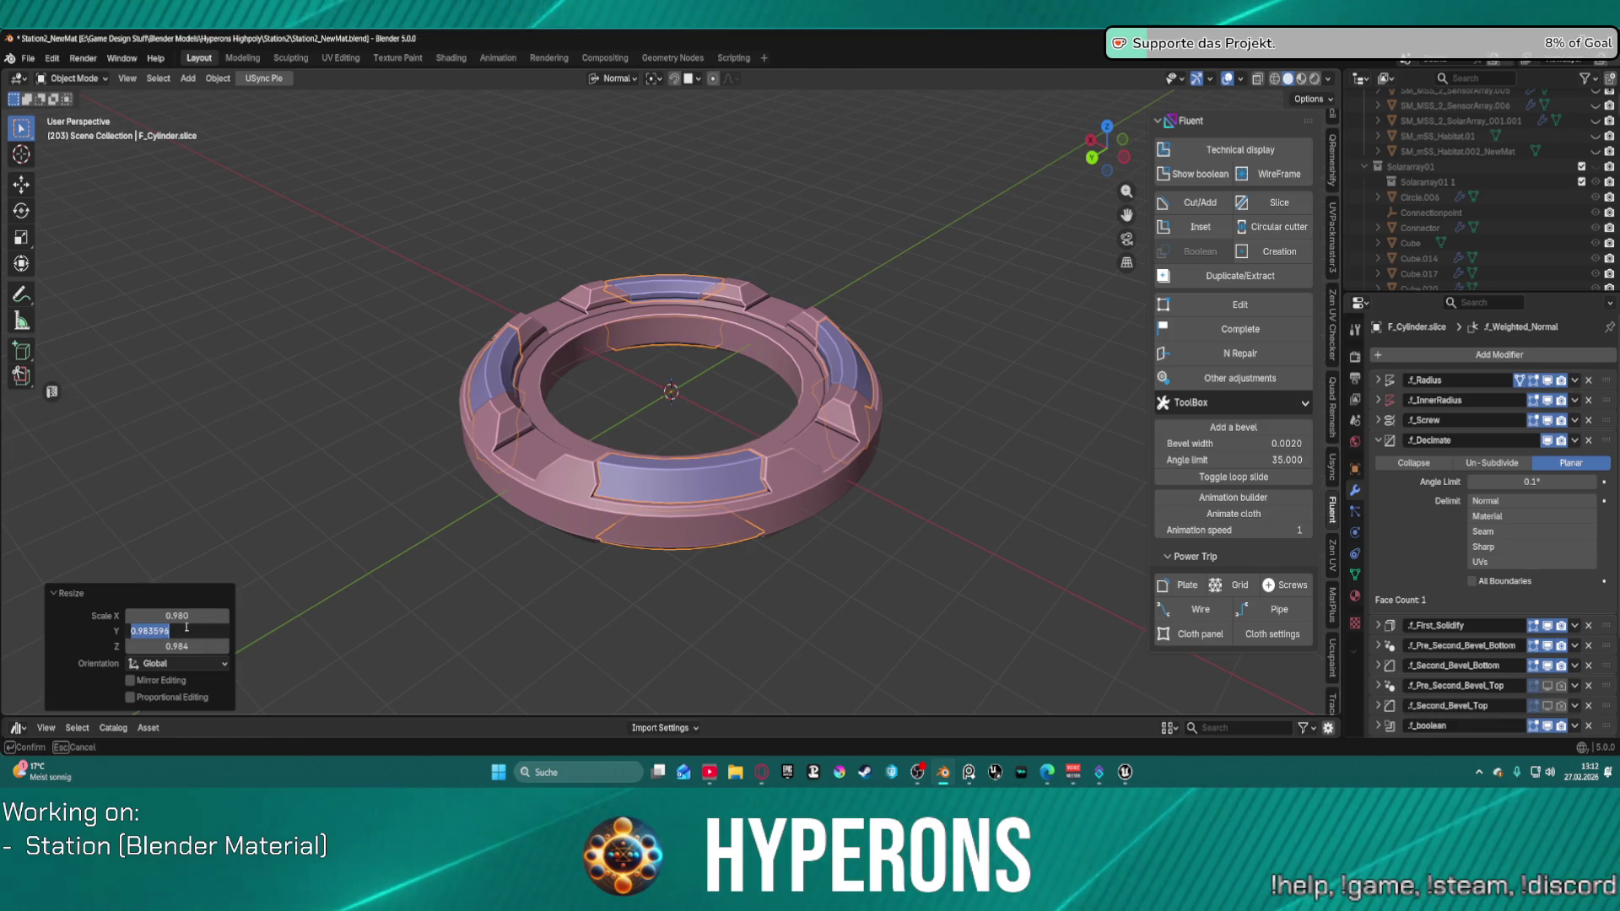
key(Return)
click(194, 646)
text(0.98)
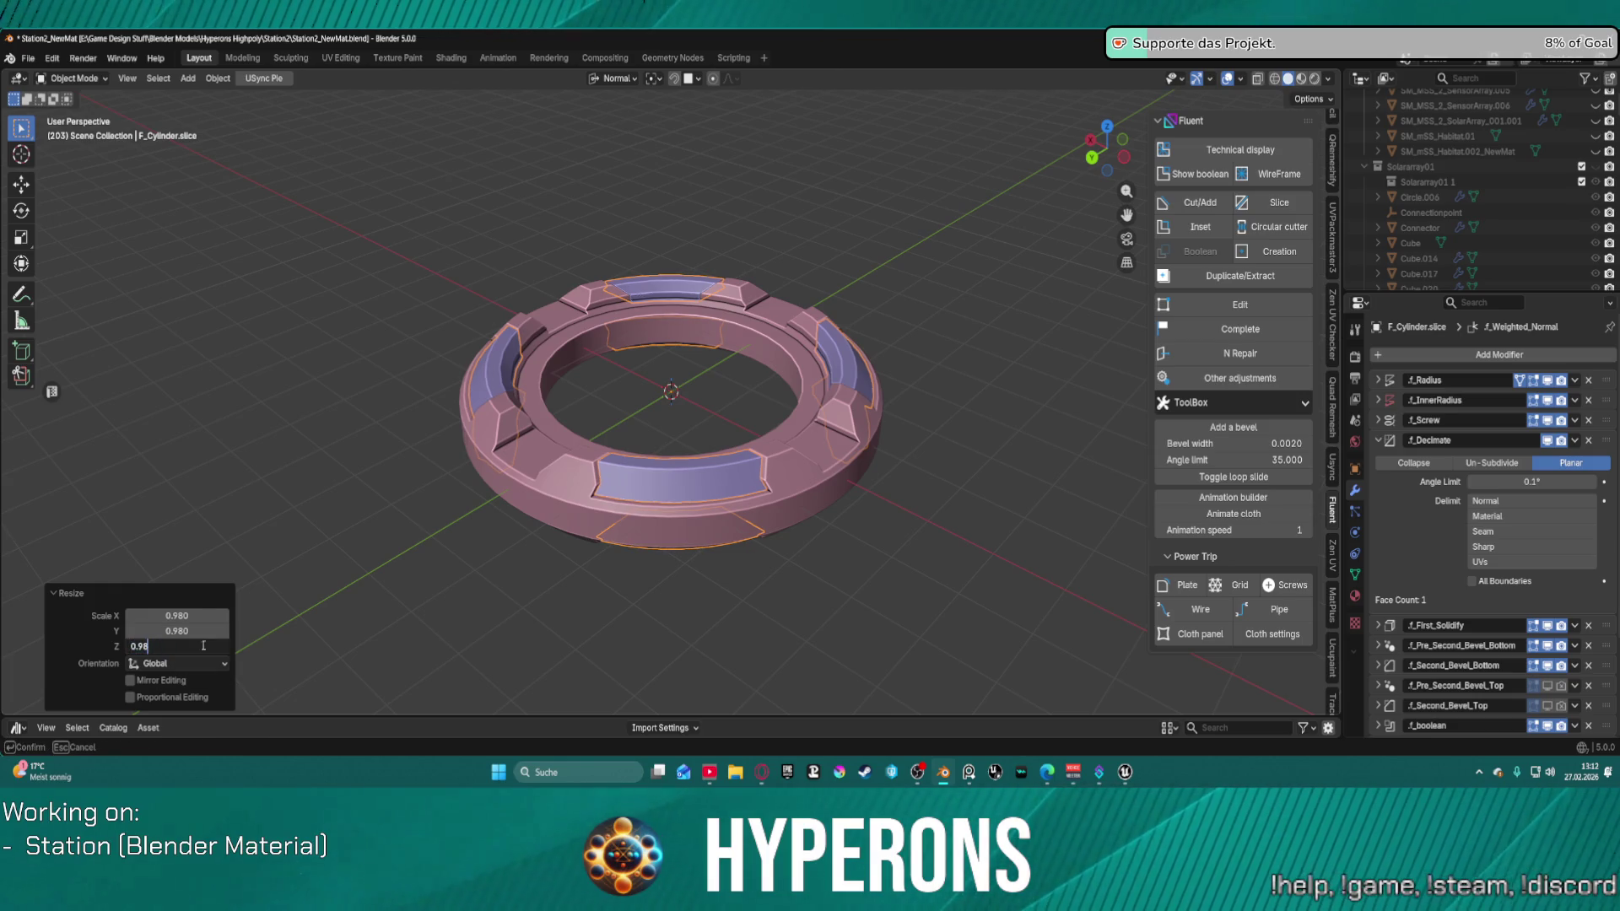
key(Return)
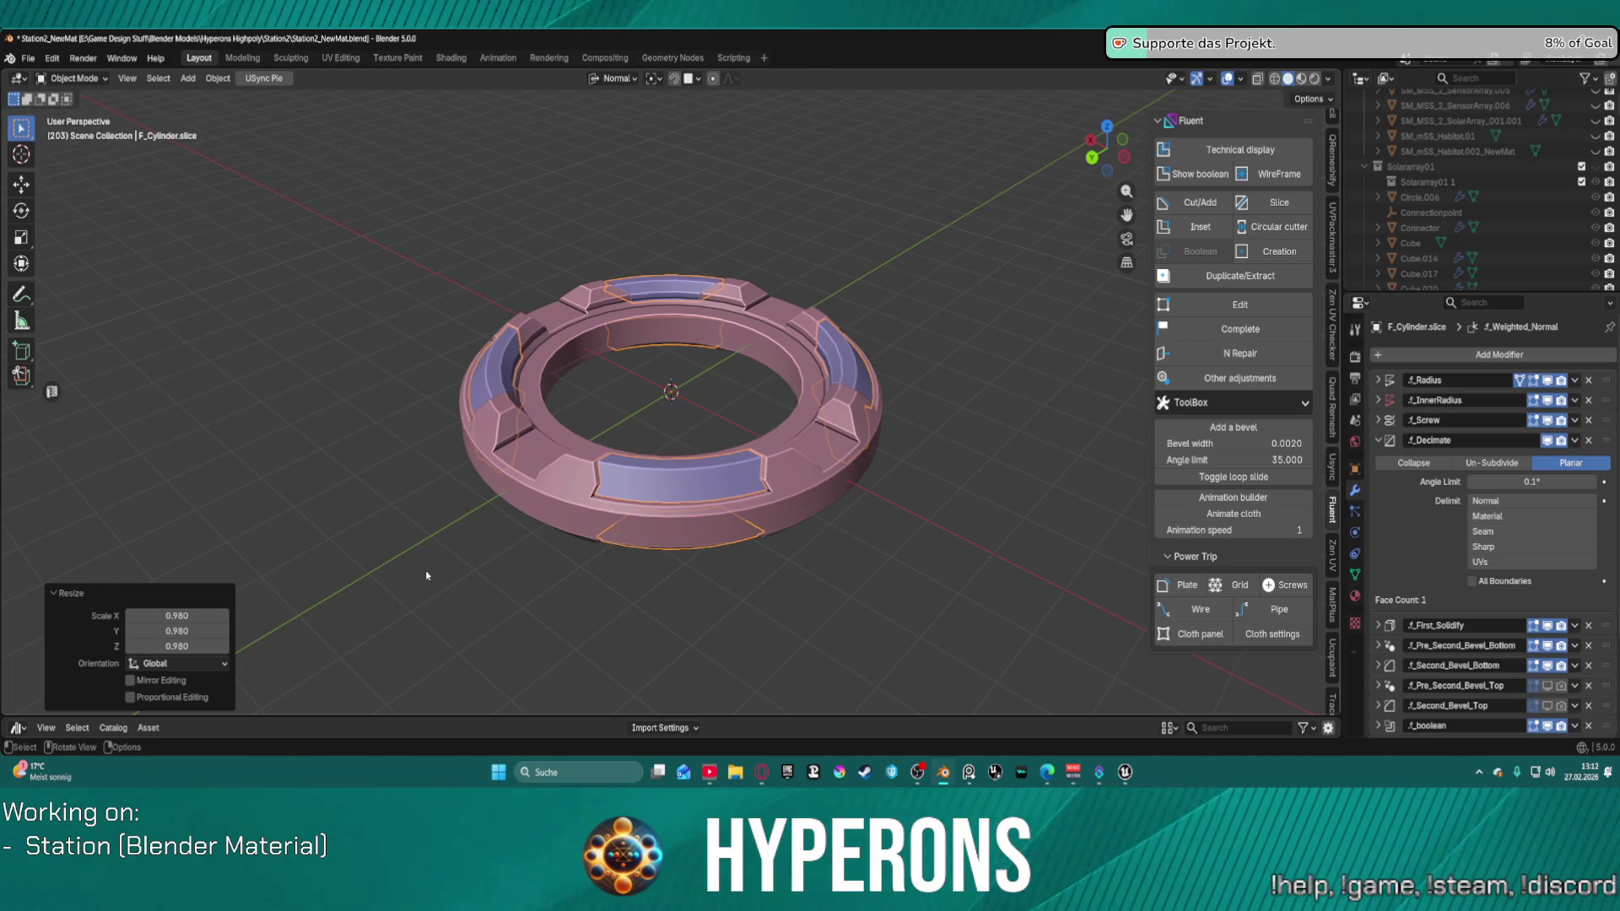
click(425, 571)
scroll(816, 512, up, 5)
mouse_move(821, 498)
middle_down()
mouse_move(903, 396)
mouse_move(920, 469)
mouse_move(962, 484)
mouse_move(948, 535)
mouse_move(924, 485)
mouse_move(958, 435)
mouse_move(759, 499)
mouse_move(717, 468)
mouse_move(698, 615)
mouse_move(683, 507)
middle_up()
Step: Orbit and zoom around the ring to inspect the channels, then bring up the Fluent pie menu
scroll(714, 531, up, 2)
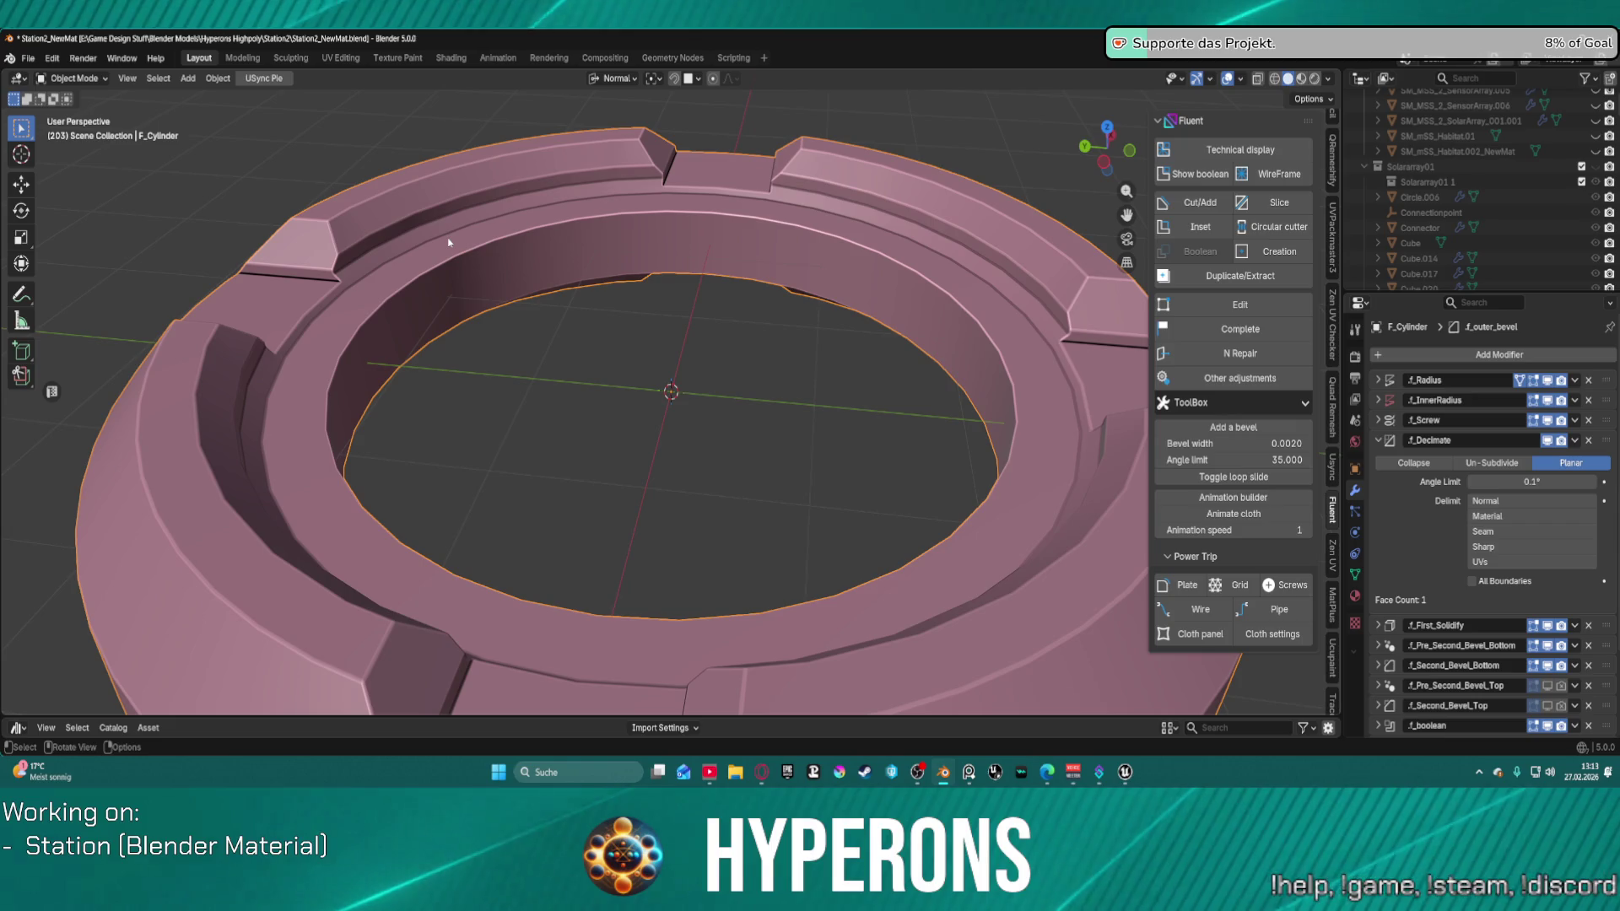
scroll(613, 418, down, 5)
mouse_move(613, 418)
middle_down()
mouse_move(788, 388)
mouse_move(770, 287)
mouse_move(828, 544)
mouse_move(810, 428)
mouse_move(763, 363)
mouse_move(732, 433)
middle_up()
scroll(770, 406, up, 3)
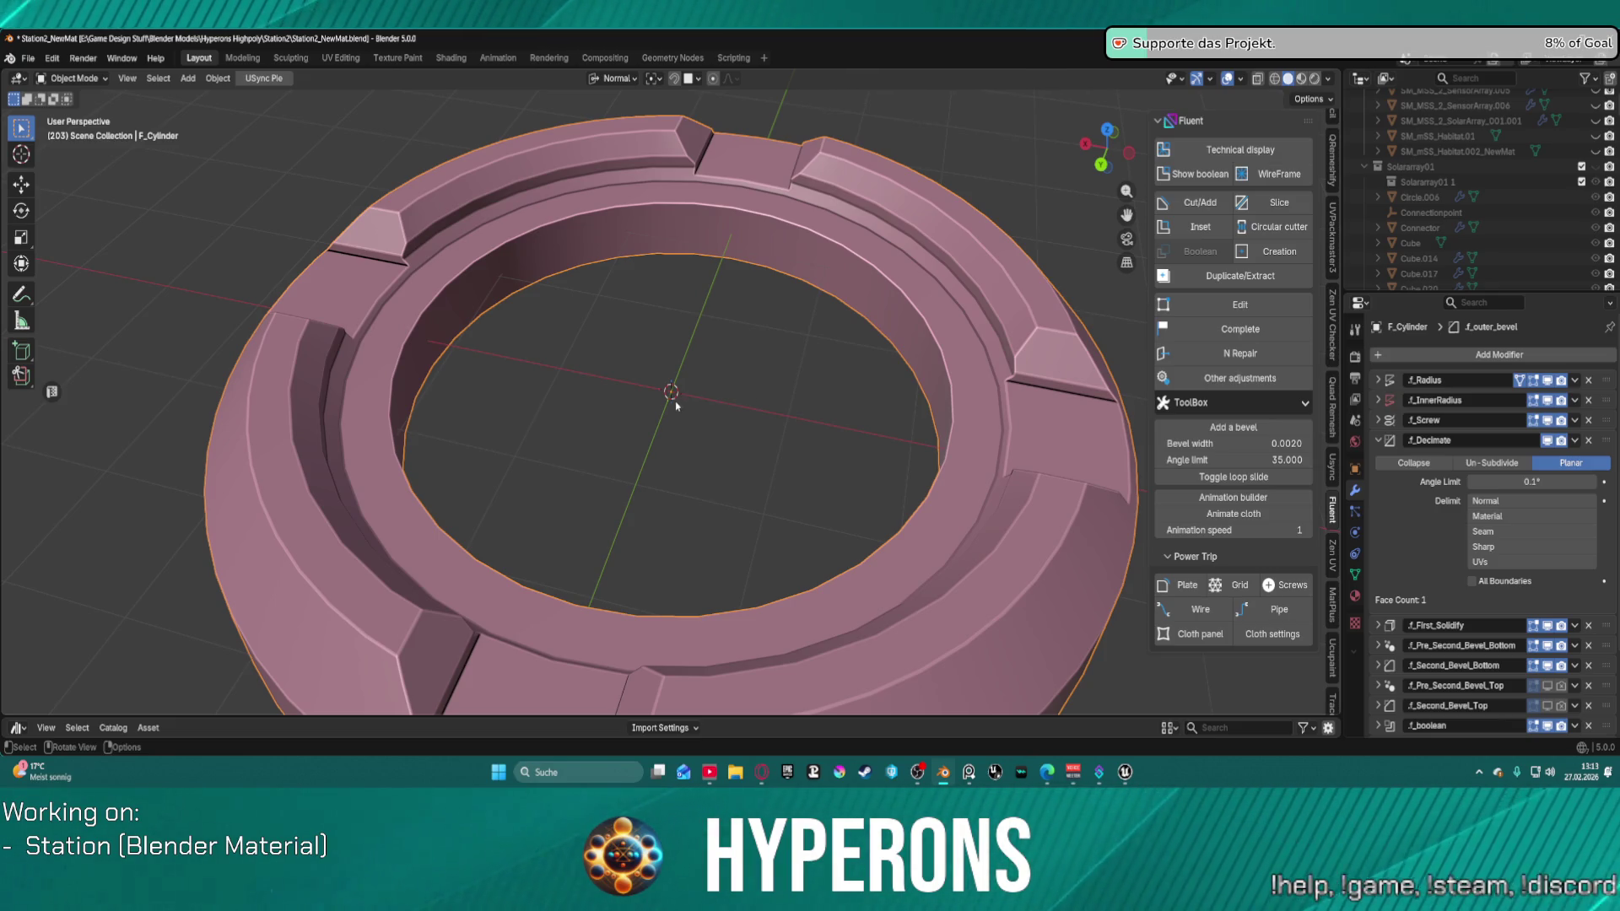
scroll(676, 406, down, 3)
mouse_move(675, 401)
middle_down()
mouse_move(727, 340)
mouse_move(804, 363)
mouse_move(786, 361)
middle_up()
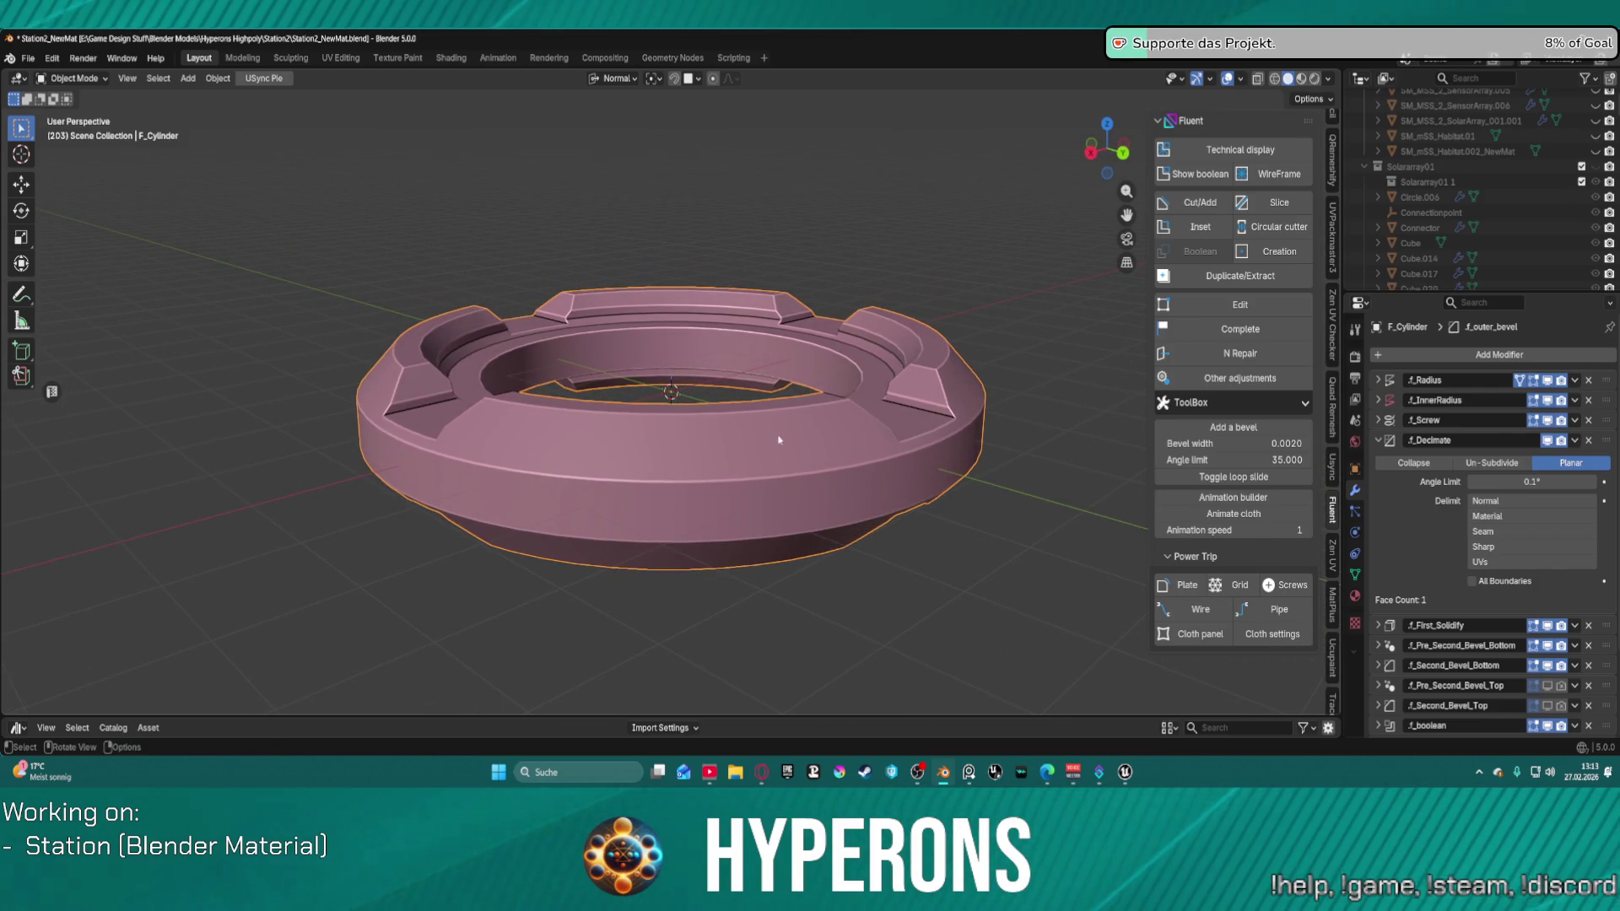
key(ctrl+Tab)
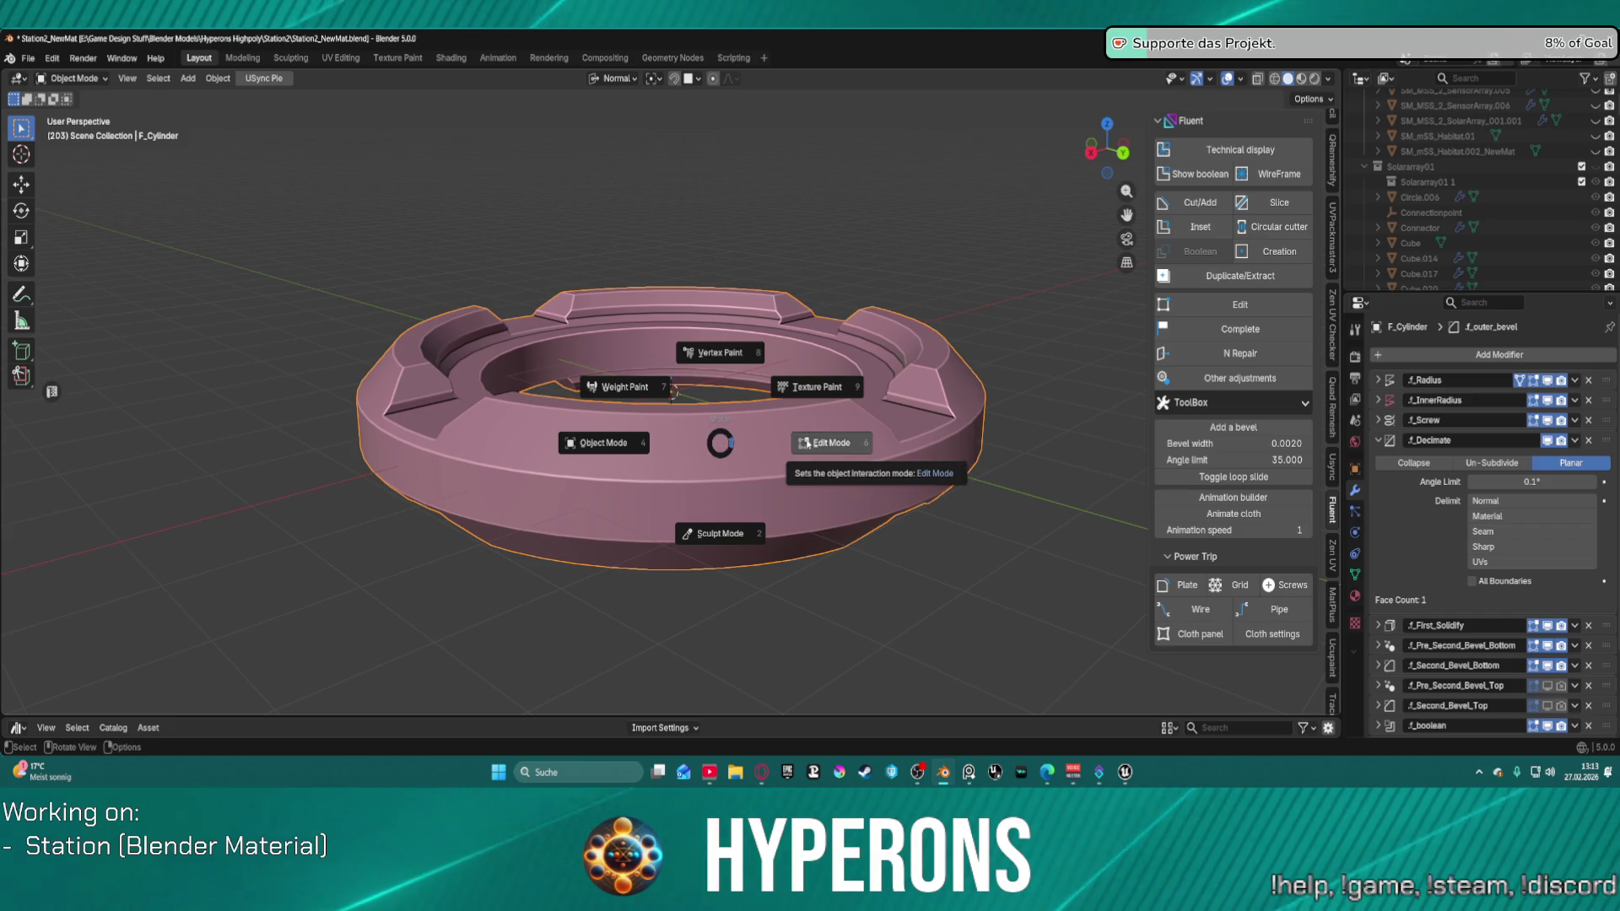
key(f)
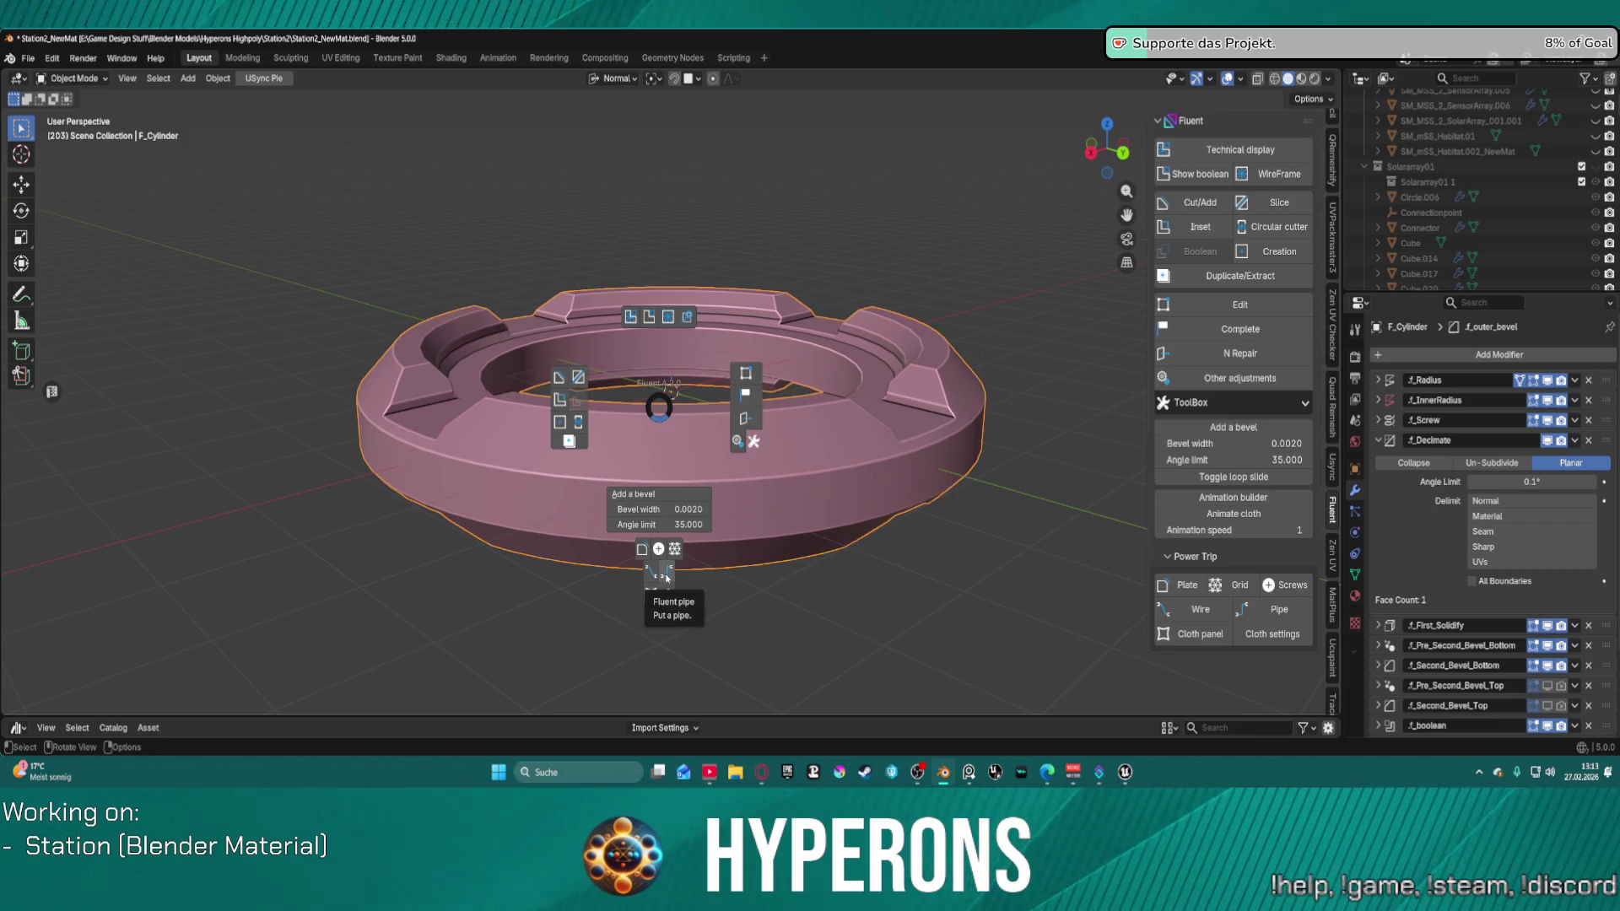
Step: Place a short Fluent pipe on the ring's outer wall, aligning its ends and bending it
click(667, 577)
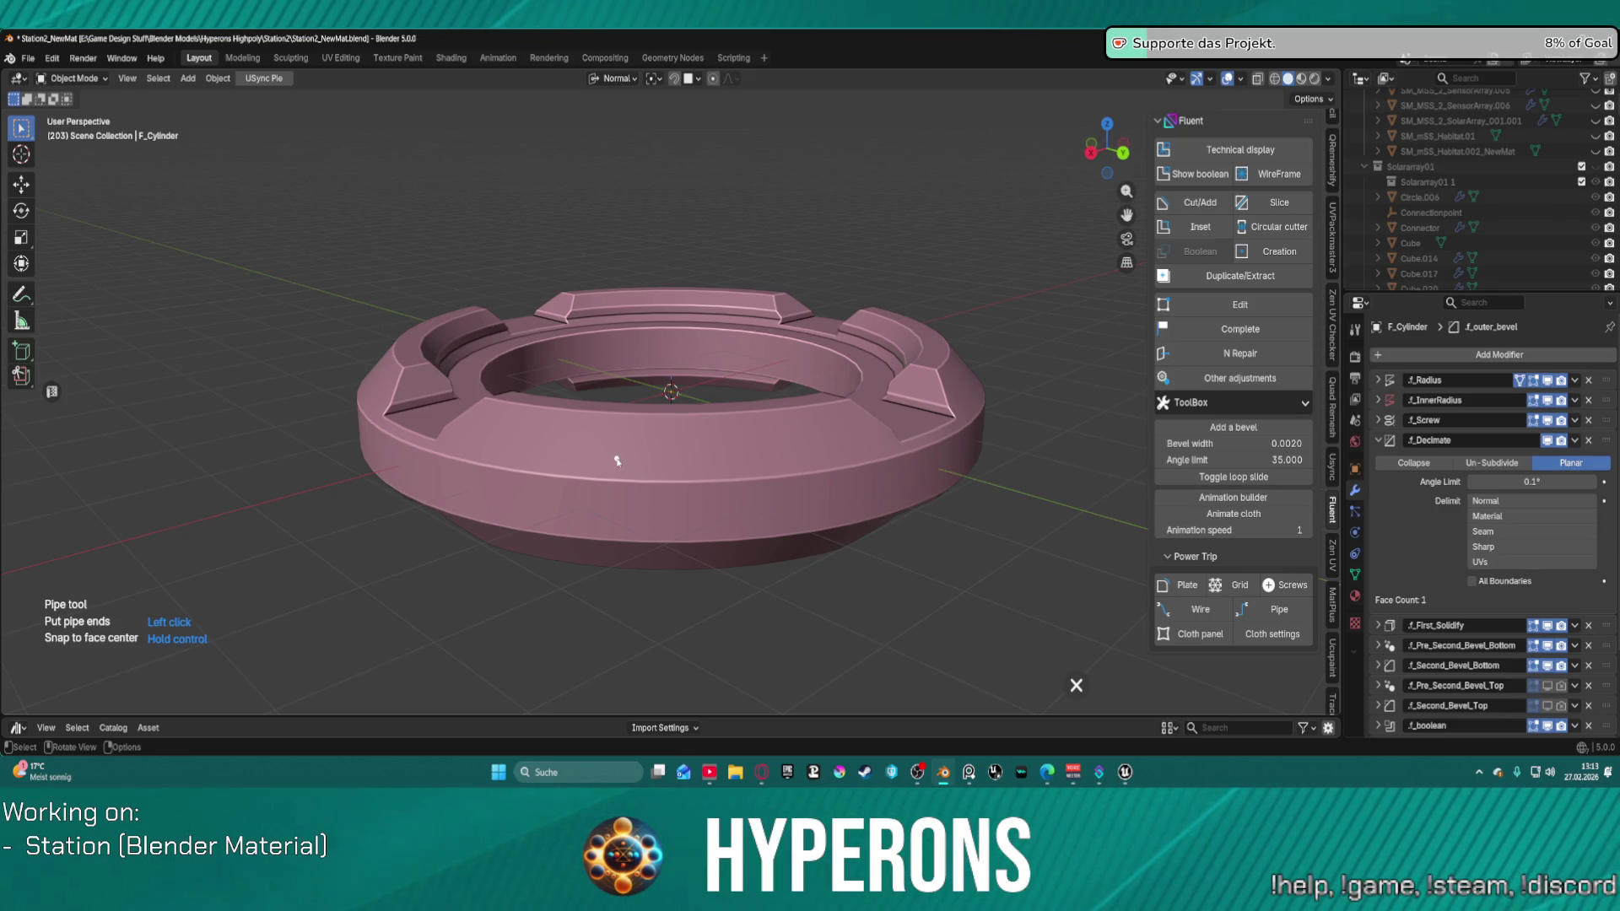
click(702, 463)
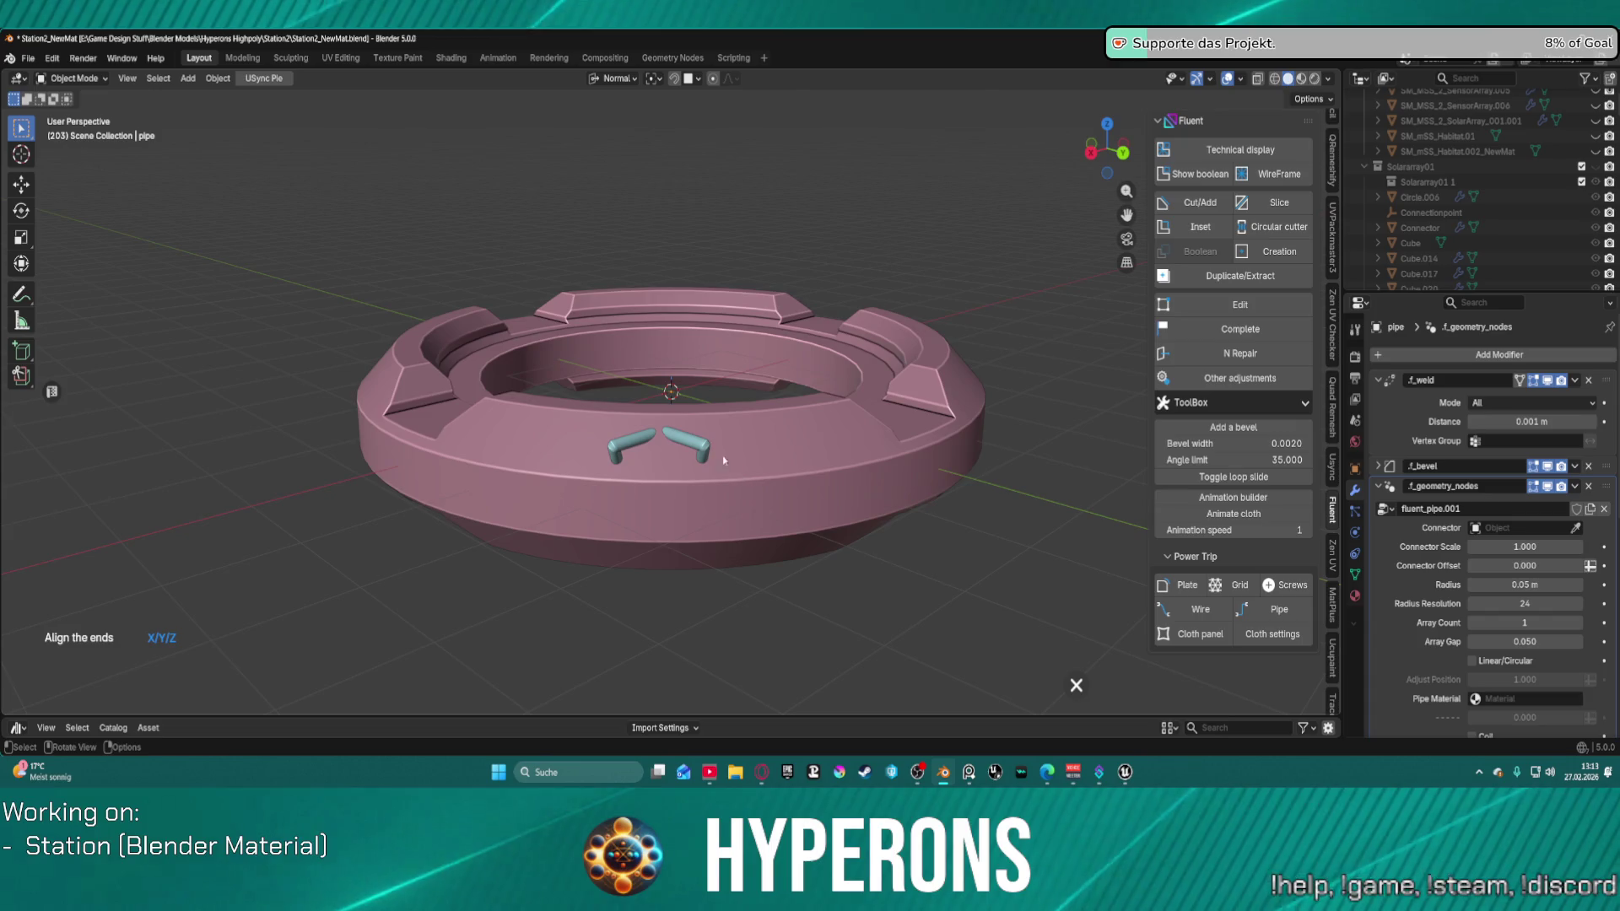
scroll(700, 455, up, 4)
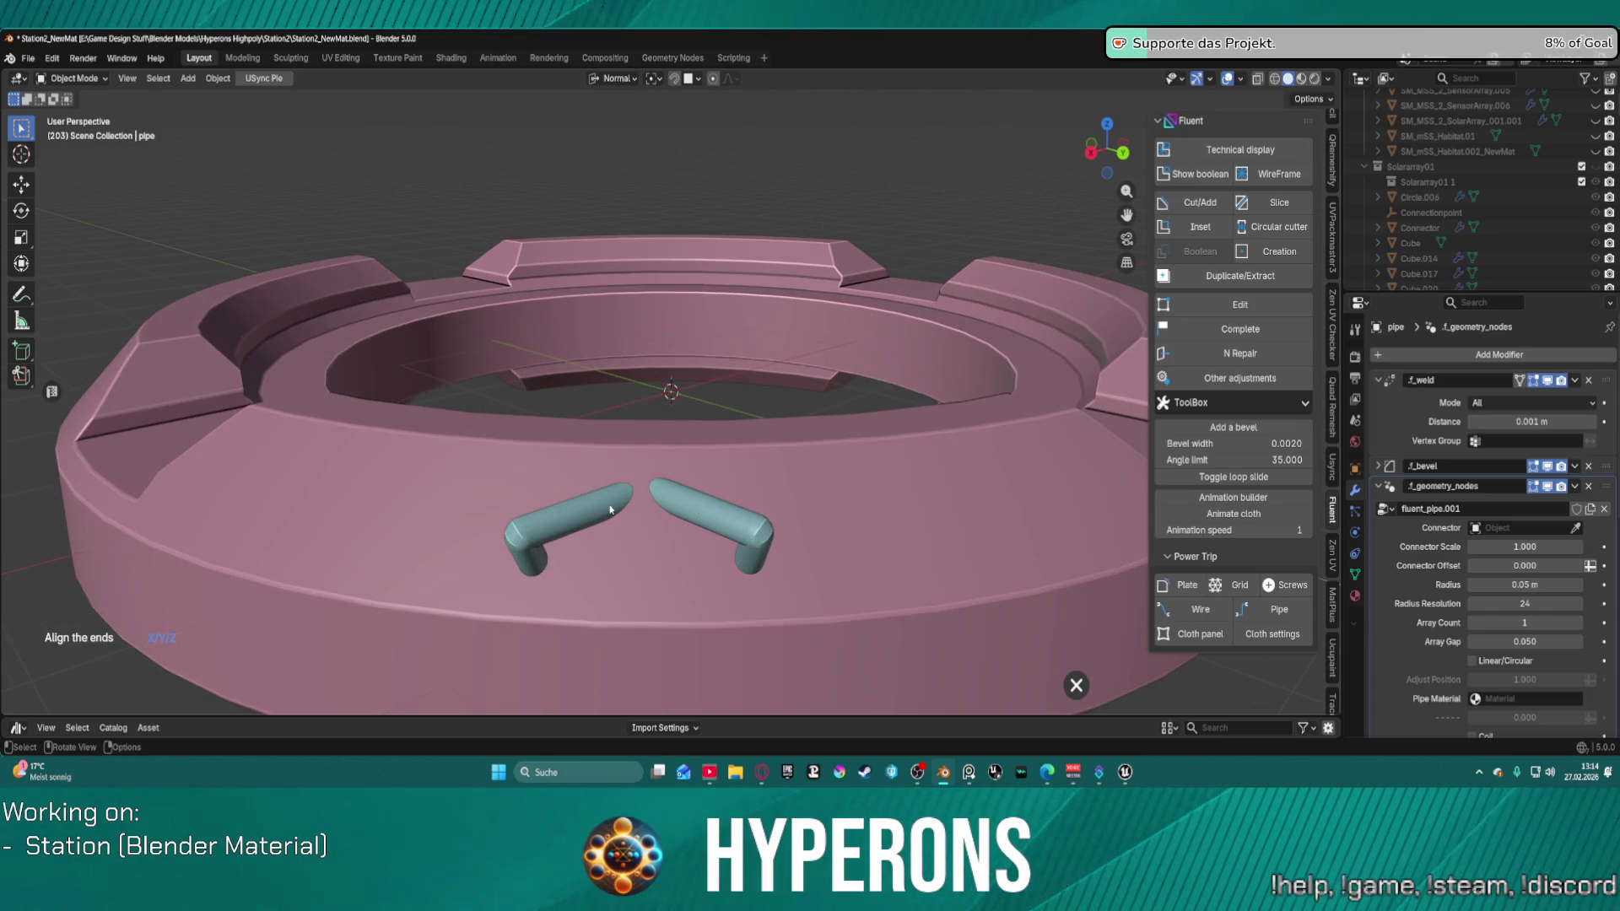
key(x)
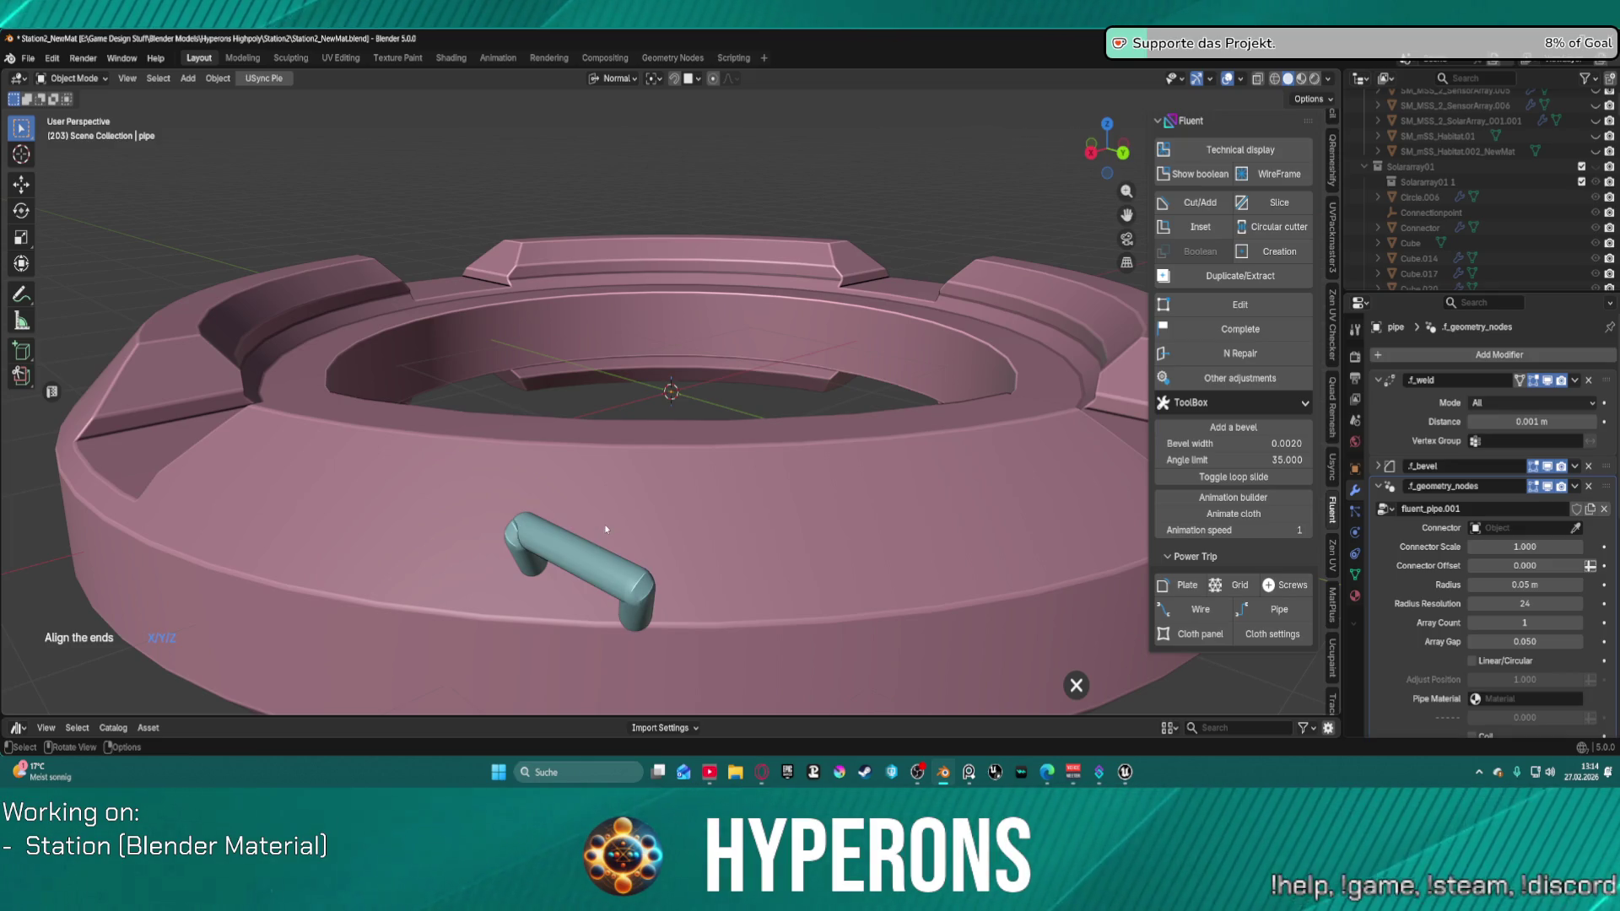
key(y)
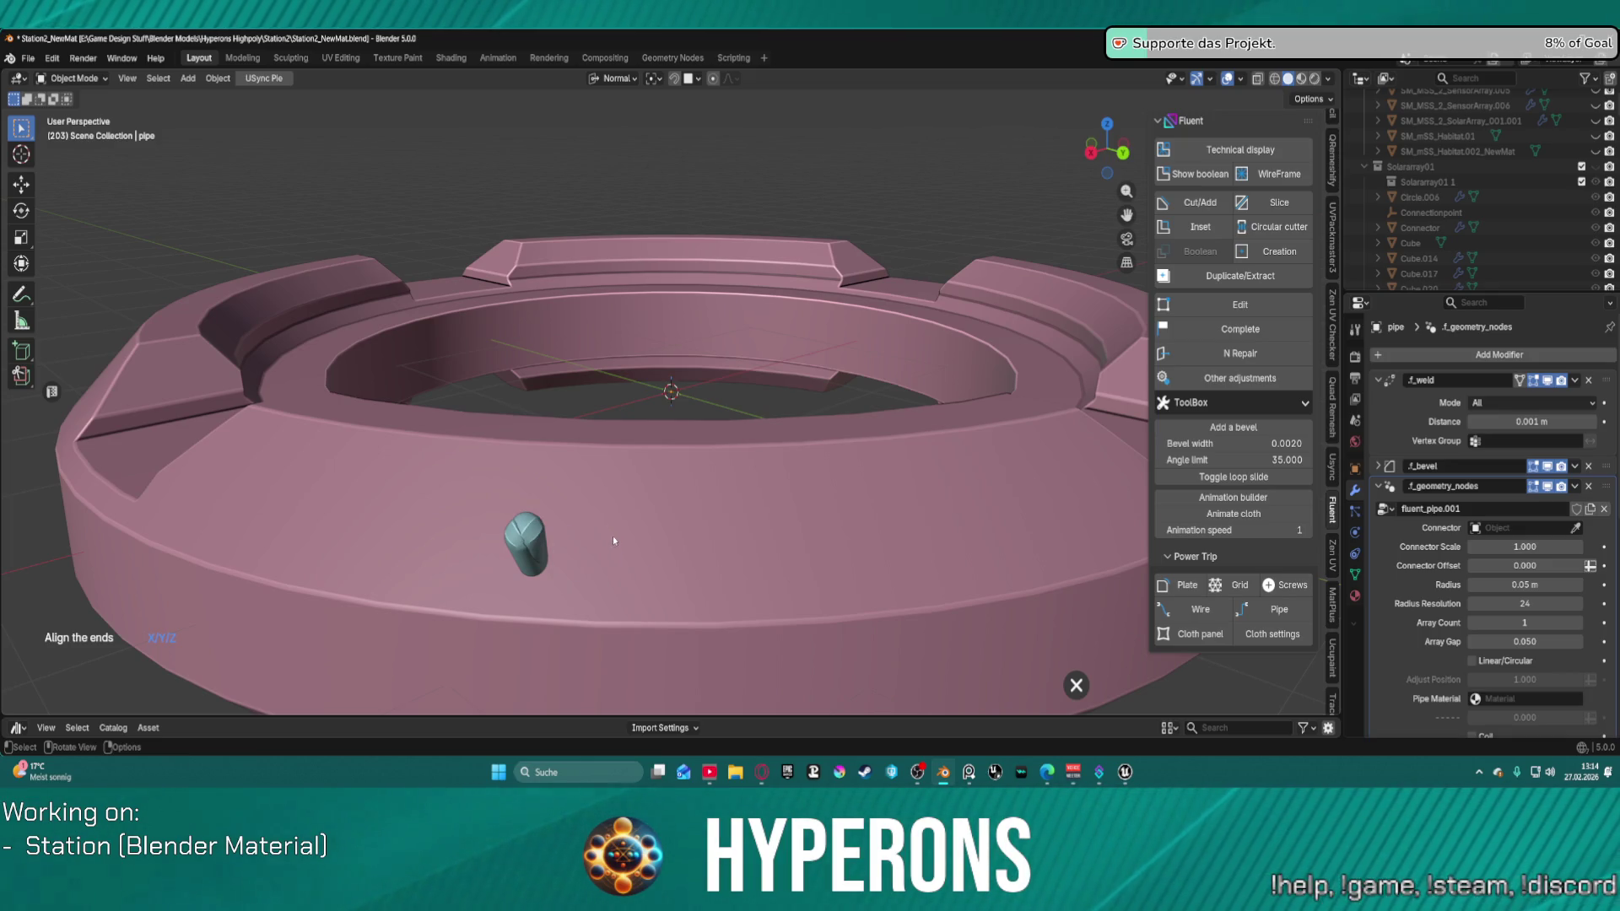
key(z)
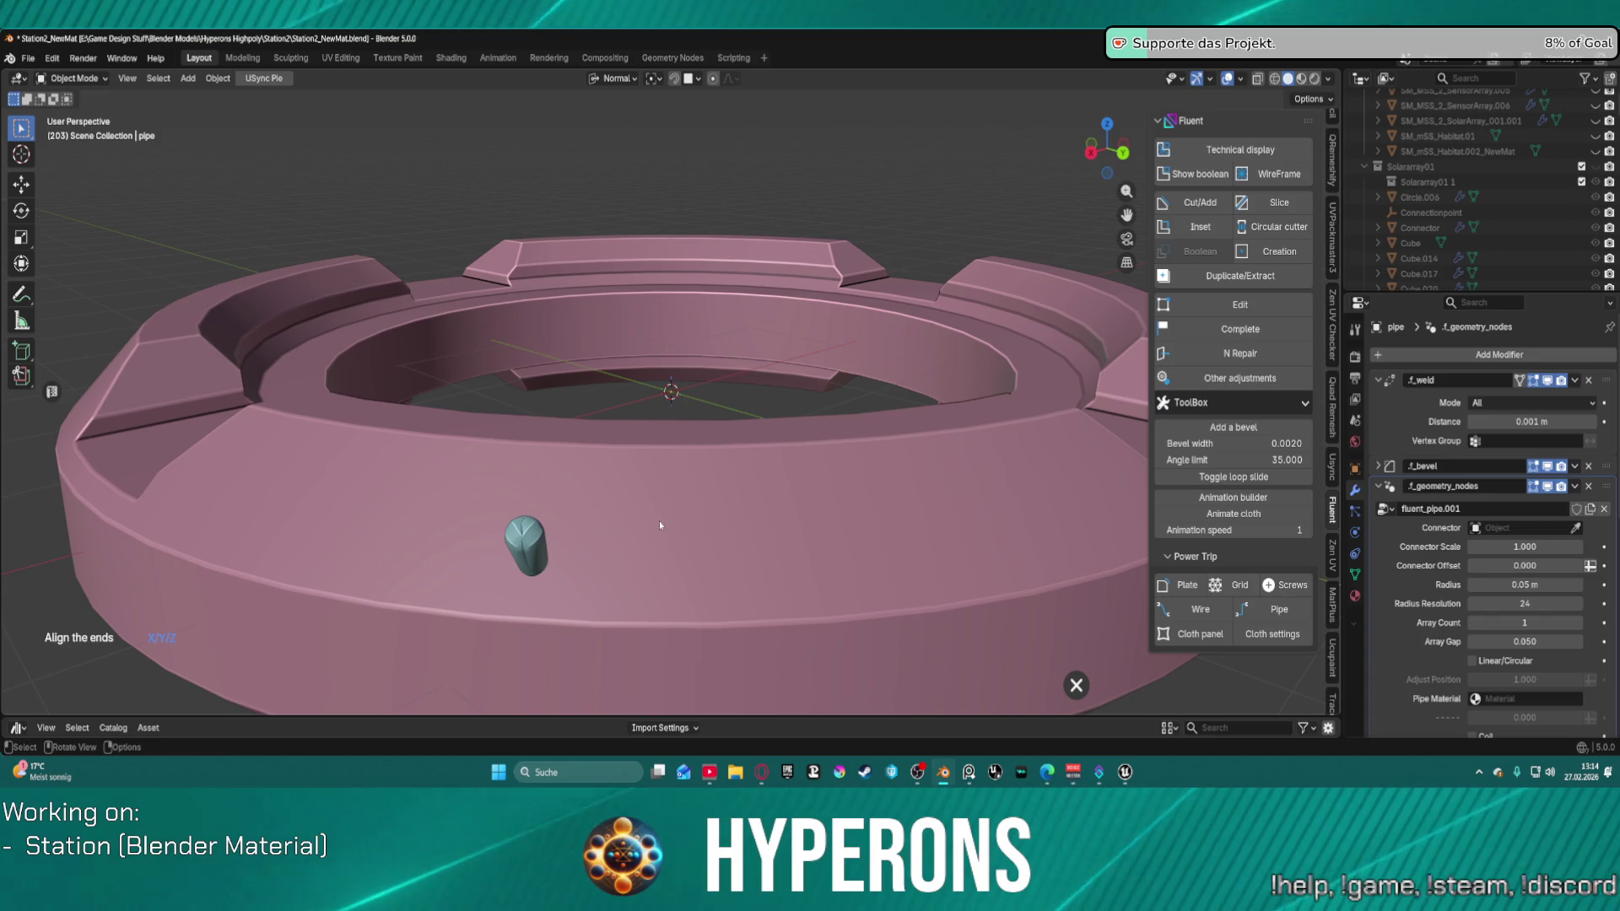
key(z)
key(z)
key(z)
Step: Open the pipe's extra ring options and add a ring detail to the pipe
right_click(761, 525)
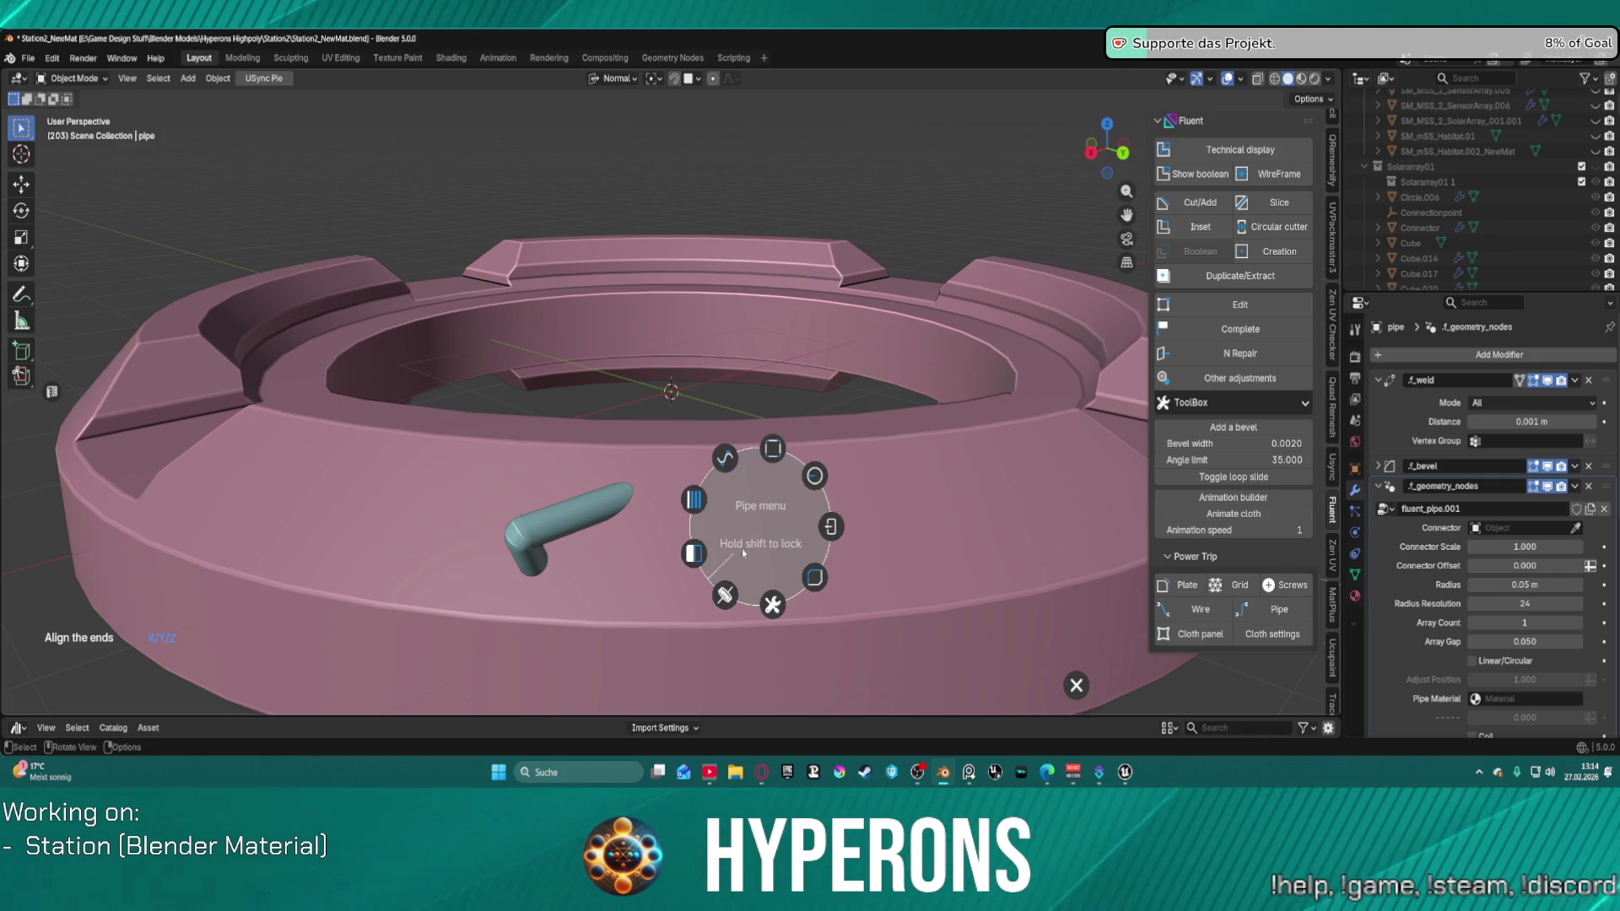
click(731, 592)
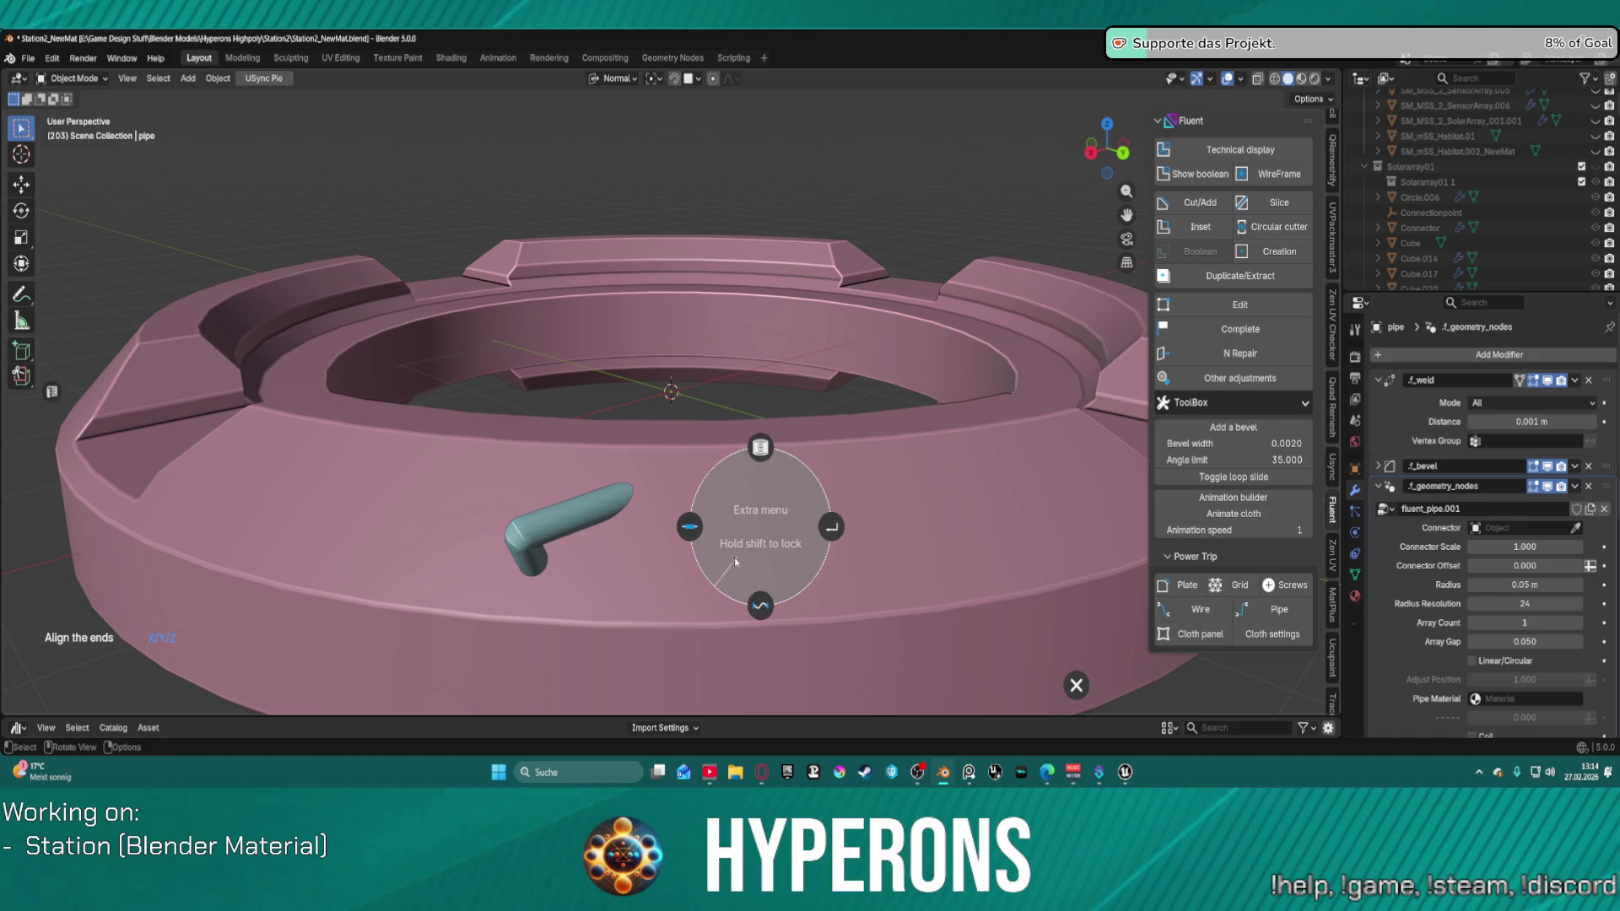
click(702, 533)
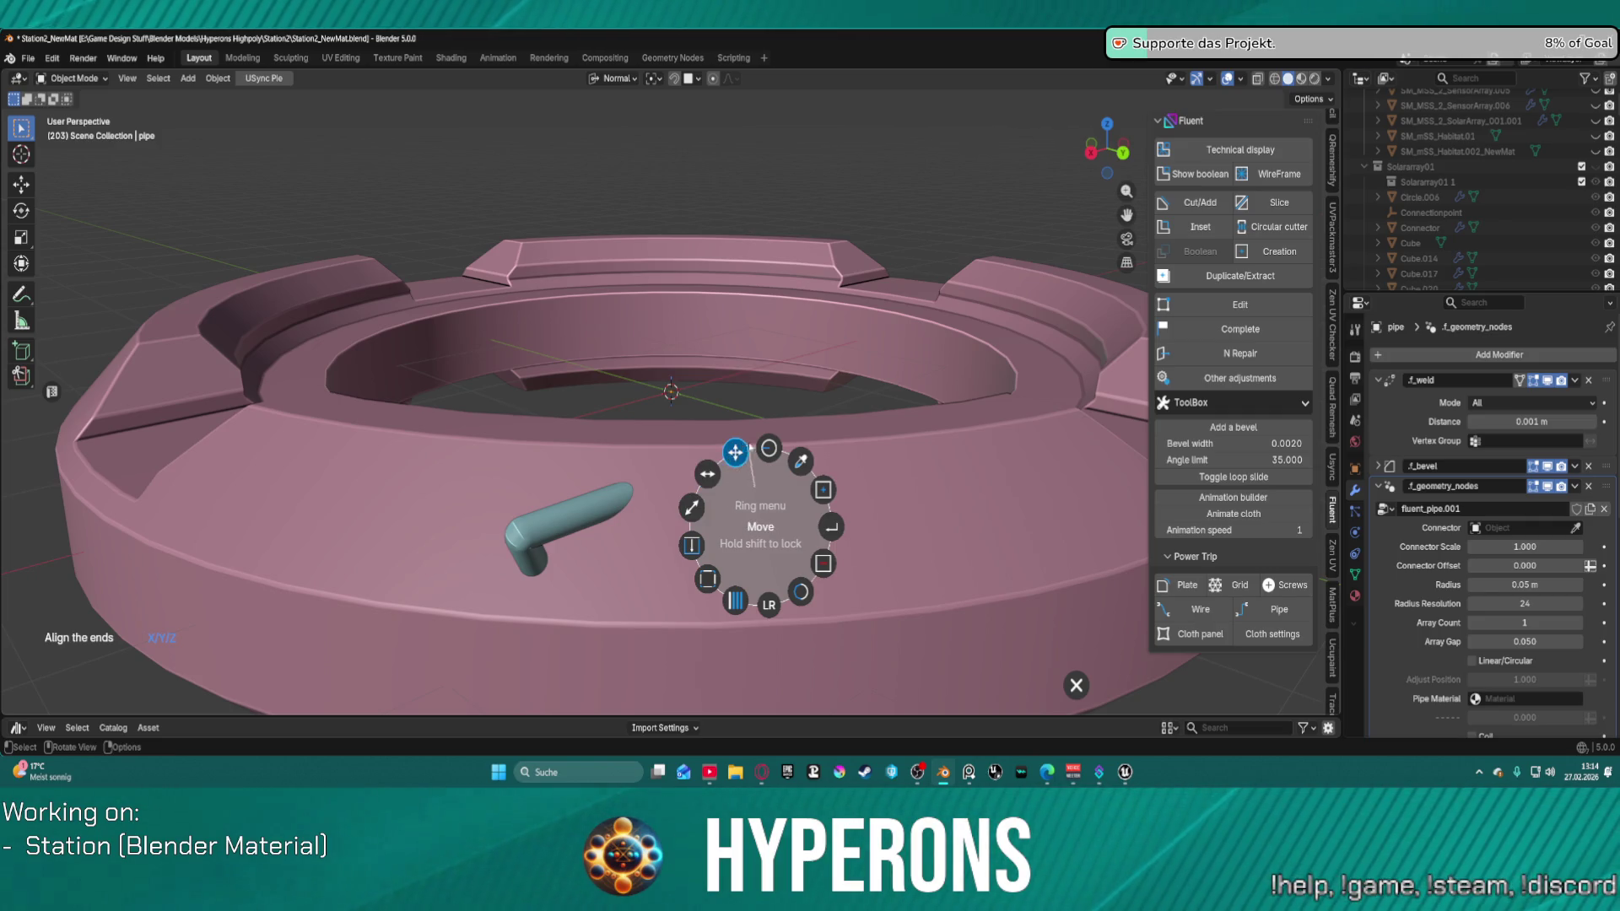
click(768, 451)
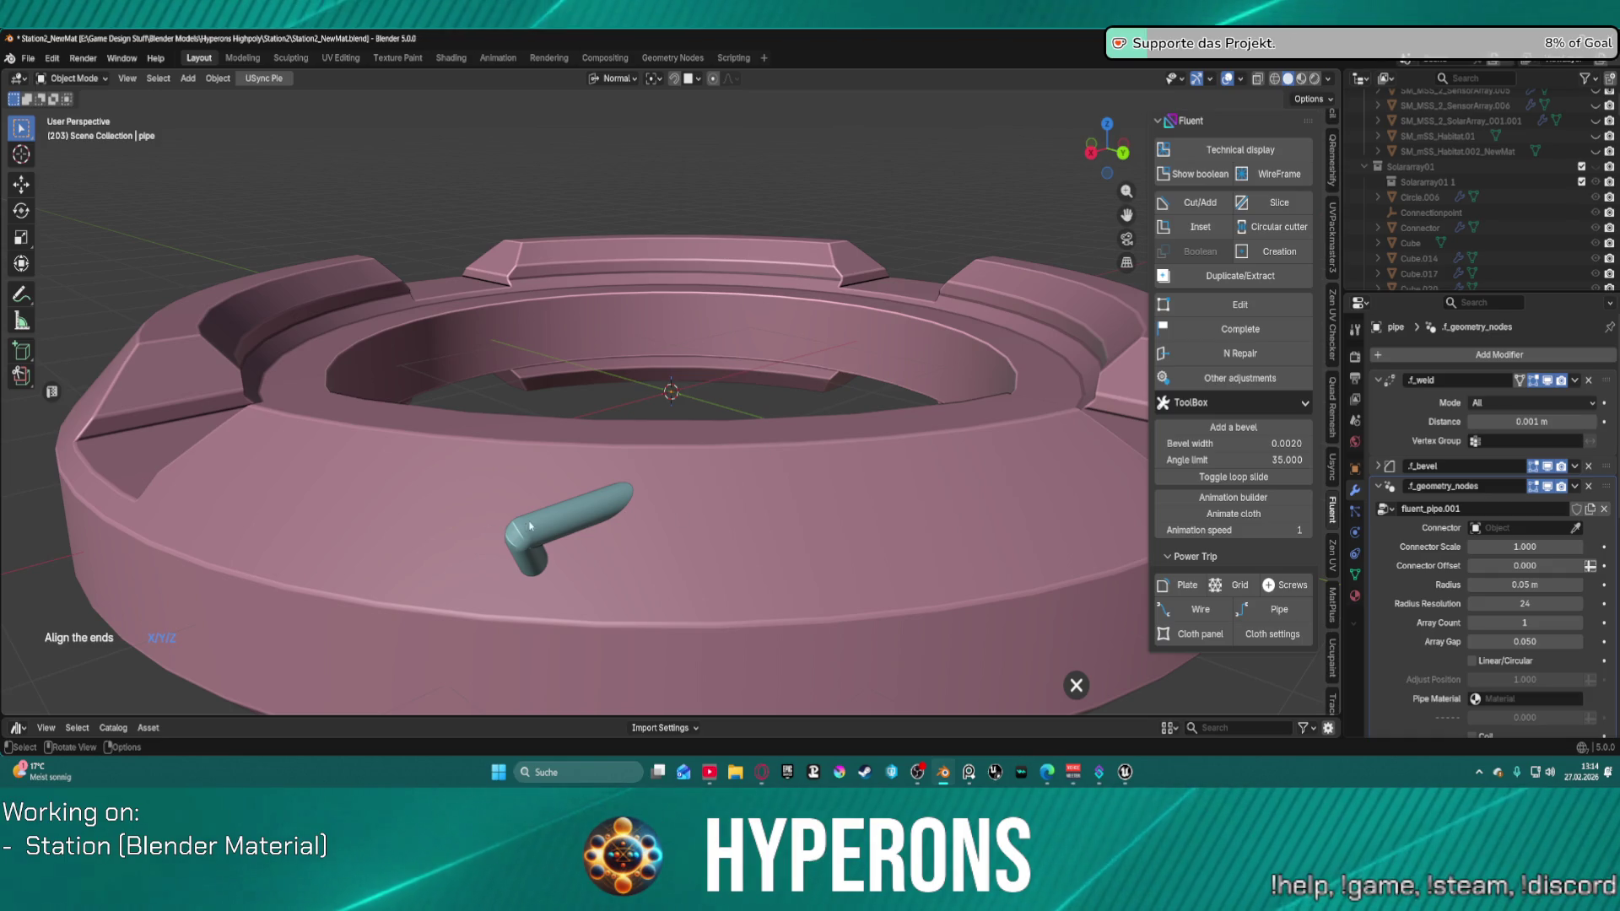
right_click(559, 513)
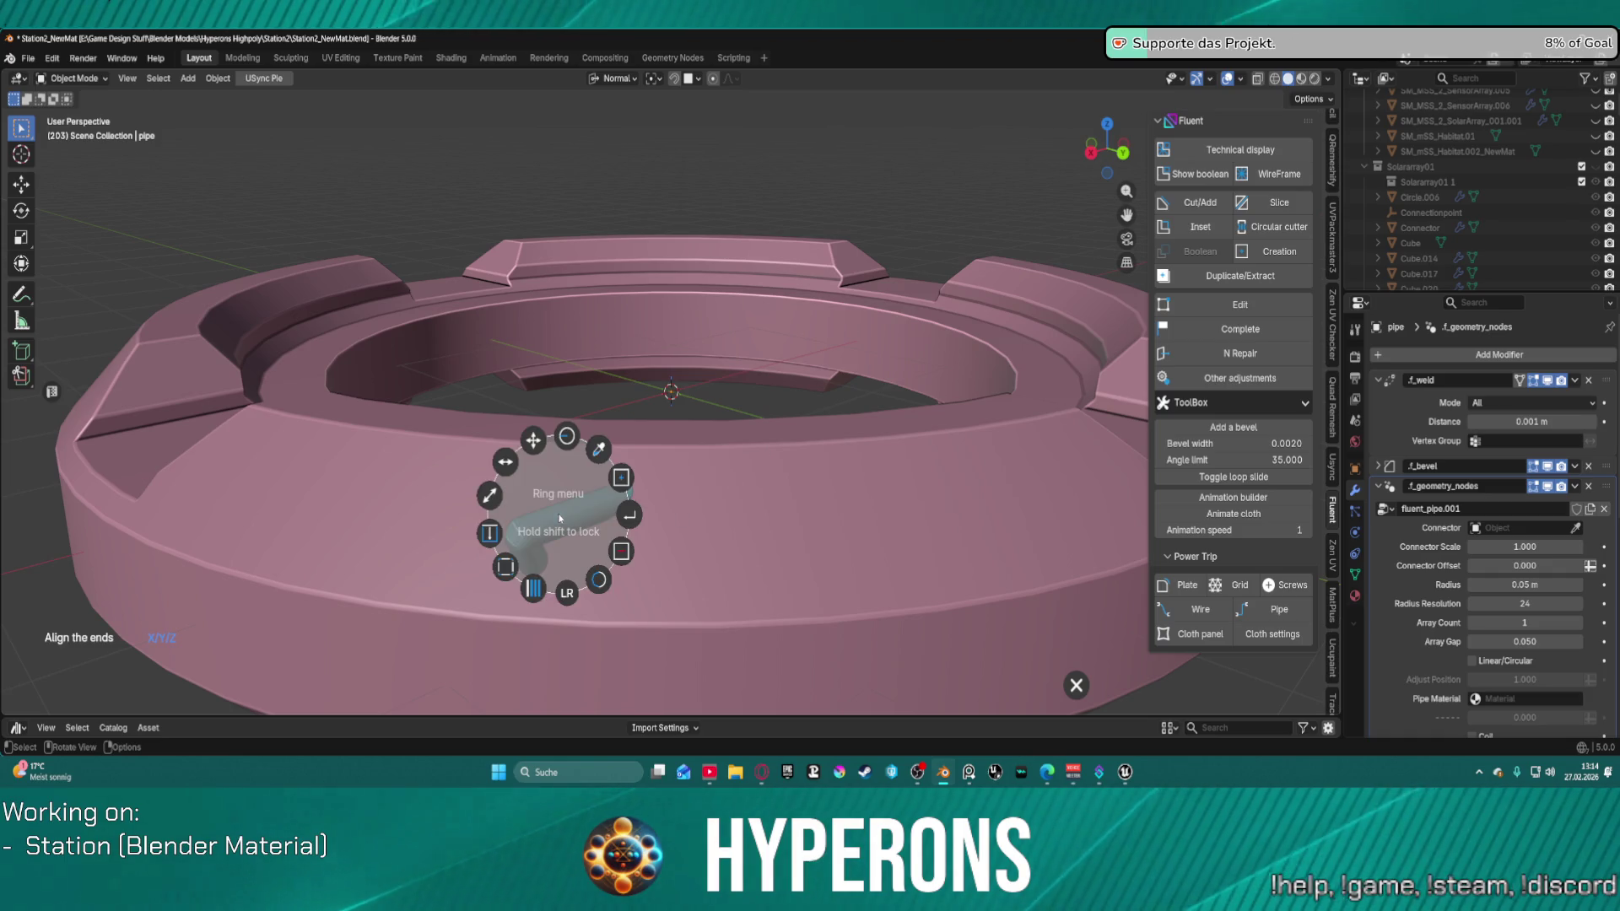
click(625, 481)
Step: Change the pipe's end ring and give its base a rounded end cap
right_click(715, 510)
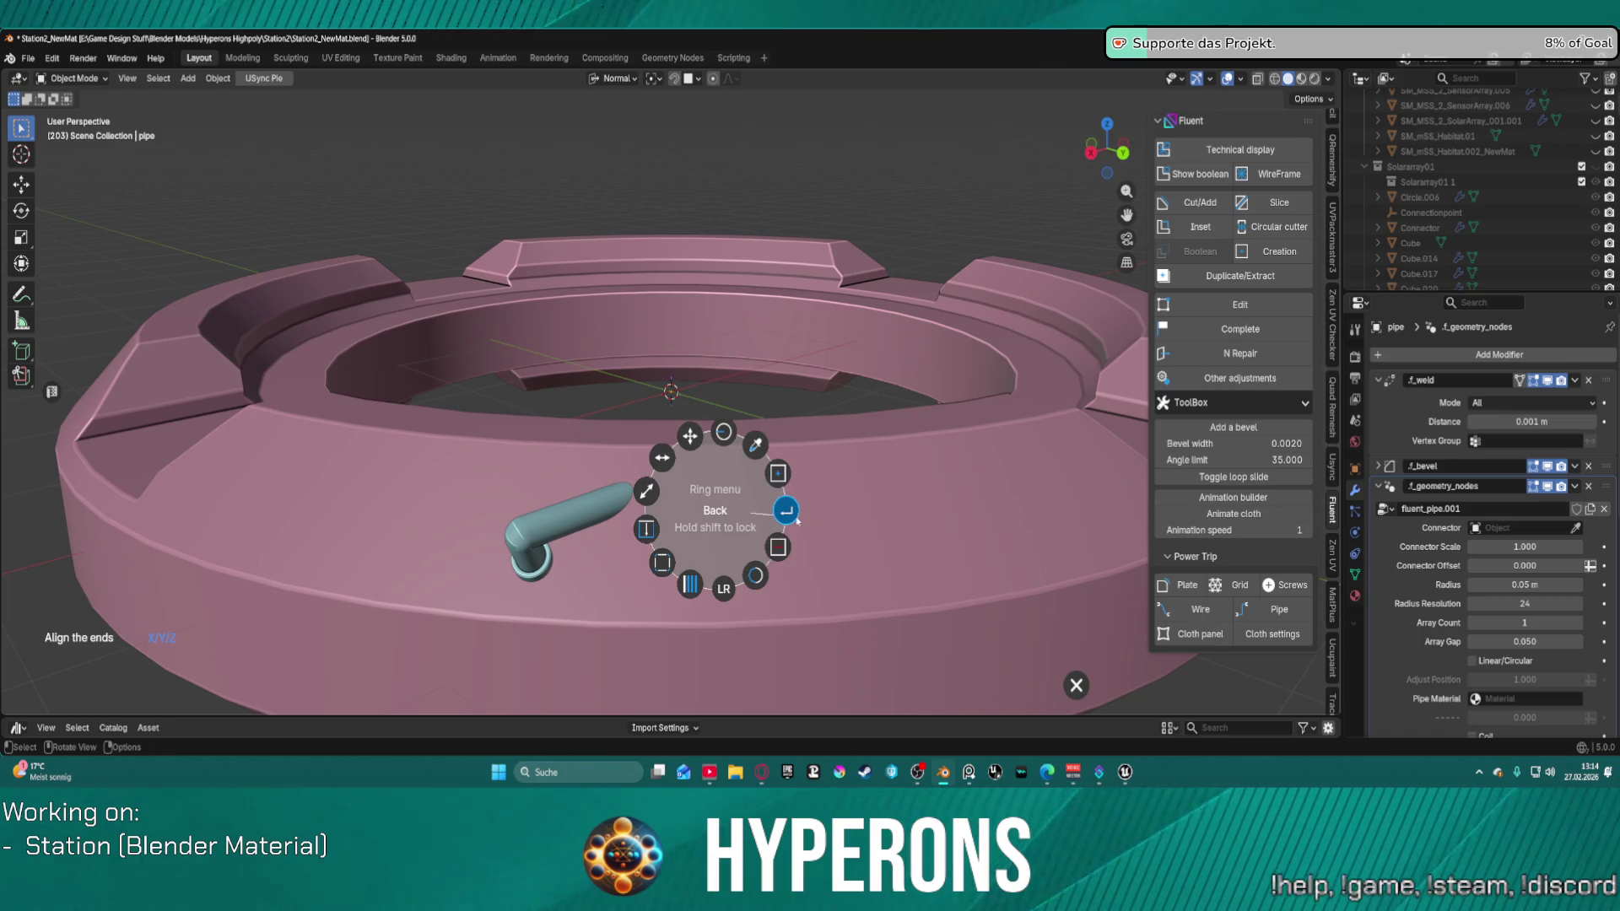
click(777, 546)
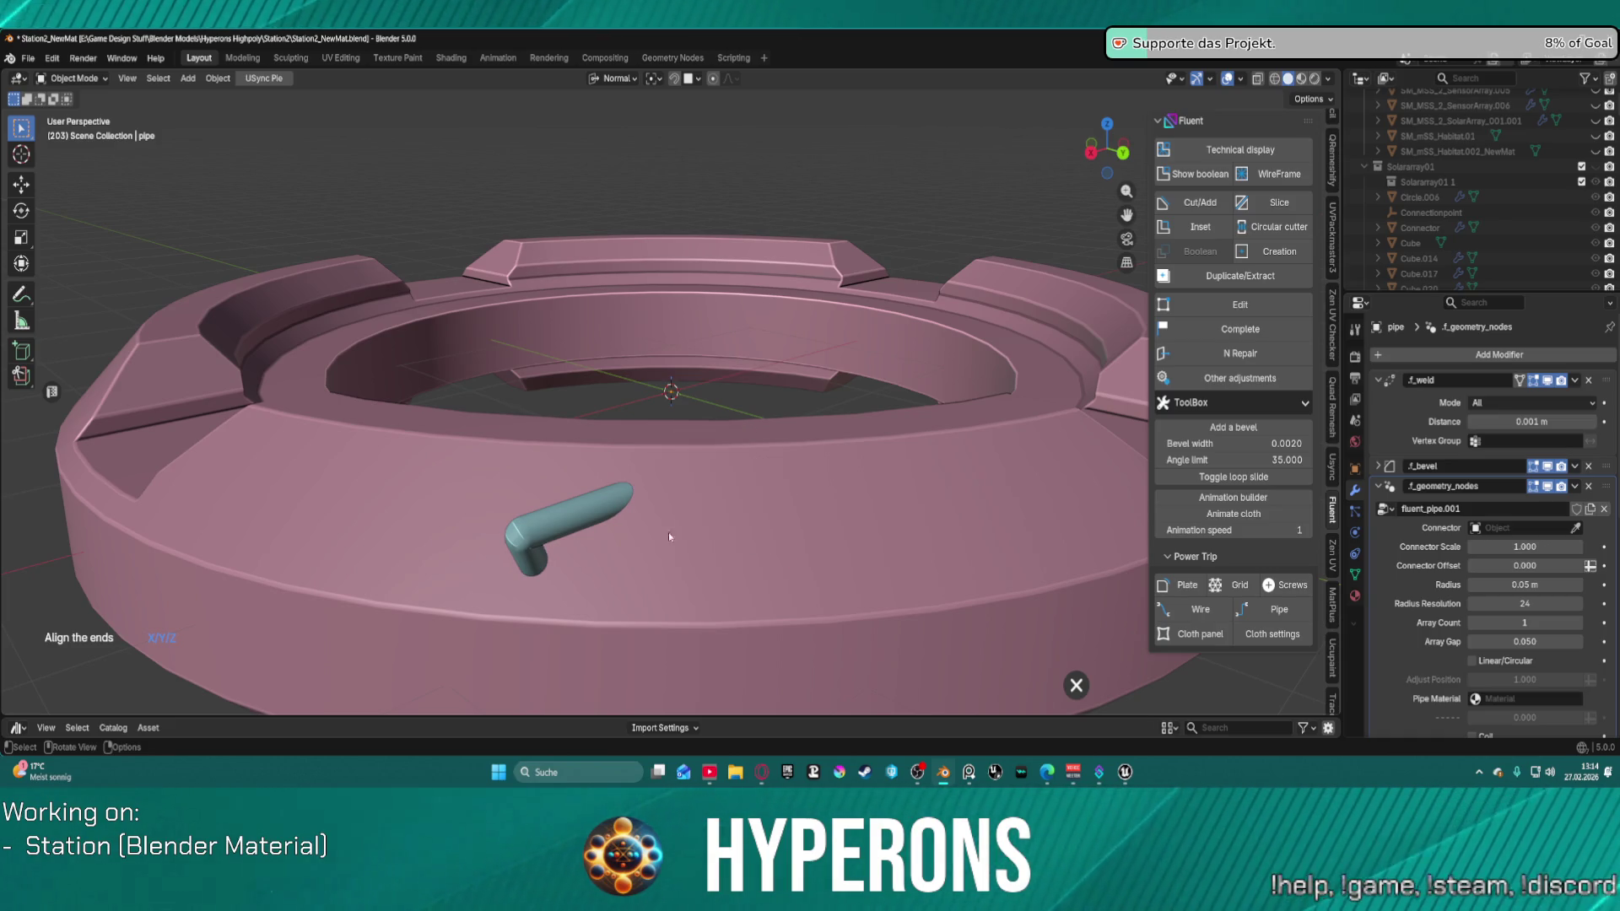
right_click(541, 536)
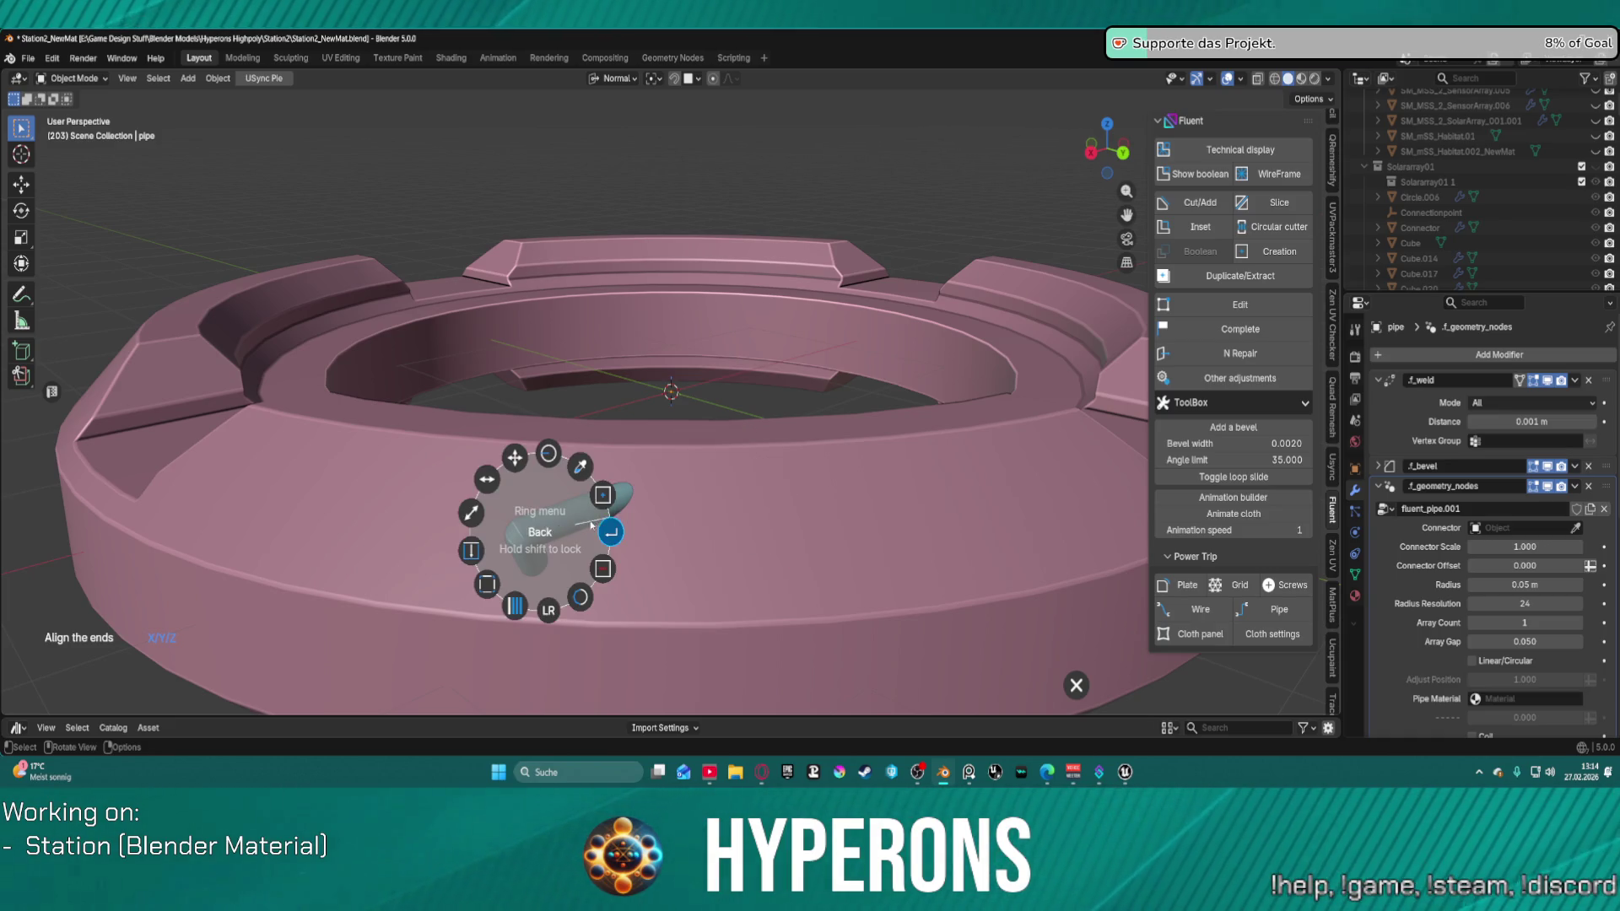
click(609, 564)
scroll(529, 579, down, 3)
scroll(558, 501, up, 3)
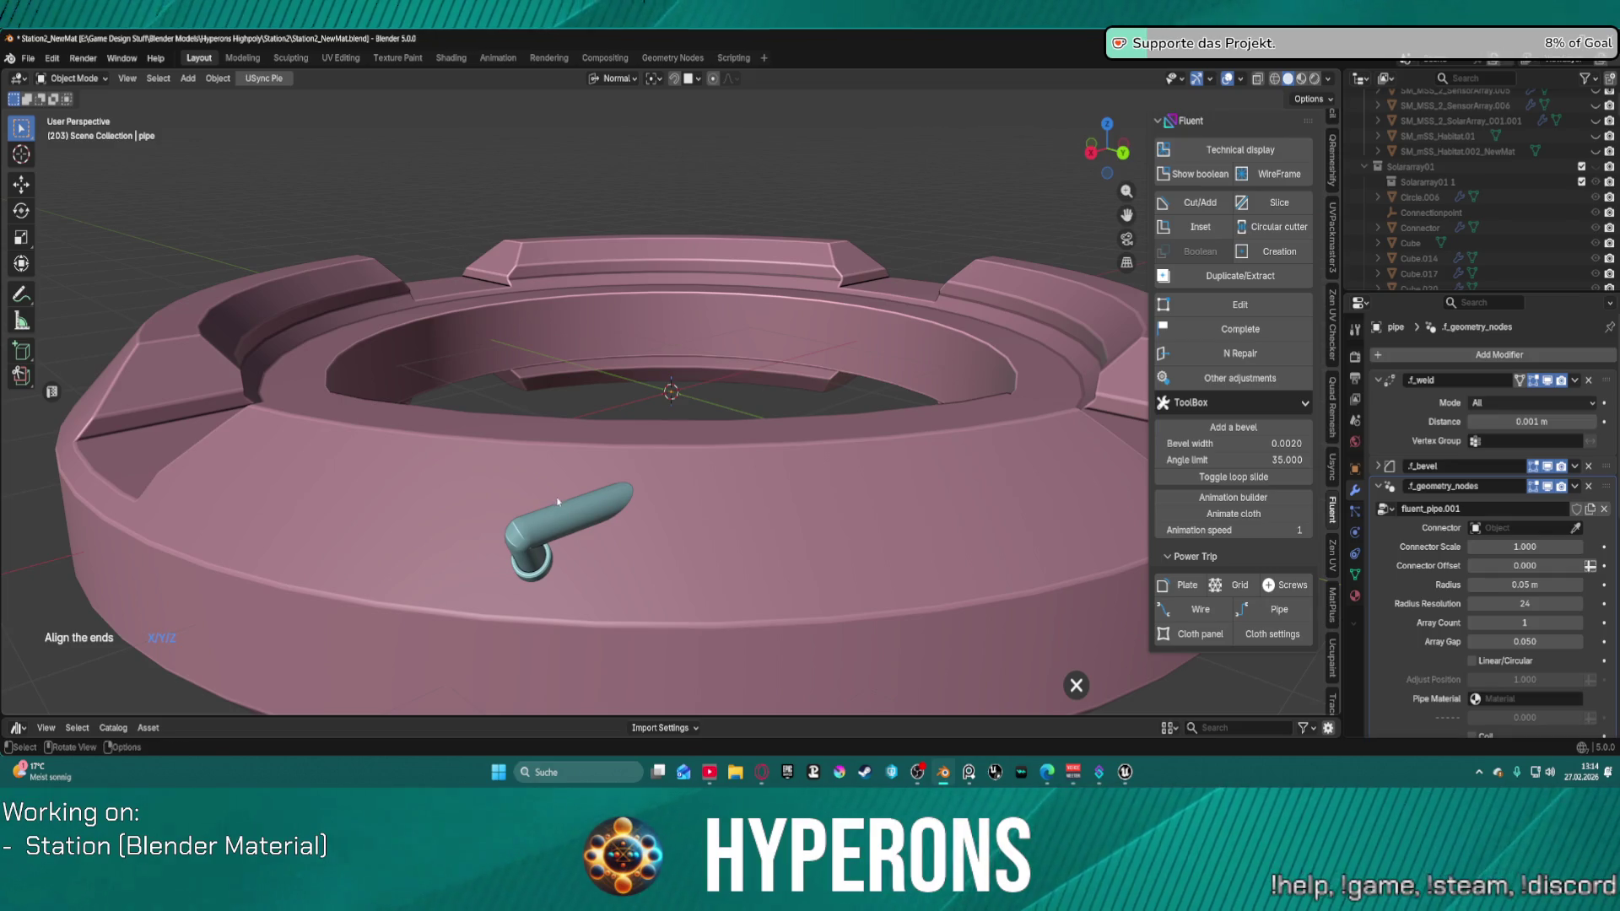
scroll(539, 531, up, 4)
right_click(505, 589)
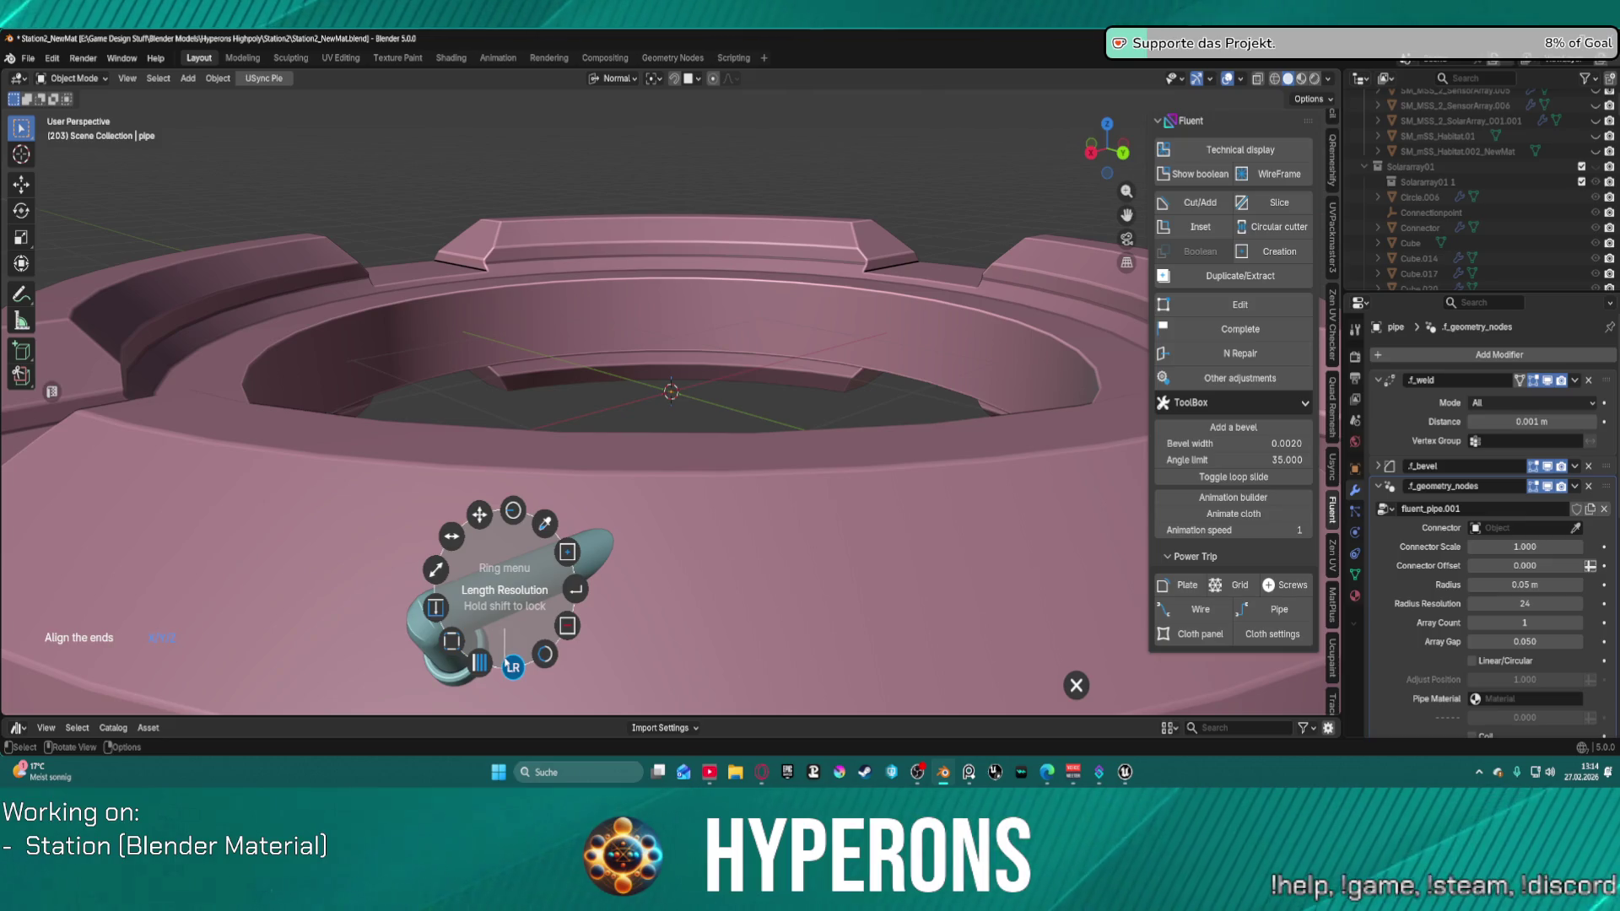
Step: Set the pipe ring's length and widen its thickness into a disk around the pipe base
click(512, 667)
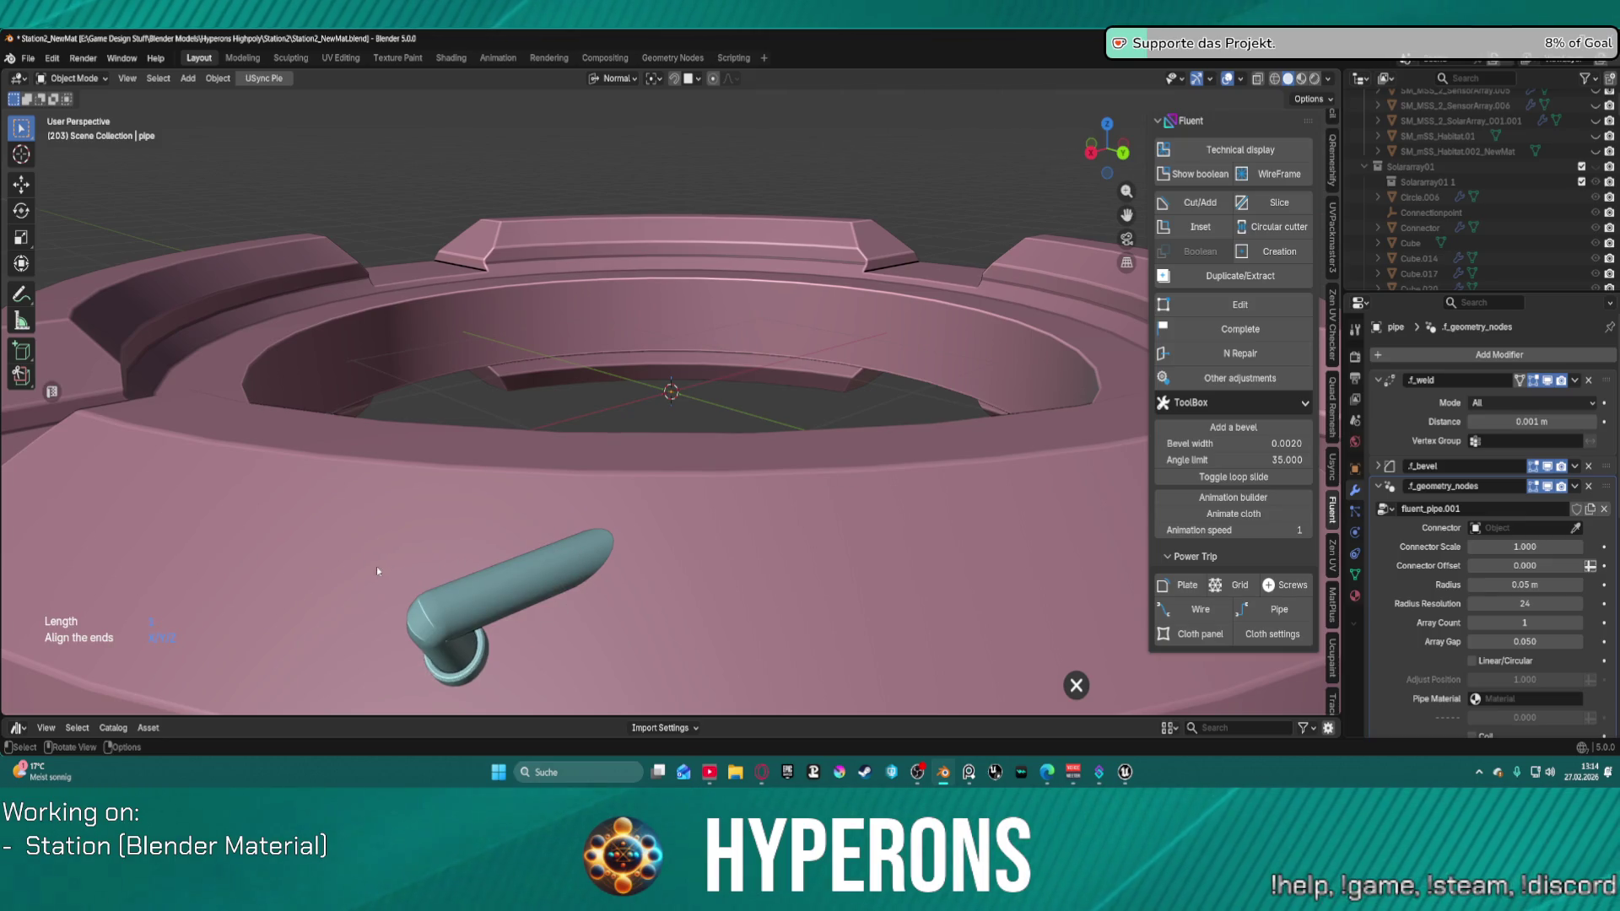
click(503, 620)
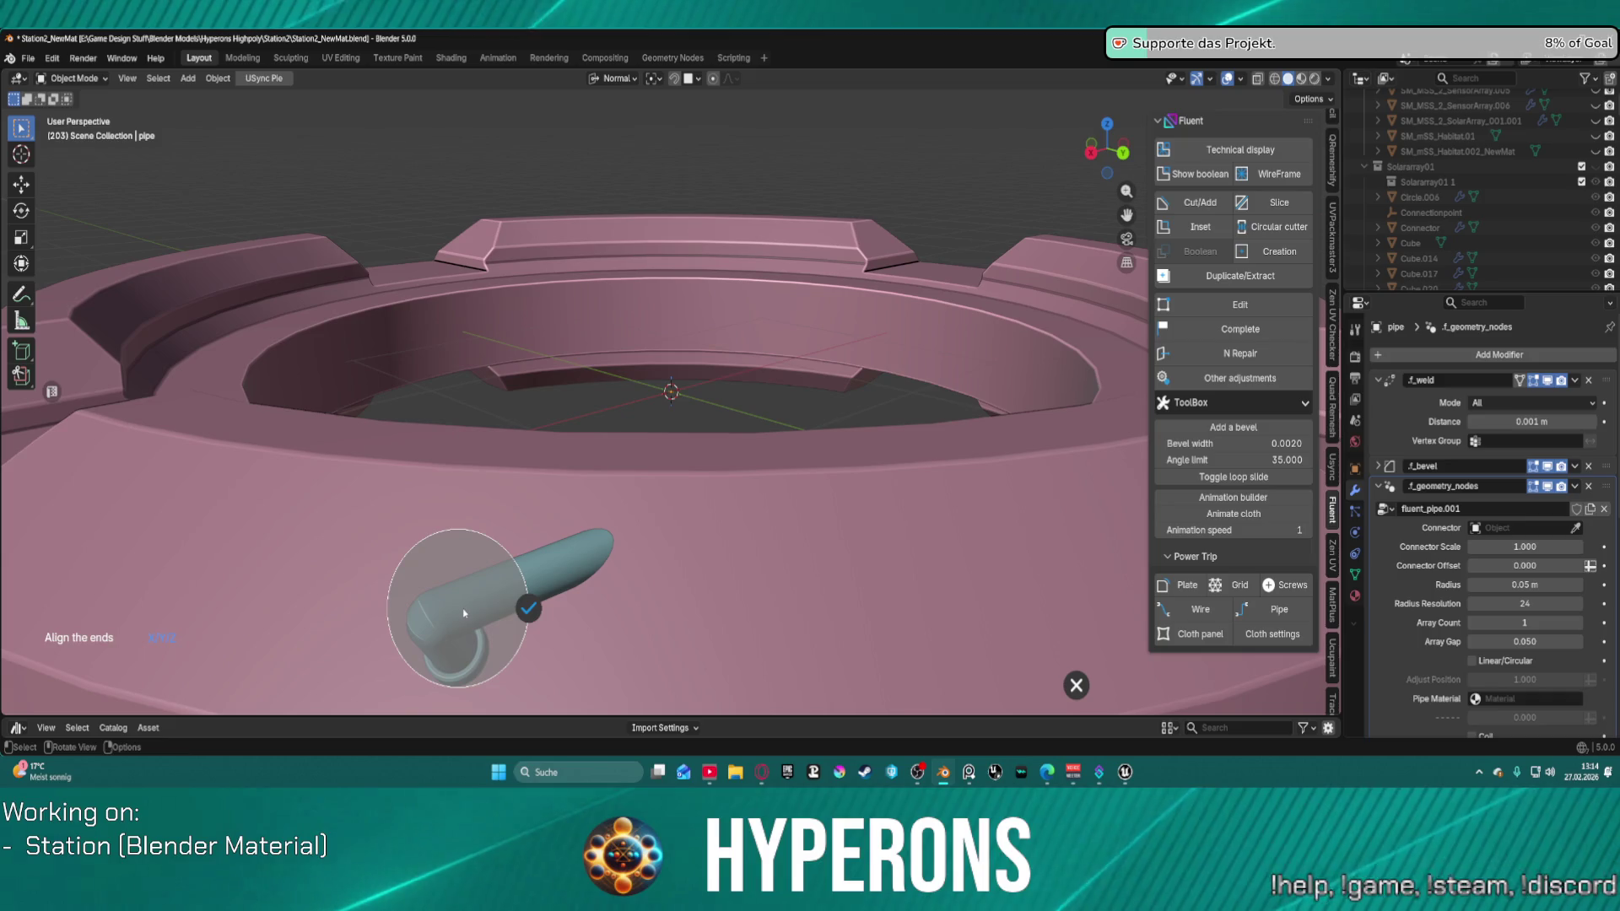
click(506, 596)
click(505, 595)
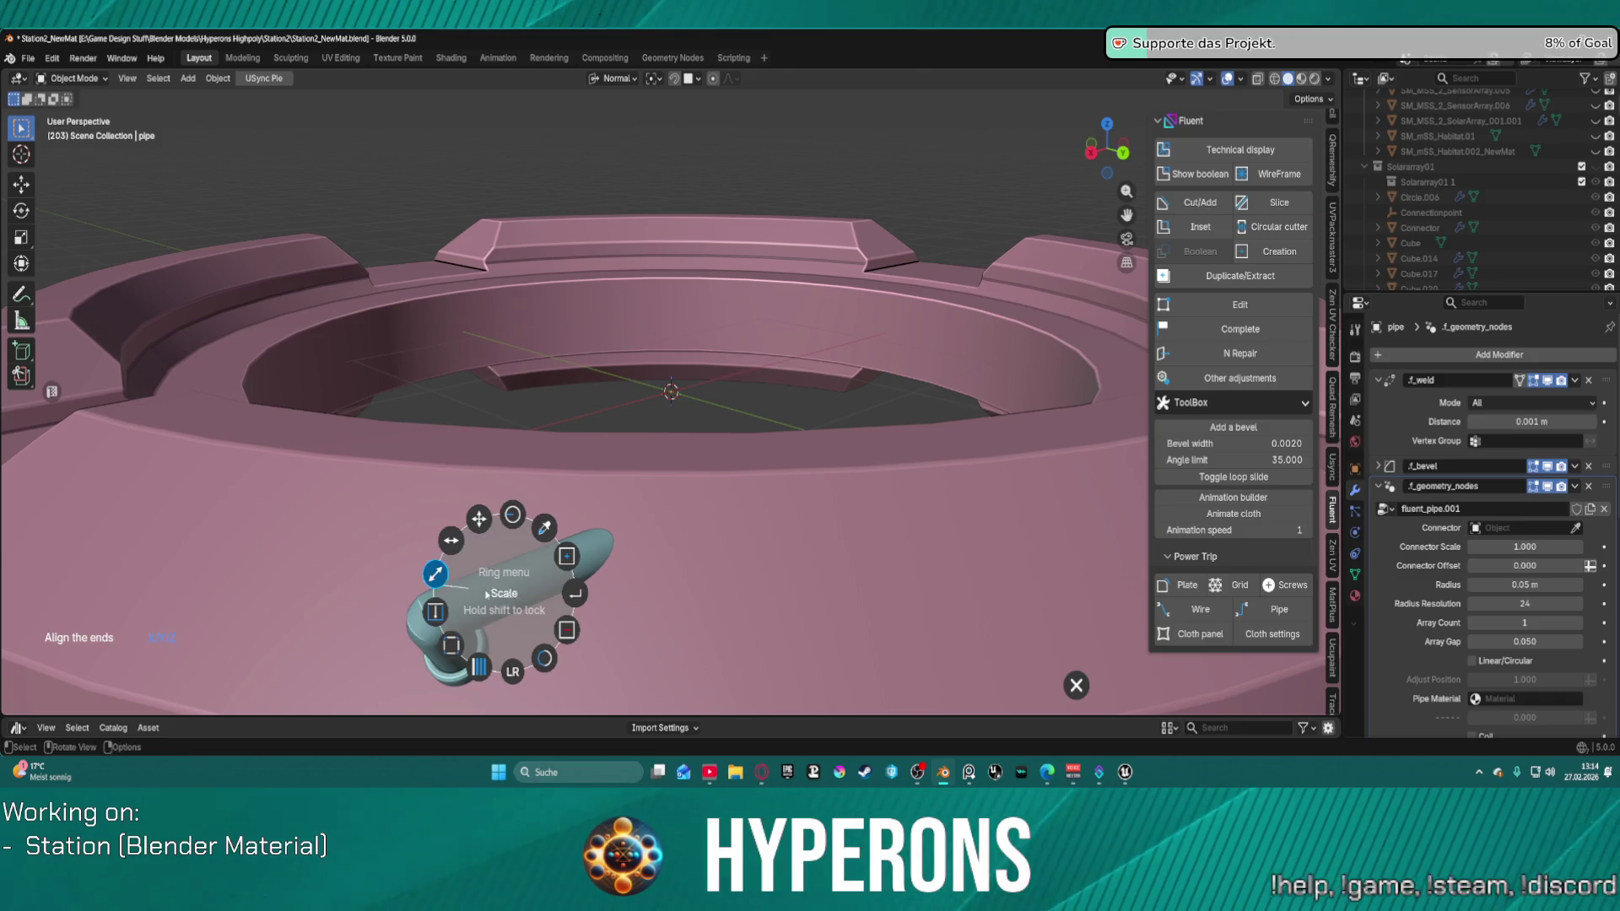
click(435, 615)
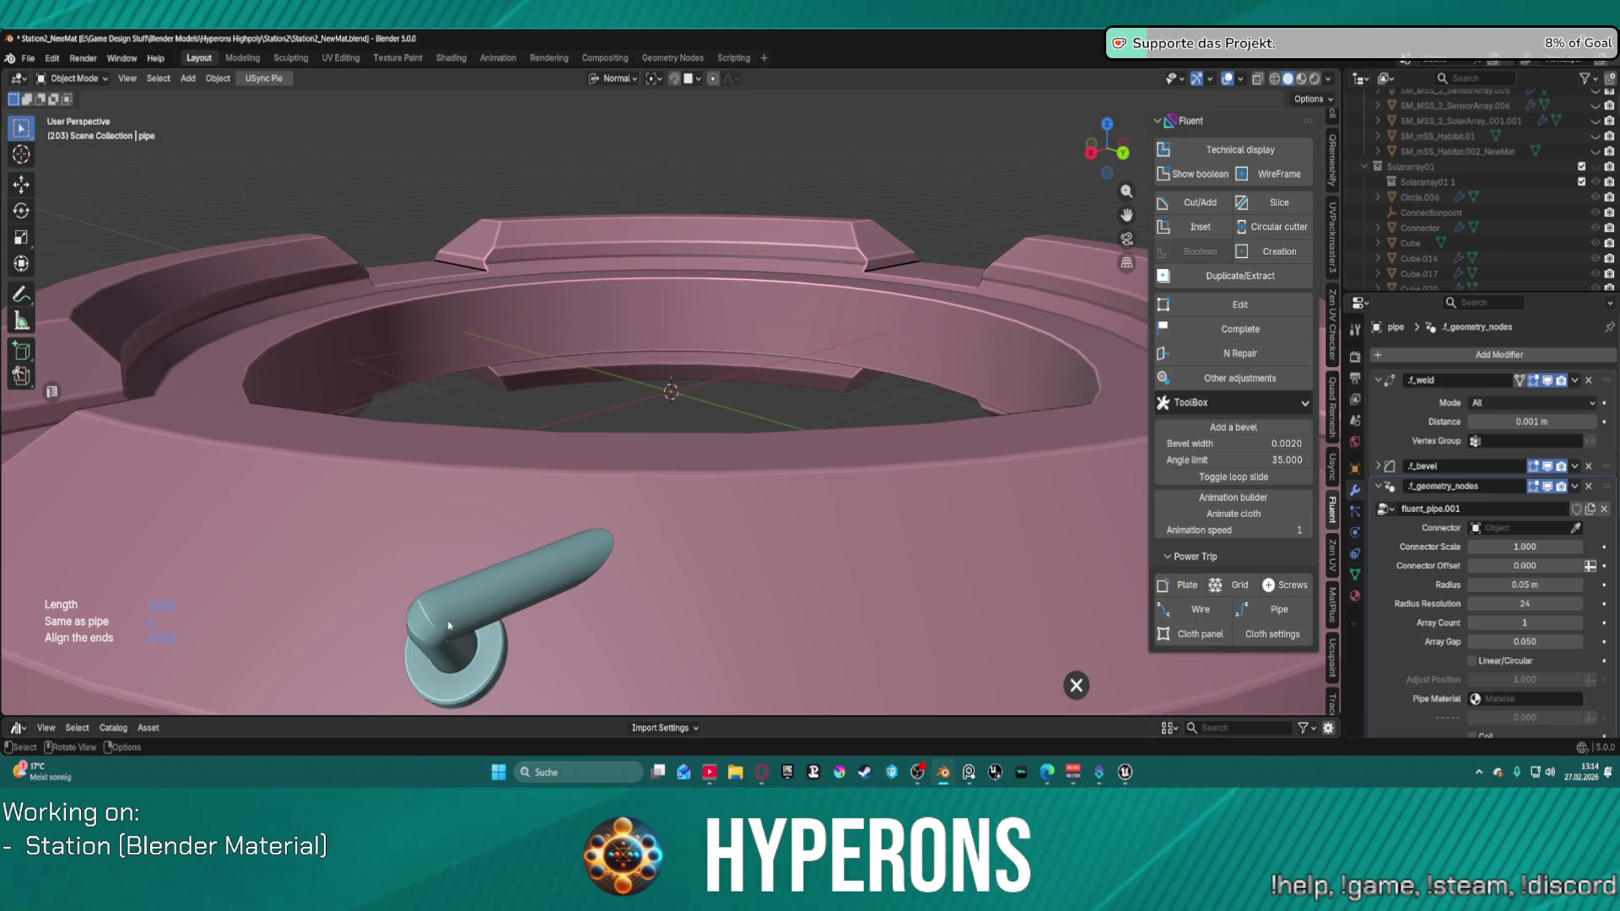
click(444, 625)
click(514, 621)
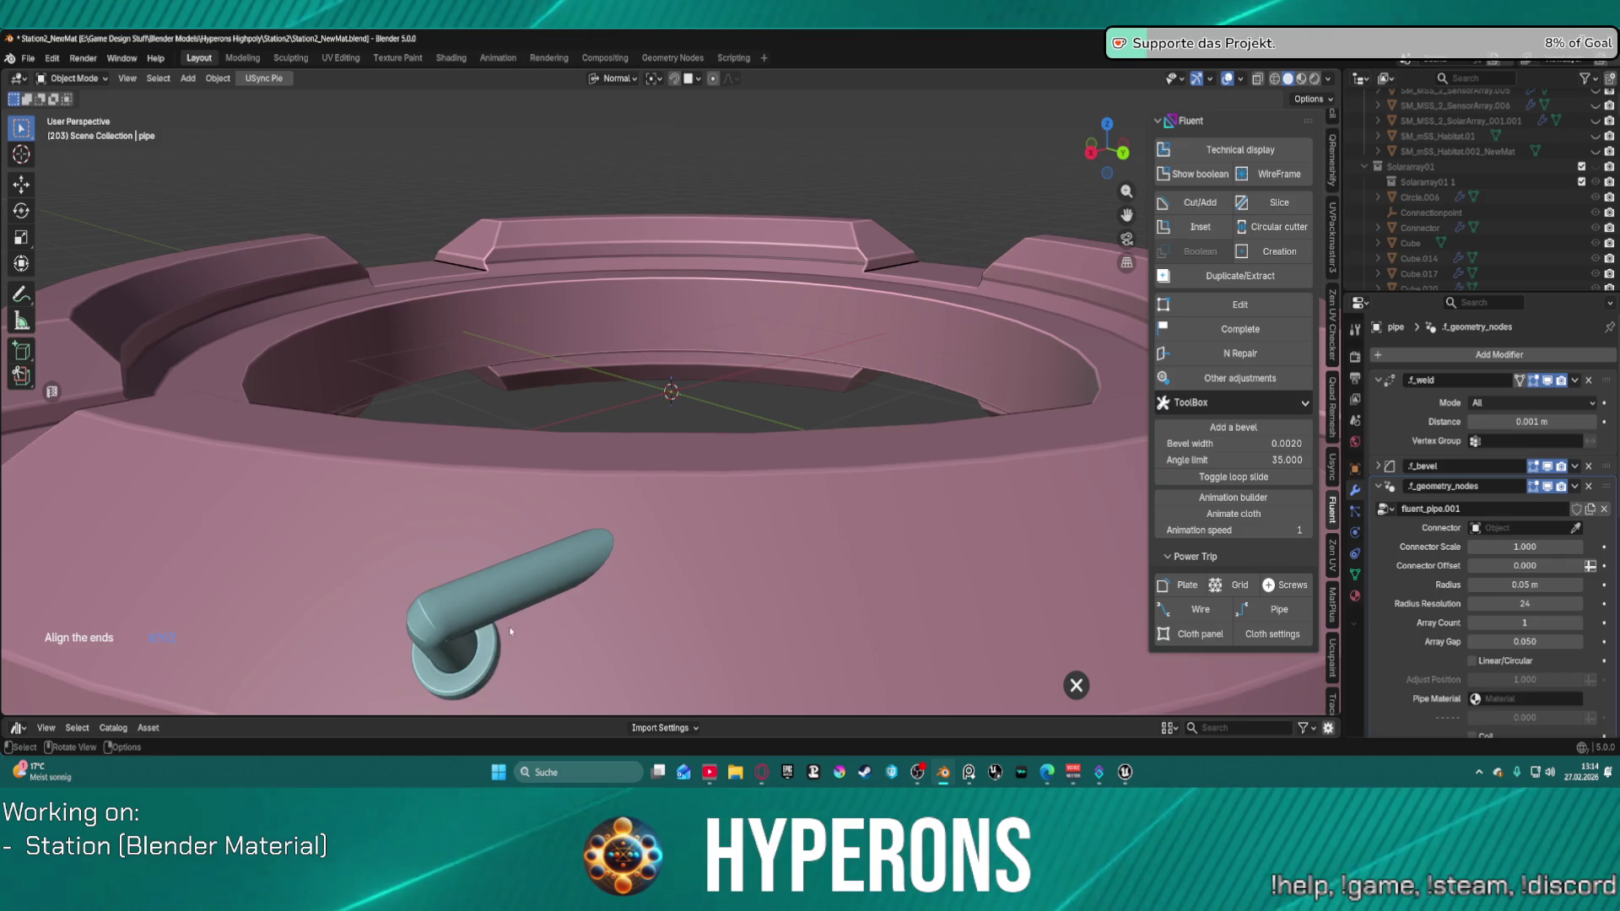
scroll(526, 586, down, 5)
scroll(525, 580, up, 1)
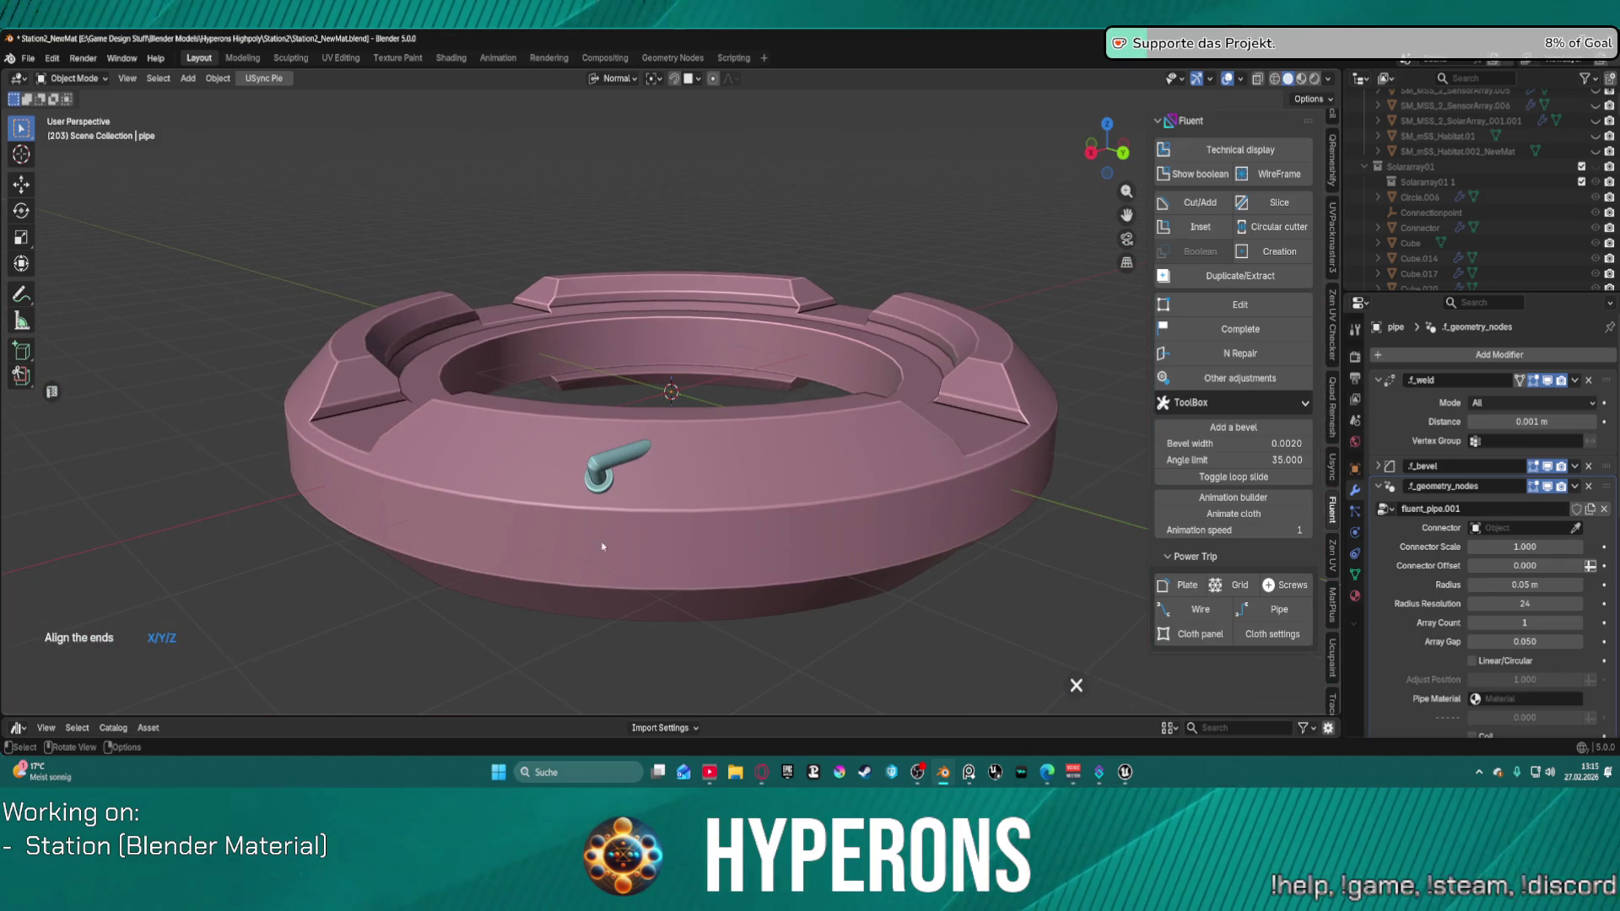
Step: Readjust the pipe's length and confirm its shape
key(f)
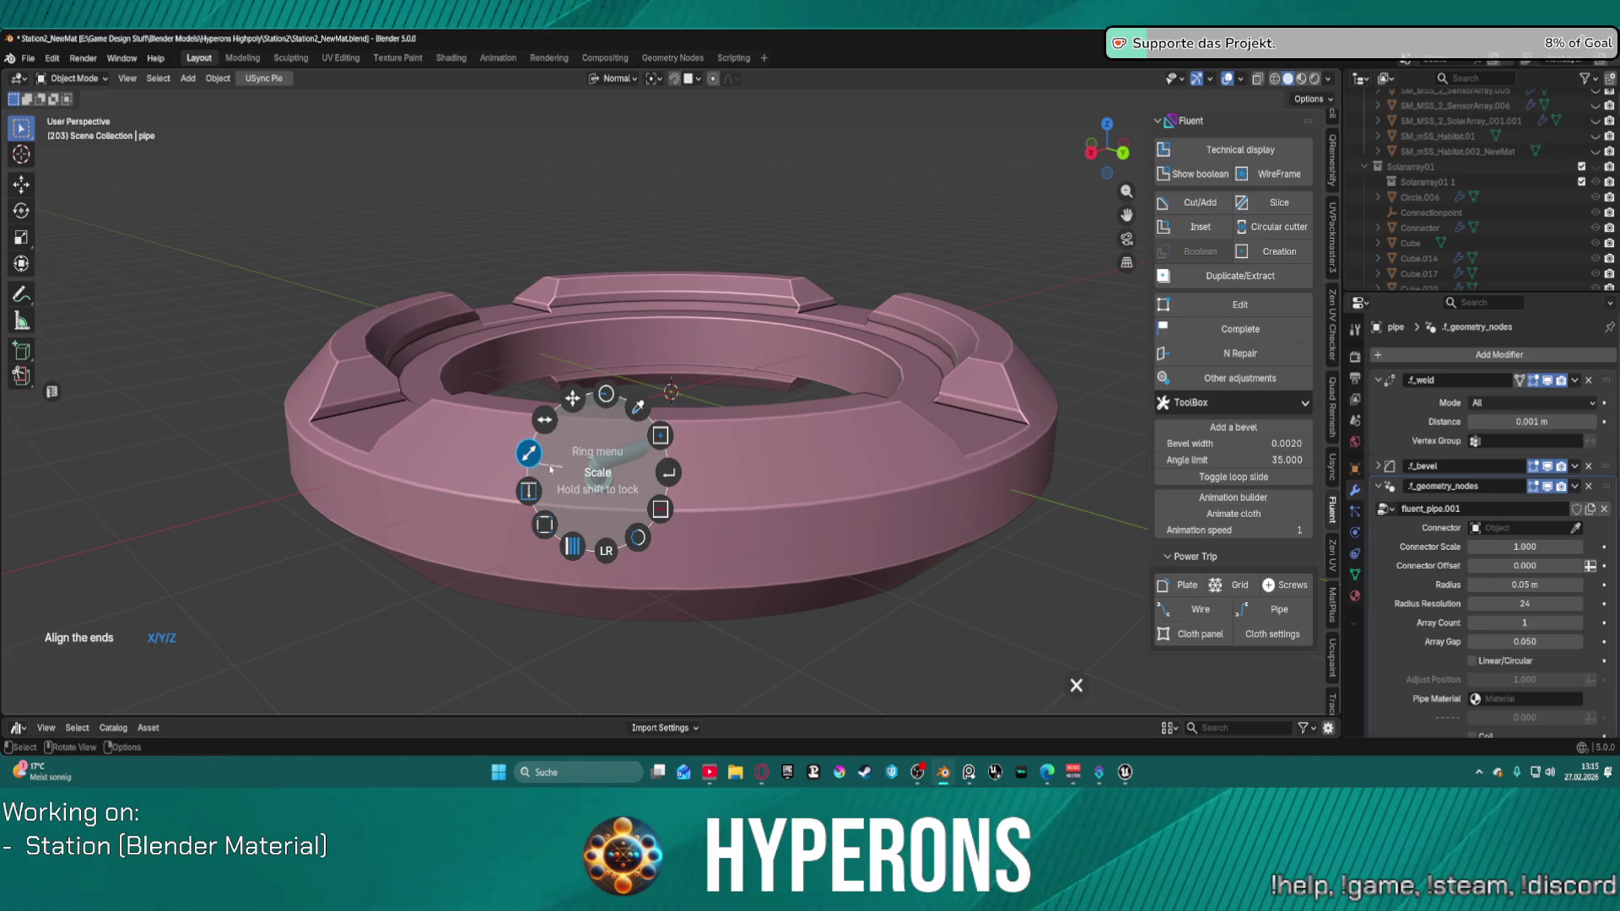
click(552, 425)
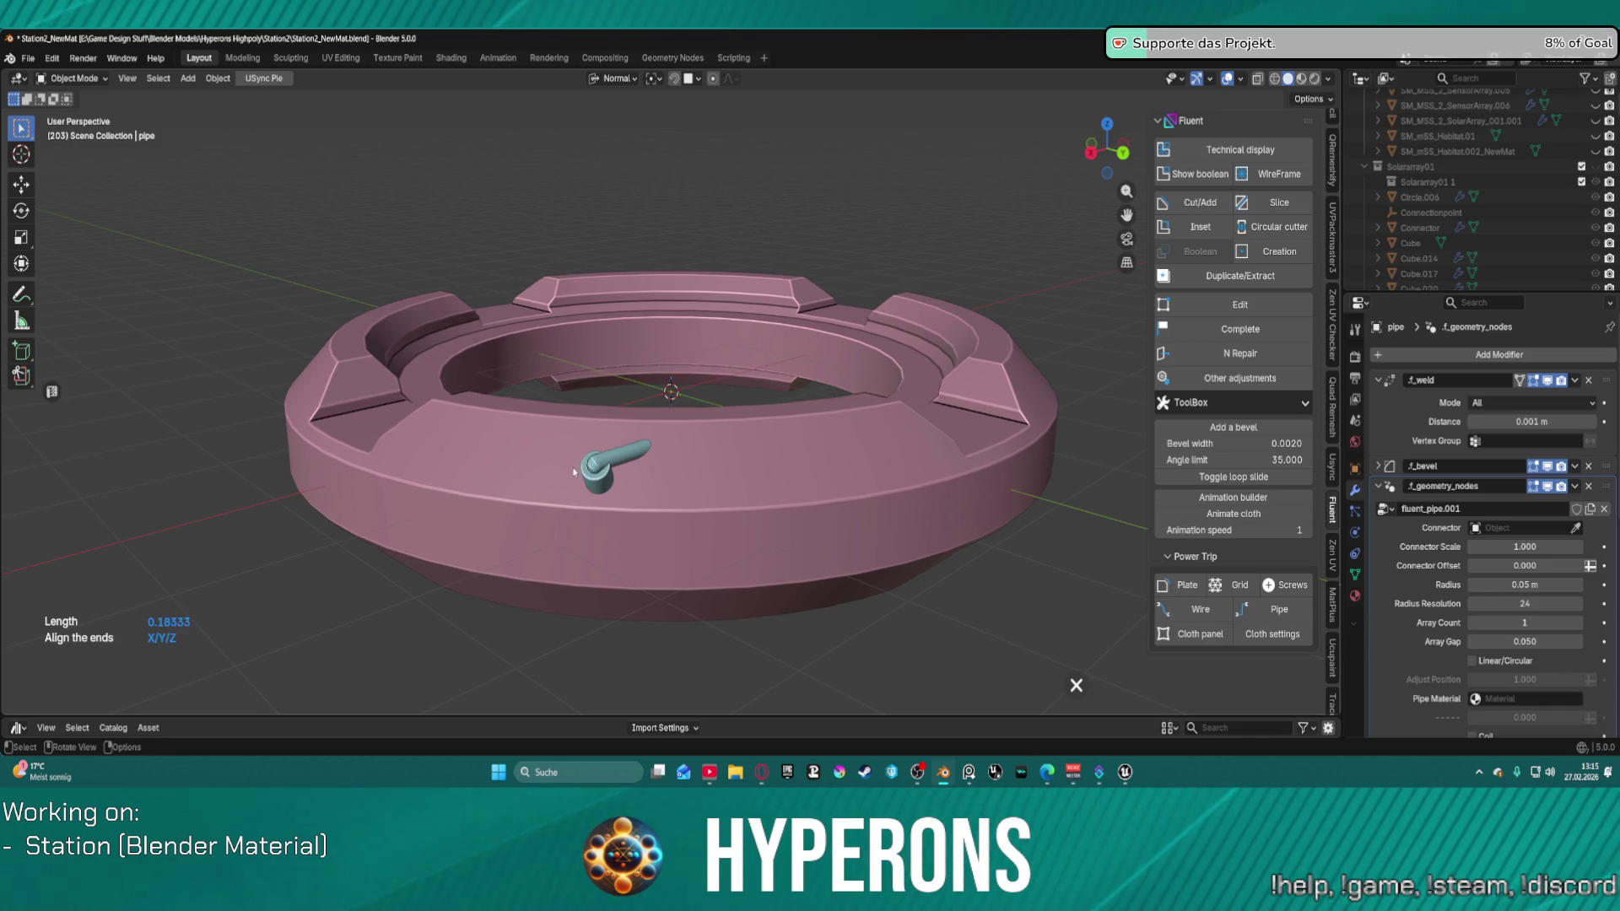
click(549, 537)
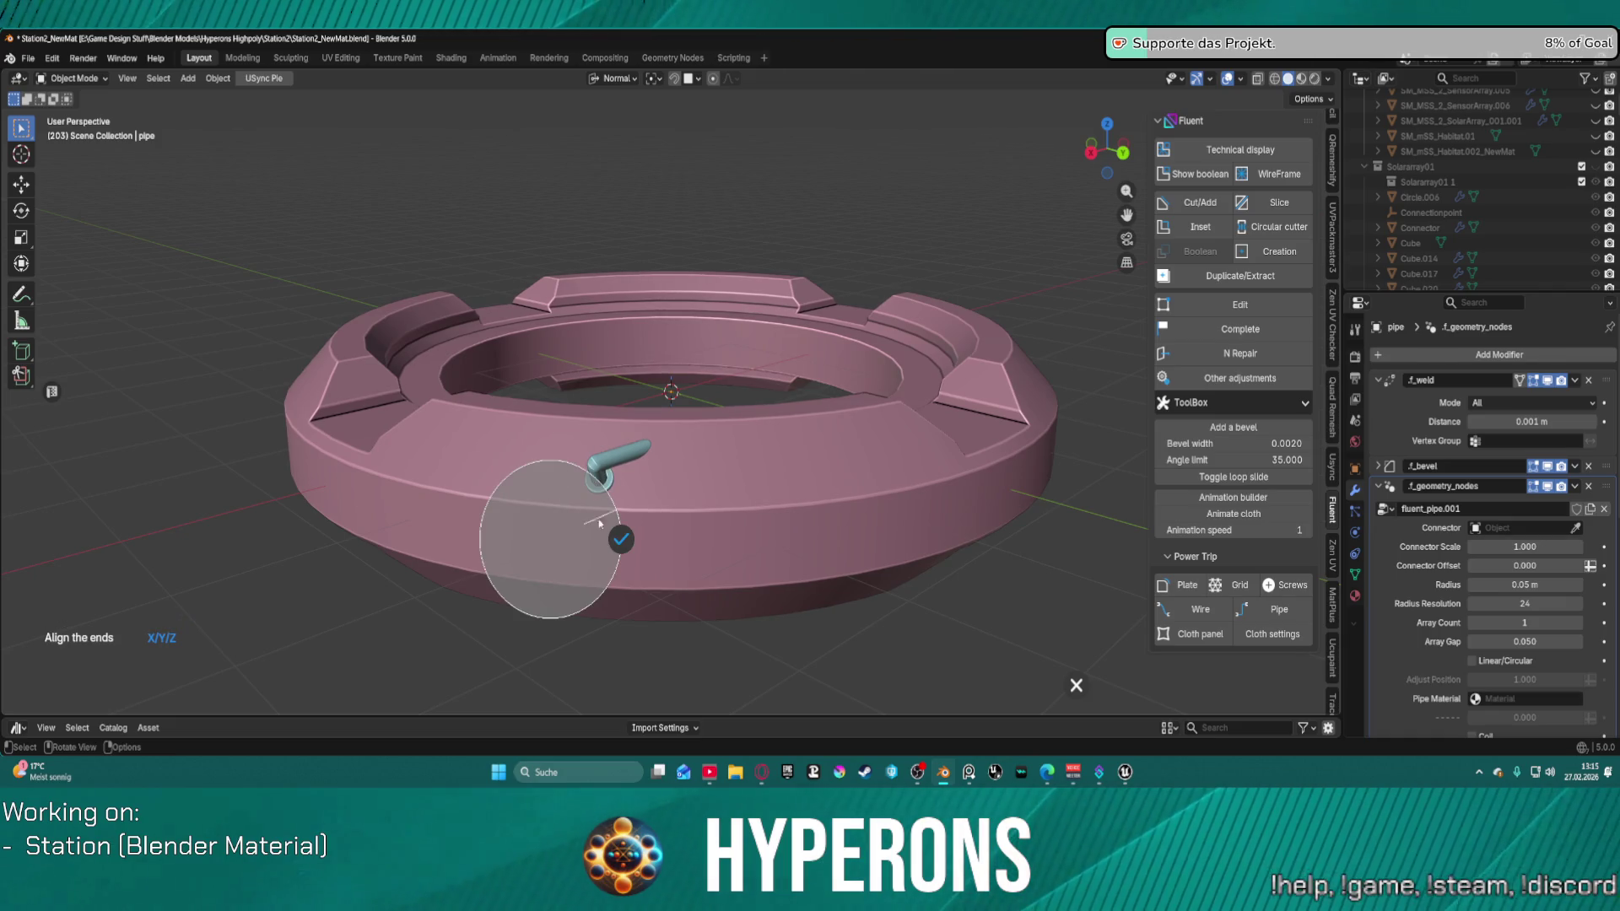
click(615, 551)
Step: Set the F_Cylinder ring as the pipe's connector through Extra > Connector > Pick
right_click(625, 498)
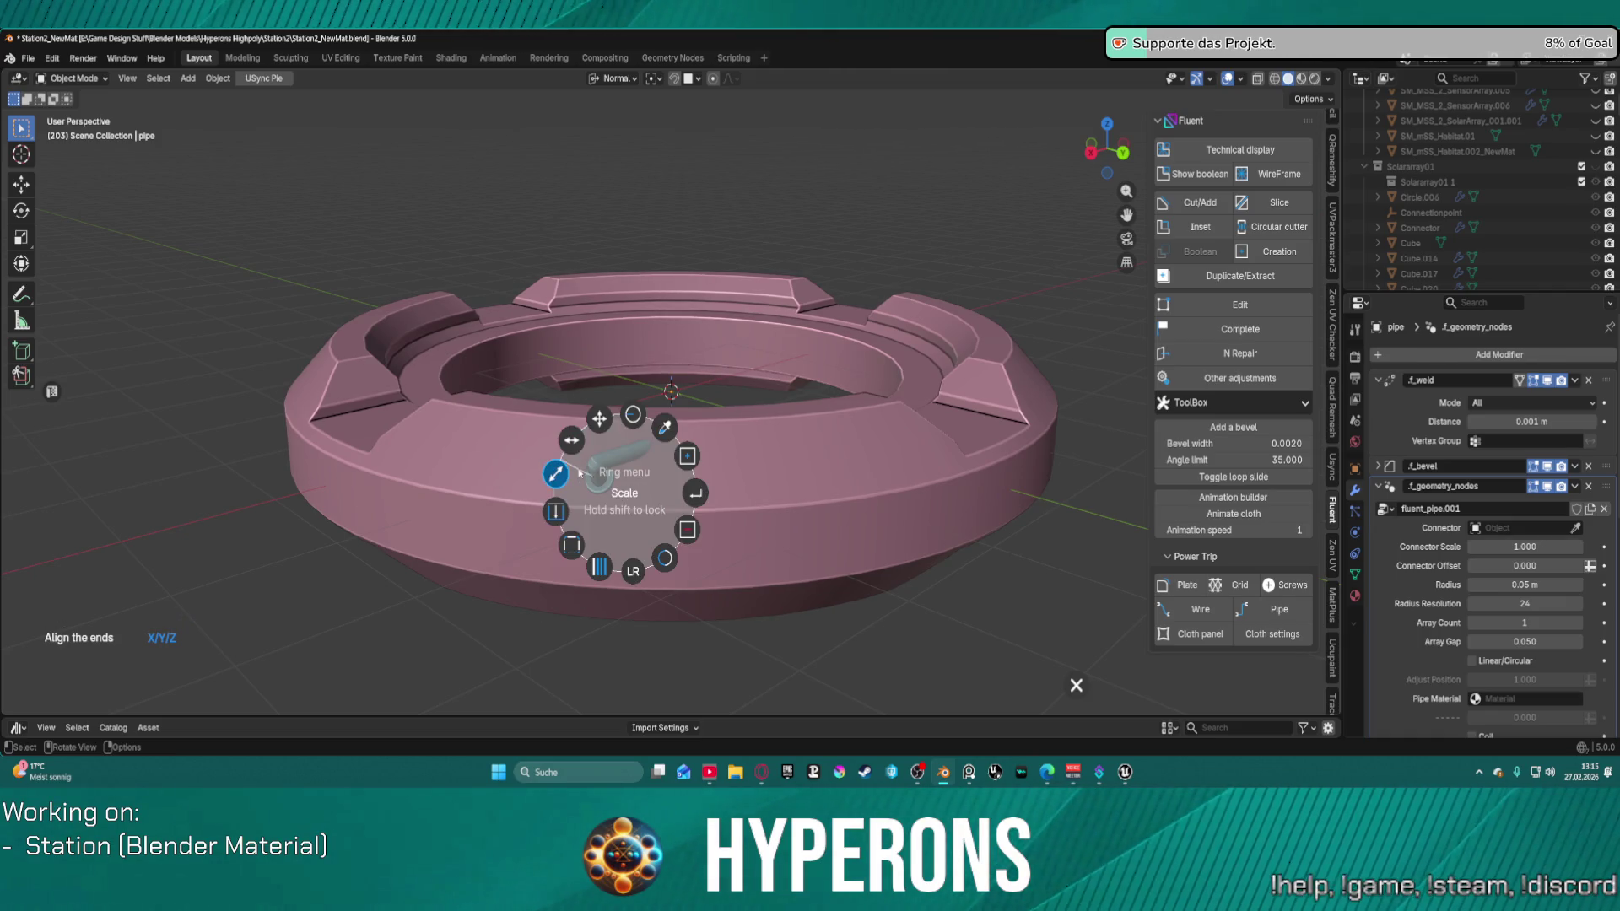
click(693, 496)
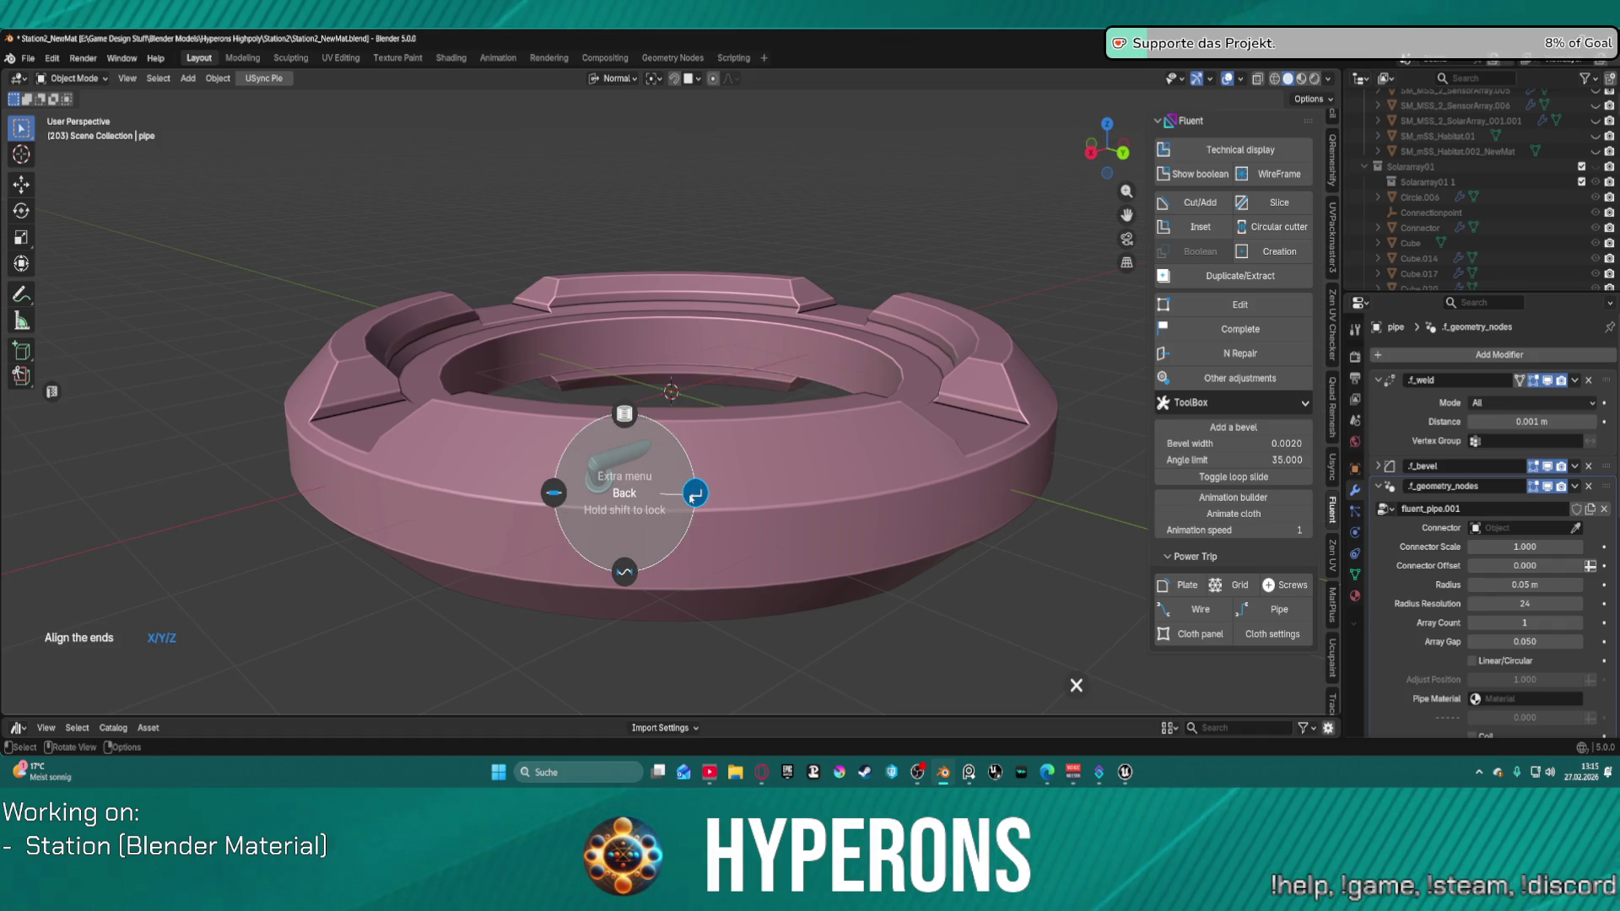
click(624, 574)
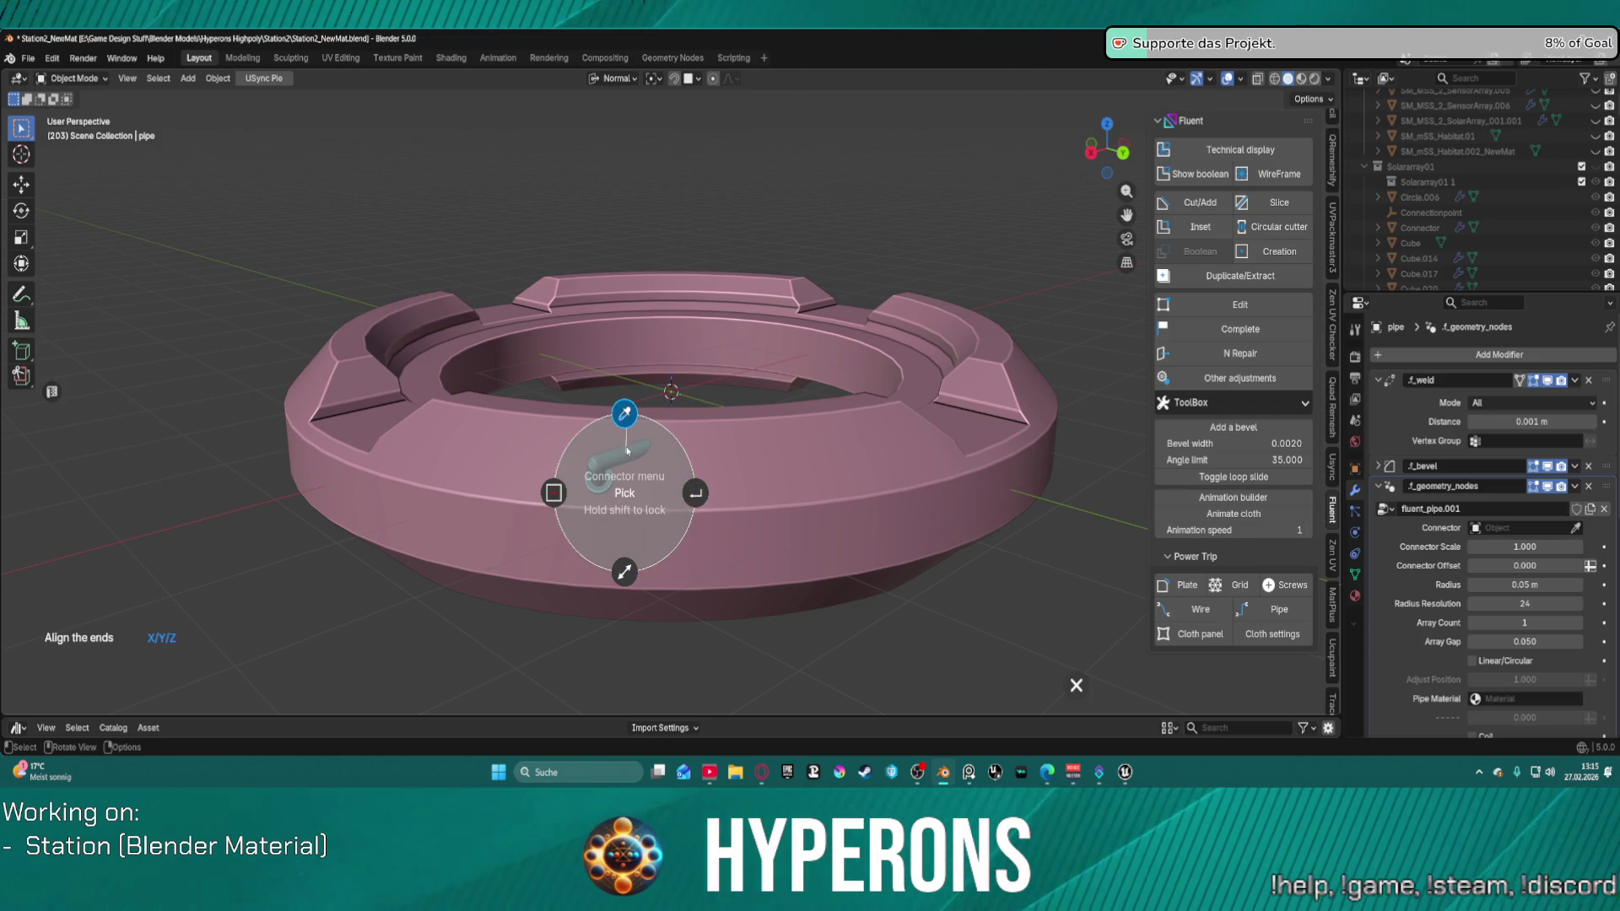
click(624, 413)
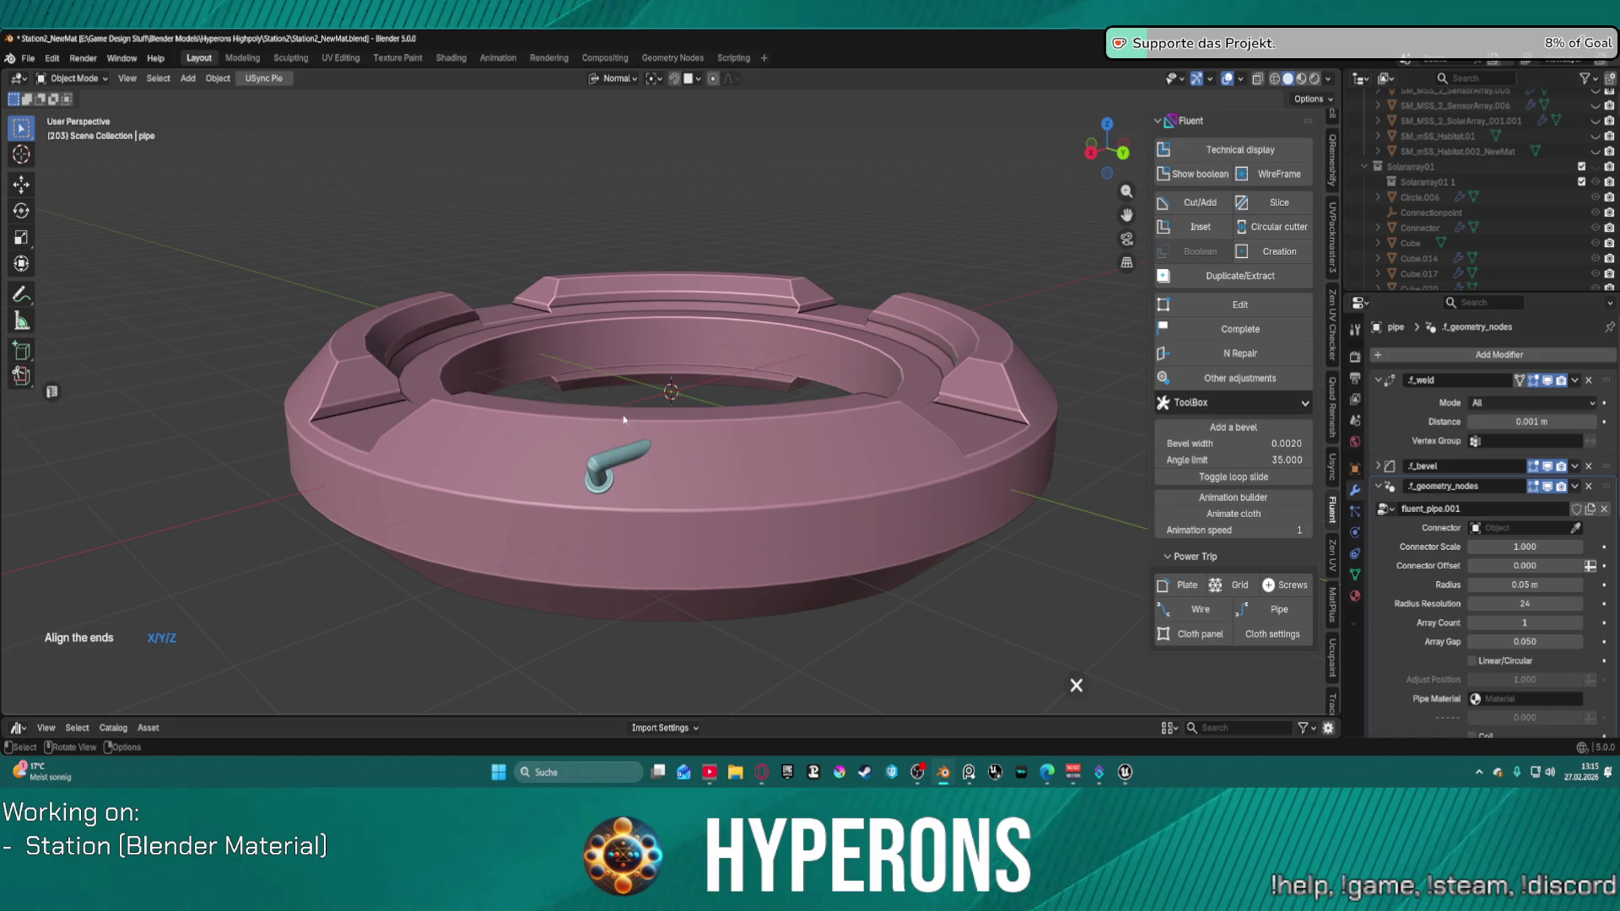
click(768, 447)
scroll(731, 483, down, 8)
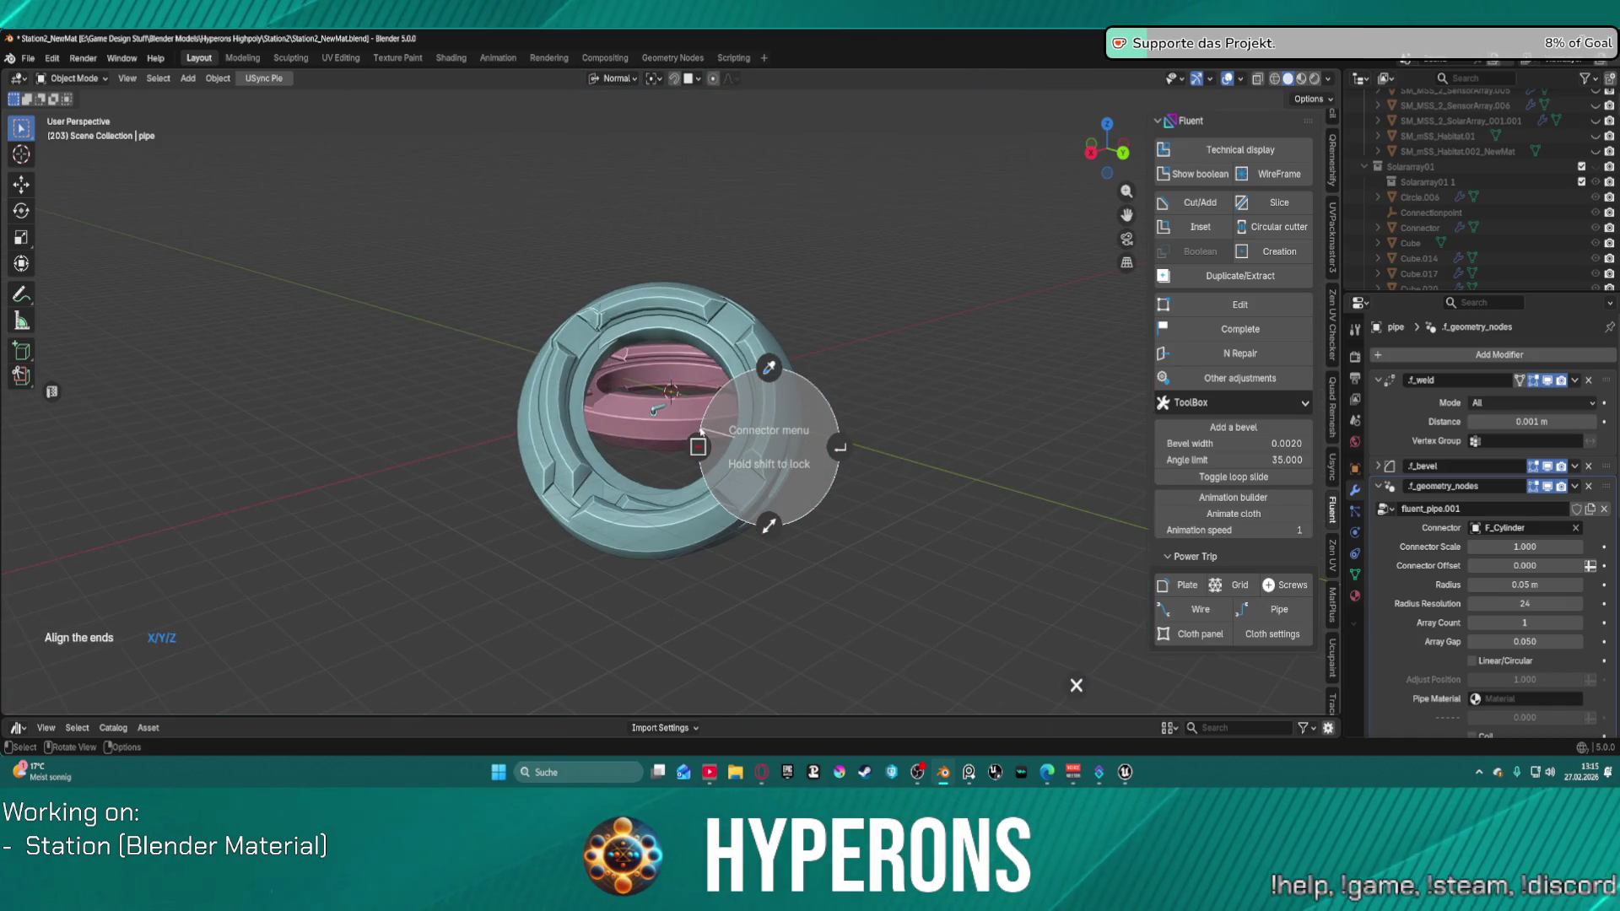
scroll(701, 433, up, 4)
scroll(700, 433, down, 2)
click(697, 446)
click(837, 448)
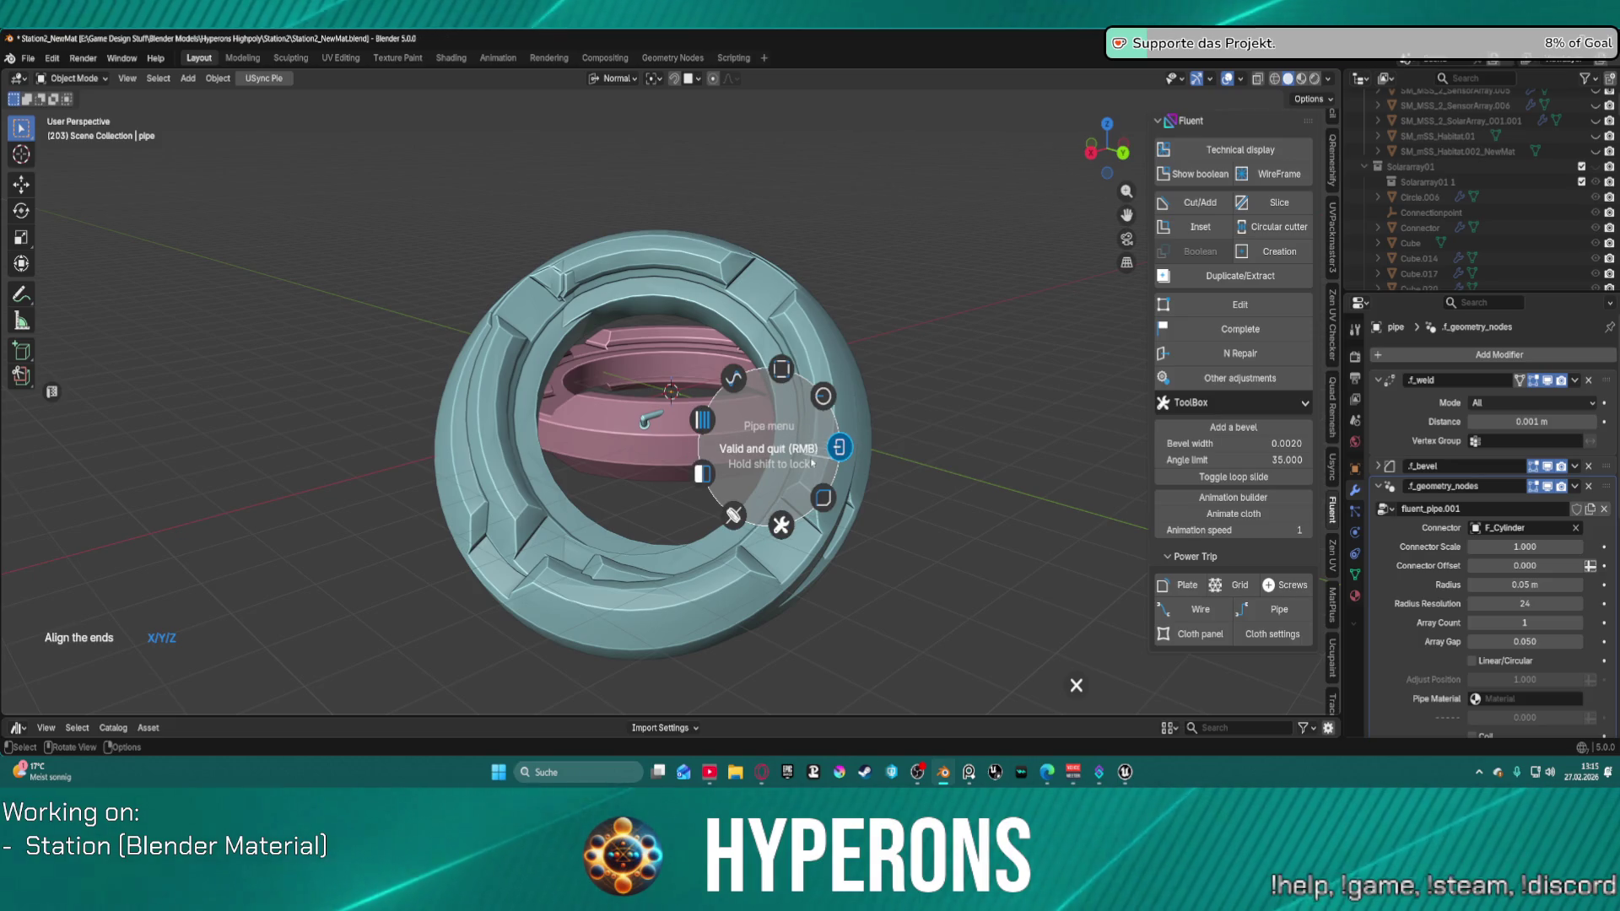
Step: Validate the finished pipe, then select F_Cylinder and isolate it in local view
click(781, 525)
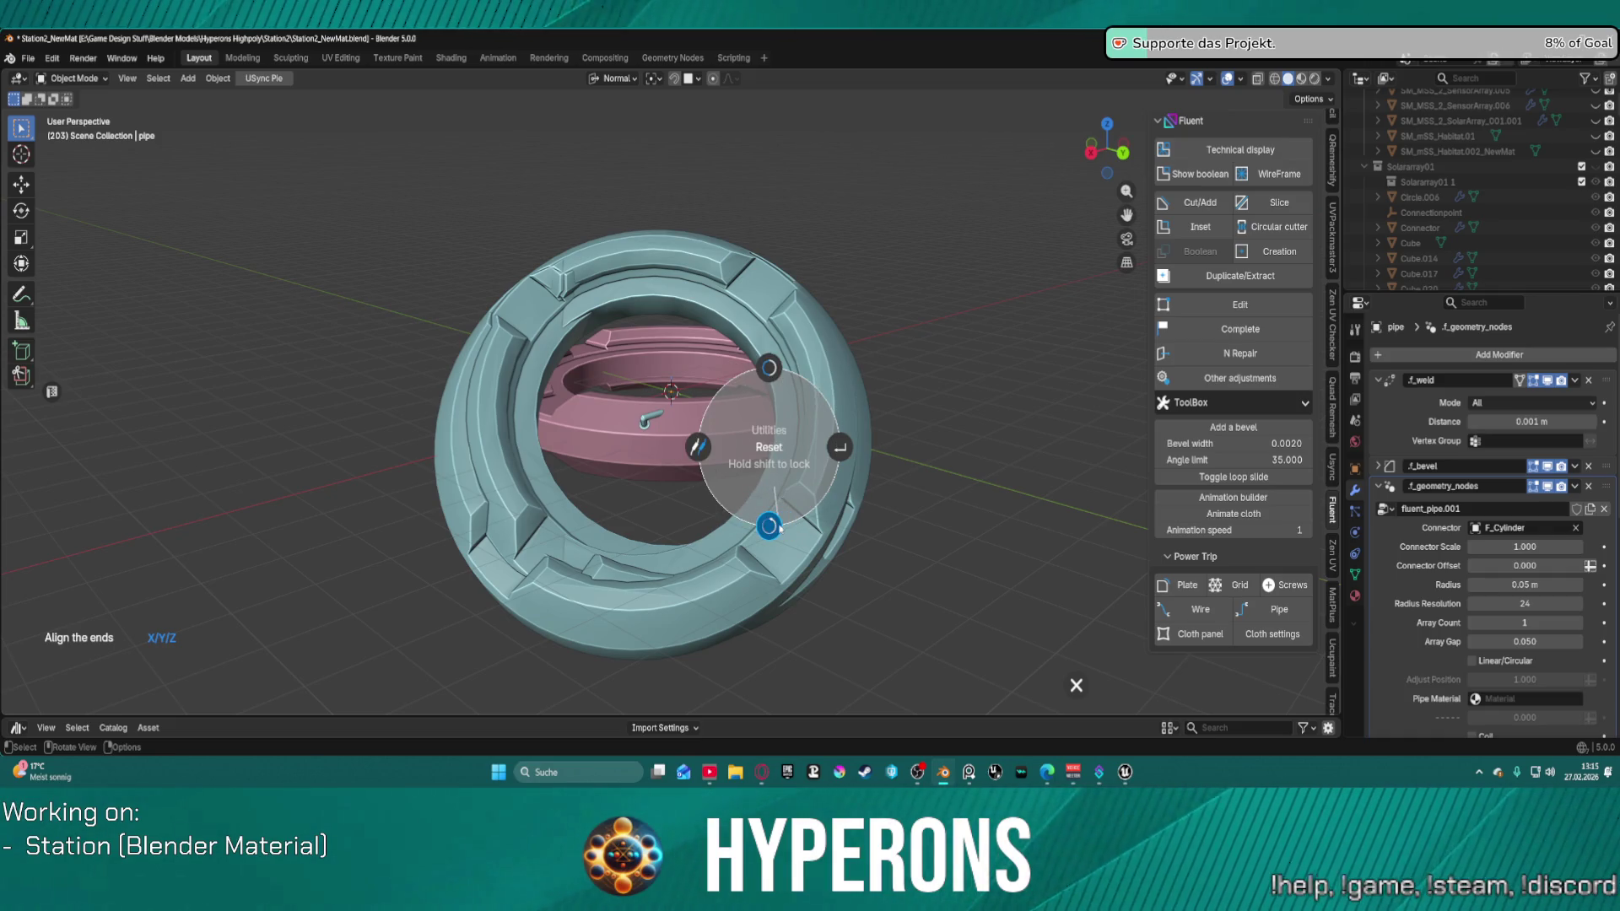
click(699, 452)
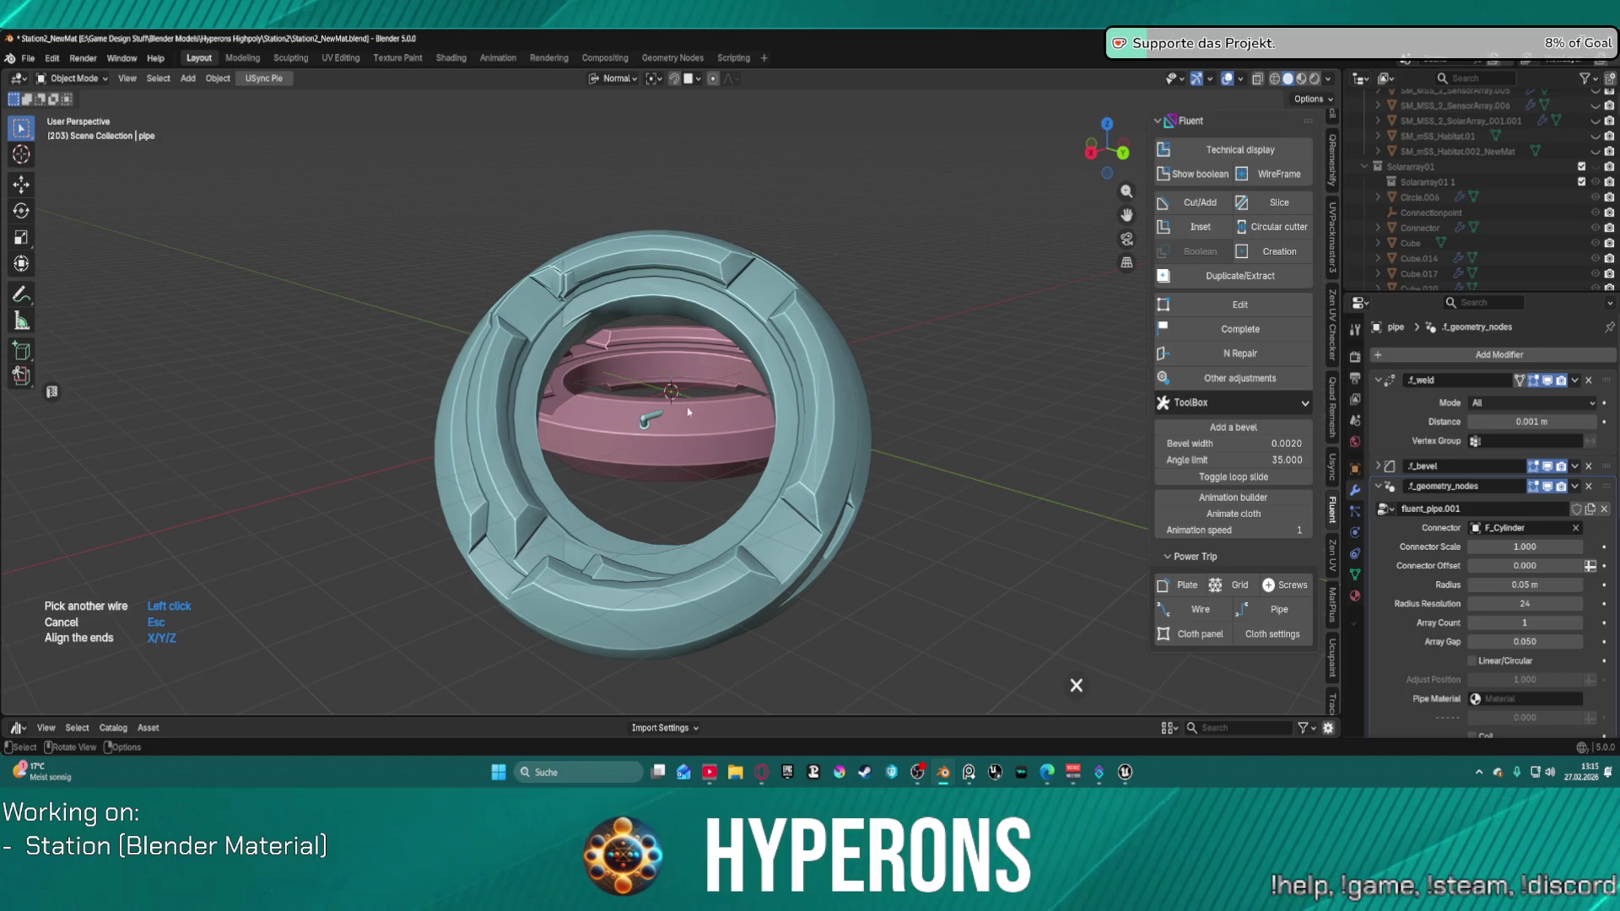
click(686, 418)
click(758, 422)
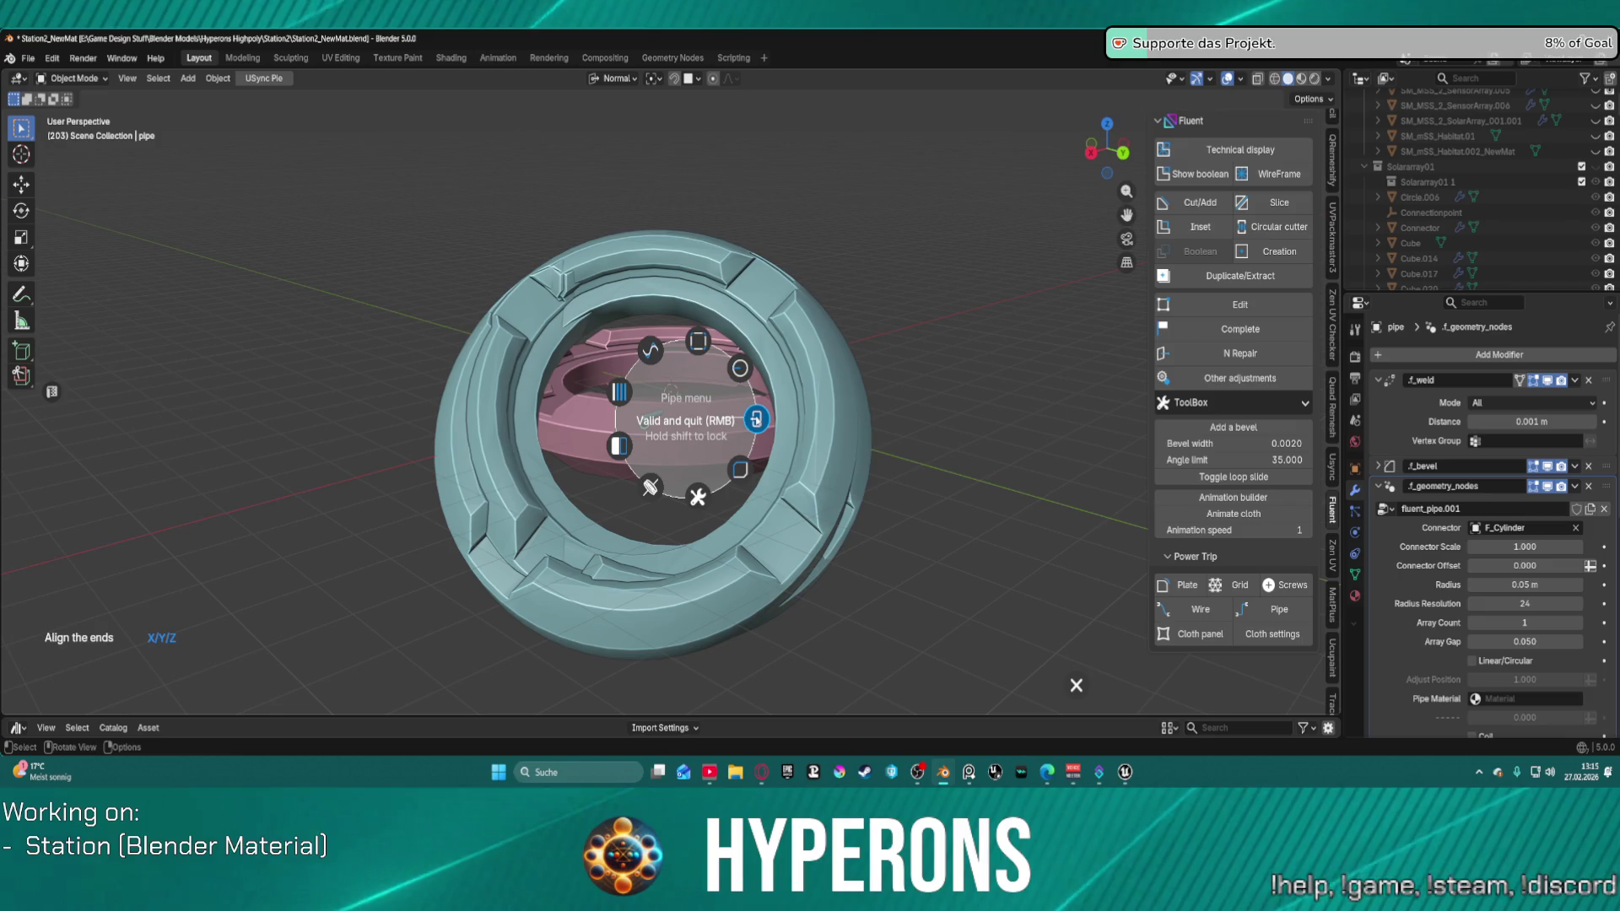
click(756, 420)
click(679, 455)
key(slash)
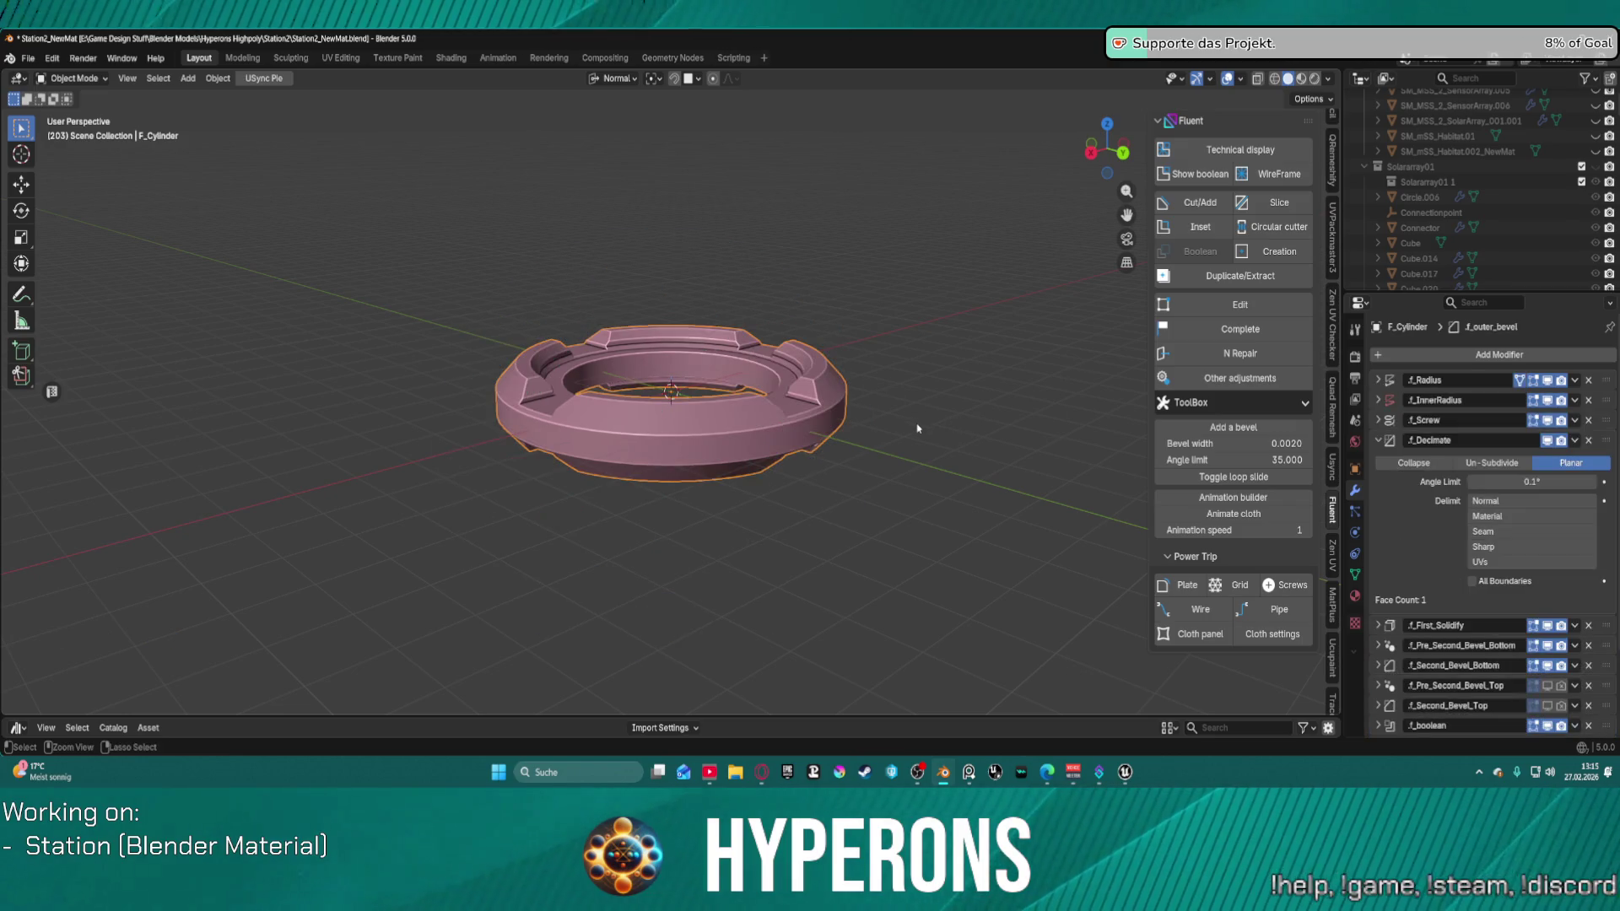
Step: Toggle F_Cylinder's boolean cutter visibility on and off to inspect the cutters
mouse_move(599, 477)
middle_down()
mouse_move(659, 548)
mouse_move(696, 557)
middle_up()
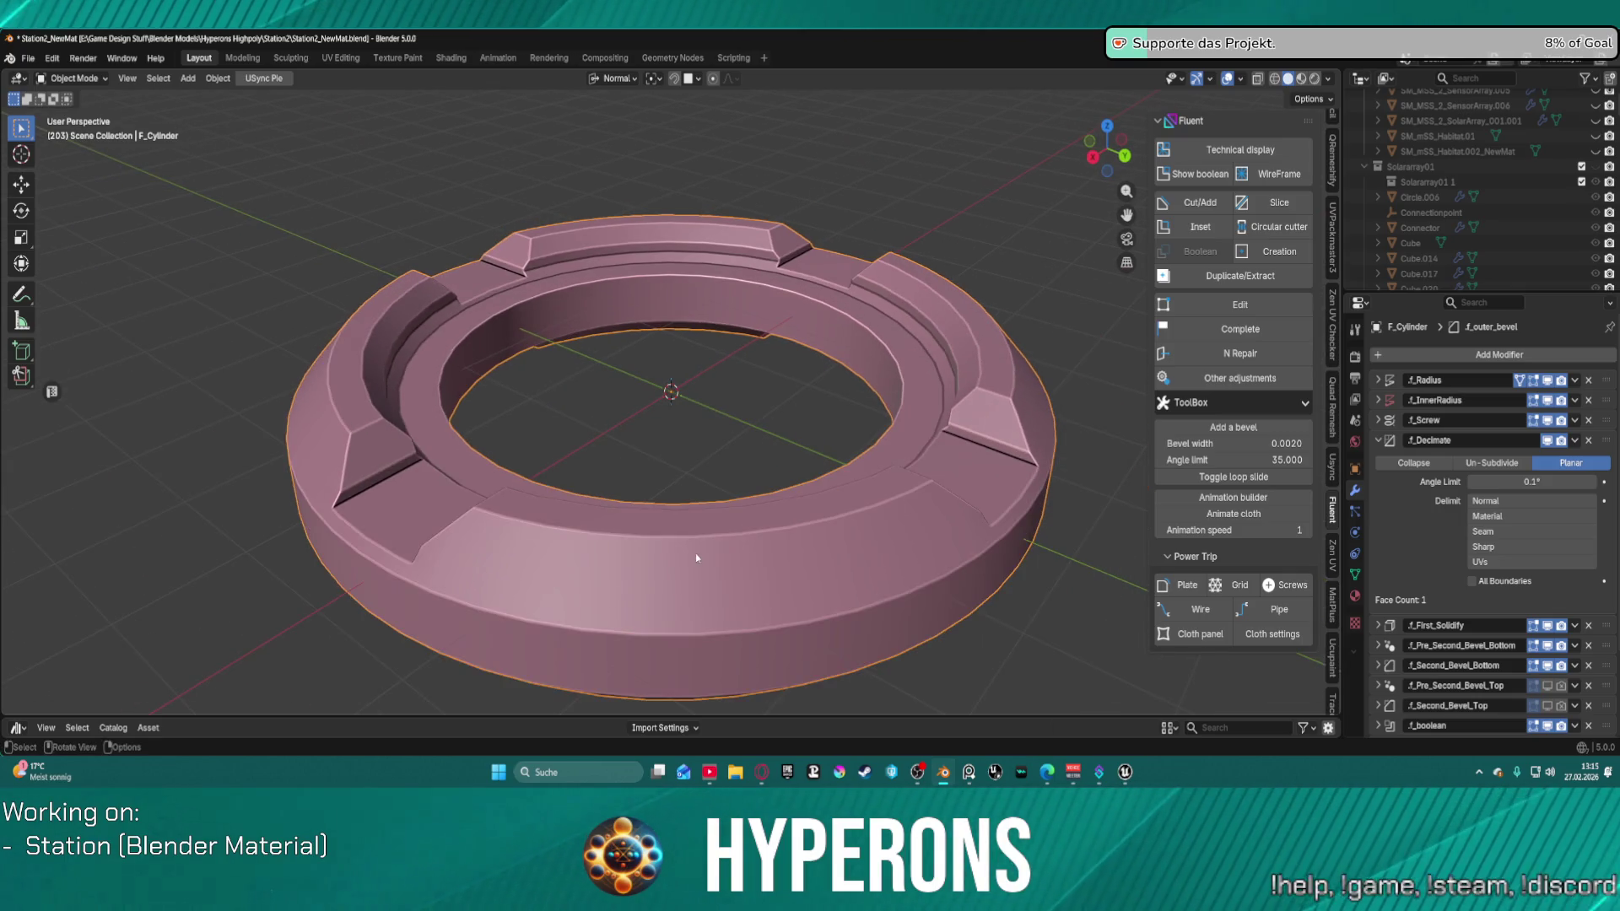
key(f)
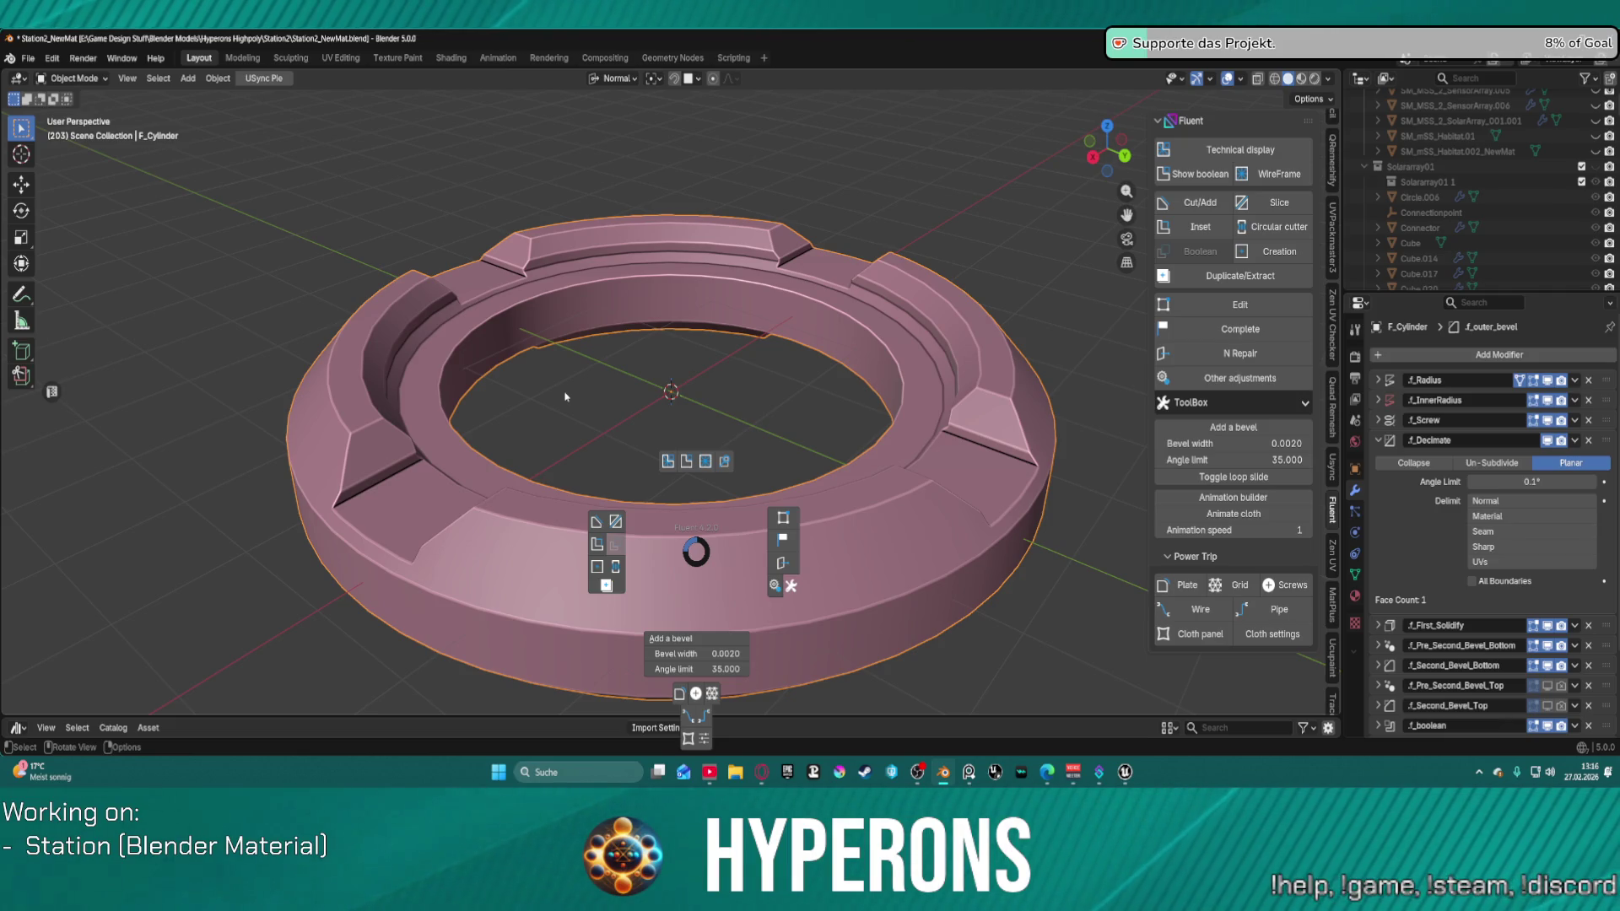
click(687, 464)
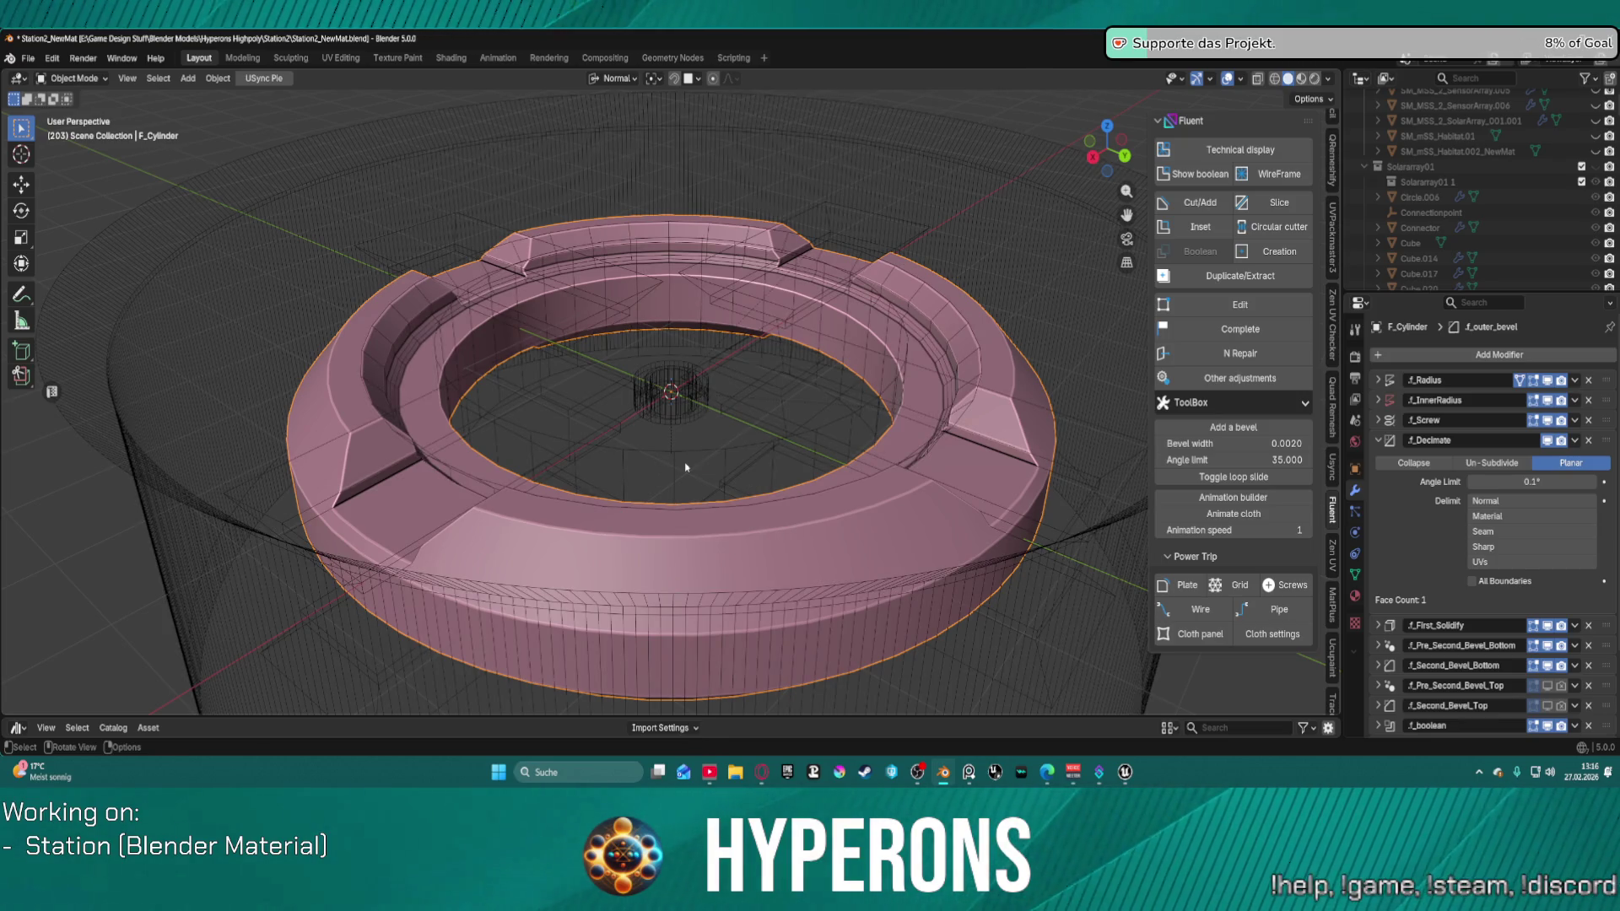
click(1191, 175)
click(1191, 177)
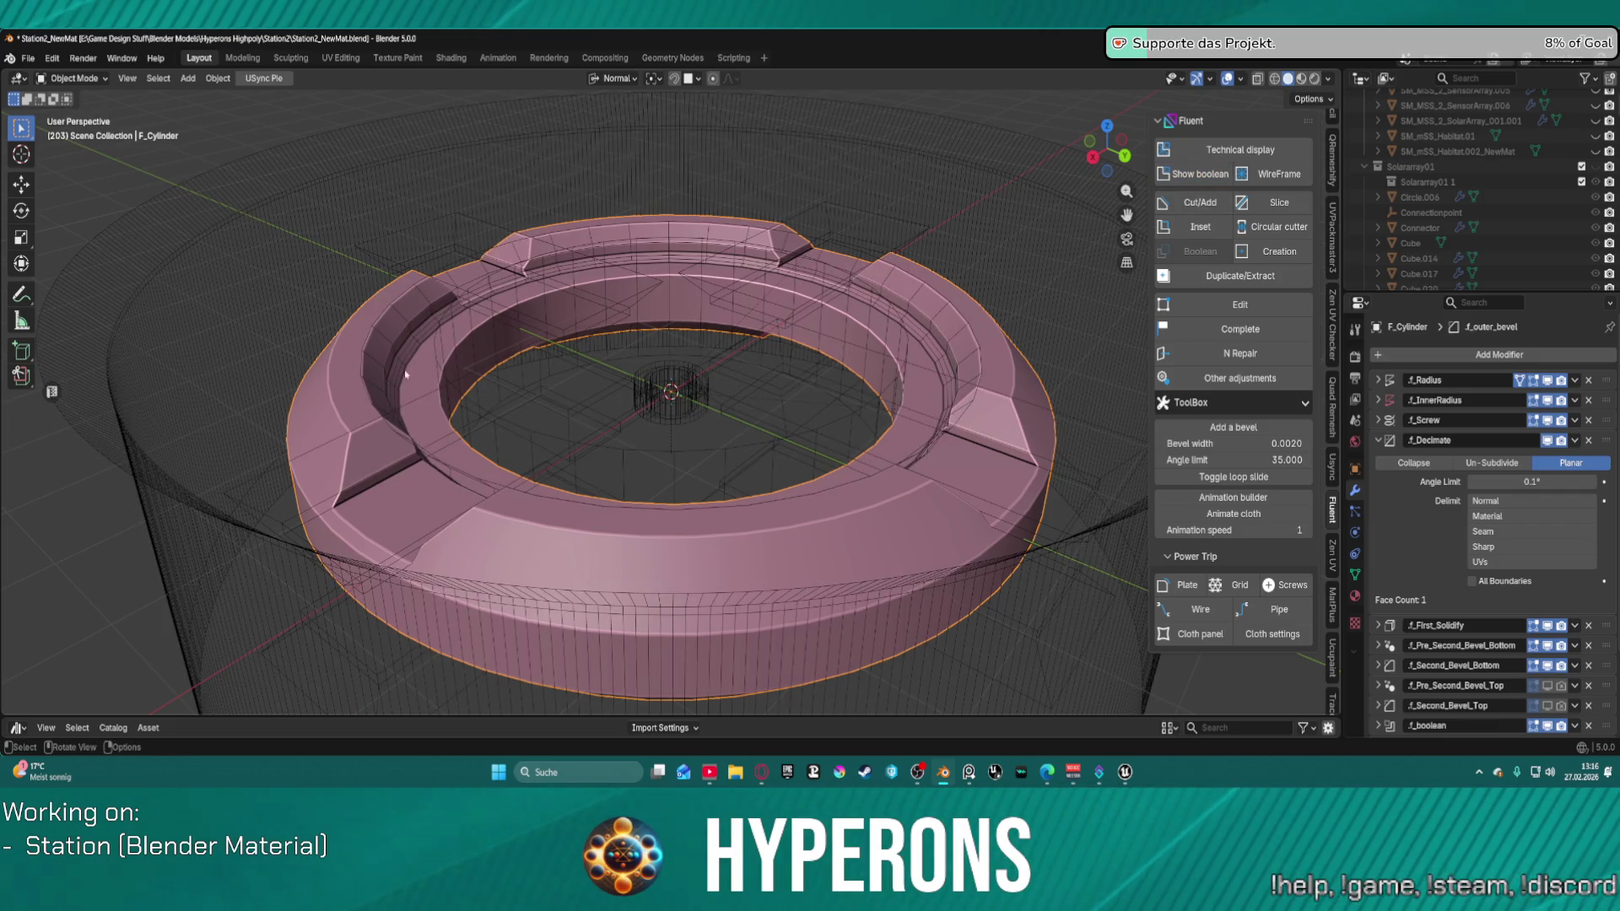
click(1190, 175)
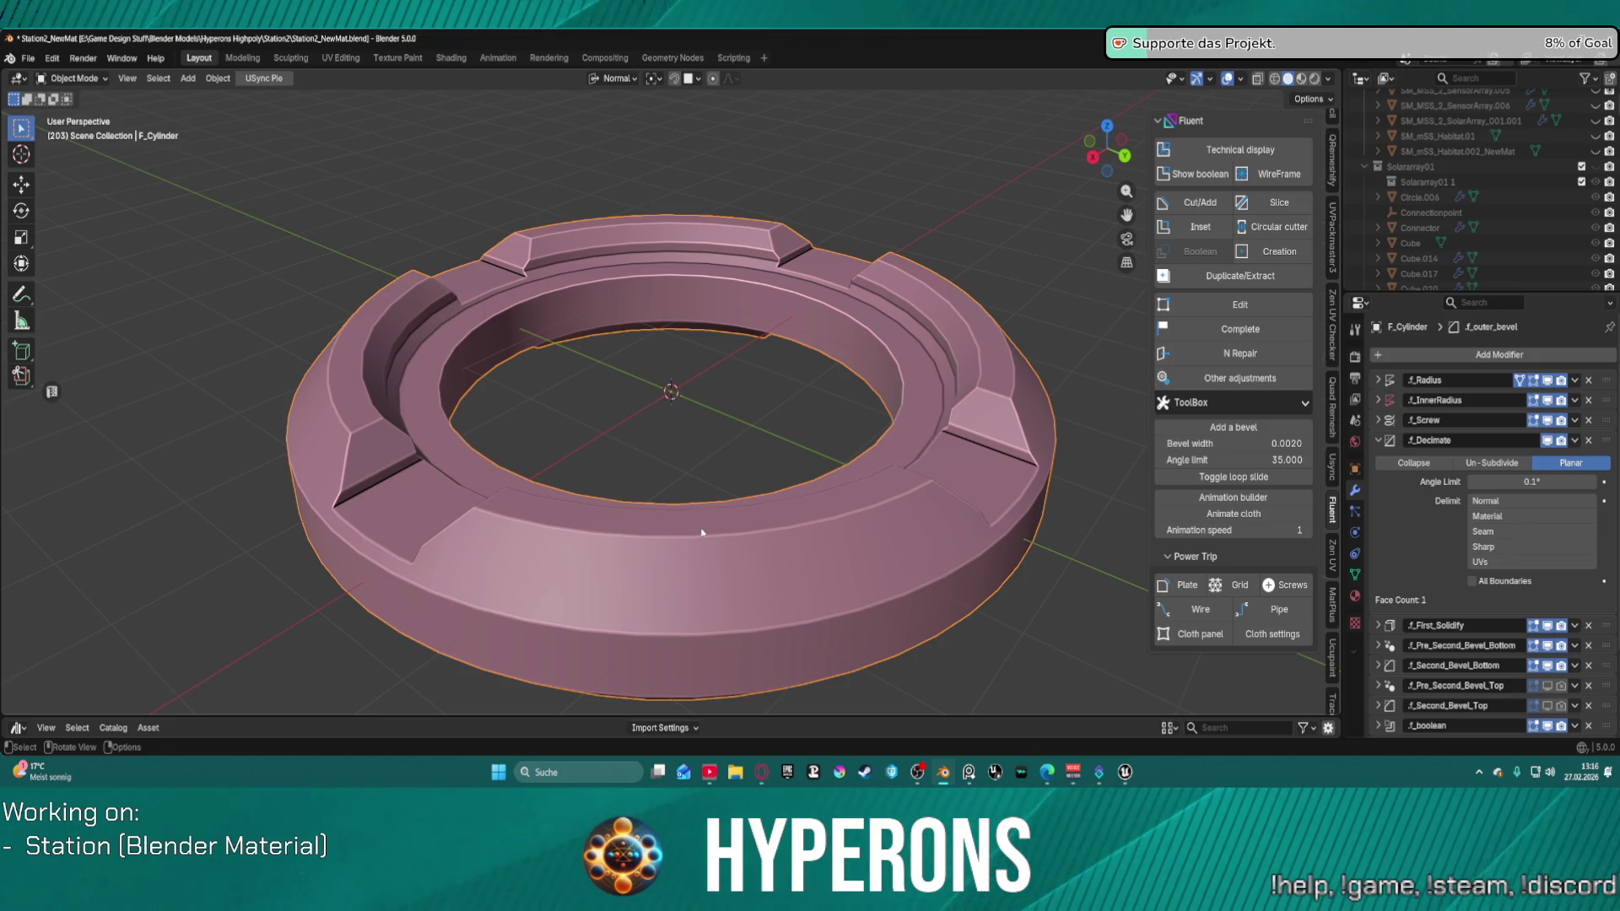
Step: Orbit to a side view and call up Fluent's quick creation menu with Ctrl+Shift+F
key(ctrl+shift+f)
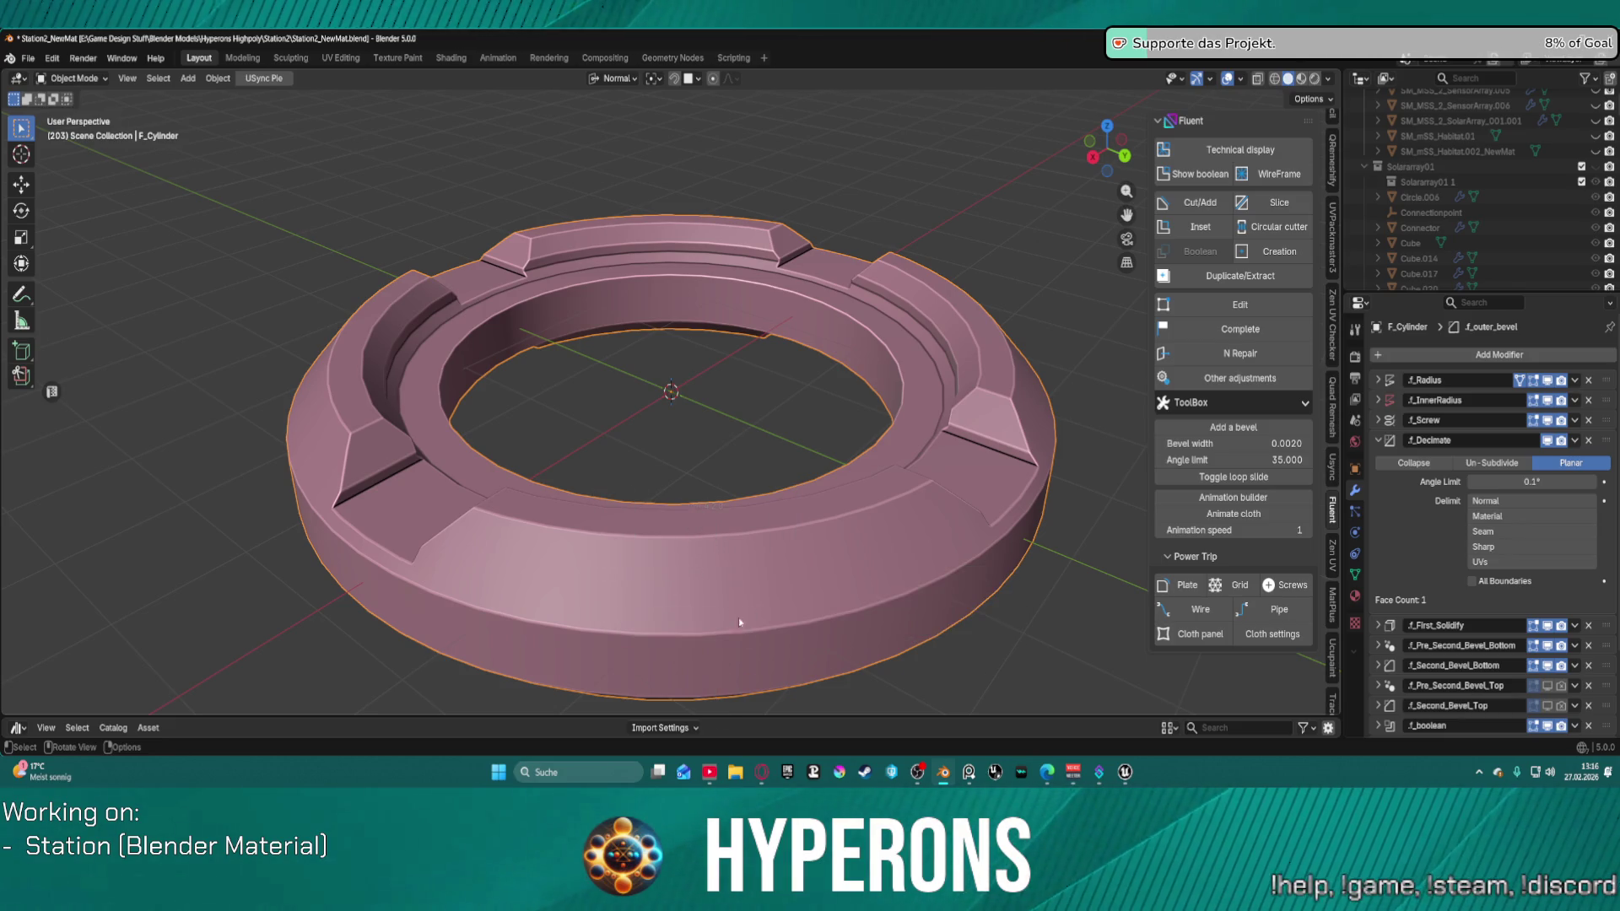
middle_drag(721, 533, 713, 437)
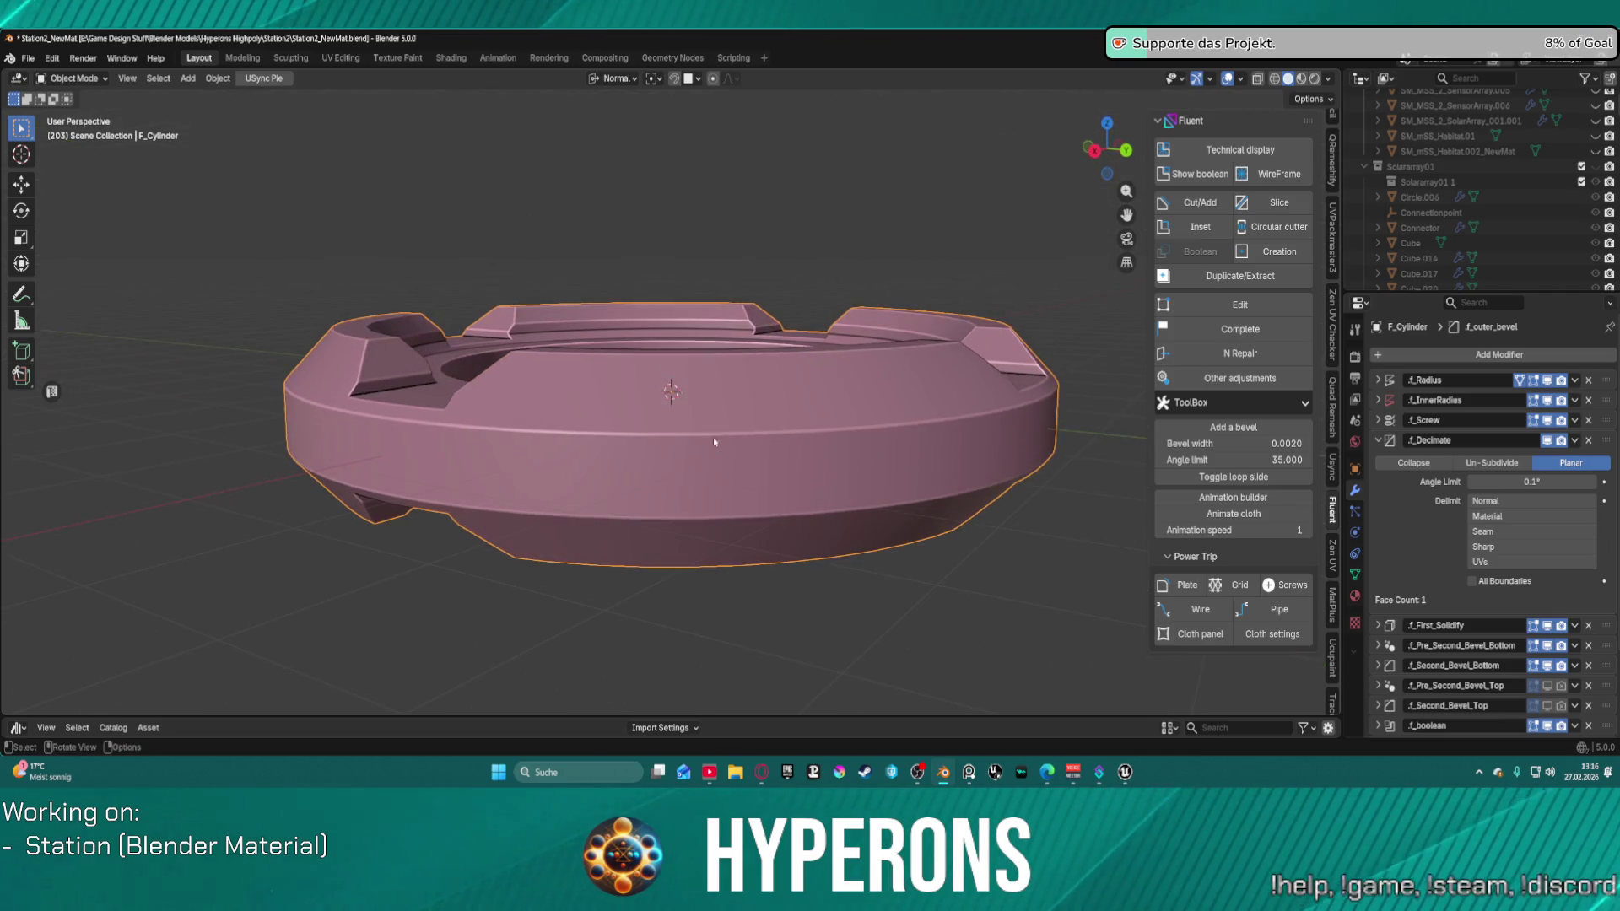
scroll(712, 437, up, 3)
key(ctrl+shift+f)
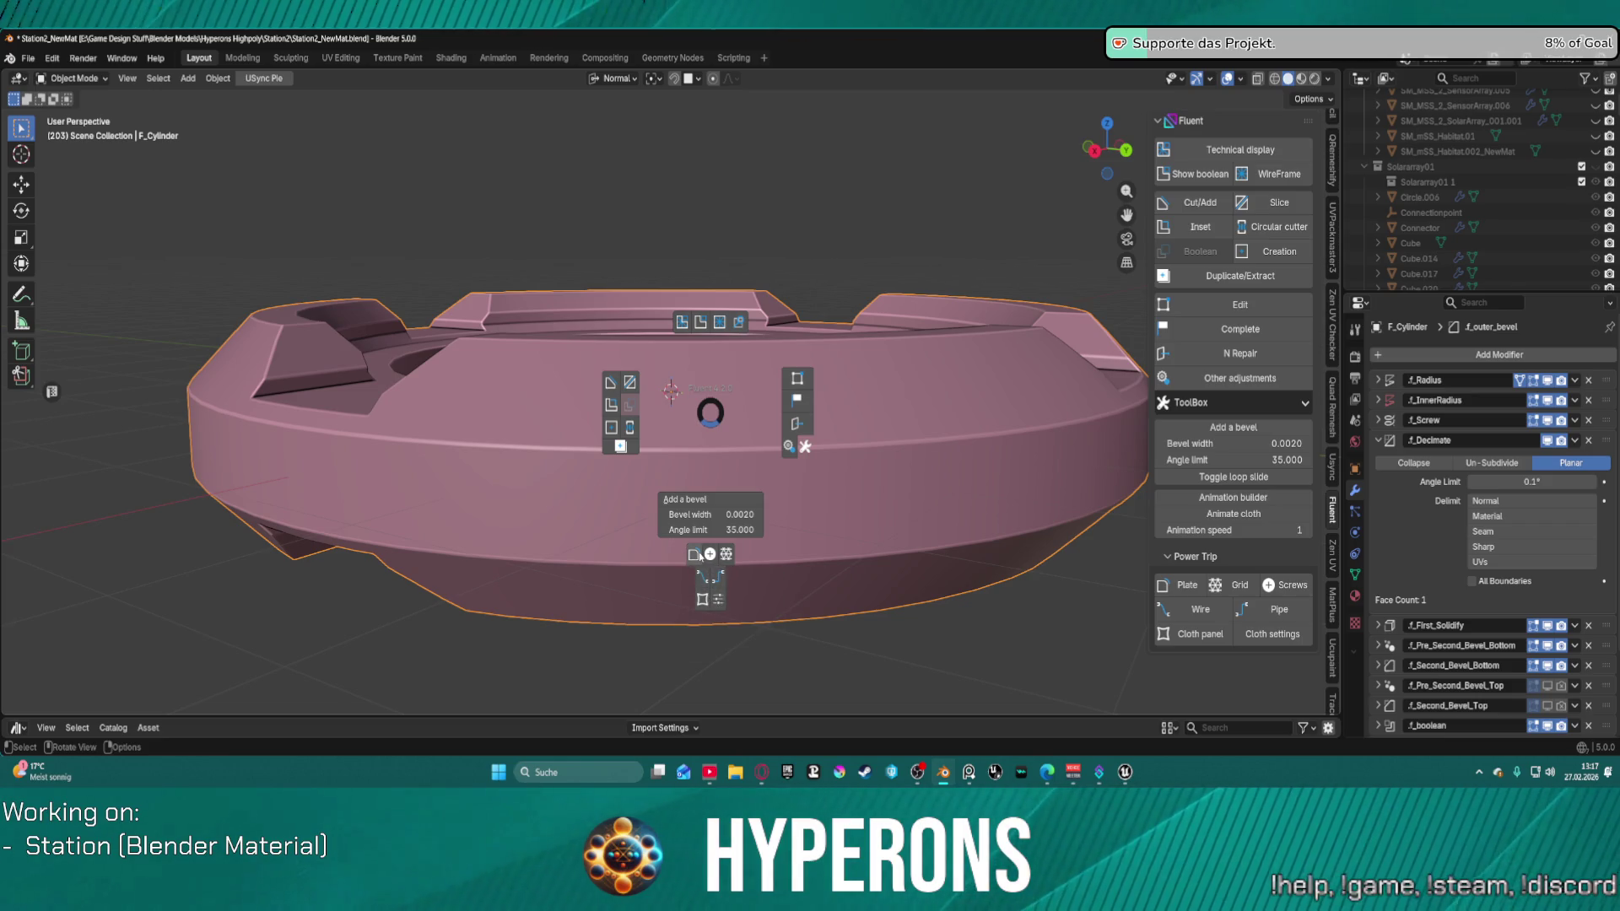
Step: Start a Fluent Plate, select an outer-wall face strip extended two faces left, and validate
click(718, 601)
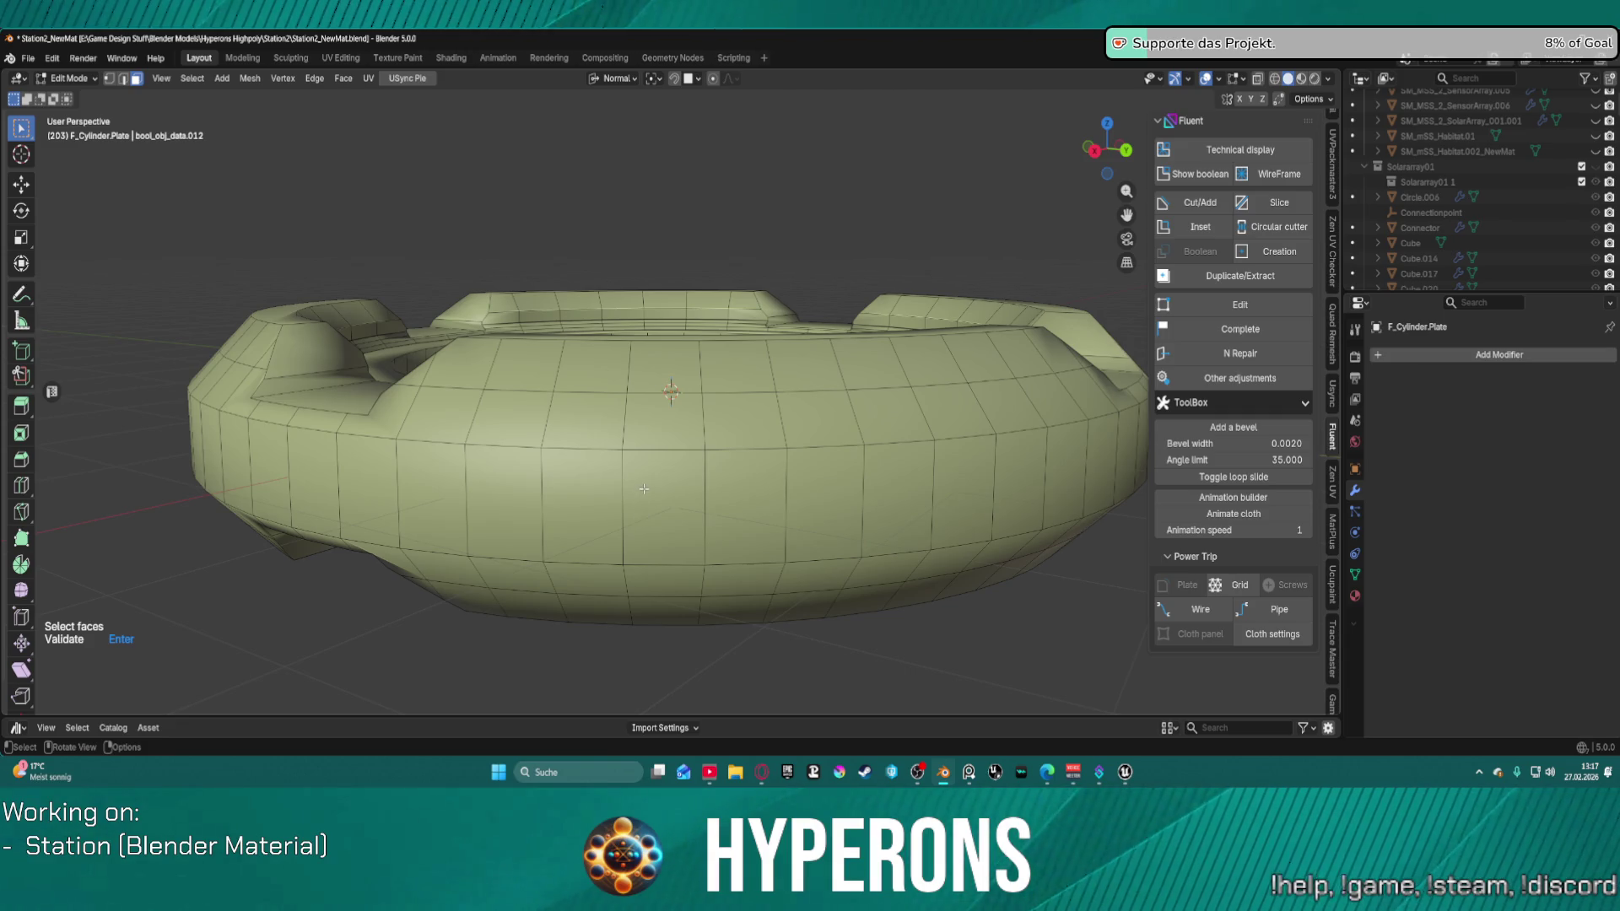
scroll(643, 488, down, 2)
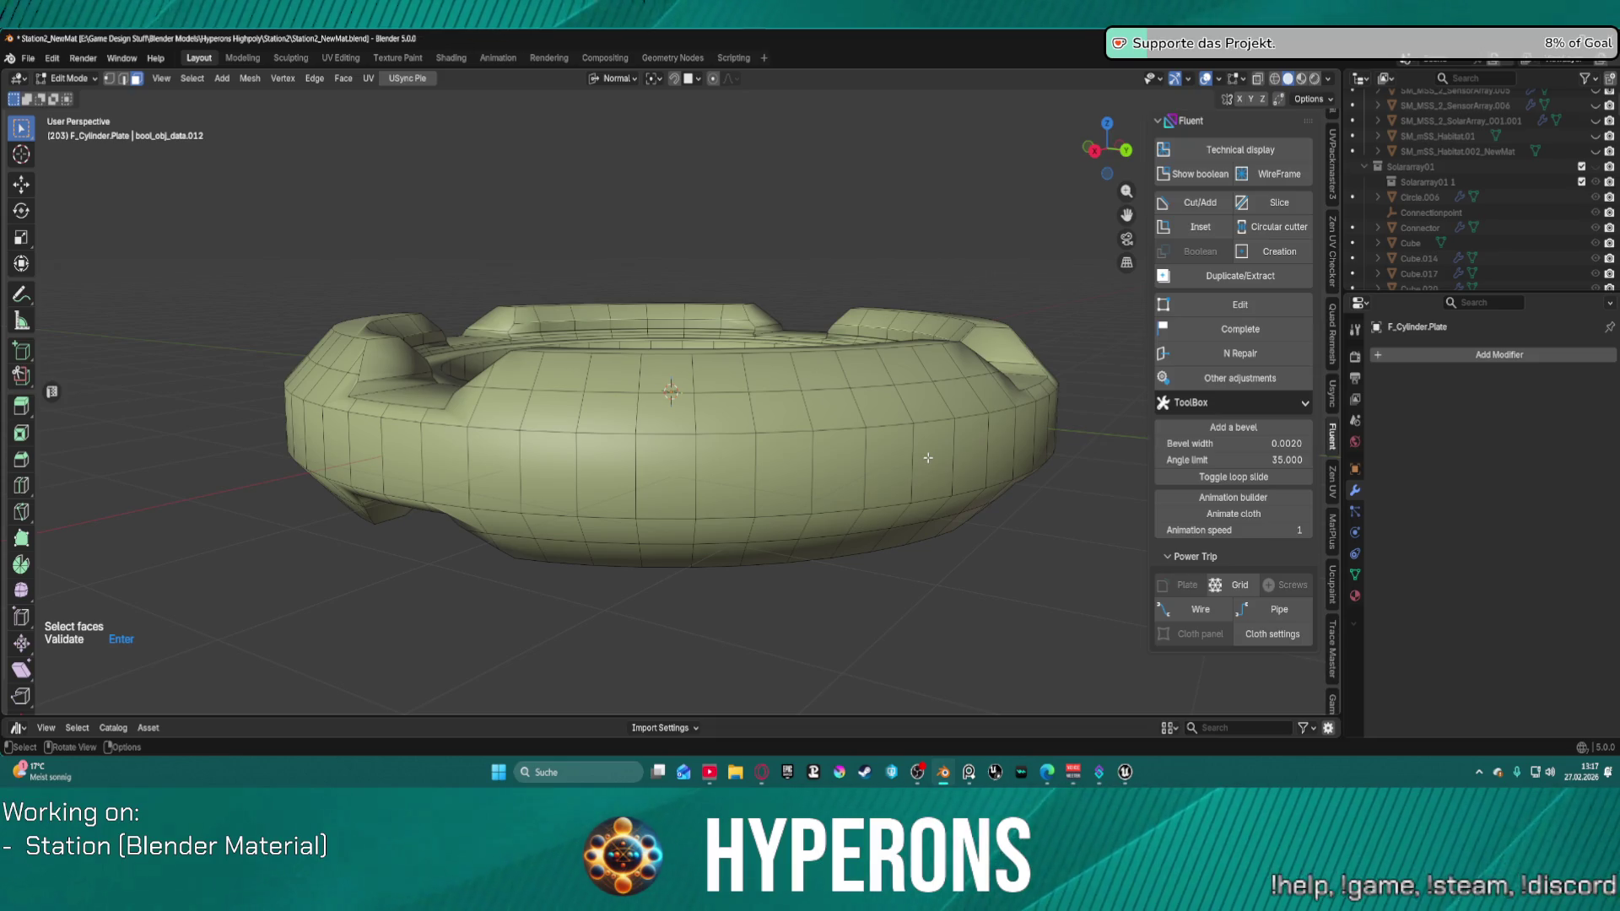
drag(928, 456, 695, 484)
scroll(694, 484, down, 3)
mouse_move(695, 484)
middle_down()
mouse_move(865, 498)
mouse_move(800, 501)
middle_up()
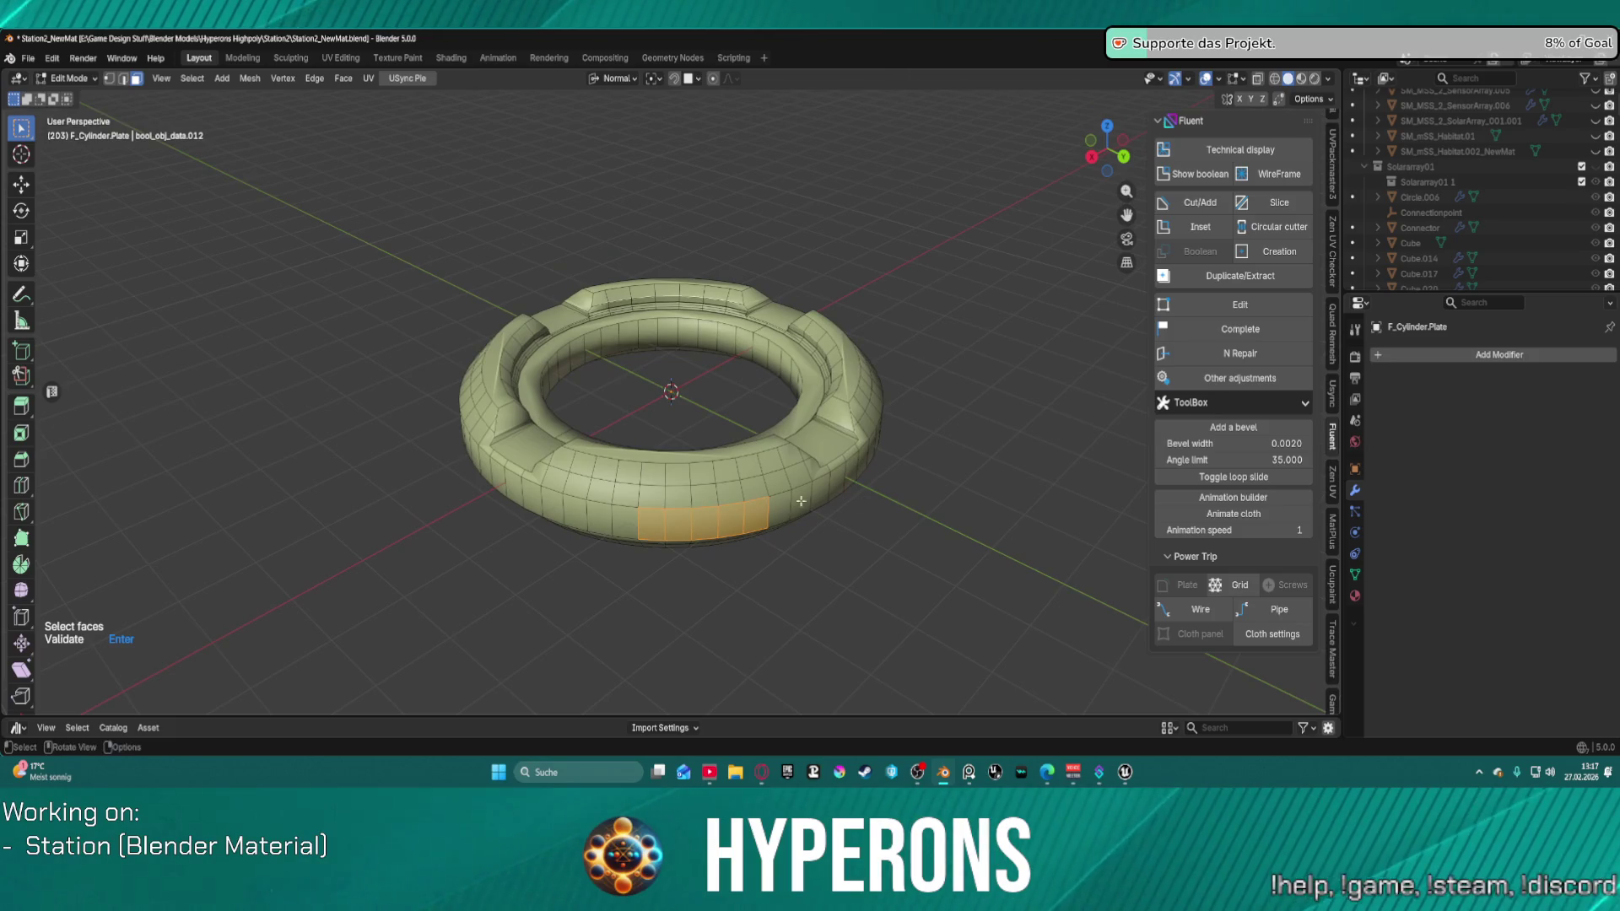
ctrl+click(595, 520)
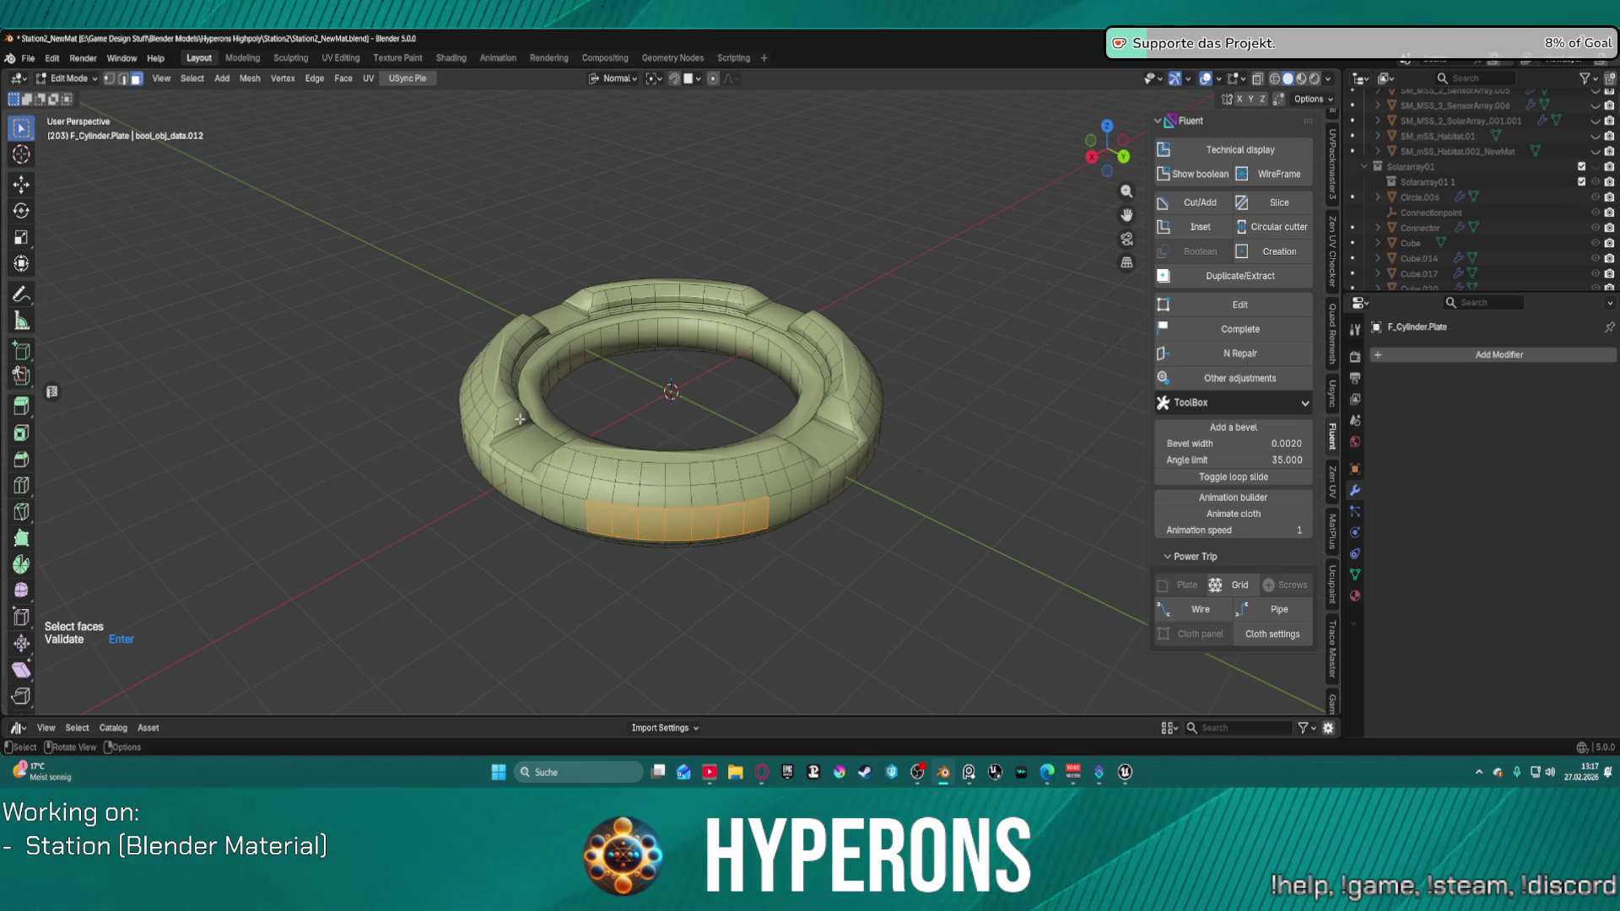
scroll(436, 427, up, 4)
mouse_move(562, 375)
middle_down()
mouse_move(521, 362)
mouse_move(591, 376)
mouse_move(567, 381)
mouse_move(622, 408)
mouse_move(546, 434)
mouse_move(560, 264)
mouse_move(669, 311)
mouse_move(760, 309)
middle_up()
scroll(568, 382, up, 2)
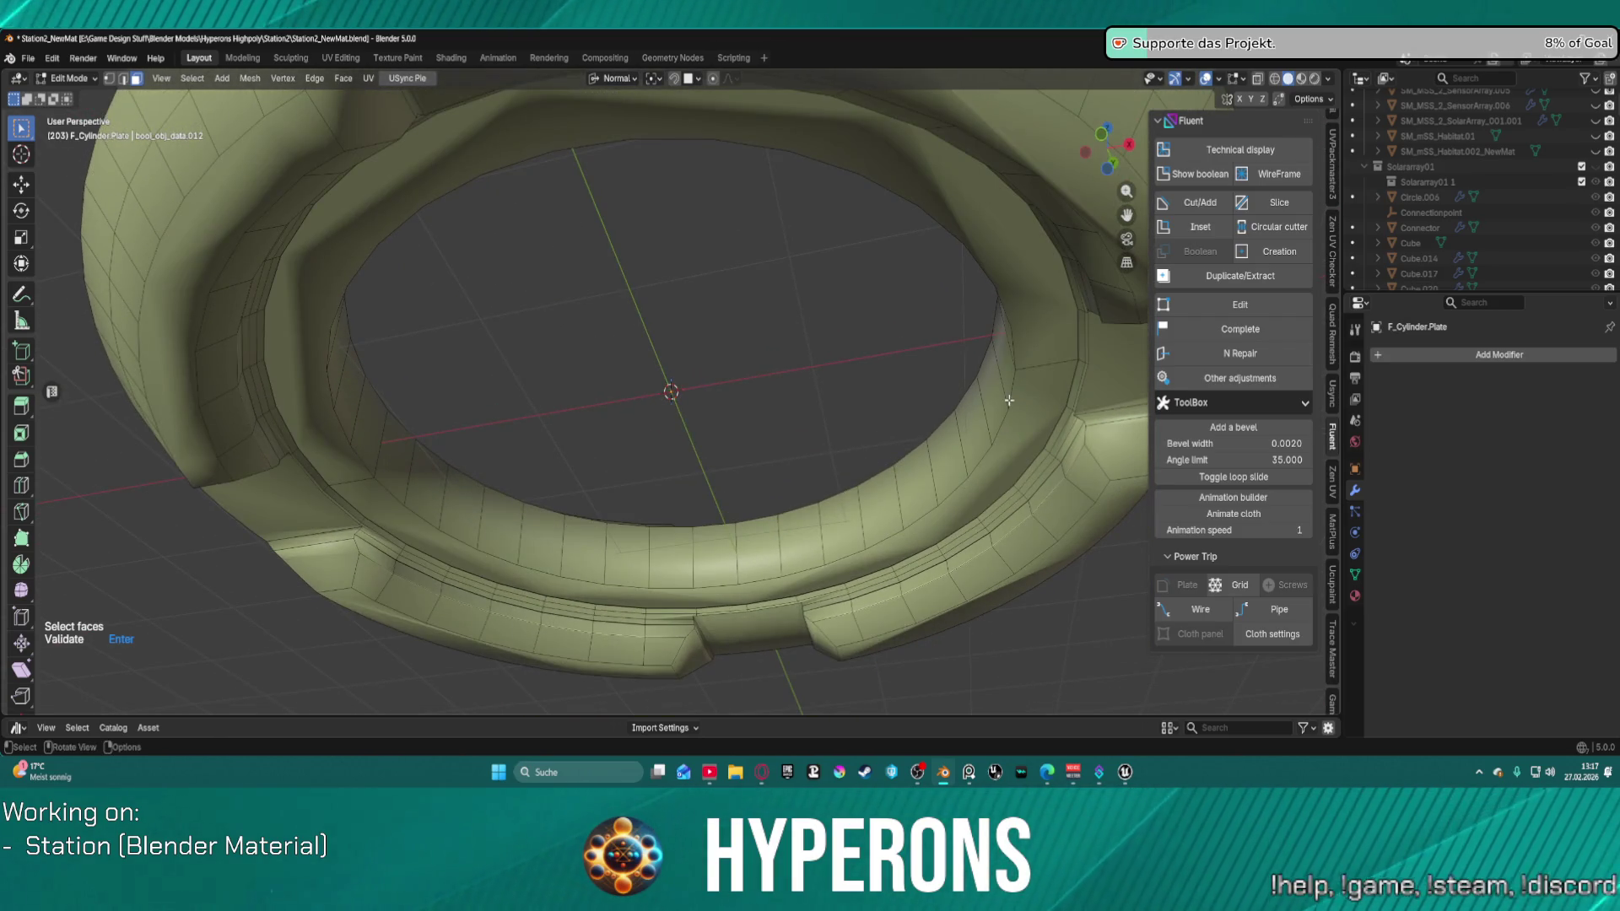
mouse_move(1011, 329)
middle_down()
mouse_move(1080, 403)
mouse_move(991, 429)
middle_up()
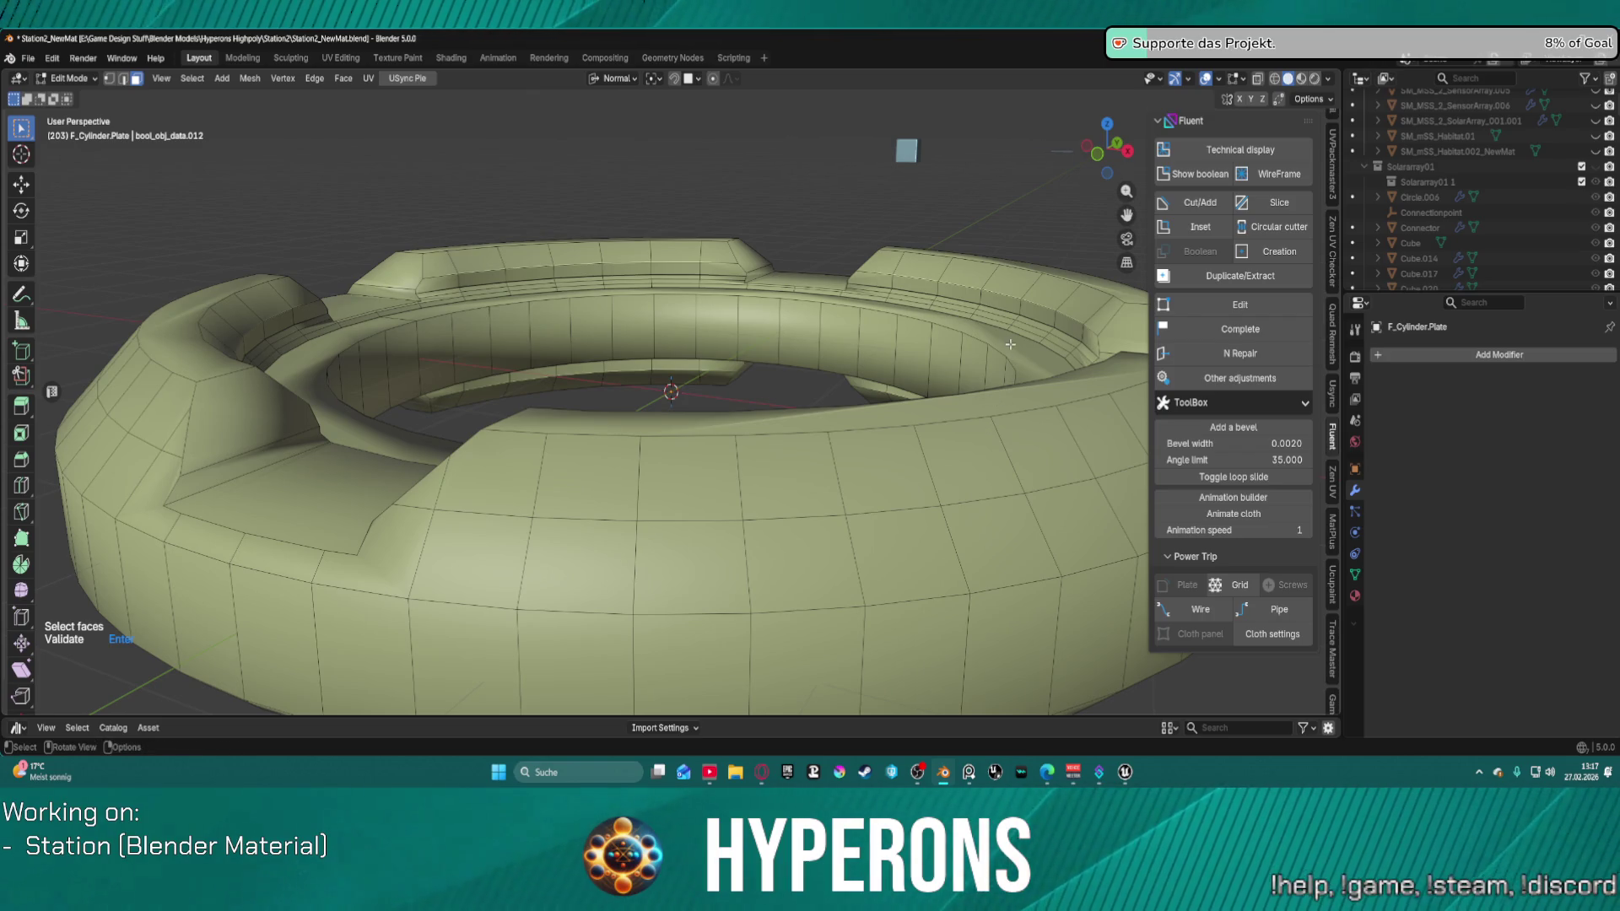
scroll(851, 246, down, 5)
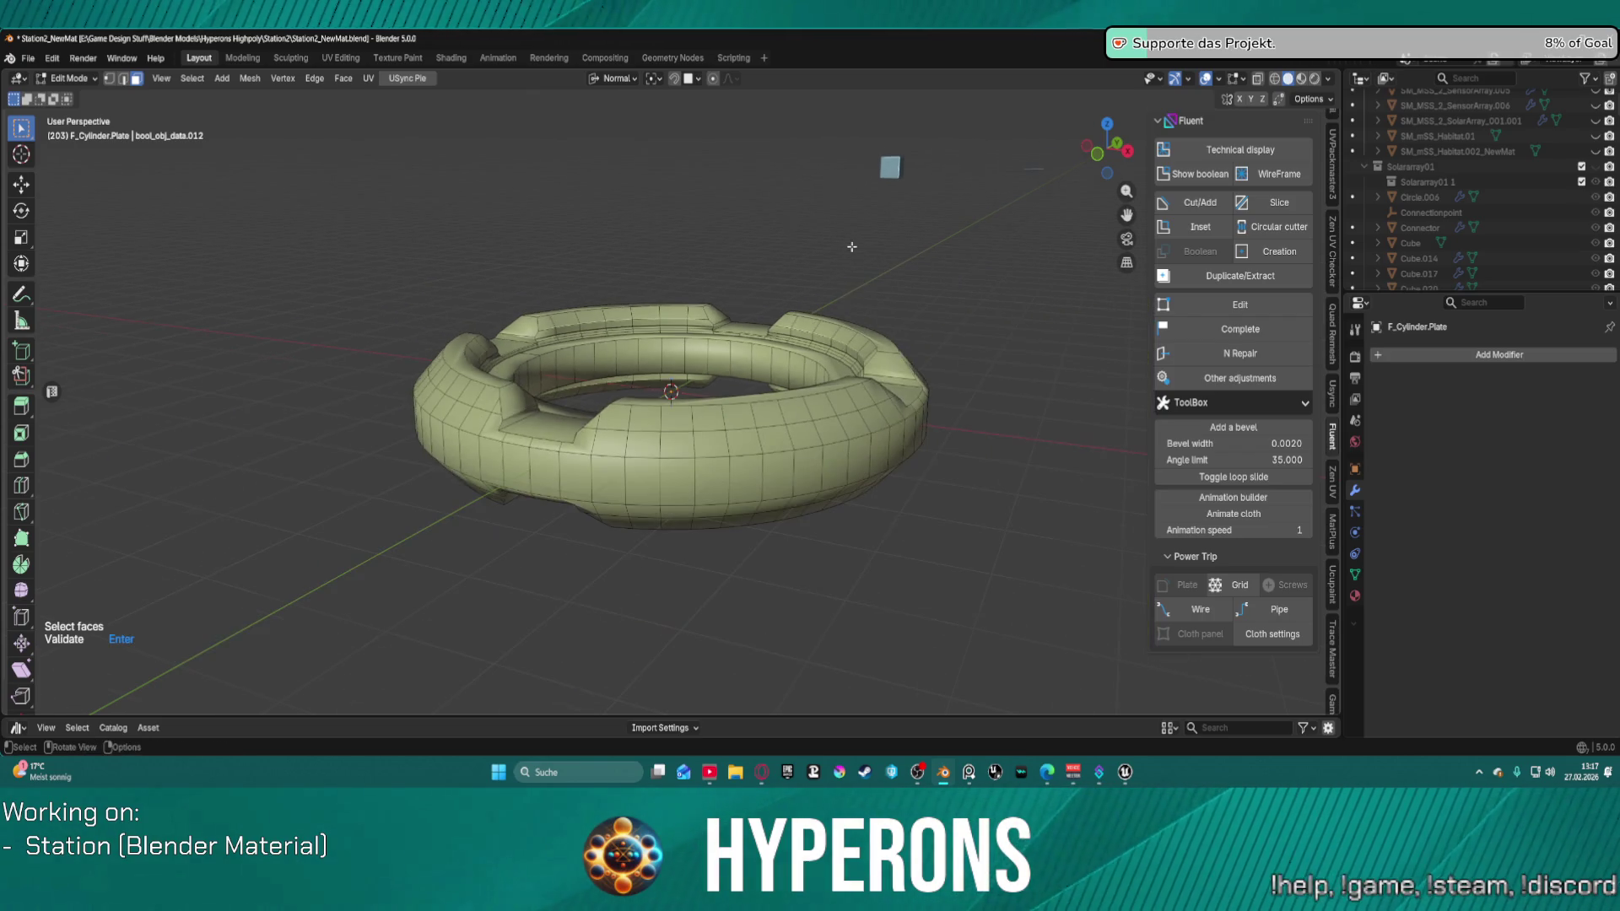
key(Return)
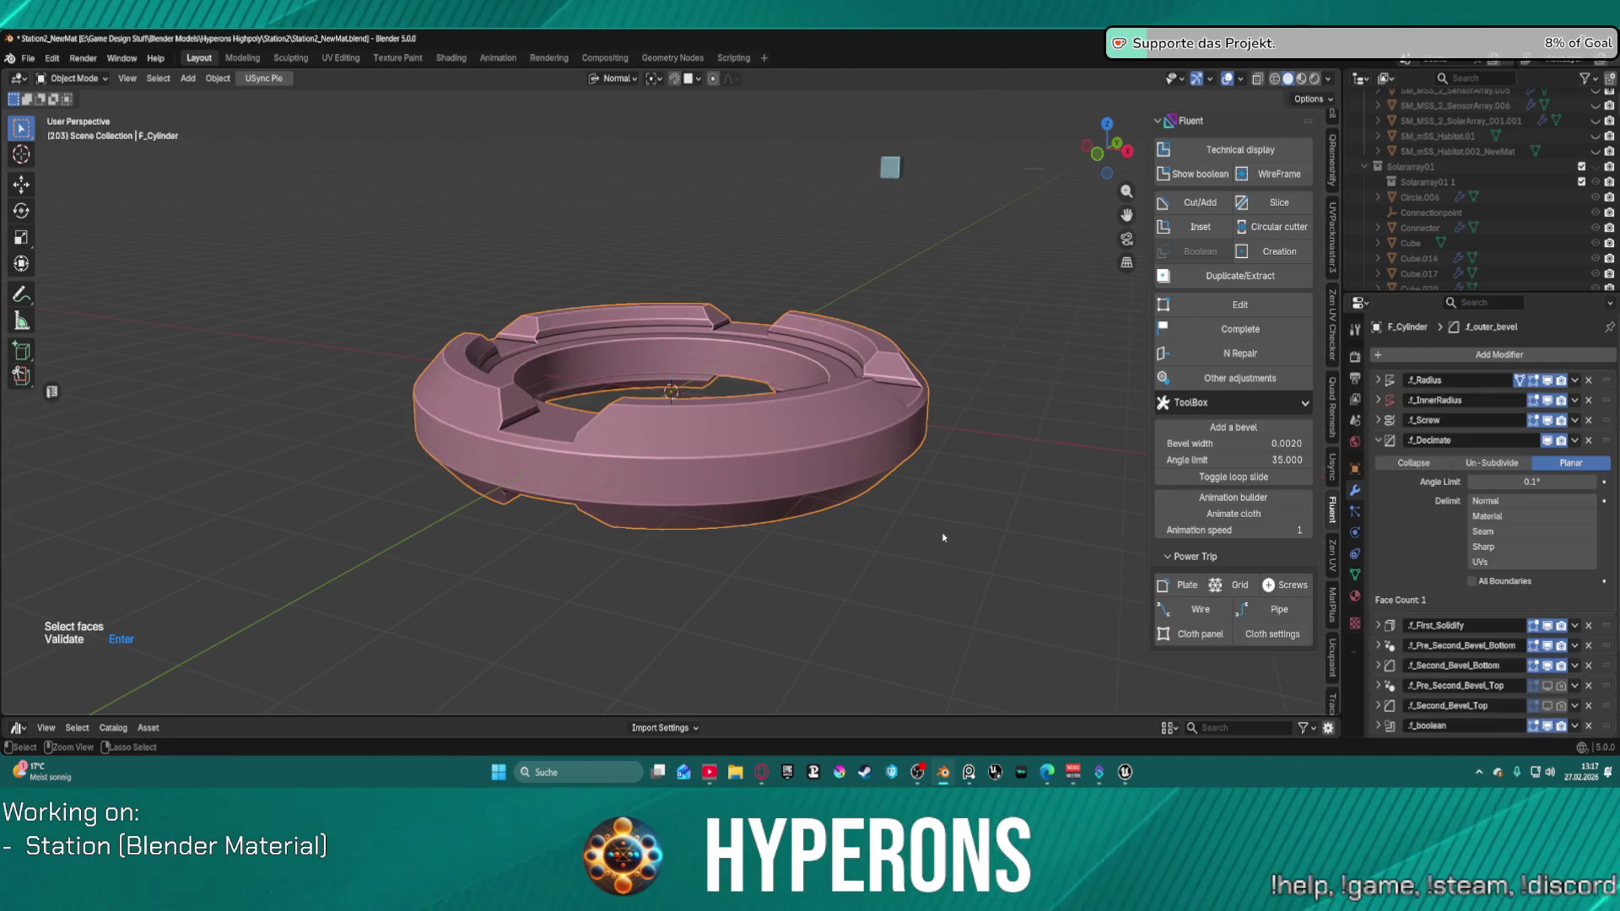
Step: Choose Plate from the Fluent menu, box-select a band of front outer-wall faces, and validate
mouse_move(824, 500)
middle_down()
mouse_move(729, 389)
mouse_move(695, 488)
middle_up()
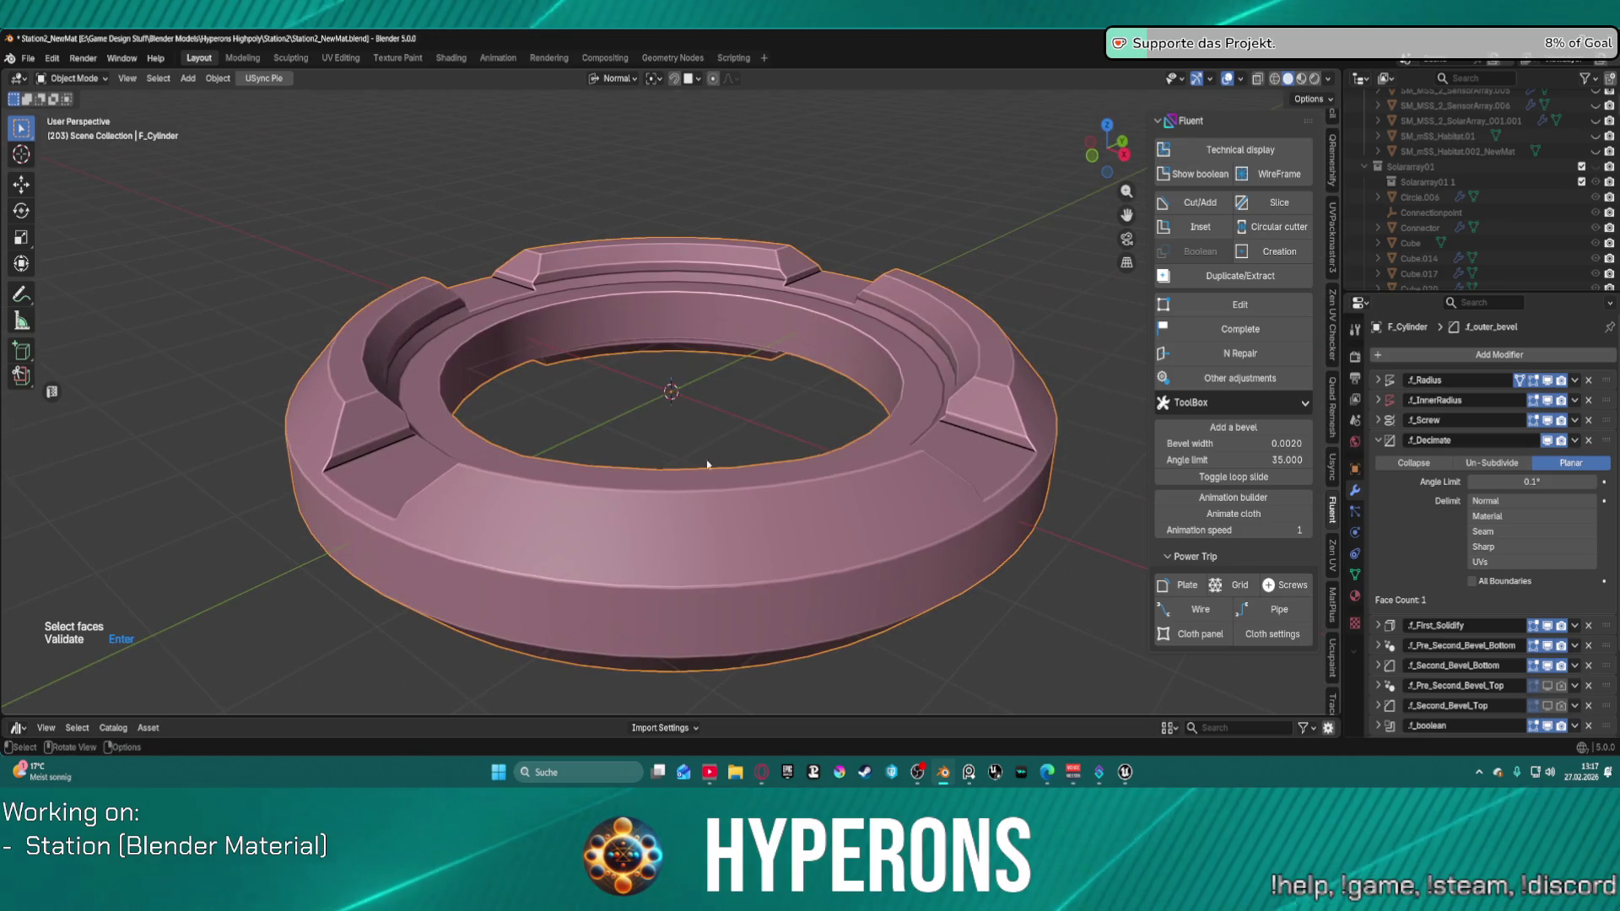
scroll(695, 489, up, 2)
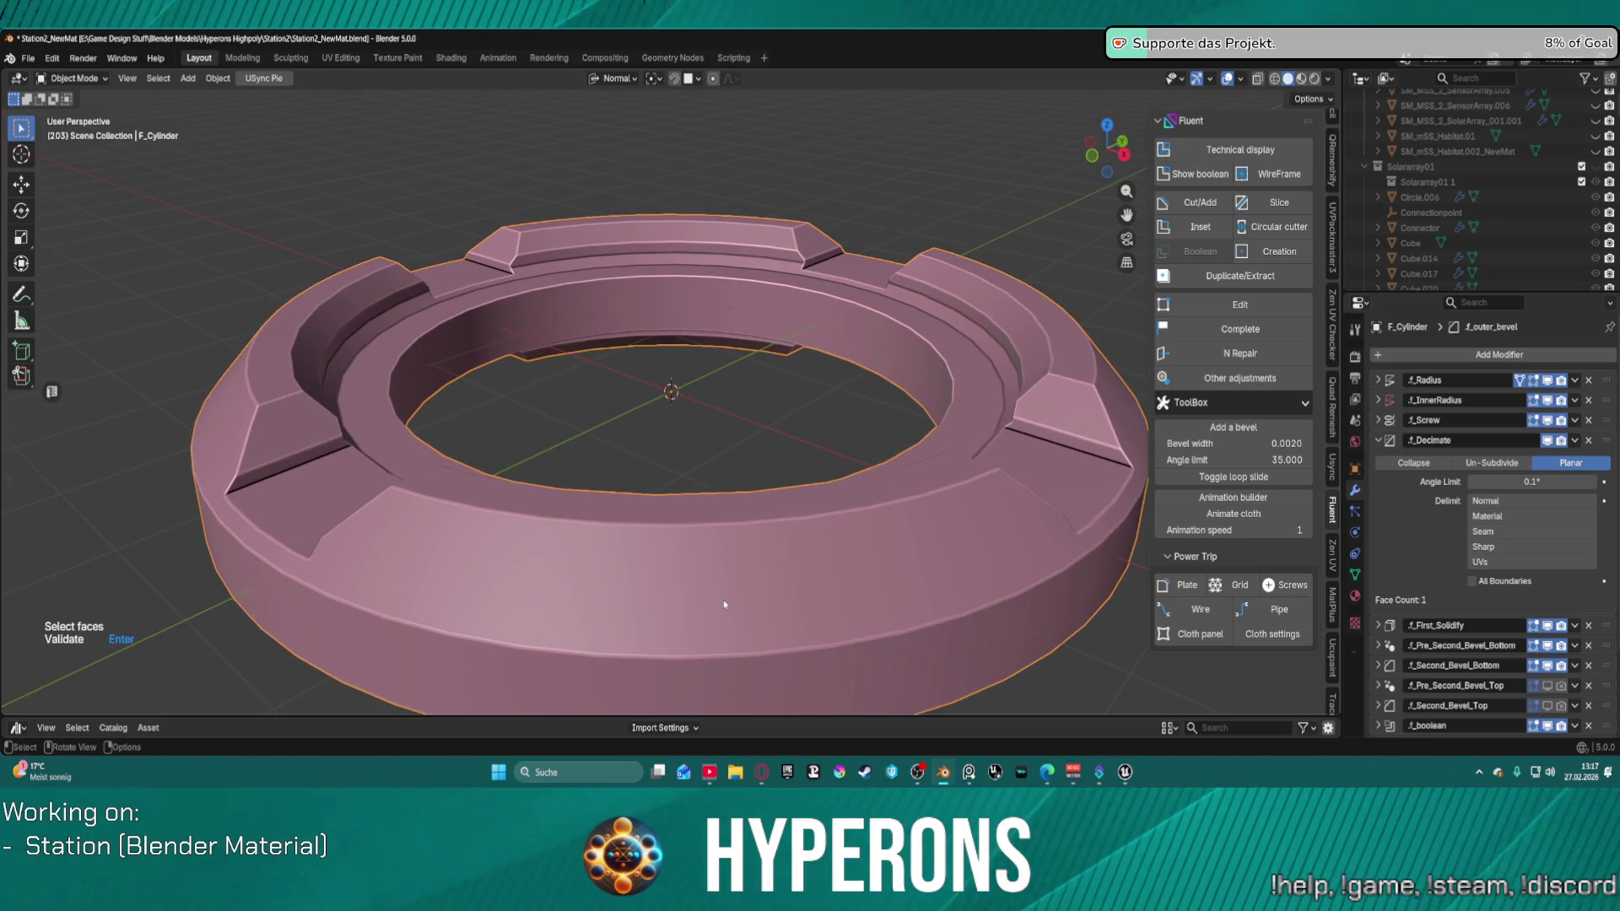
scroll(725, 604, down, 2)
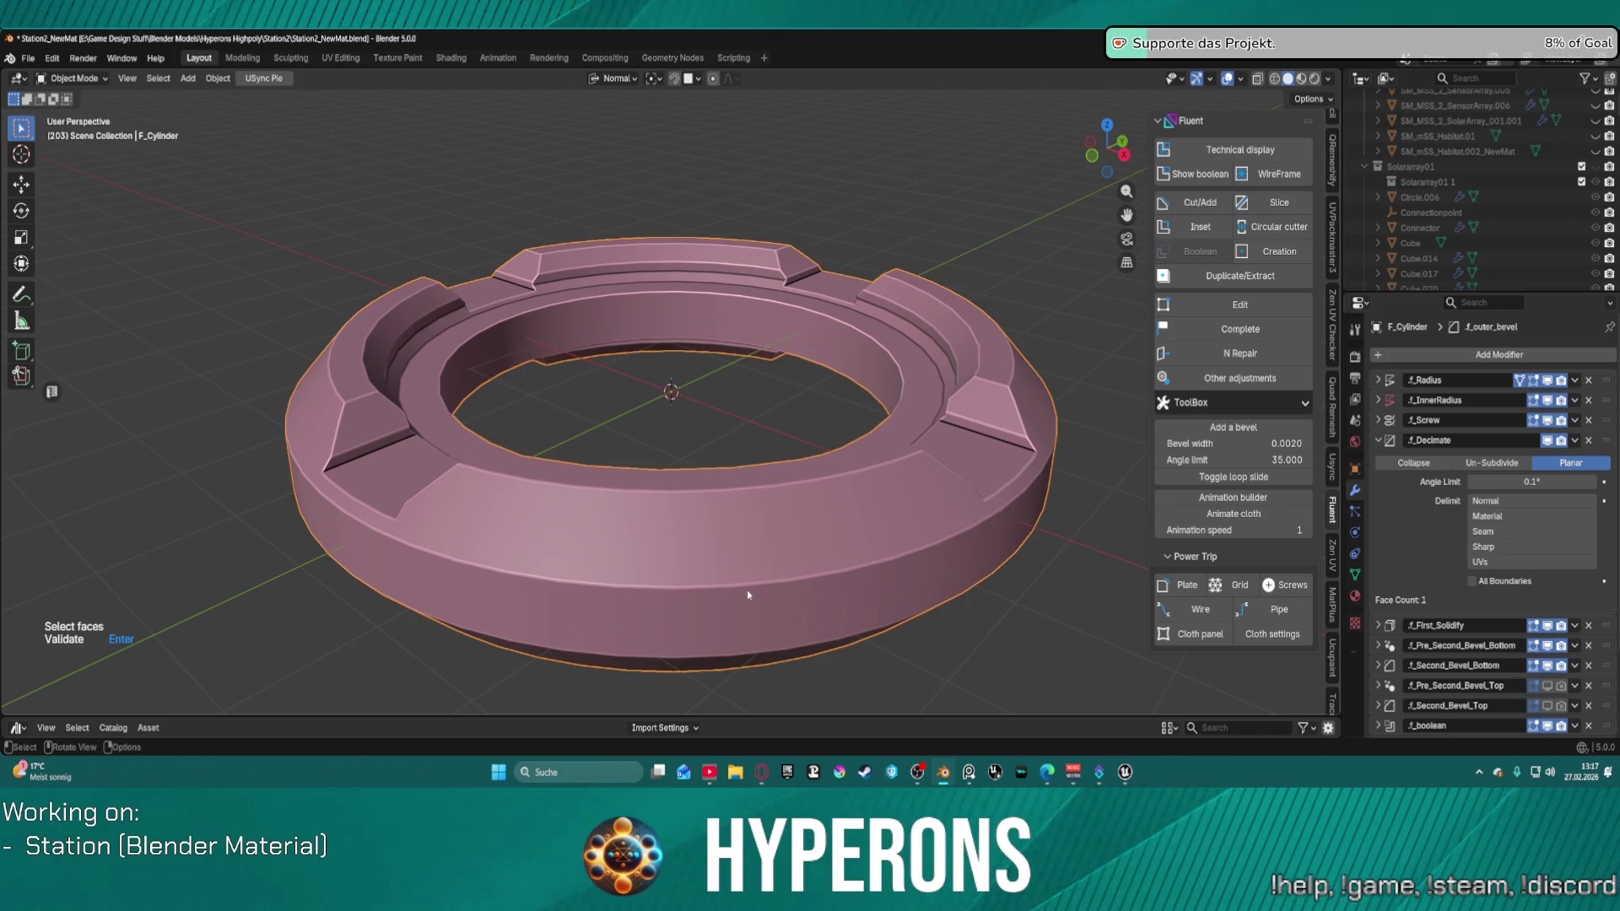
mouse_move(766, 556)
middle_down()
mouse_move(771, 462)
mouse_move(767, 506)
mouse_move(686, 396)
middle_up()
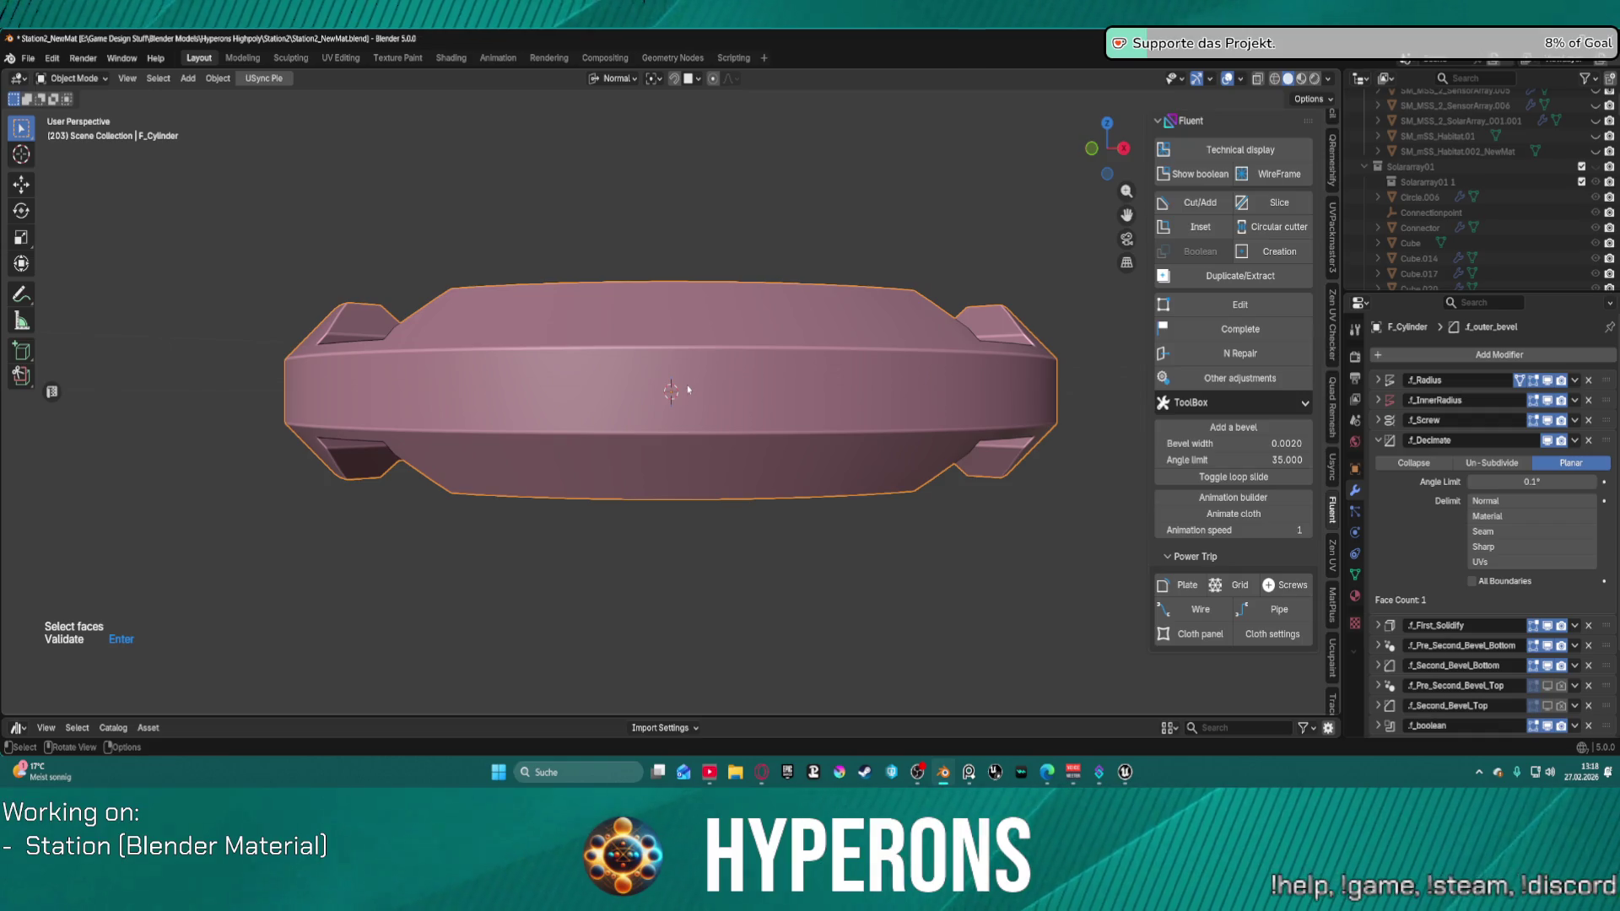
key(f)
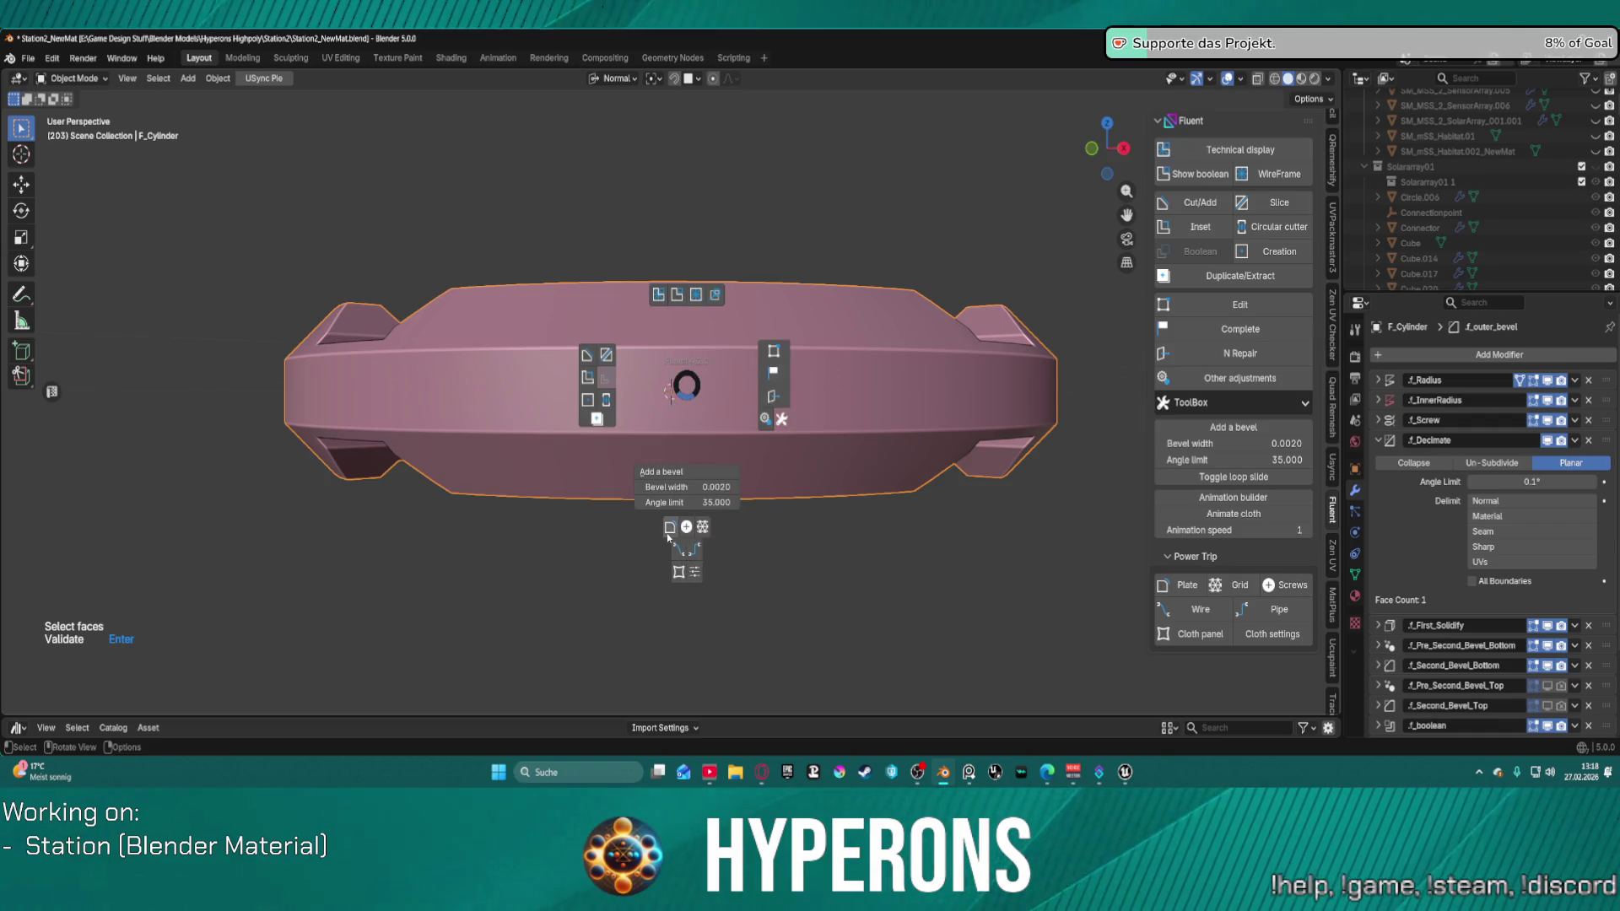
click(671, 527)
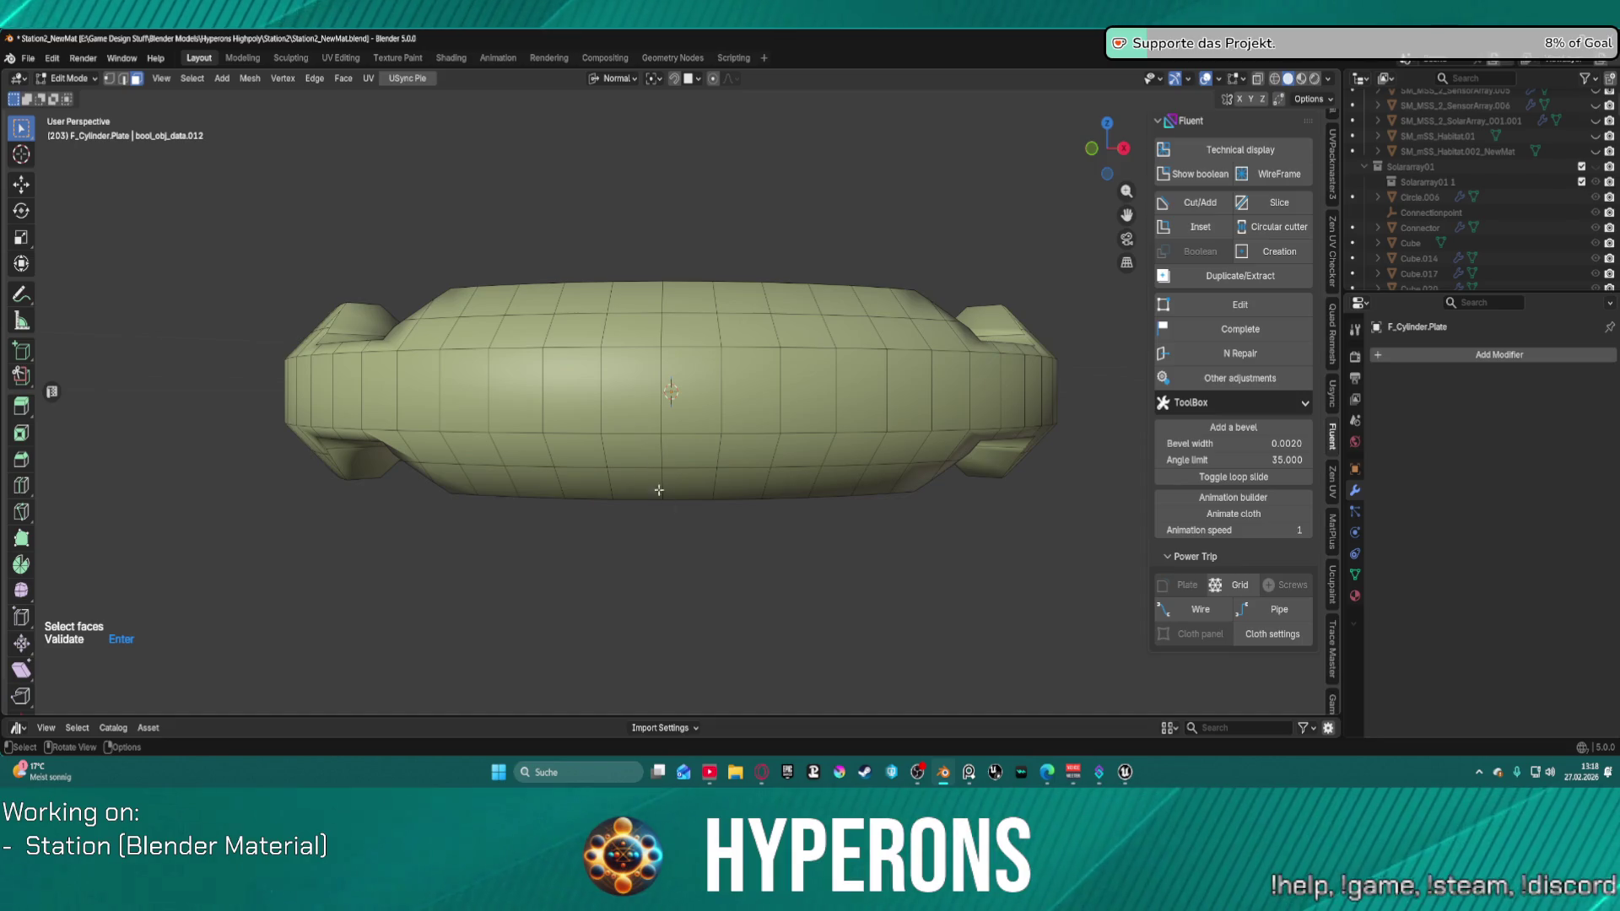
drag(510, 386, 824, 400)
scroll(825, 400, down, 2)
middle_drag(824, 400, 791, 431)
scroll(730, 497, up, 1)
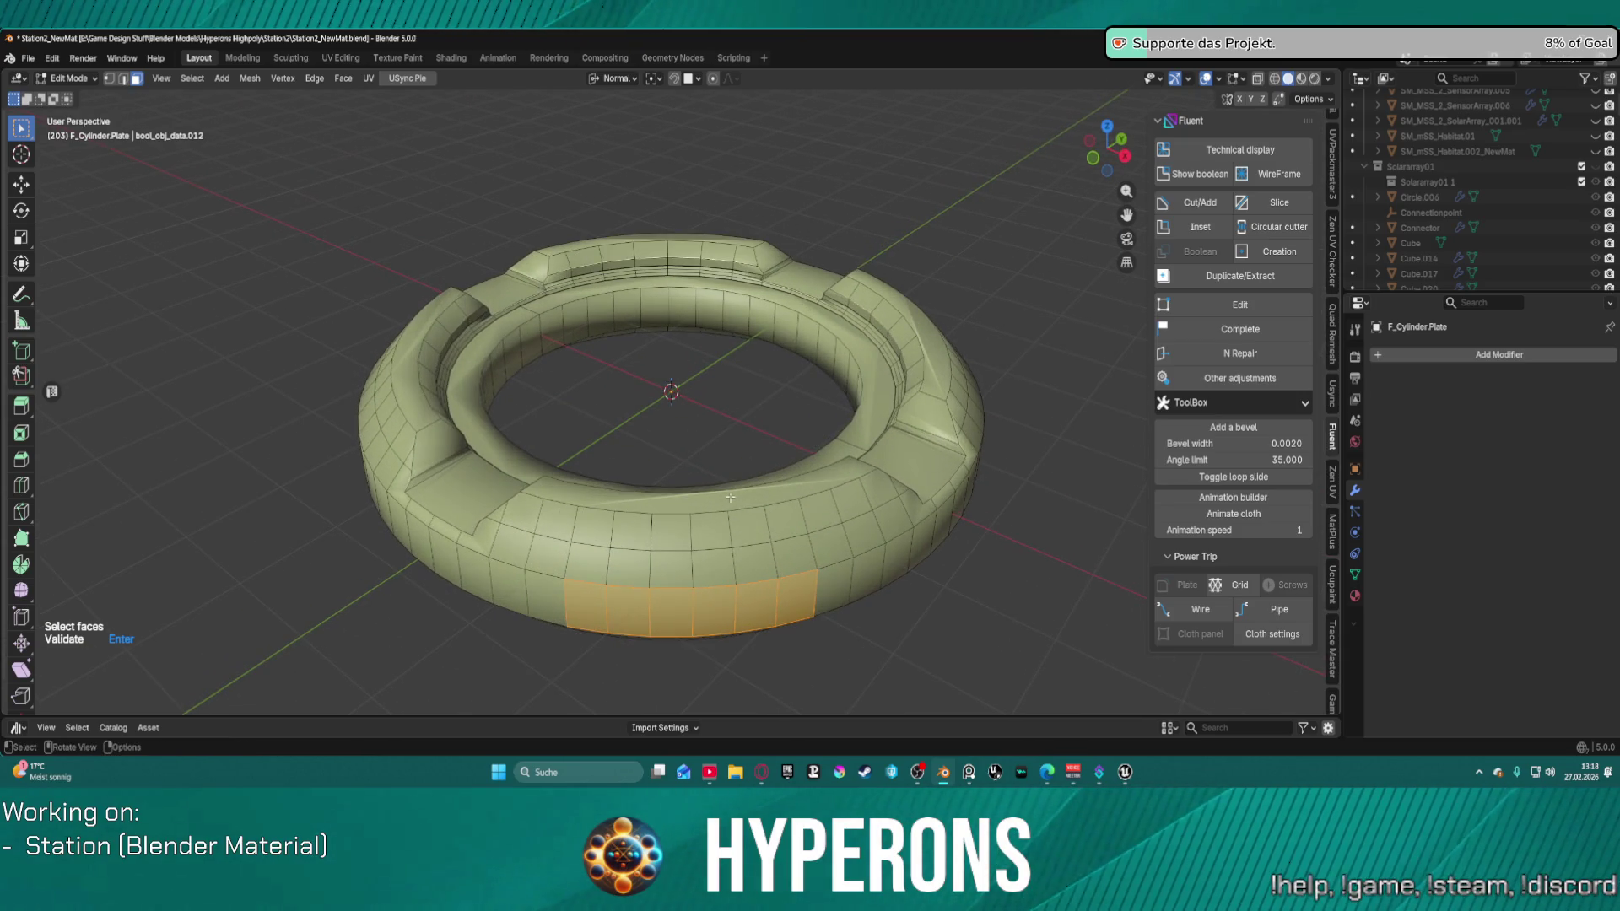
scroll(728, 499, down, 1)
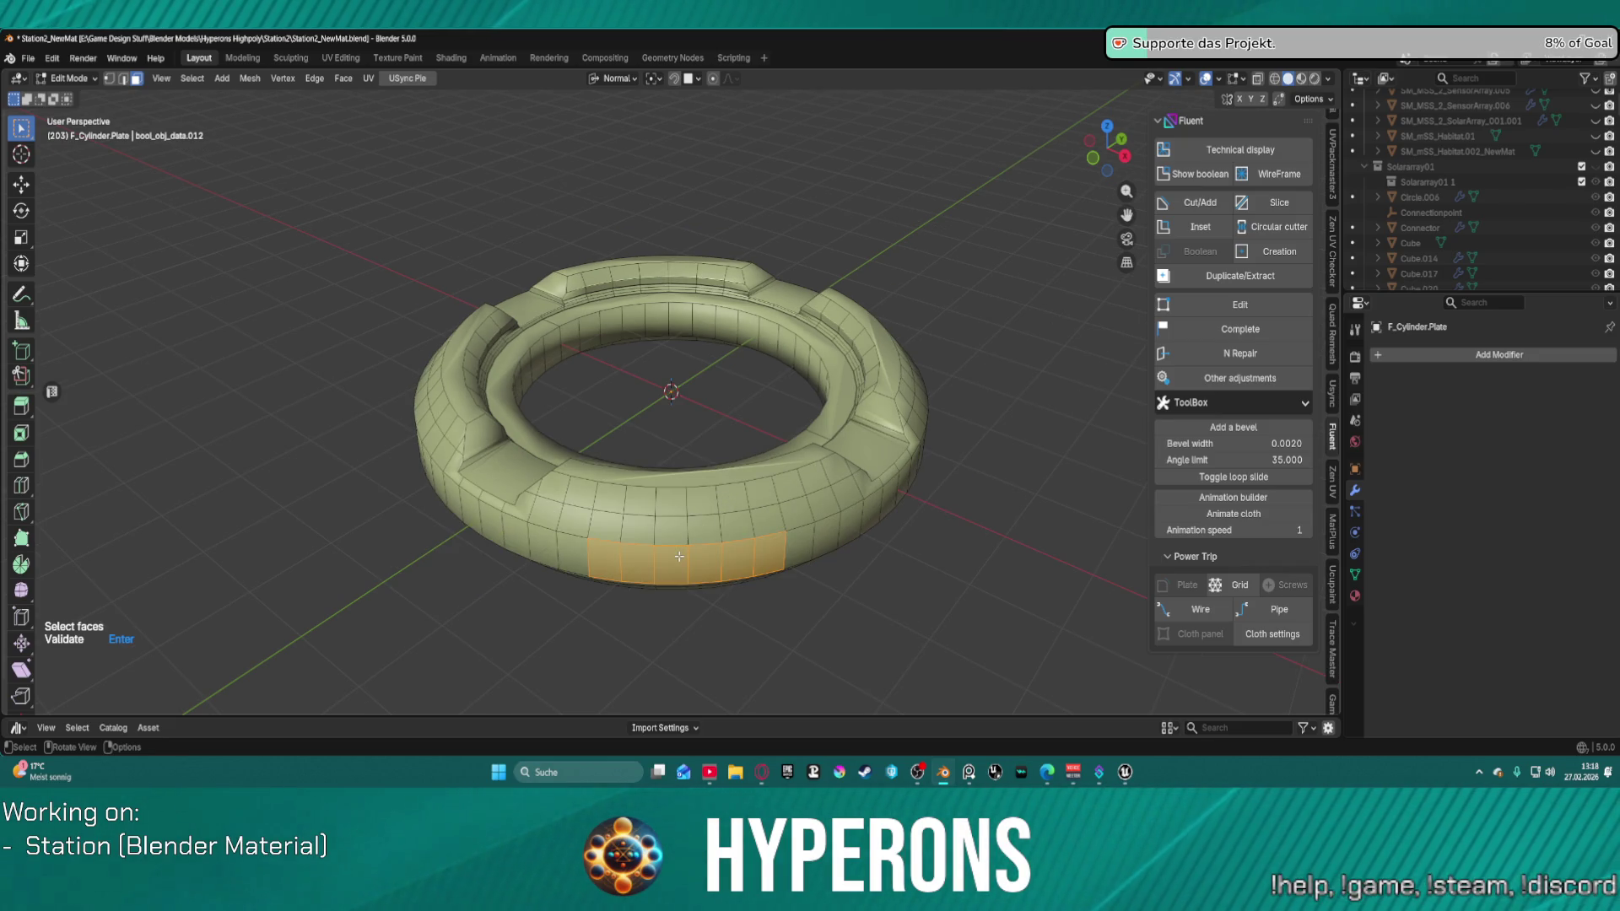
key(Return)
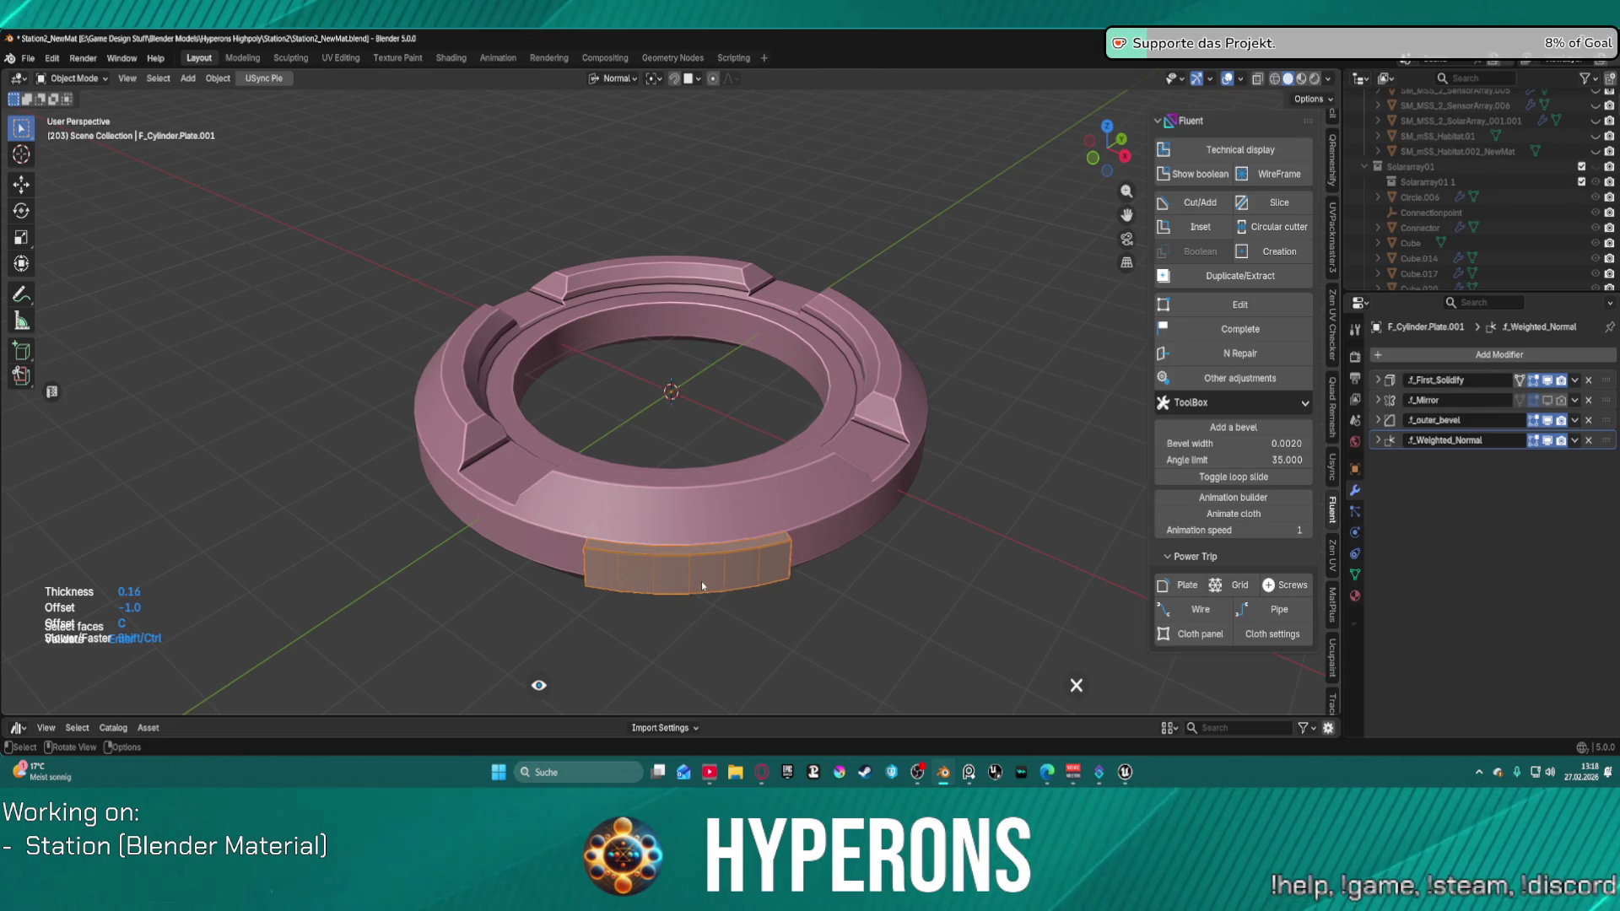
Step: Mirror the plate on -X and Y around the ring and expand the f_Mirror modifier panel
click(701, 581)
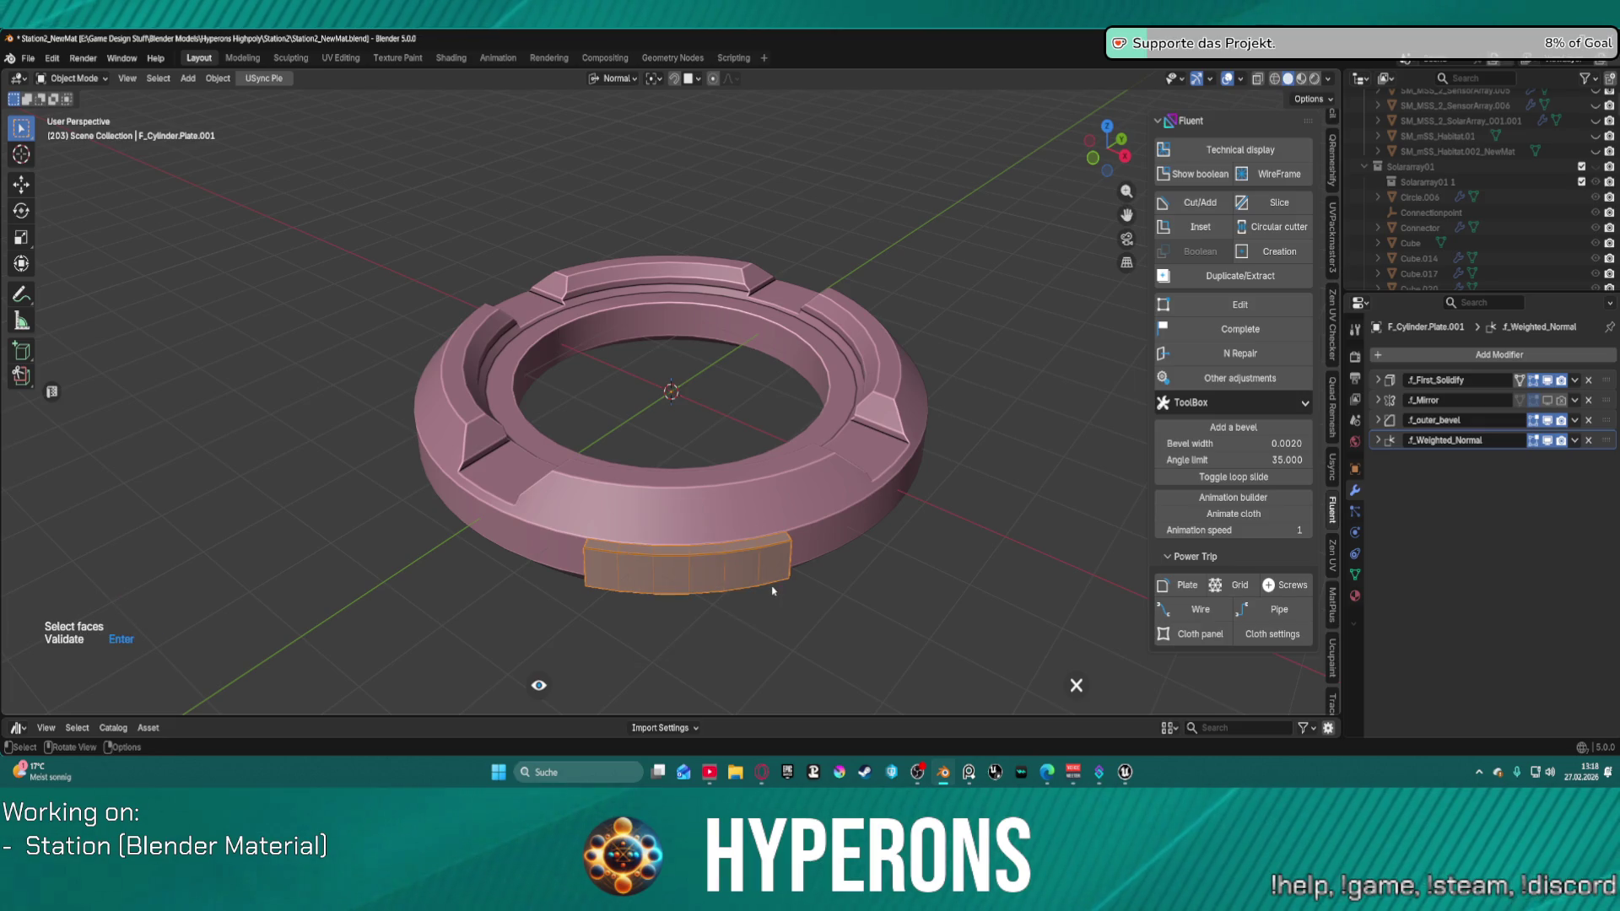
right_click(688, 574)
click(655, 612)
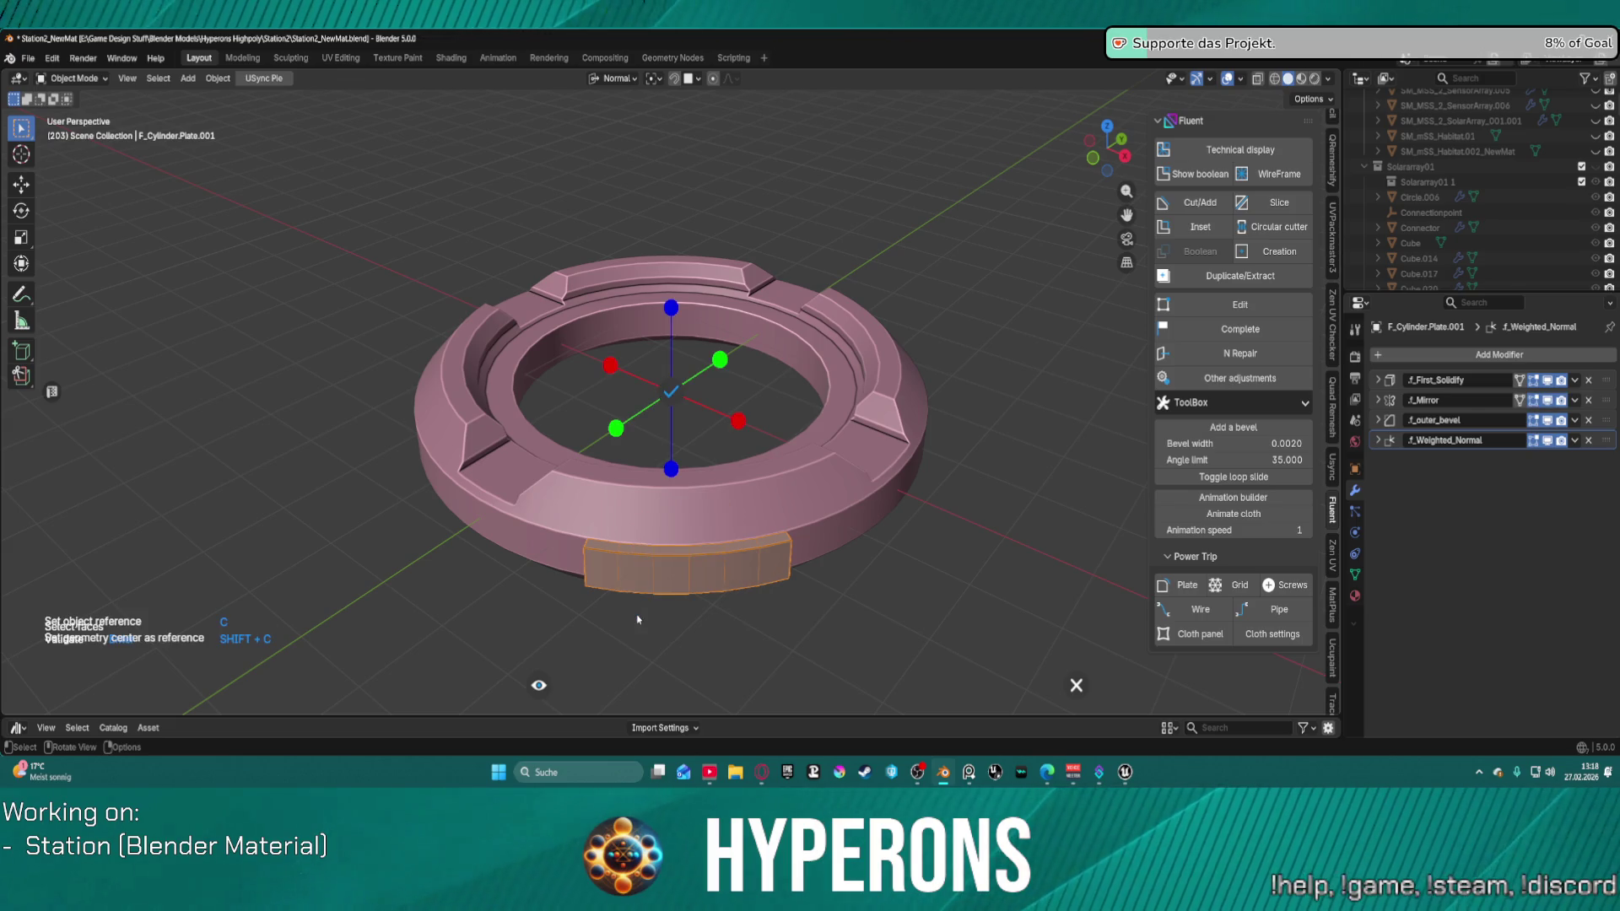
click(609, 366)
click(724, 361)
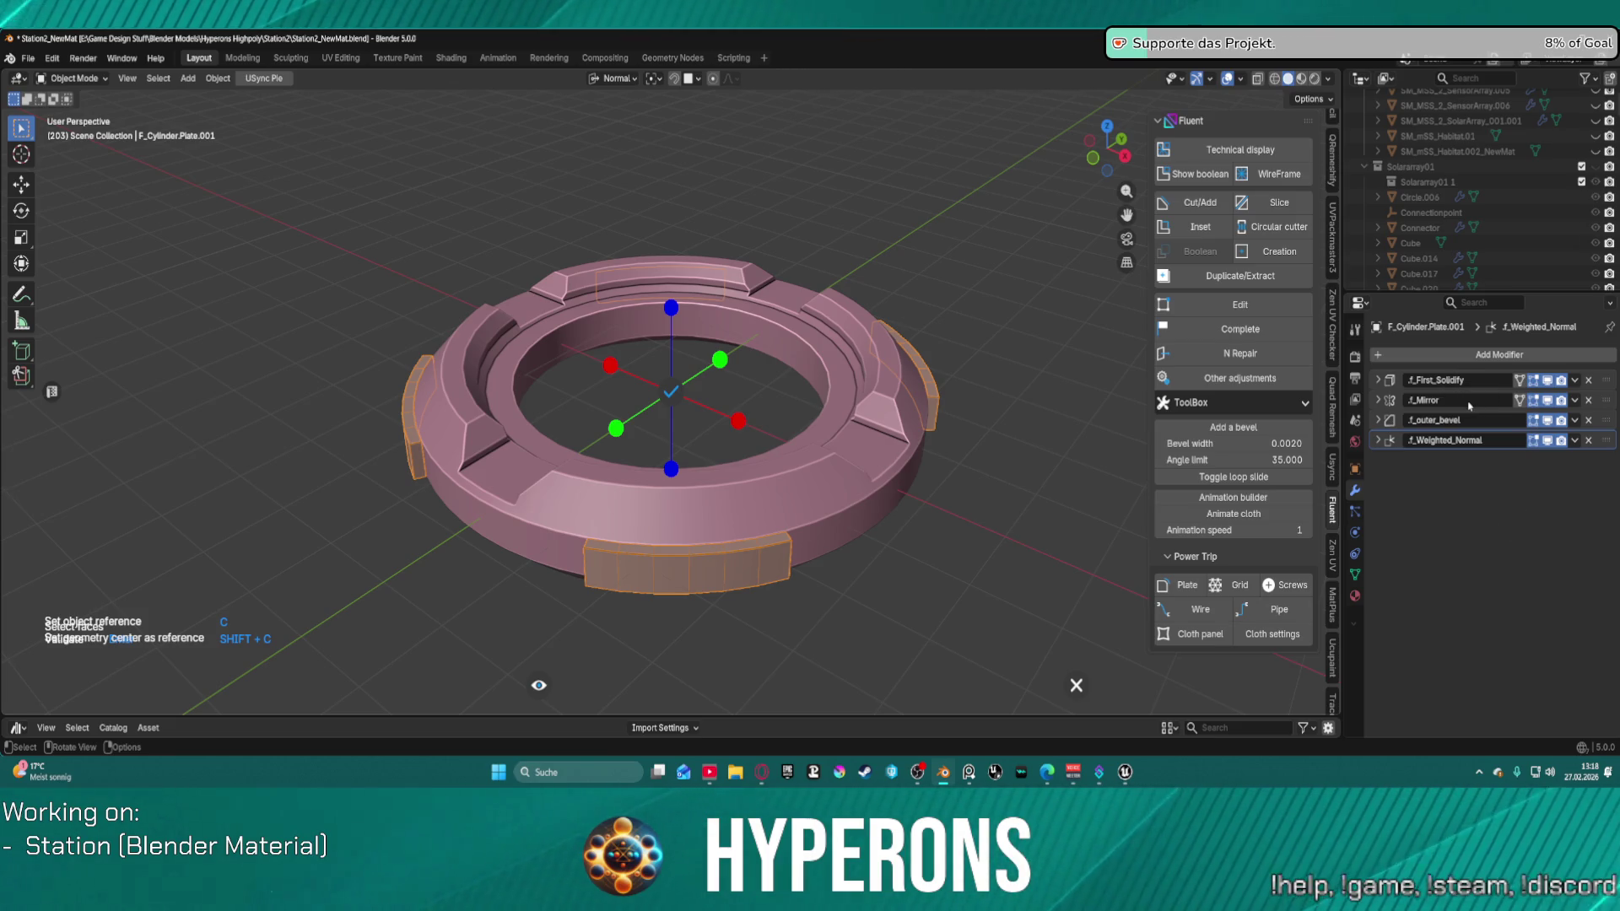
click(672, 394)
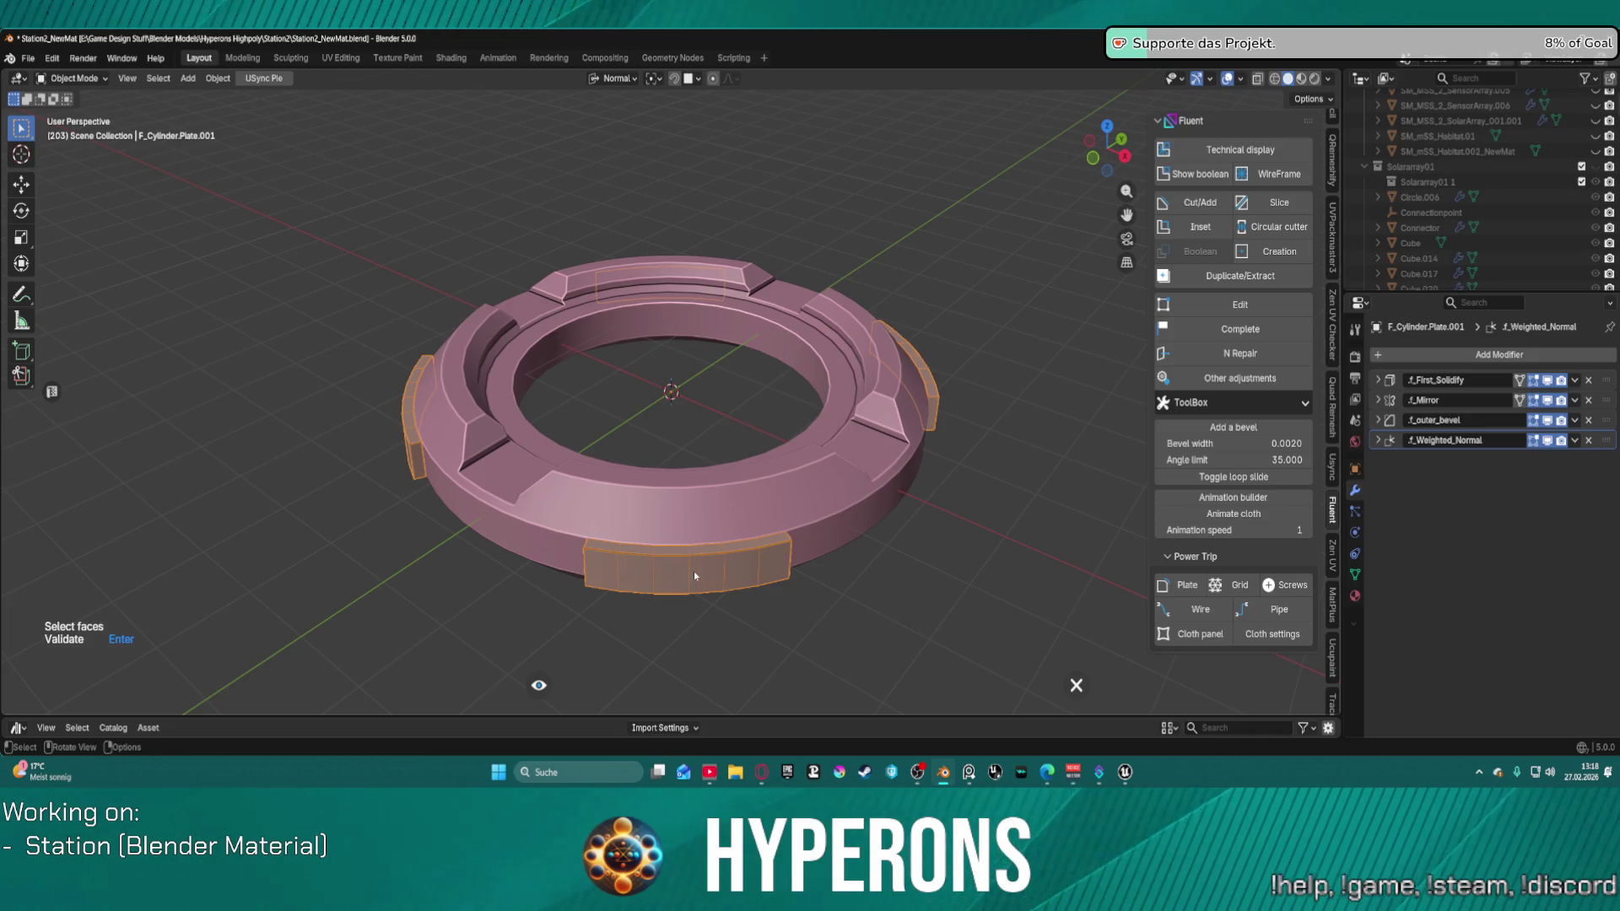
click(759, 570)
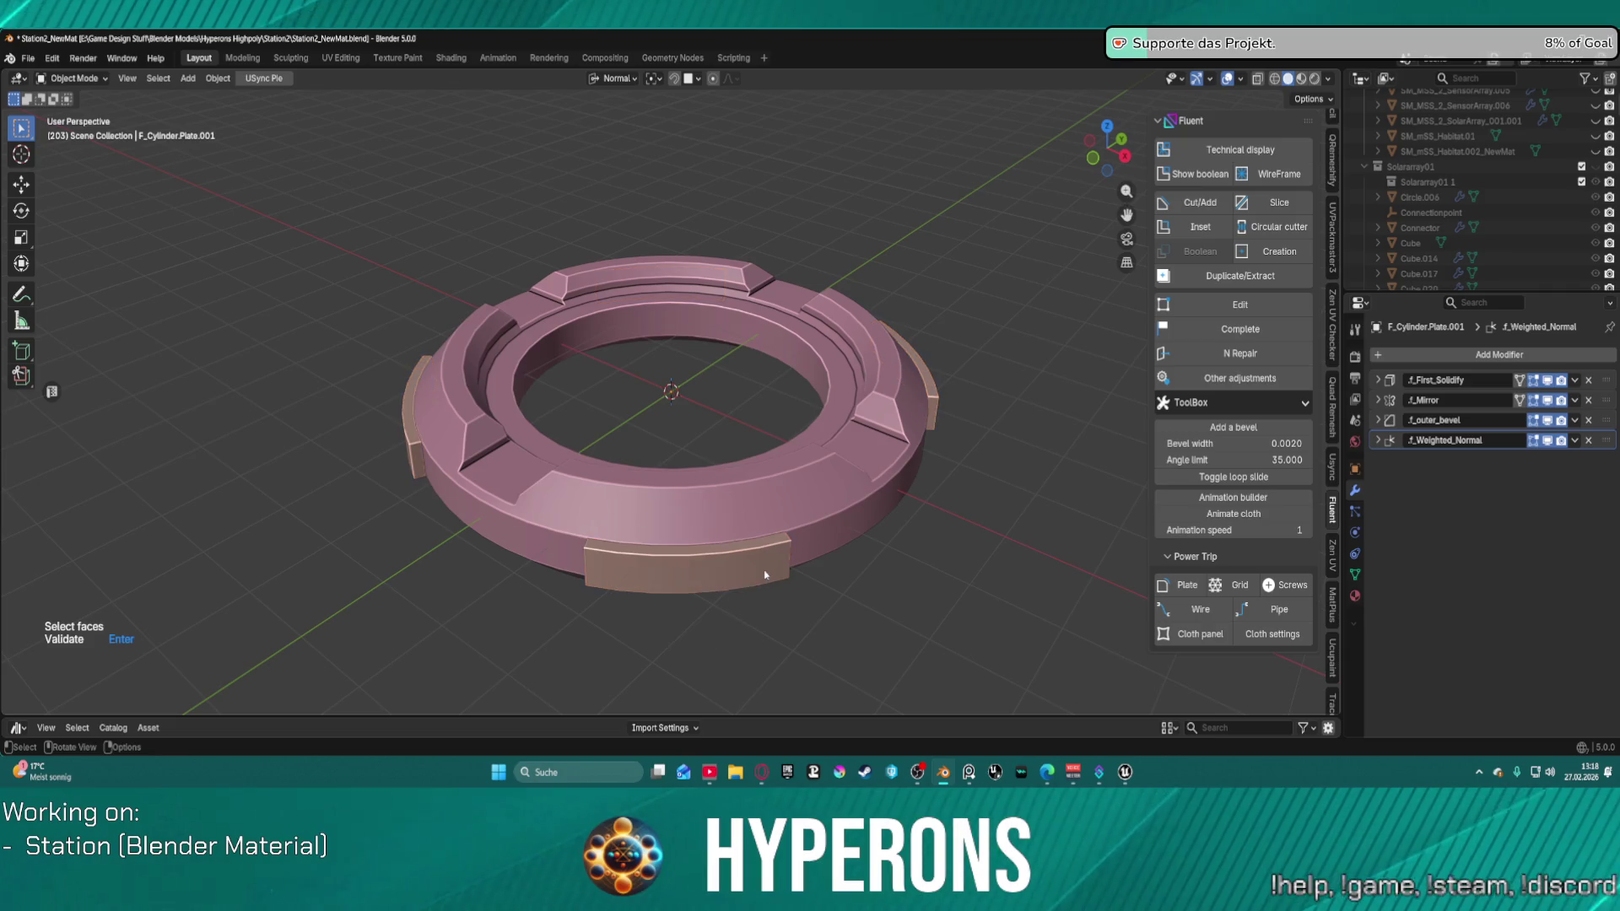
click(715, 582)
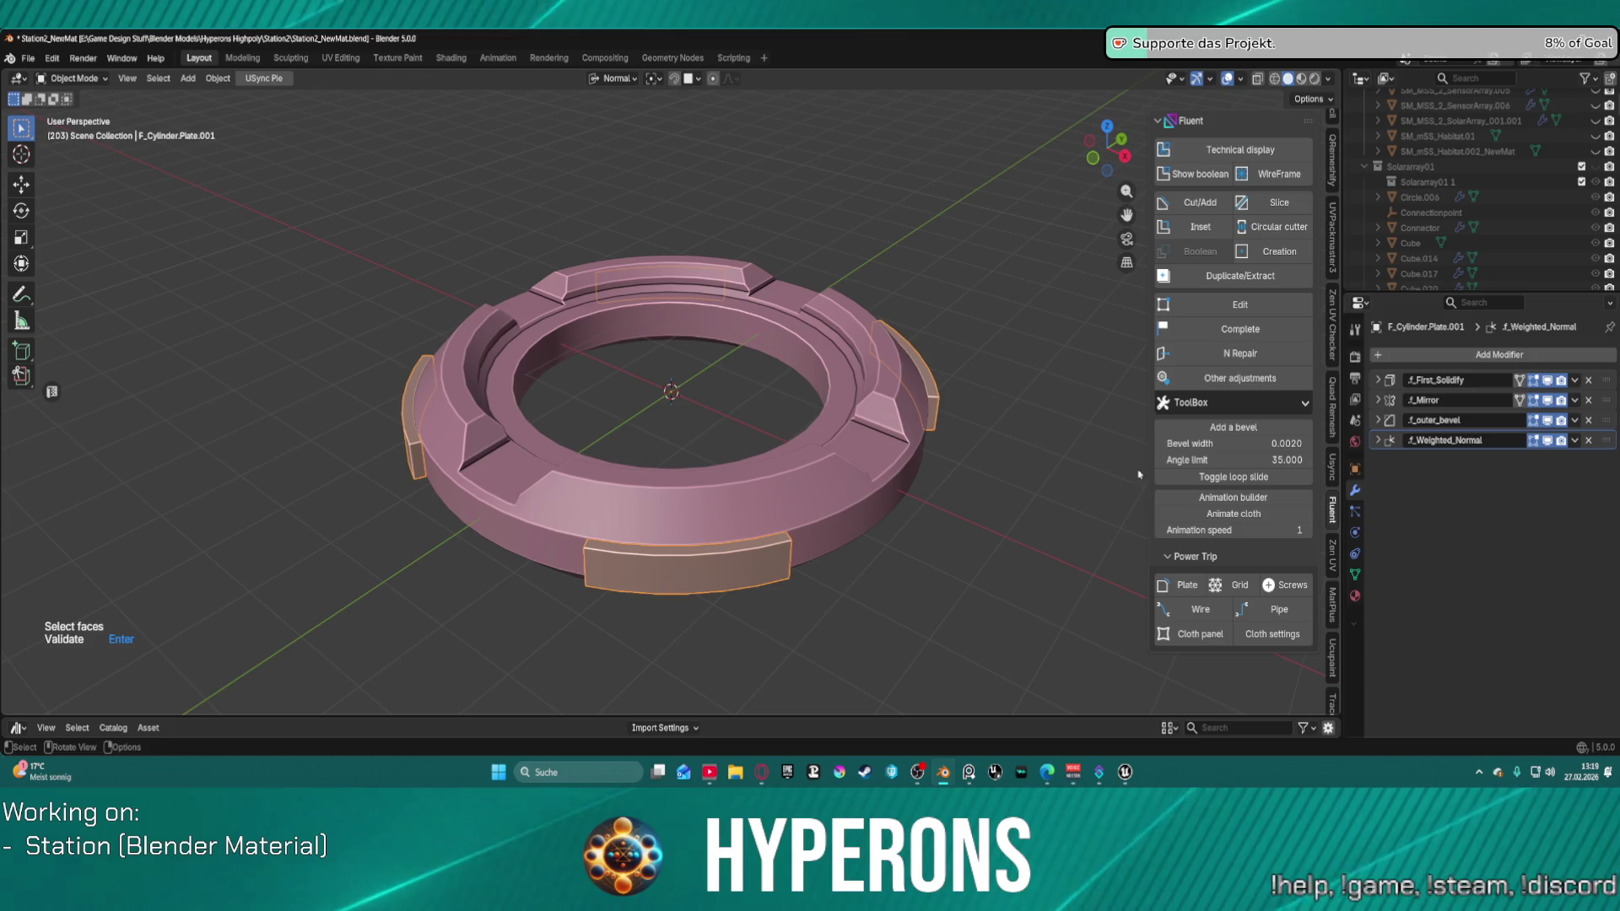
click(1377, 401)
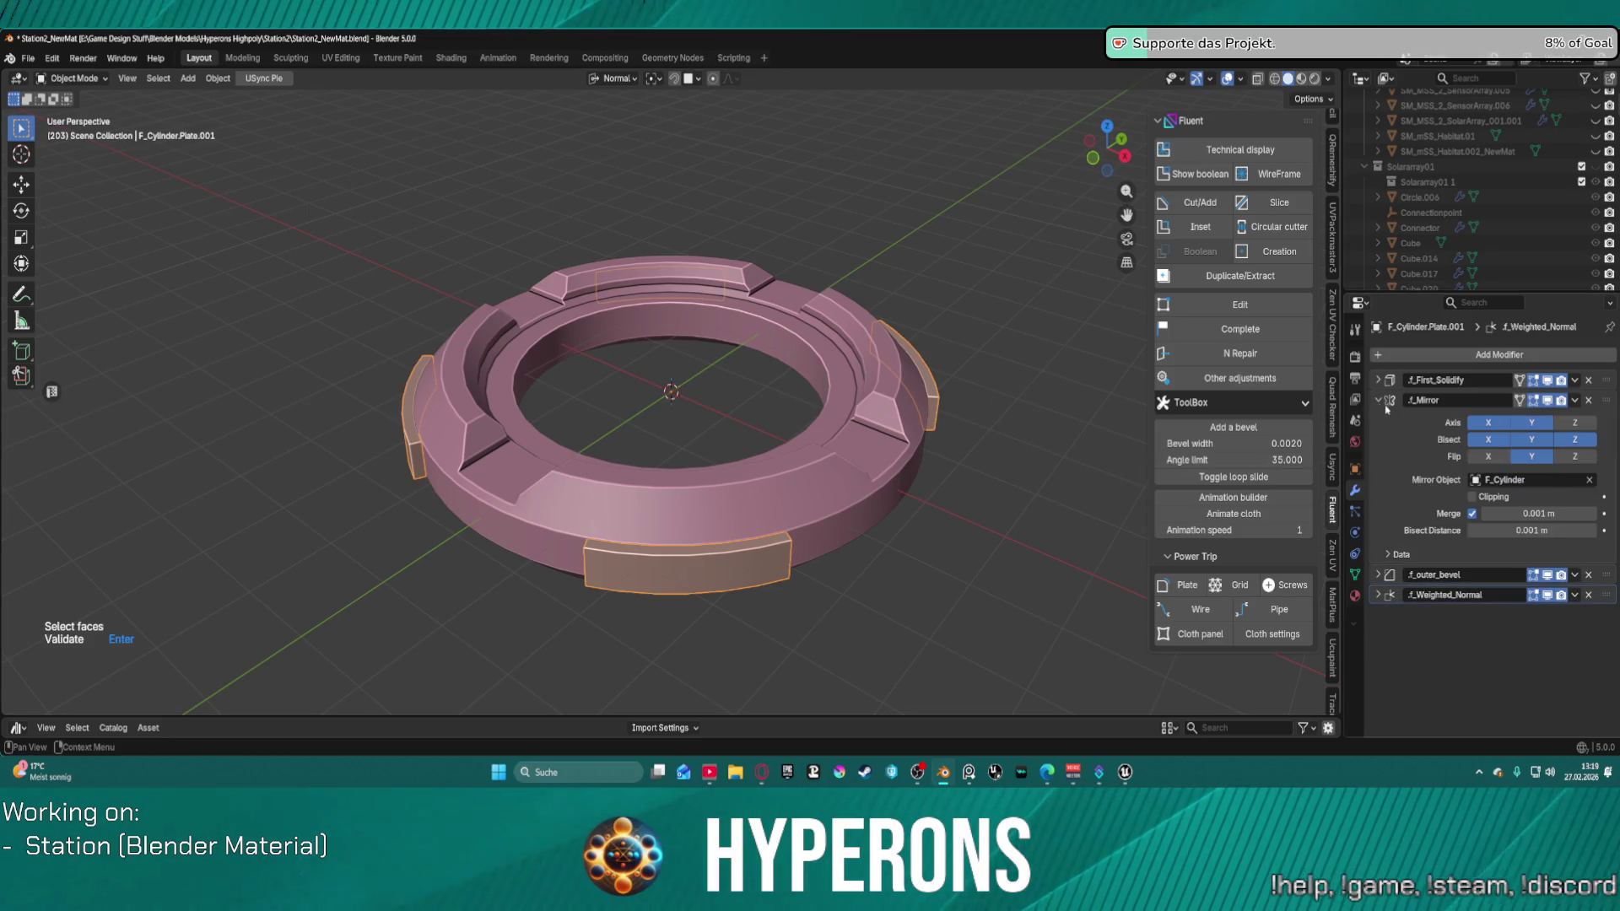
Step: Toggle the f_Mirror X axis off and back on, collapse the panel, and call up Fluent
click(1491, 424)
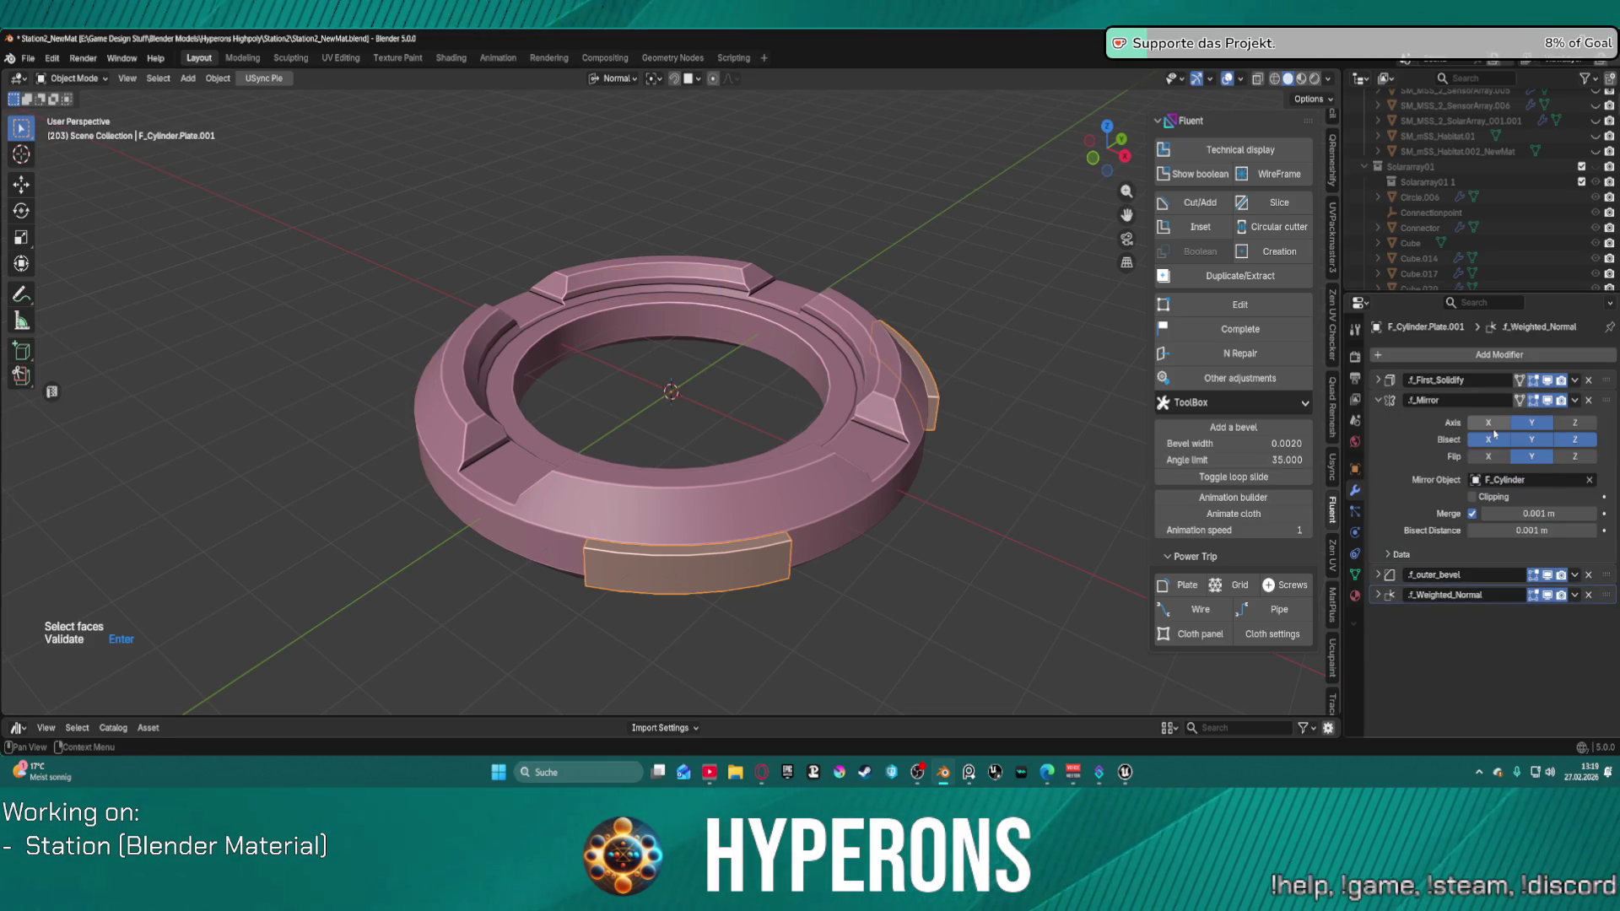
click(1494, 431)
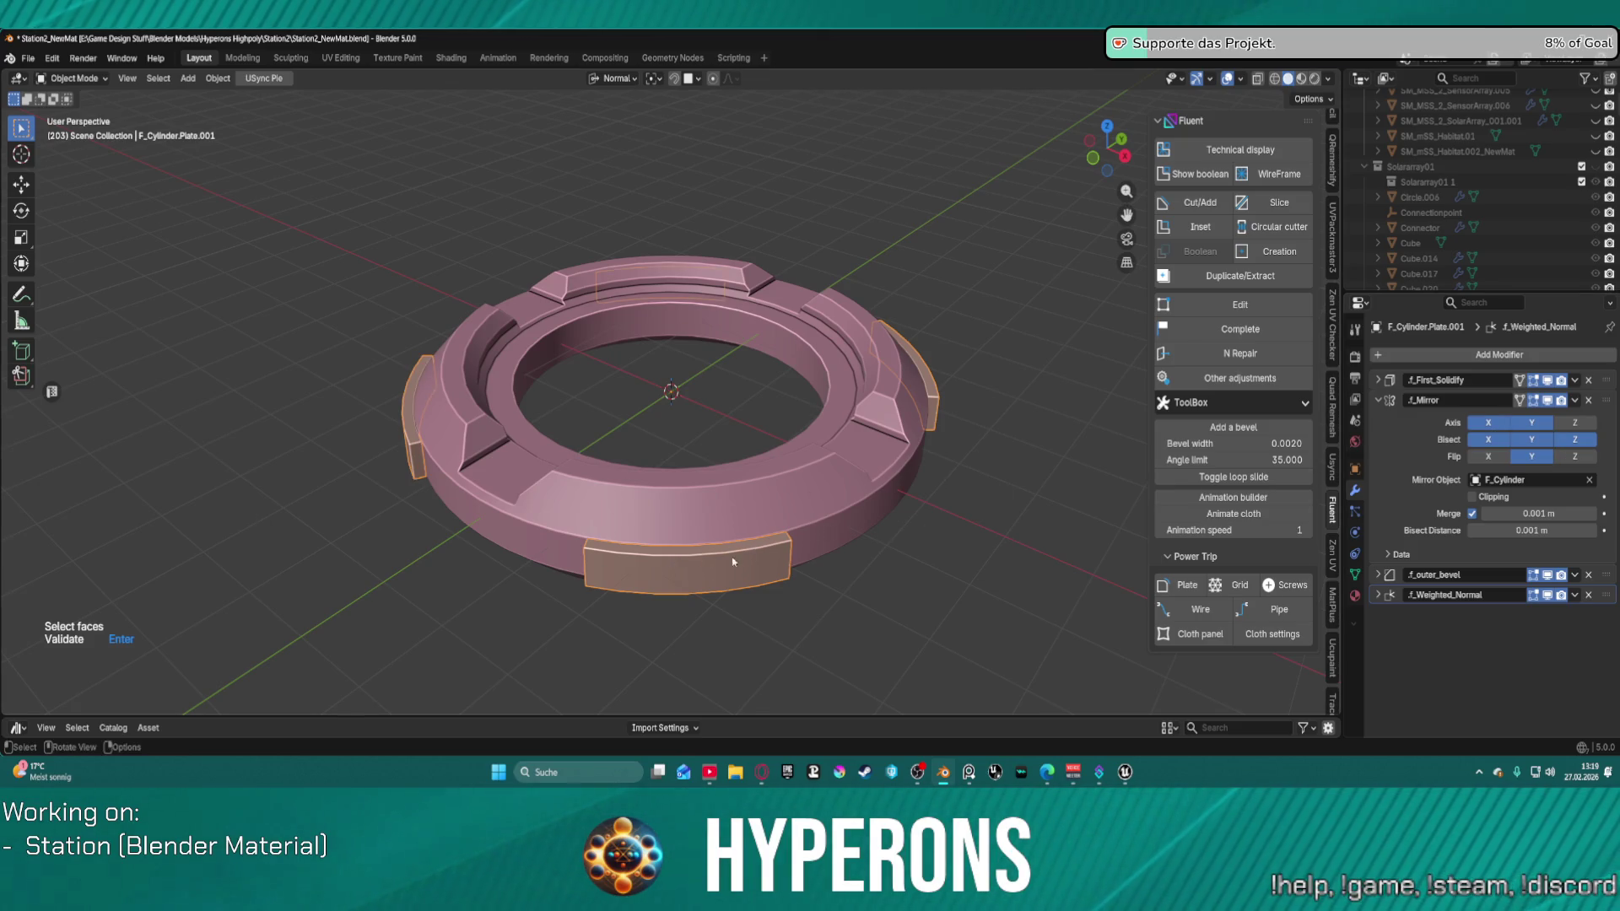
click(773, 572)
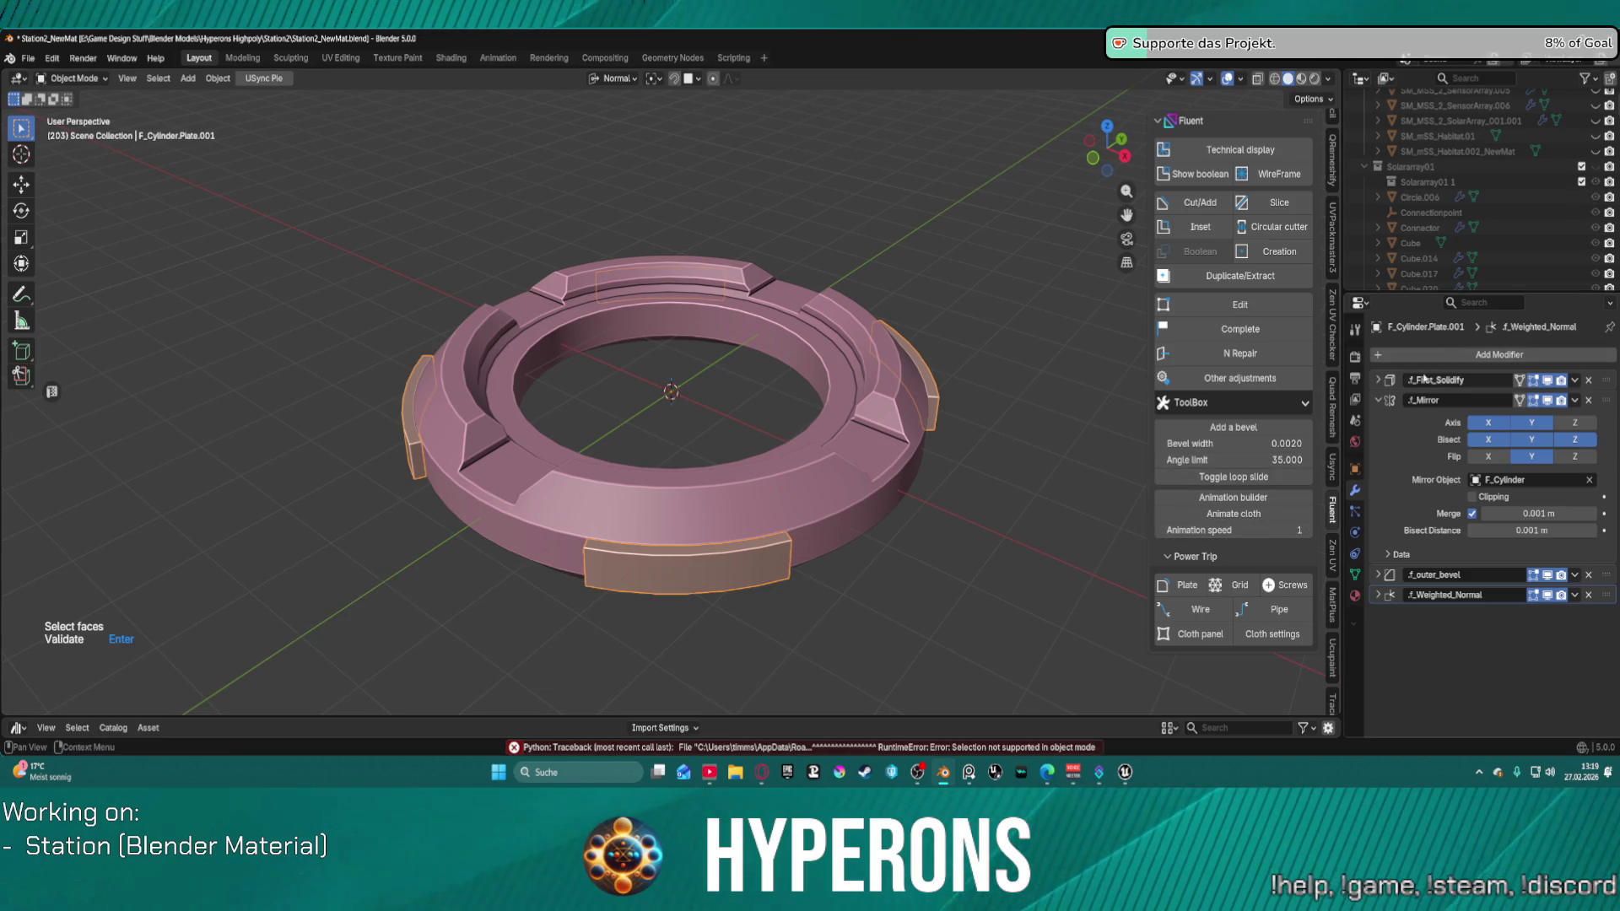
click(1380, 400)
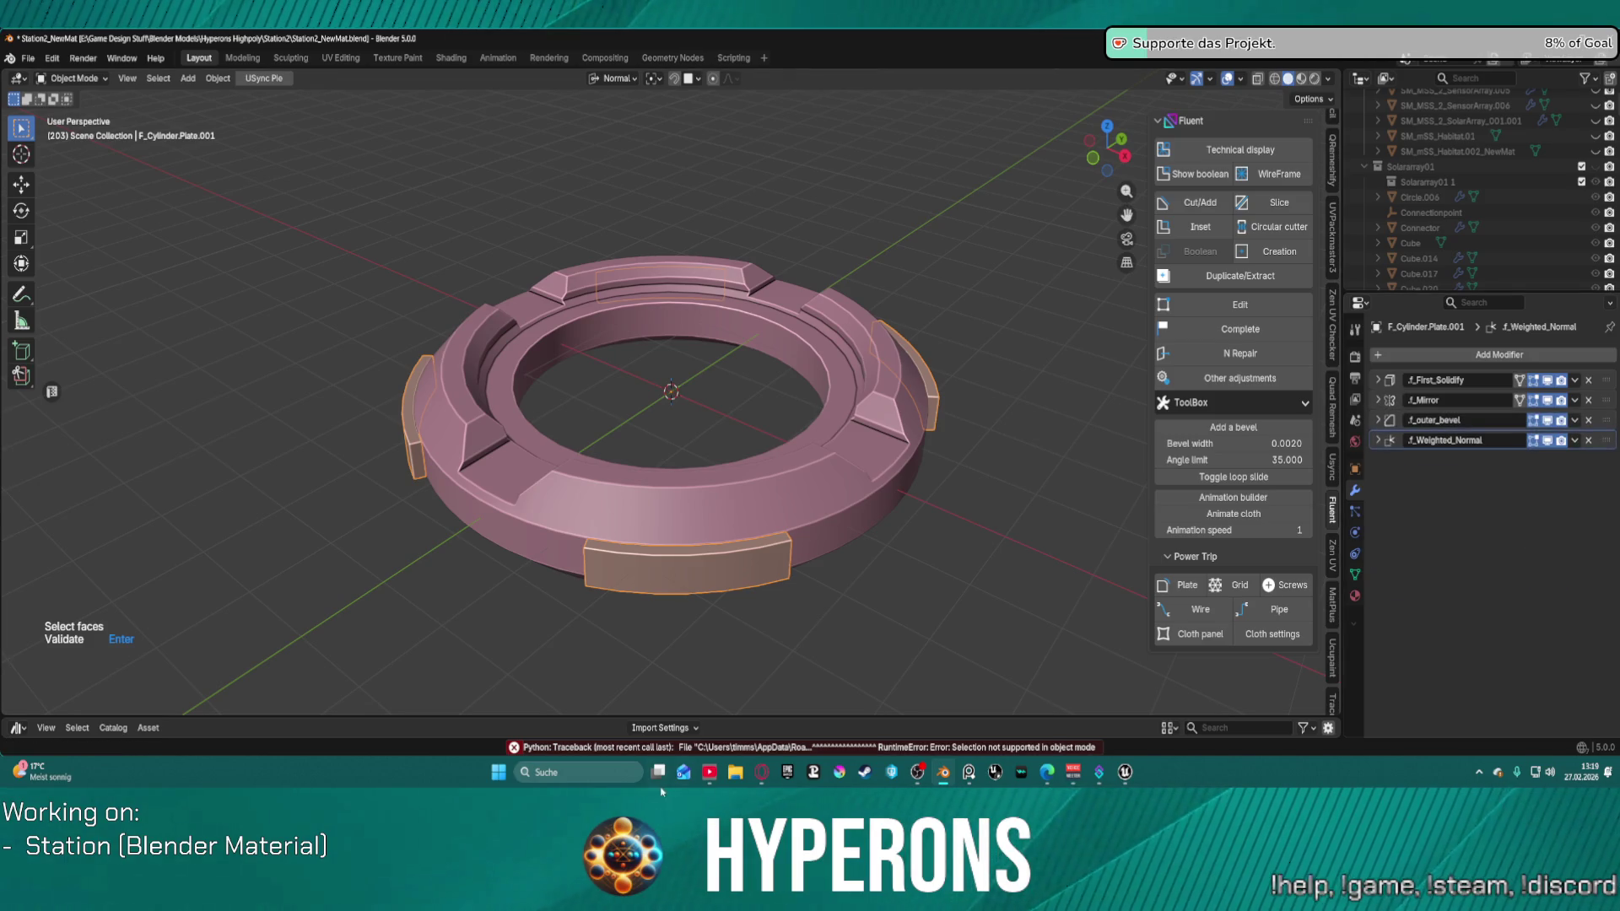
scroll(661, 633, up, 2)
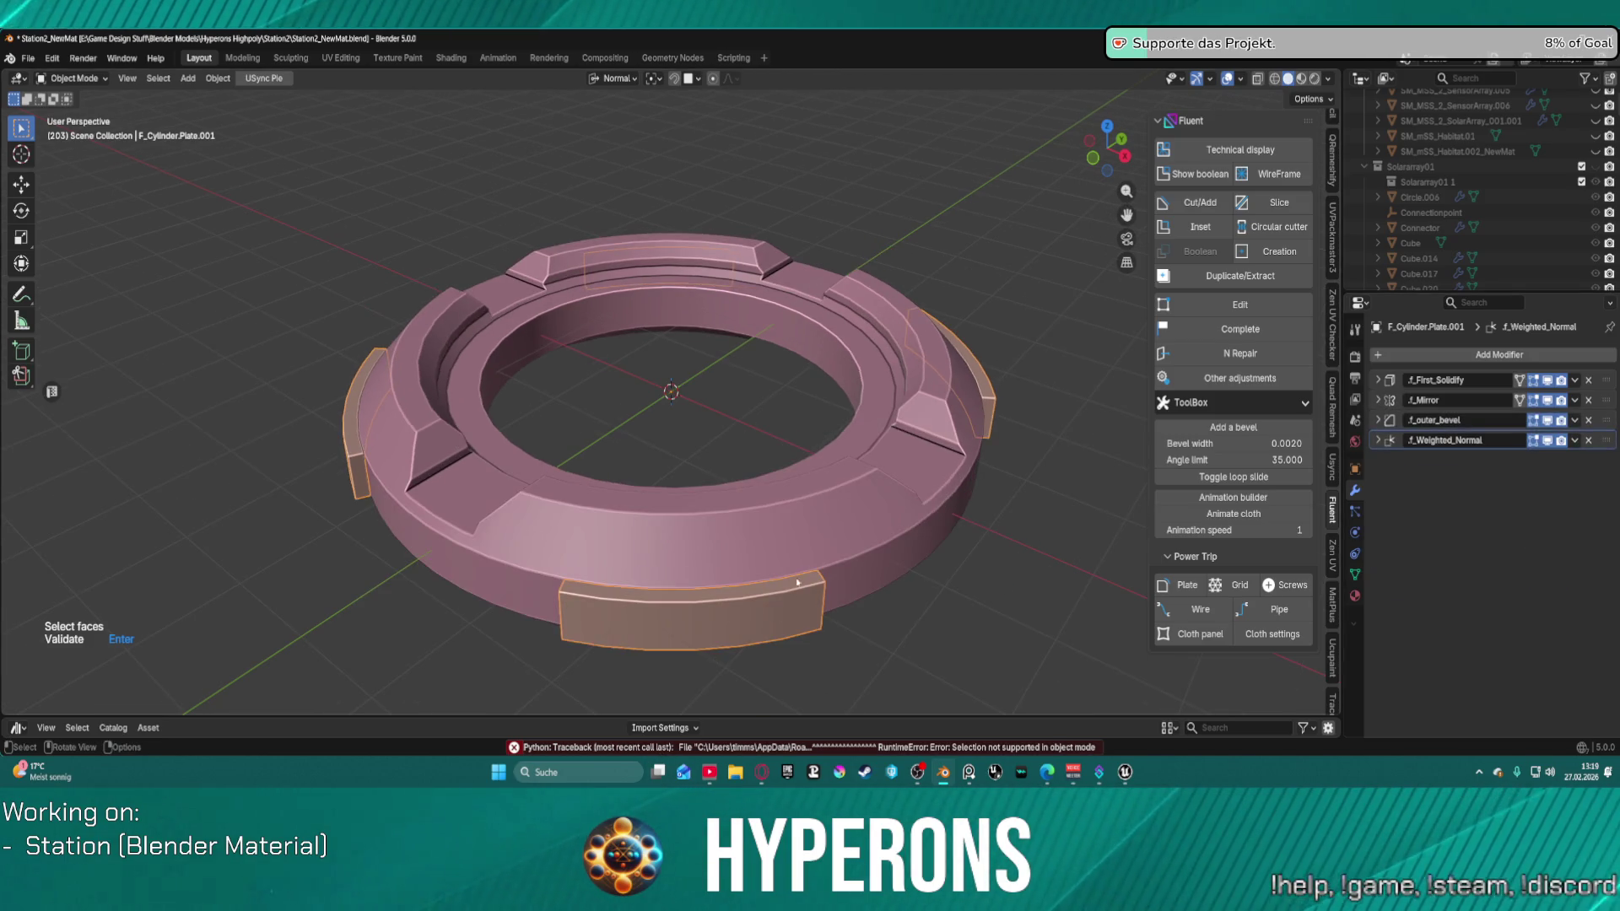
key(f)
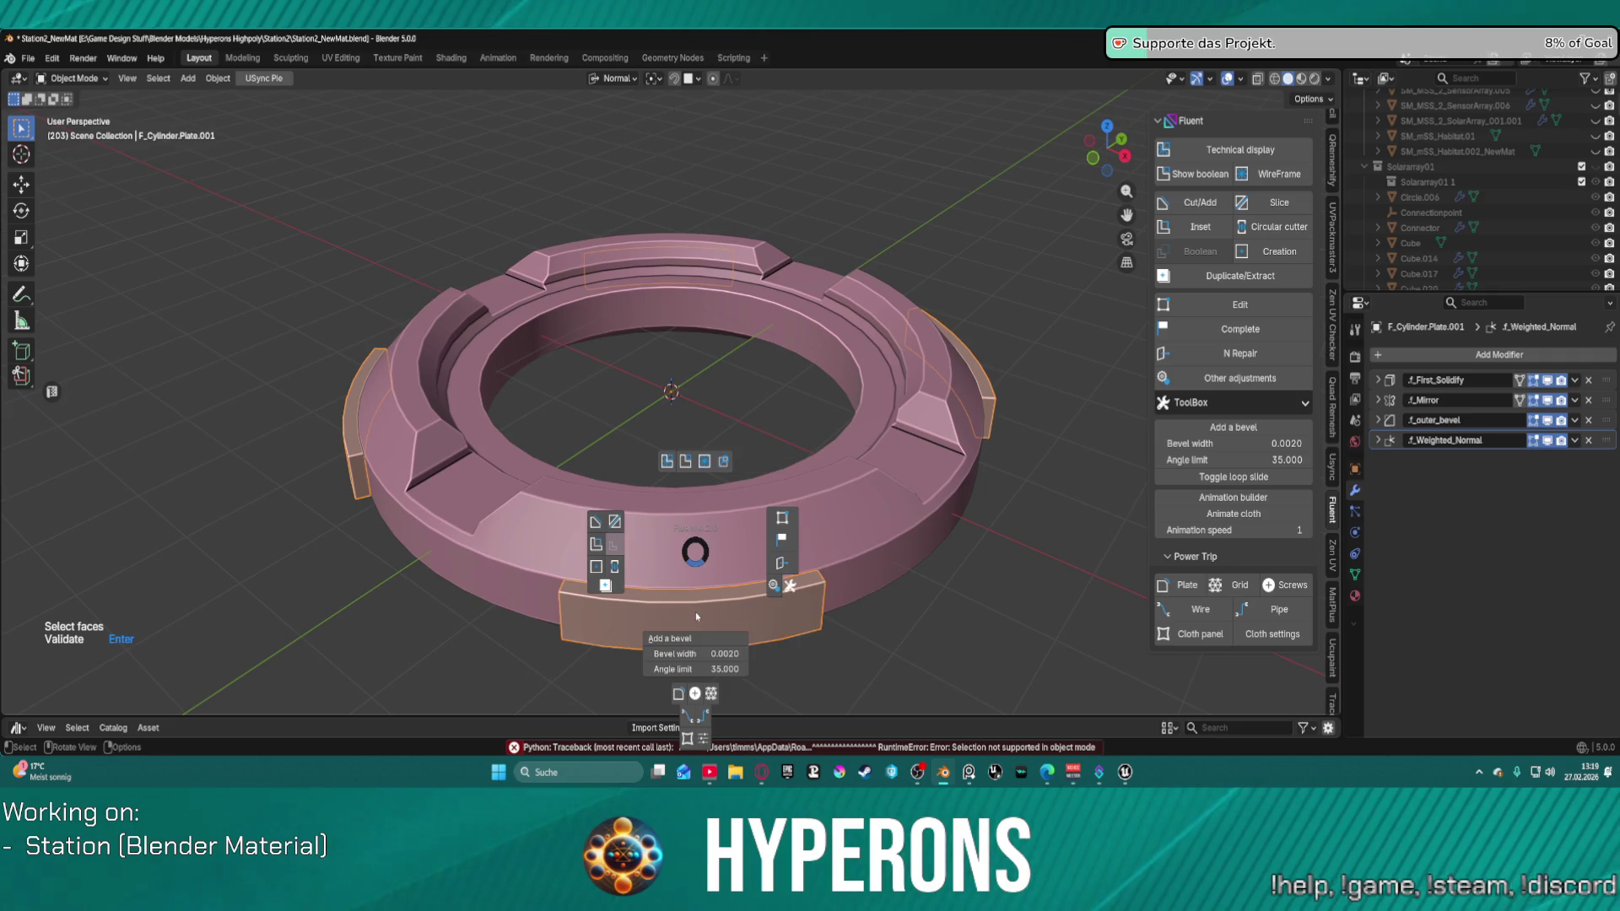
Step: Give the plates solidify thickness 0.117 and offset 0.672, then reselect them
click(783, 518)
key(Return)
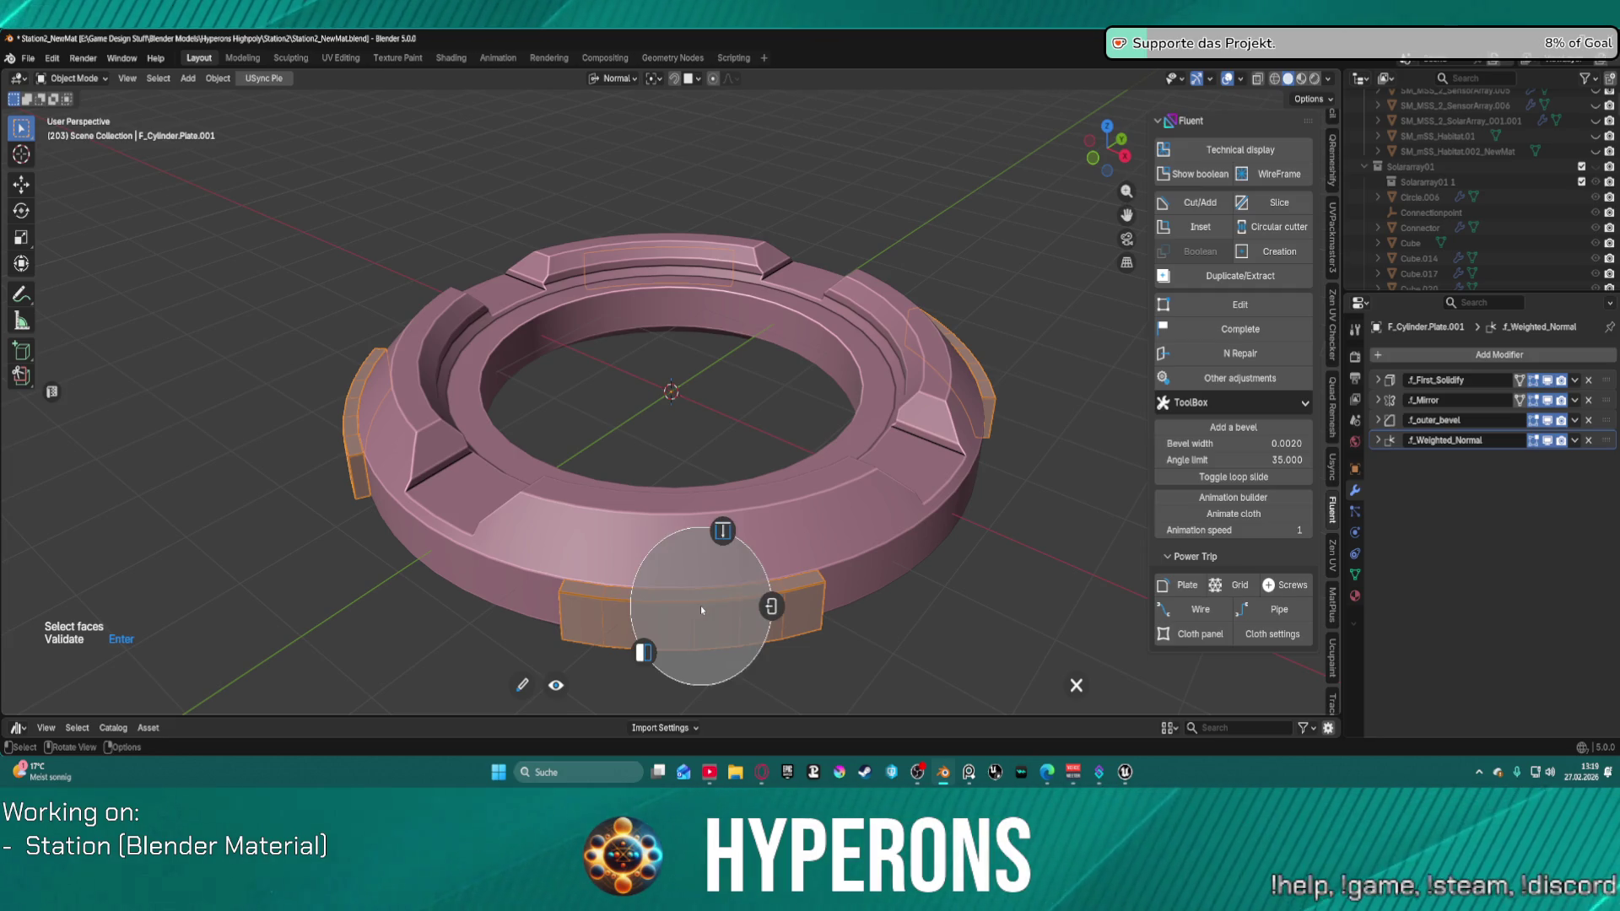
click(725, 535)
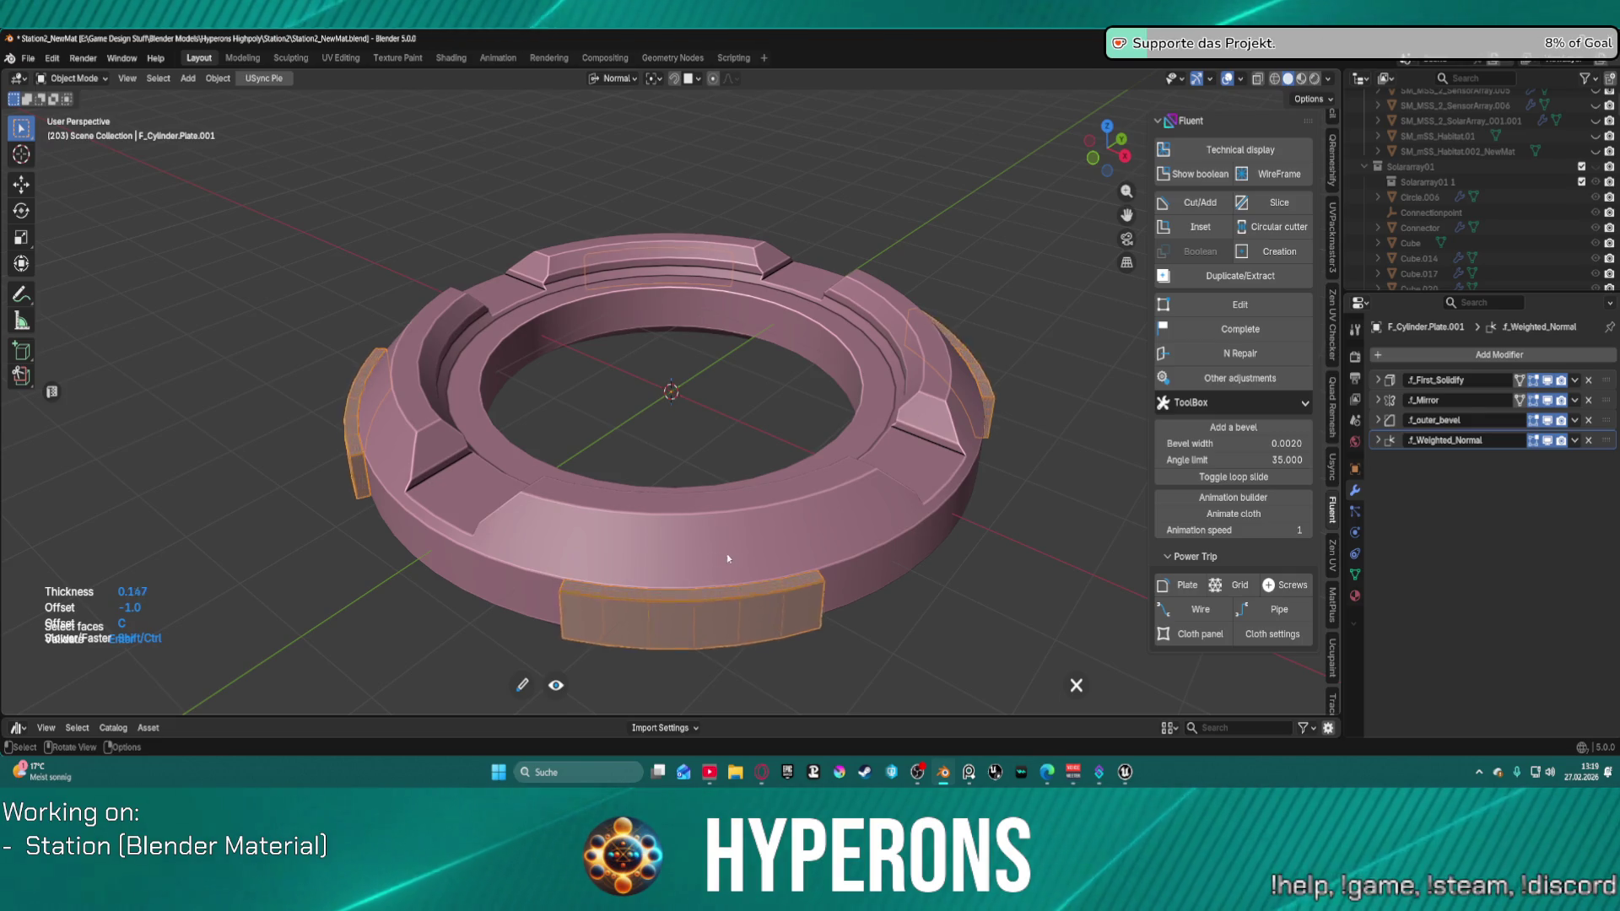
click(721, 552)
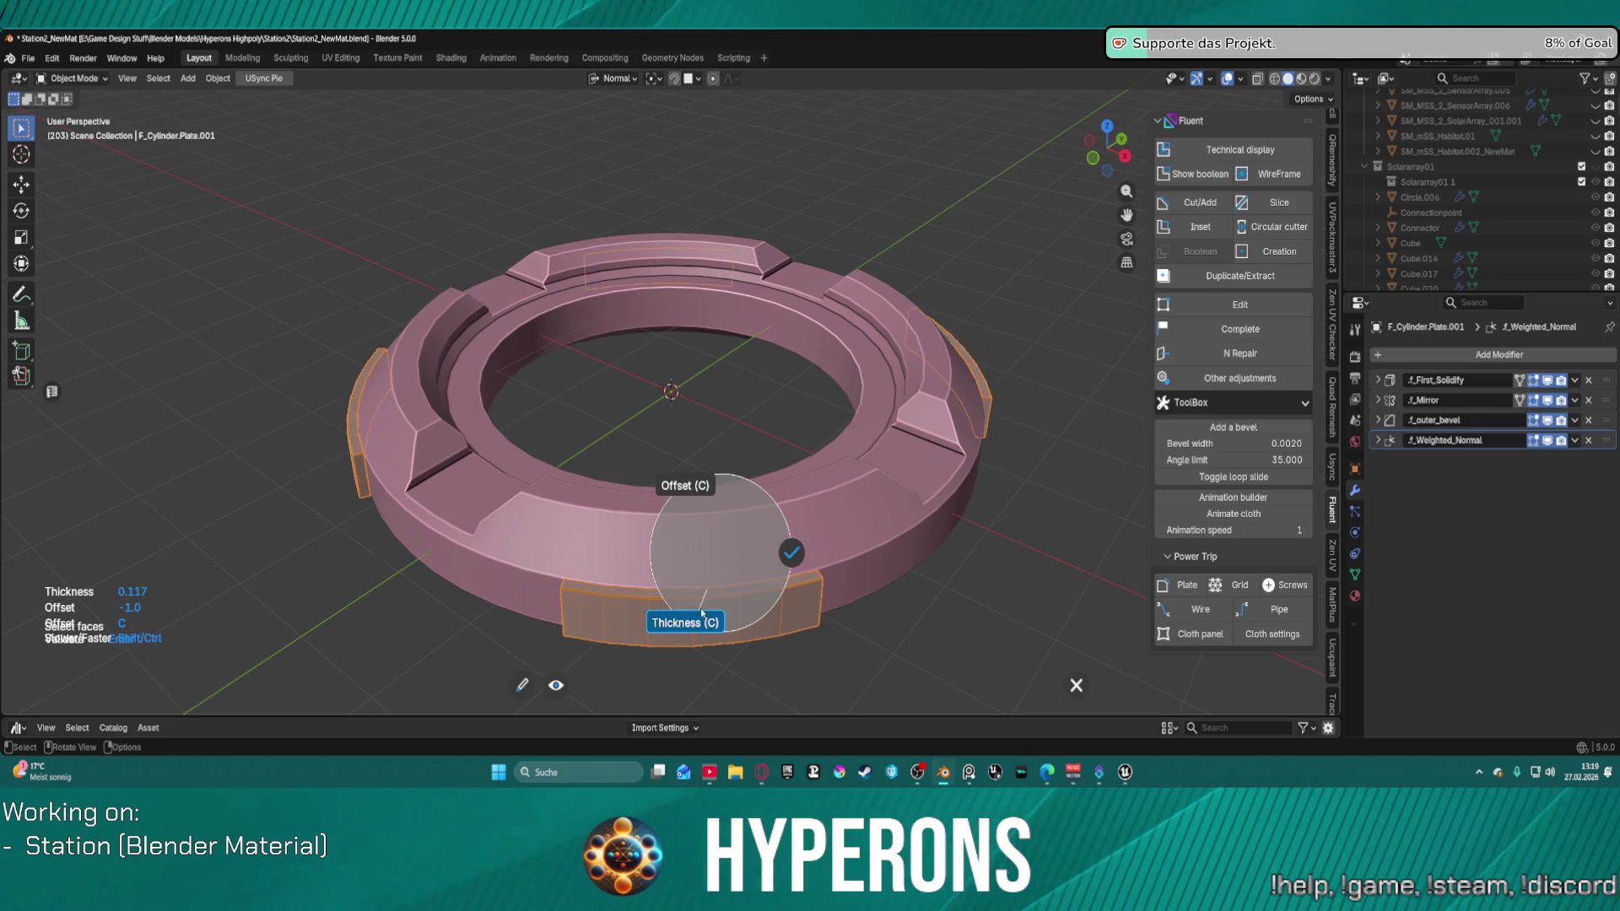
click(709, 500)
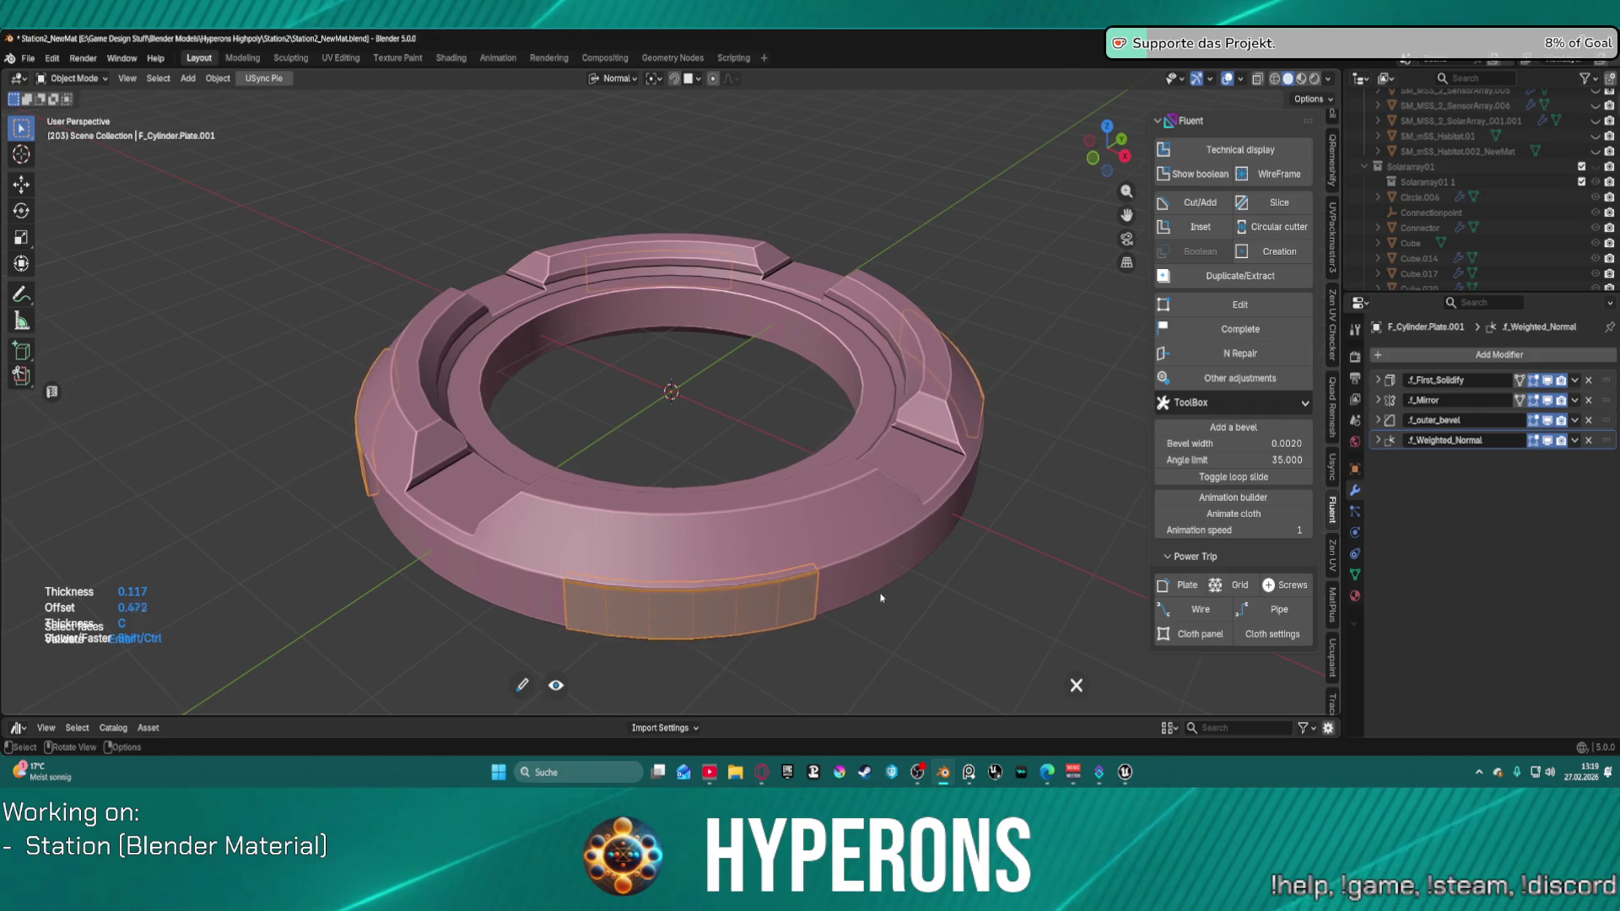
click(493, 580)
click(431, 634)
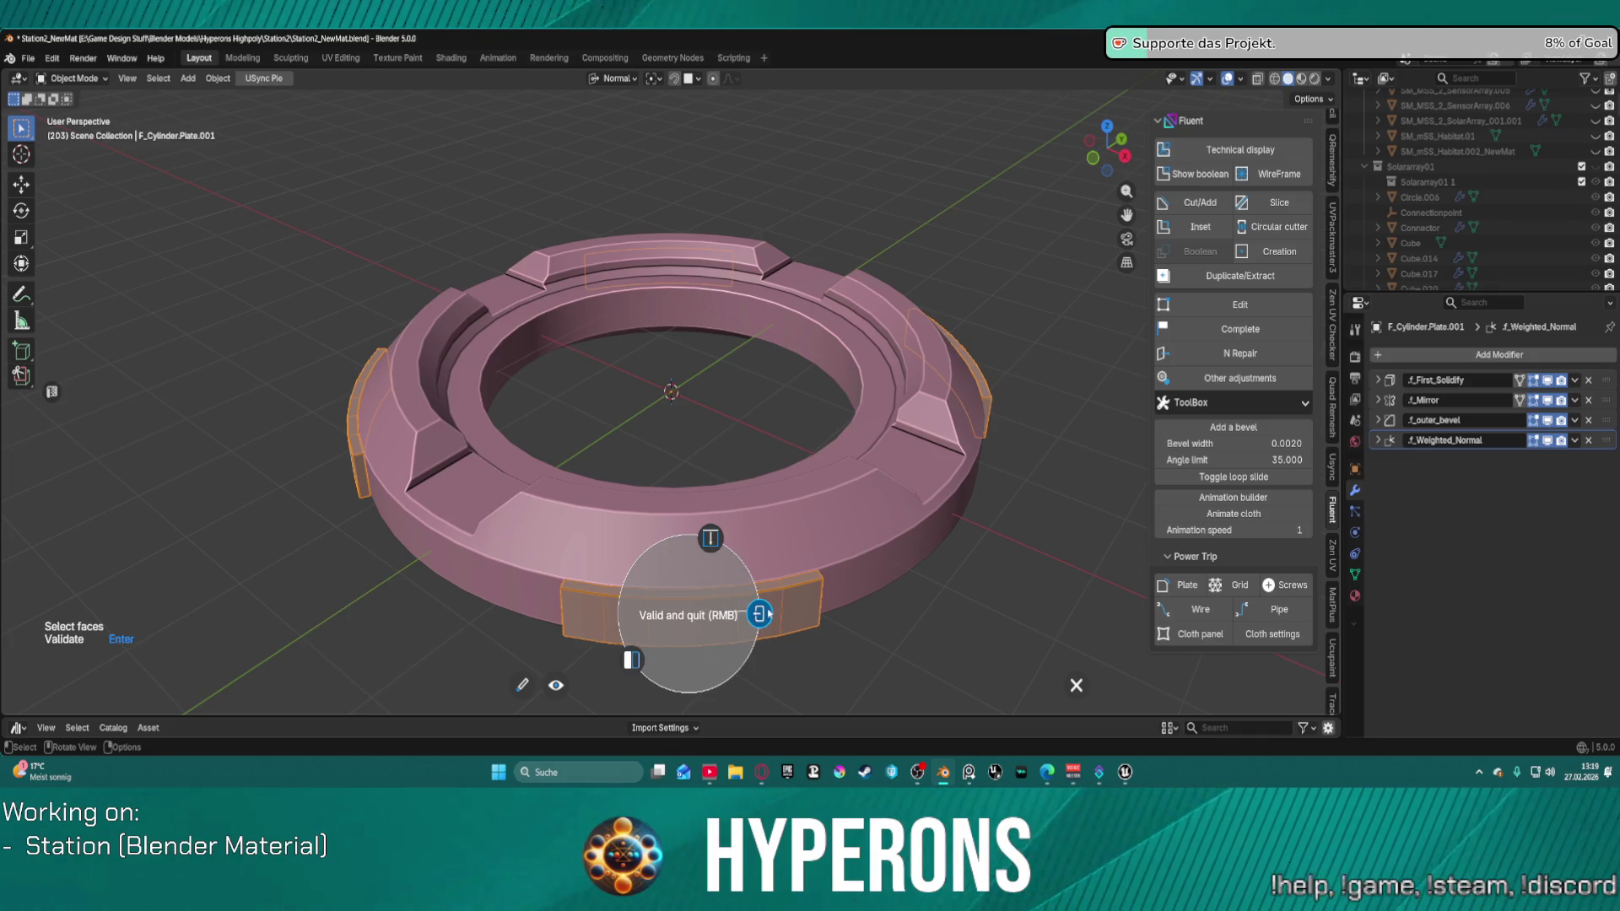
click(762, 614)
click(730, 605)
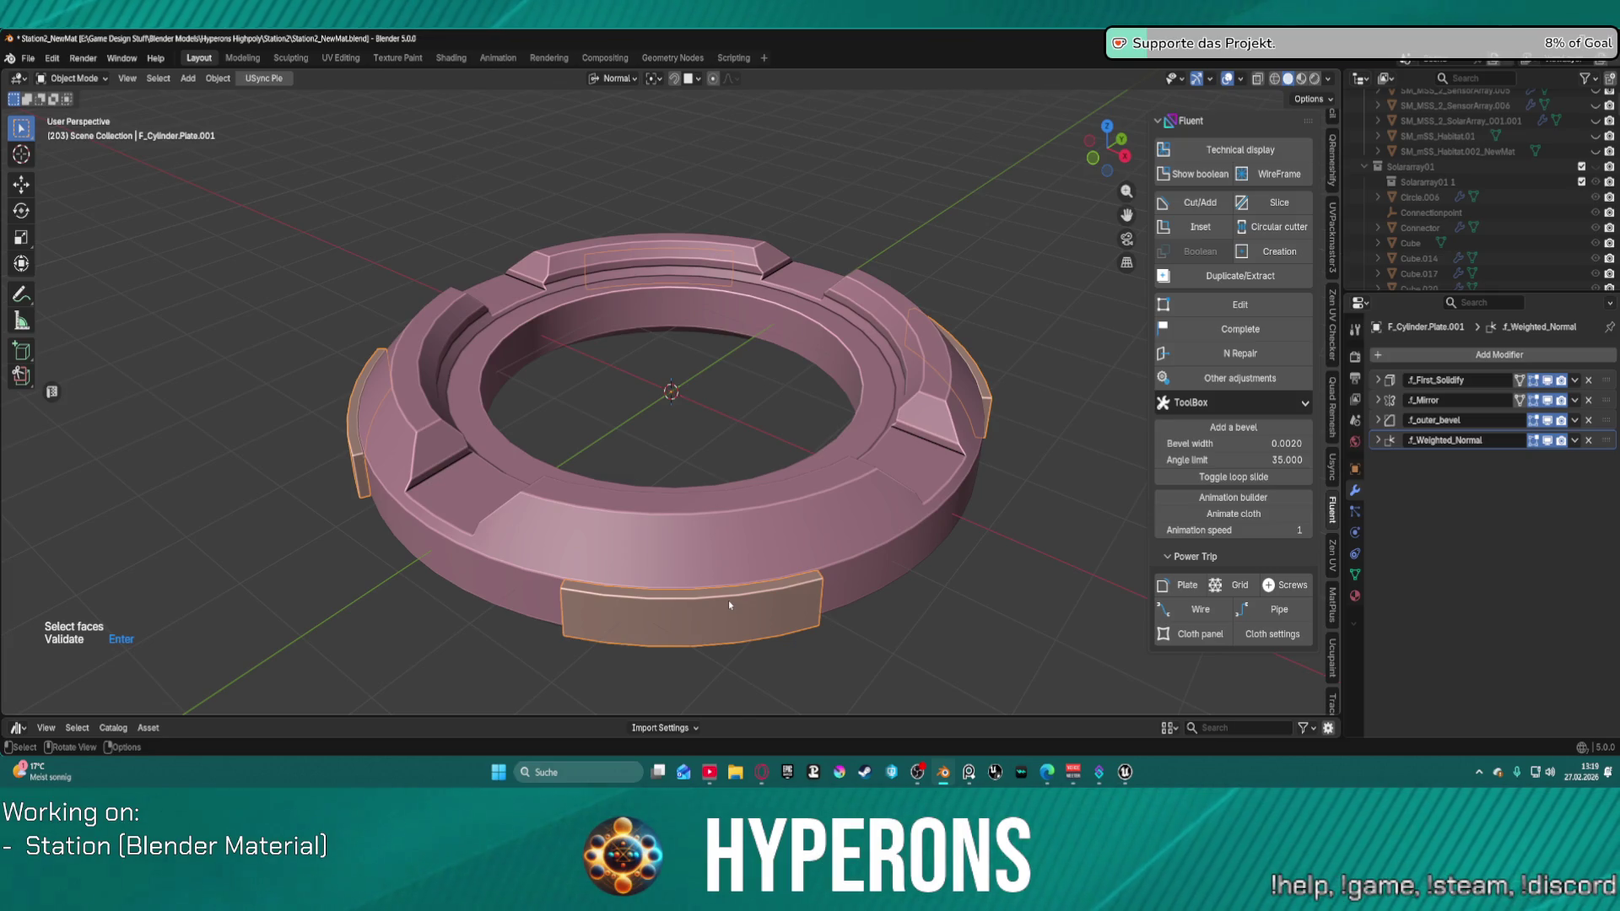
Step: Call up the Fluent menu over the plates and enter the Fluent editor
key(f)
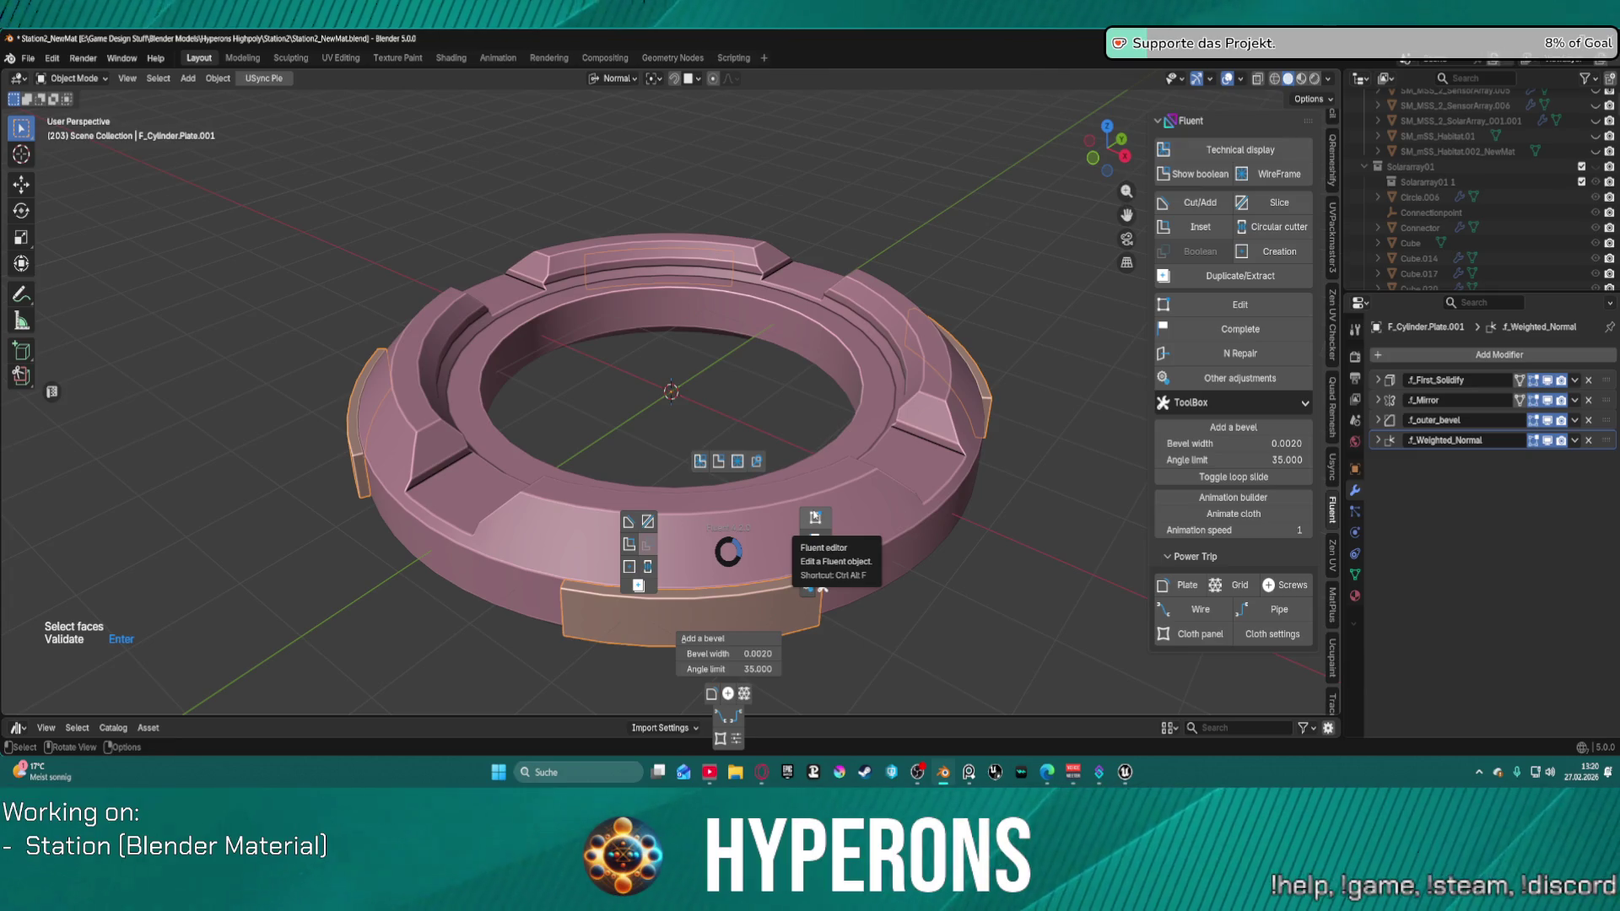
click(814, 515)
Step: Finish the Fluent plate edit and dismiss the Fluent menu twice without choosing a tool
mouse_move(734, 605)
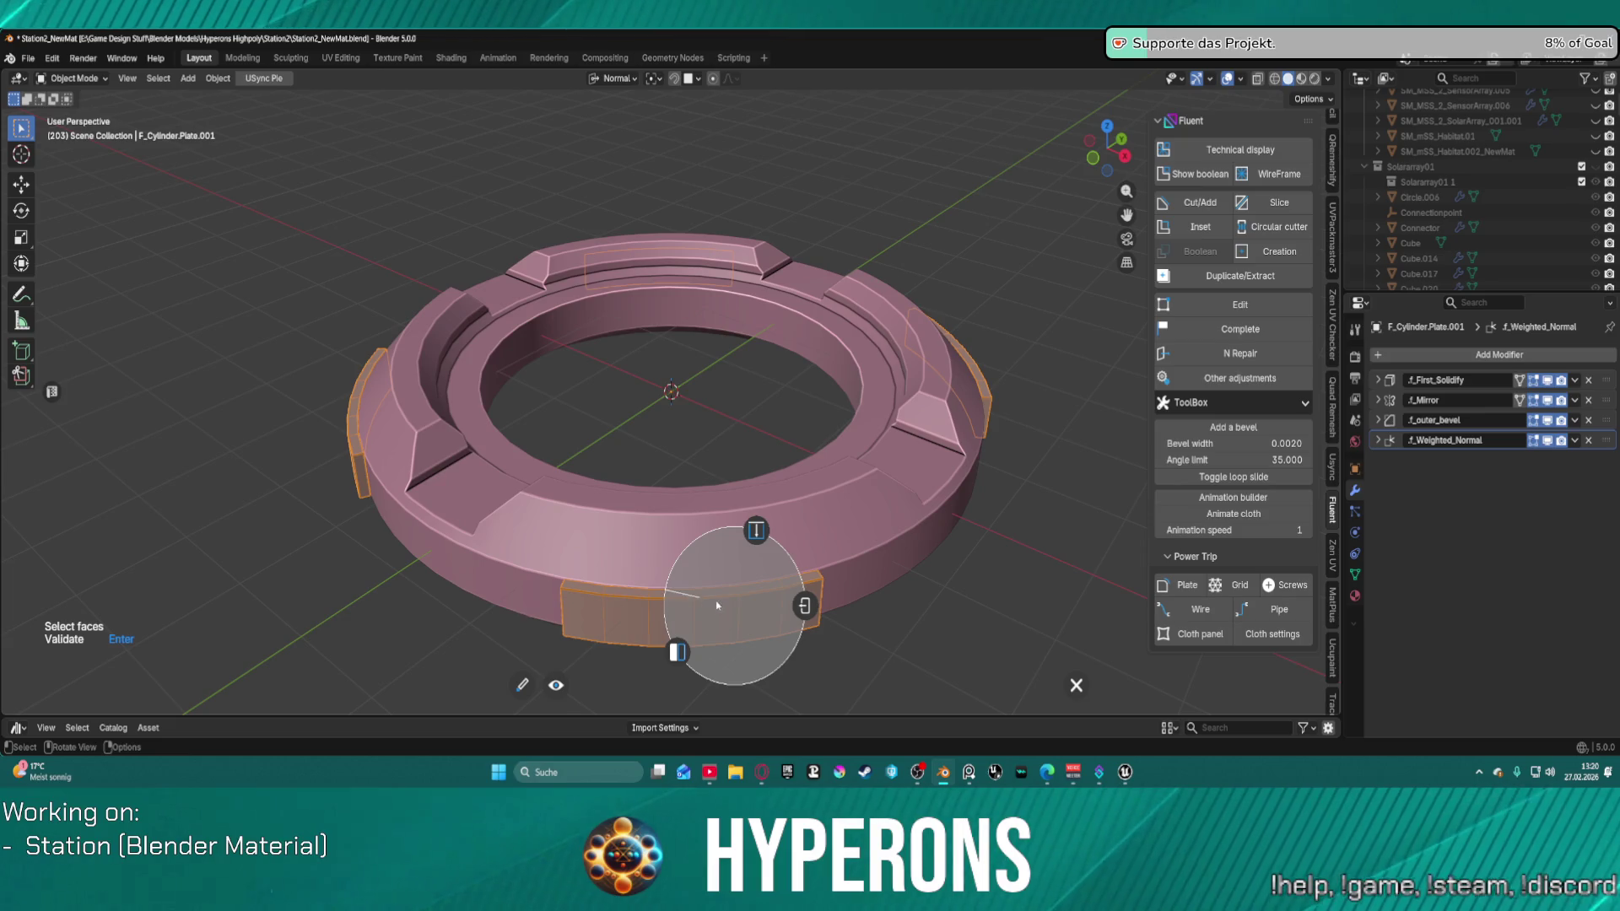
click(804, 605)
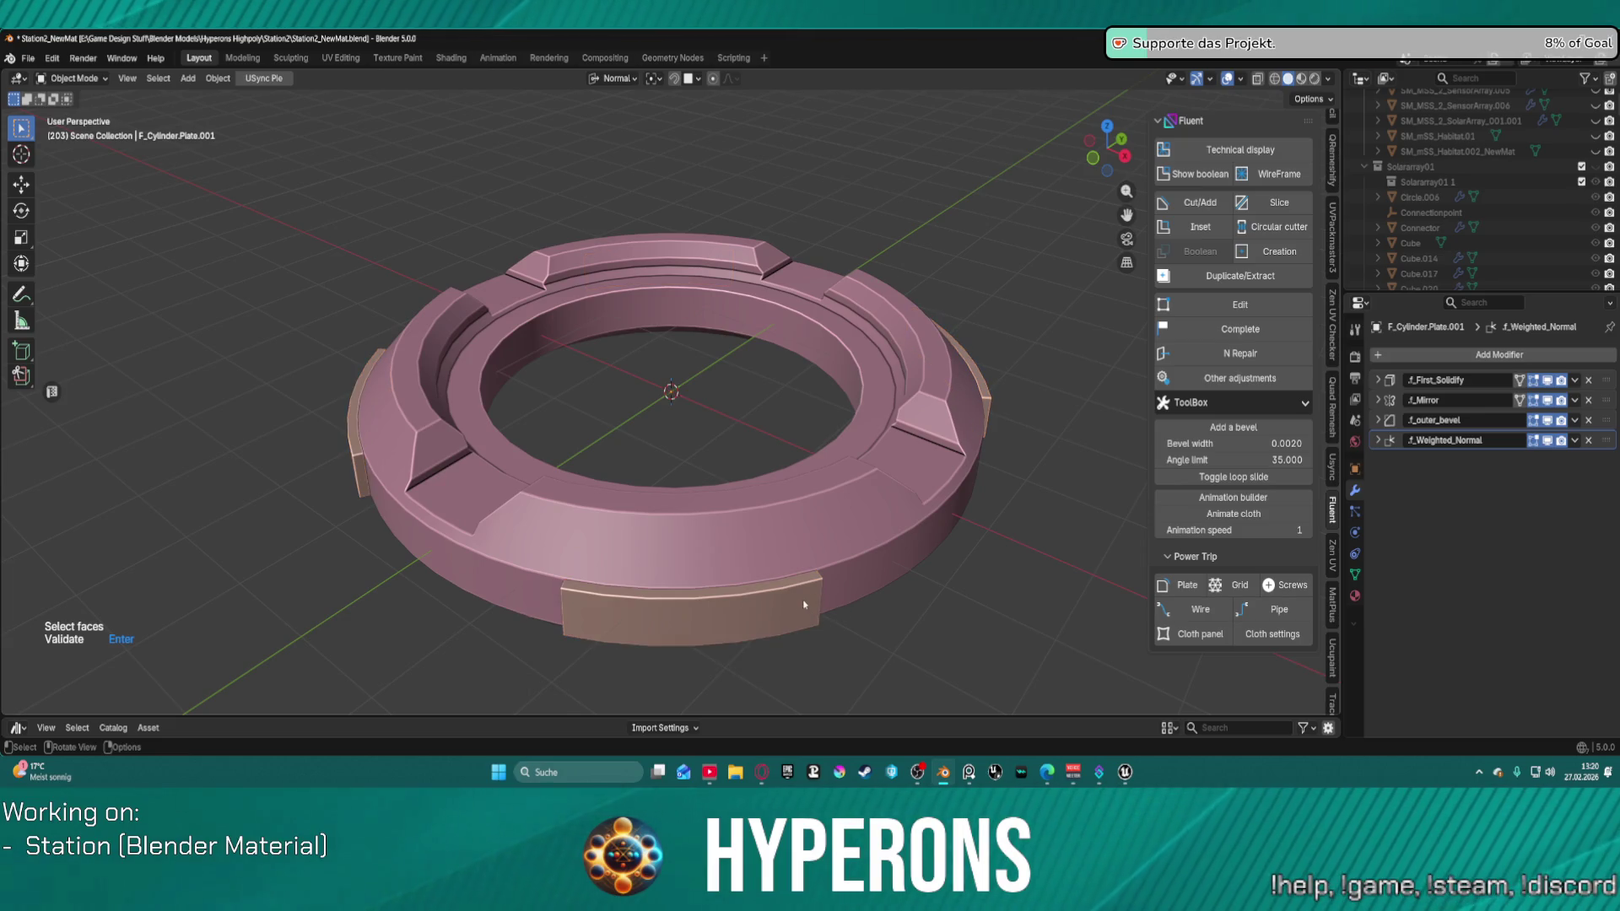
right_click(734, 608)
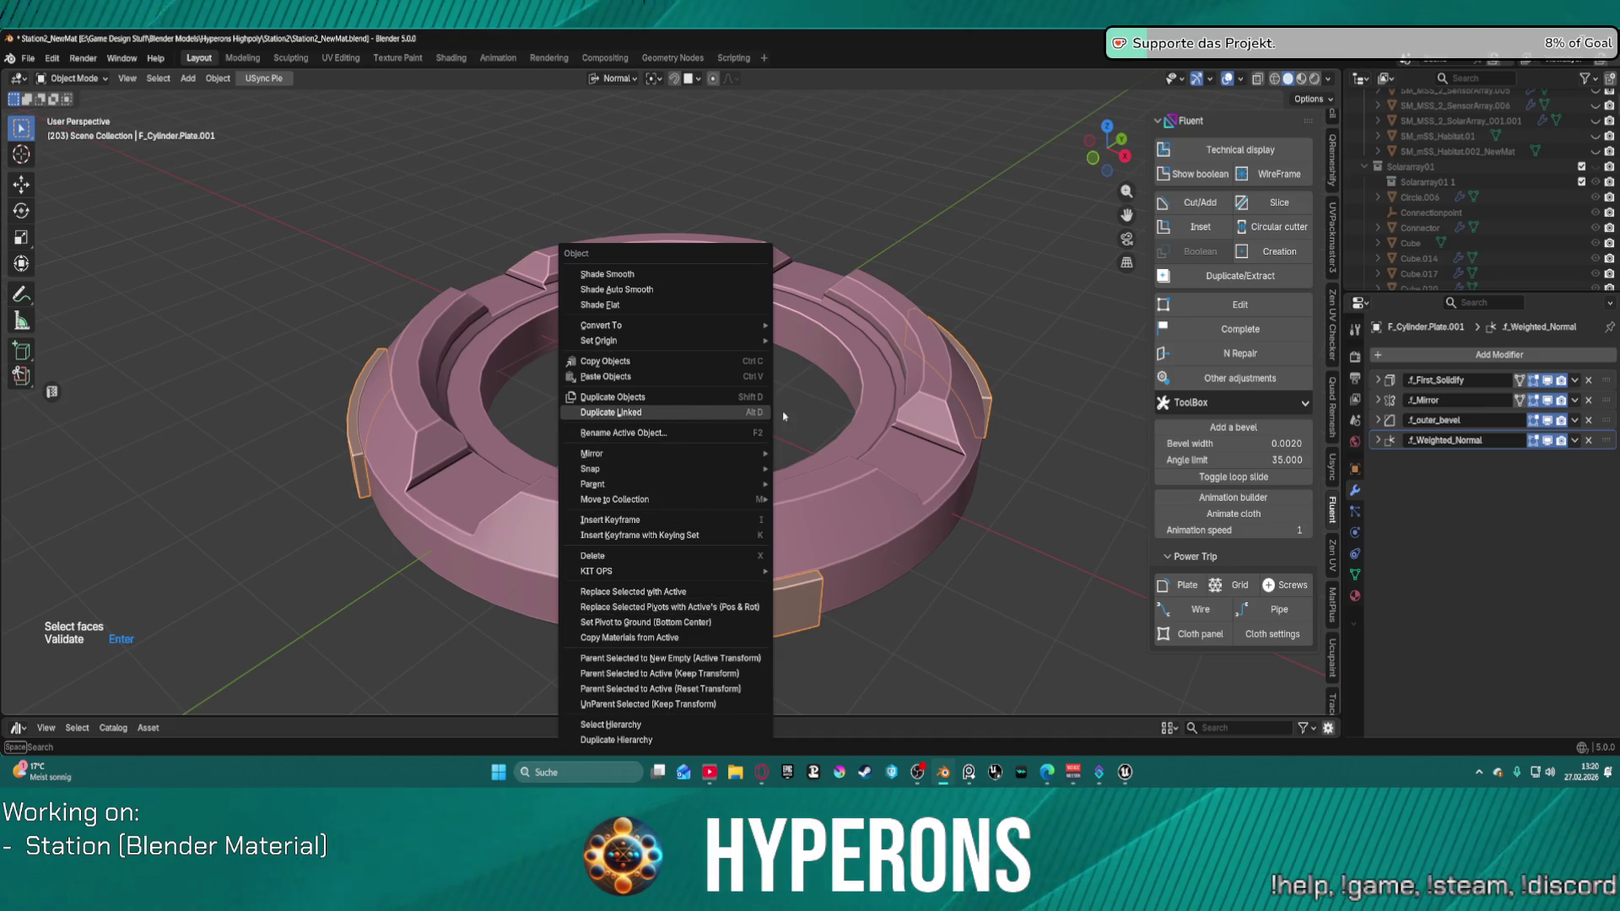
key(f)
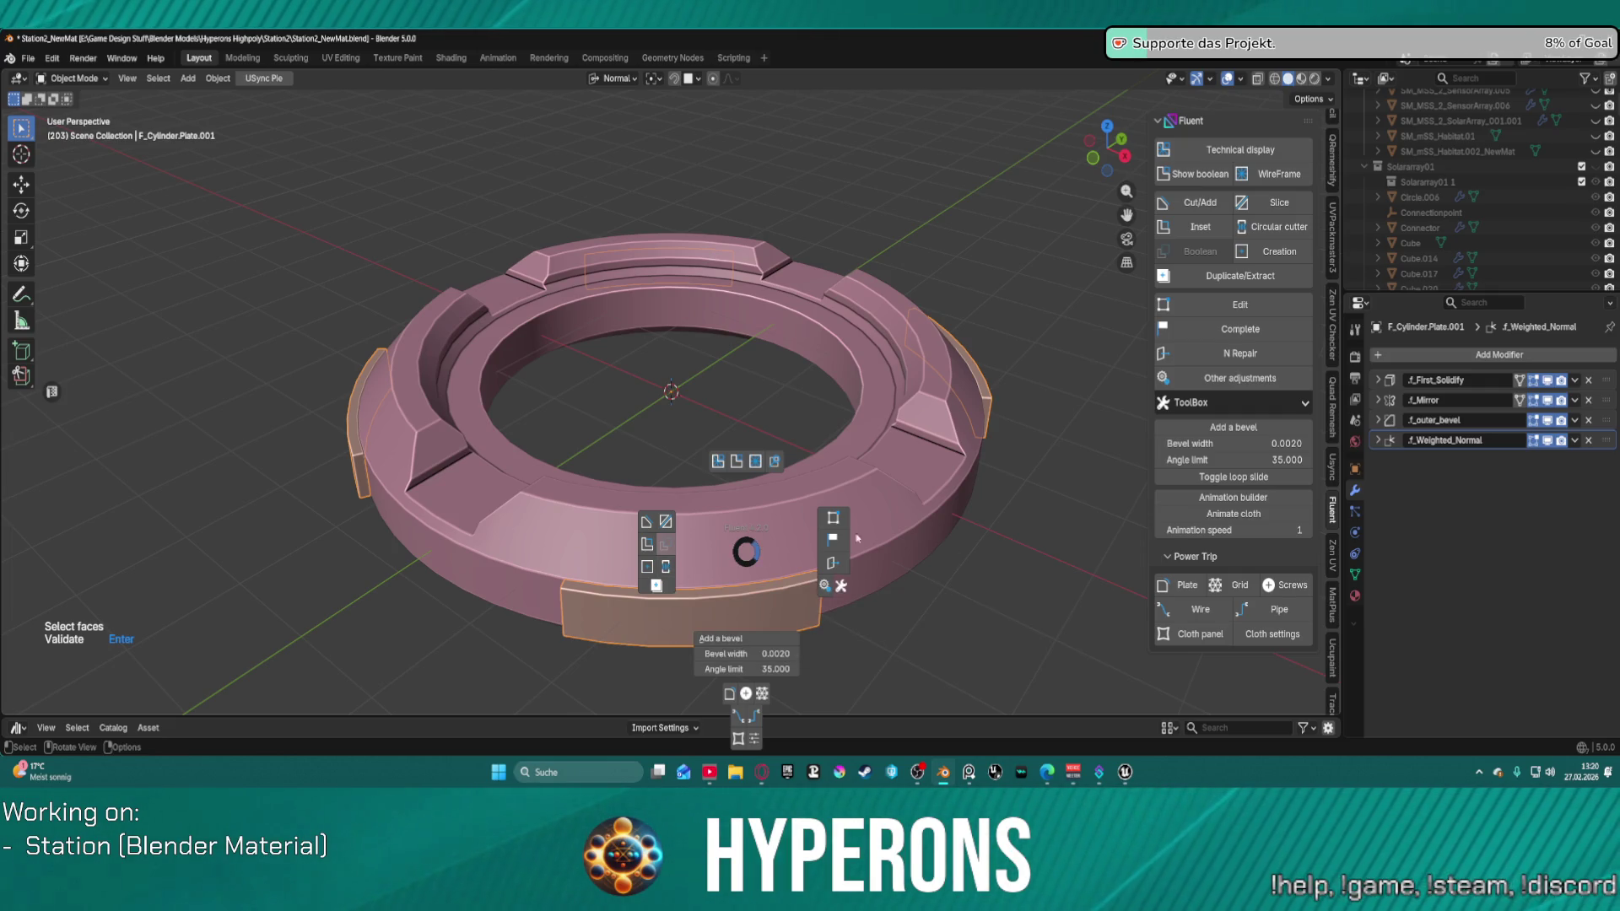
click(774, 465)
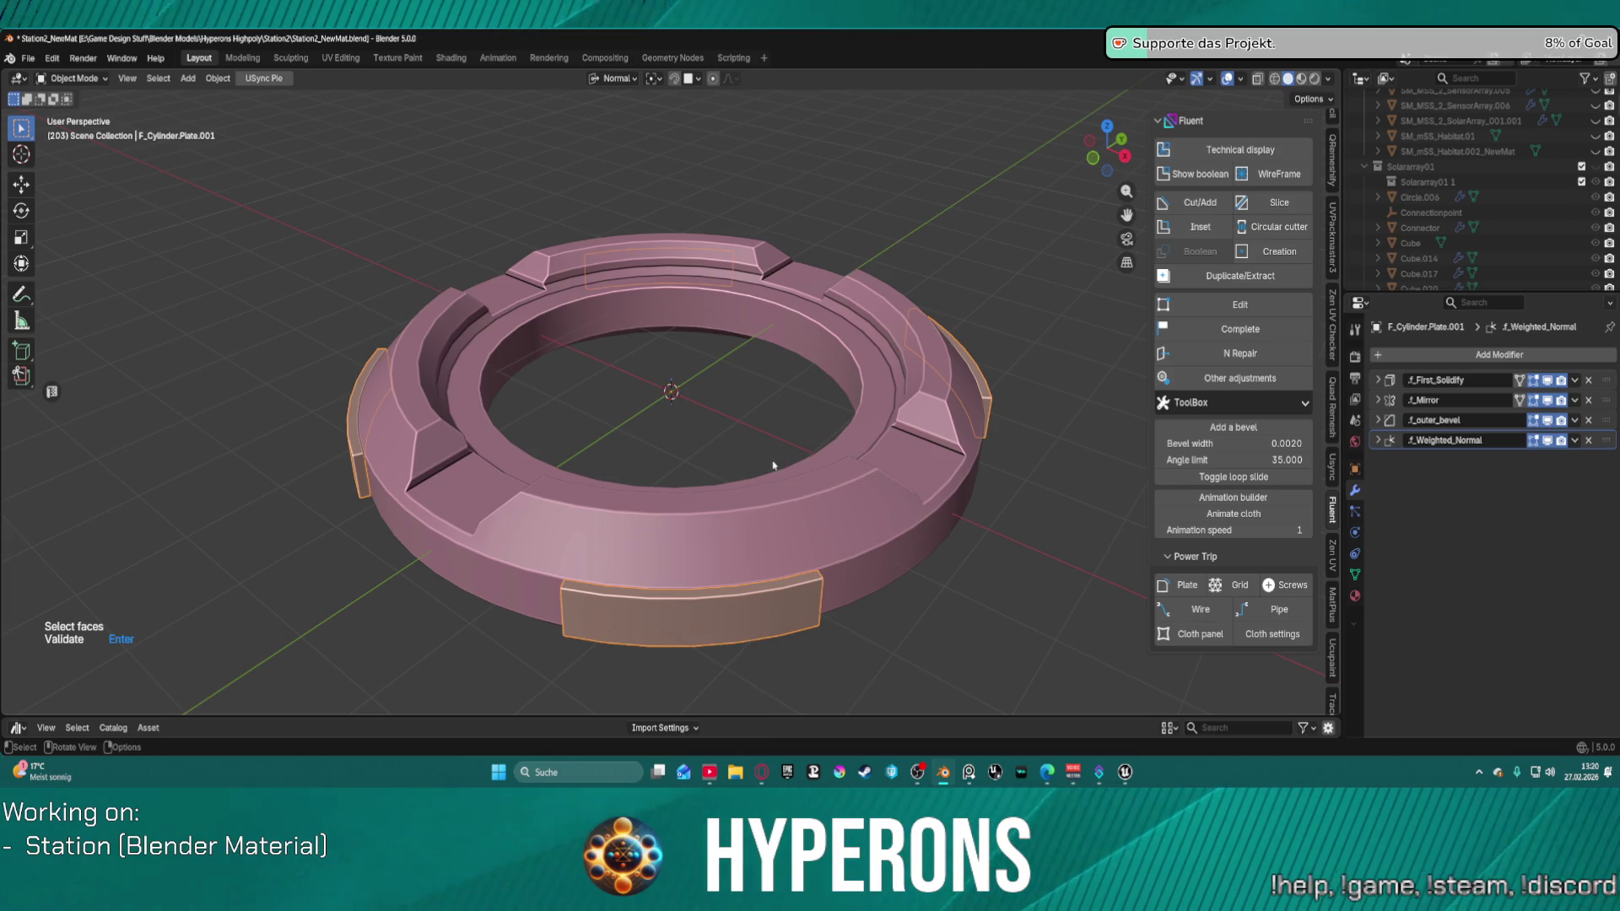
key(f)
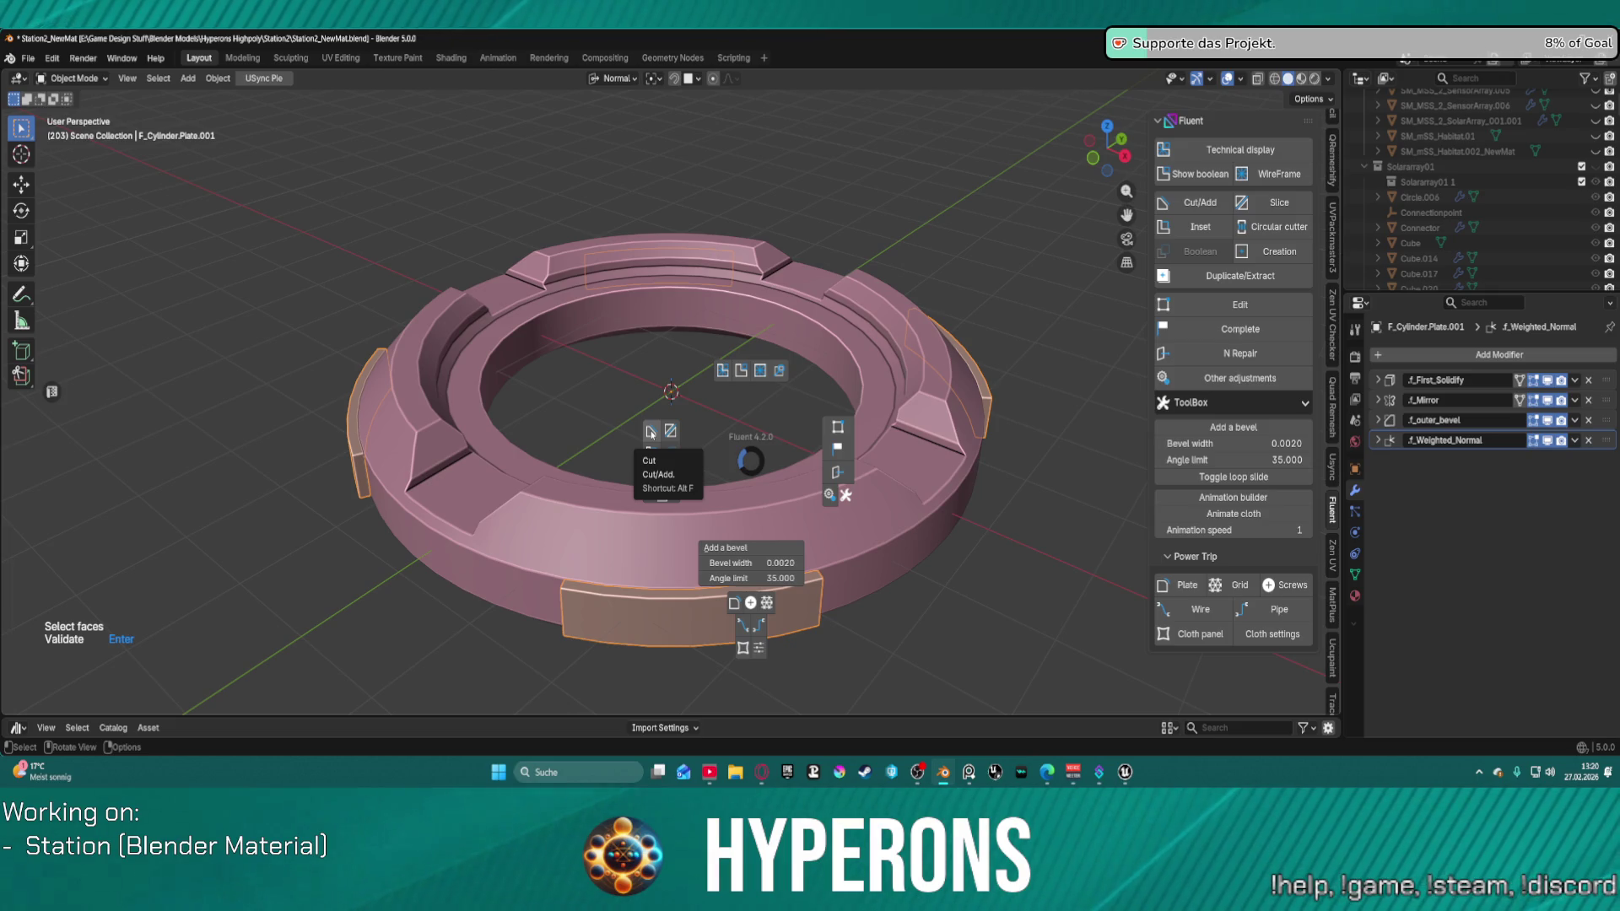
click(633, 441)
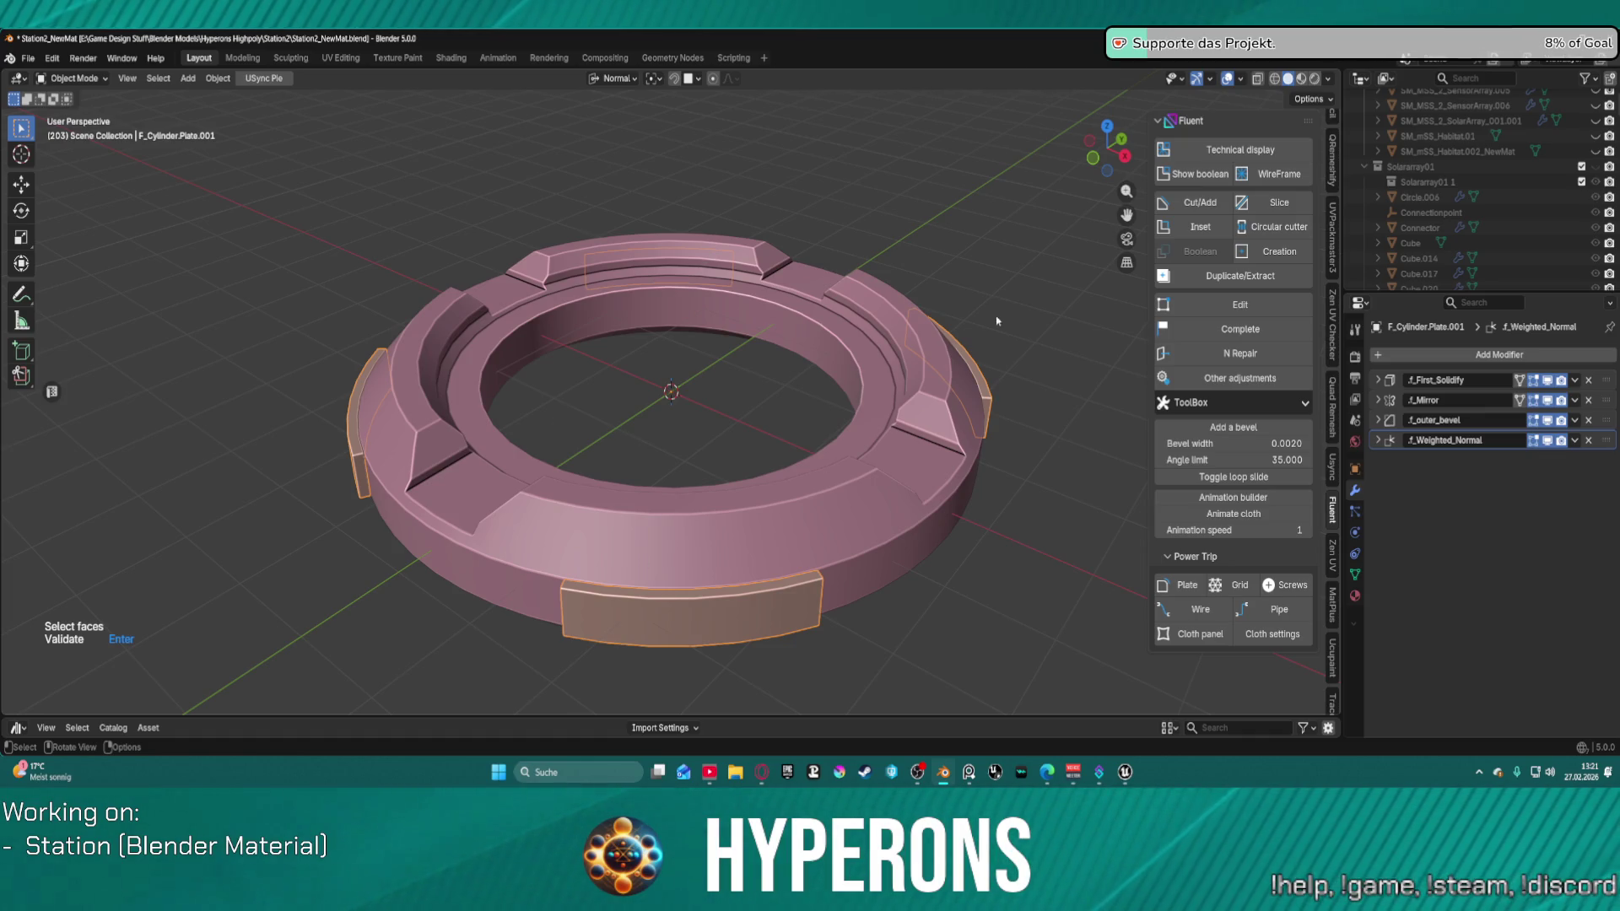
Step: From a low view, start a Cut/Add rectangle and place its drawing grid on the front plate
scroll(996, 321, up, 1)
middle_drag(760, 456, 747, 508)
scroll(731, 481, up, 2)
scroll(730, 481, up, 1)
scroll(700, 555, down, 1)
key(f)
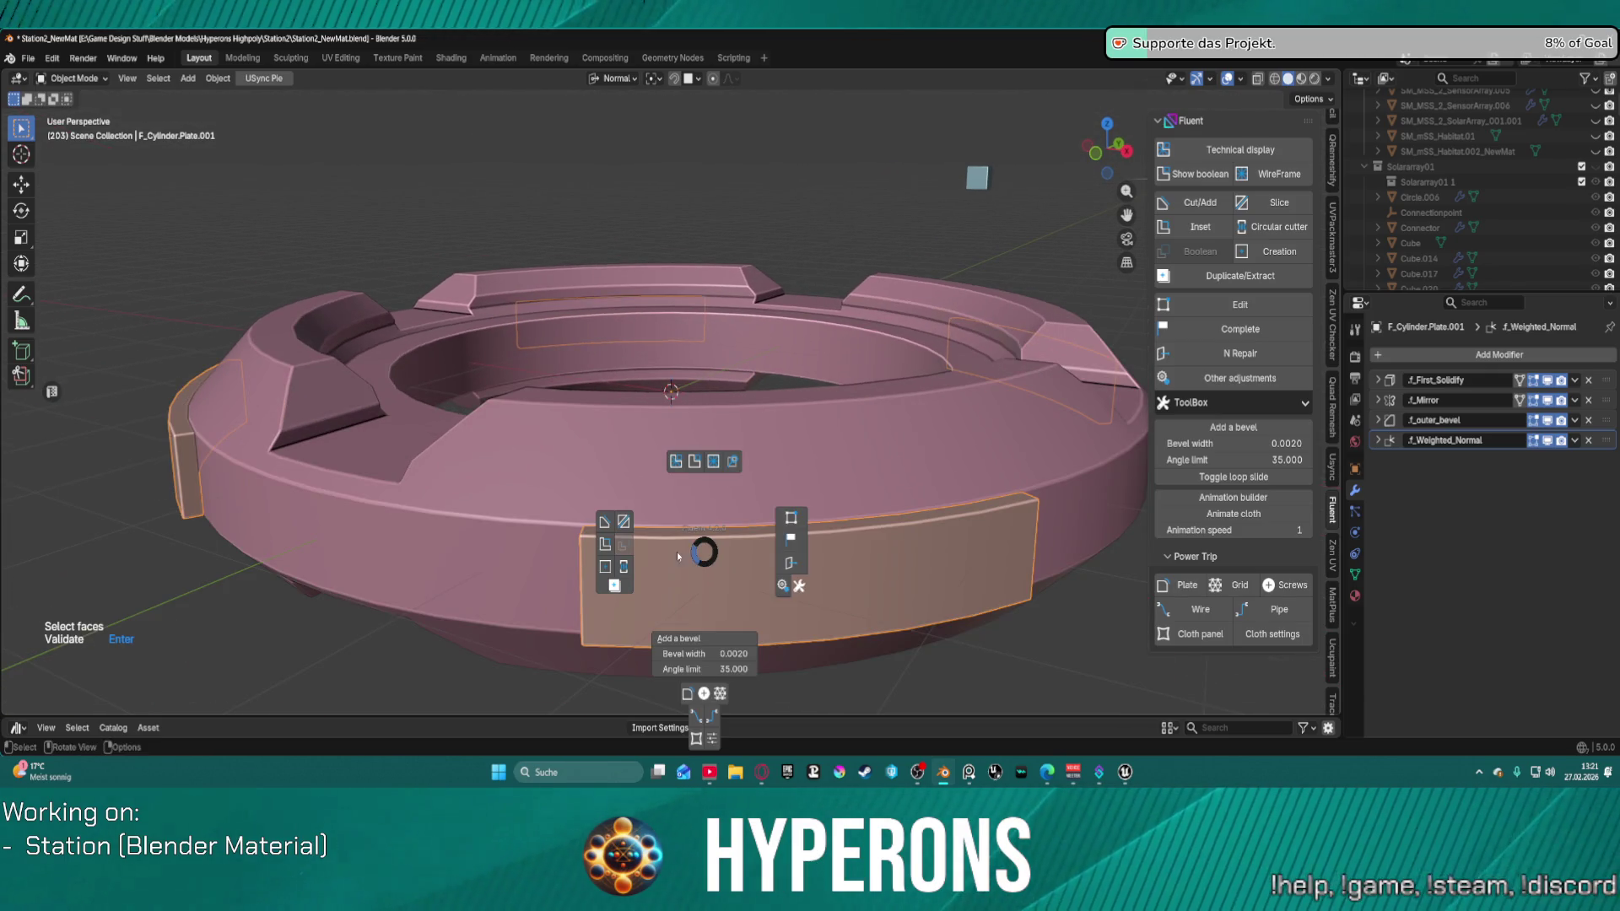
click(603, 530)
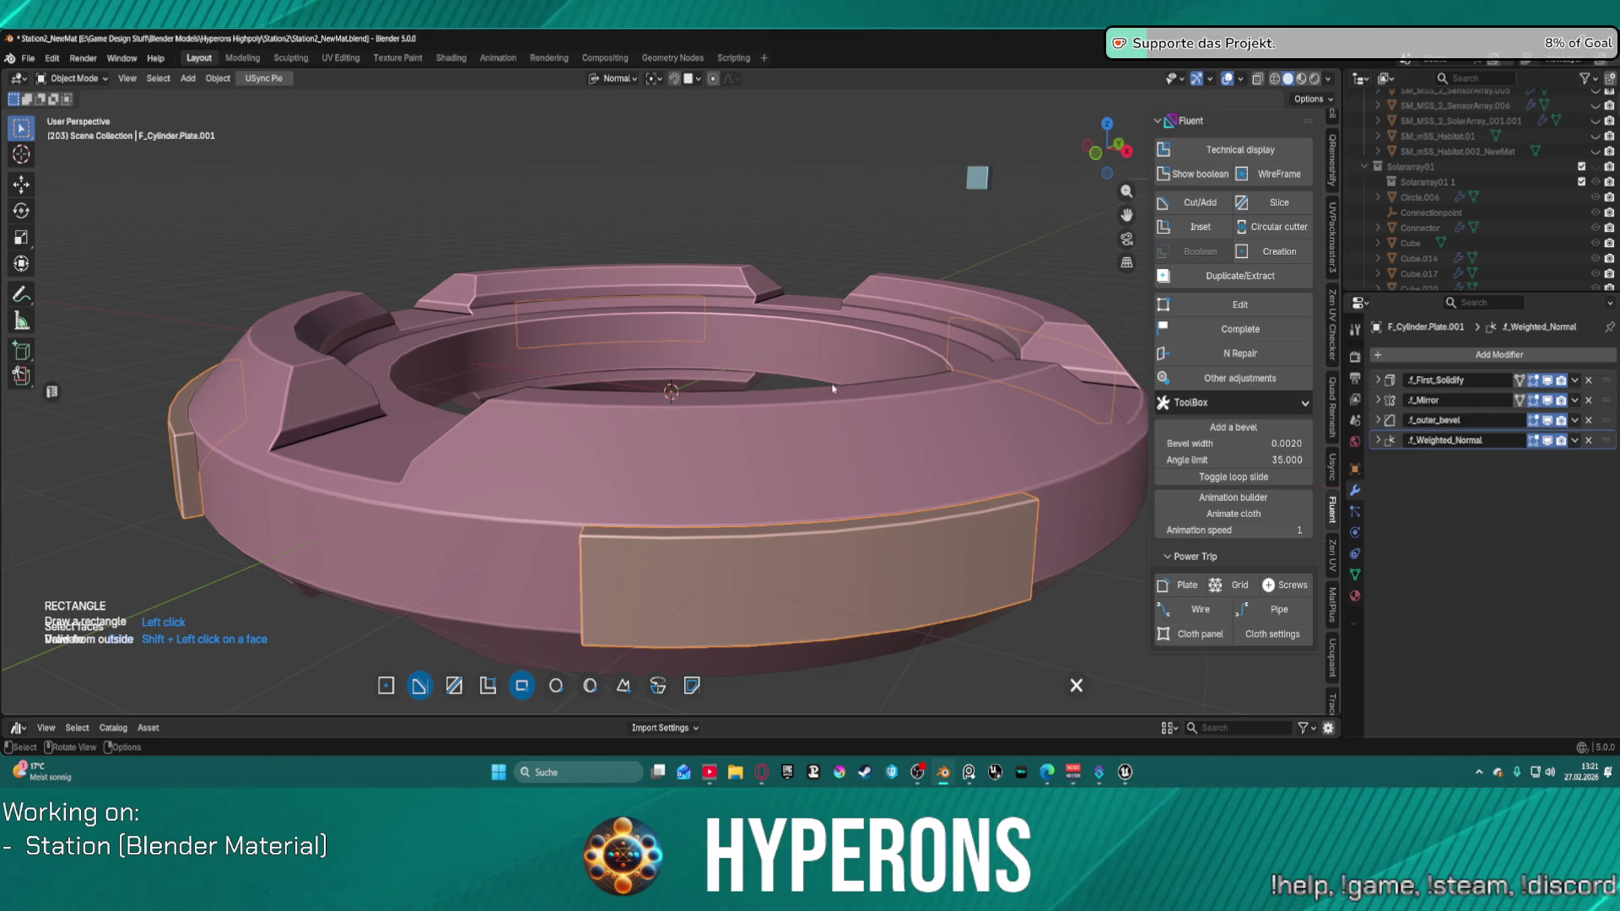
click(775, 549)
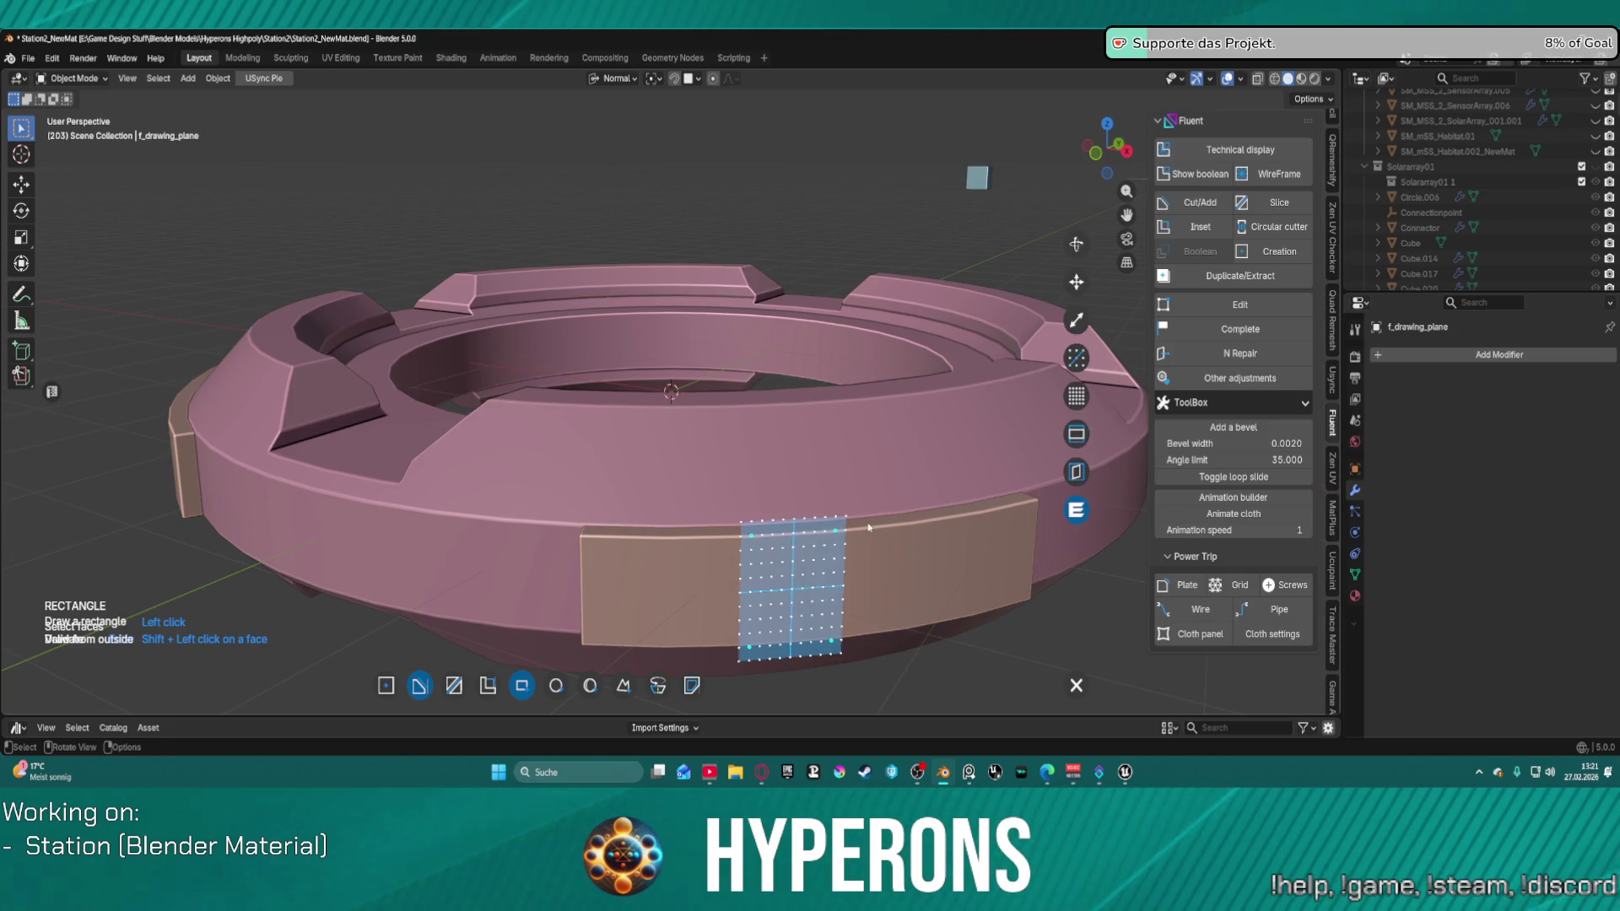
Step: Check the drawing plane from numpad top and side views, then return to perspective
middle_drag(869, 523, 835, 562)
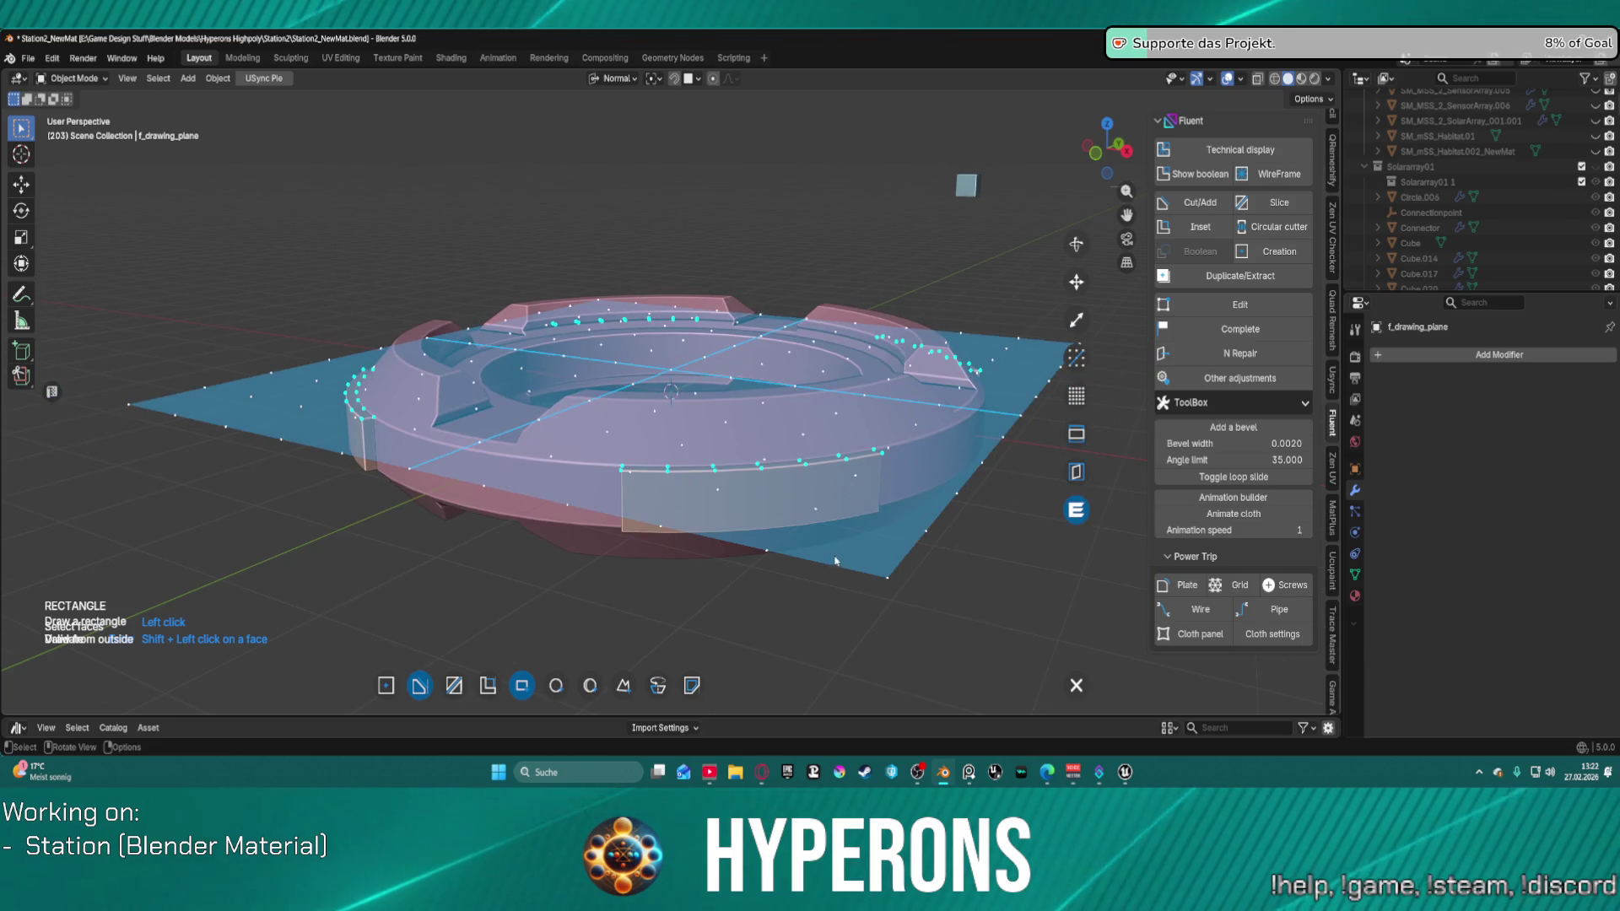
scroll(748, 487, up, 1)
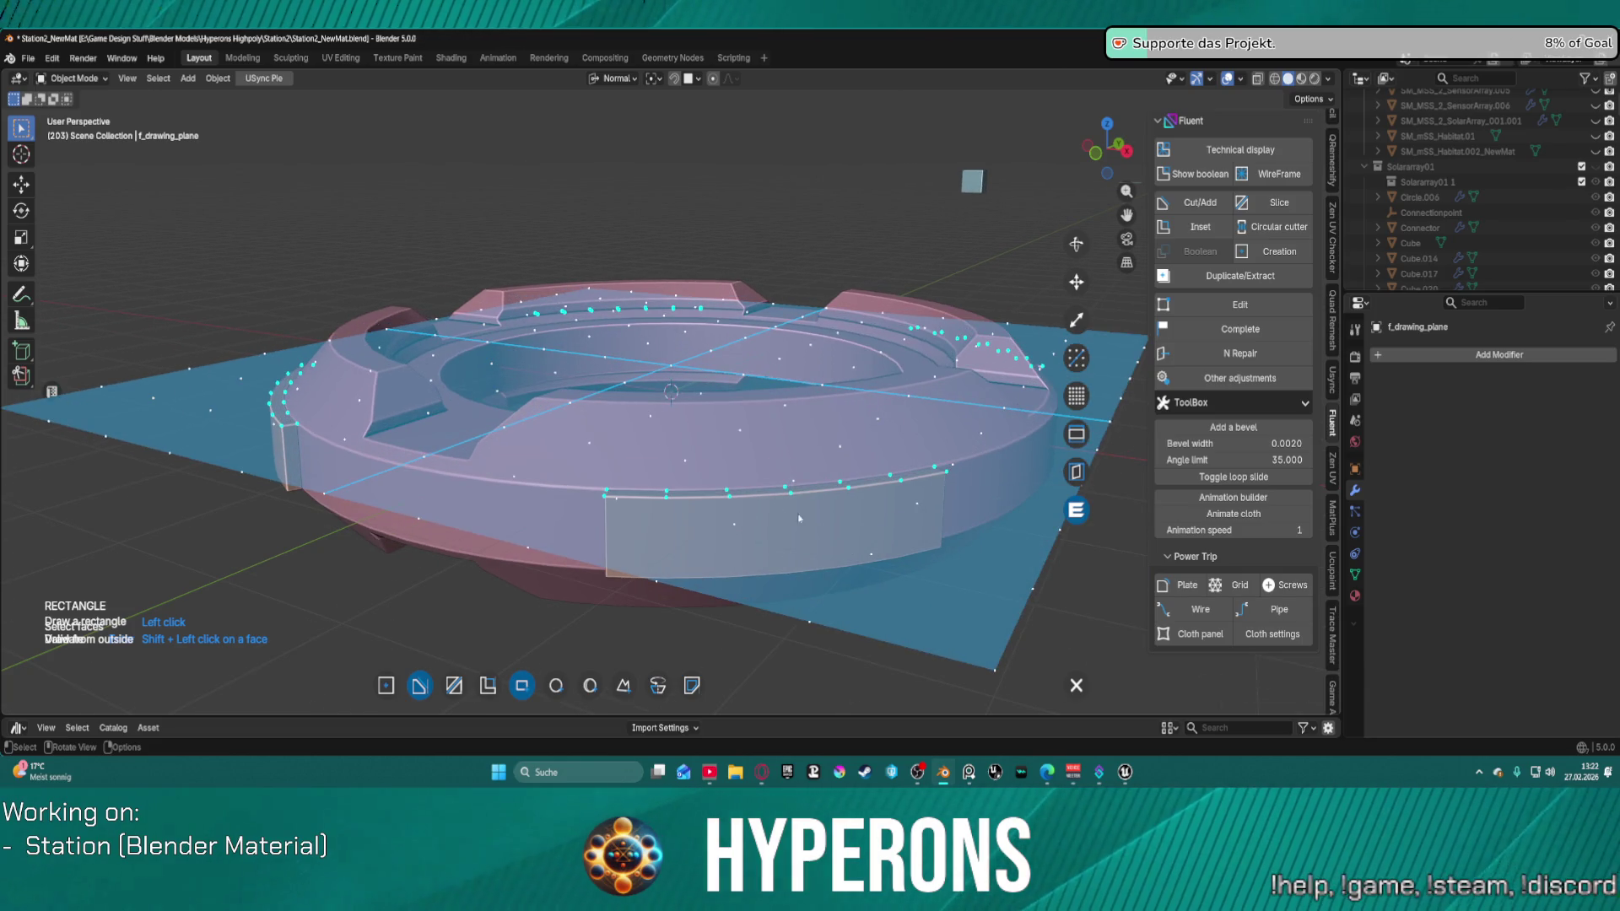
scroll(919, 523, up, 2)
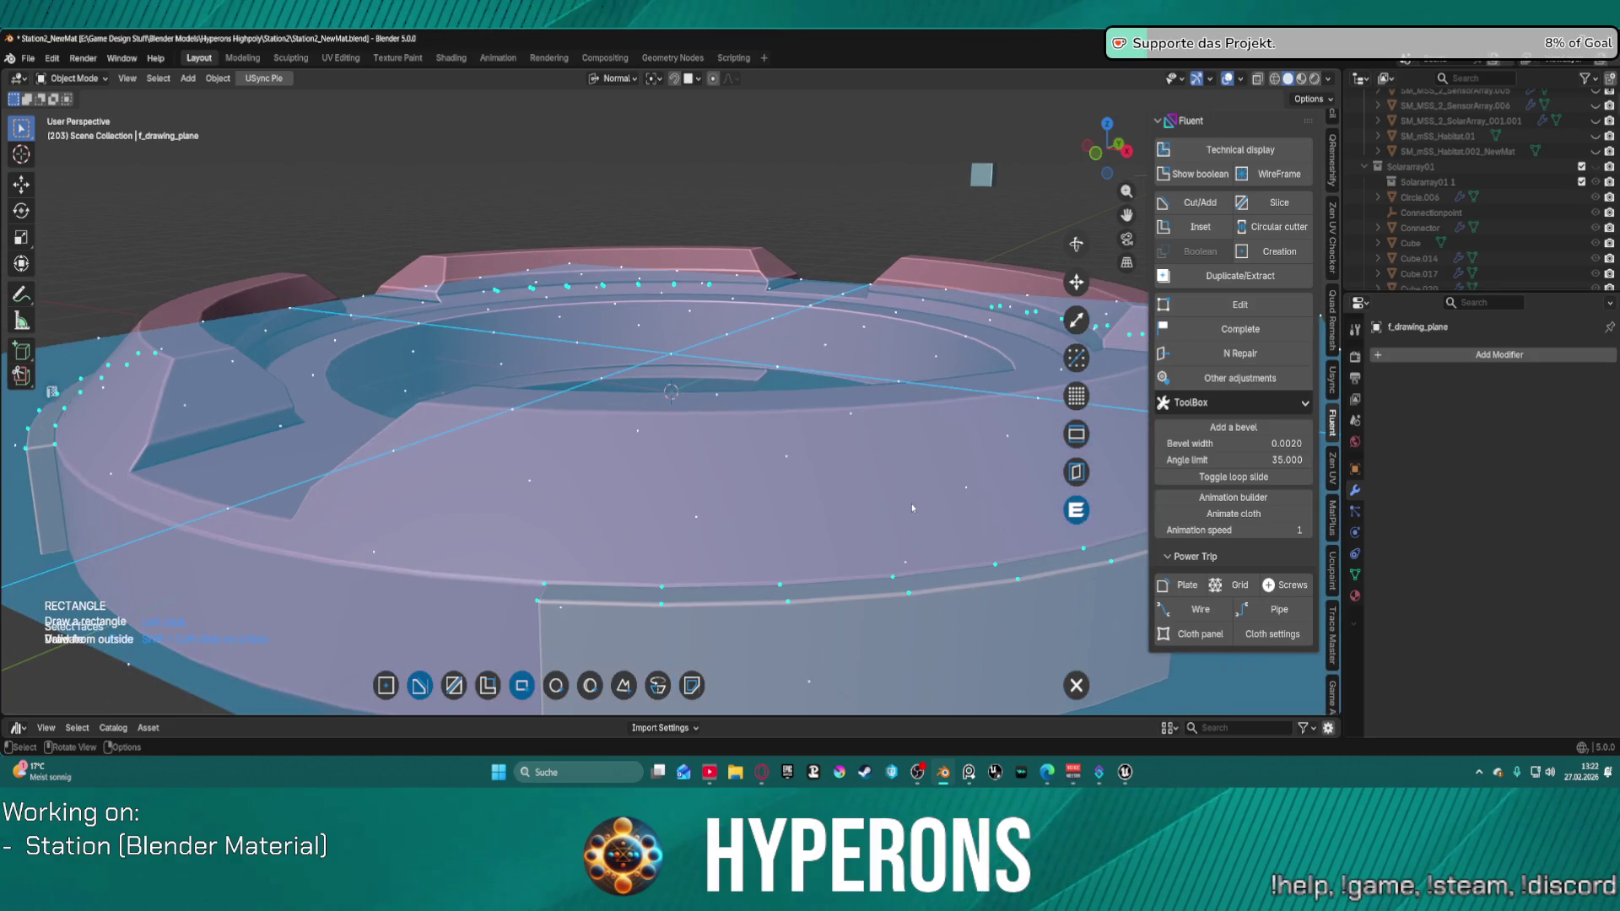
scroll(895, 100, down, 2)
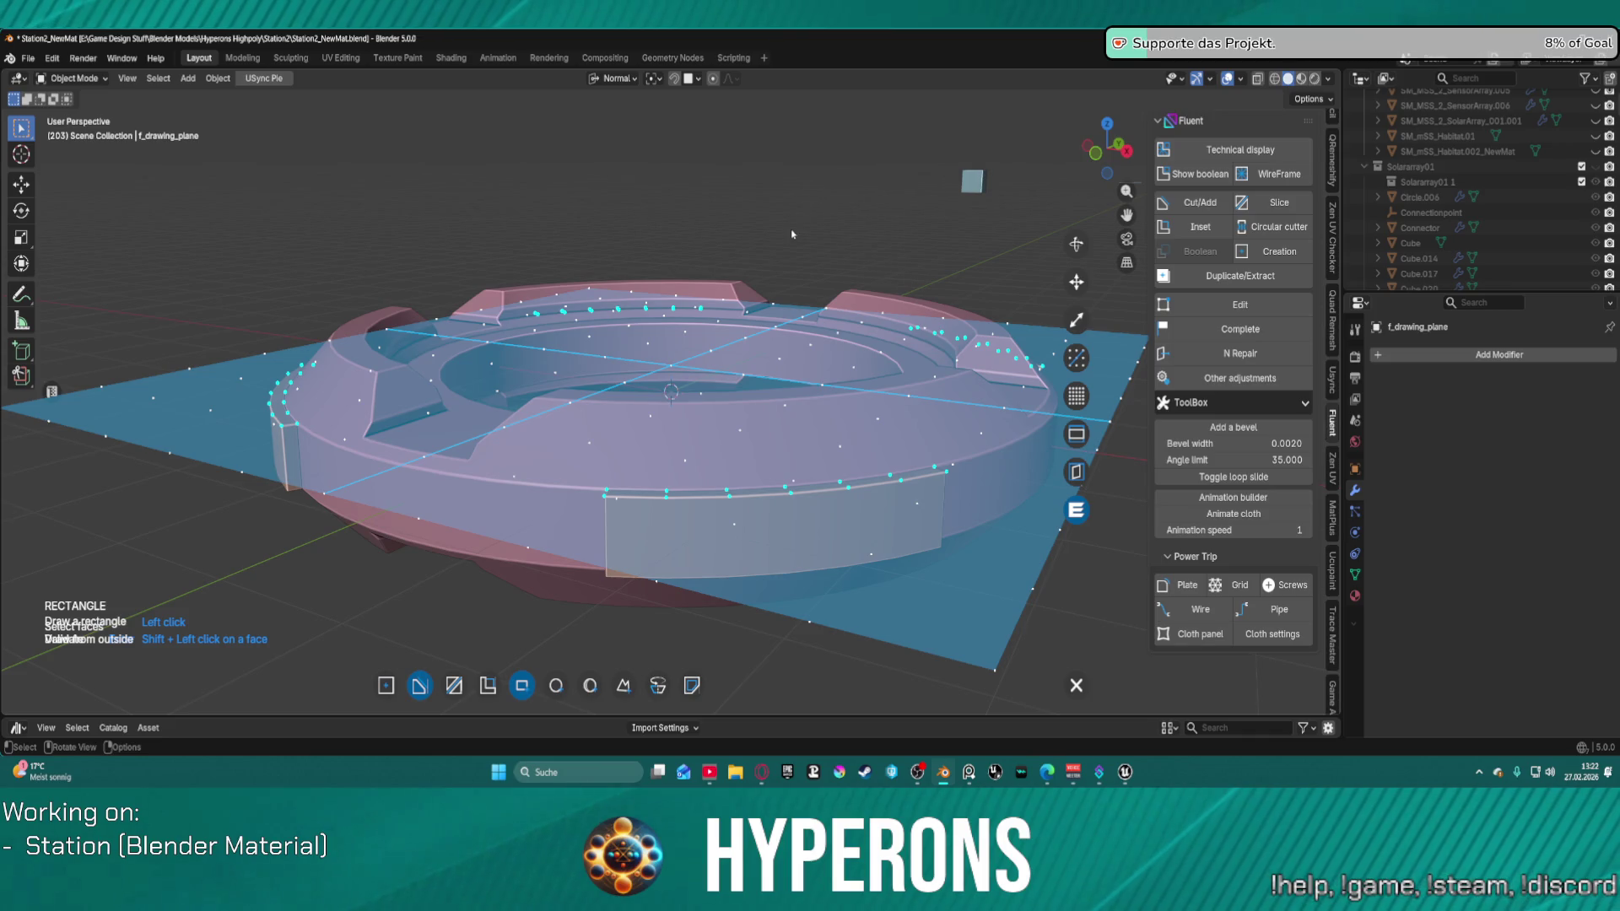
key(KP_7)
scroll(788, 230, down, 3)
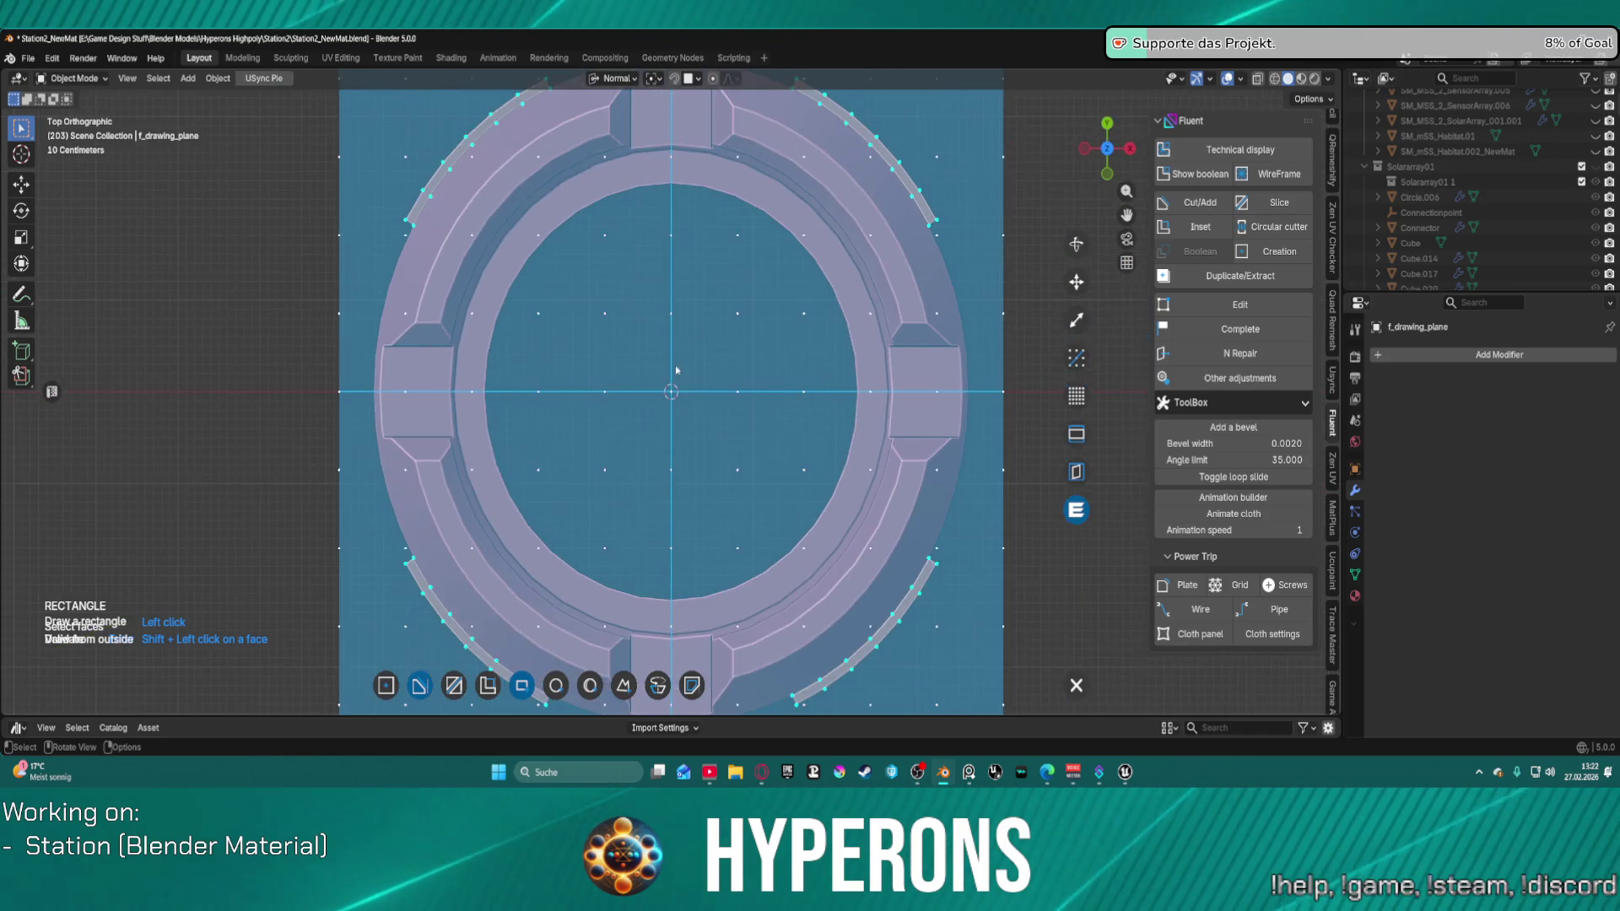
scroll(447, 528, up, 1)
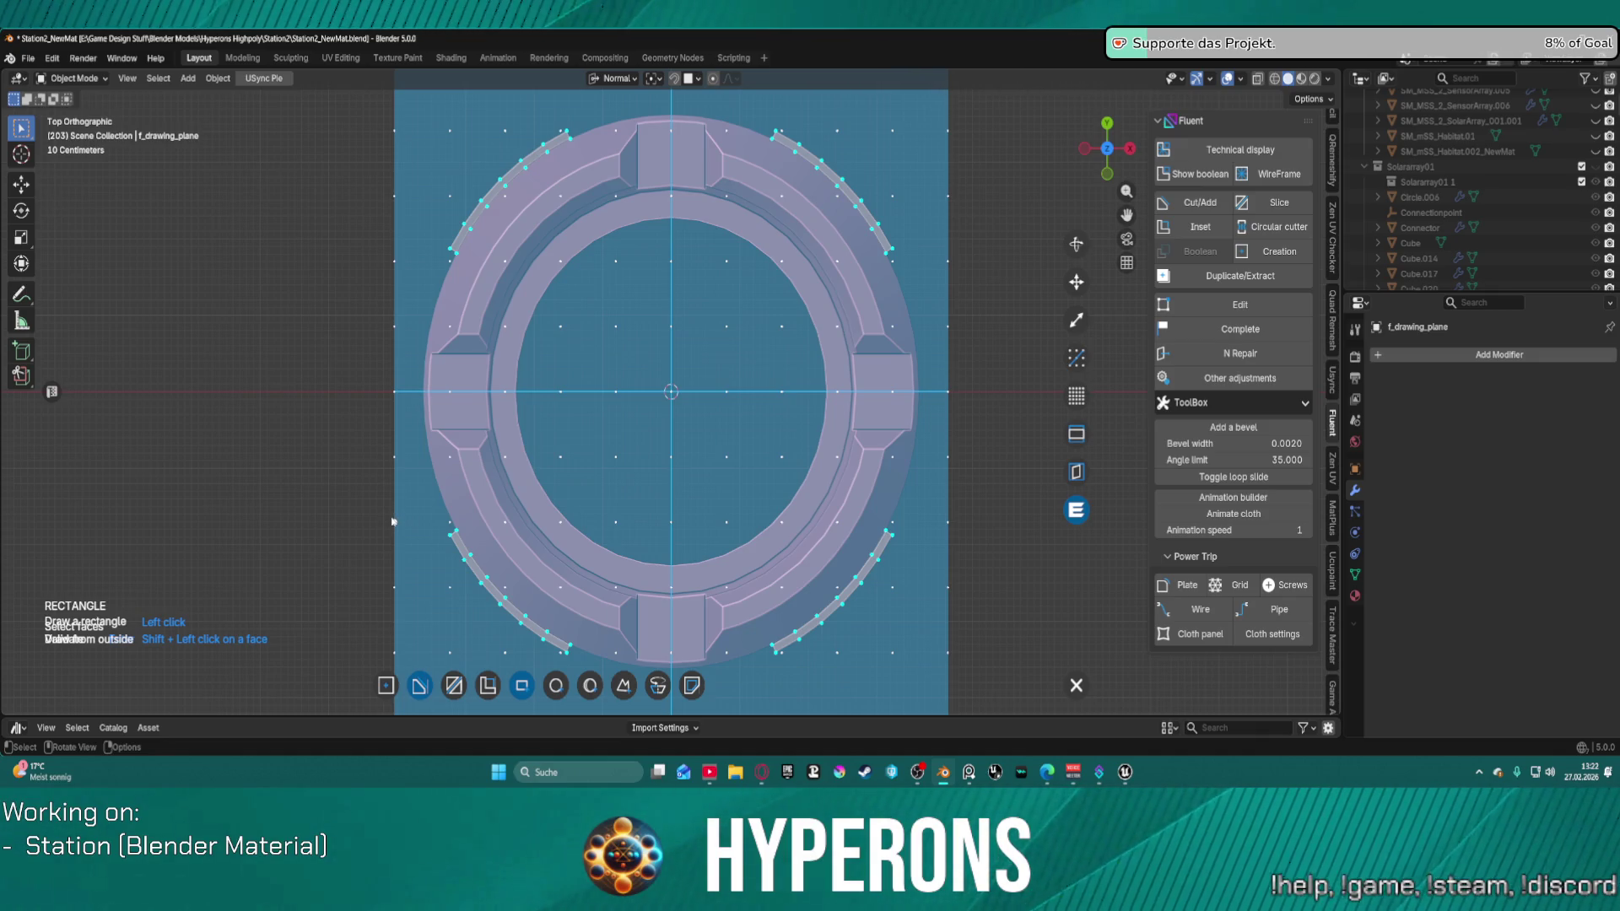
key(KP_3)
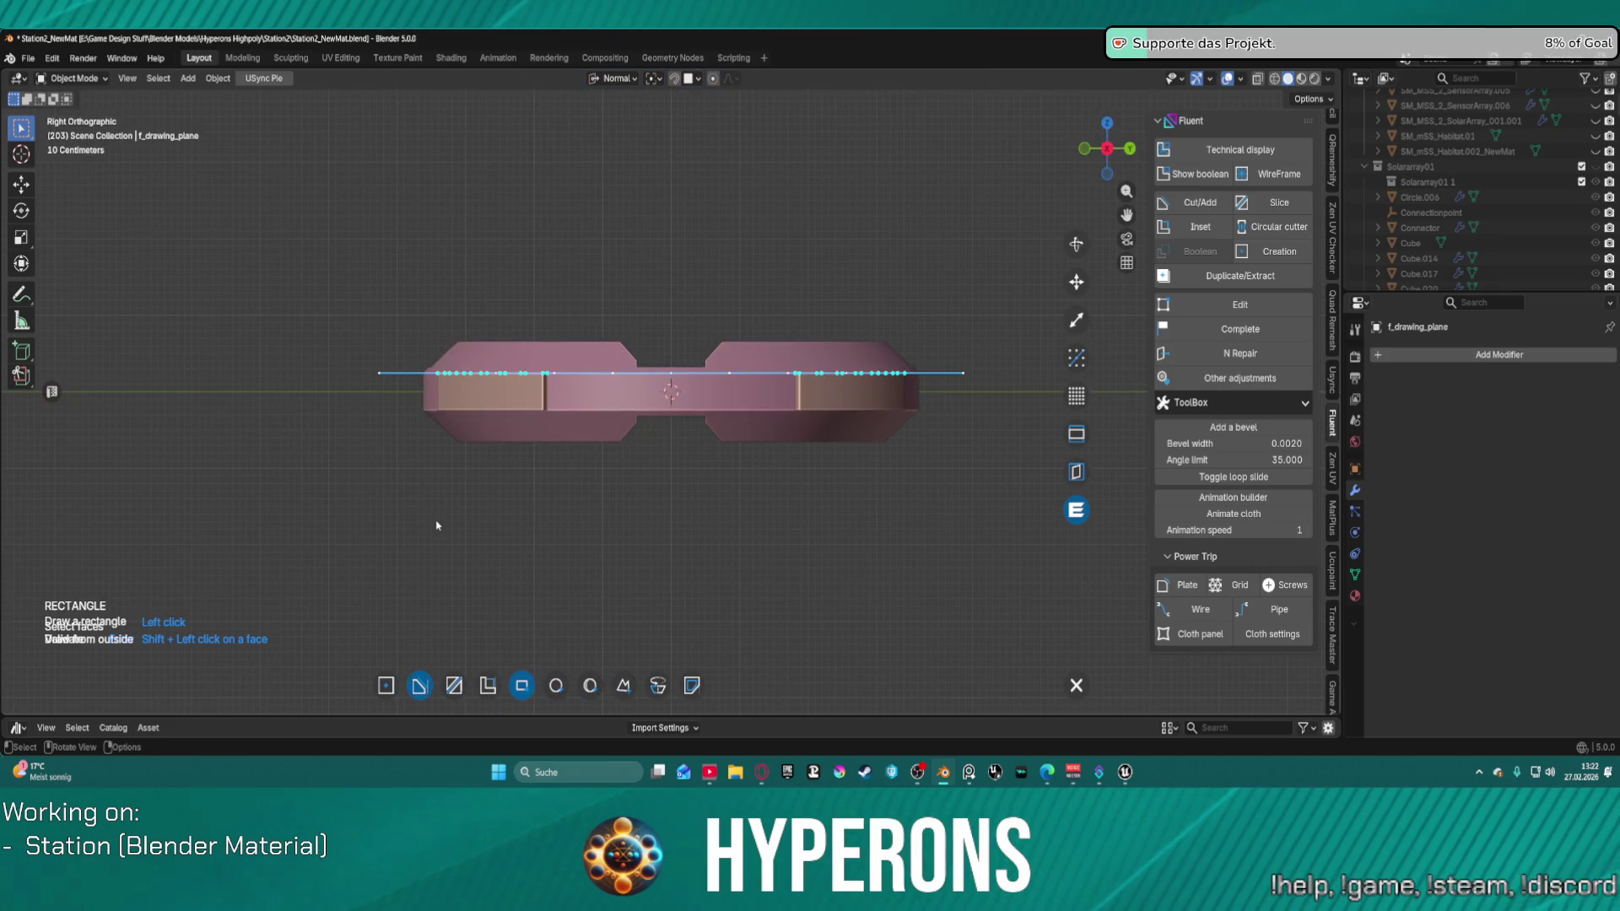
key(KP_4)
key(KP_4)
key(KP_4)
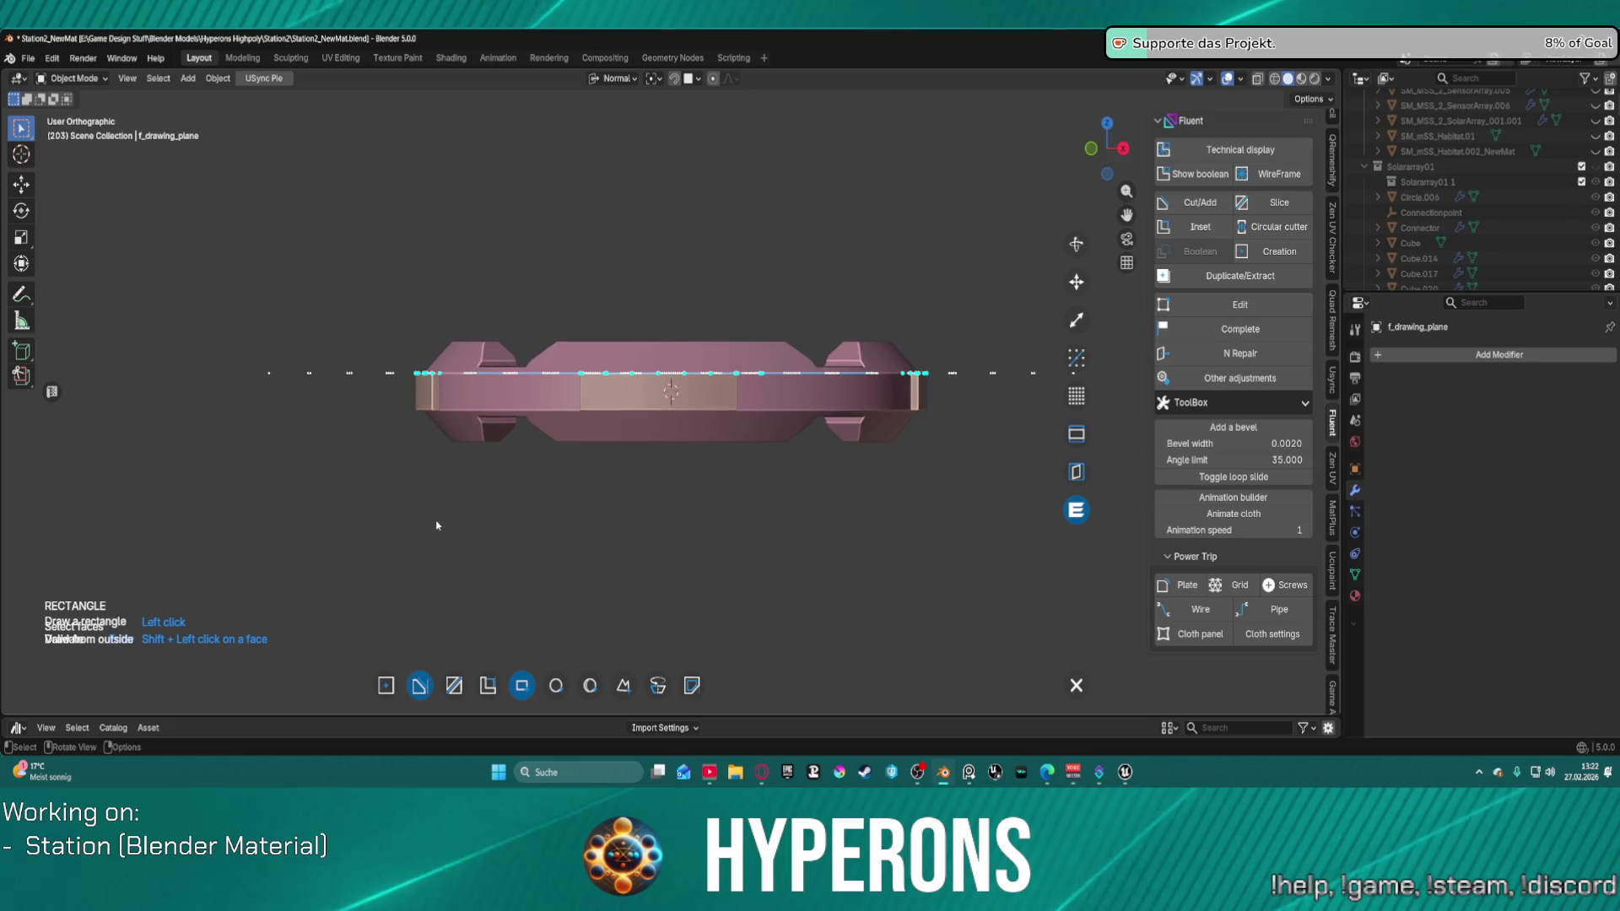
key(KP_4)
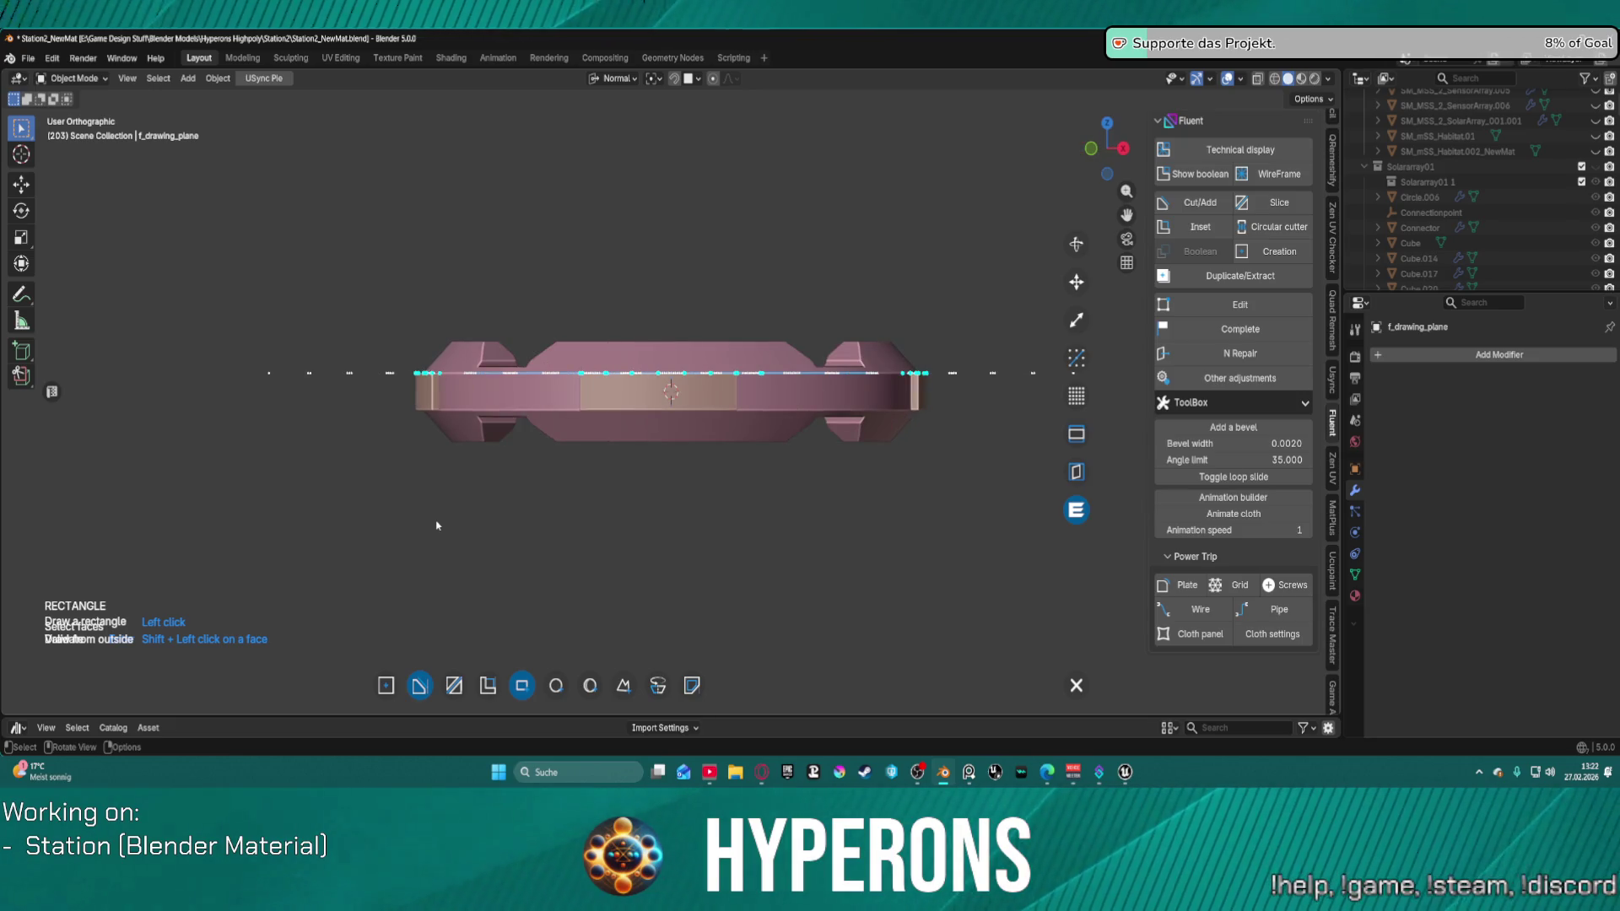
key(KP_8)
key(KP_8)
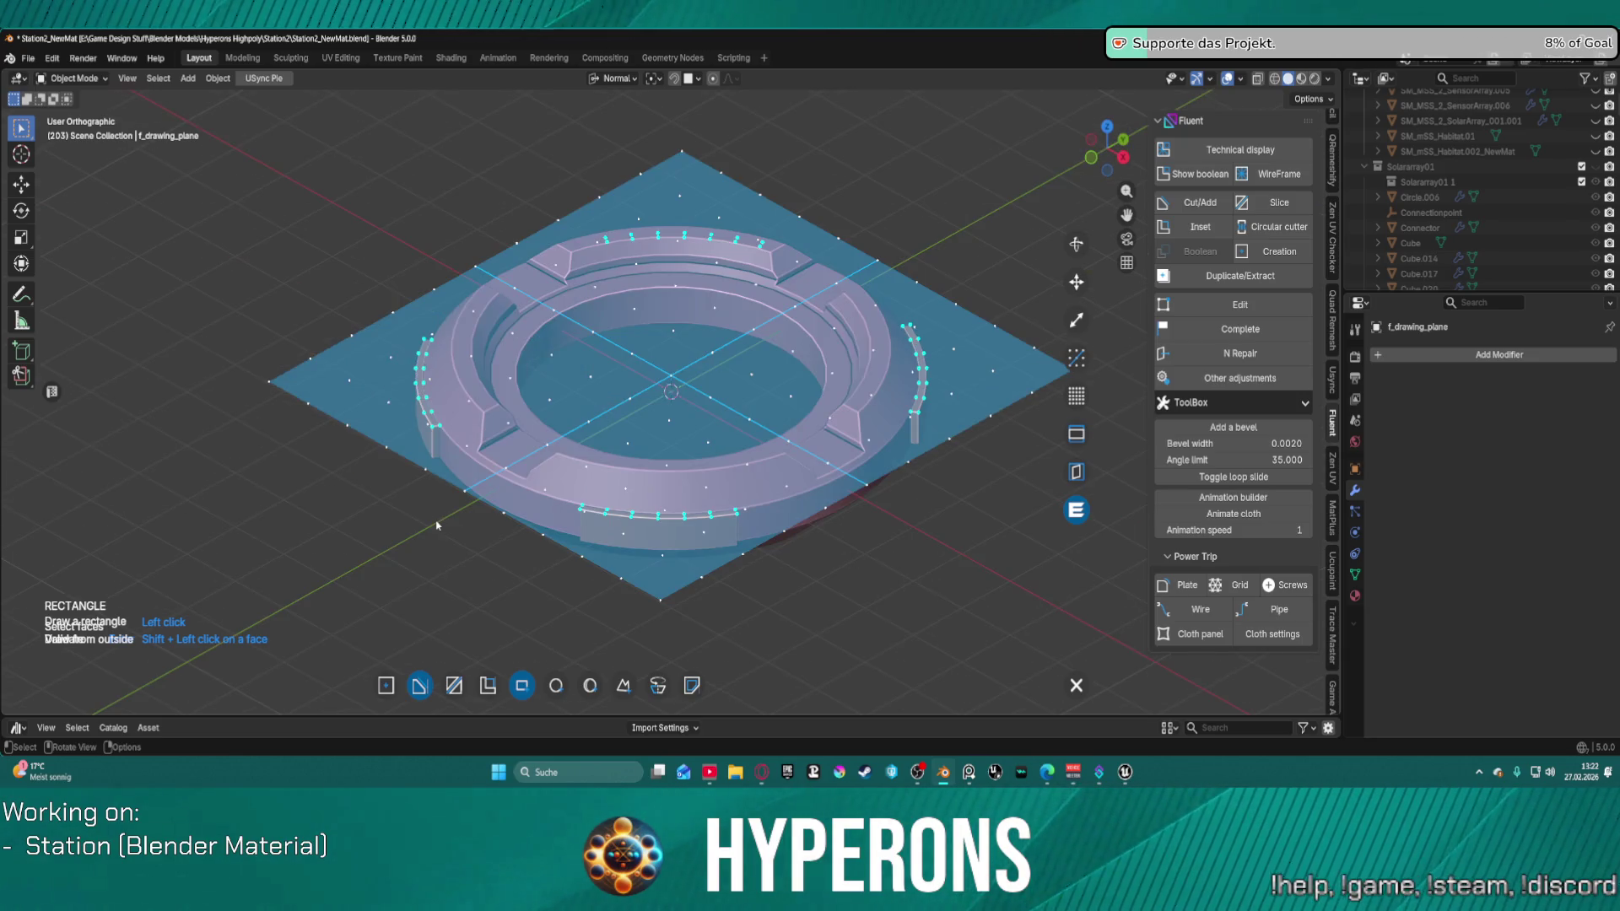
key(KP_5)
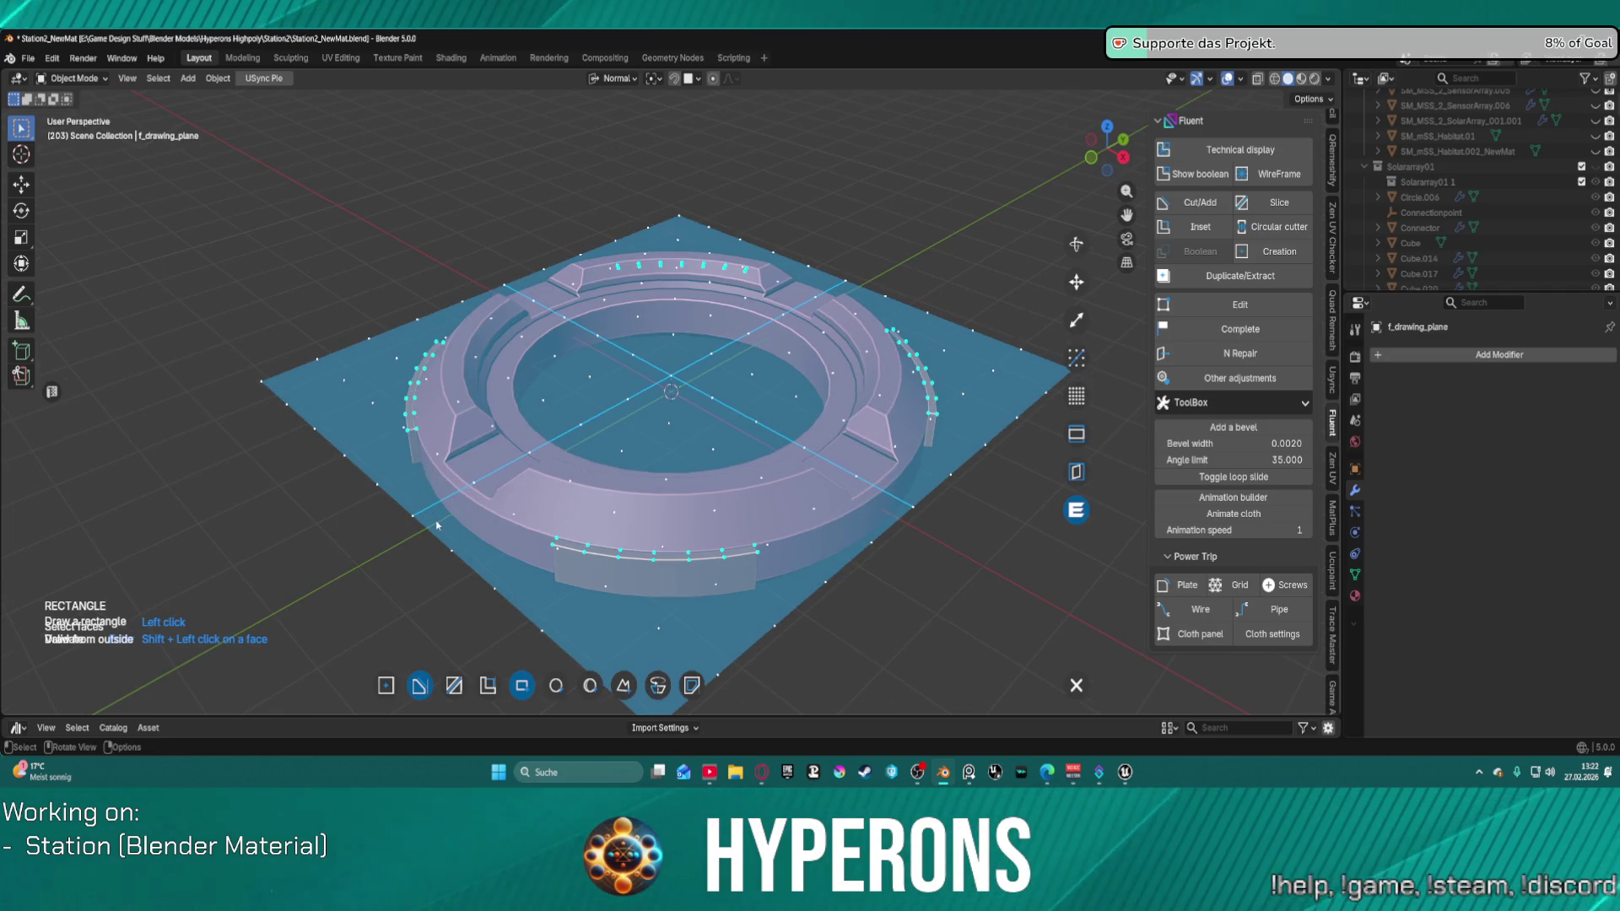
Step: Draw the rectangle cutter across the plate's front edge and validate the cut
click(553, 544)
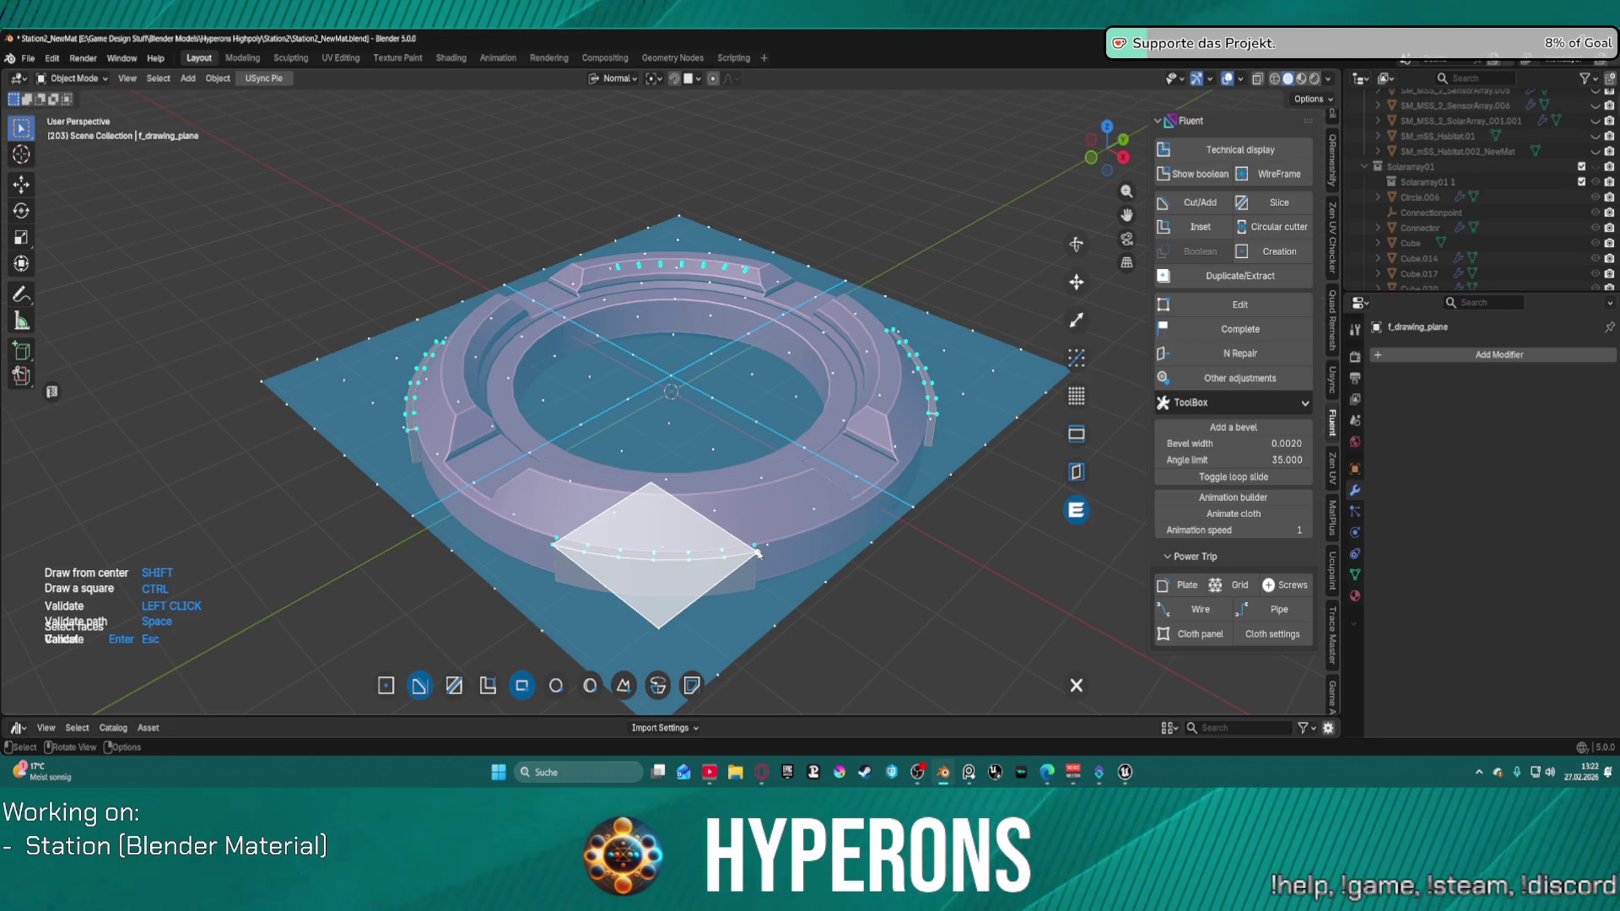
click(758, 554)
key(Return)
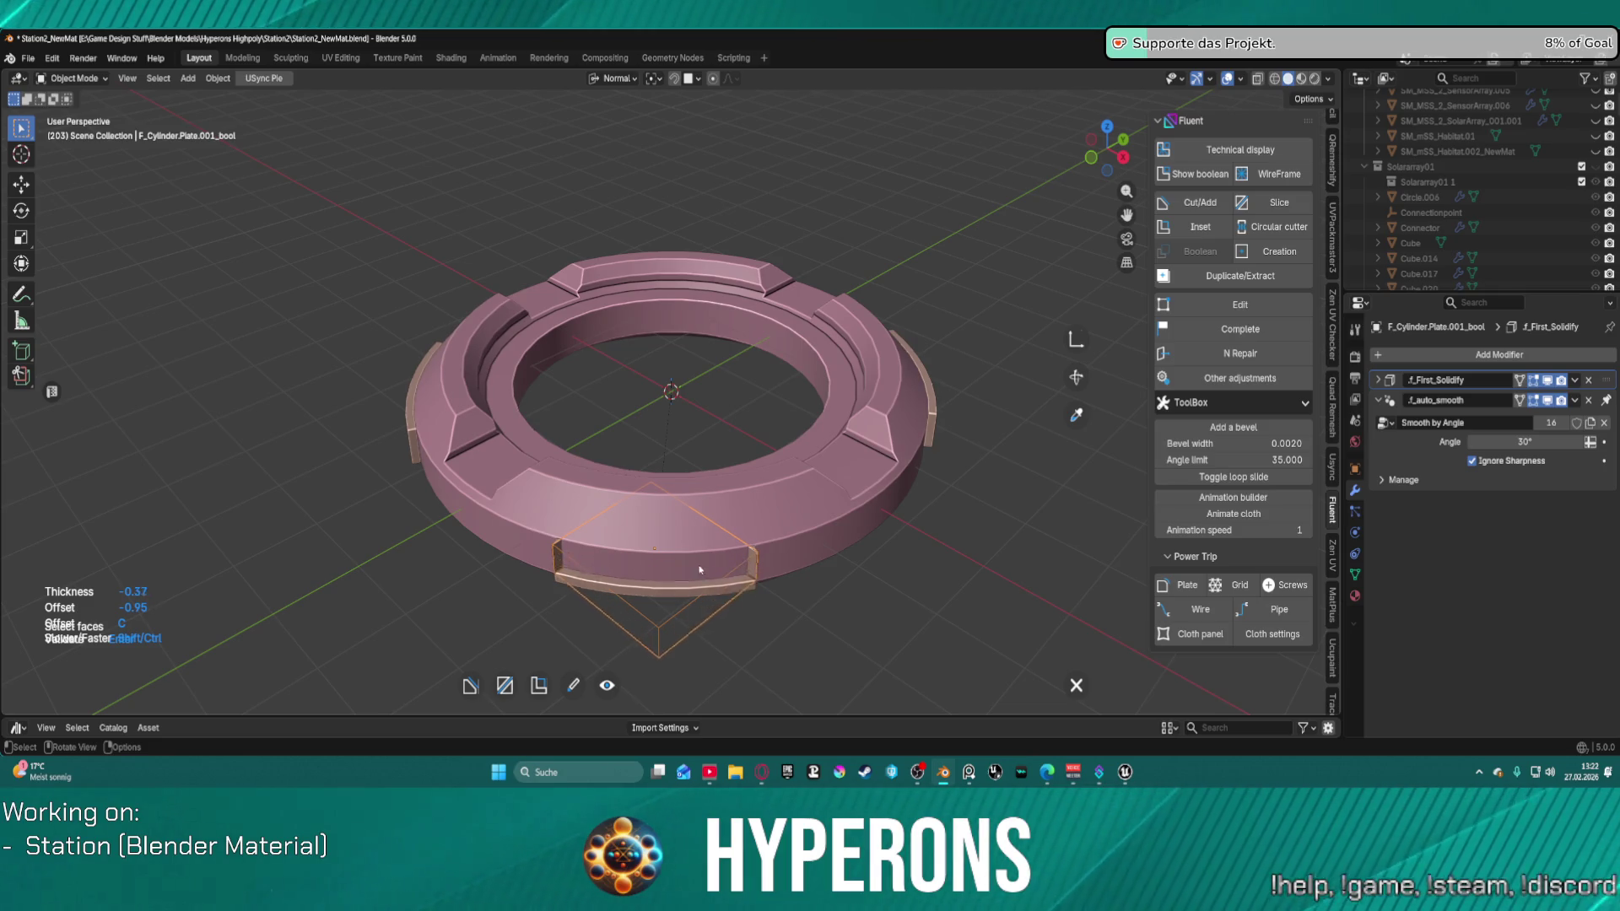
Step: Validate the rectangle cutter's thickness and offset to carve the notch into the ring's front rim
right_click(736, 522)
click(869, 518)
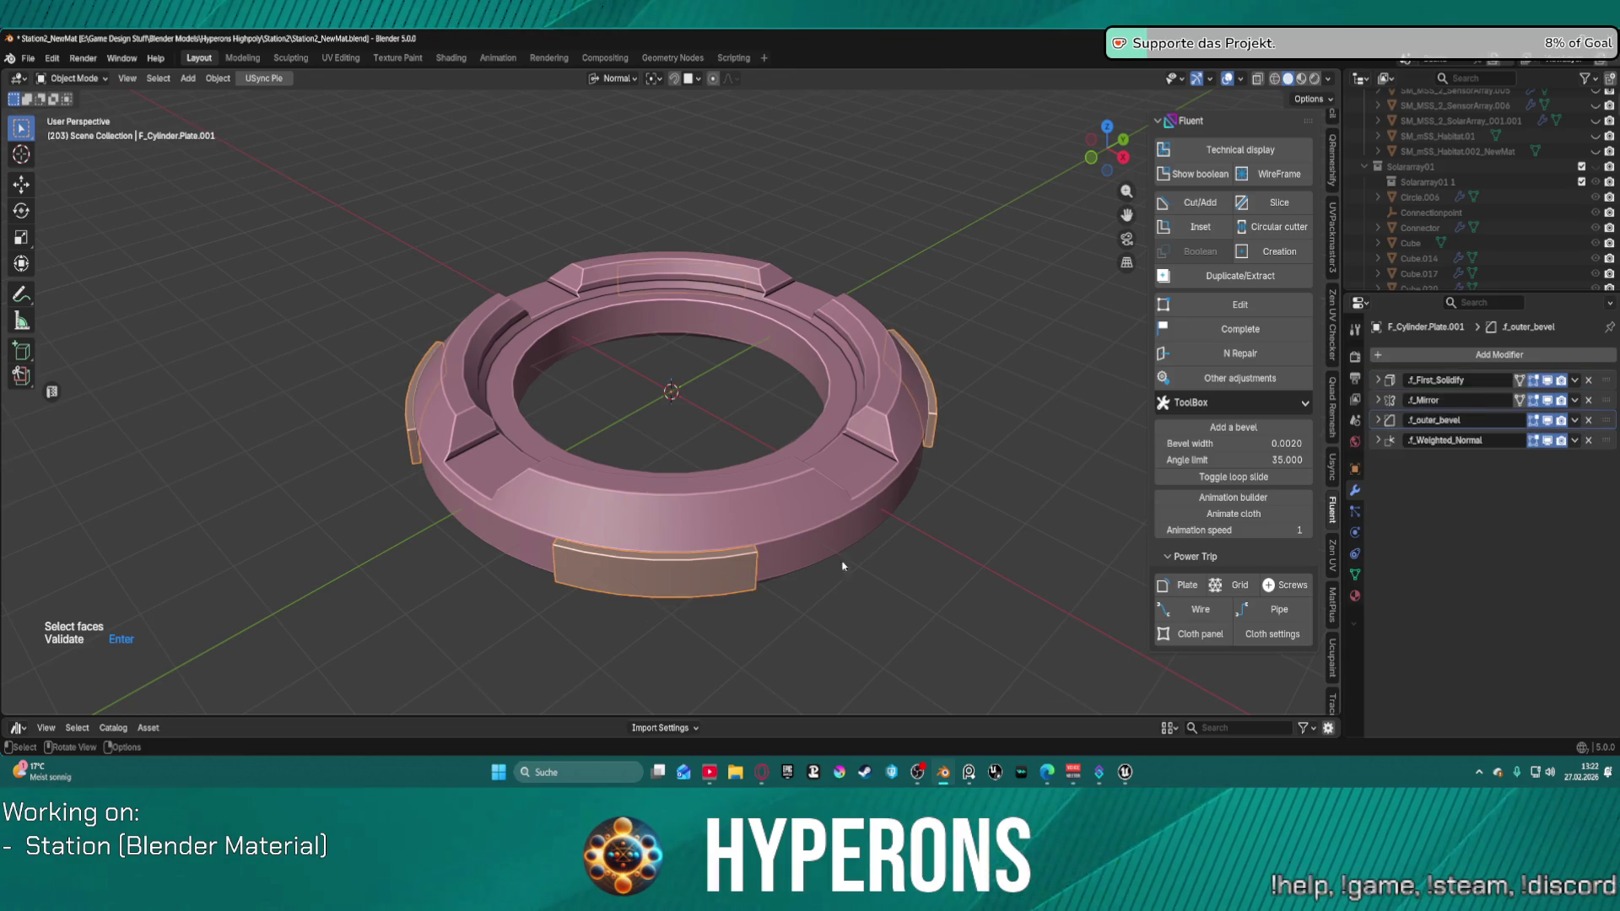
mouse_move(850, 574)
middle_down()
mouse_move(878, 549)
mouse_move(799, 622)
mouse_move(506, 521)
mouse_move(1017, 518)
mouse_move(952, 537)
mouse_move(977, 564)
mouse_move(1006, 508)
mouse_move(939, 509)
middle_up()
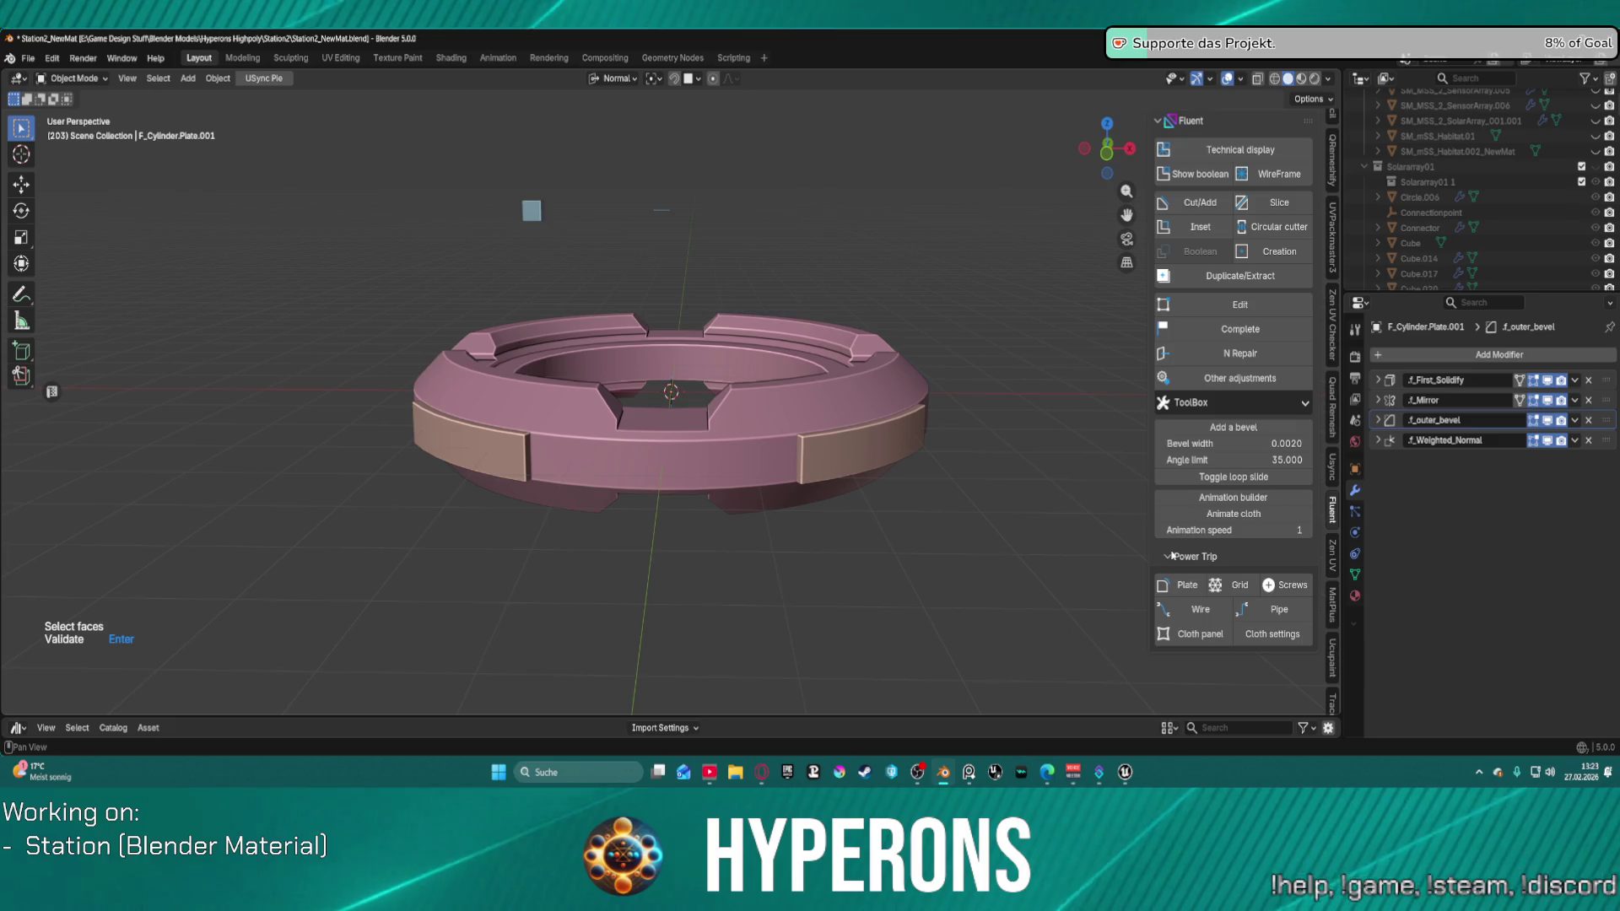
Step: Start another Fluent rectangle cut, then cancel it
key(f)
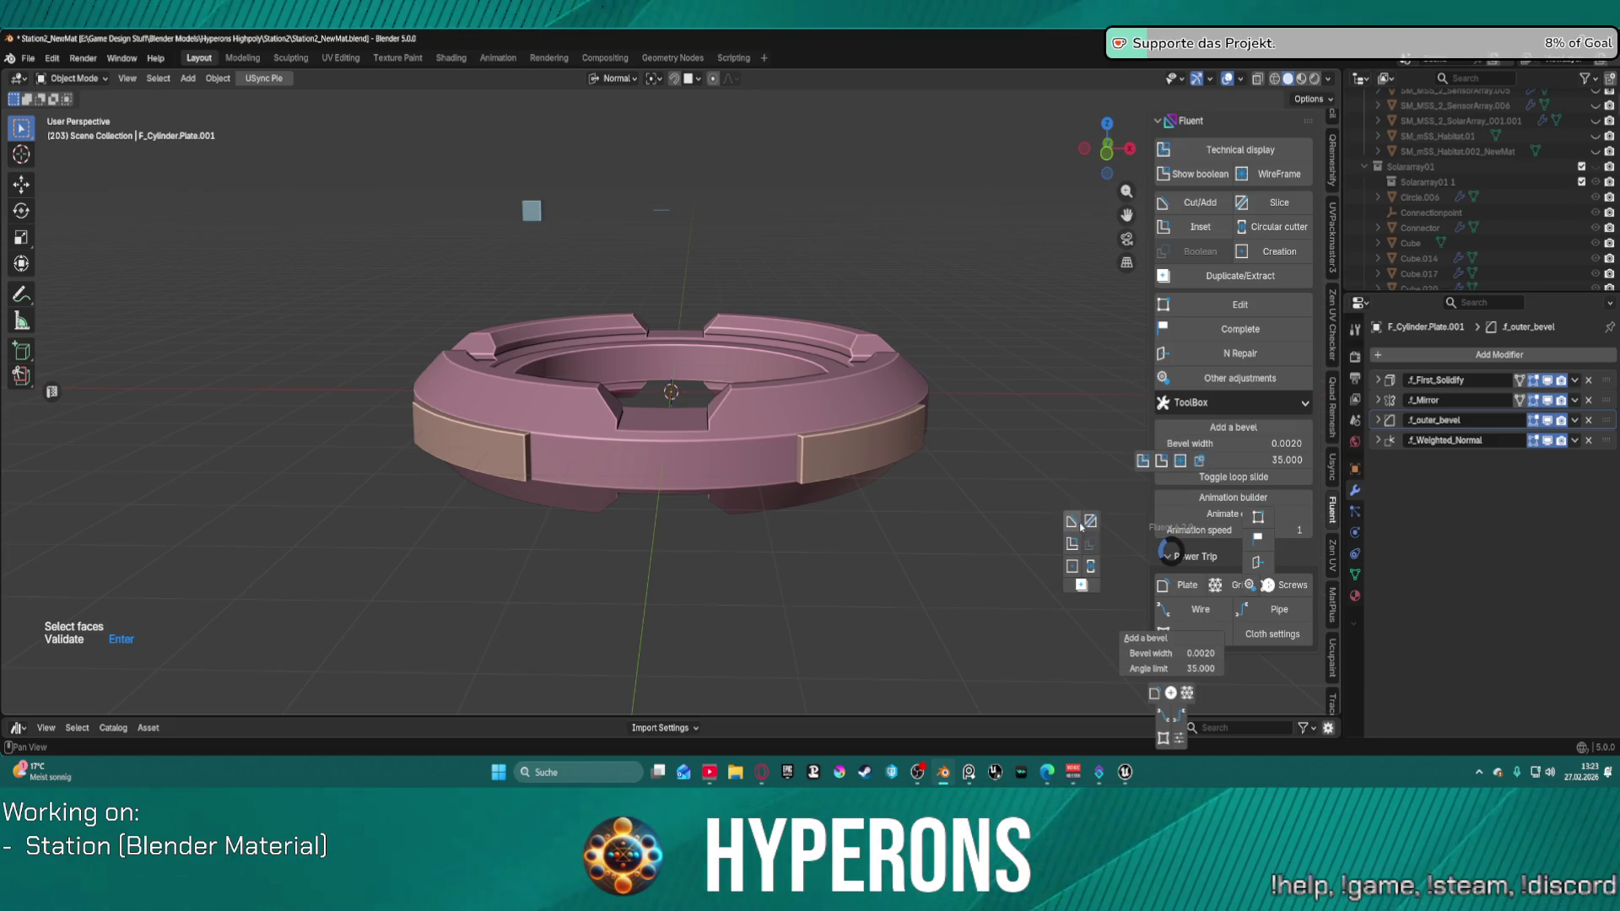
click(1080, 545)
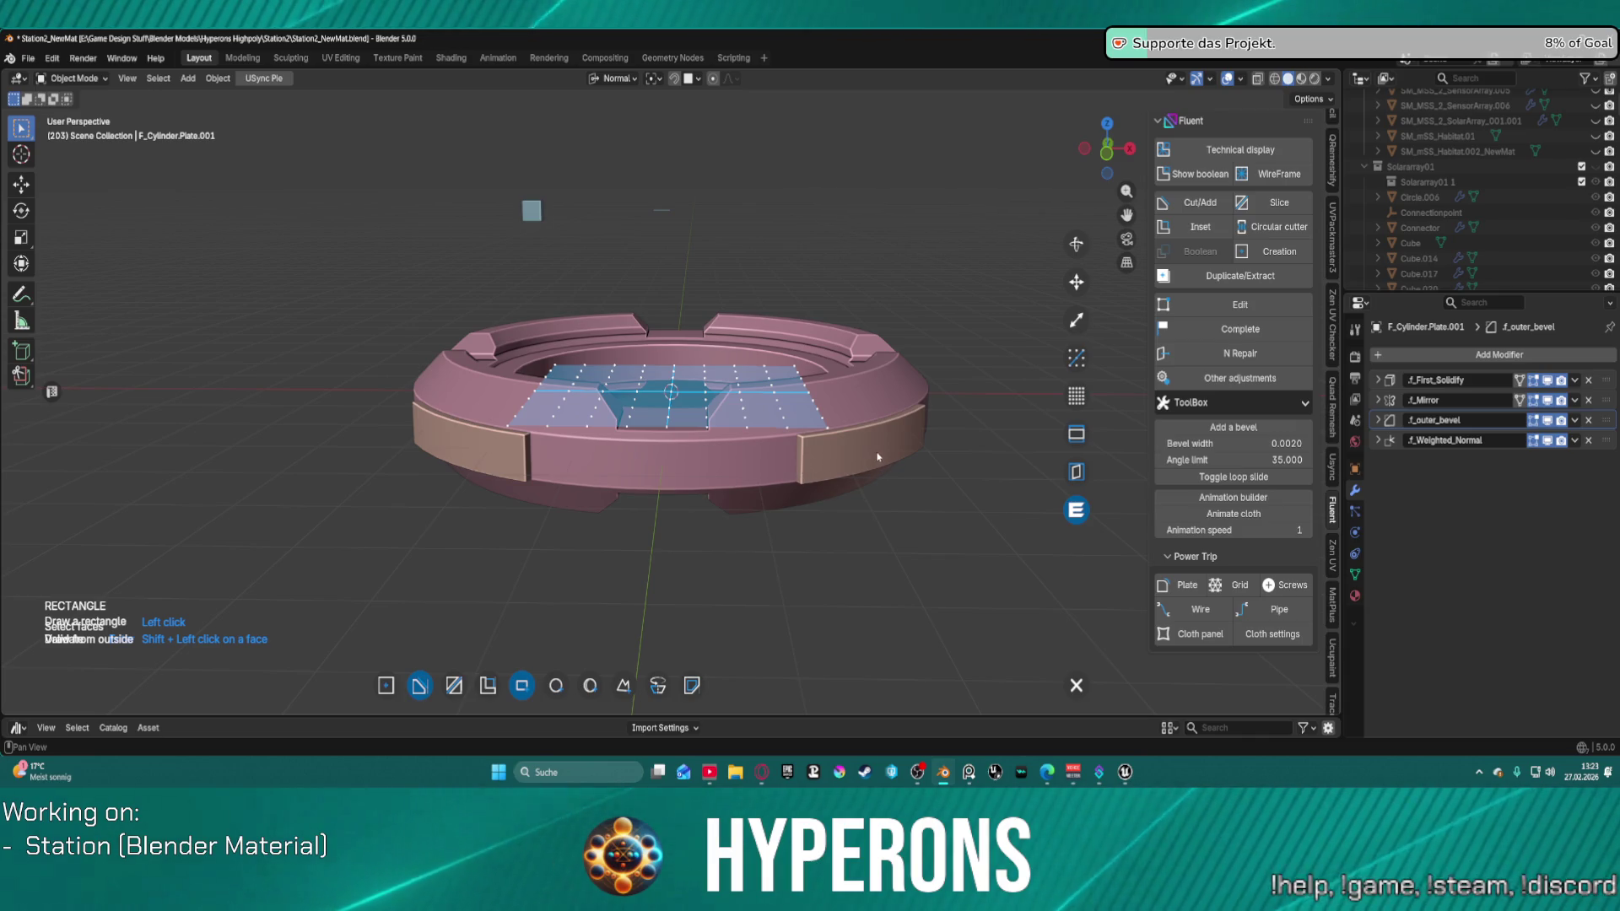
key(Escape)
Step: Select both curved outer plates and start a Fluent Inset on the right plate
right_click(846, 435)
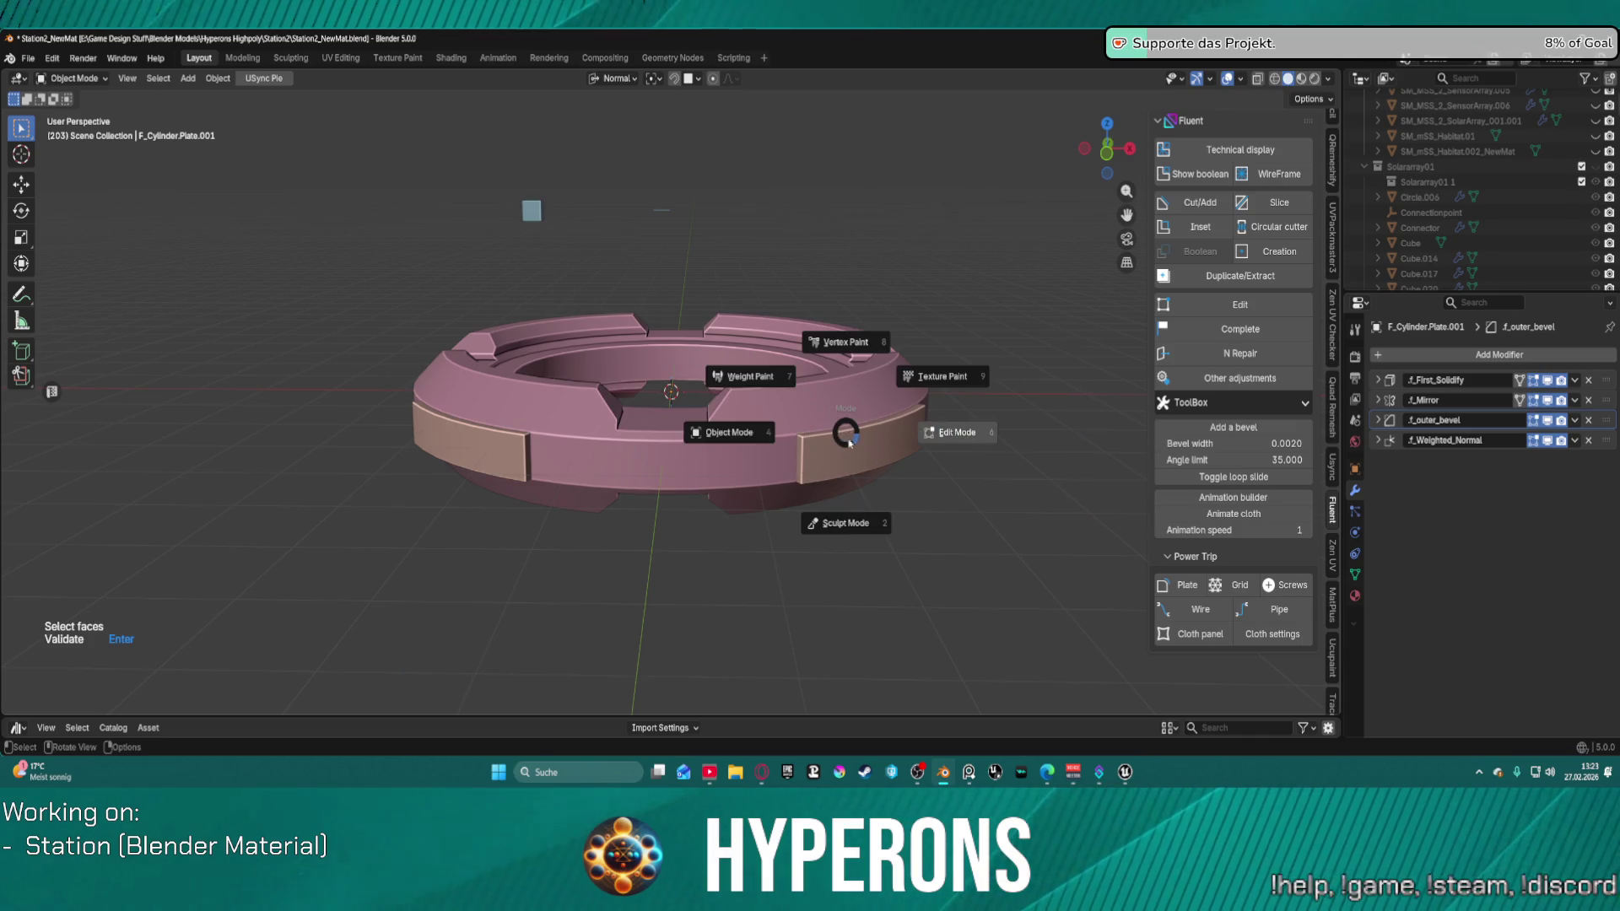
click(845, 435)
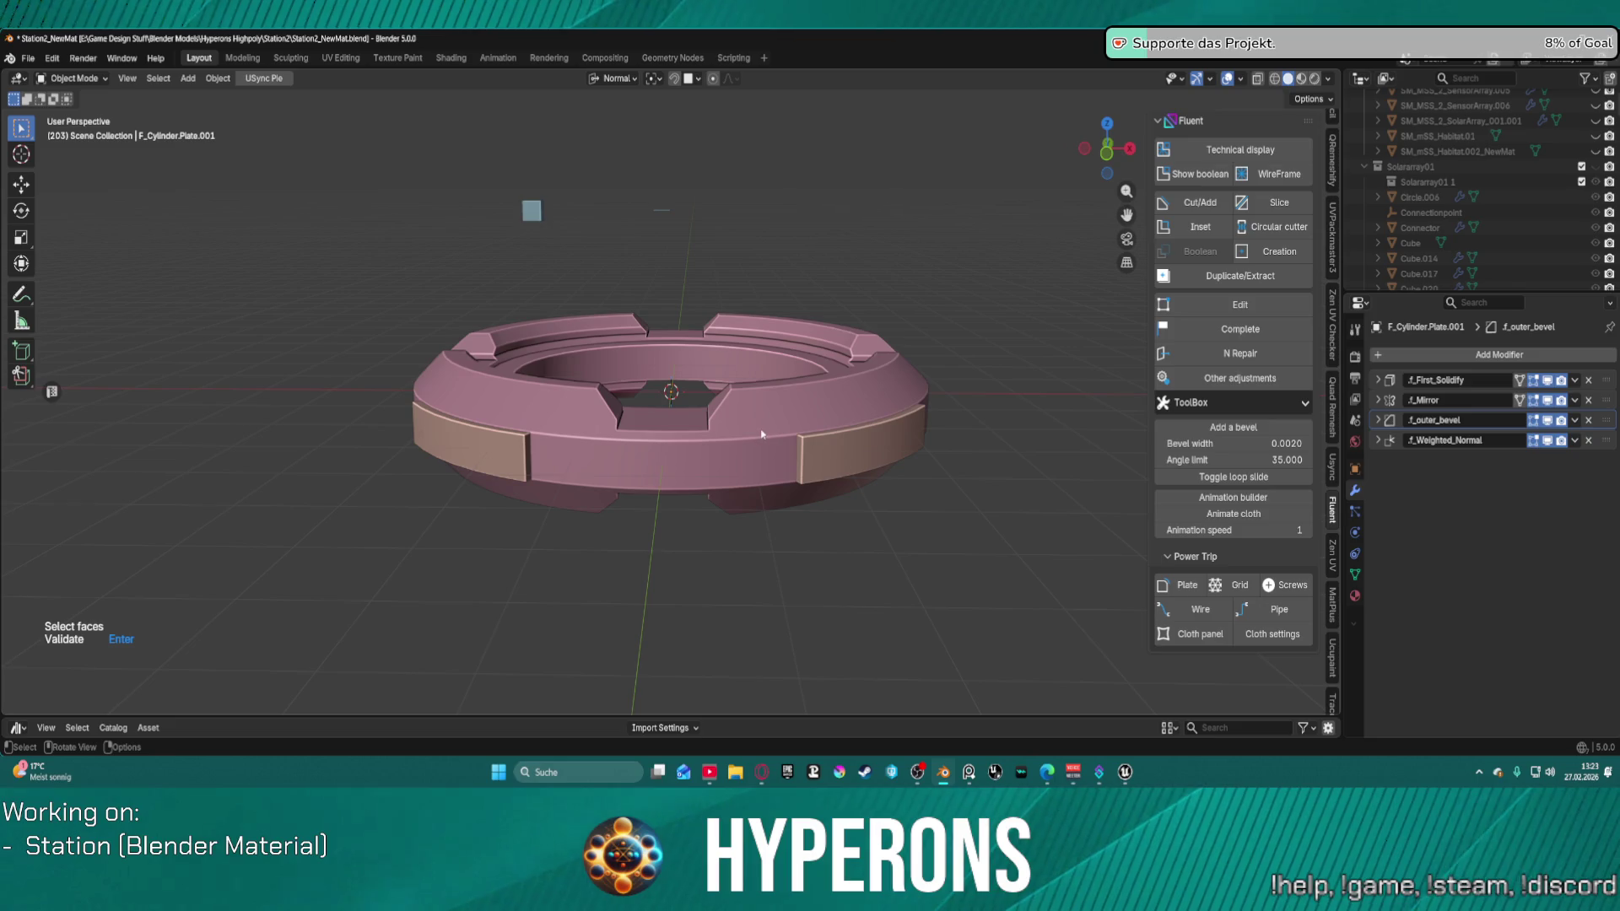
right_click(845, 458)
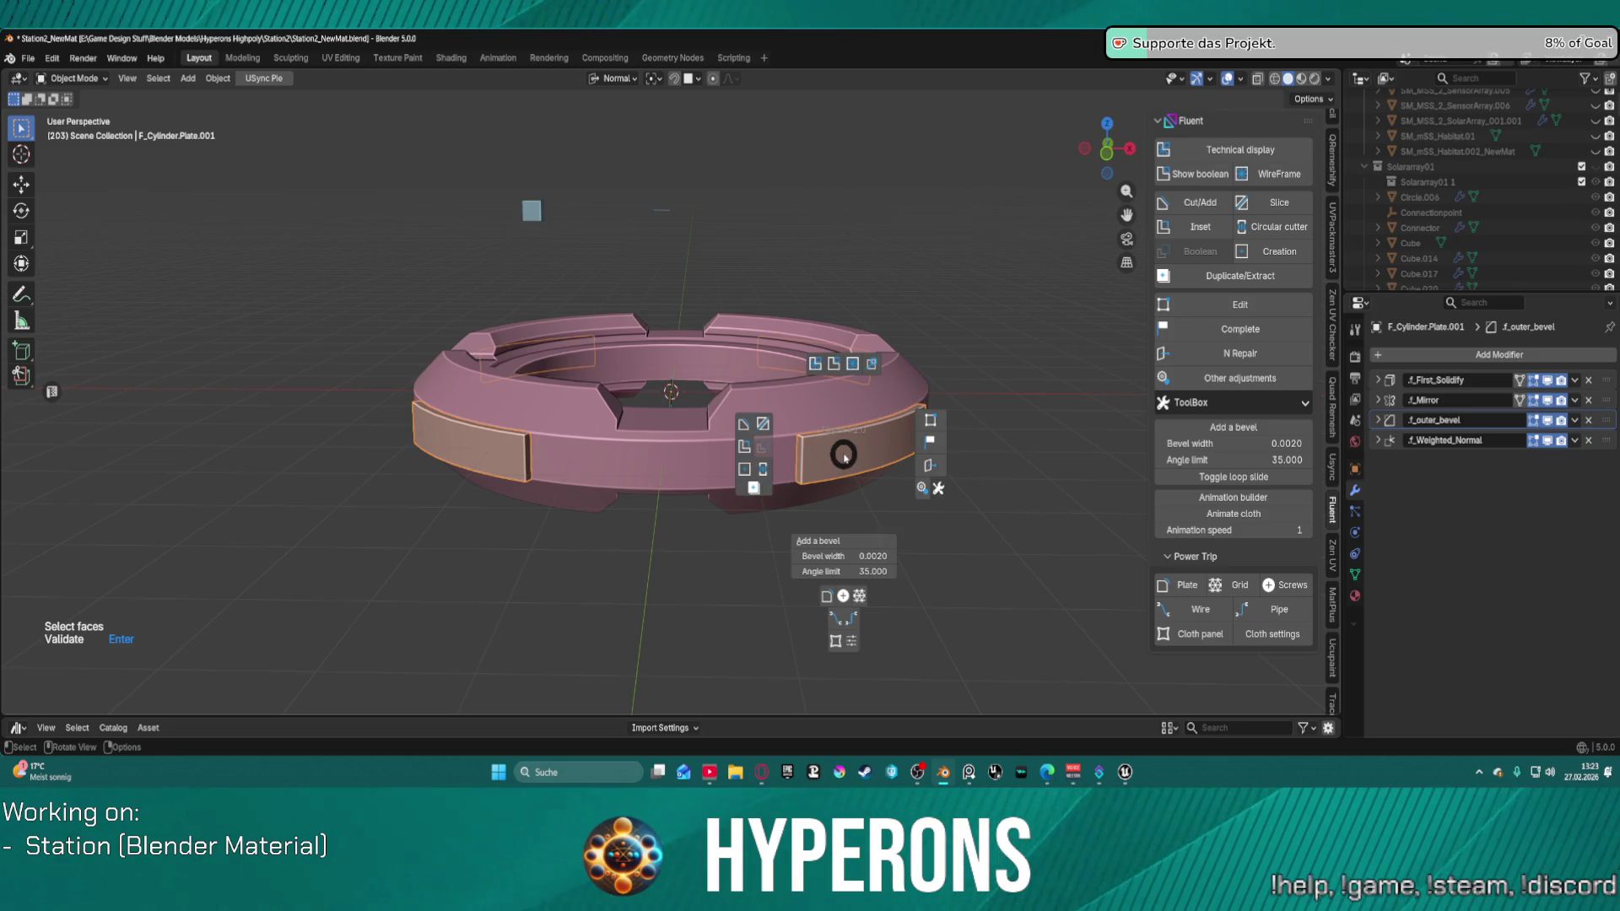
click(745, 447)
scroll(843, 455, up, 1)
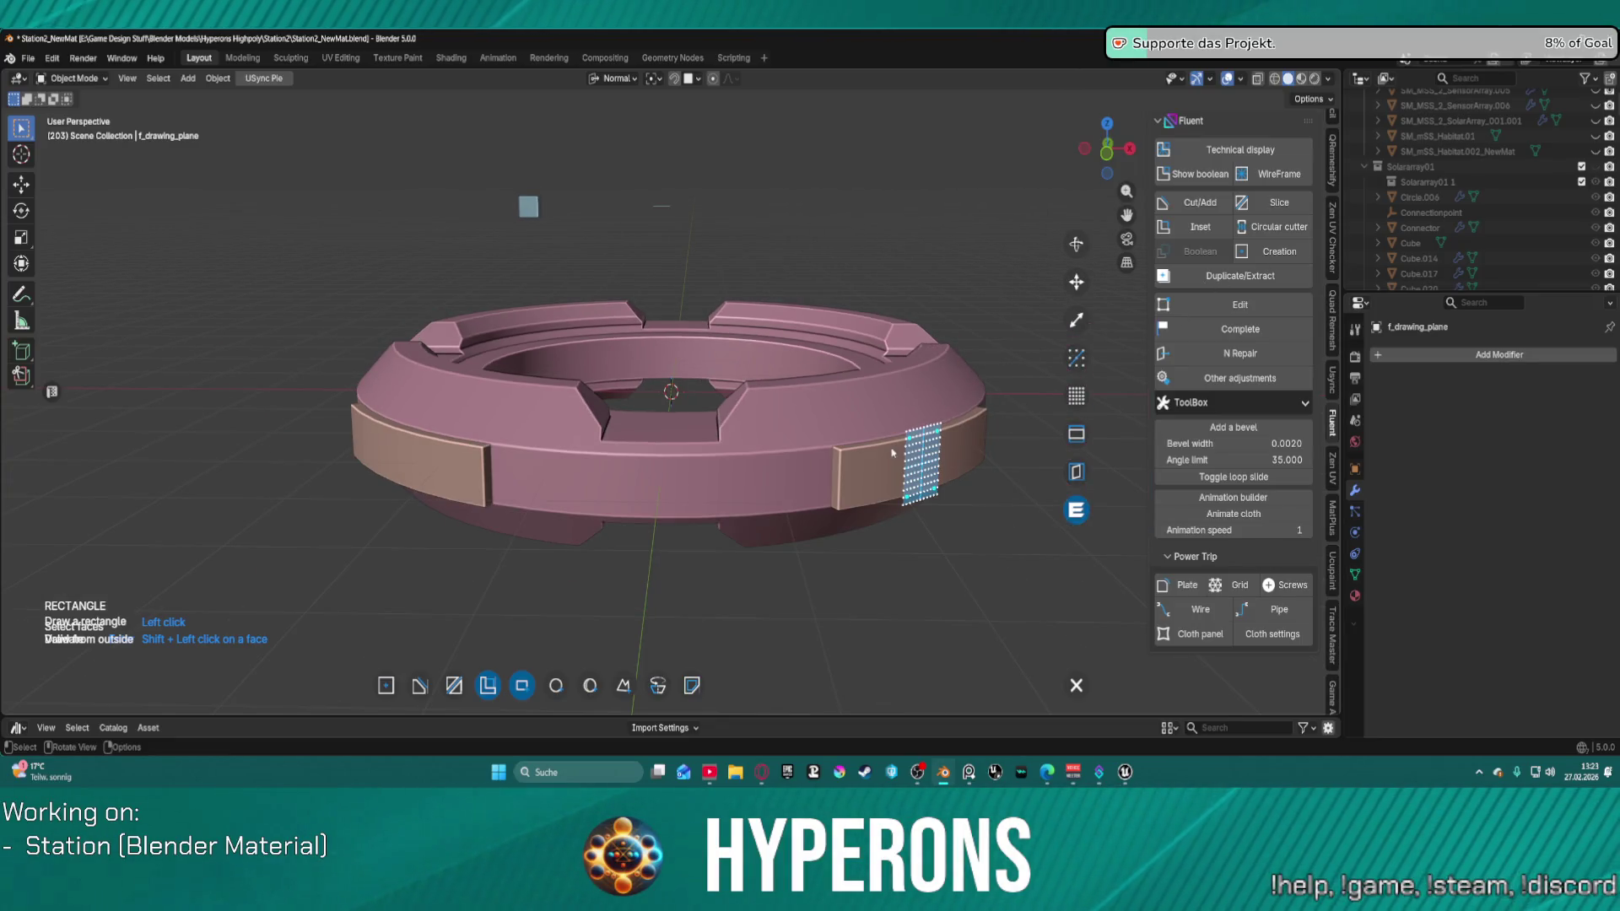
Step: Nudge the small inset rectangle into place on the right plate with the move gizmo
scroll(892, 453, down, 2)
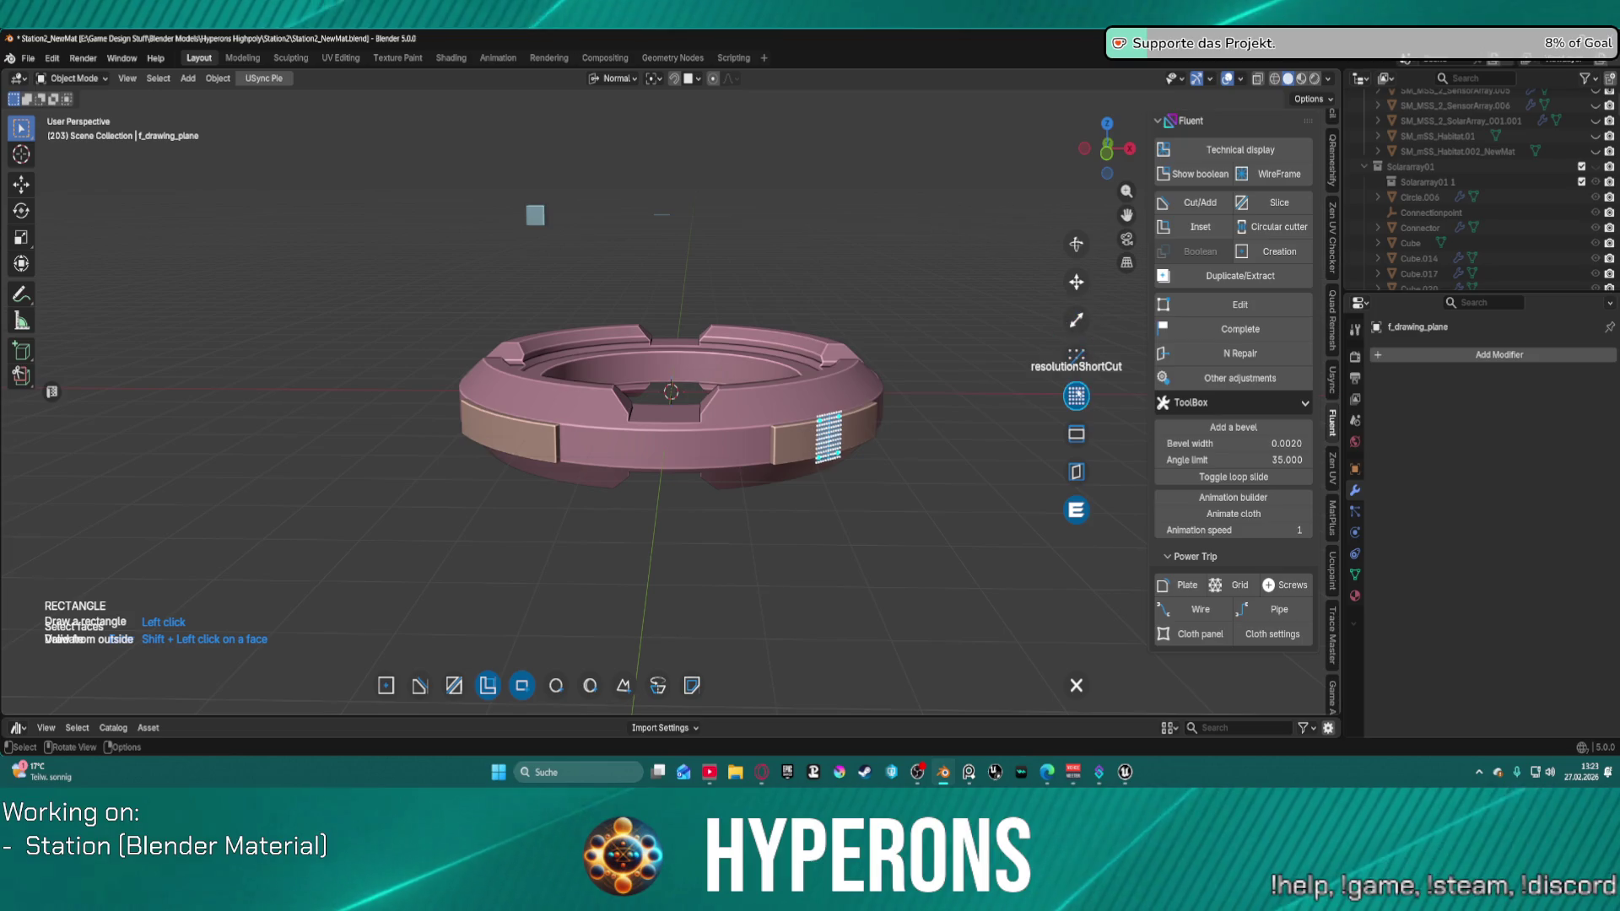
click(1076, 282)
mouse_move(878, 426)
mouse_down()
mouse_move(1024, 391)
mouse_move(879, 426)
mouse_move(895, 452)
mouse_up()
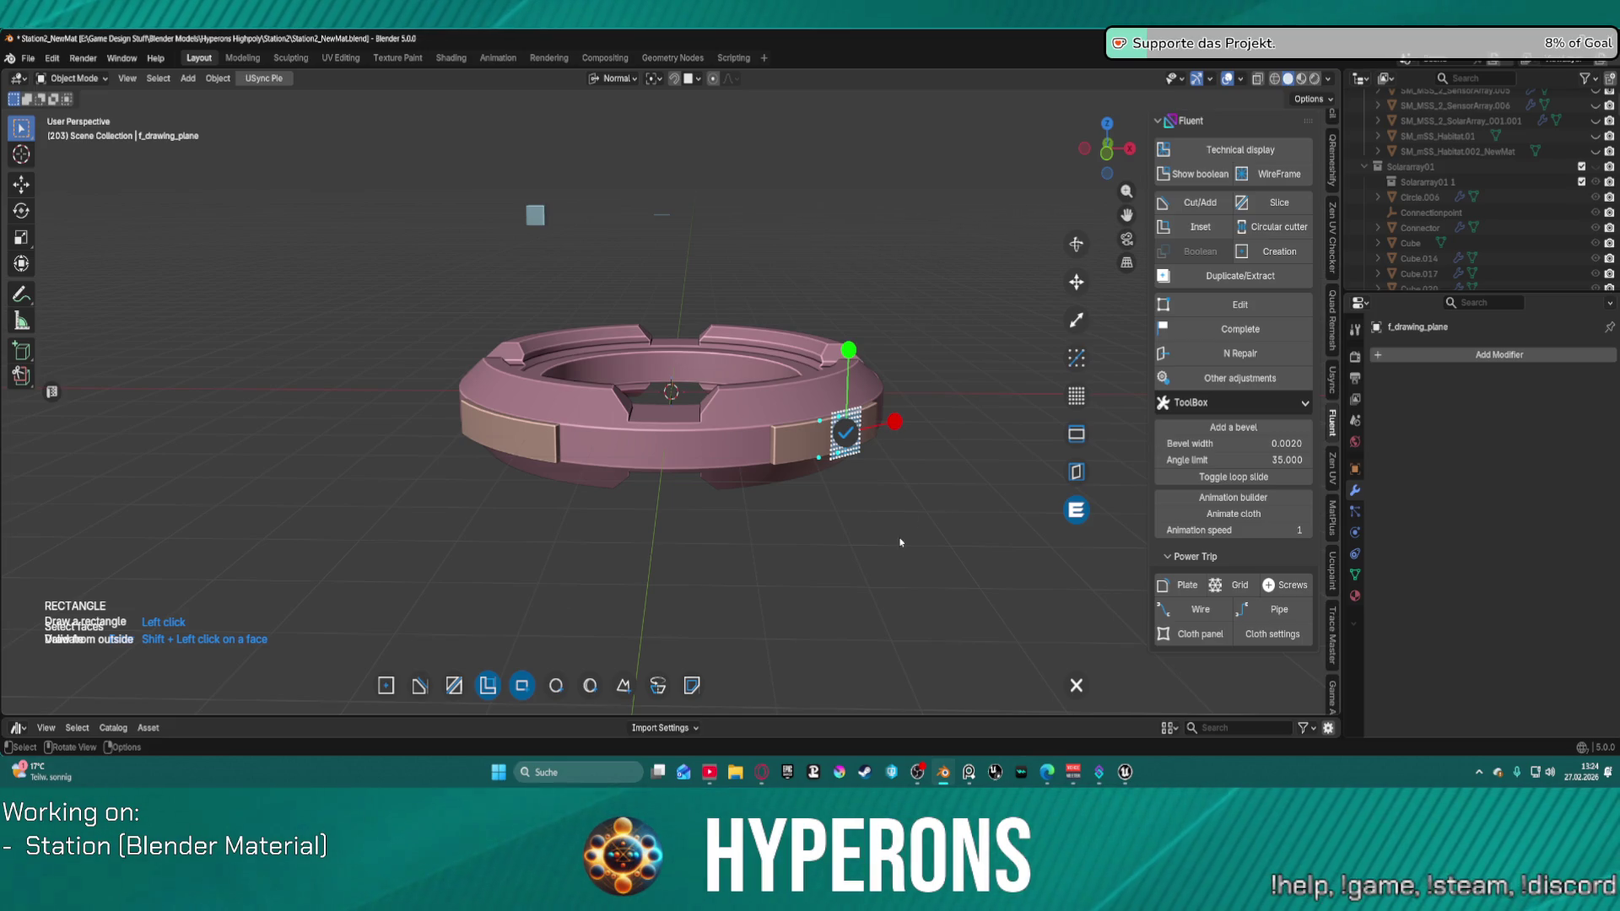
click(845, 433)
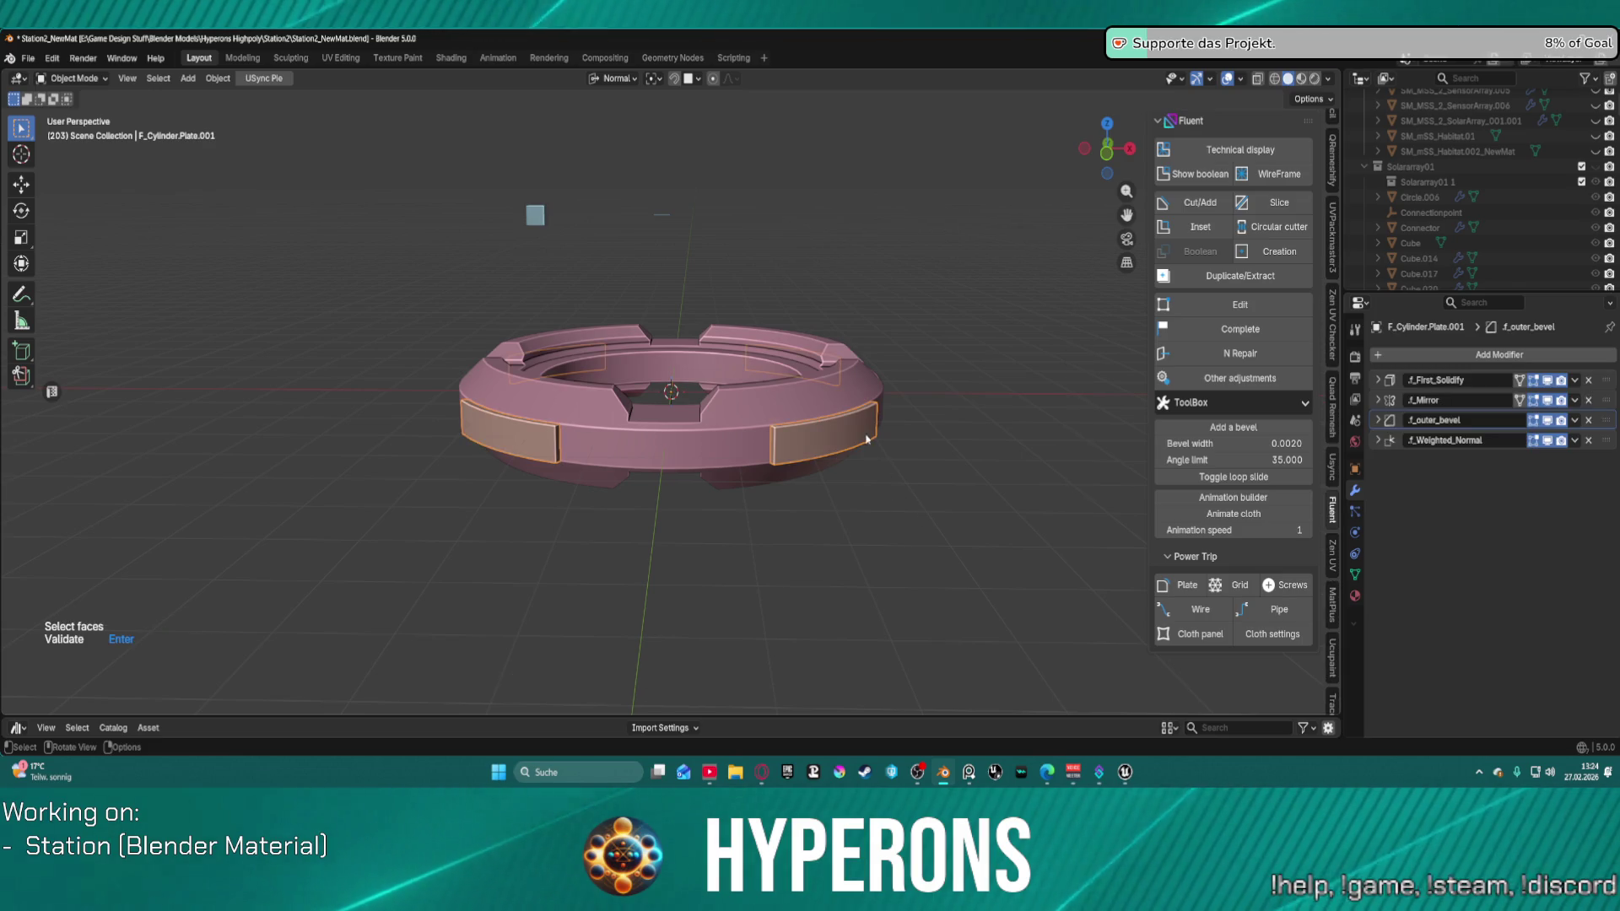
Step: Dismiss the Object context menu and open the Fluent 4.2.0 menu over the F_Cylinder.Plate.001 plates
right_click(836, 445)
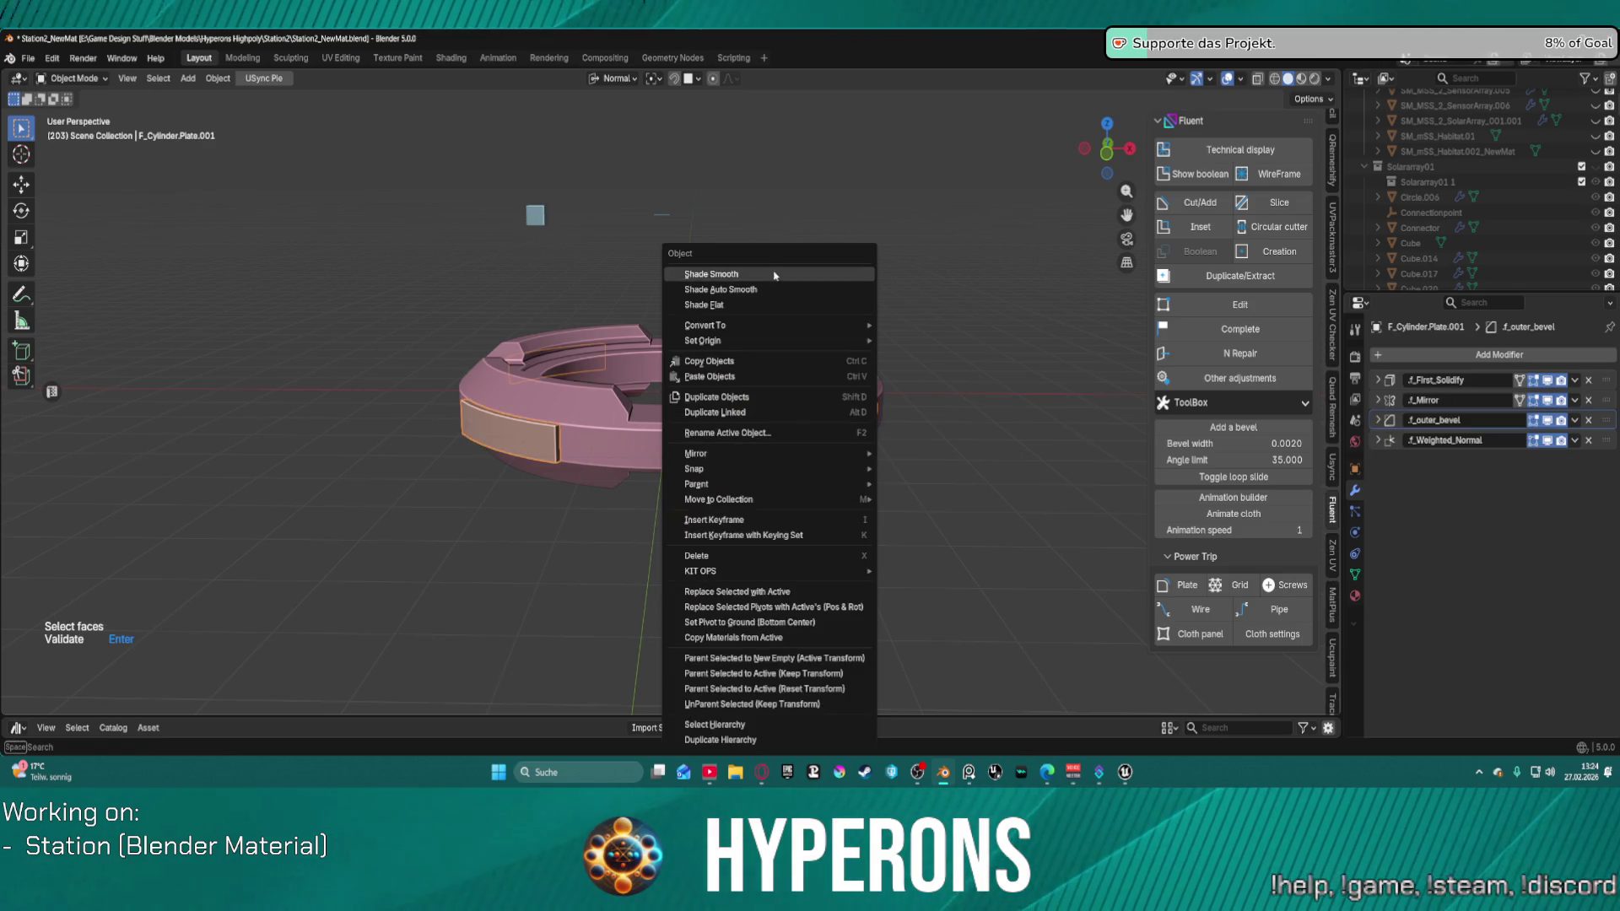
mouse_move(788, 328)
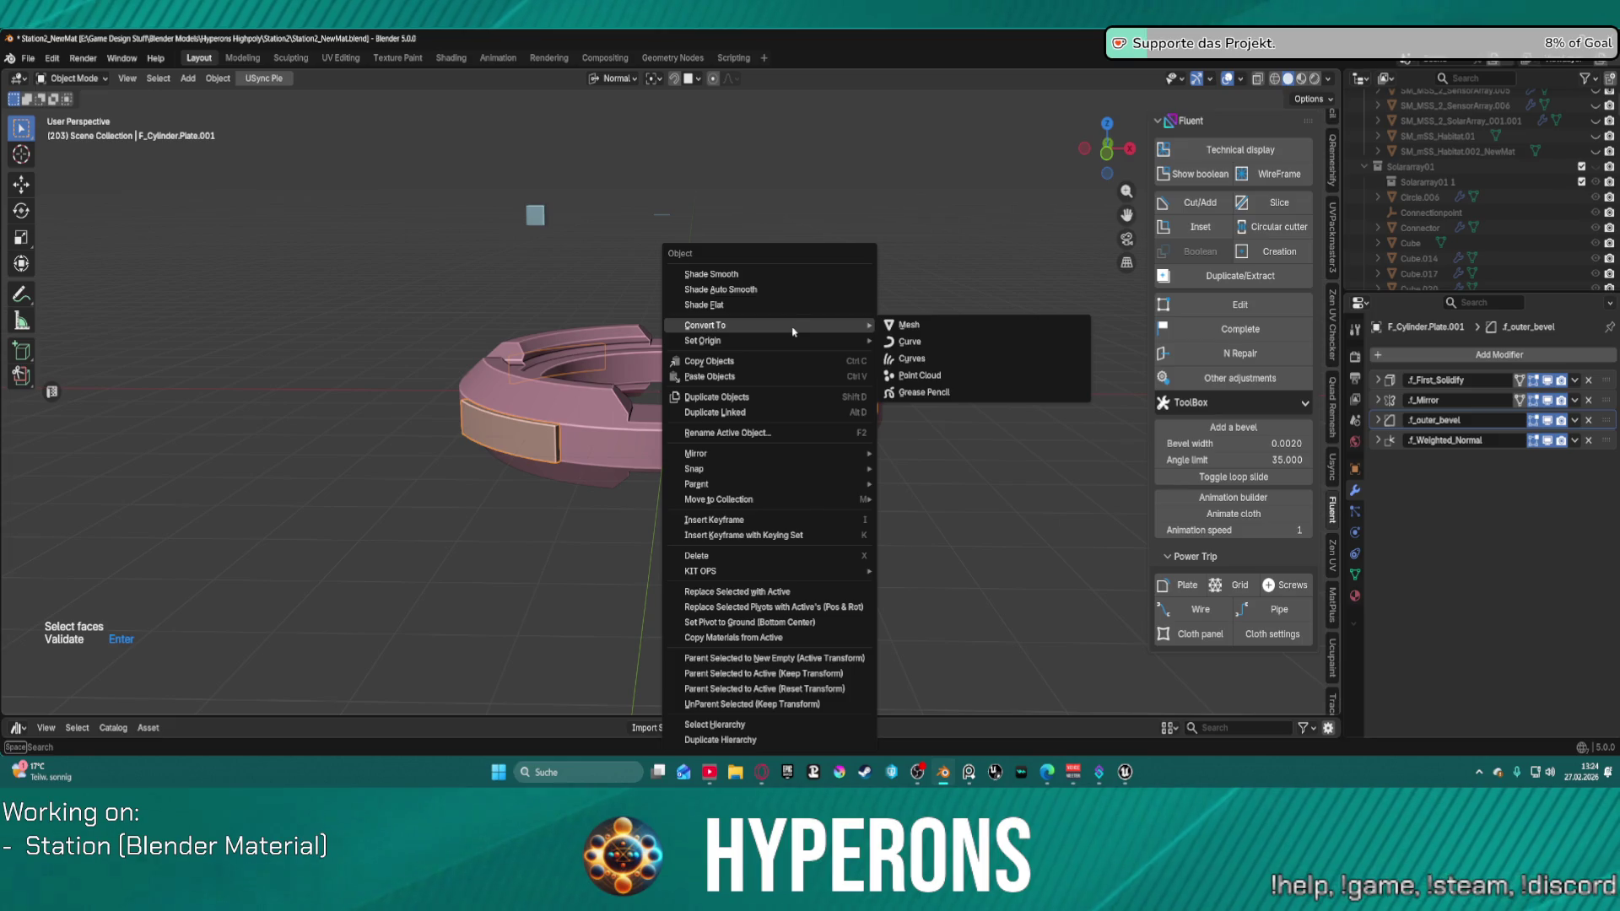
key(f)
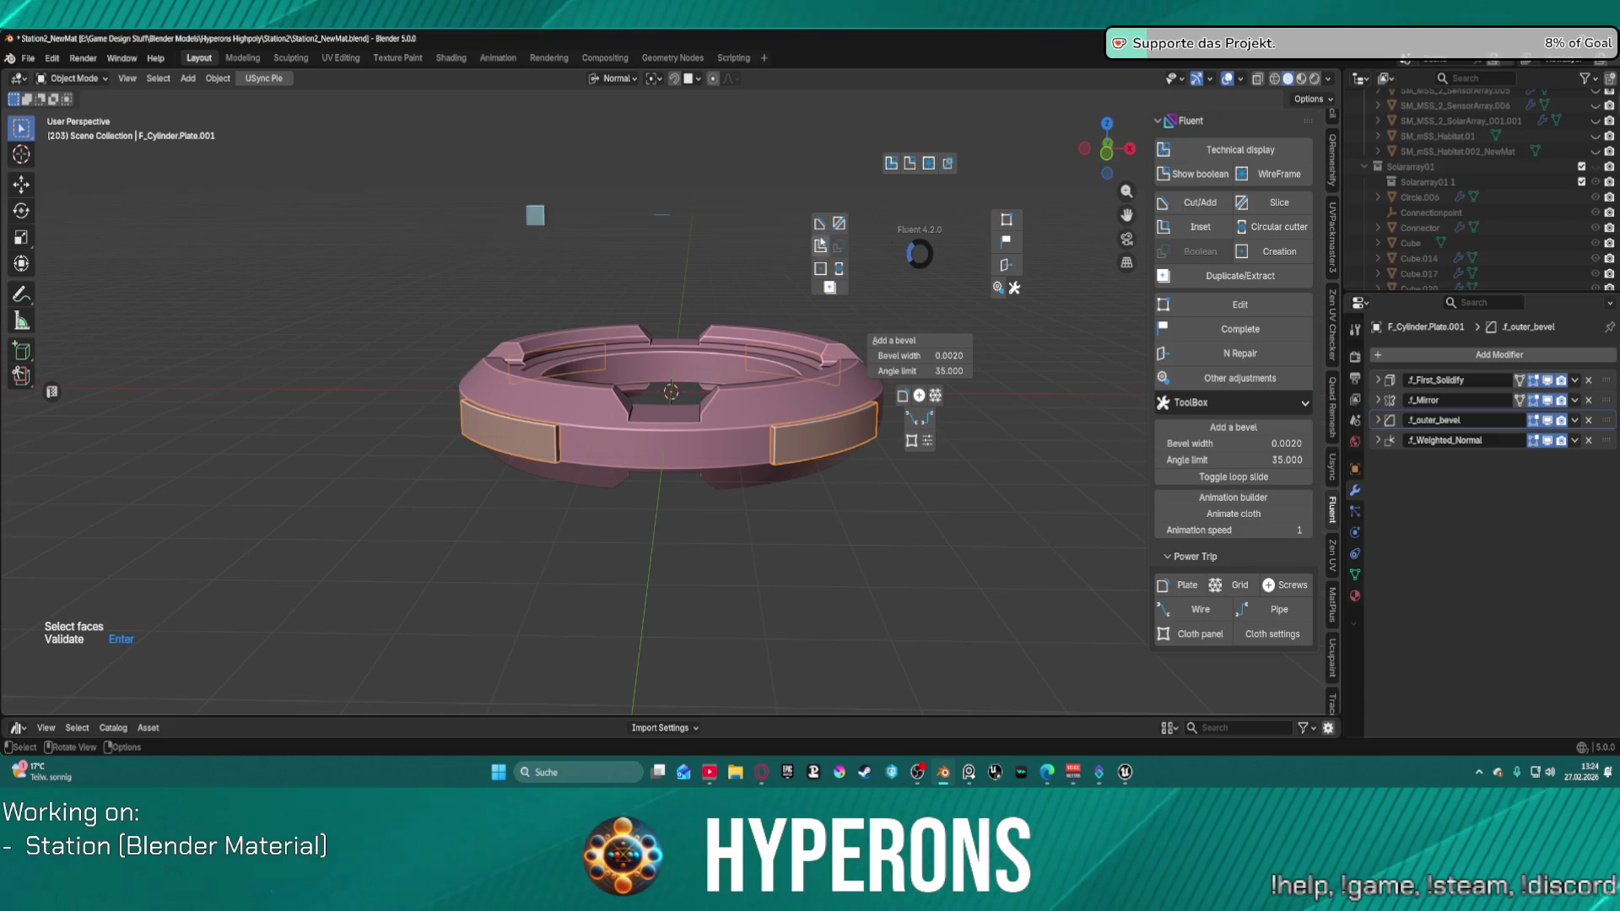
Step: Start a Fluent rectangle cut with a drawing grid on the right plate, made wider, taller and coarser
click(820, 244)
scroll(858, 441, up, 5)
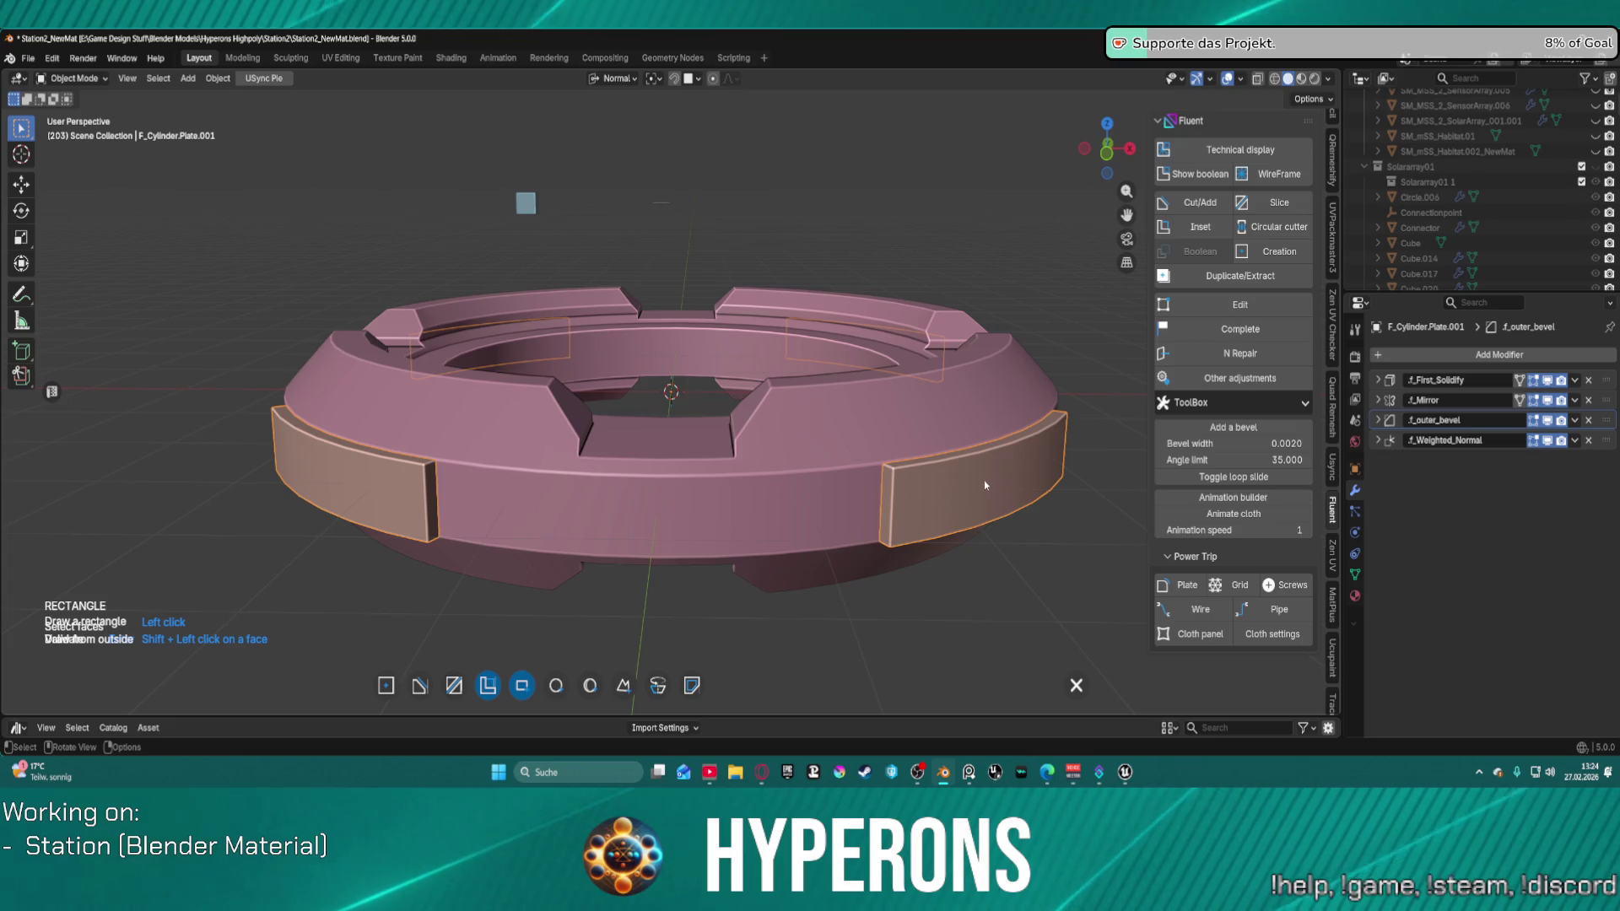
click(1009, 475)
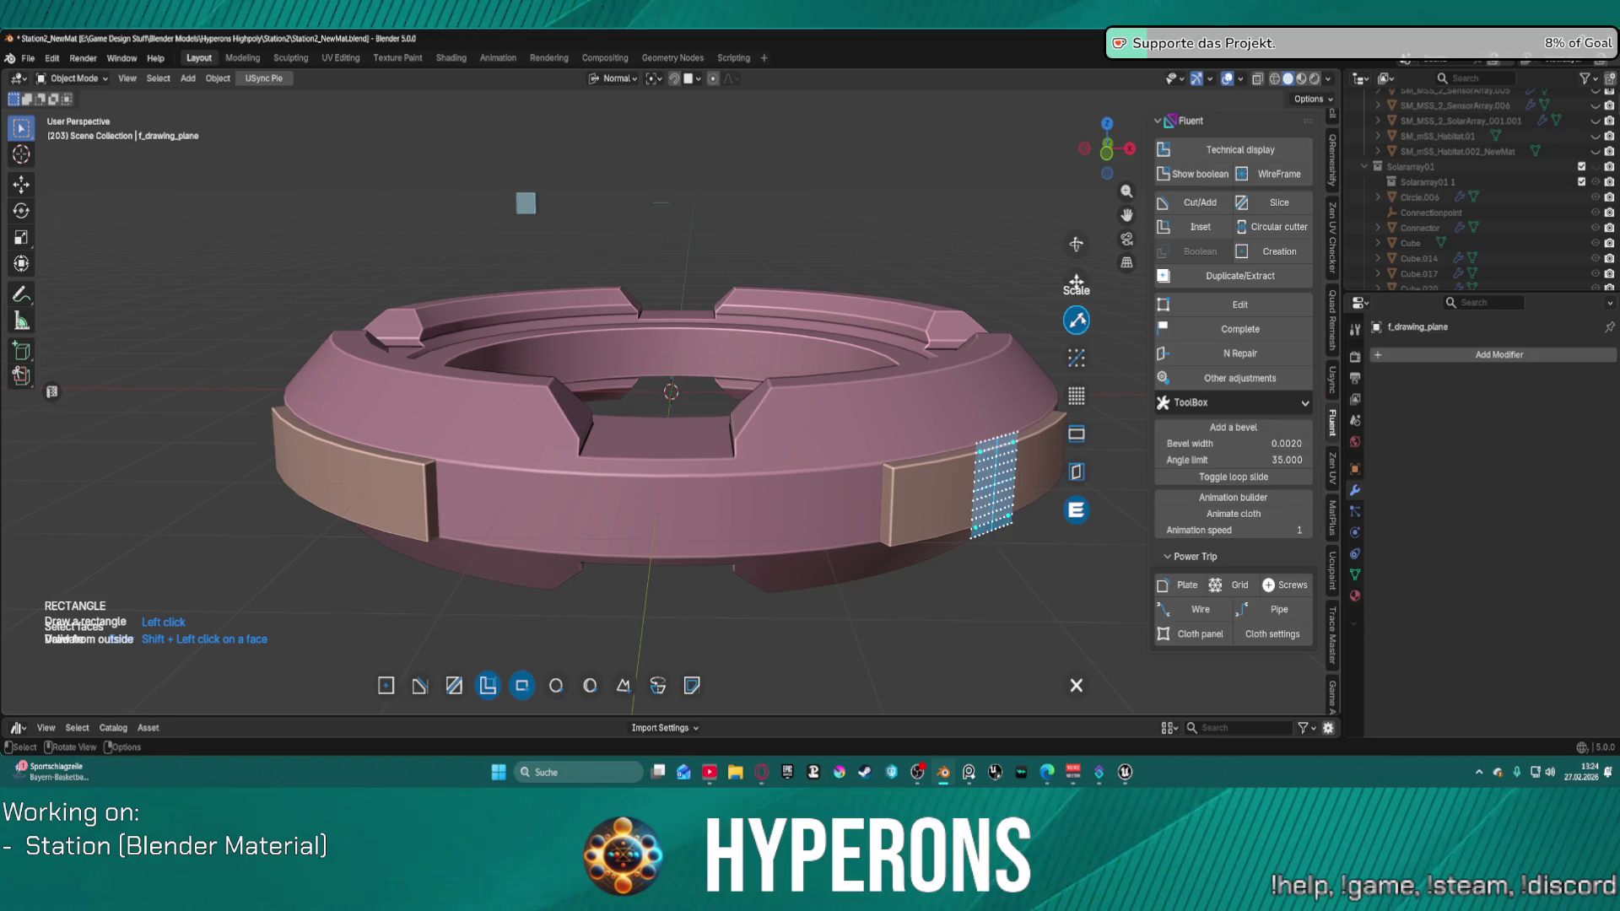
click(1077, 319)
mouse_move(1044, 479)
mouse_down()
mouse_move(1215, 384)
mouse_move(1179, 400)
mouse_up()
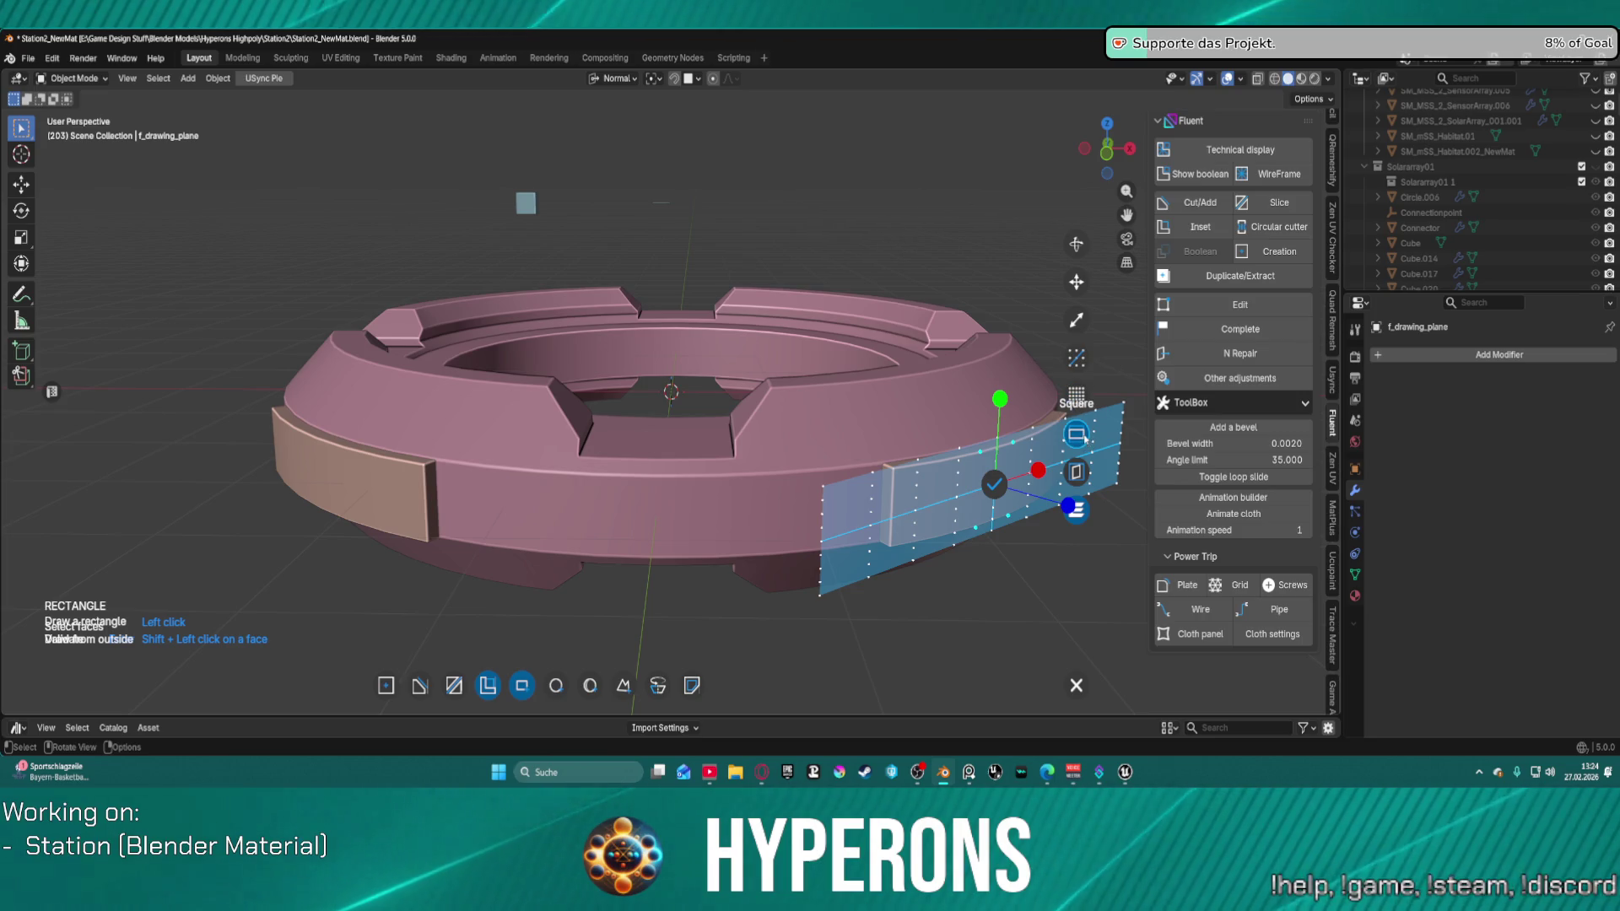
click(1077, 398)
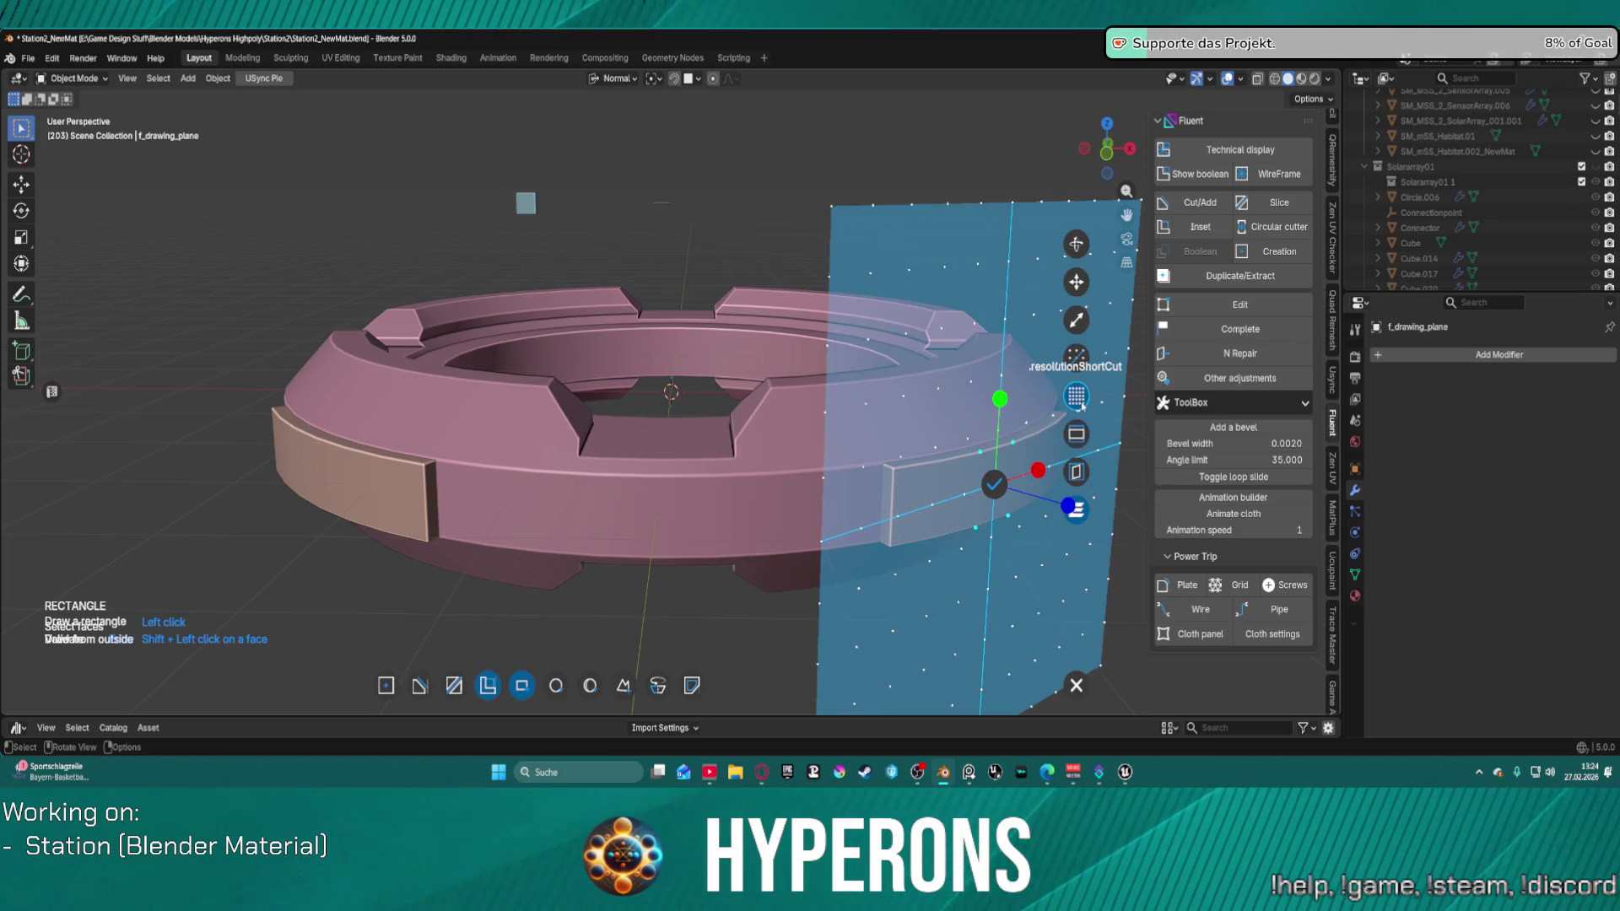
click(1077, 396)
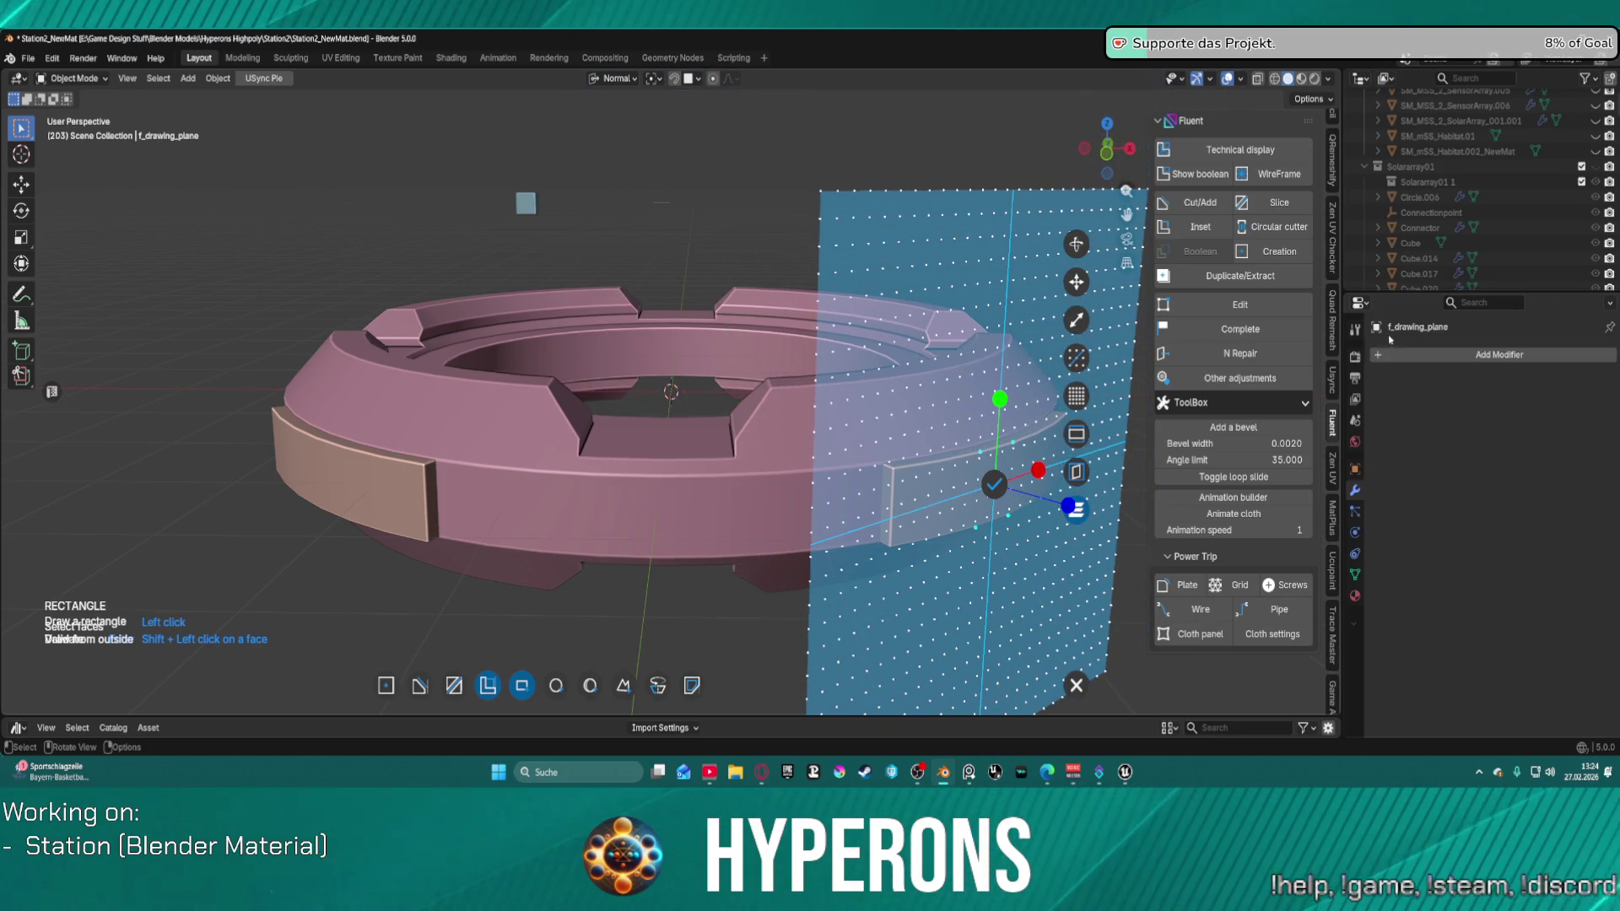
scroll(577, 437, down, 1)
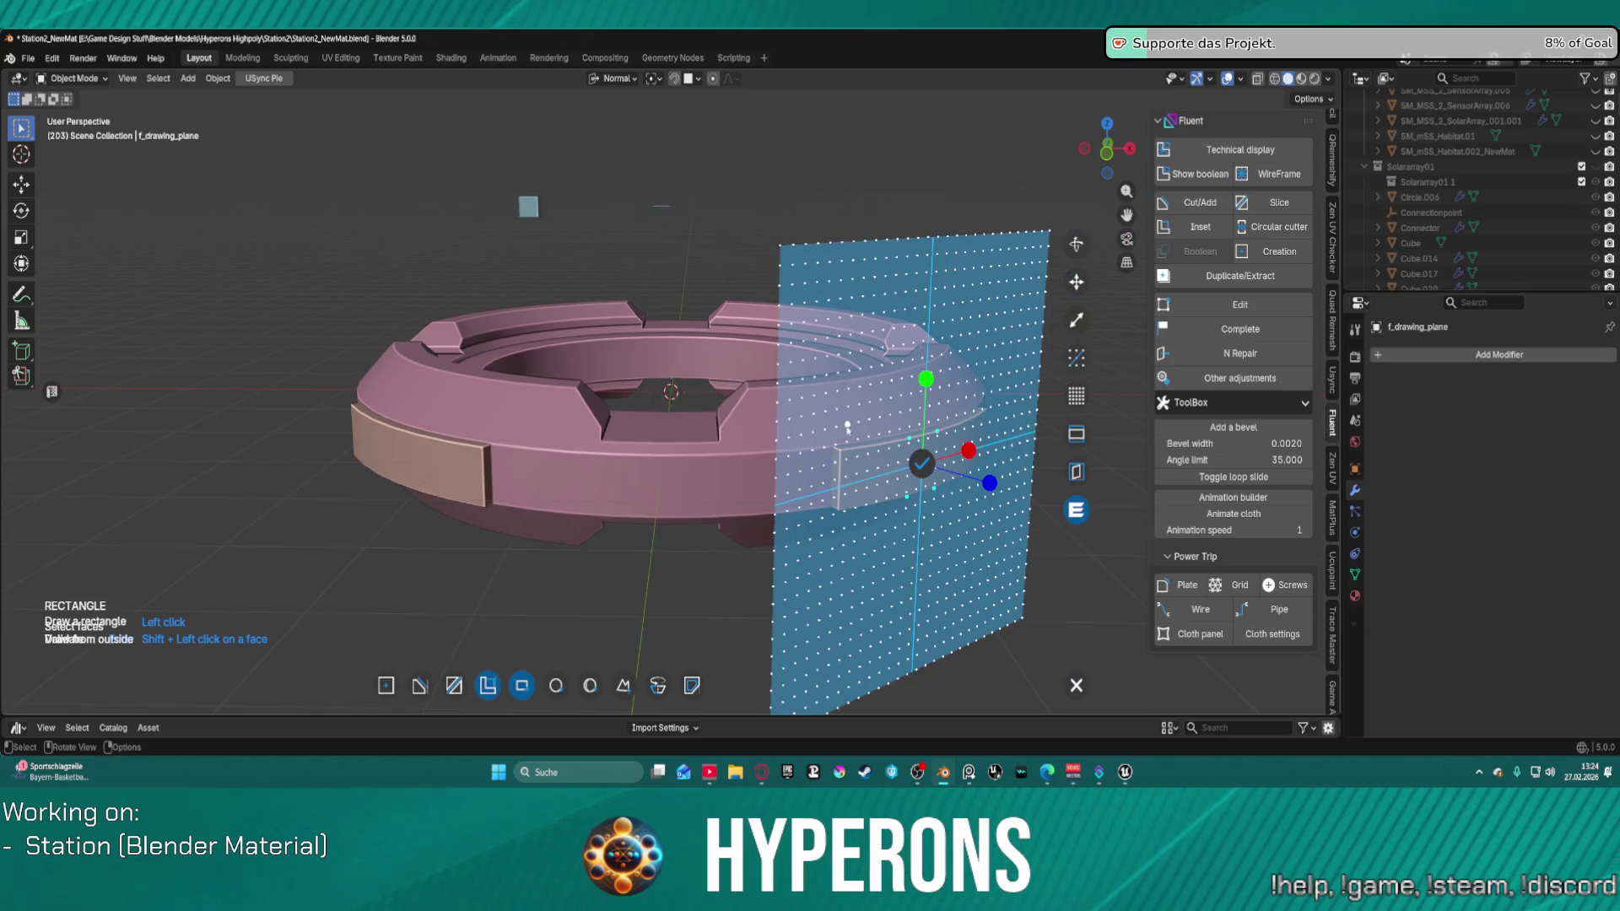
scroll(847, 427, down, 1)
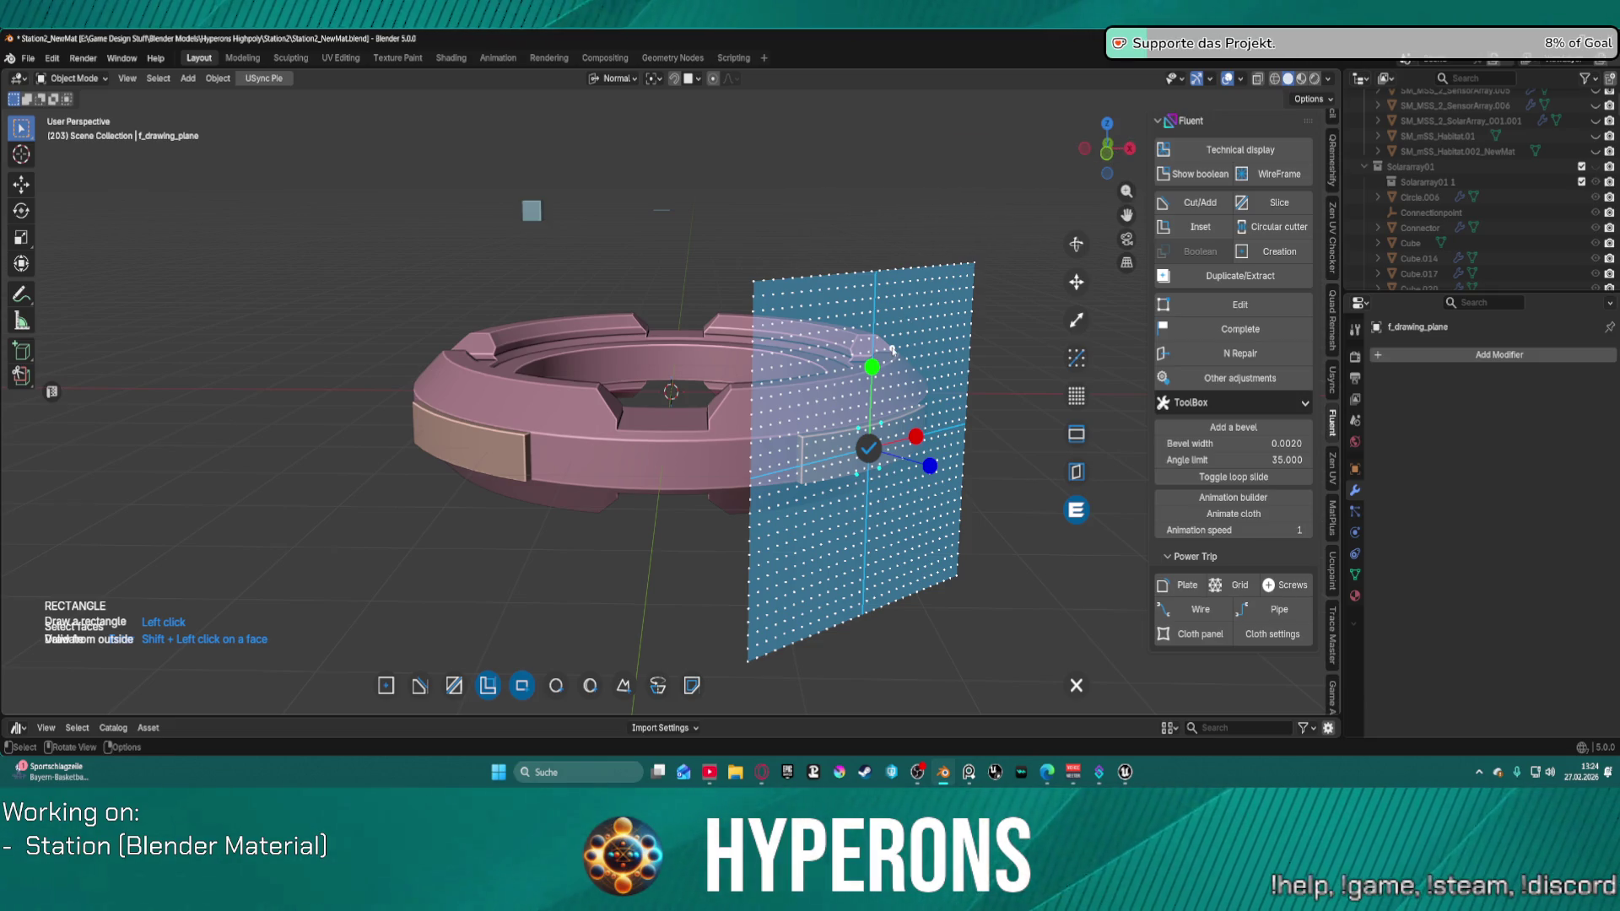
middle_drag(892, 349, 893, 350)
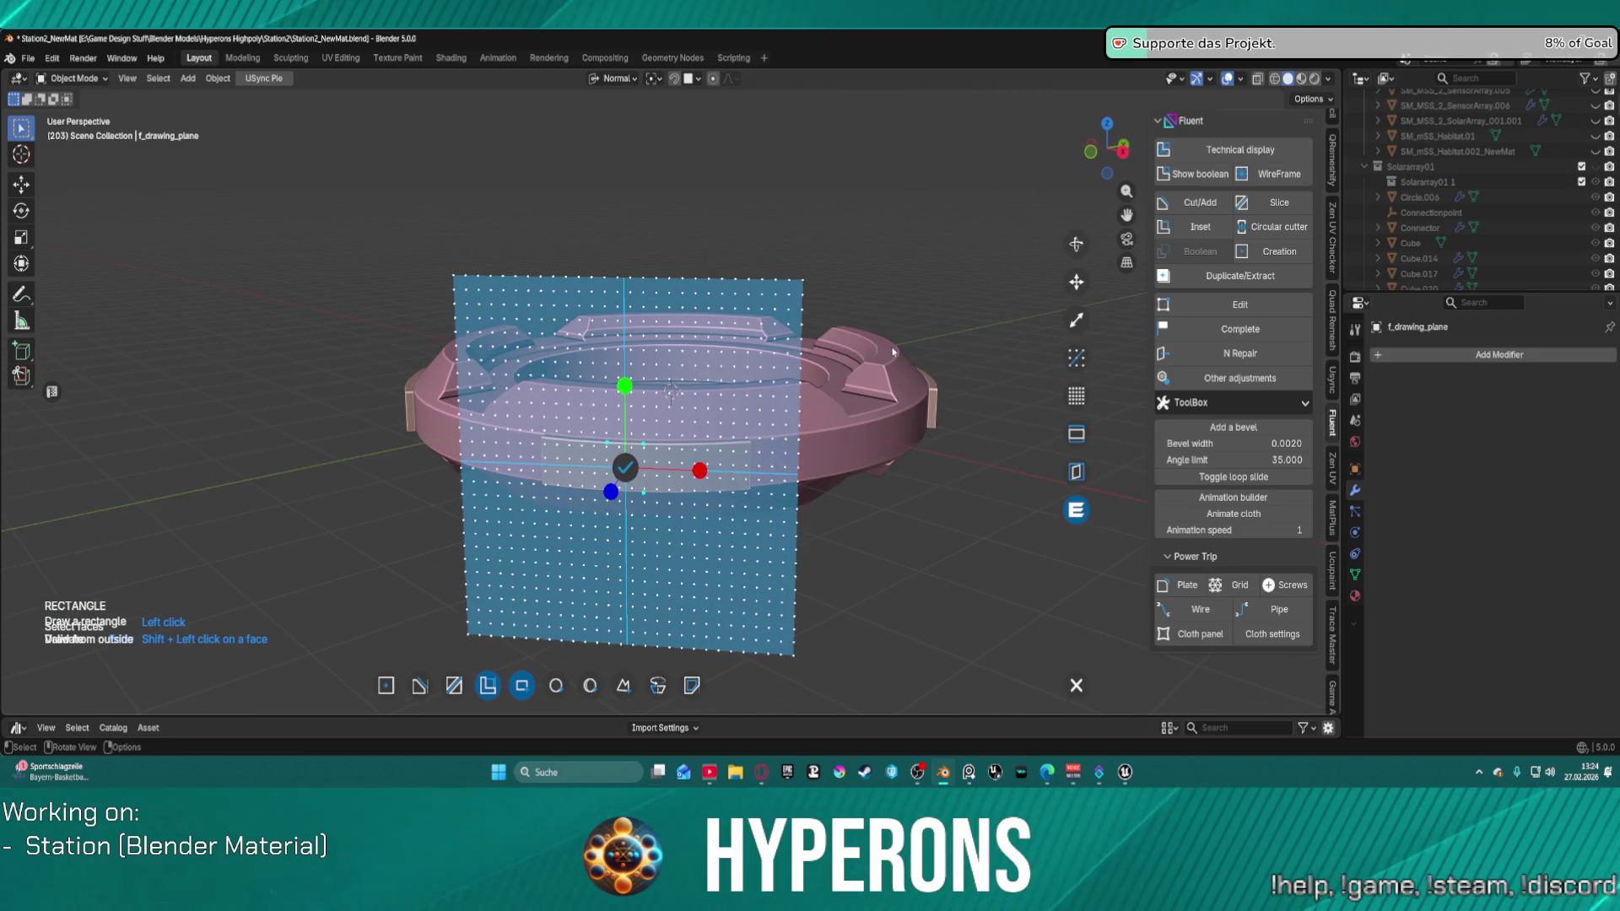
scroll(892, 350, up, 5)
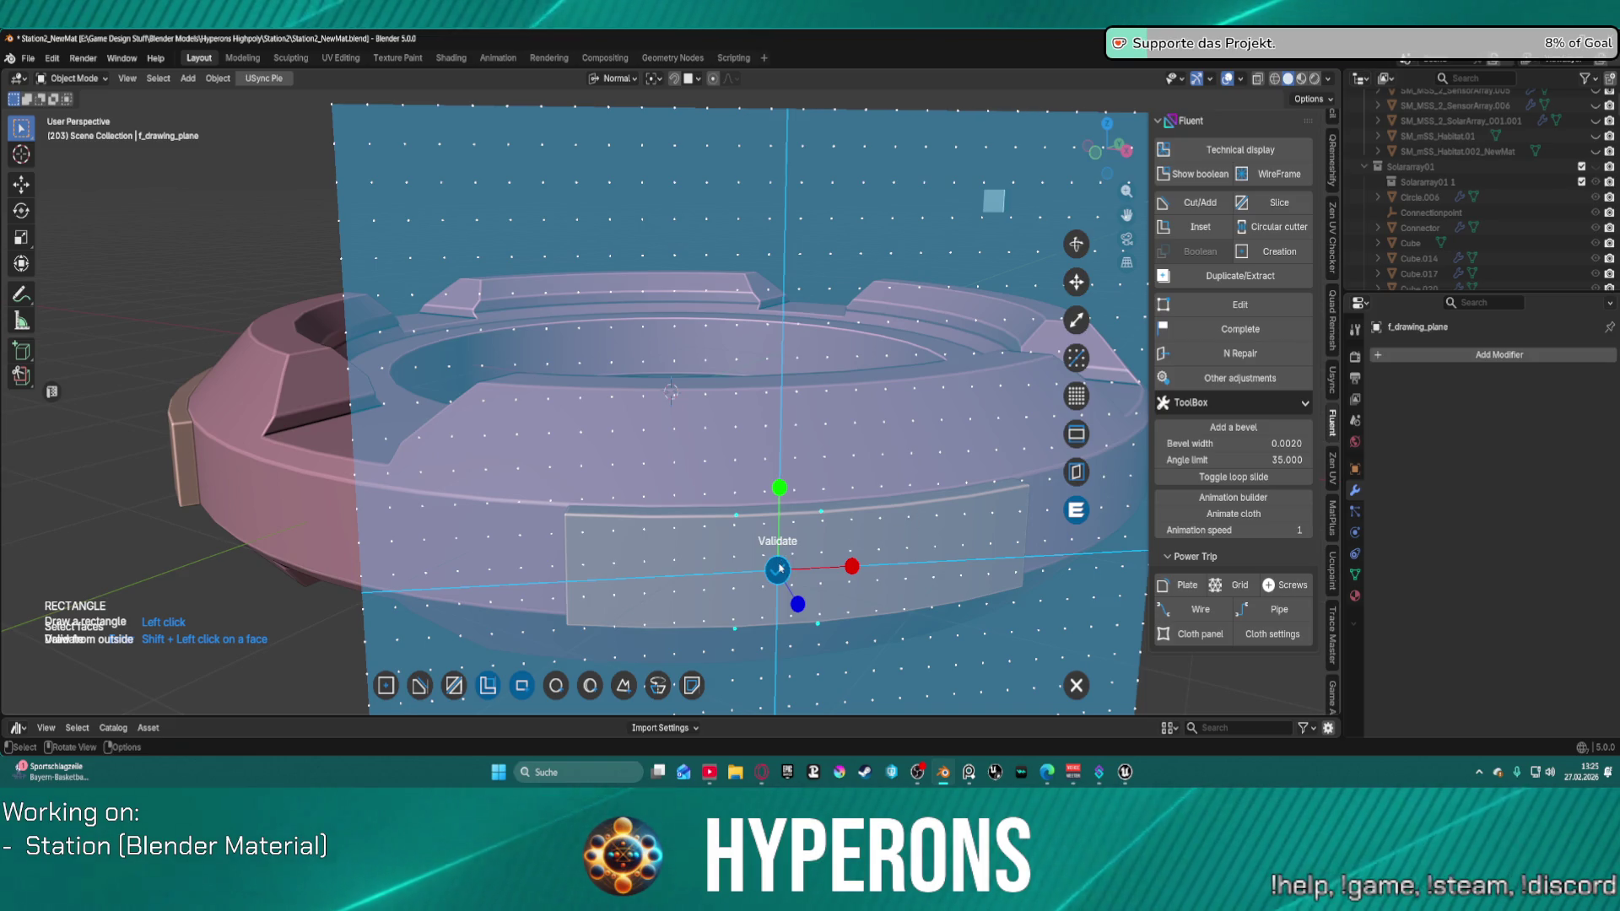
click(778, 568)
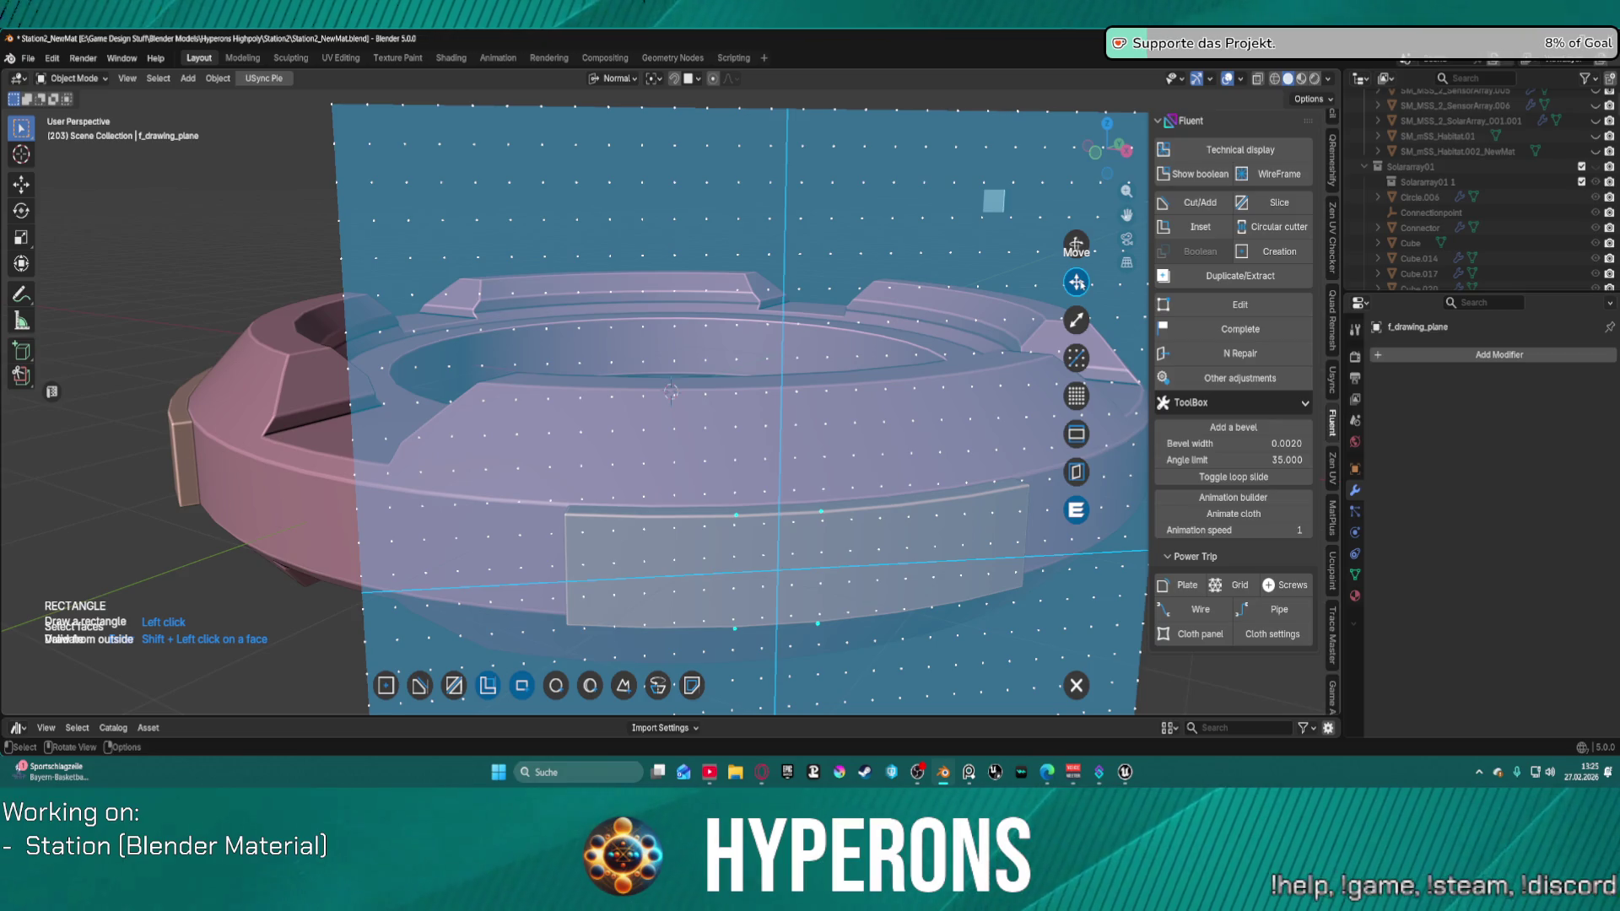
Step: Align the drawing grid to two plate vertices and stretch it across the ring
click(1076, 359)
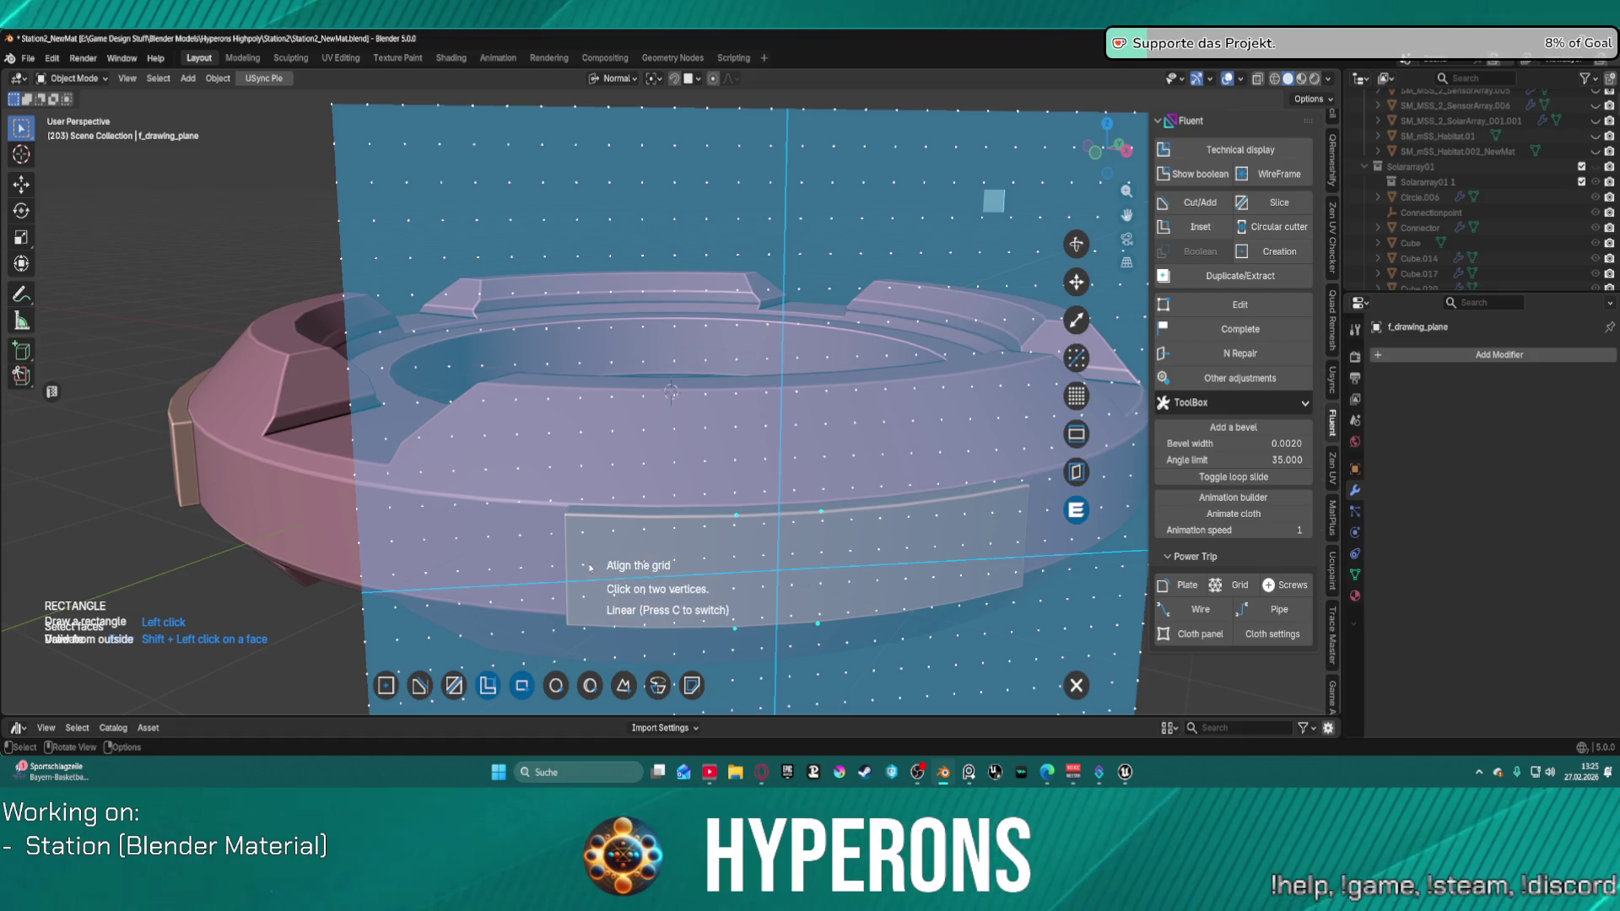
click(582, 564)
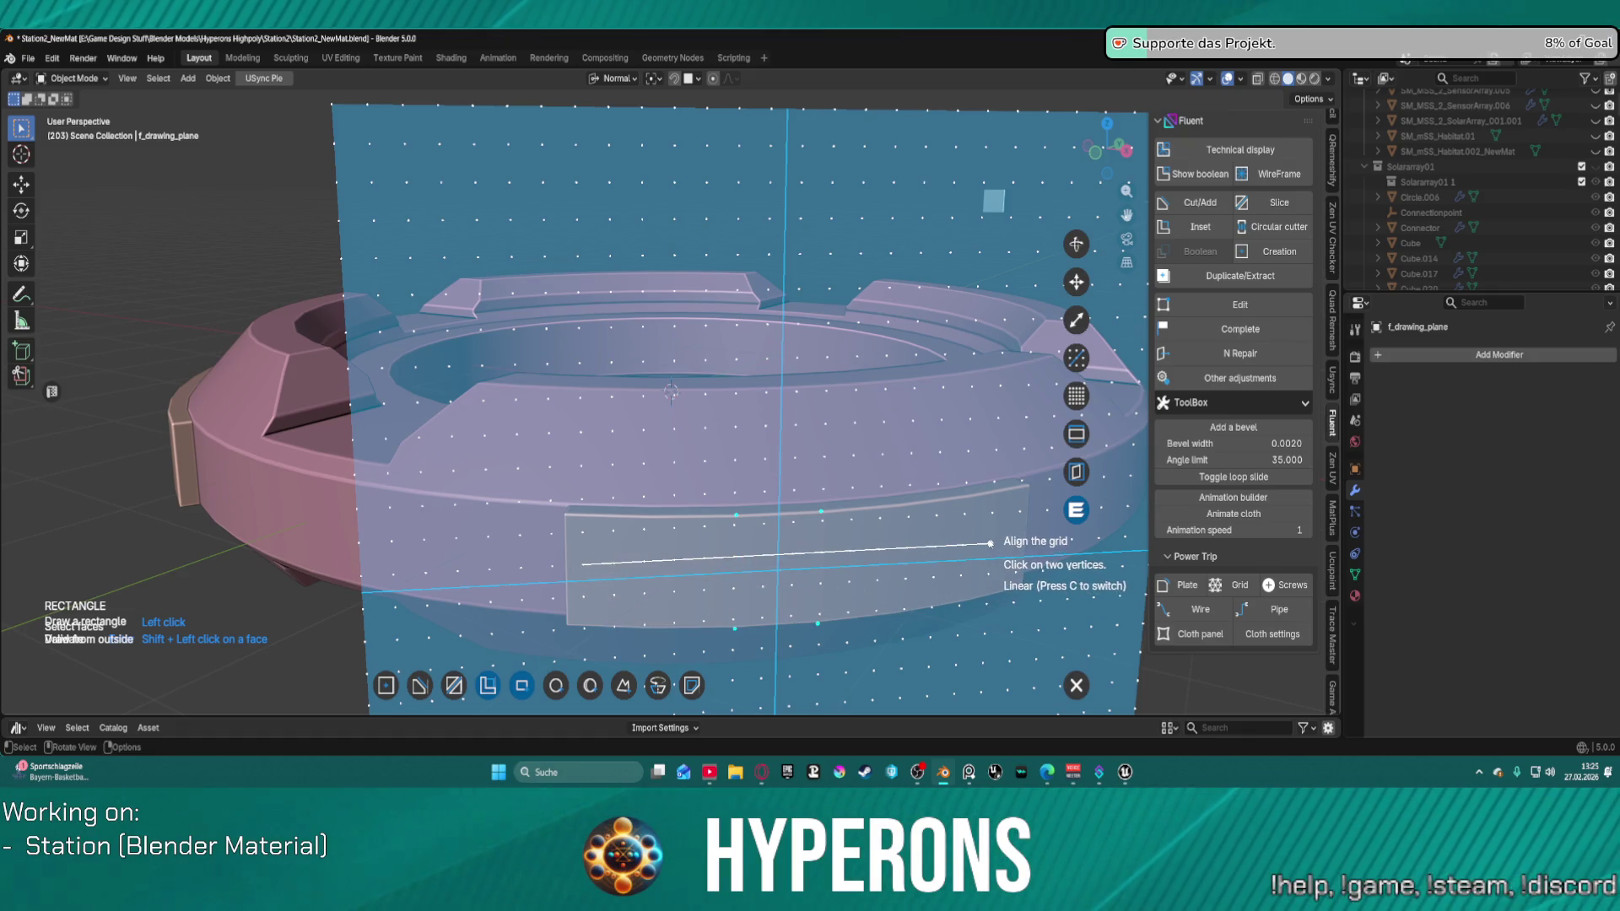
click(992, 540)
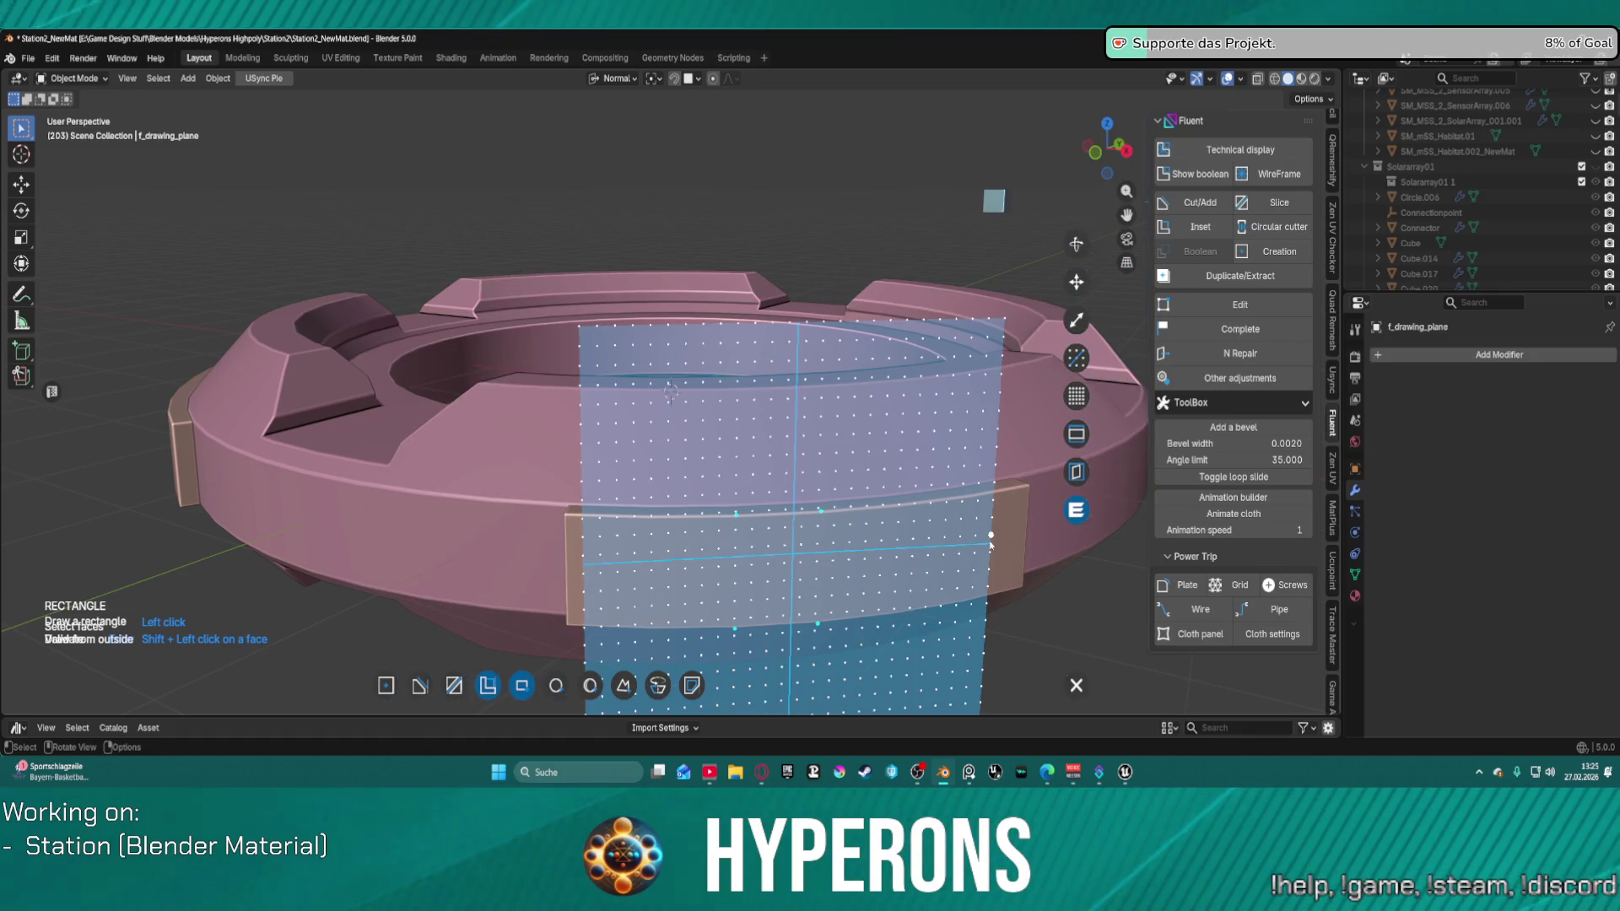
click(1076, 320)
drag(862, 558, 1008, 552)
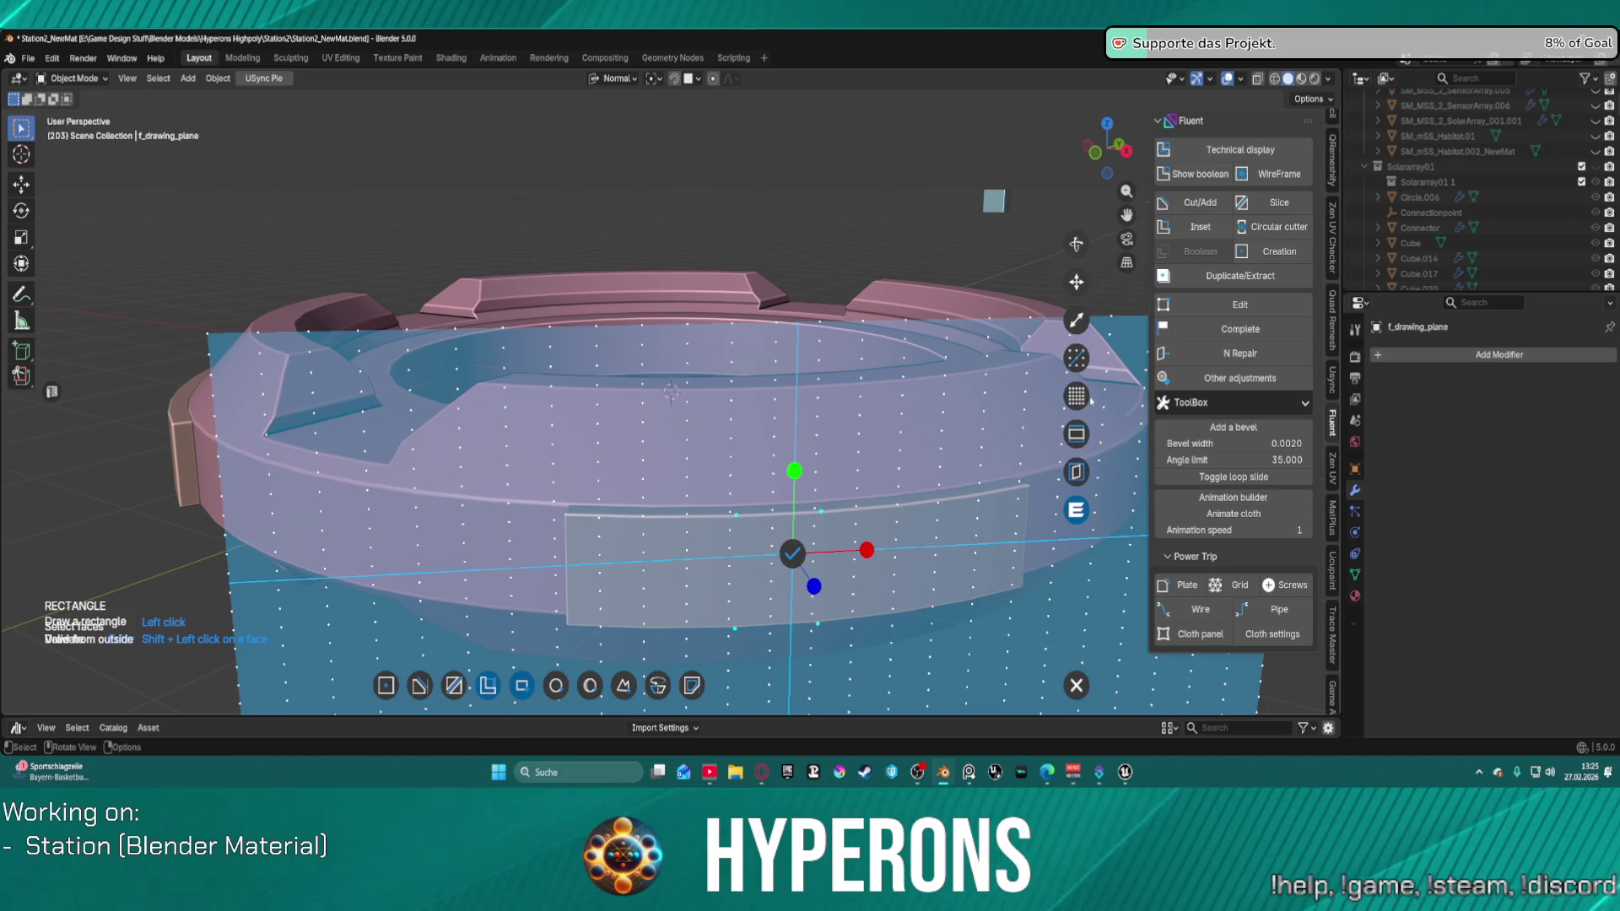
click(1076, 435)
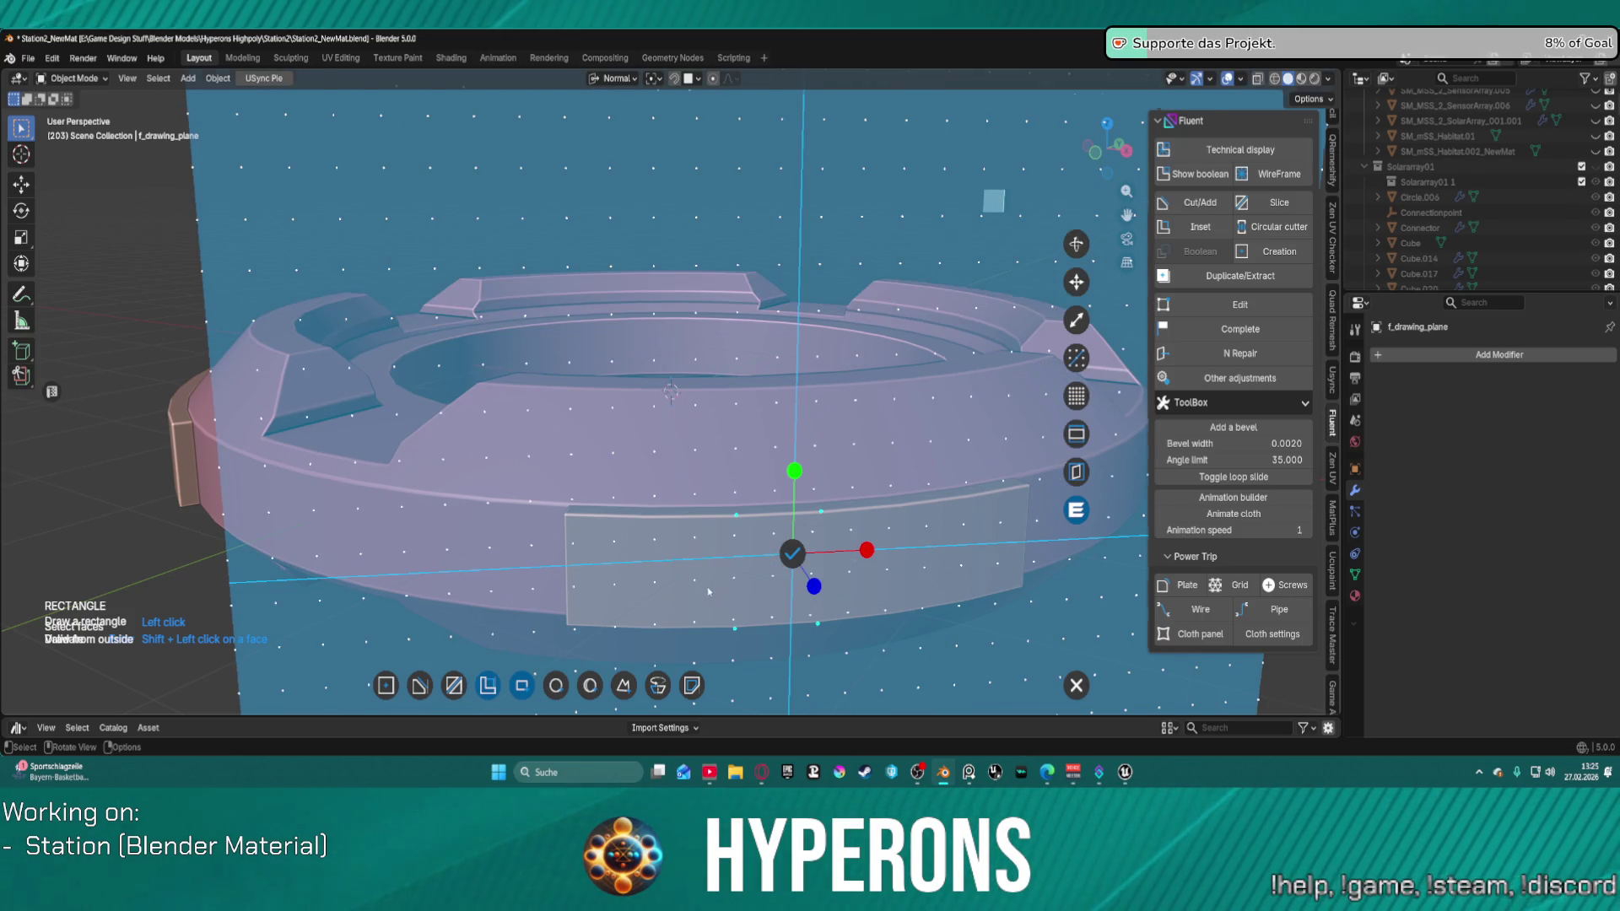
scroll(708, 591, down, 2)
scroll(658, 557, up, 2)
scroll(1040, 524, down, 3)
scroll(884, 503, up, 3)
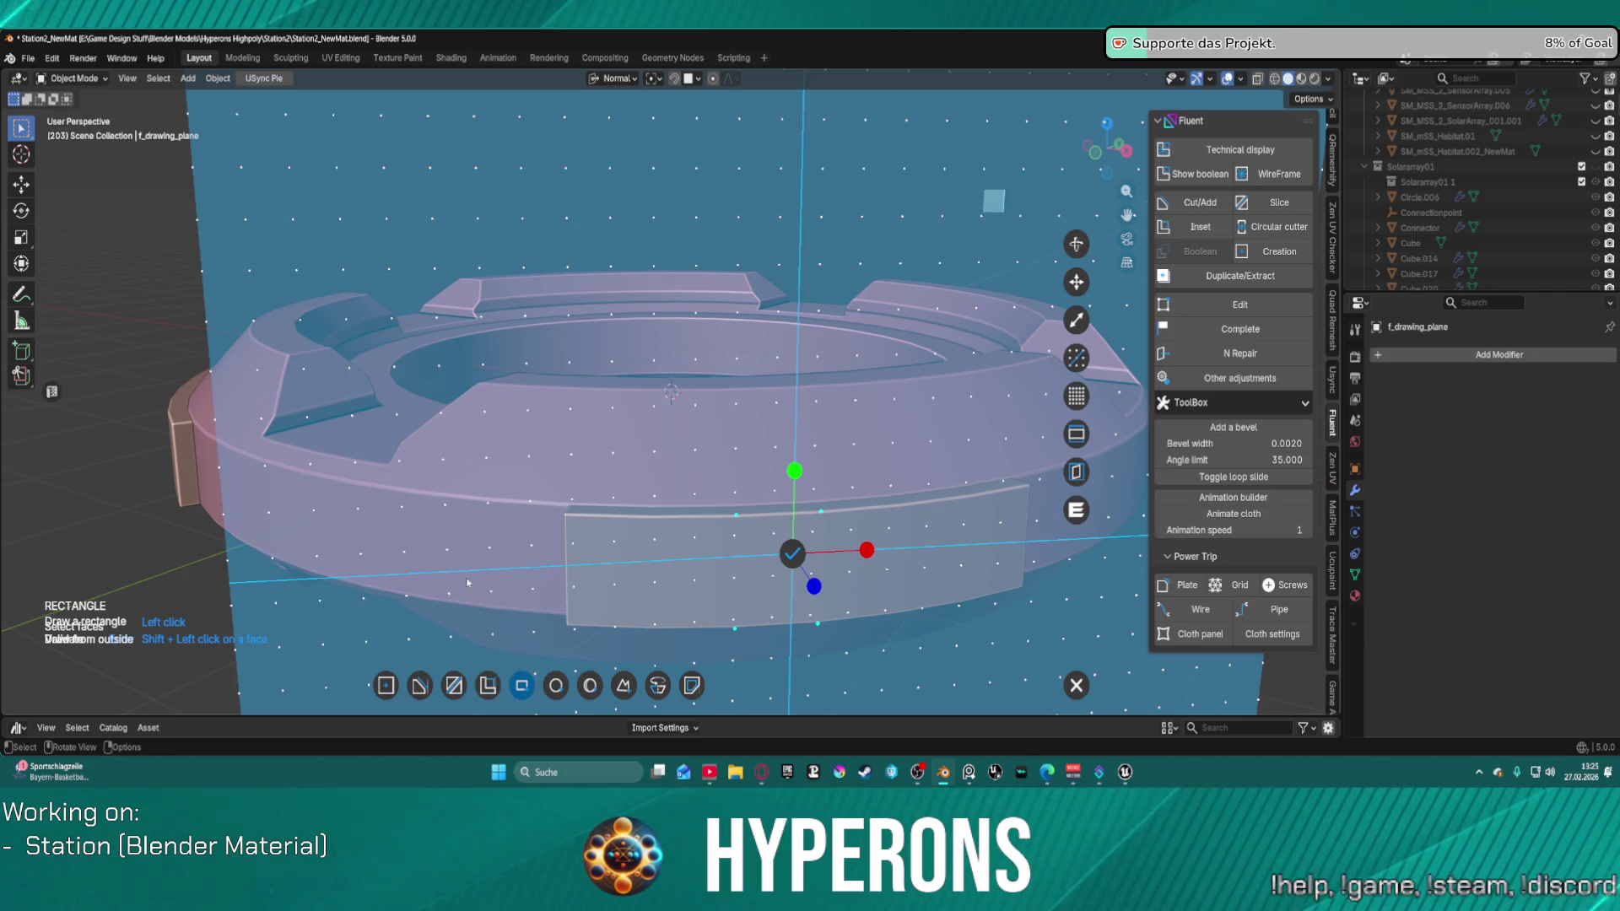
click(701, 556)
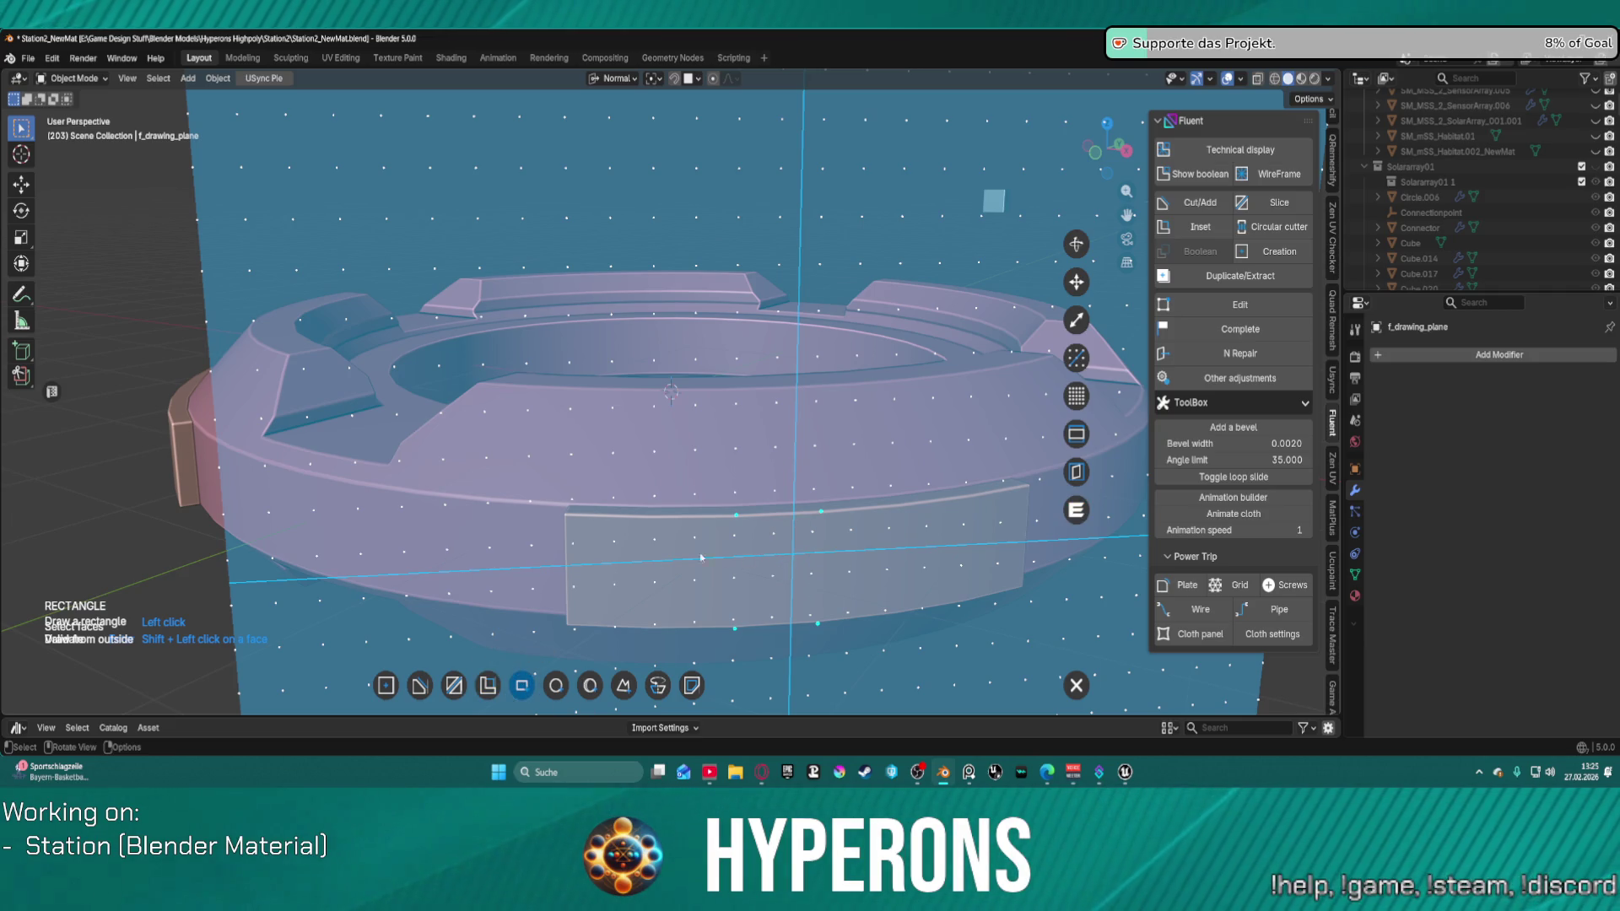
Step: Draw a long rectangle above the front plate and validate it as a cutter with thickness -0.65, offset -0.95
click(446, 554)
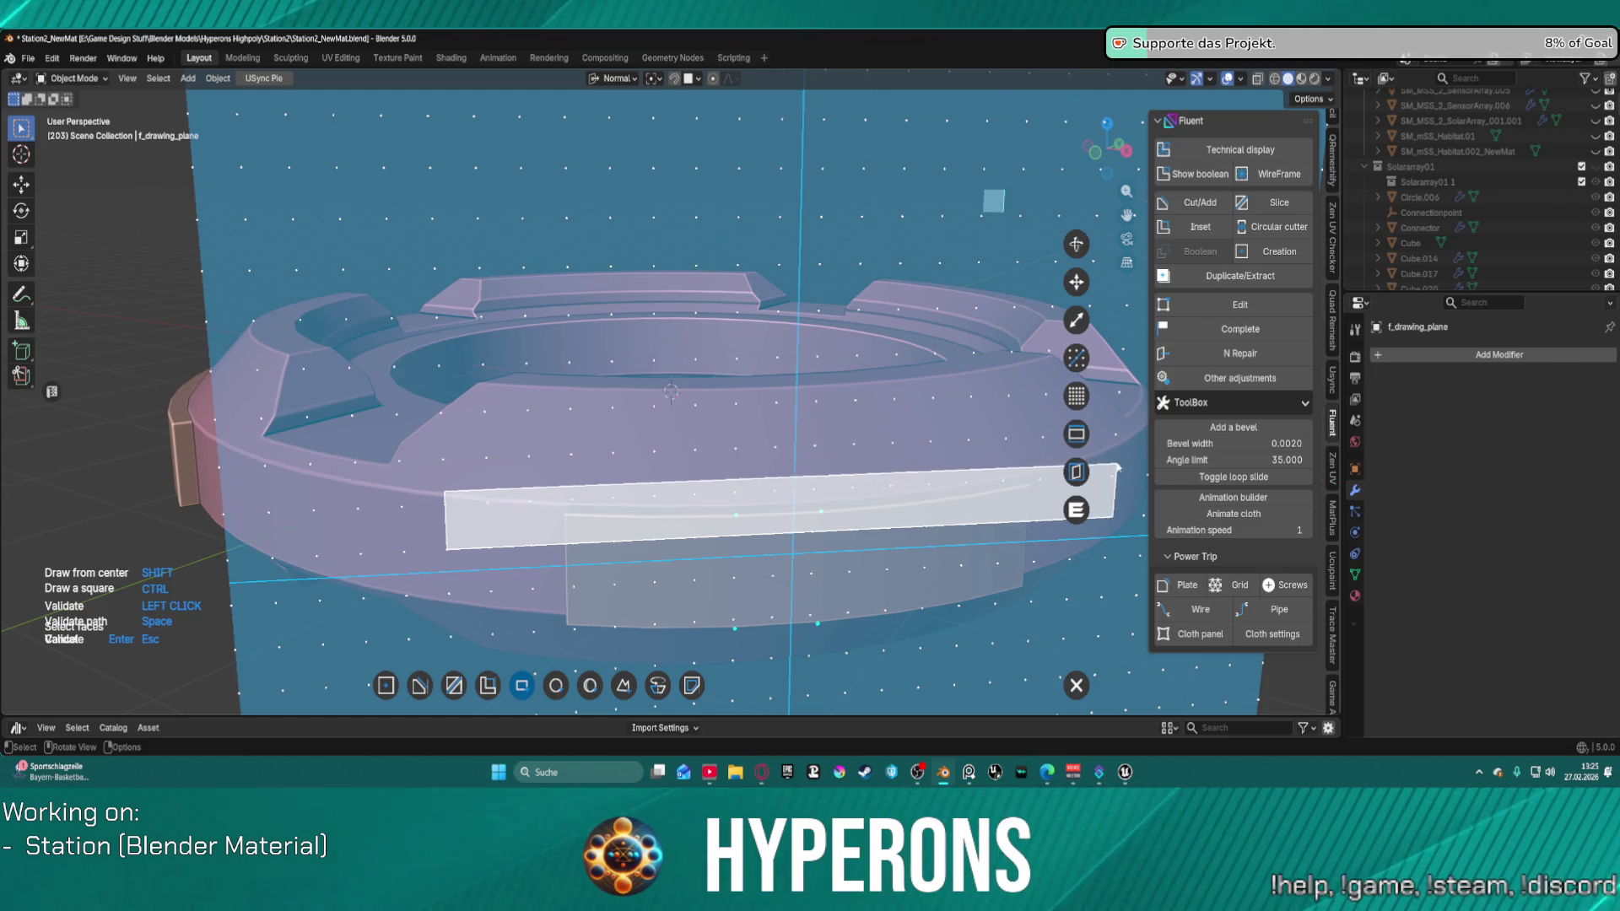
click(1117, 435)
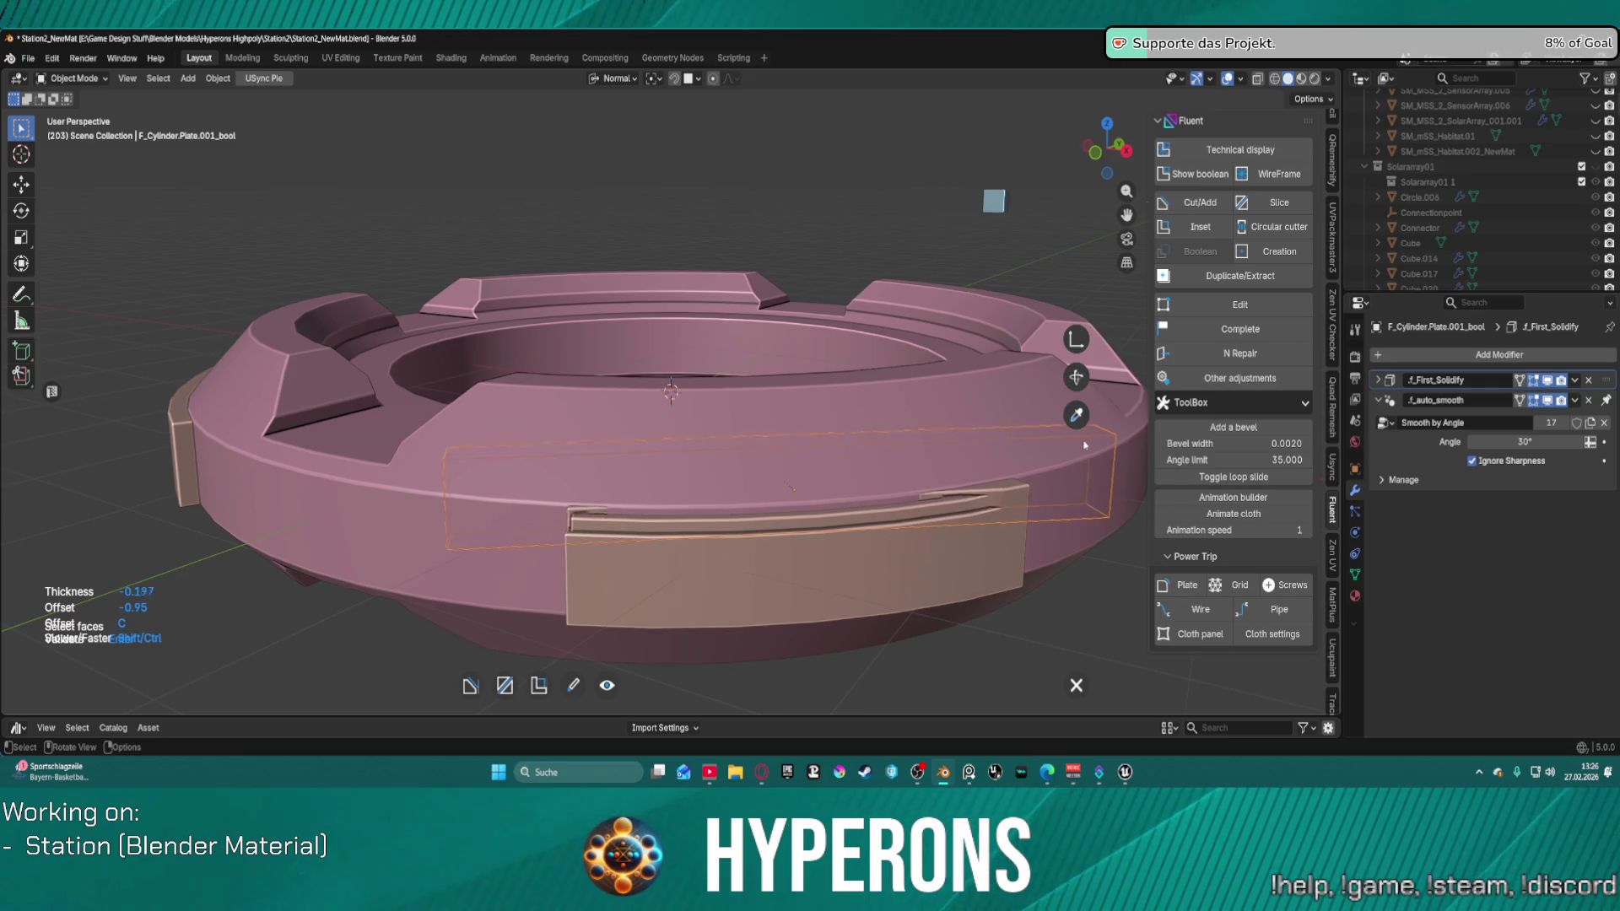
right_click(1024, 438)
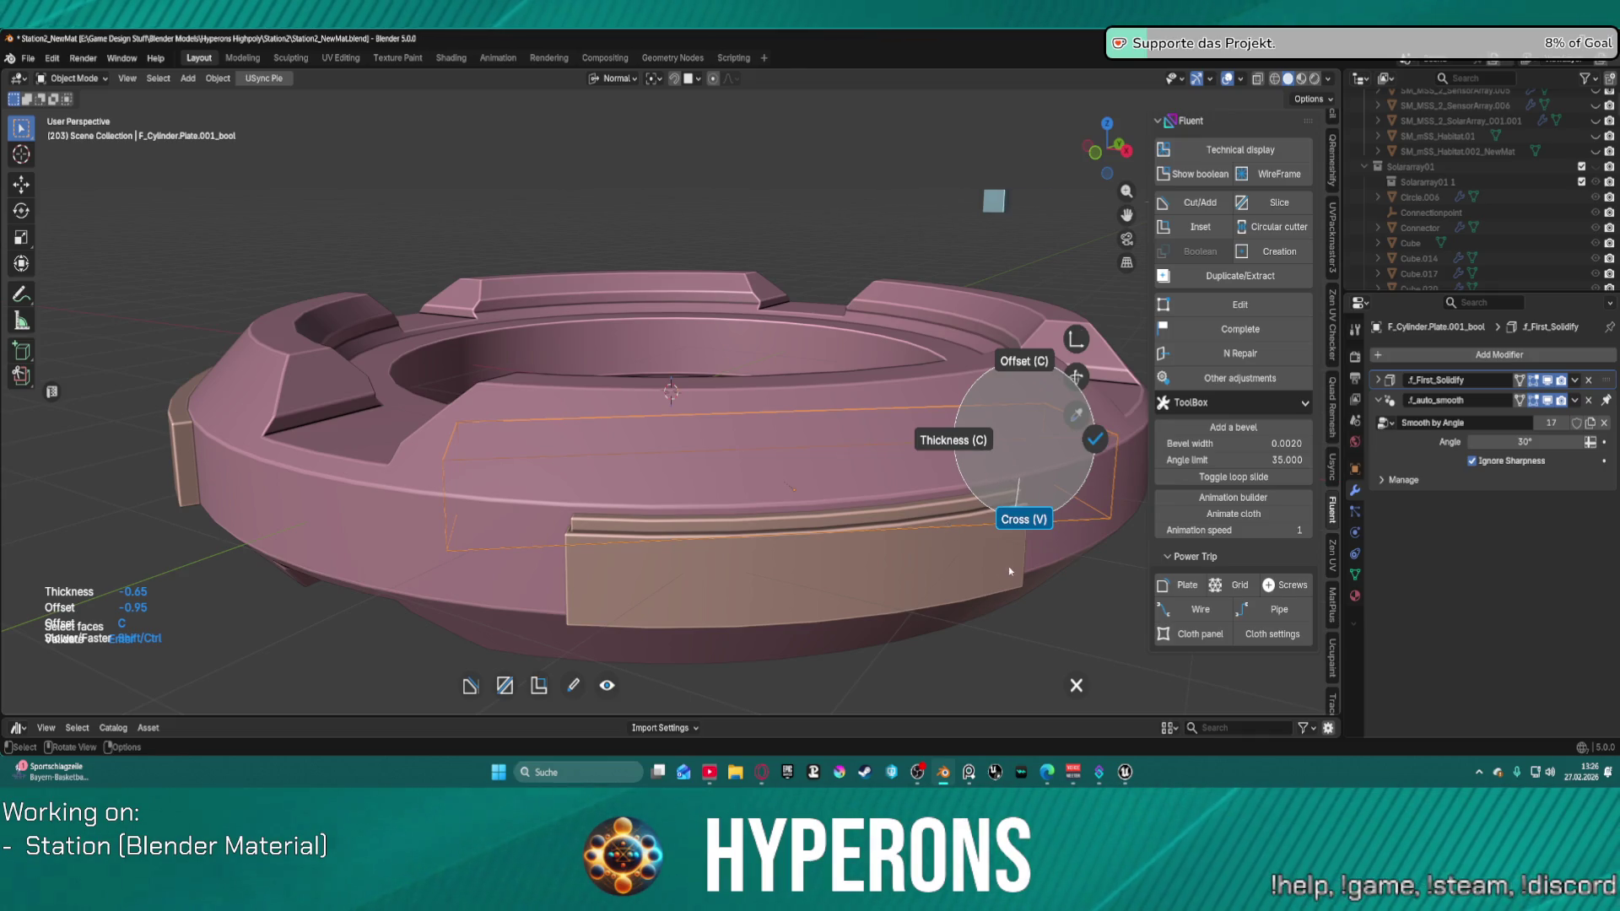
click(1097, 439)
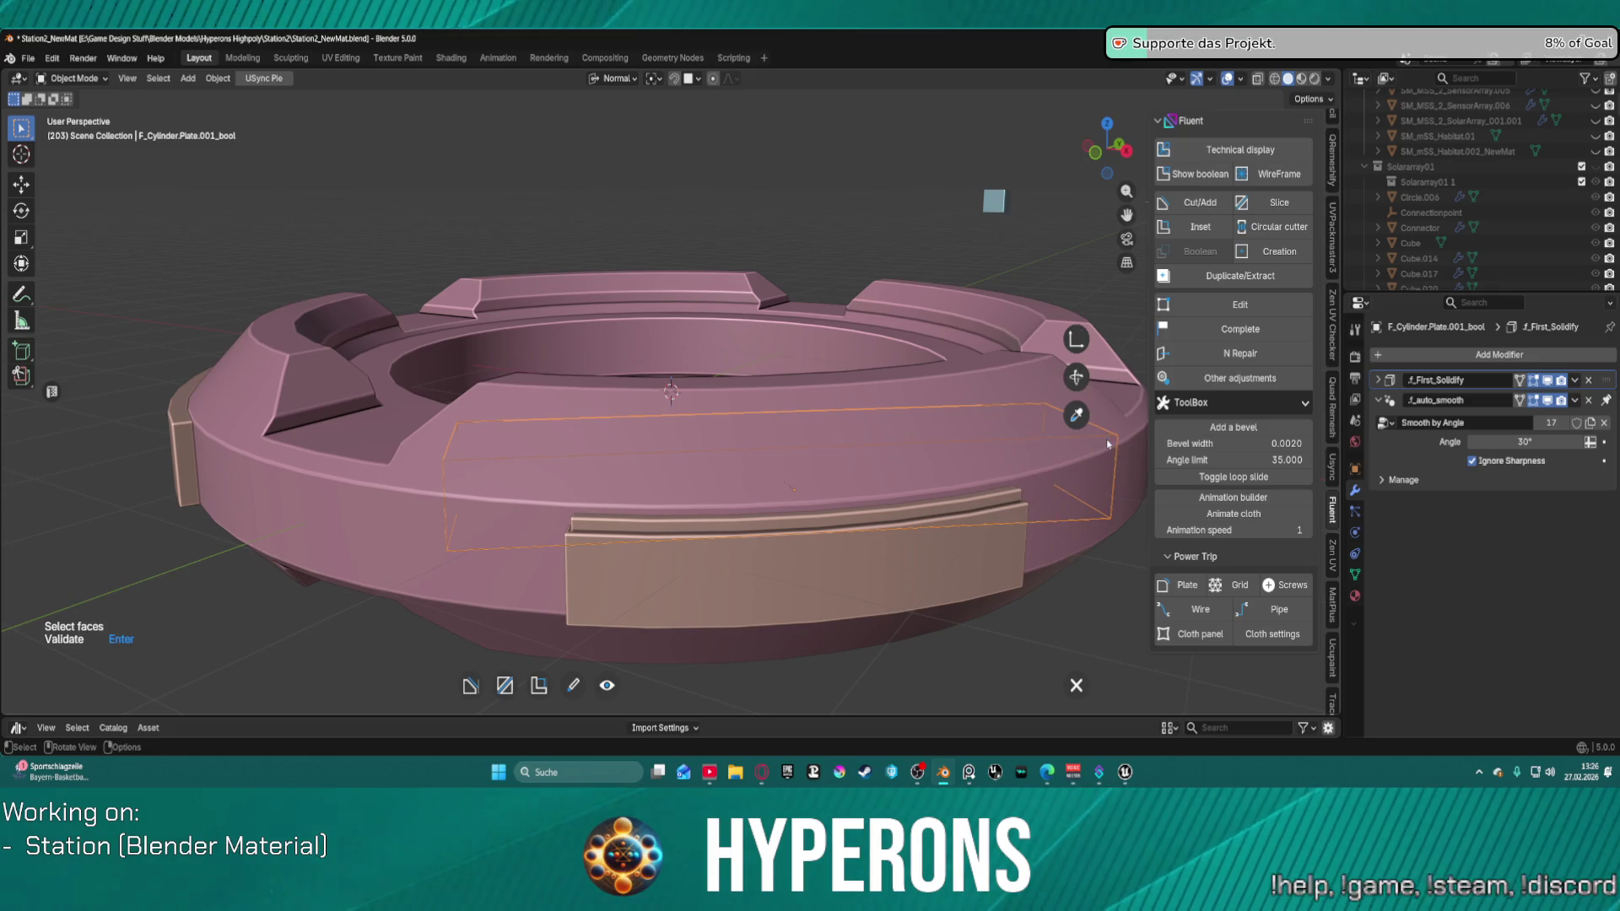
right_click(935, 467)
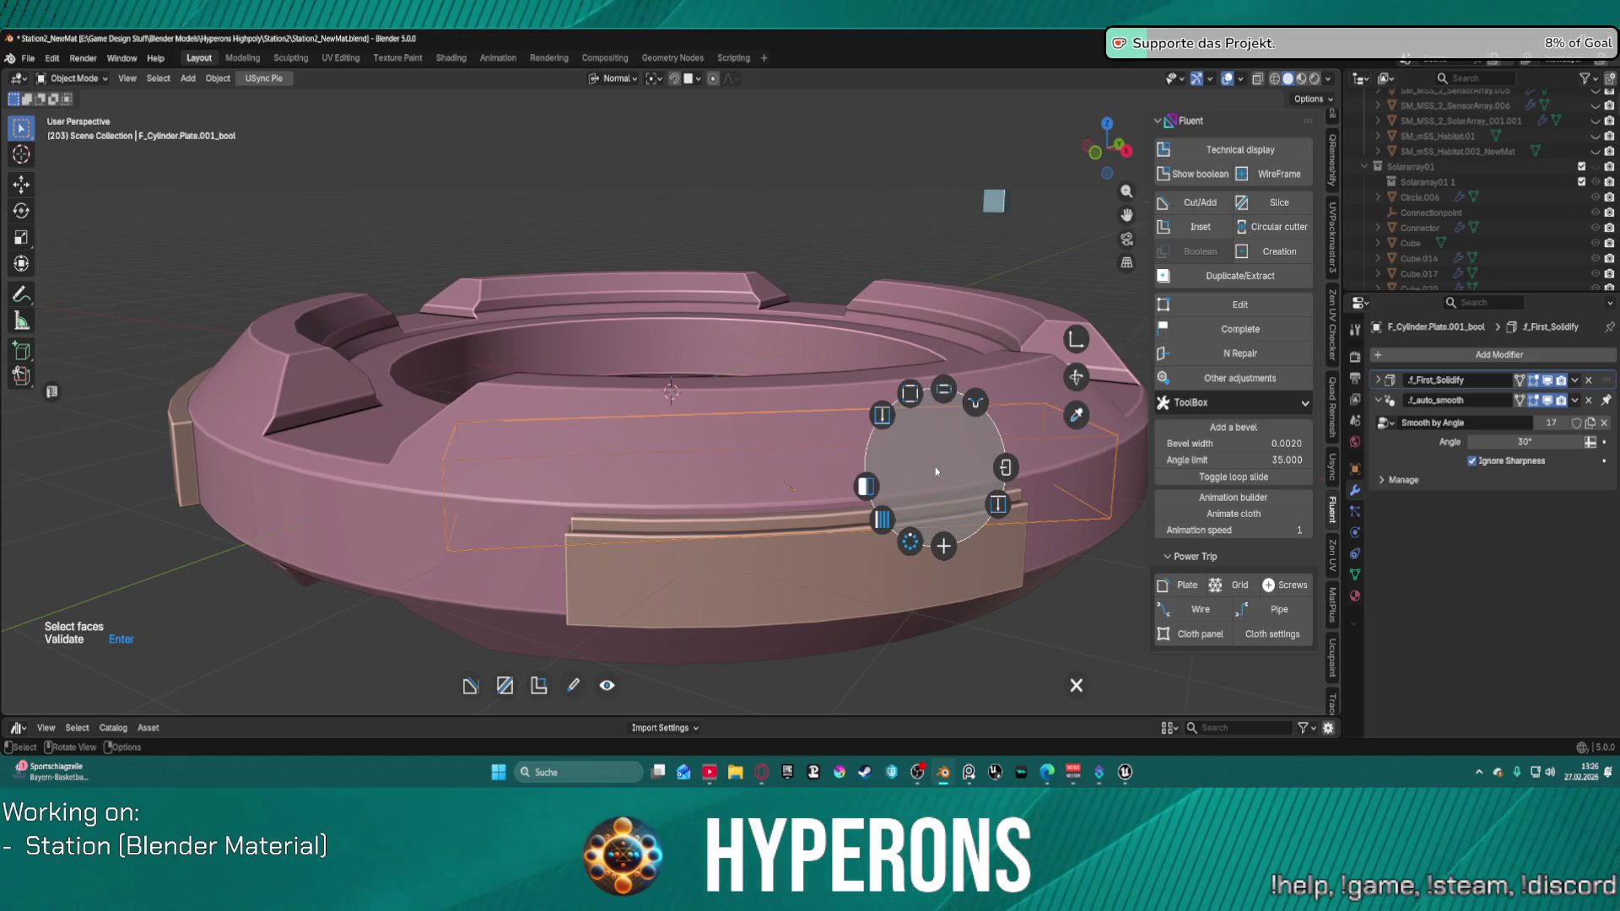
Step: Add a two-segment second bevel to the rectangle cutter
click(952, 391)
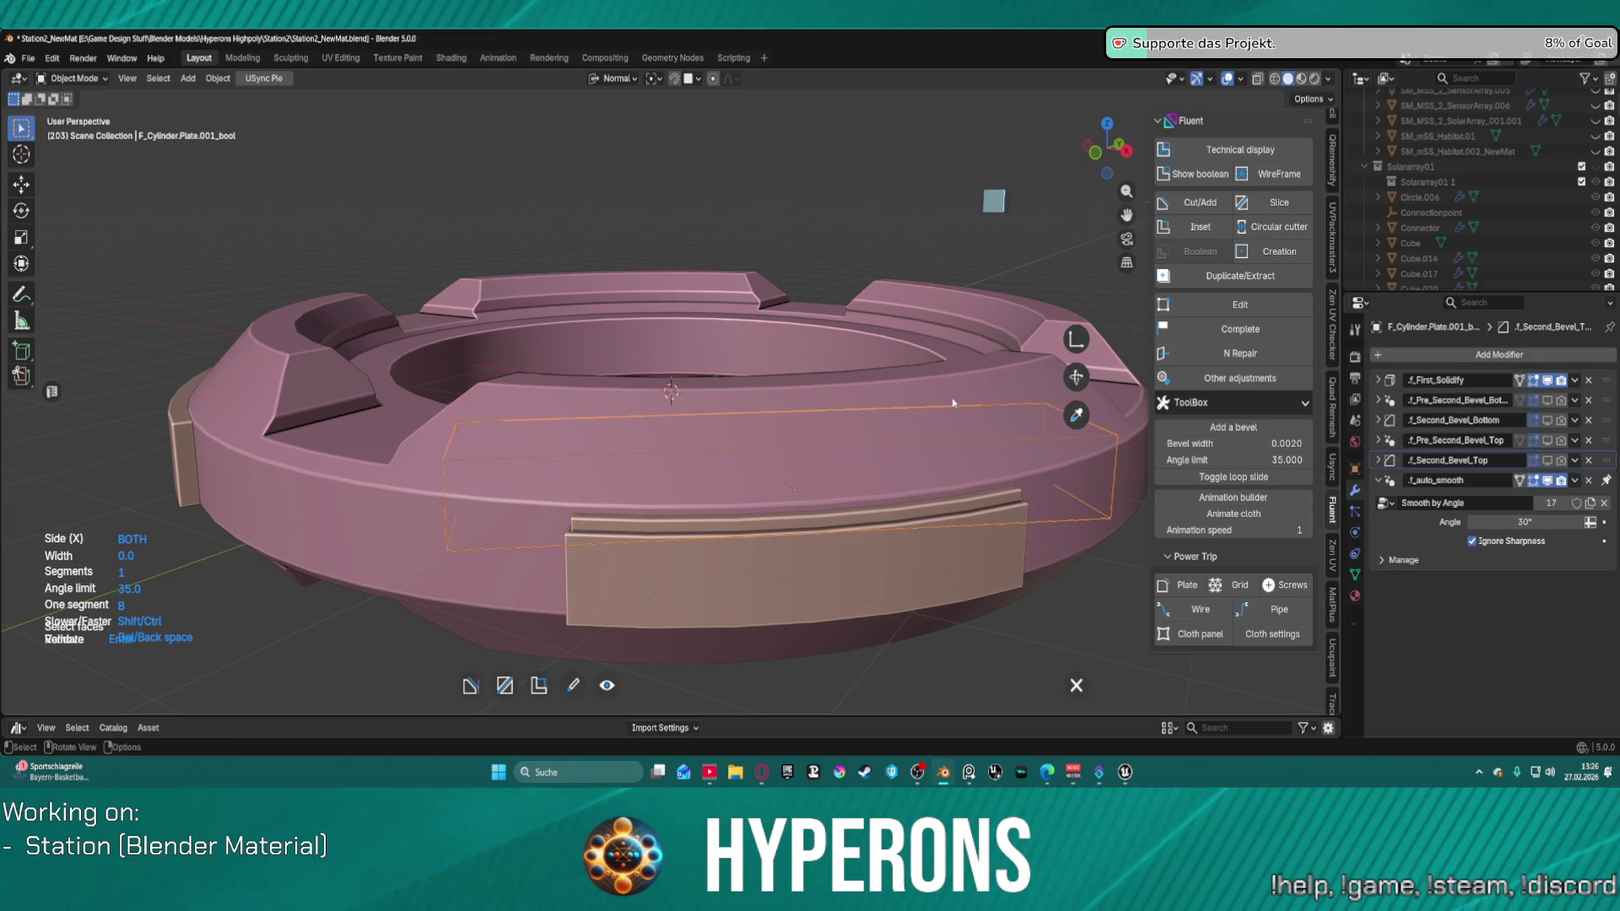
right_click(859, 462)
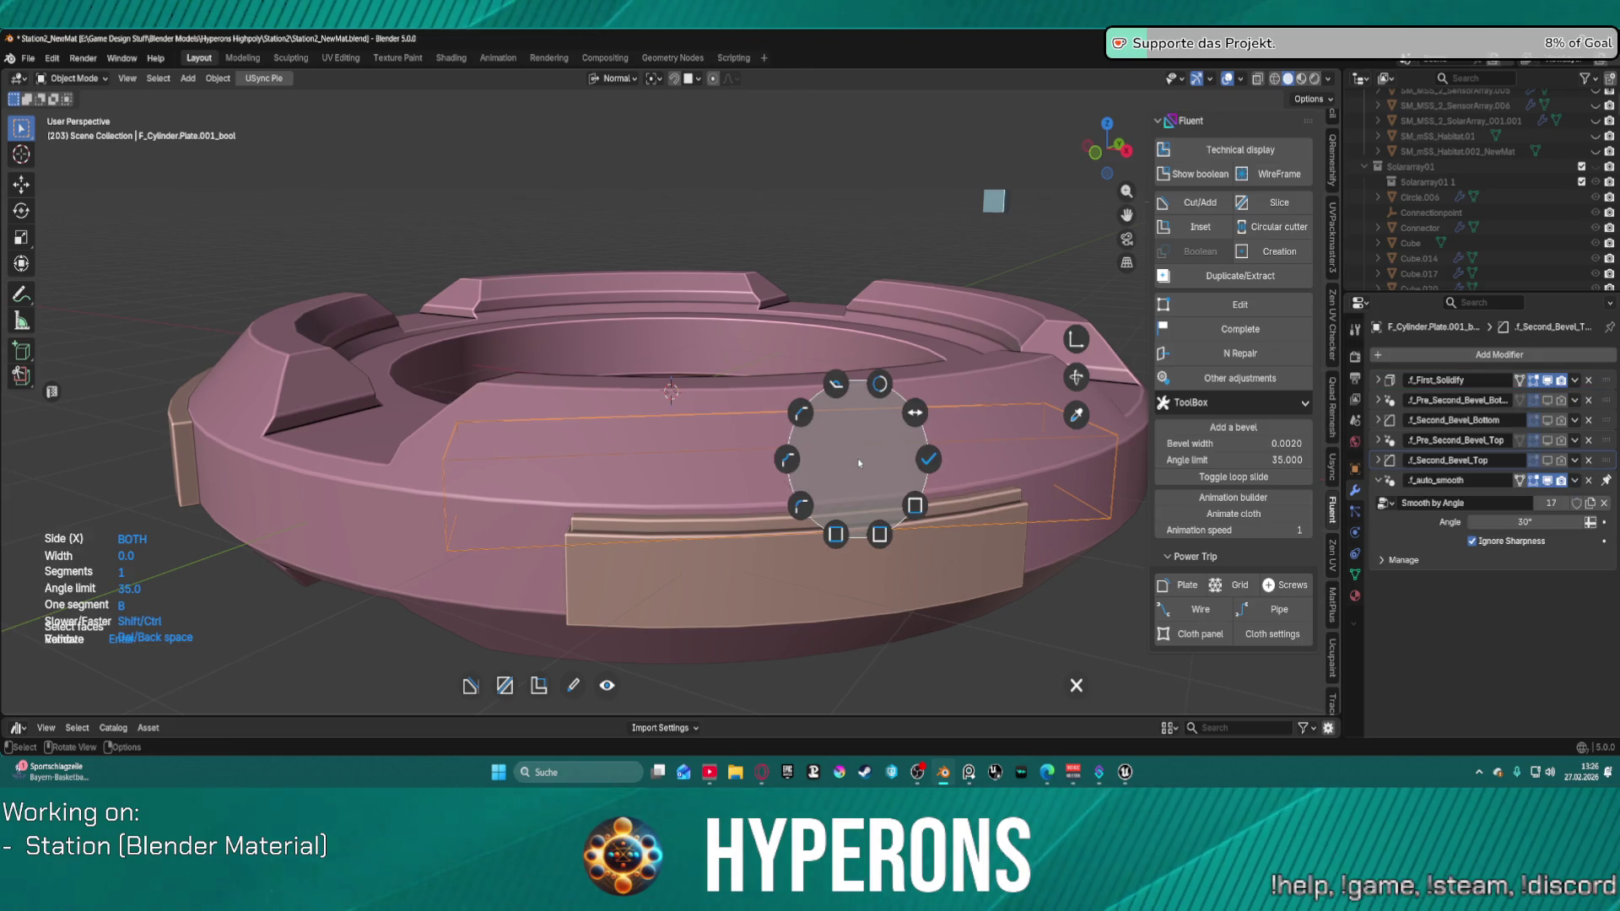
click(817, 421)
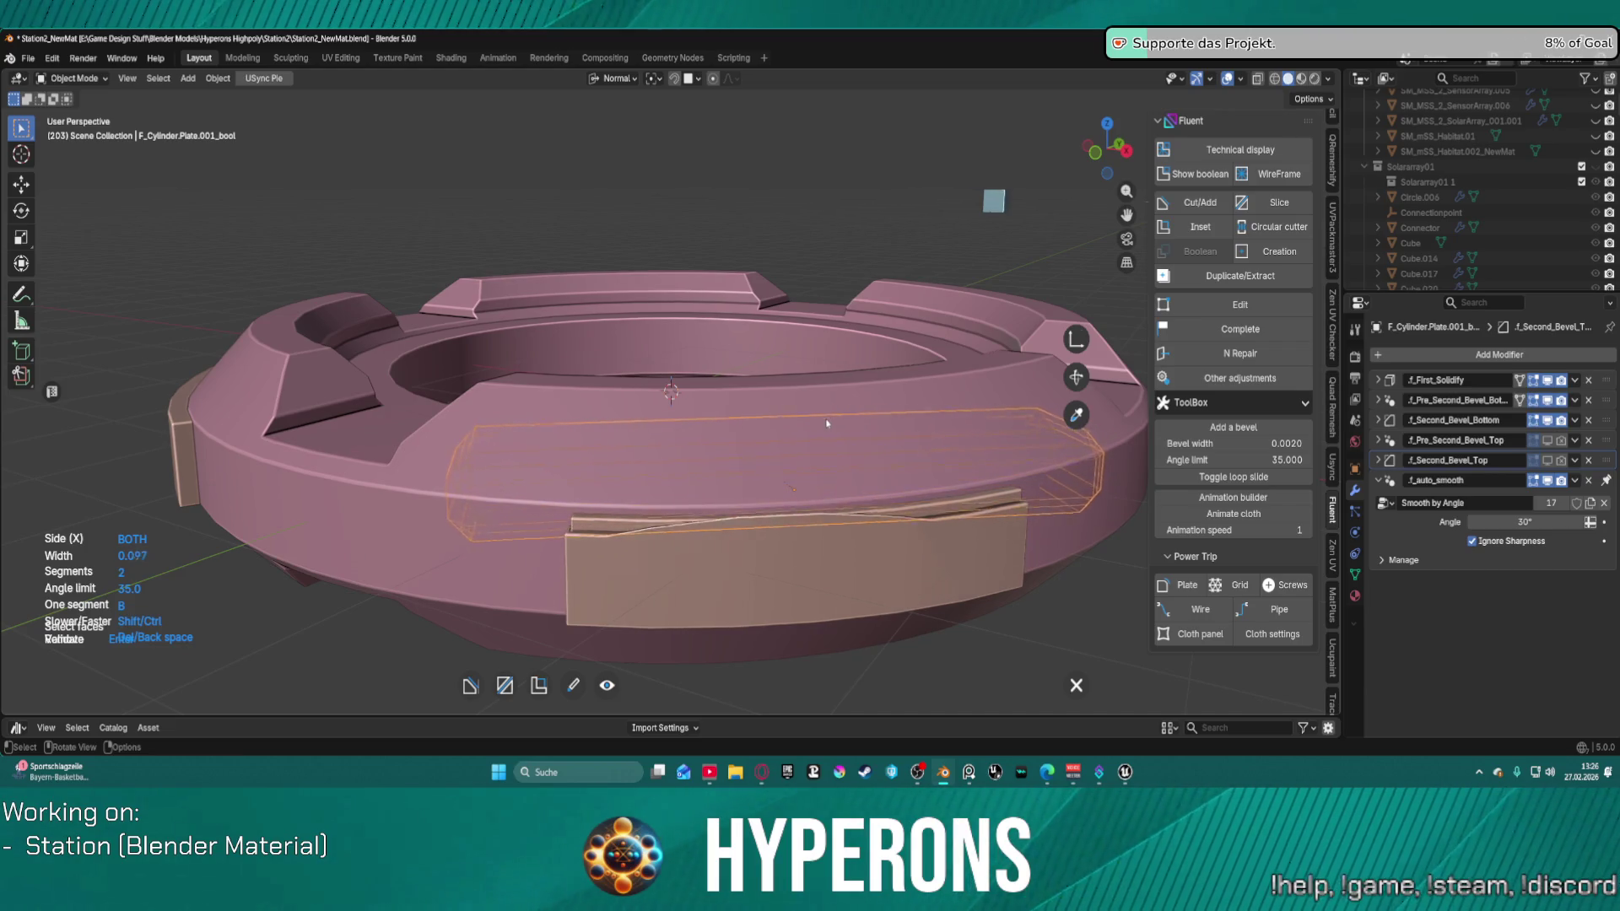
right_click(674, 435)
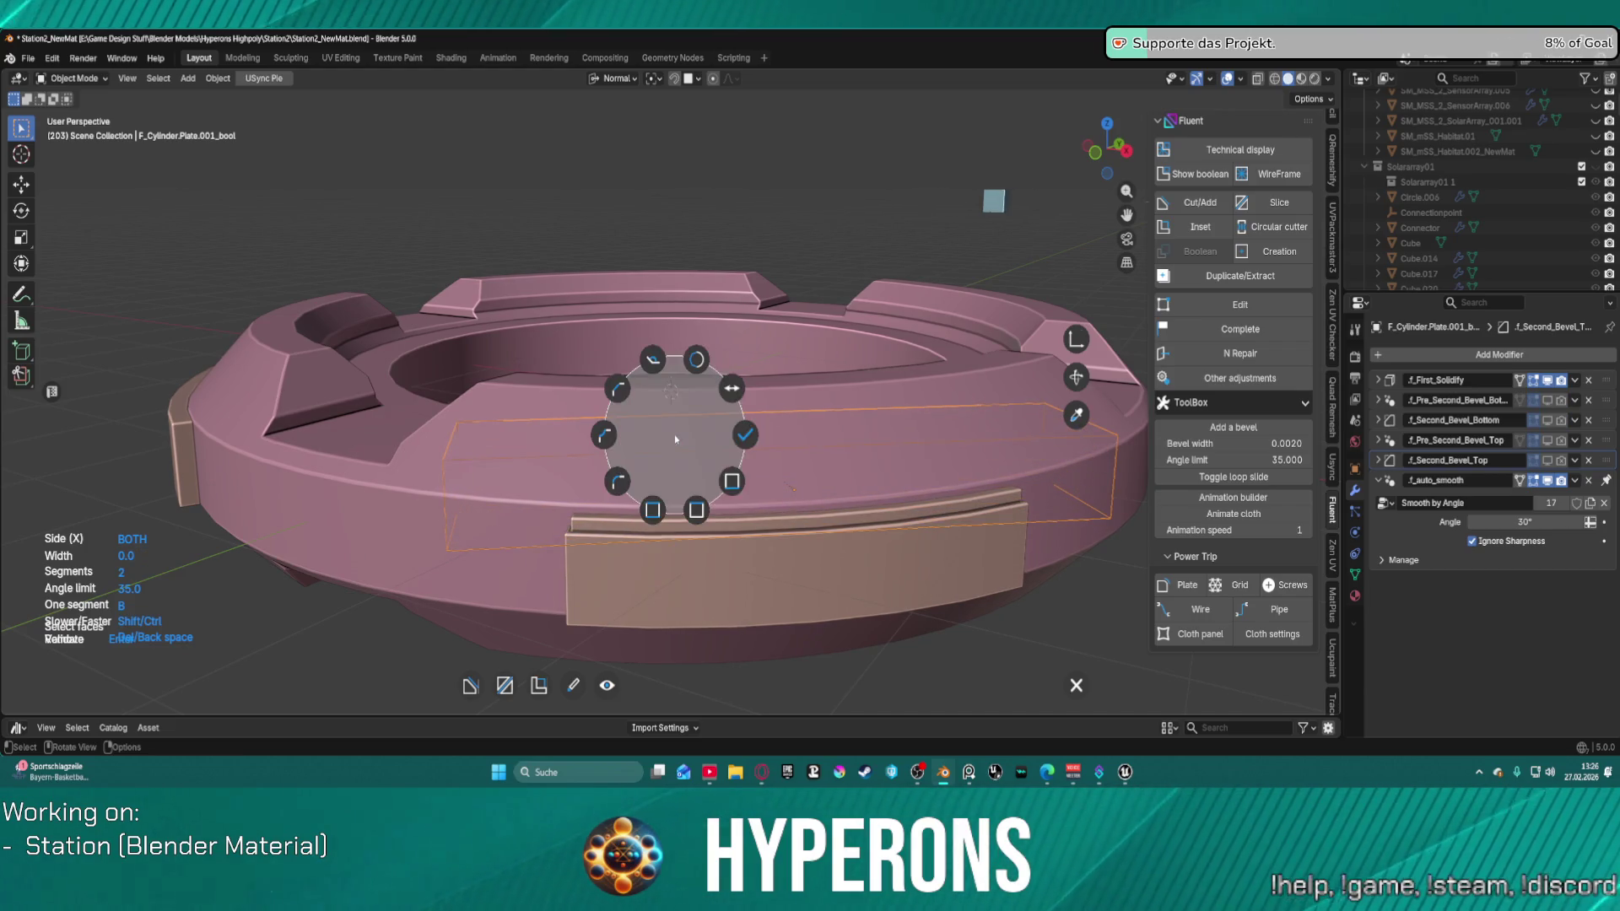
click(758, 427)
Step: Add a chamfer to the cutter, trying convex then straight profiles at zero width, and validate it
right_click(853, 483)
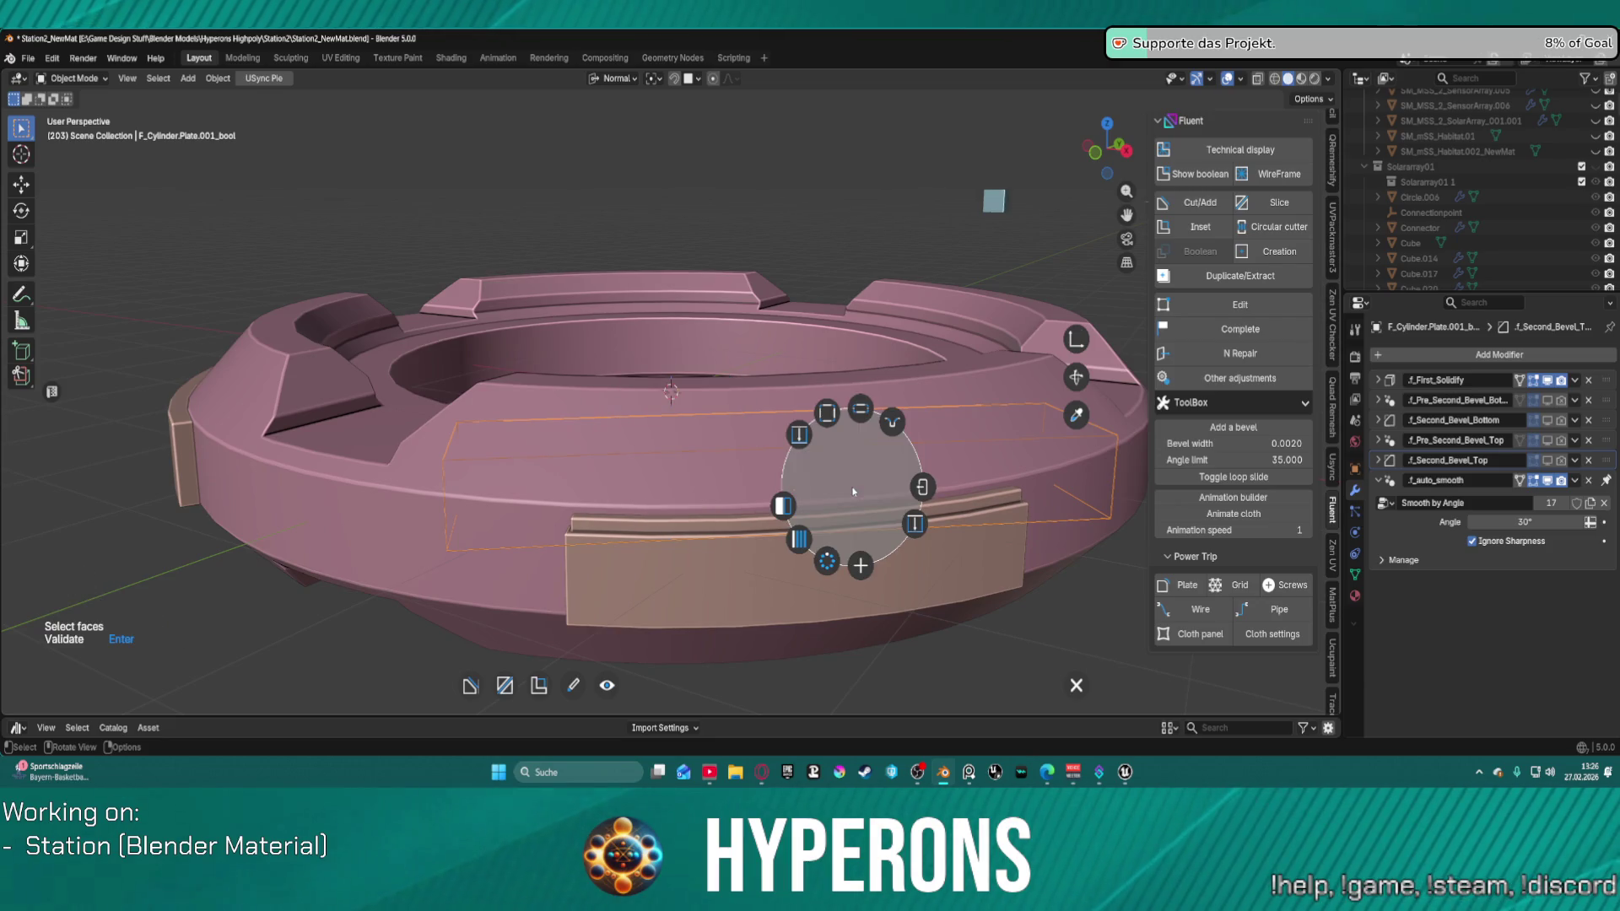
click(885, 433)
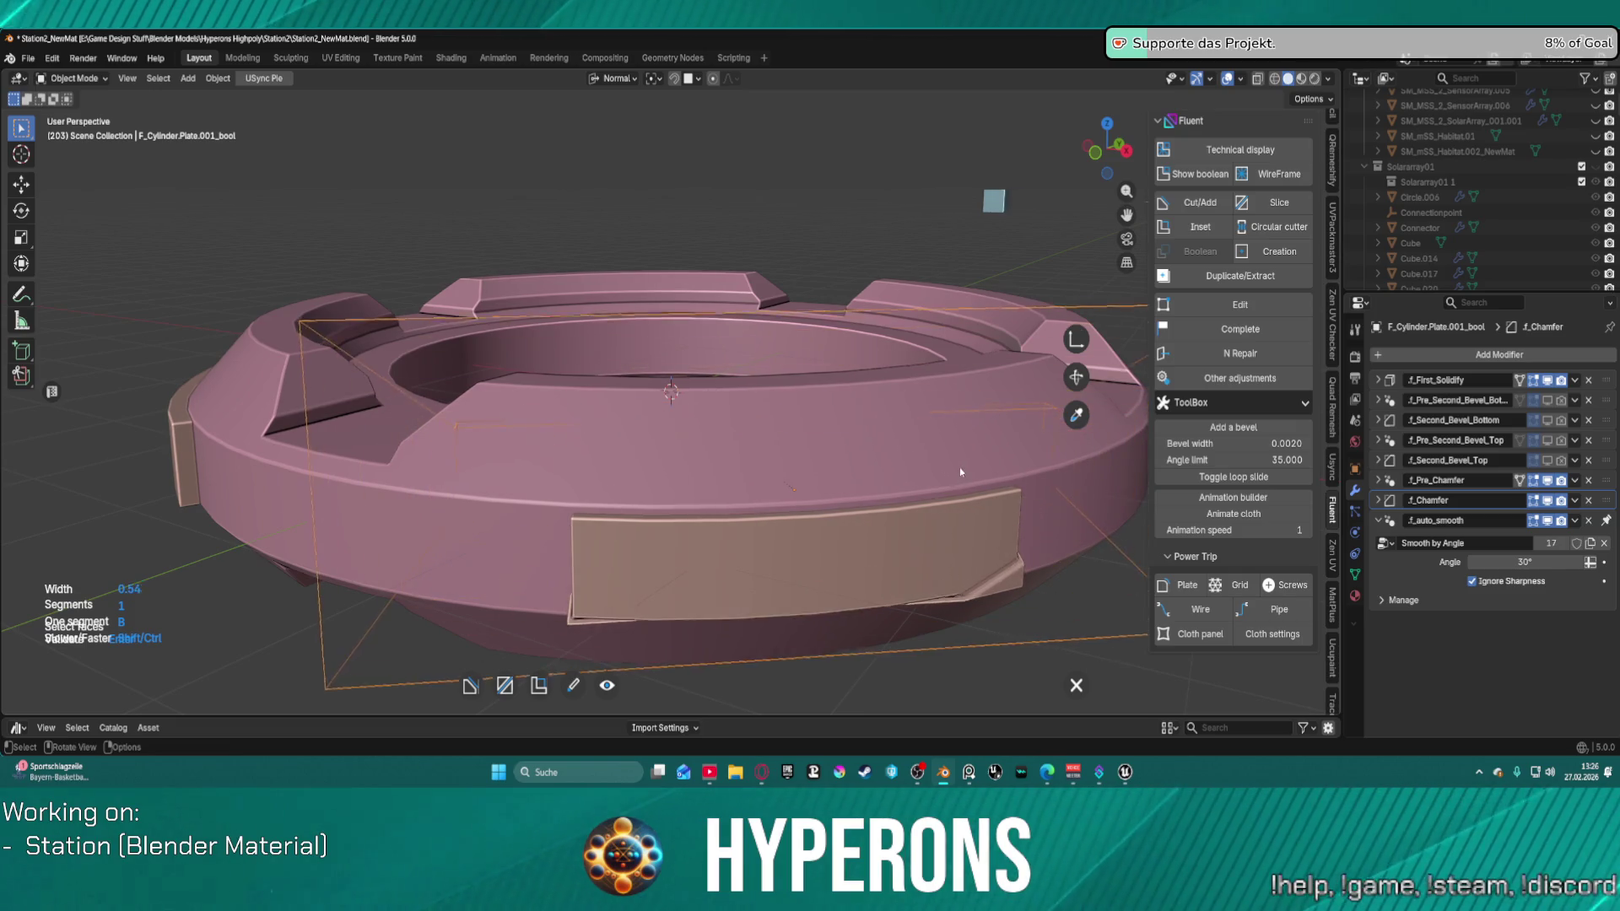
right_click(911, 467)
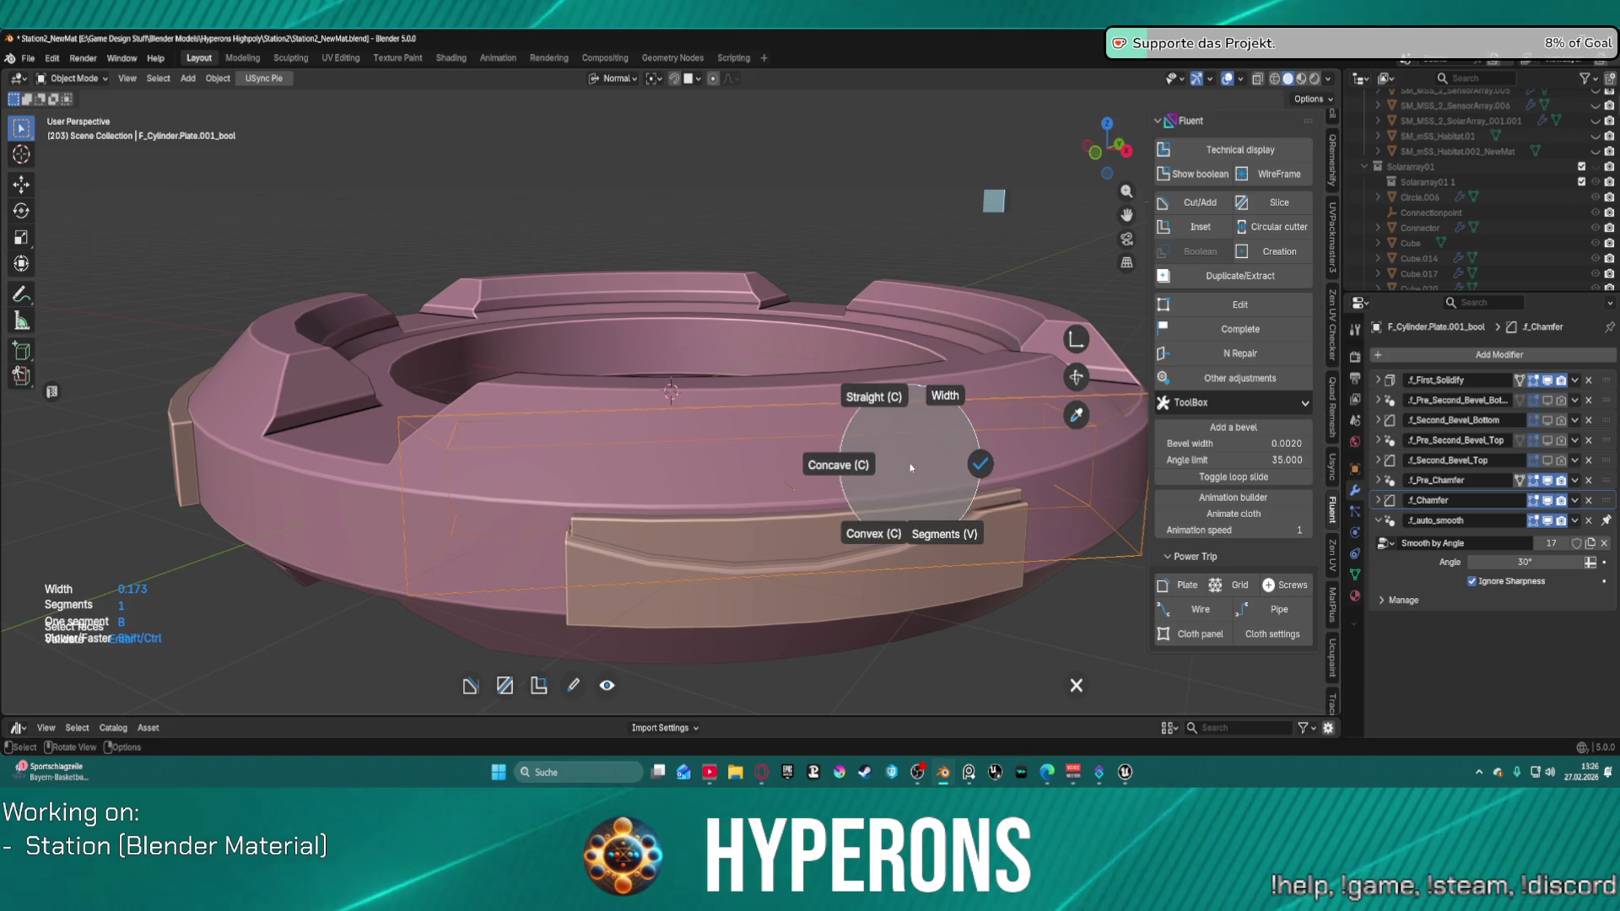
click(864, 537)
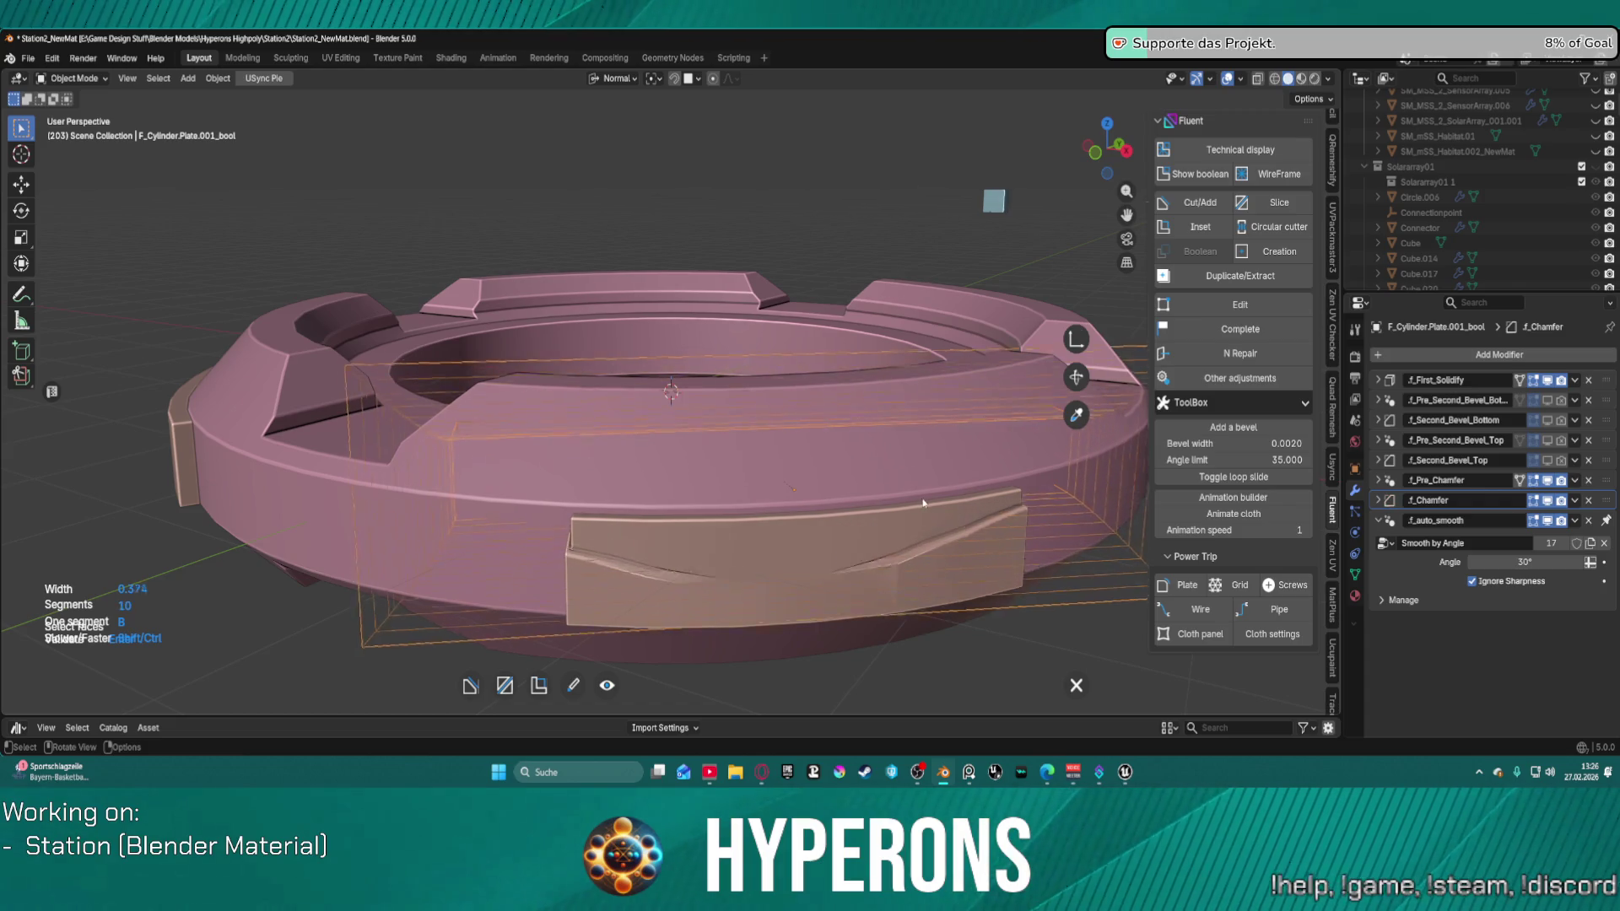
scroll(930, 503, up, 3)
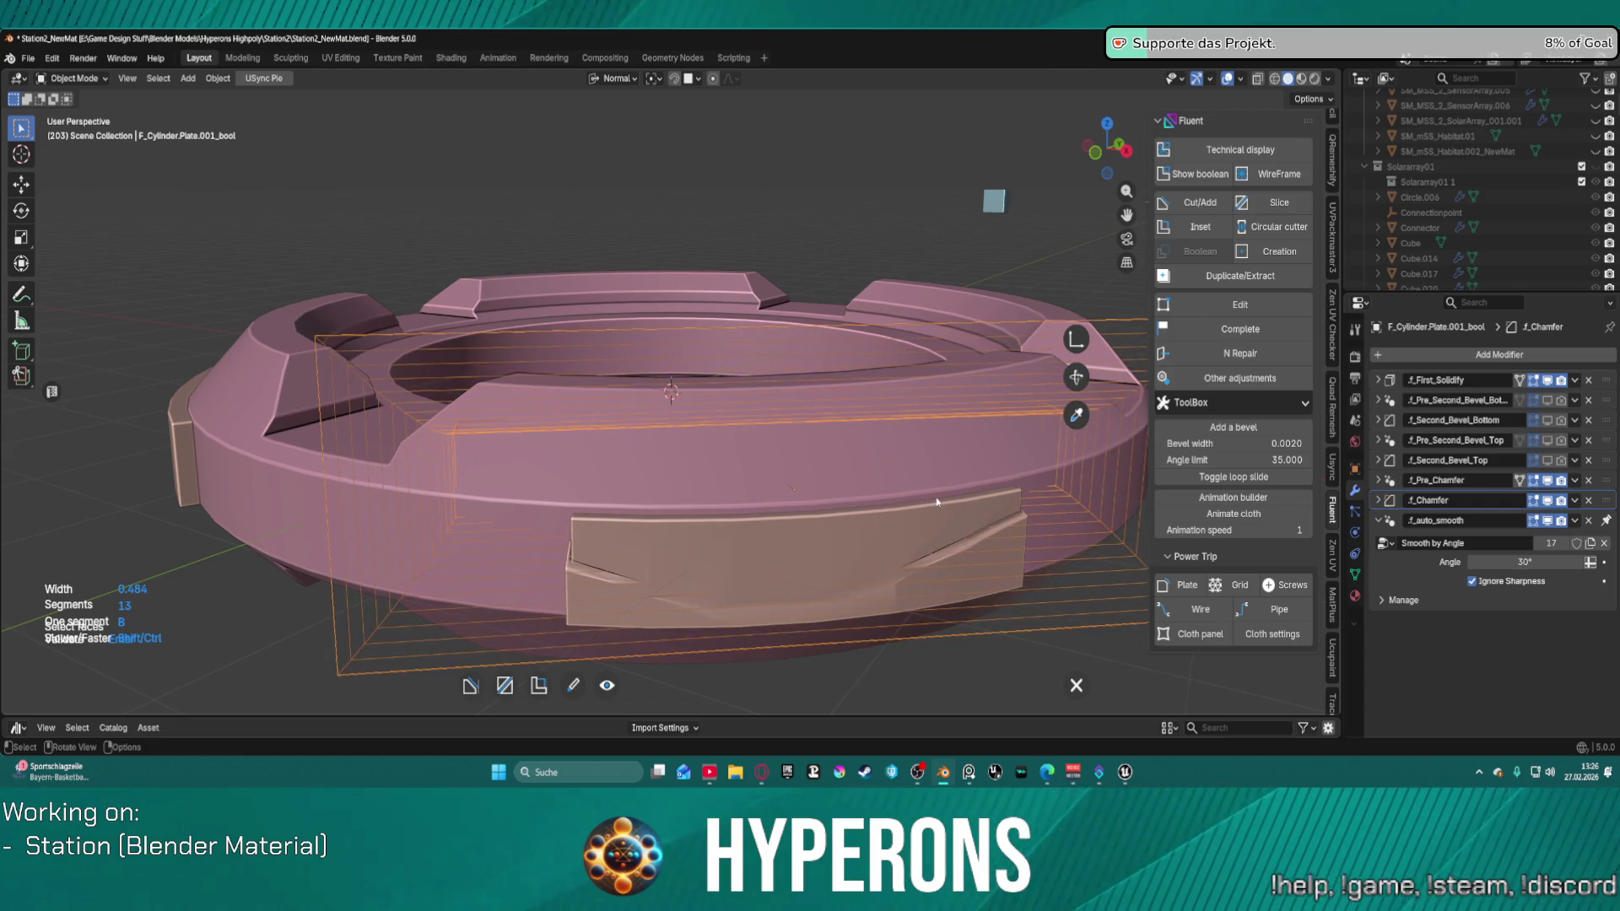
right_click(823, 496)
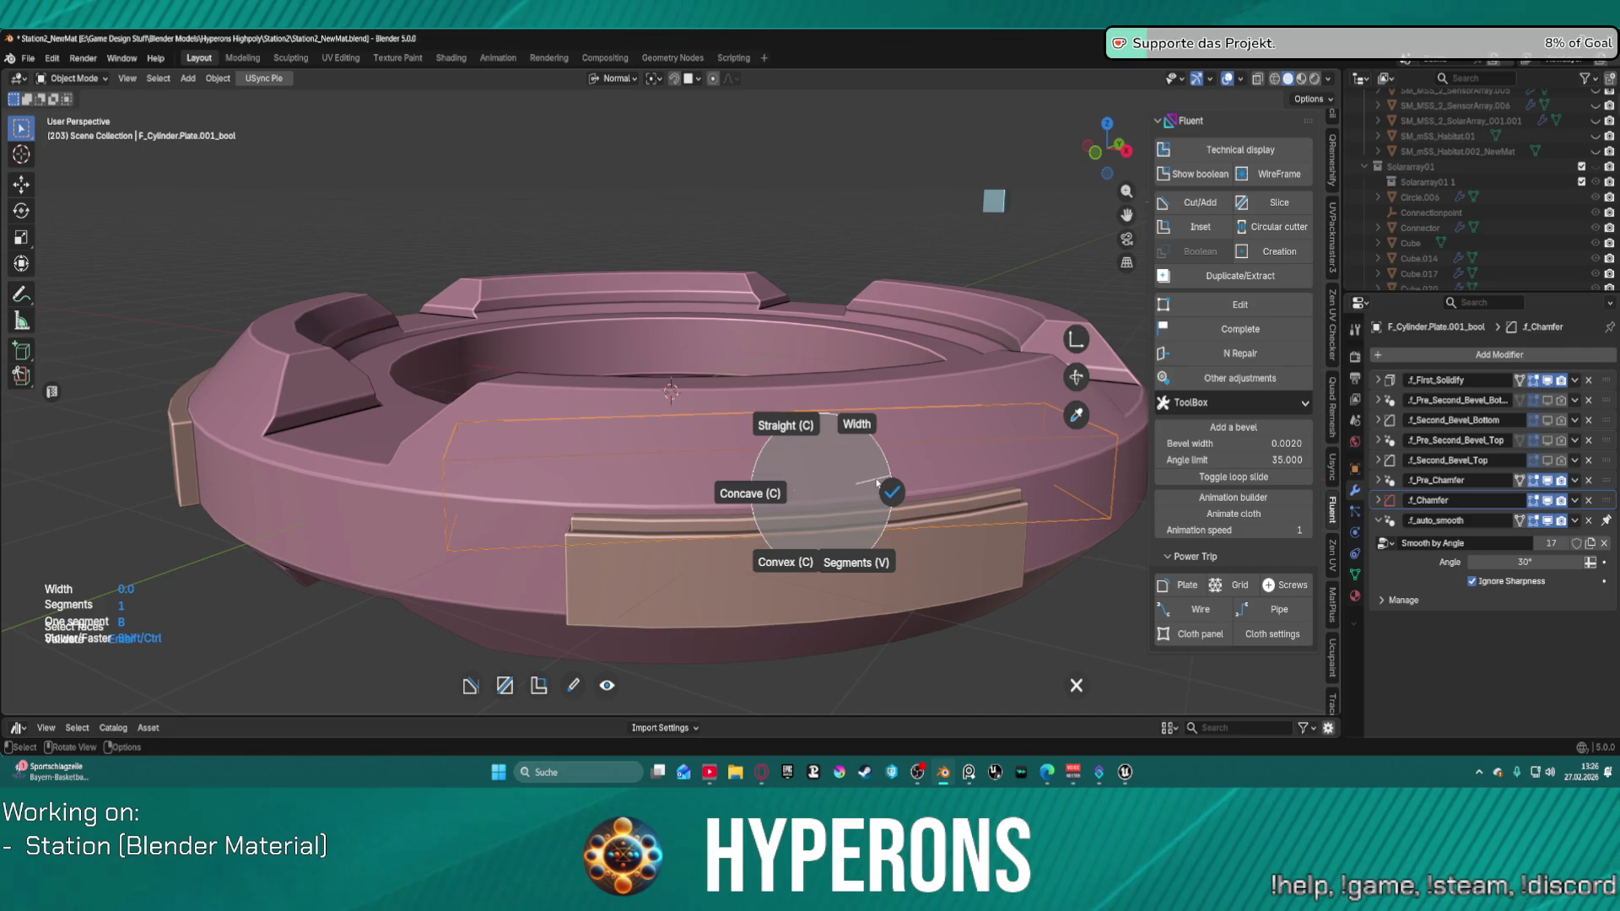
click(828, 428)
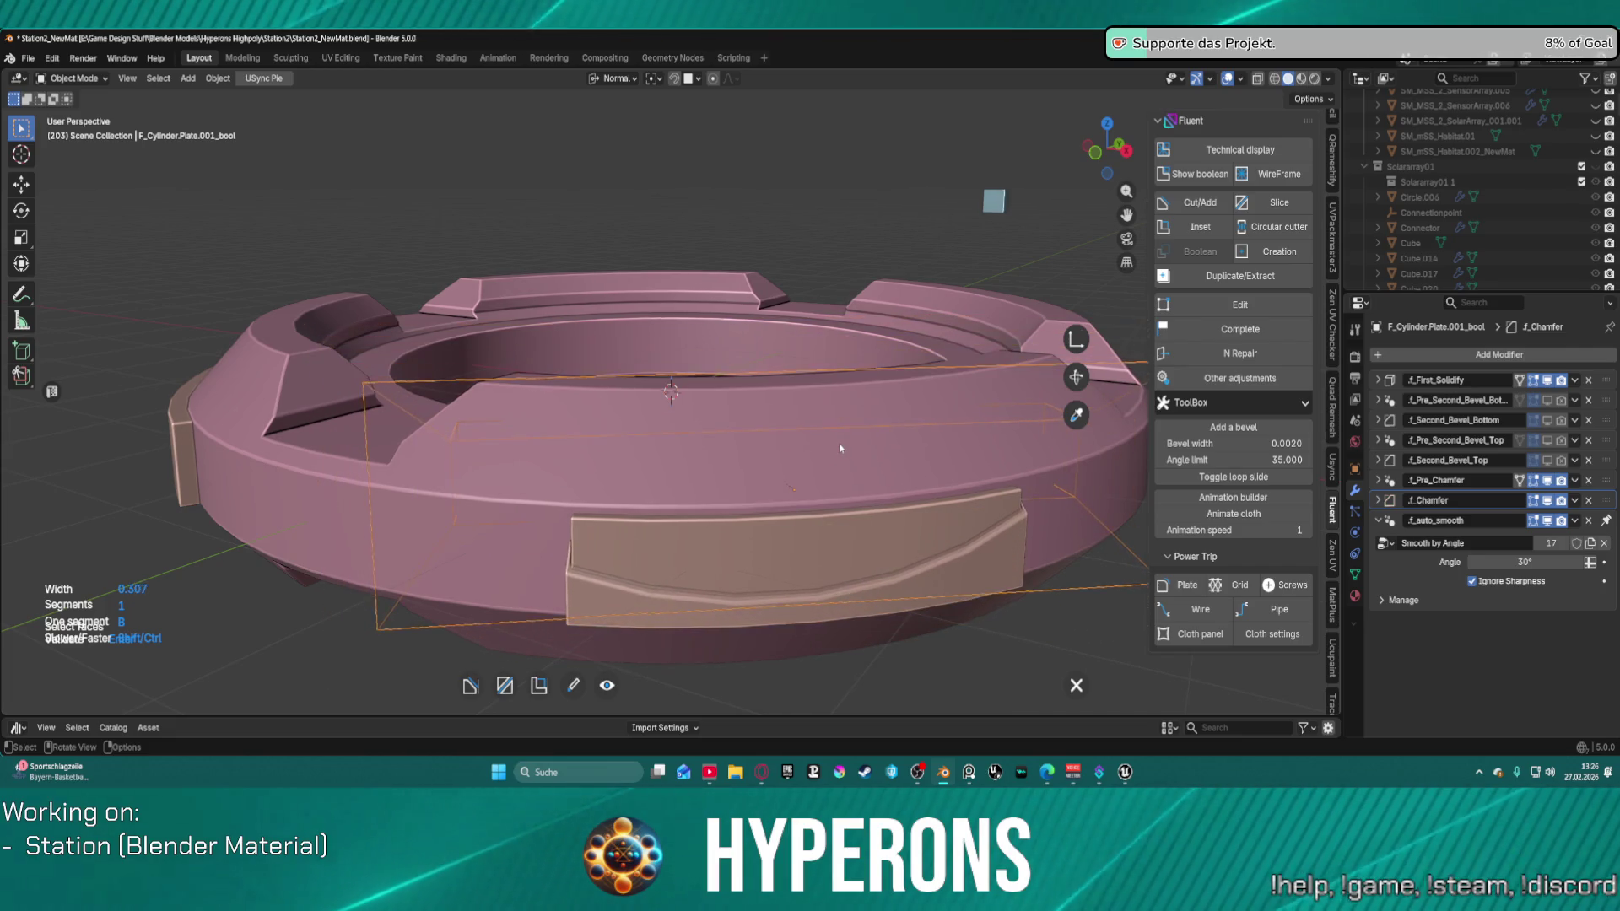
mouse_move(790, 447)
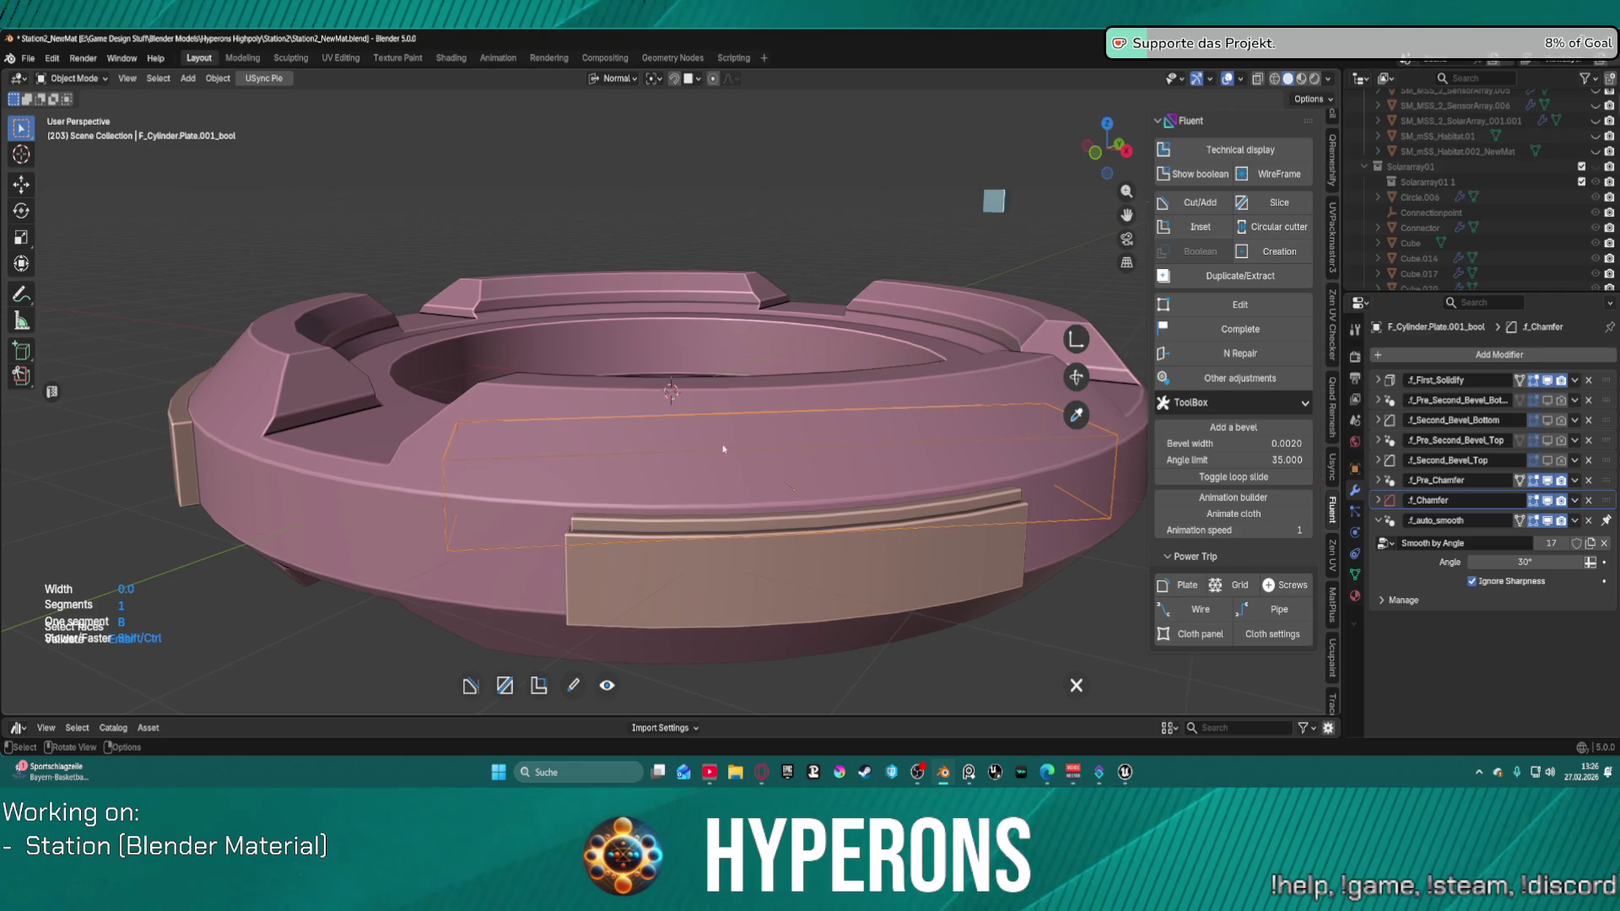
right_click(688, 448)
click(777, 452)
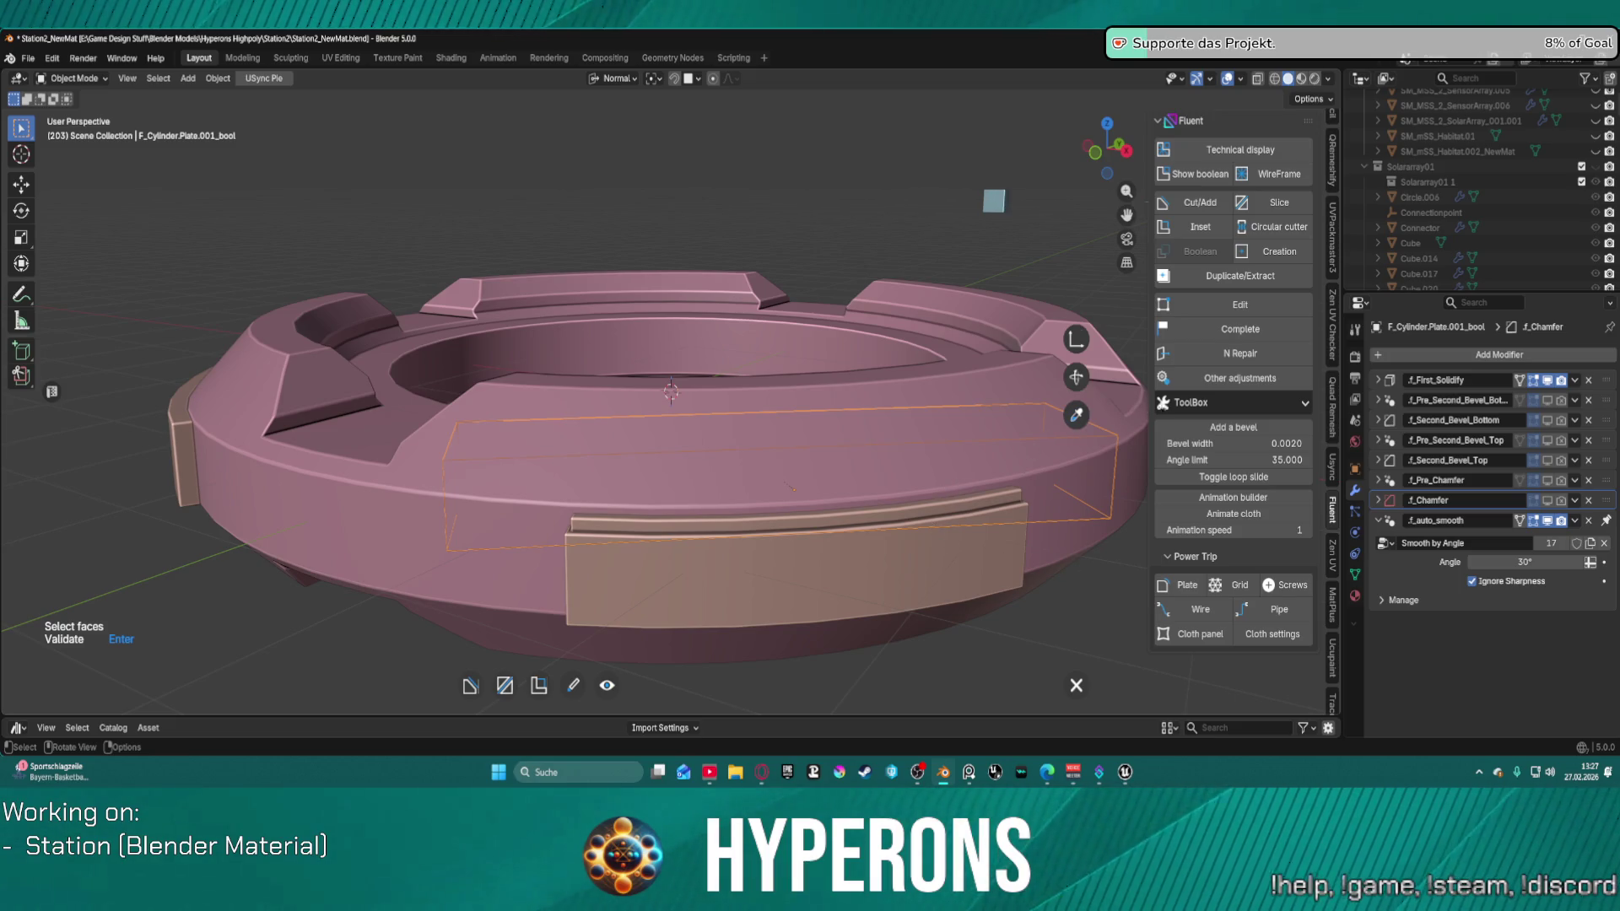
key(f)
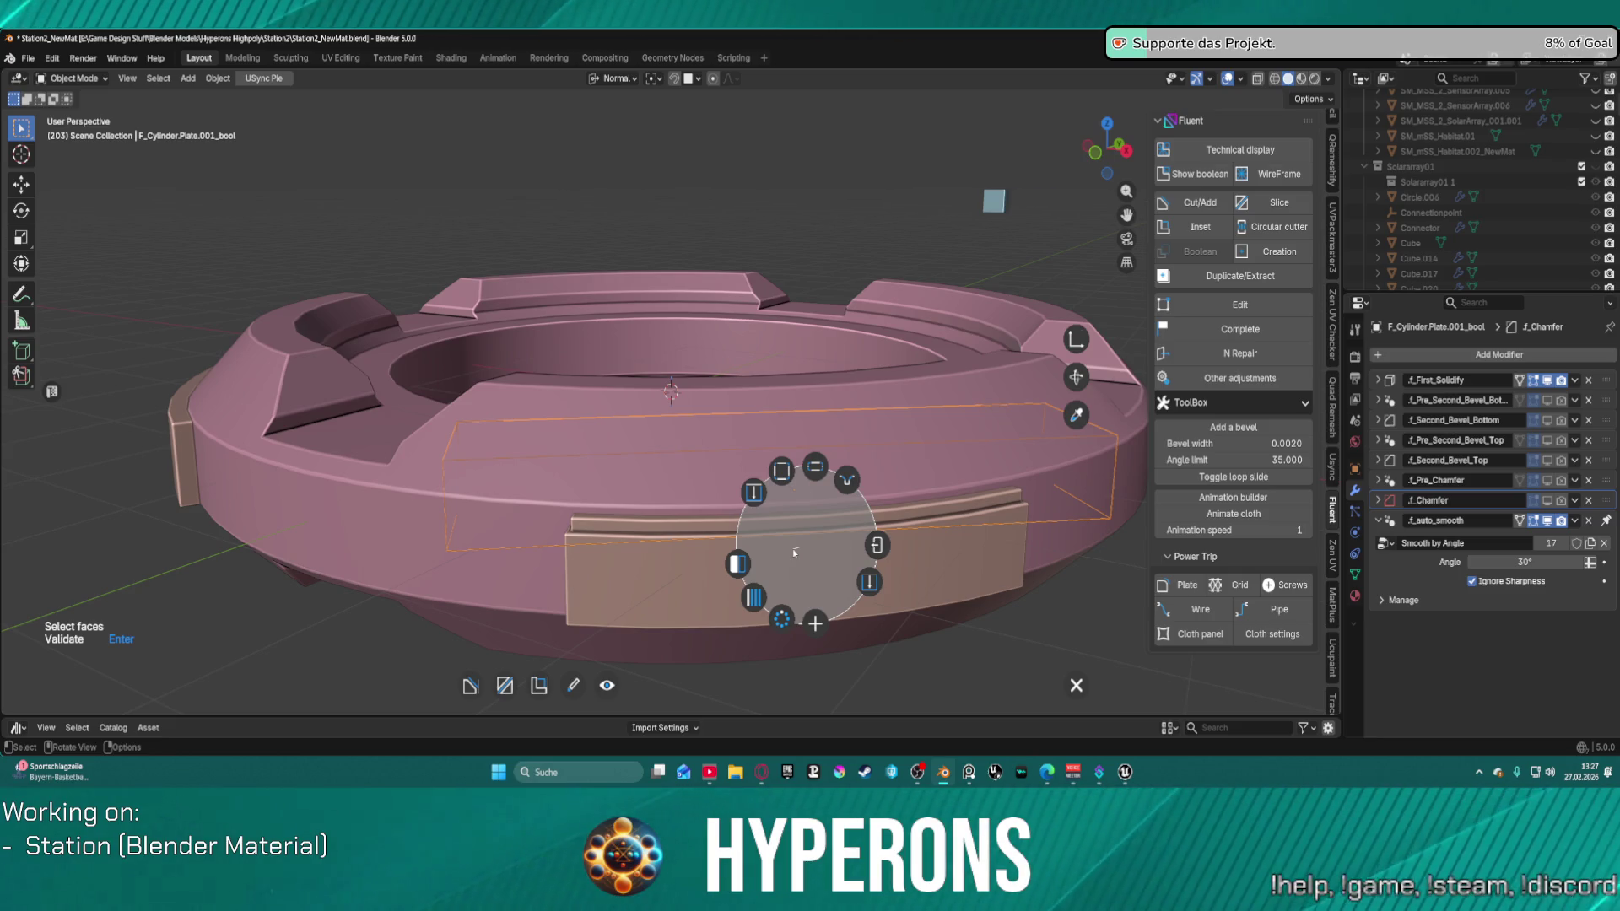
Step: Bevel the cutter's corners with a small two-segment, straight-profile bevel
click(797, 473)
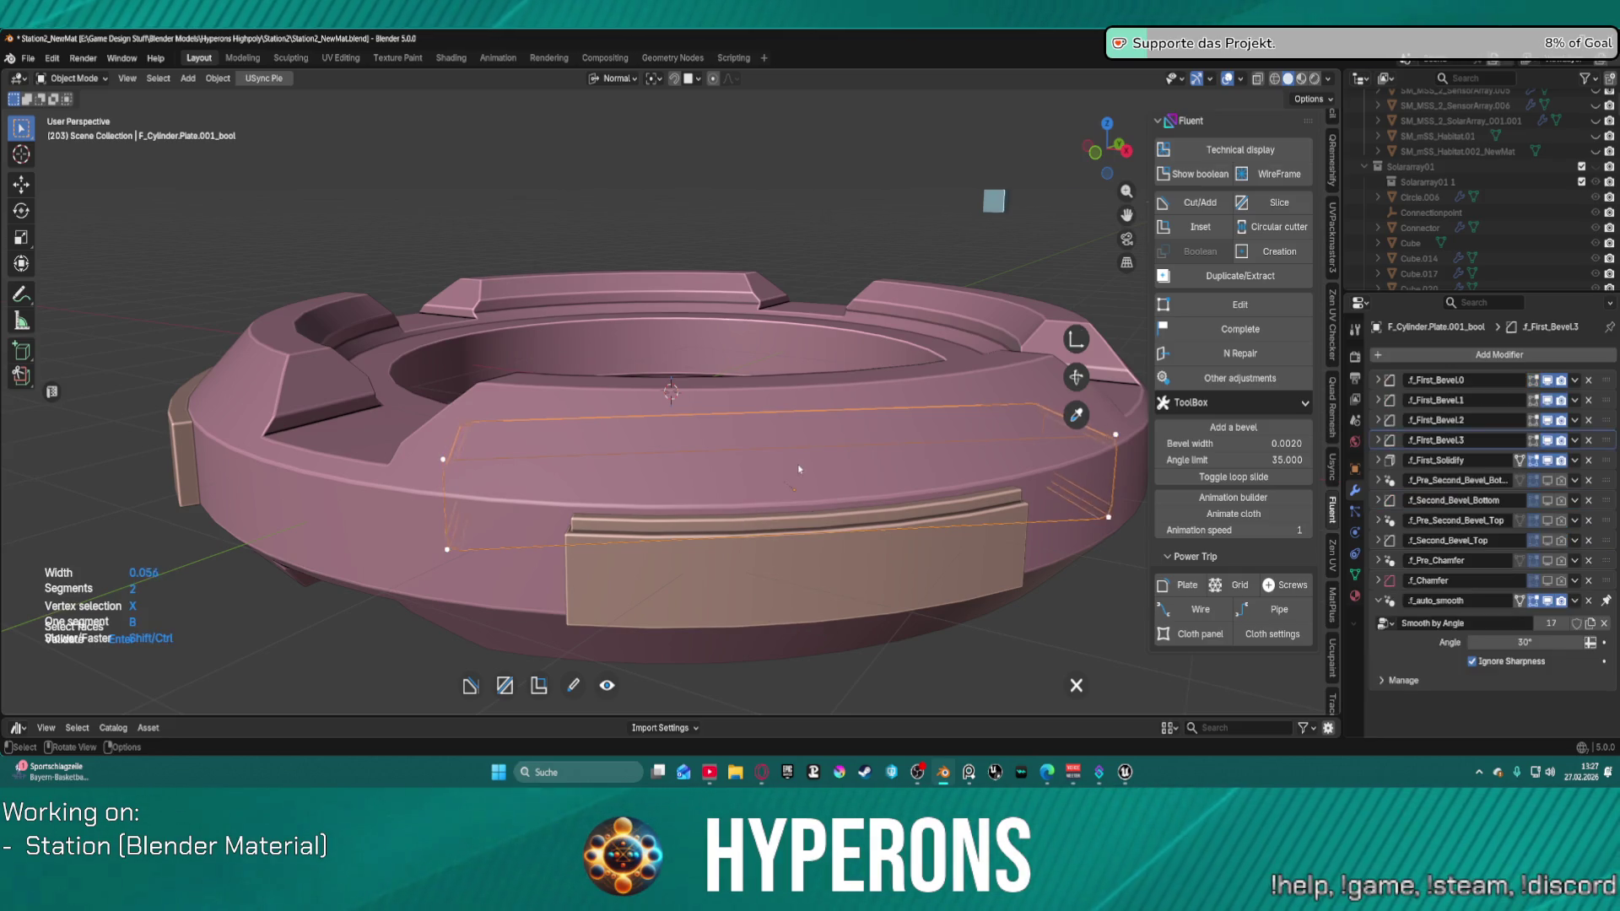
scroll(1013, 455, up, 20)
scroll(1013, 447, down, 20)
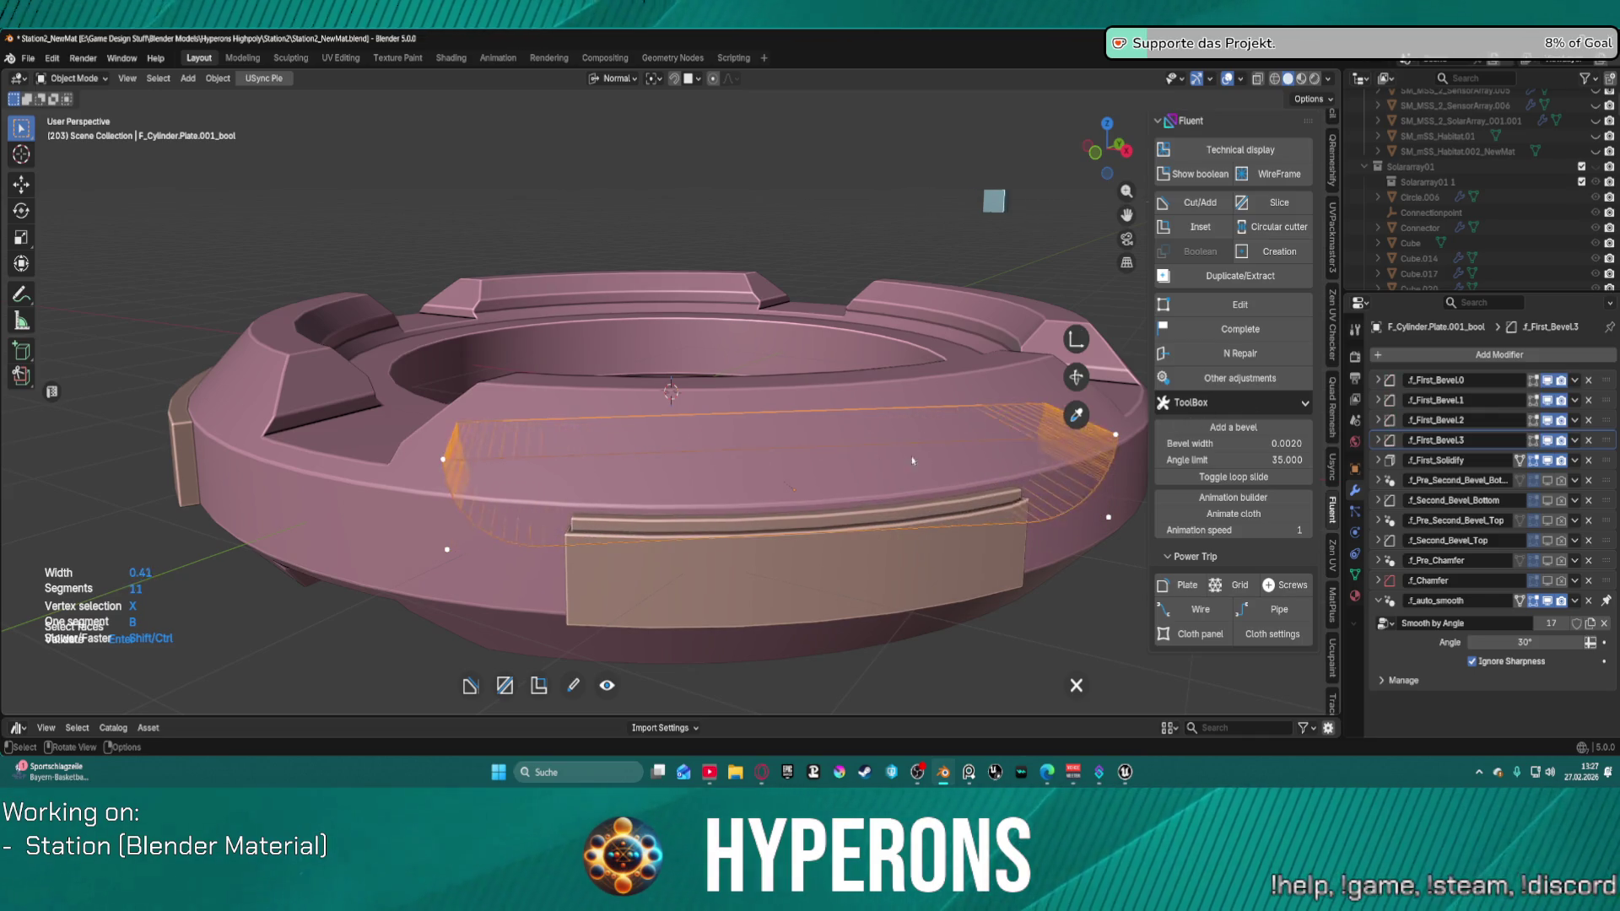
scroll(915, 462, down, 5)
scroll(920, 465, up, 10)
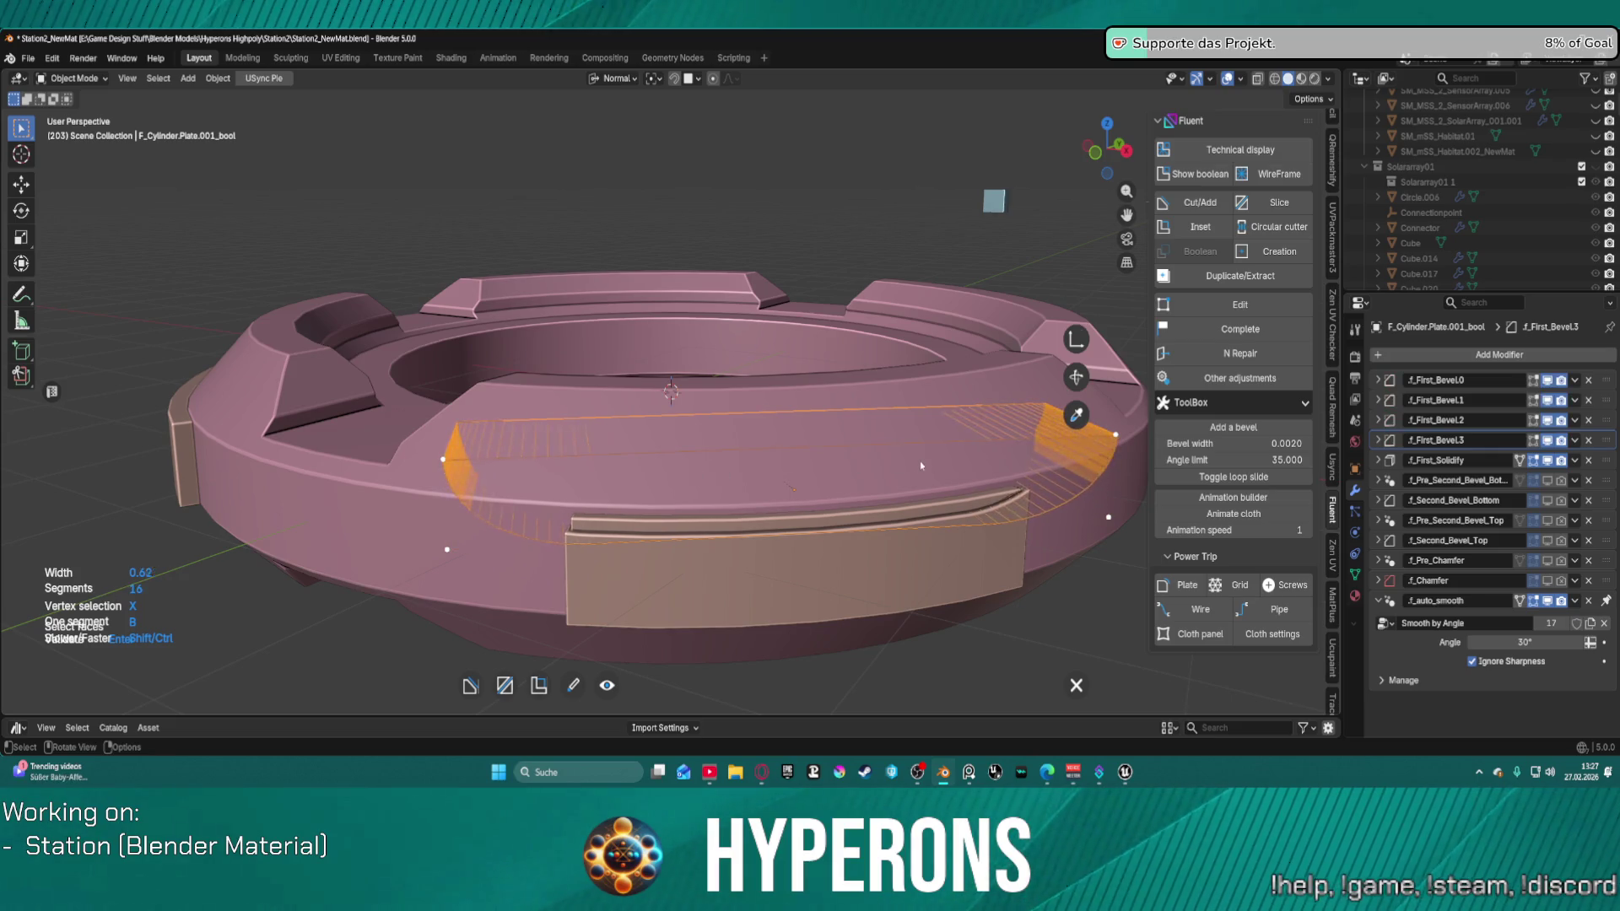
scroll(922, 465, down, 4)
right_click(891, 466)
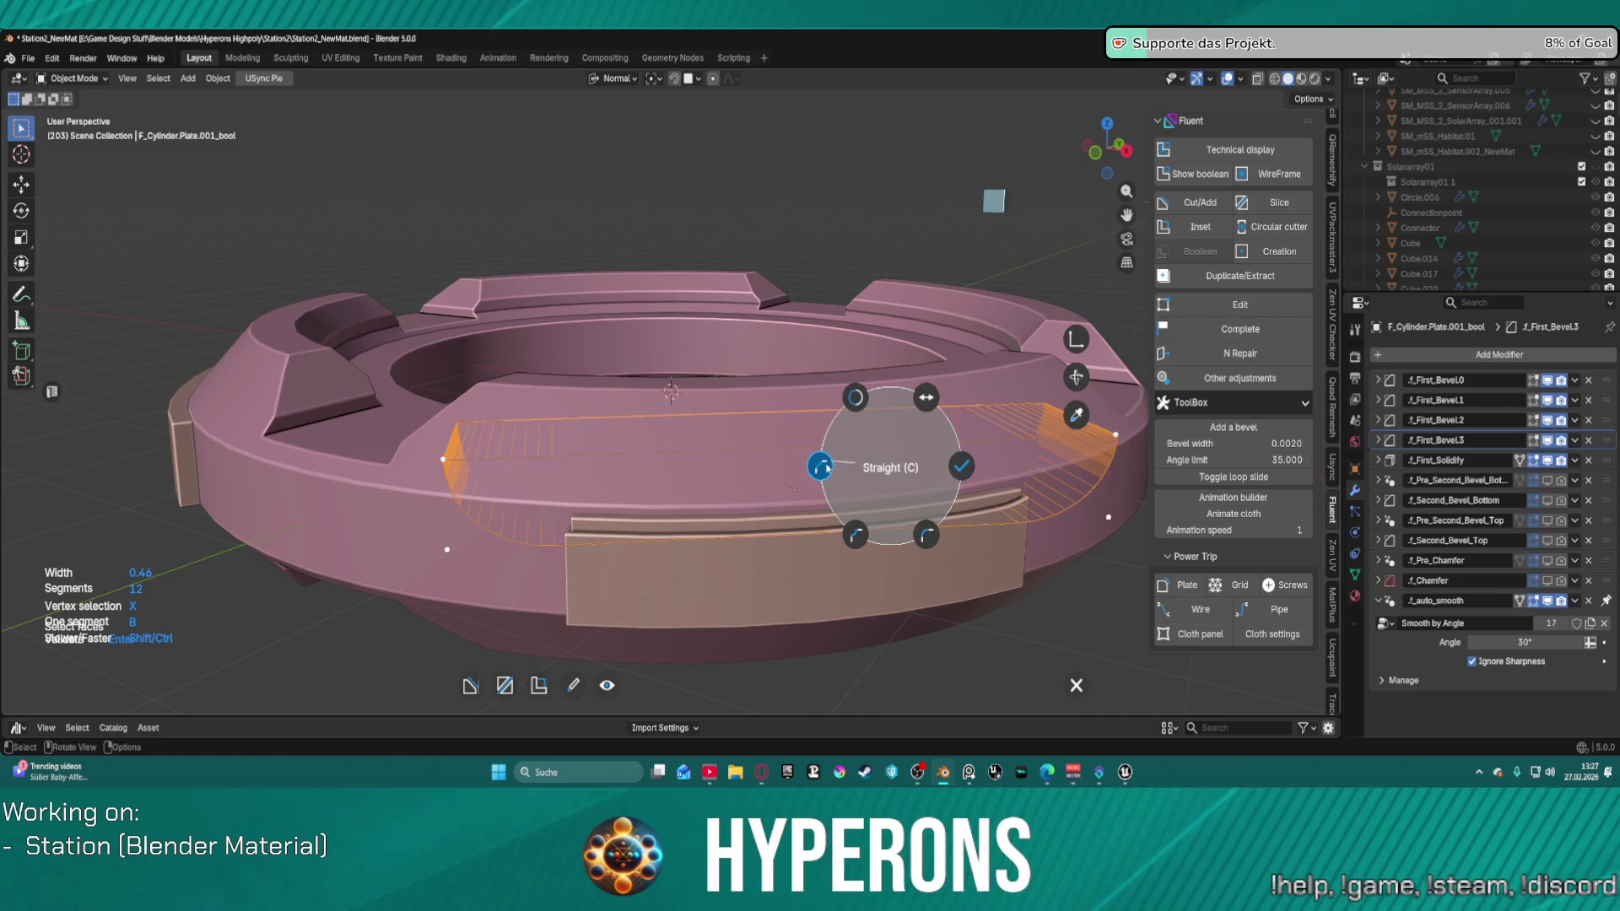
click(843, 466)
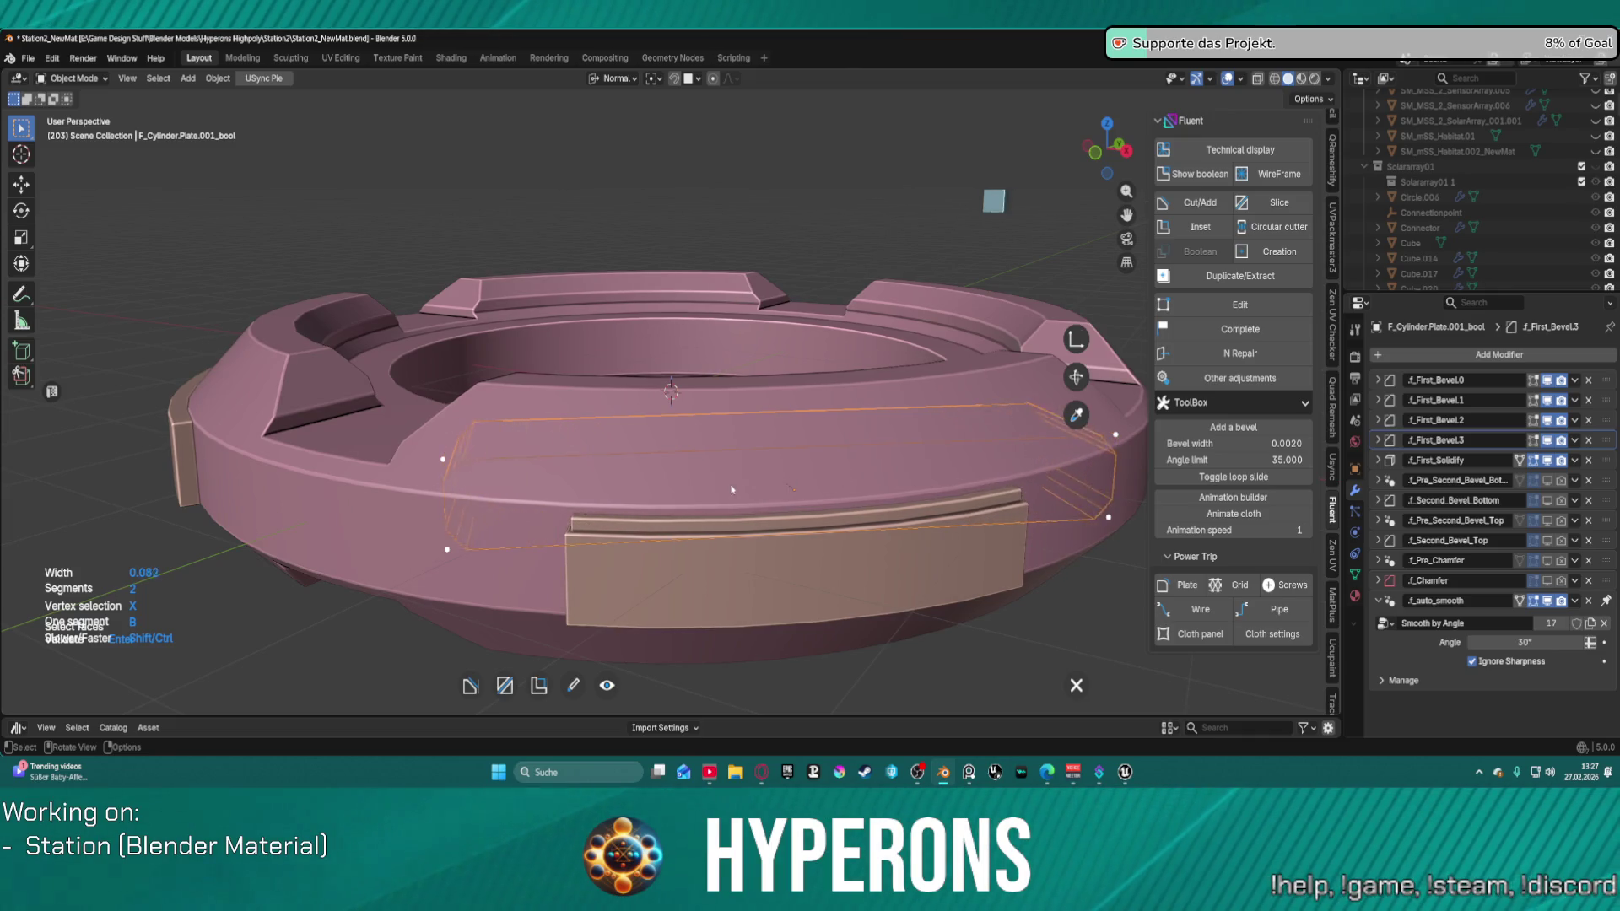
click(738, 511)
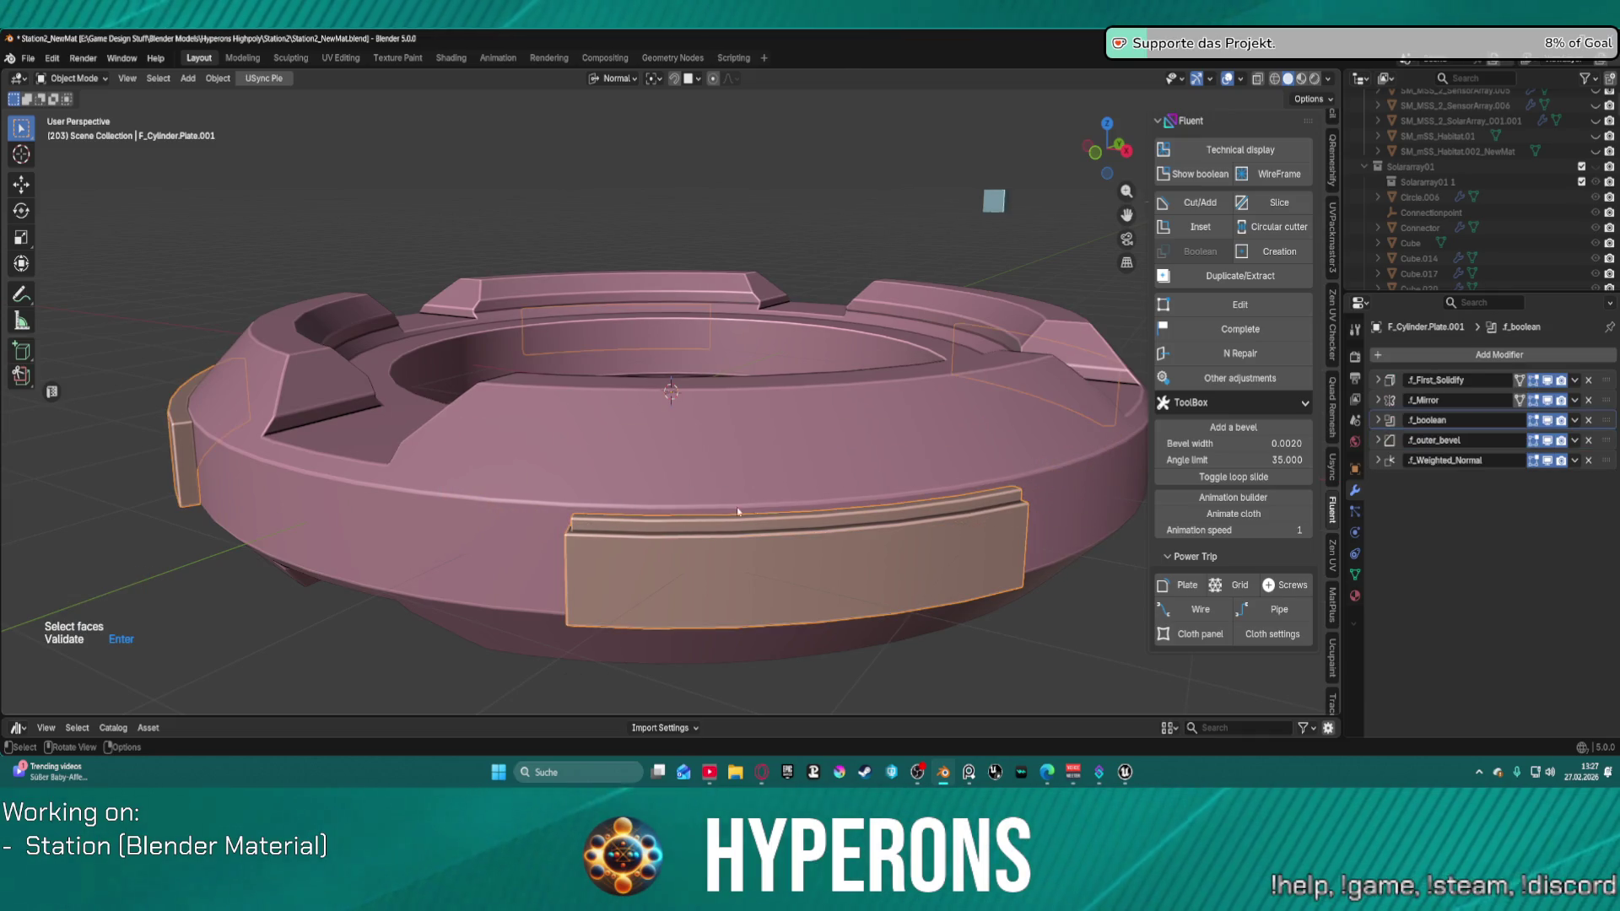
Step: Validate the plate cut, select the curved plate, and orbit around the ring to inspect the panels
key(Return)
click(870, 614)
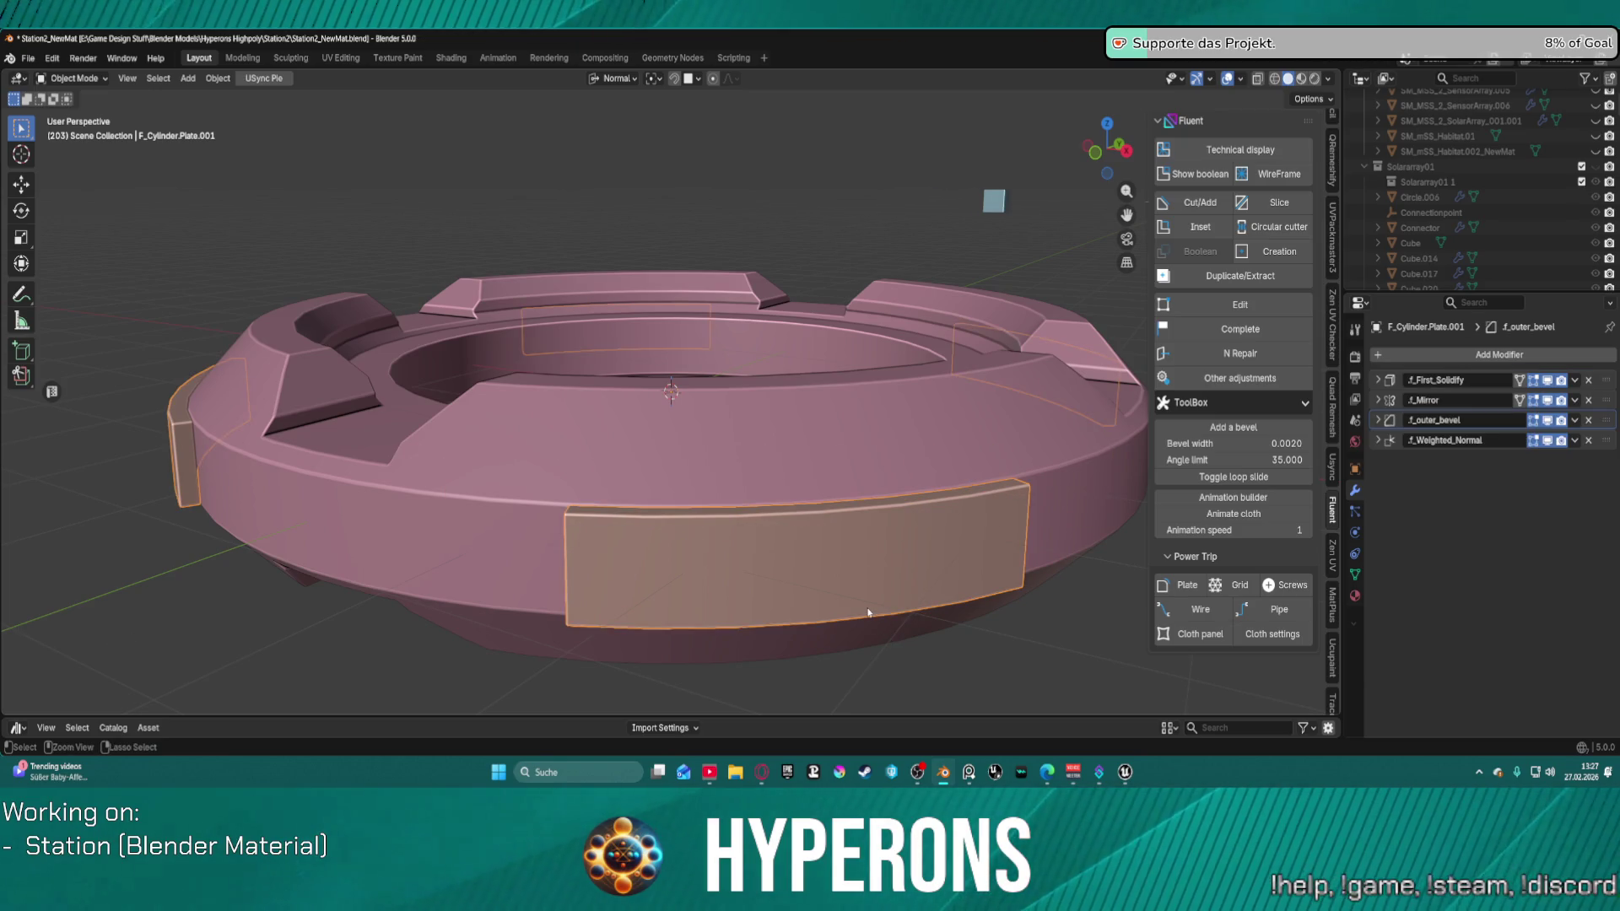
scroll(742, 536, down, 3)
mouse_move(743, 535)
middle_down()
mouse_move(976, 565)
mouse_move(785, 557)
mouse_move(861, 565)
mouse_move(823, 578)
mouse_move(825, 517)
mouse_move(929, 572)
mouse_move(975, 534)
mouse_move(973, 563)
middle_up()
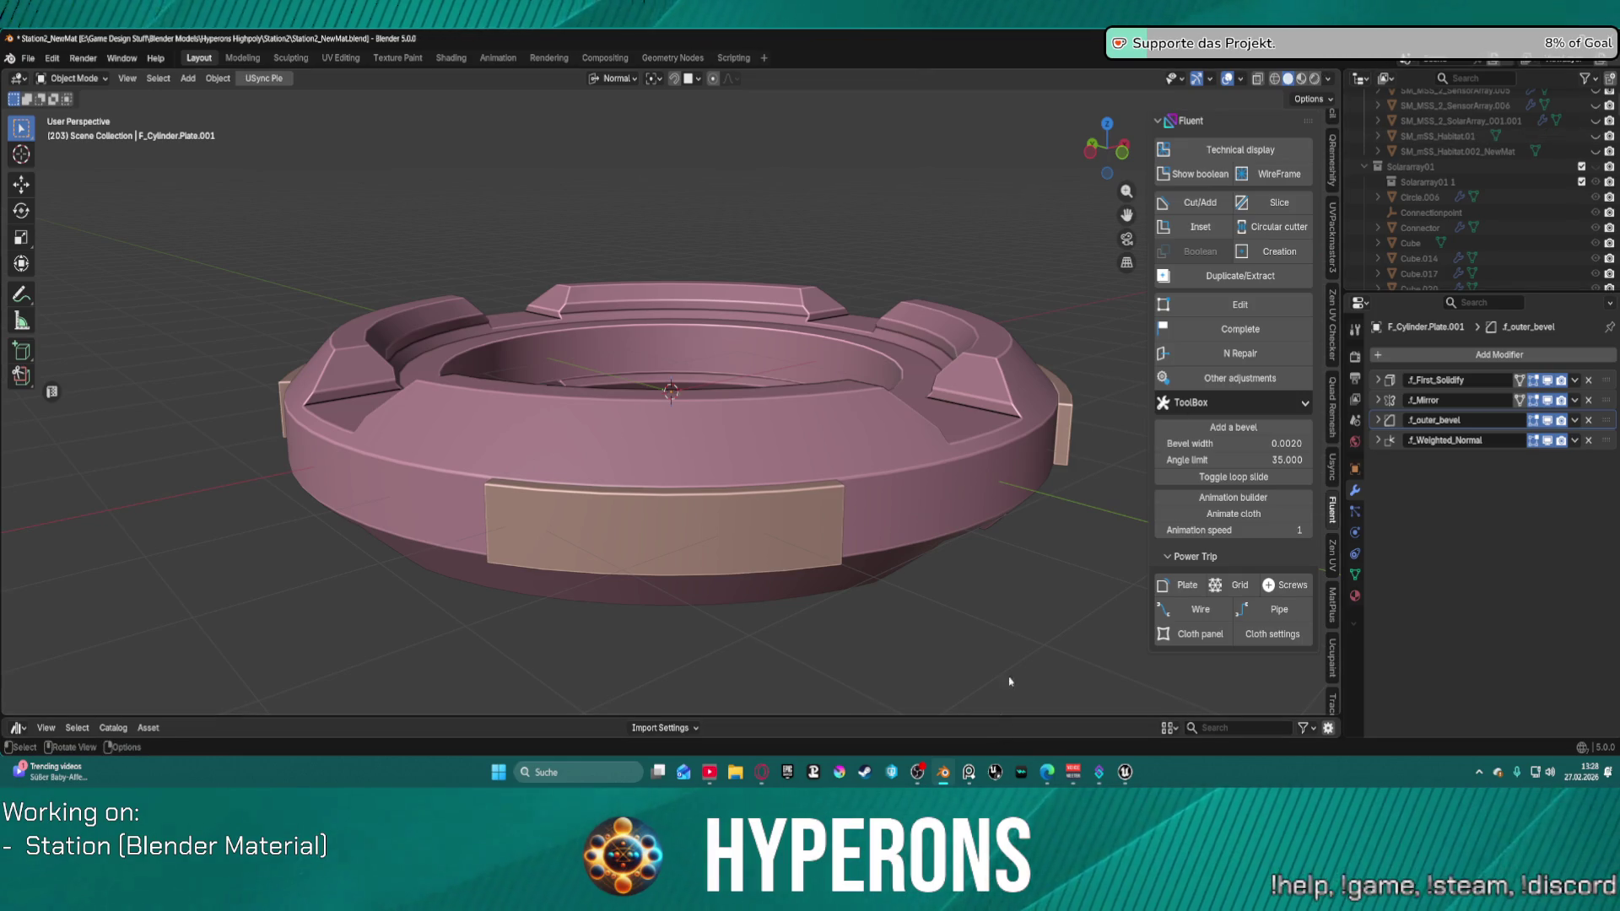
scroll(902, 537, down, 1)
mouse_move(902, 536)
middle_down()
mouse_move(853, 516)
mouse_move(843, 460)
mouse_move(917, 469)
mouse_move(897, 480)
middle_up()
scroll(876, 460, up, 1)
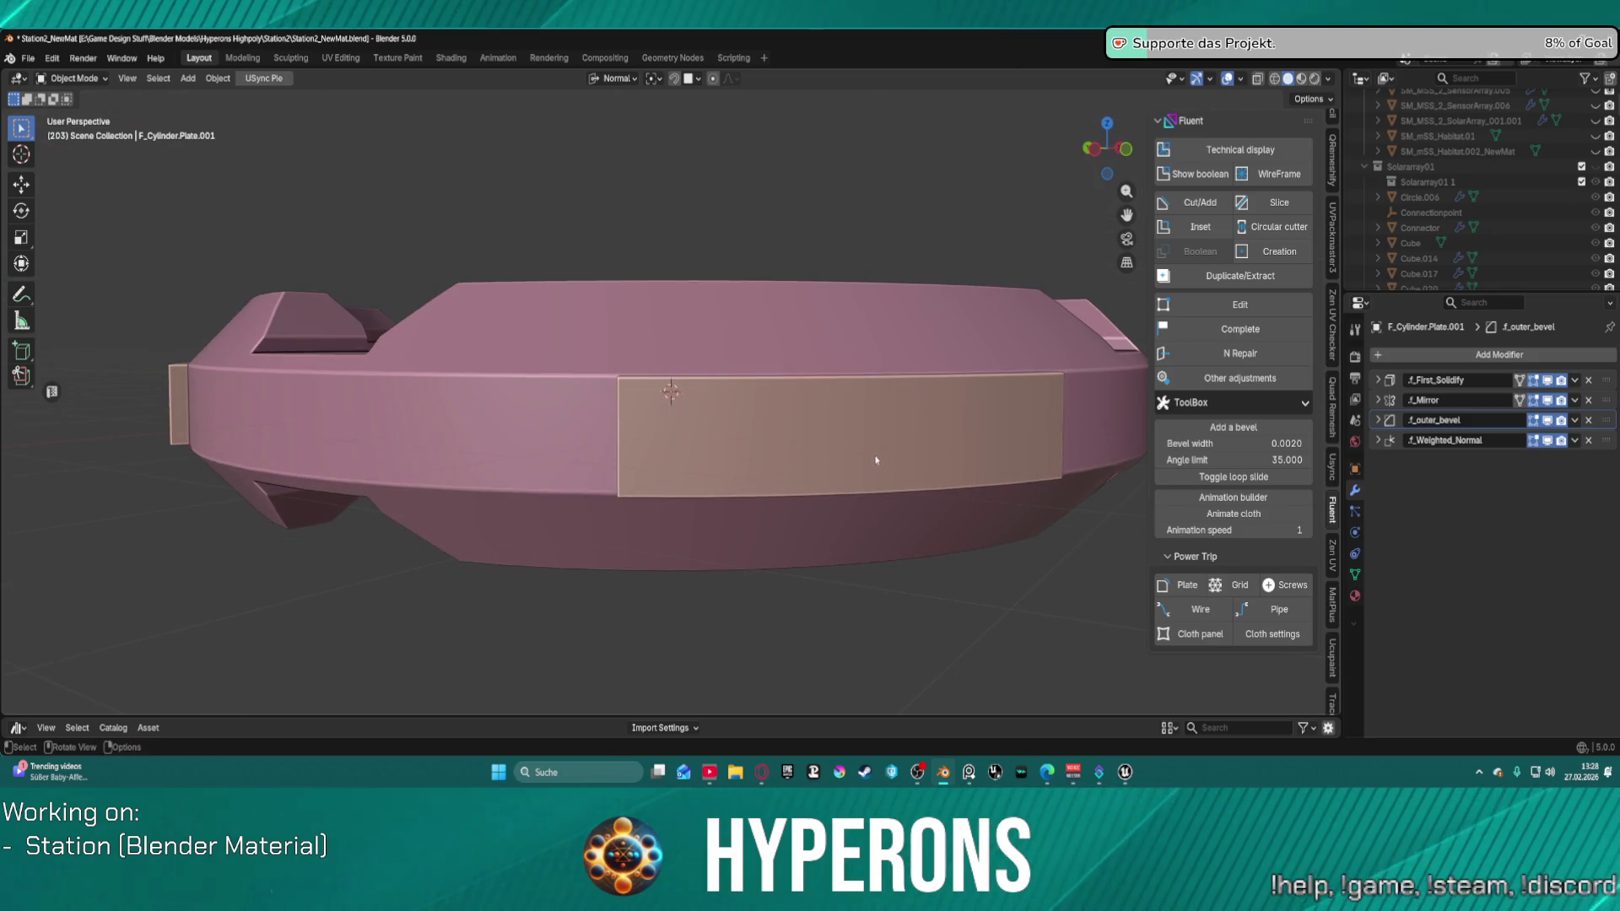
mouse_move(865, 445)
middle_down()
mouse_move(969, 482)
mouse_move(997, 459)
middle_up()
scroll(998, 459, up, 2)
mouse_move(675, 410)
middle_down()
mouse_move(753, 394)
mouse_move(767, 455)
mouse_move(749, 421)
mouse_move(612, 397)
mouse_move(810, 380)
mouse_move(531, 445)
mouse_move(572, 416)
mouse_move(452, 405)
mouse_move(709, 343)
mouse_move(871, 409)
mouse_move(853, 304)
mouse_move(716, 205)
mouse_move(806, 227)
mouse_move(812, 270)
middle_up()
scroll(815, 289, up, 2)
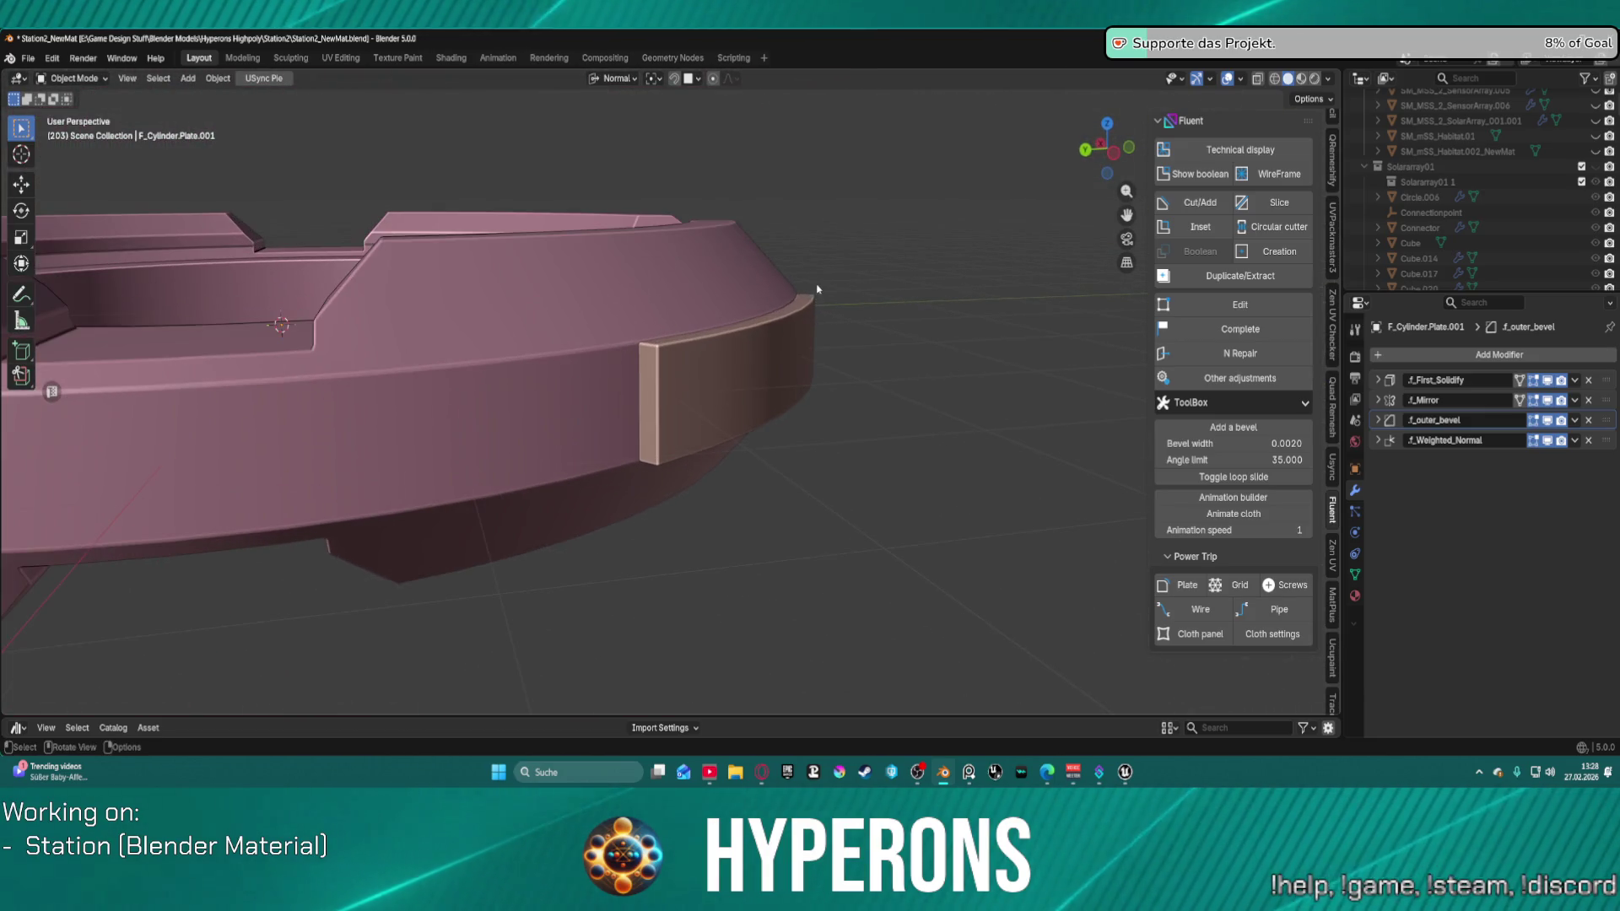
Step: Select the front plate with its mirrored copies and check it in orthographic top, right and front views
right_click(774, 362)
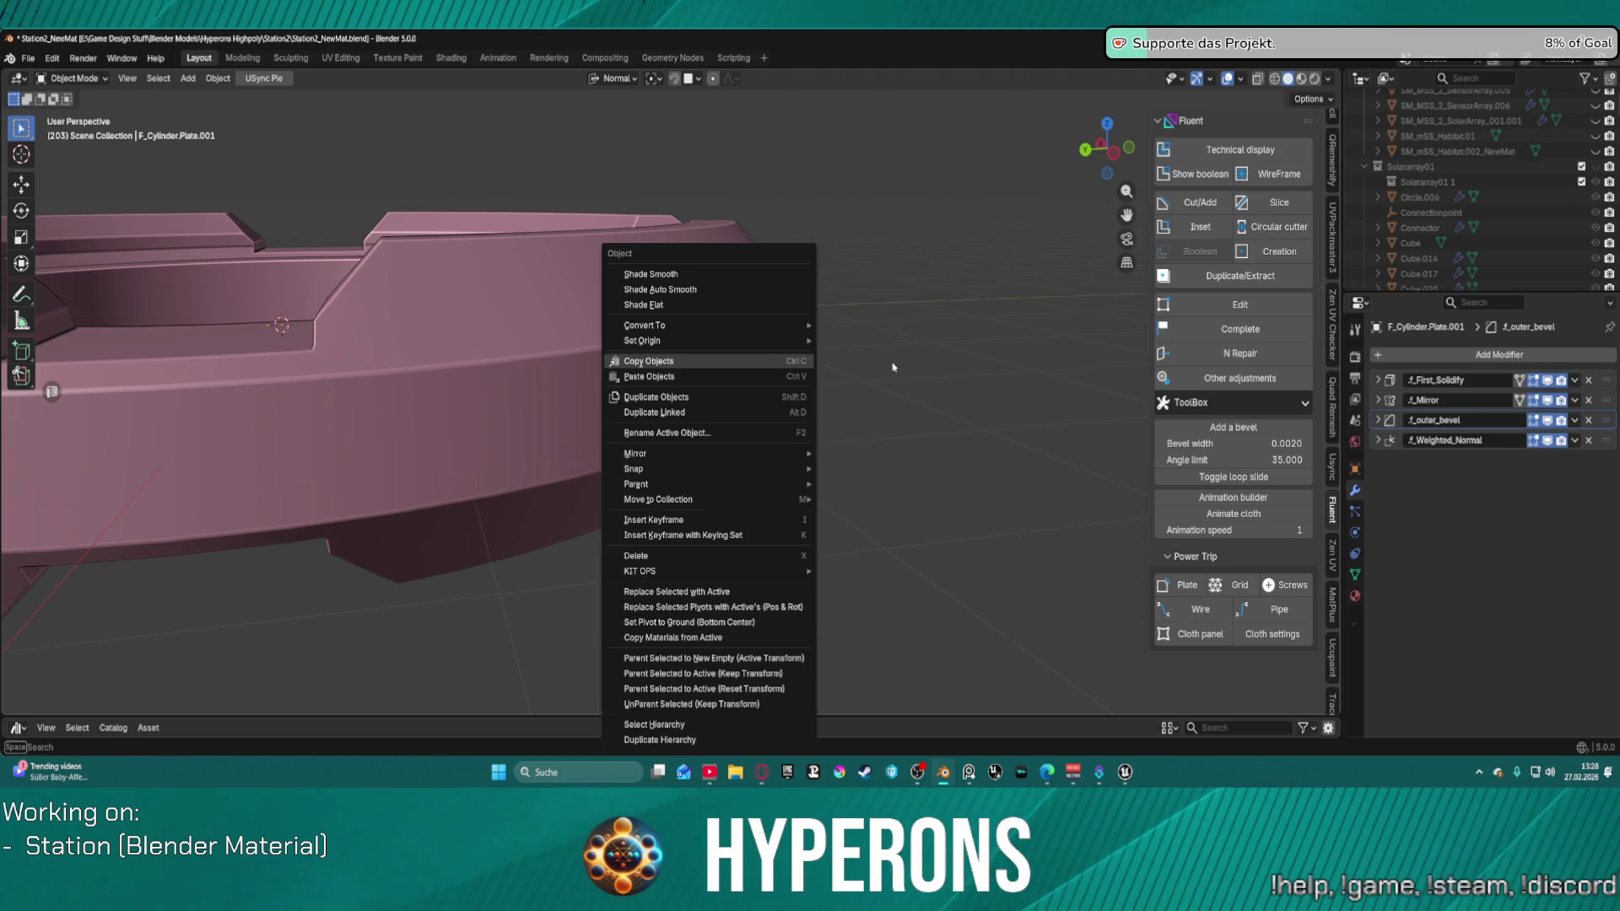
mouse_move(923, 386)
middle_down()
mouse_move(698, 373)
mouse_move(713, 384)
mouse_move(727, 368)
mouse_move(709, 368)
middle_up()
click(699, 374)
scroll(696, 364, down, 4)
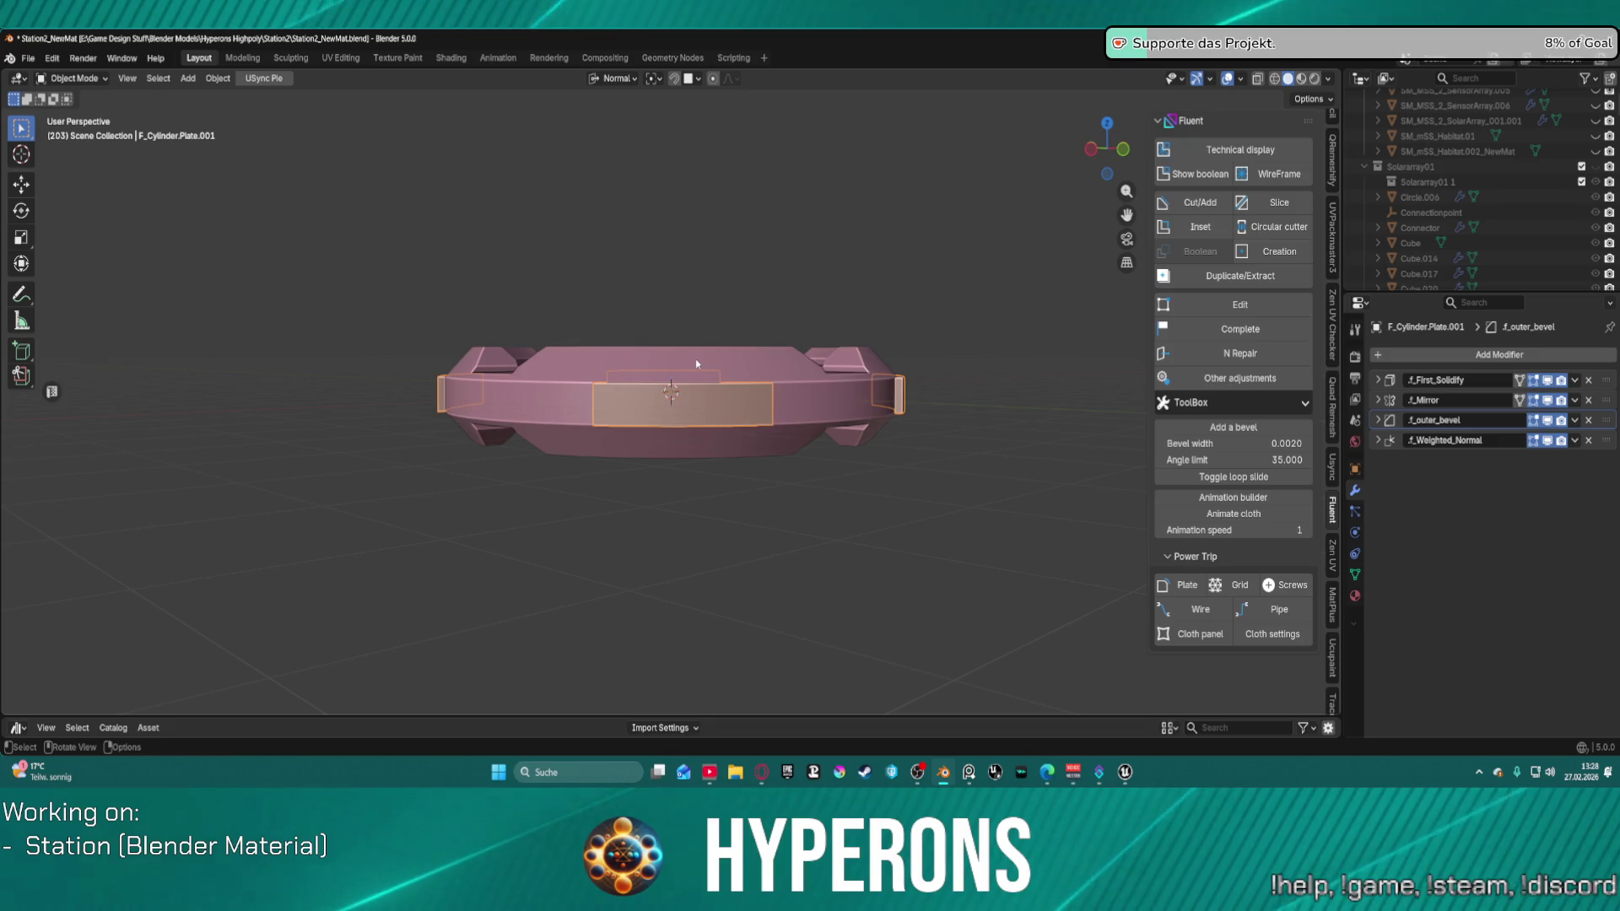
key(KP_5)
key(KP_7)
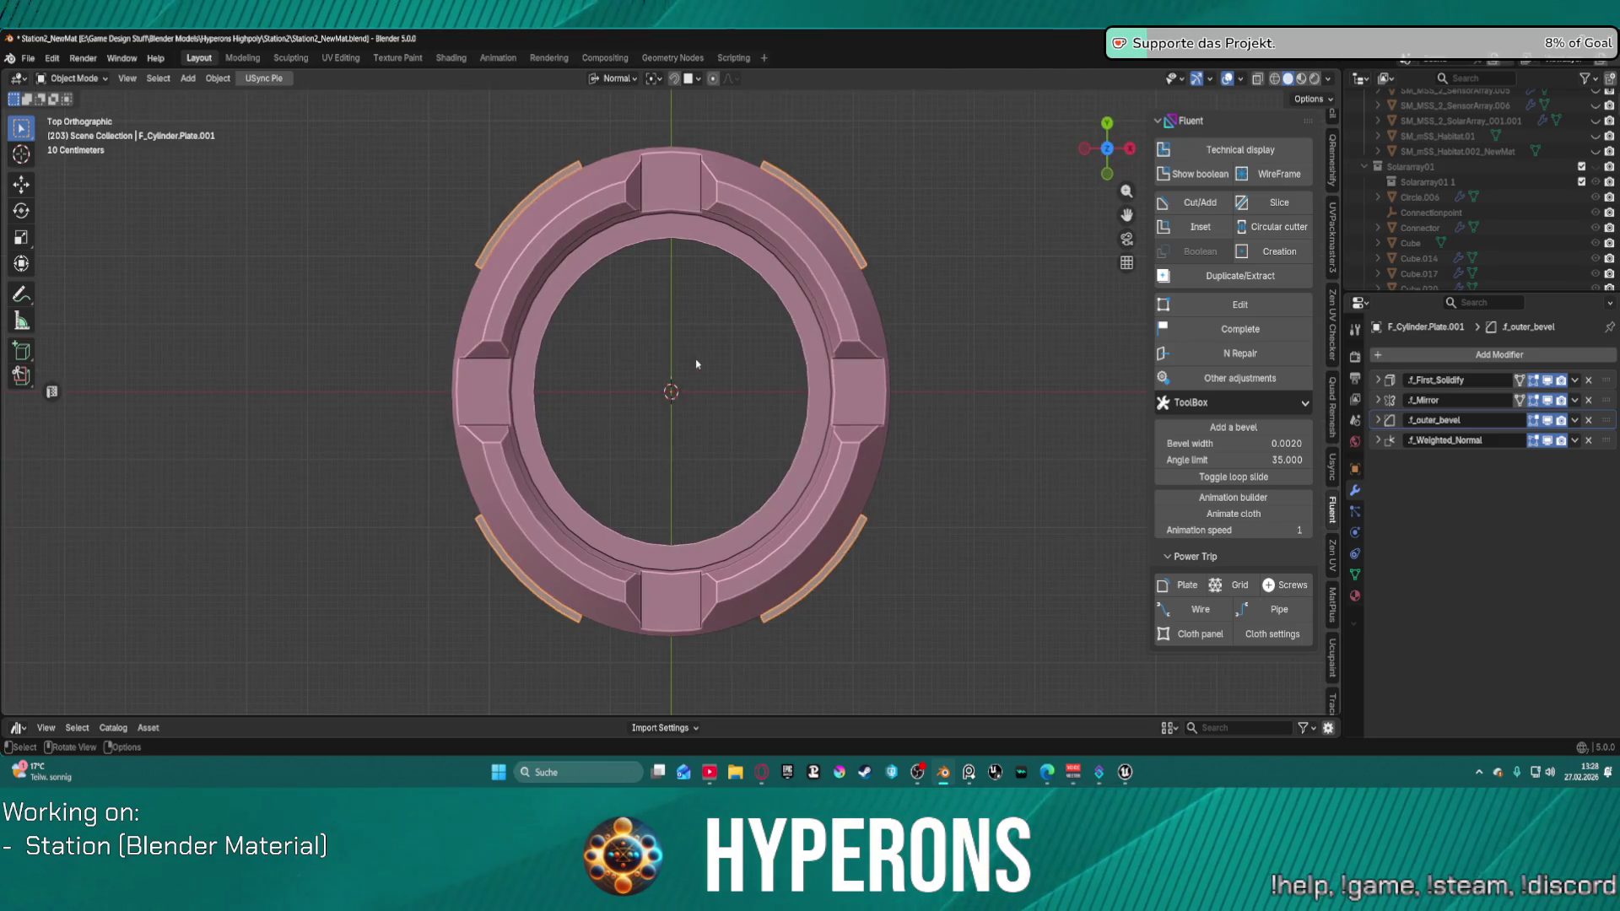
key(KP_3)
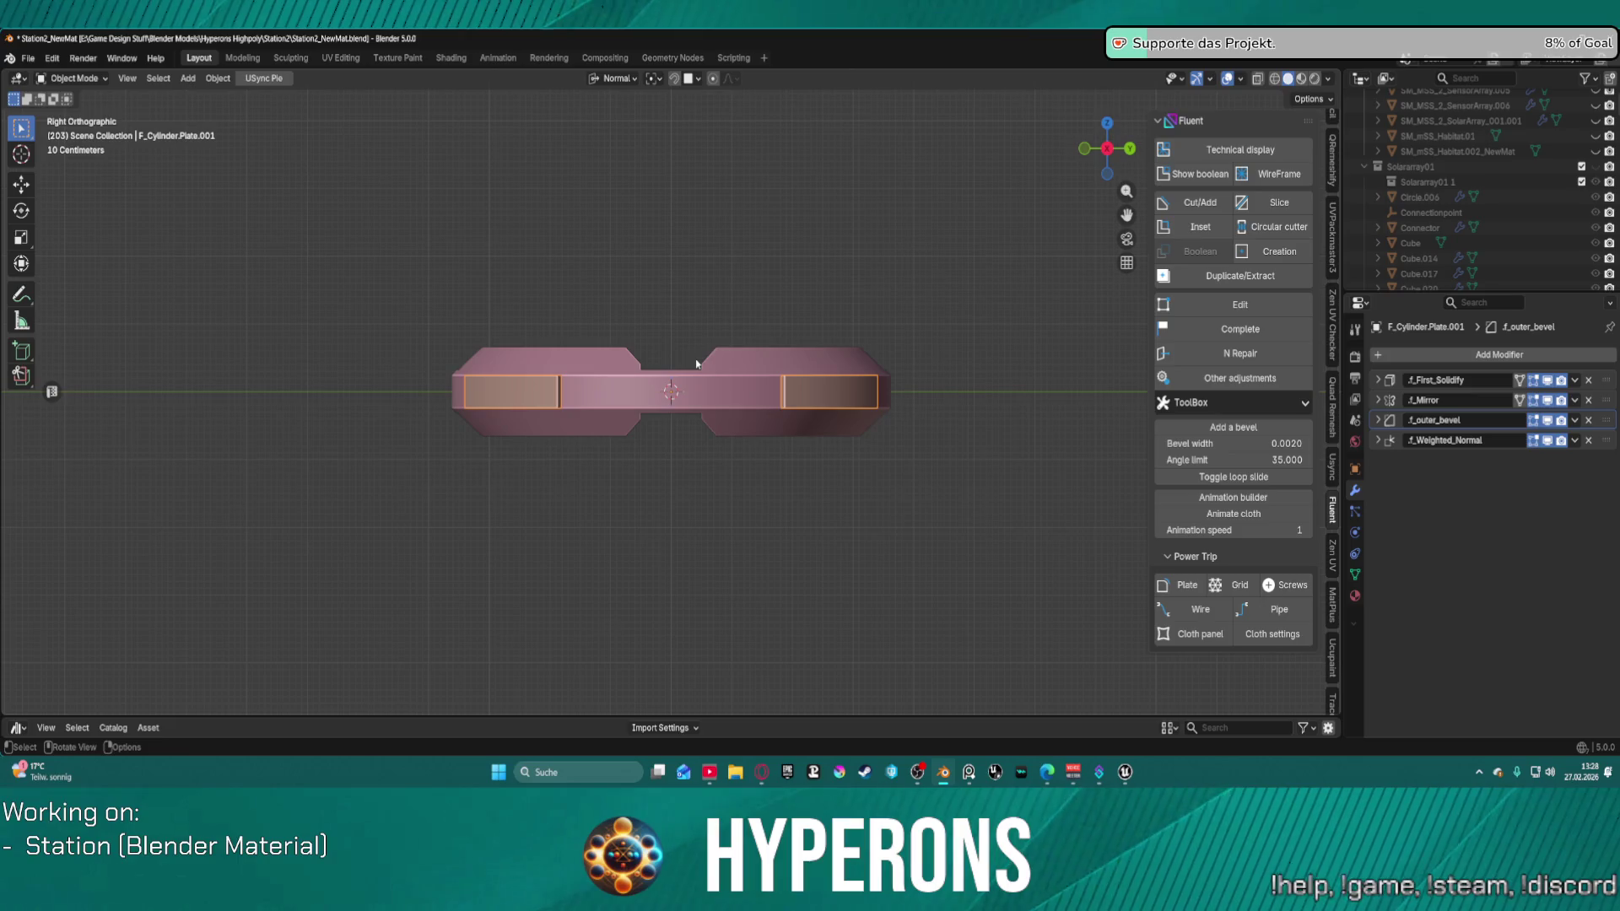
key(KP_1)
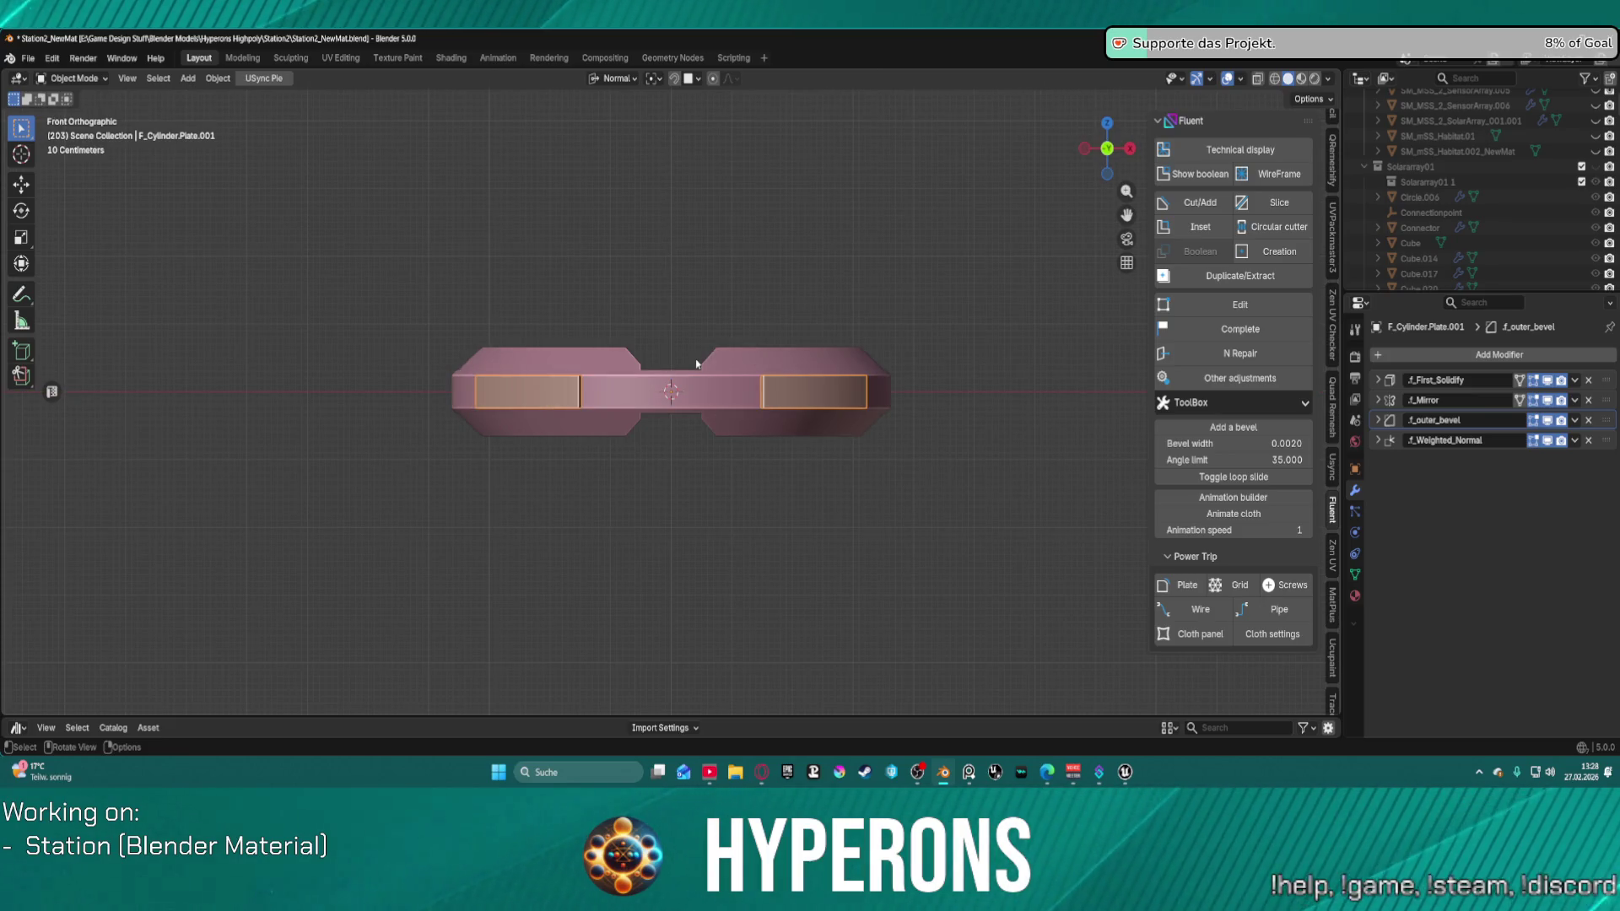
Step: Return to an angled view of the ring and bring up the Fluent modelling tools
mouse_move(965, 137)
middle_down()
mouse_move(926, 307)
mouse_move(658, 384)
mouse_move(552, 390)
mouse_move(531, 409)
mouse_move(677, 583)
middle_up()
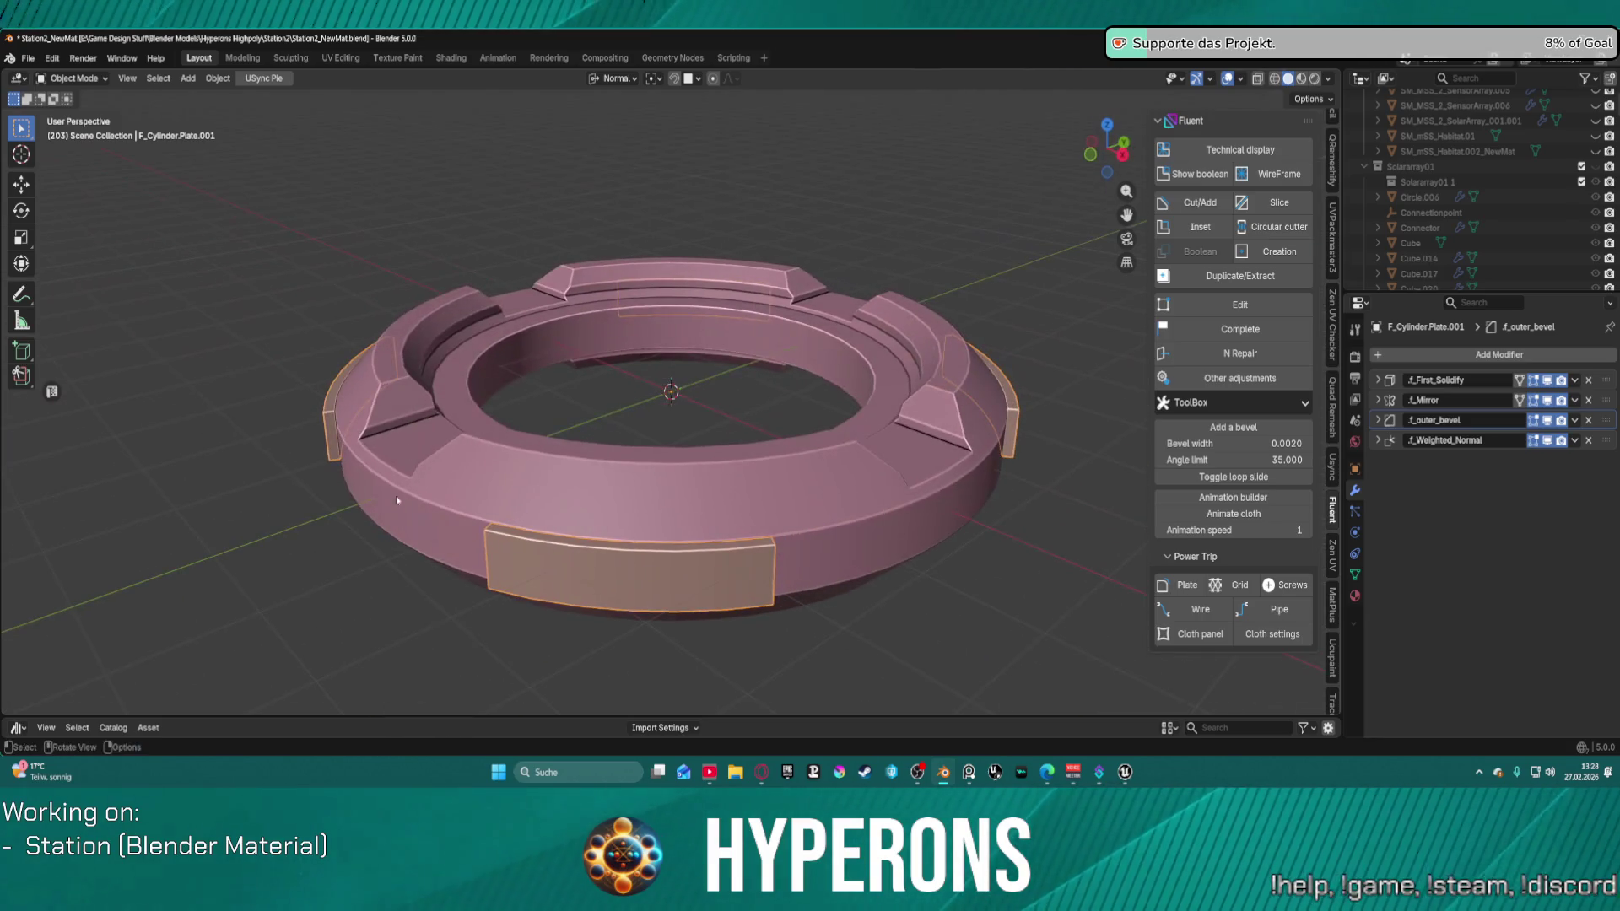
right_click(680, 575)
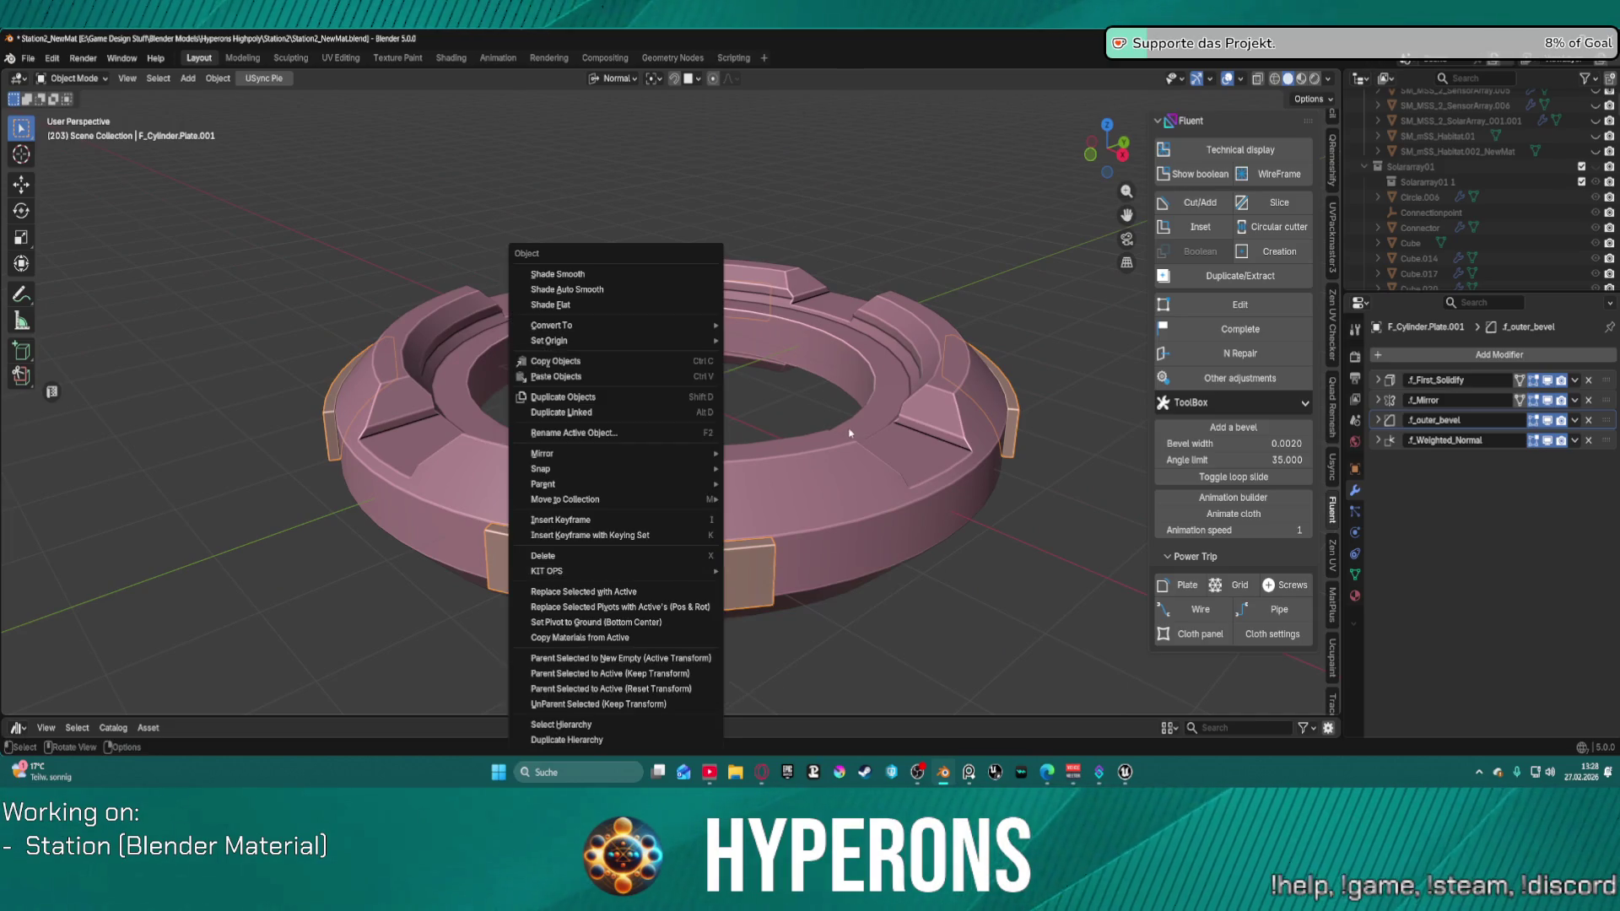
key(Escape)
key(f)
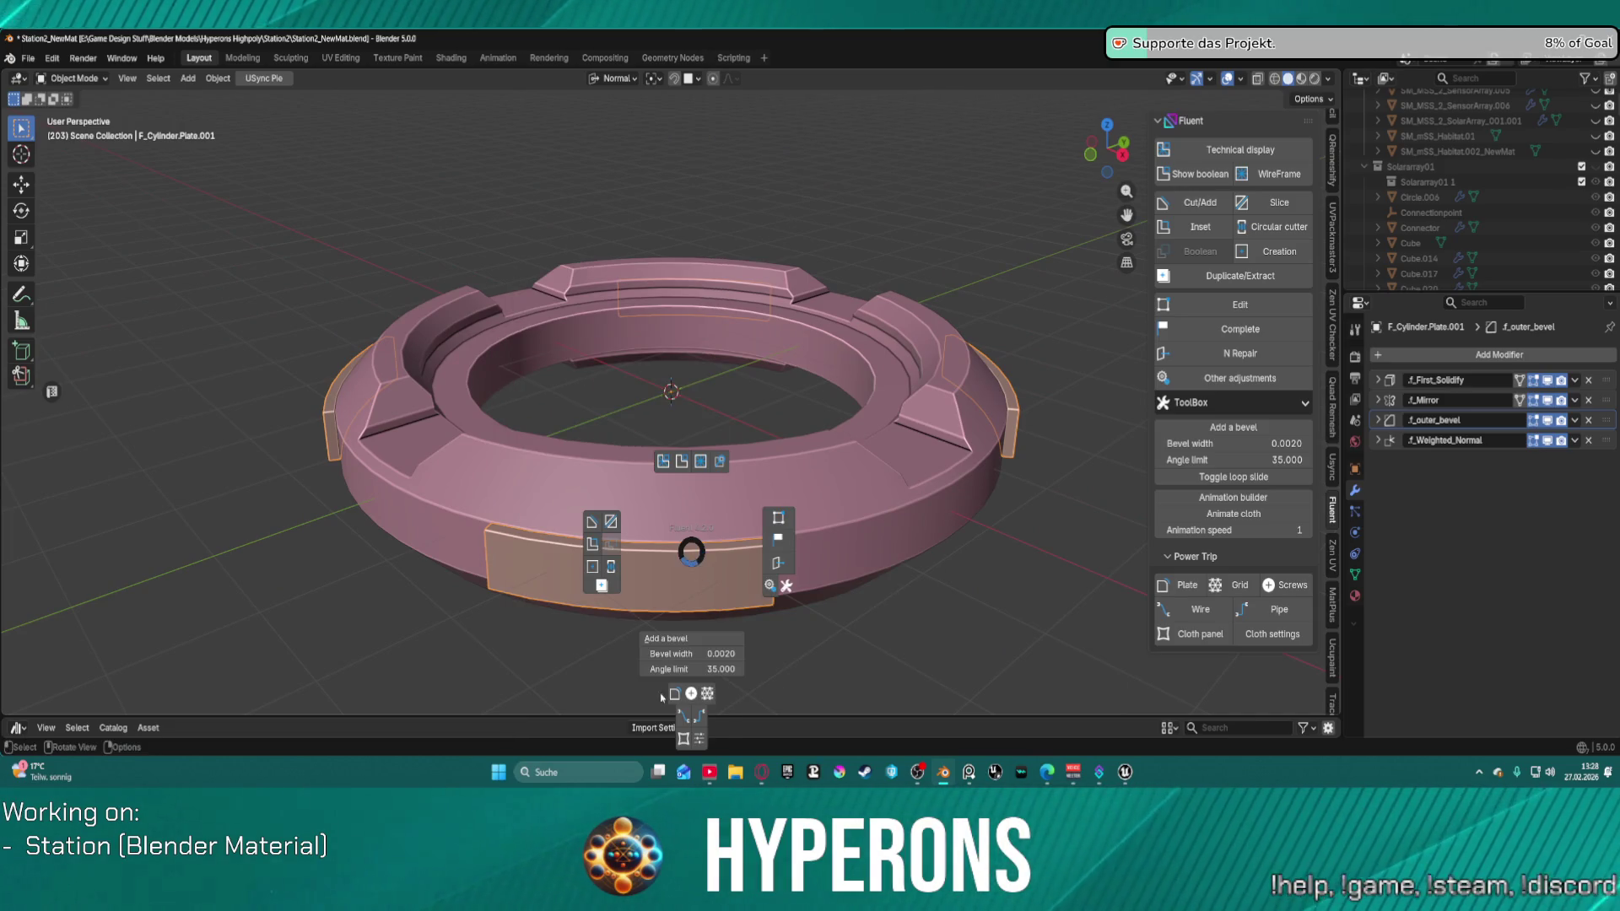
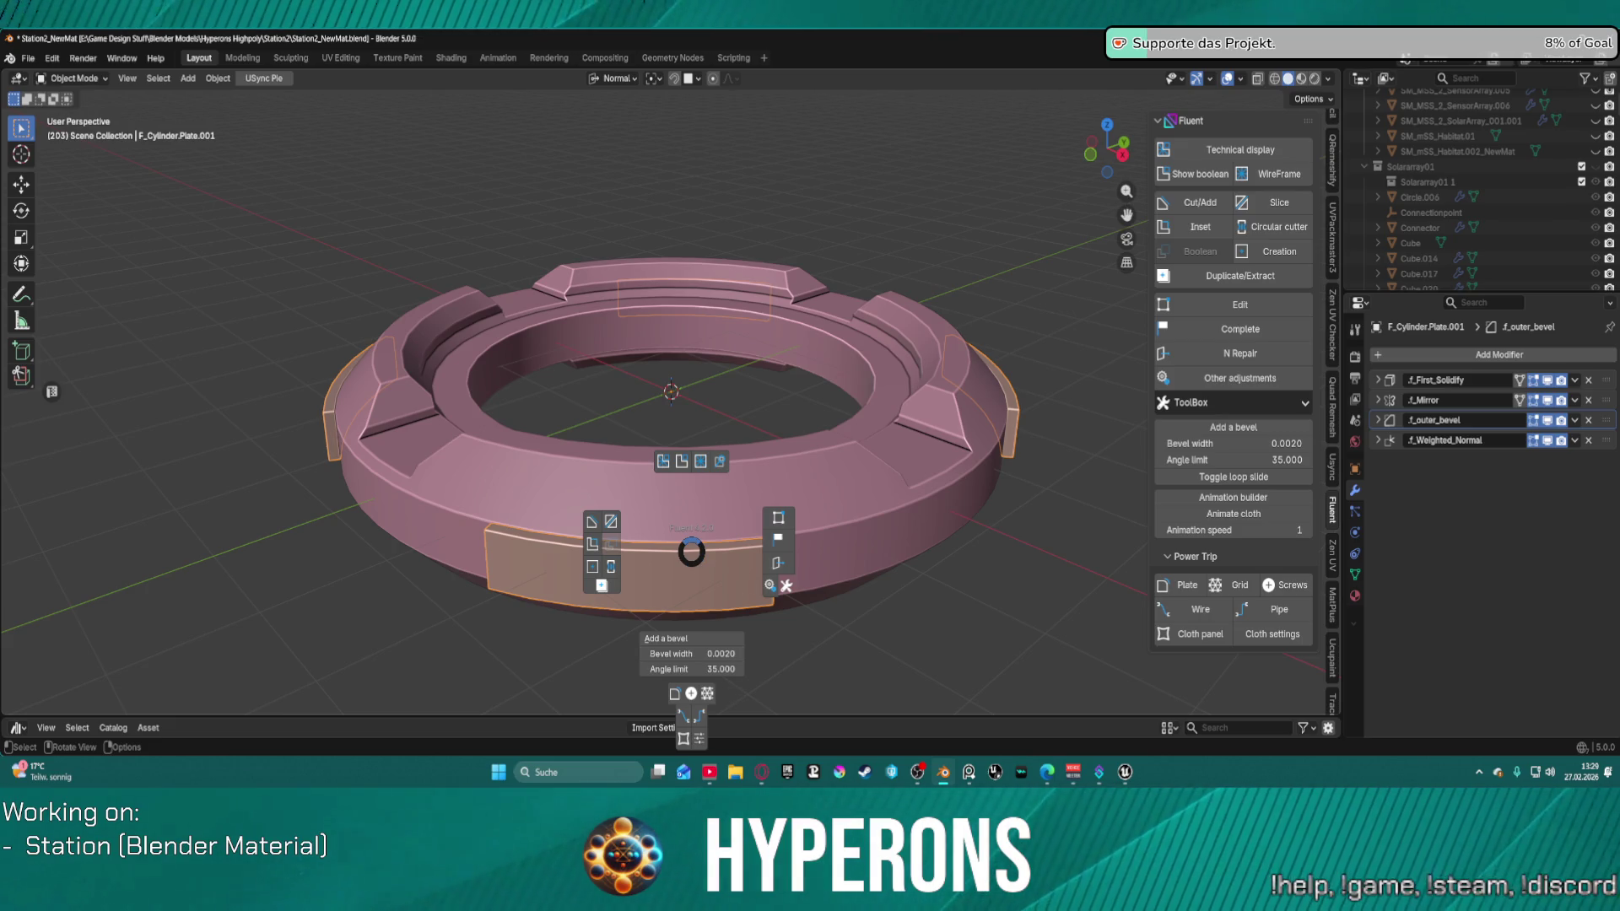
Step: Dismiss the Fluent pie menu and select the F_Cylinder ring
key(alt+Tab)
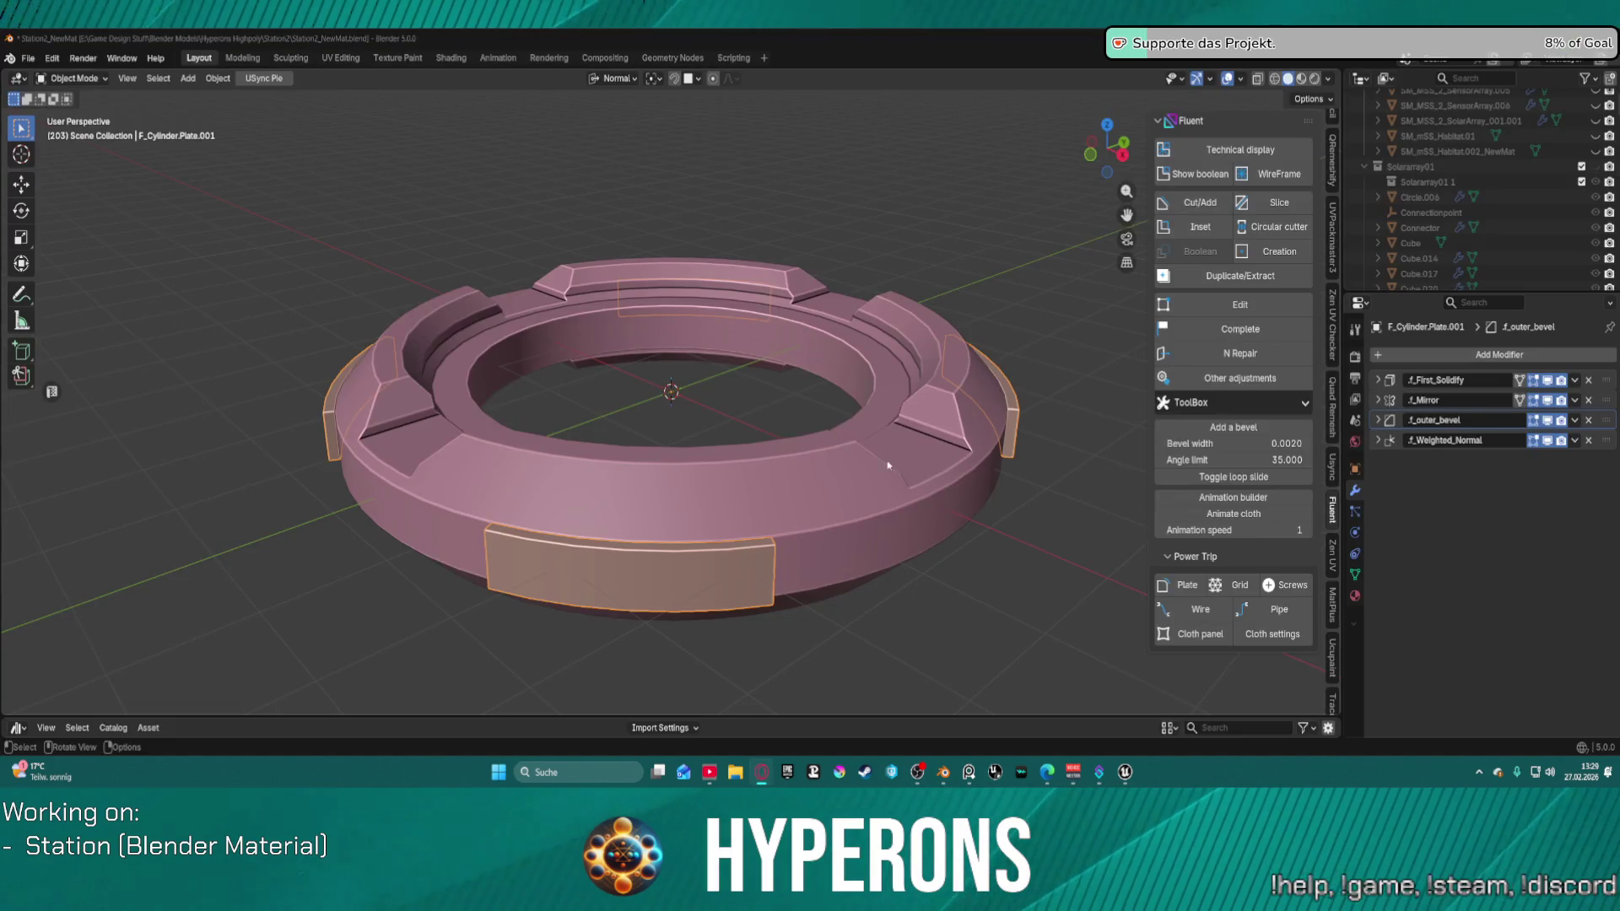
scroll(853, 488, up, 2)
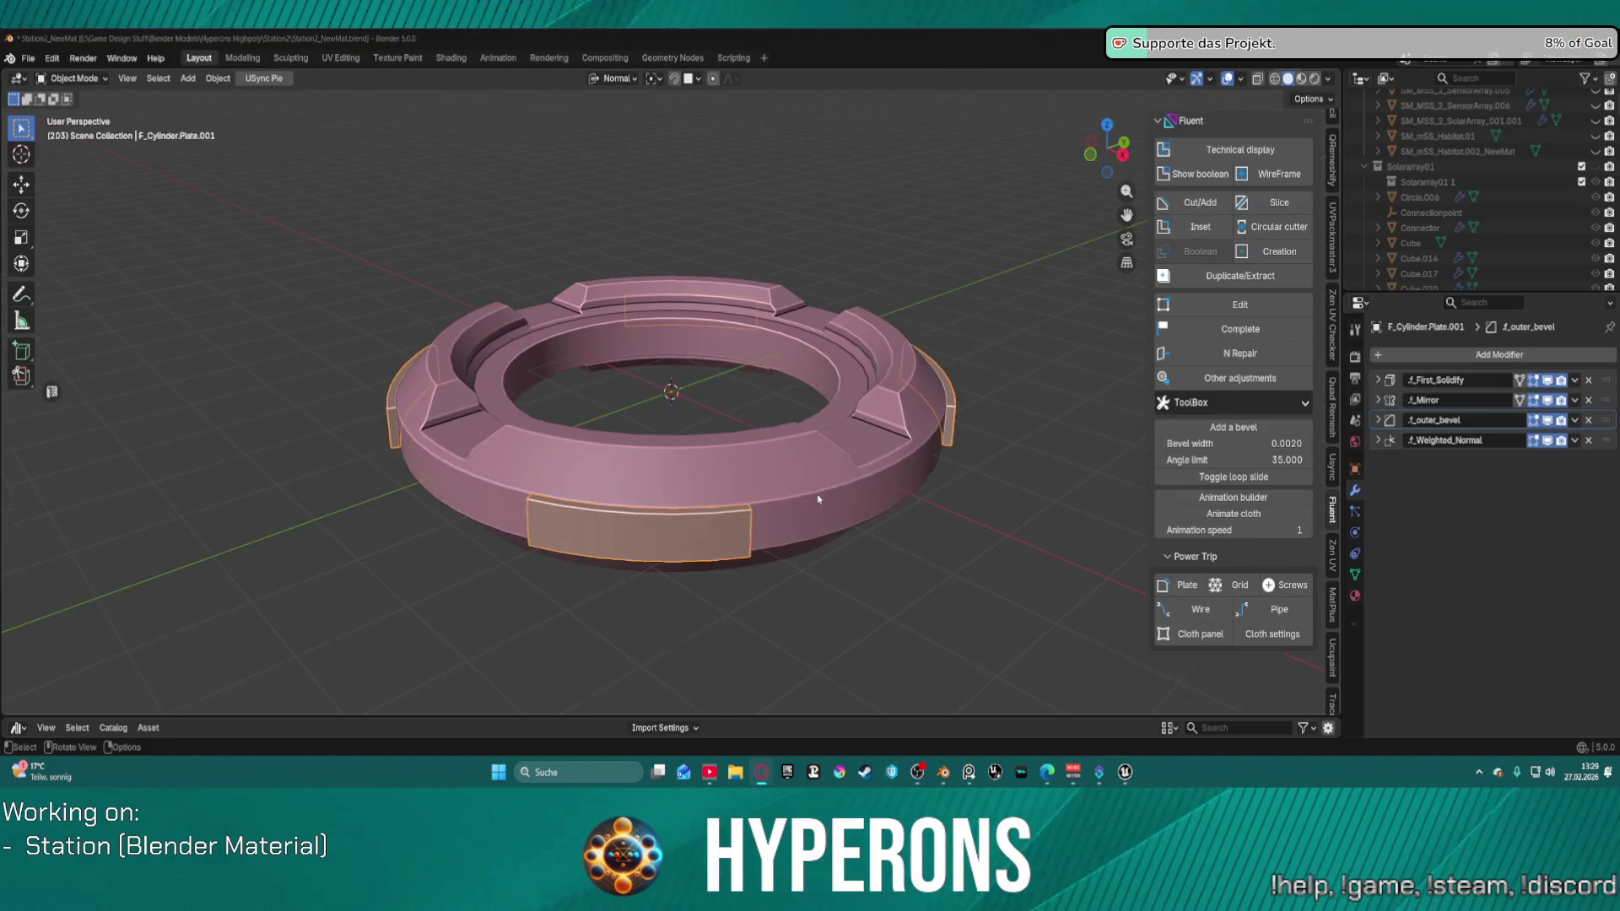
click(746, 523)
Step: Hide F_Cylinder in the outliner so only the four curved plates remain
scroll(746, 523, down, 4)
scroll(762, 517, up, 3)
scroll(761, 517, down, 5)
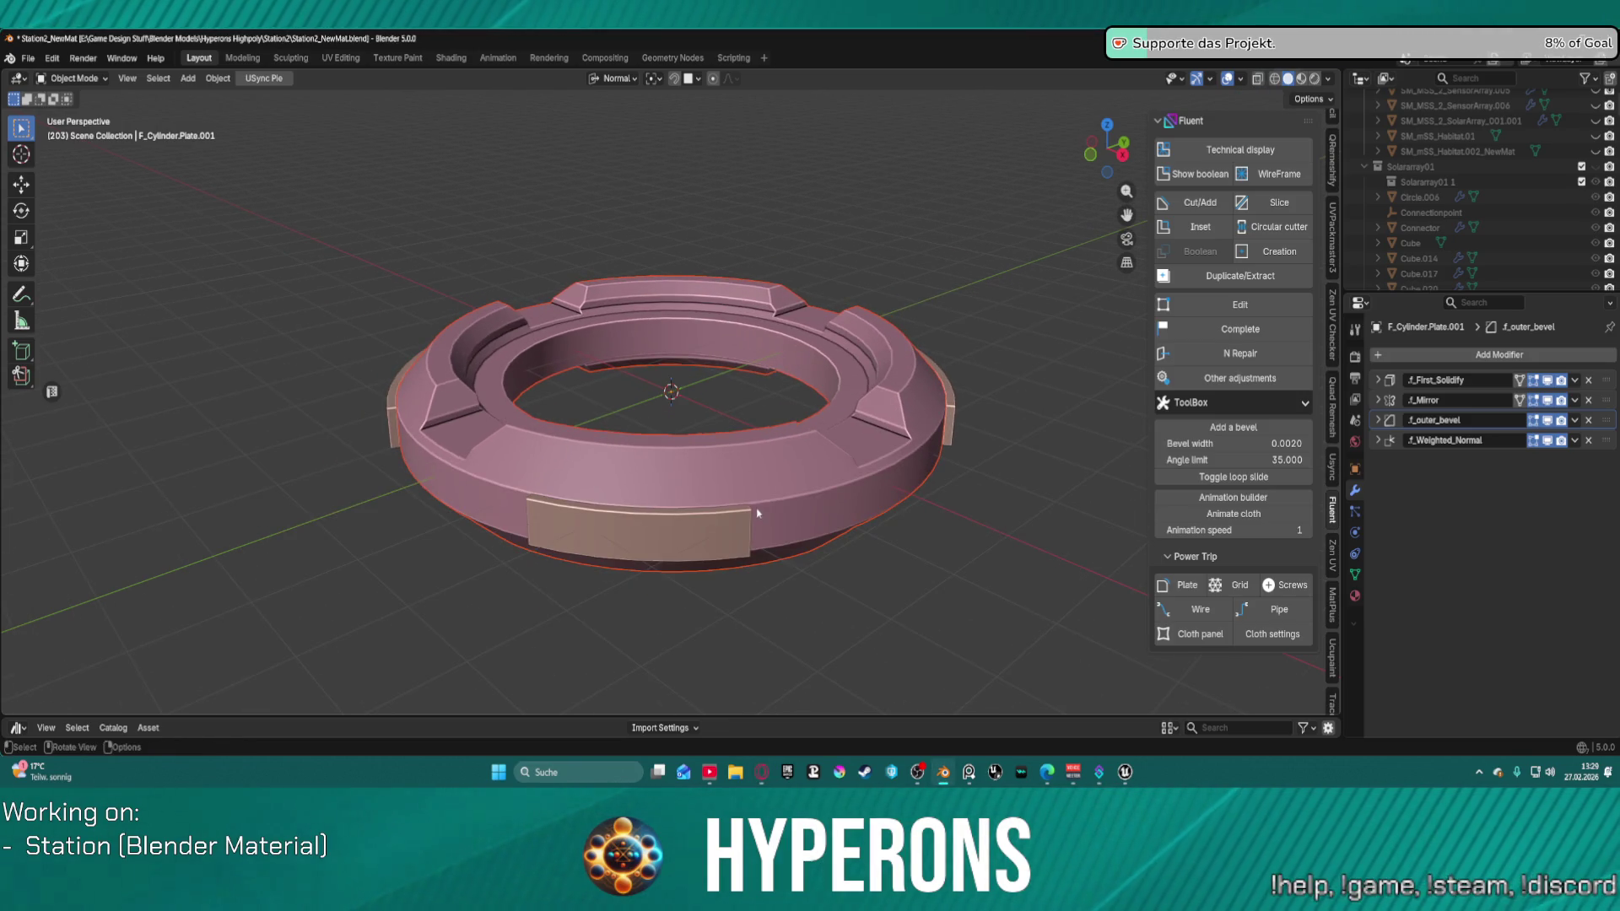
scroll(893, 466, up, 3)
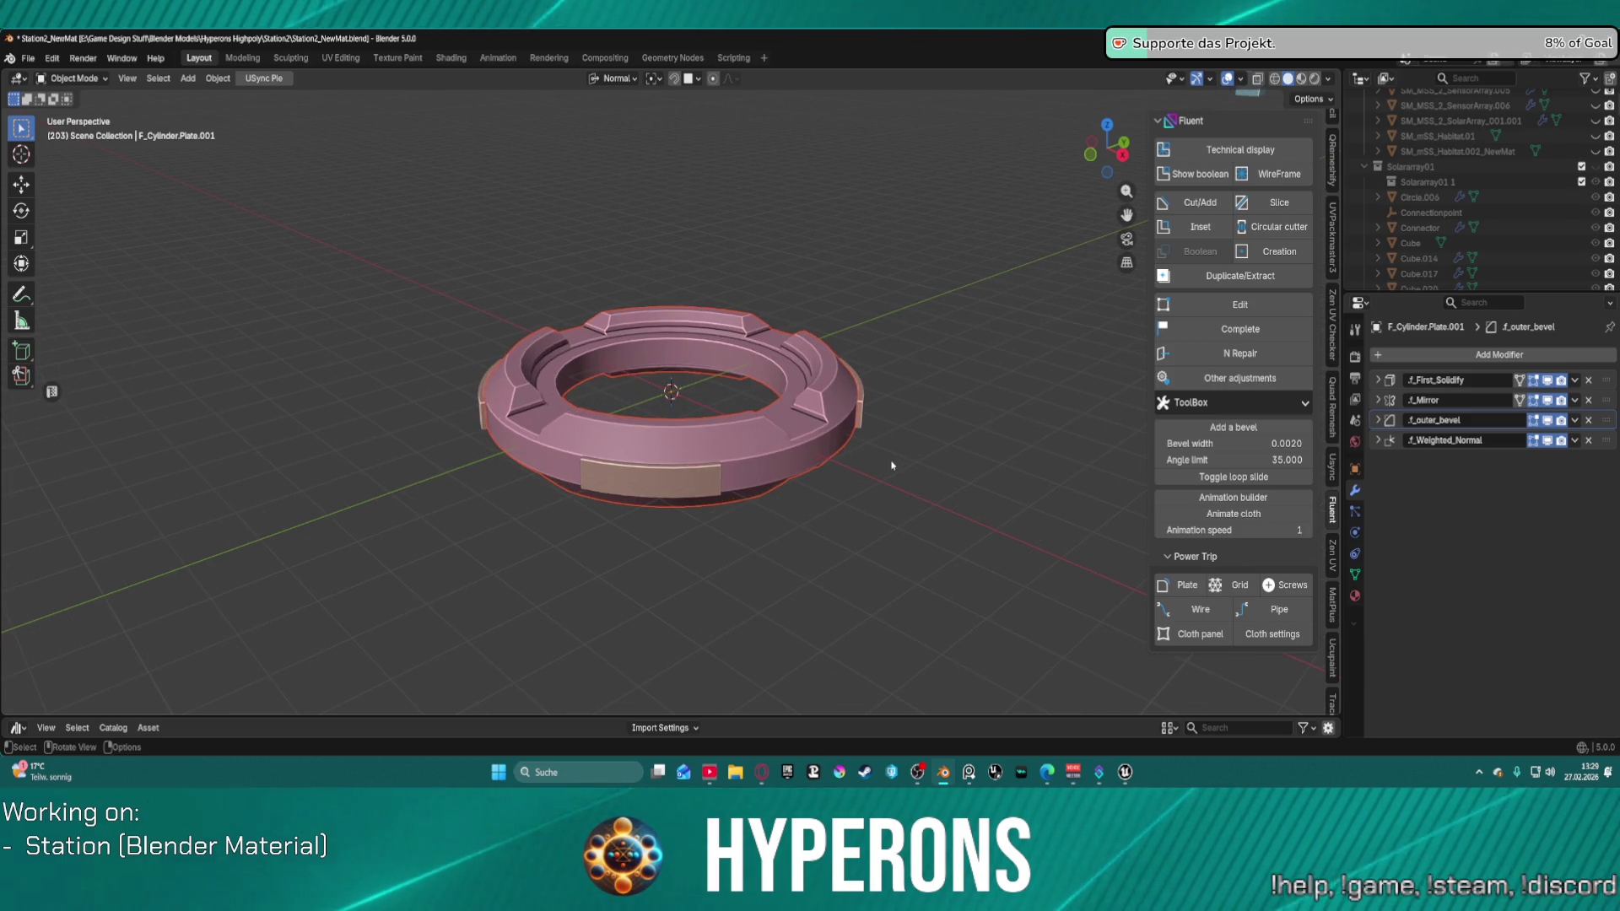
scroll(903, 473, down, 6)
scroll(906, 476, up, 2)
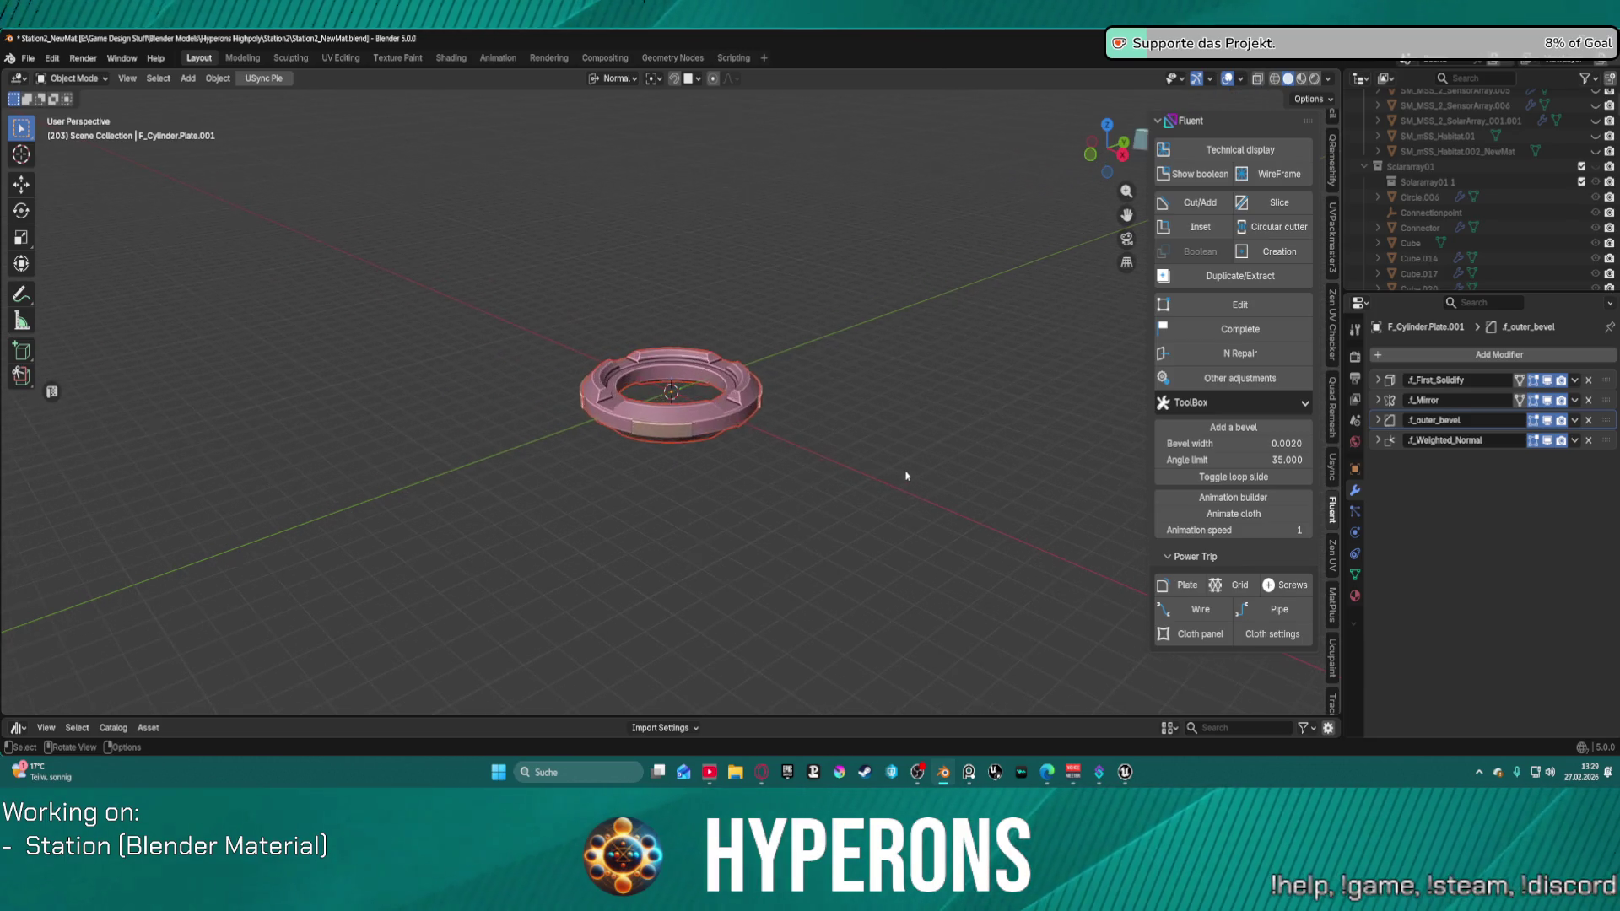
scroll(904, 474, down, 1)
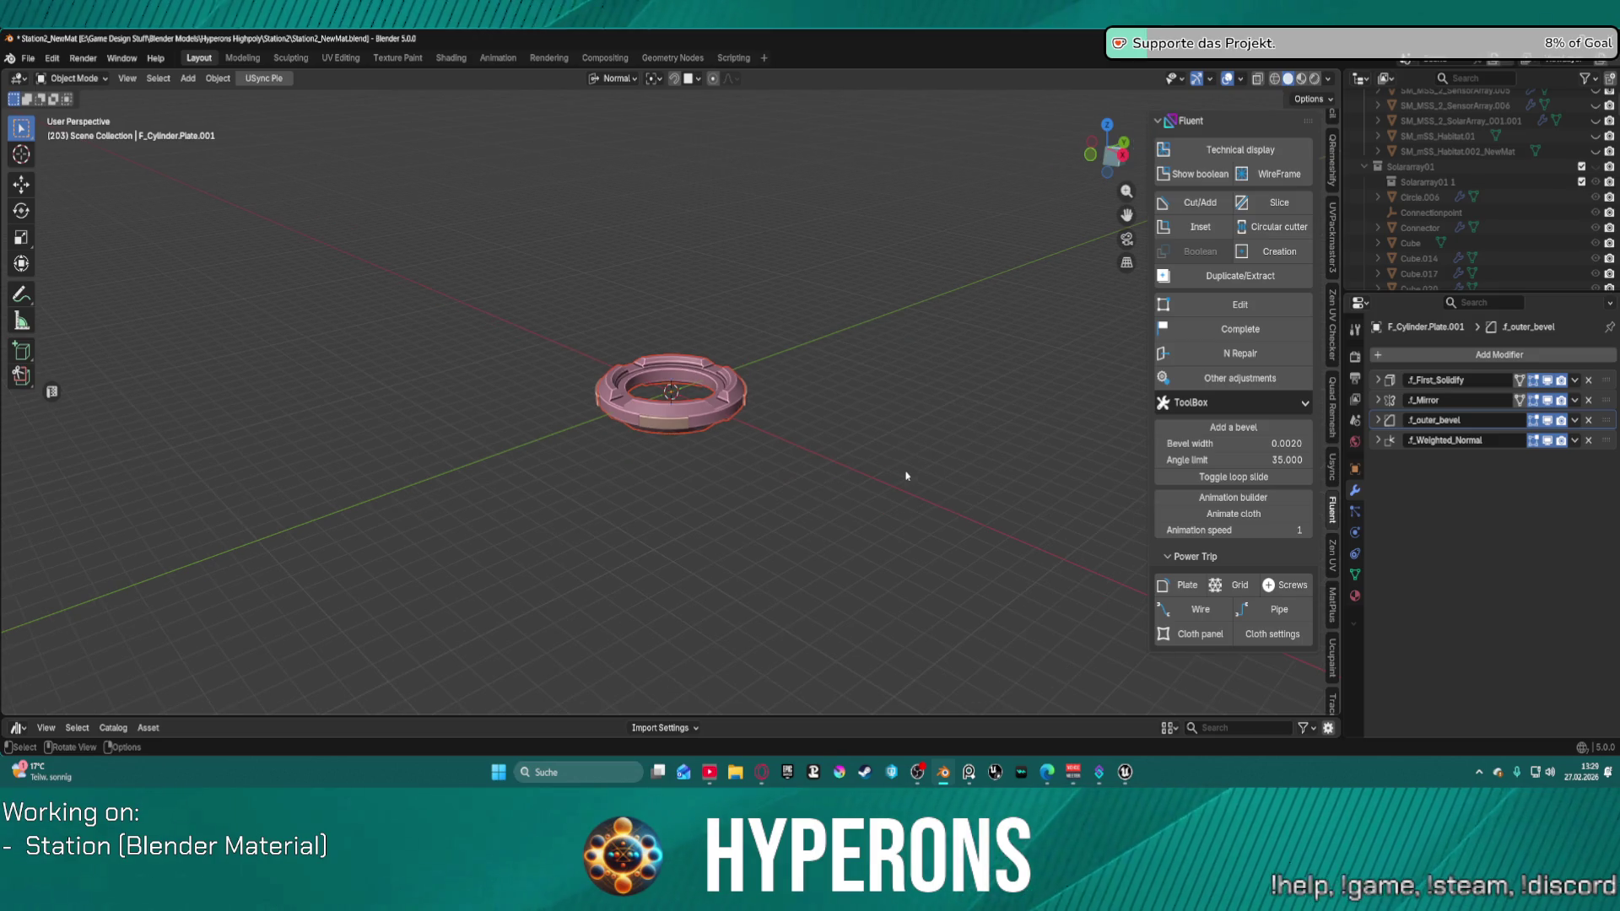
scroll(1451, 216, down, 10)
scroll(1451, 216, up, 10)
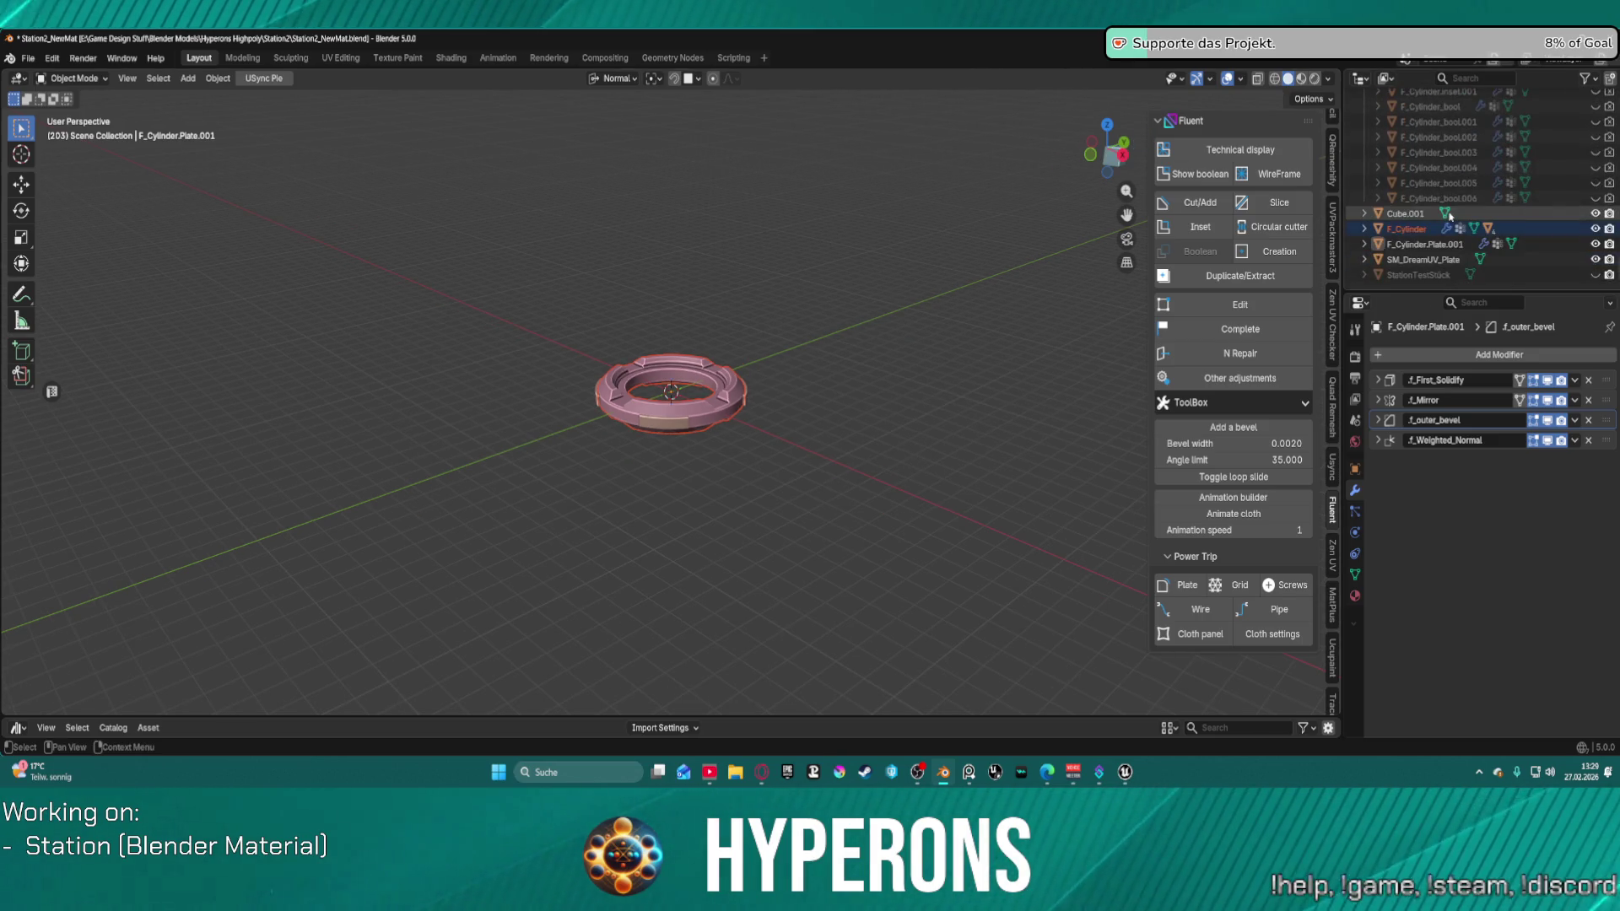
click(1595, 228)
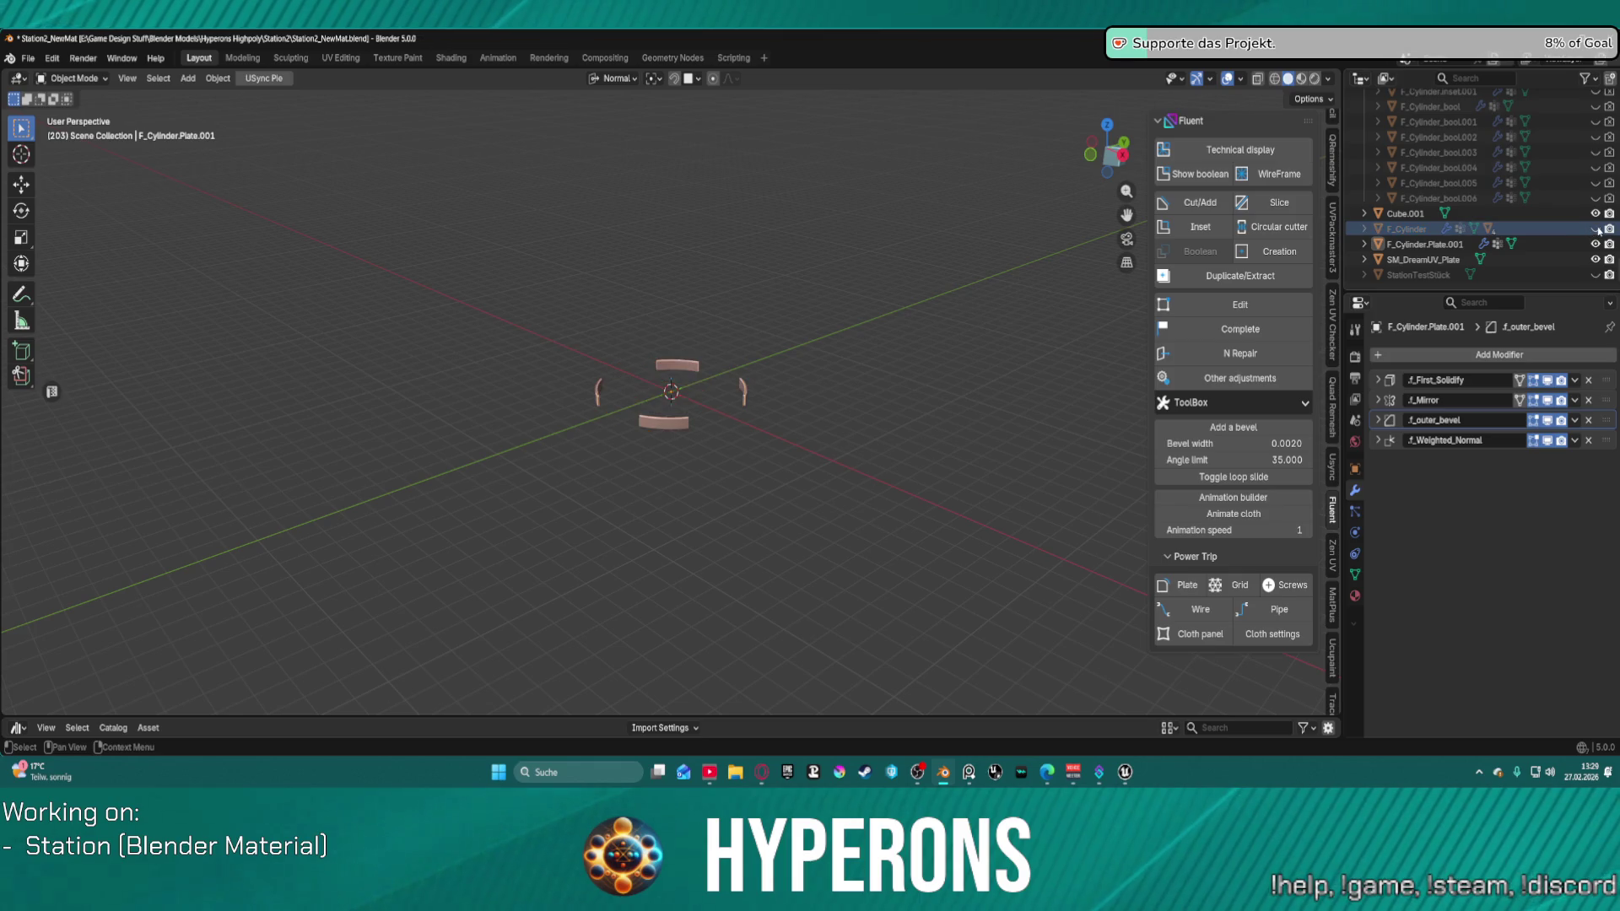
Step: Hide Cube.001, F_Cylinder and F_Cylinder.Plate.001 in the outliner
click(1594, 229)
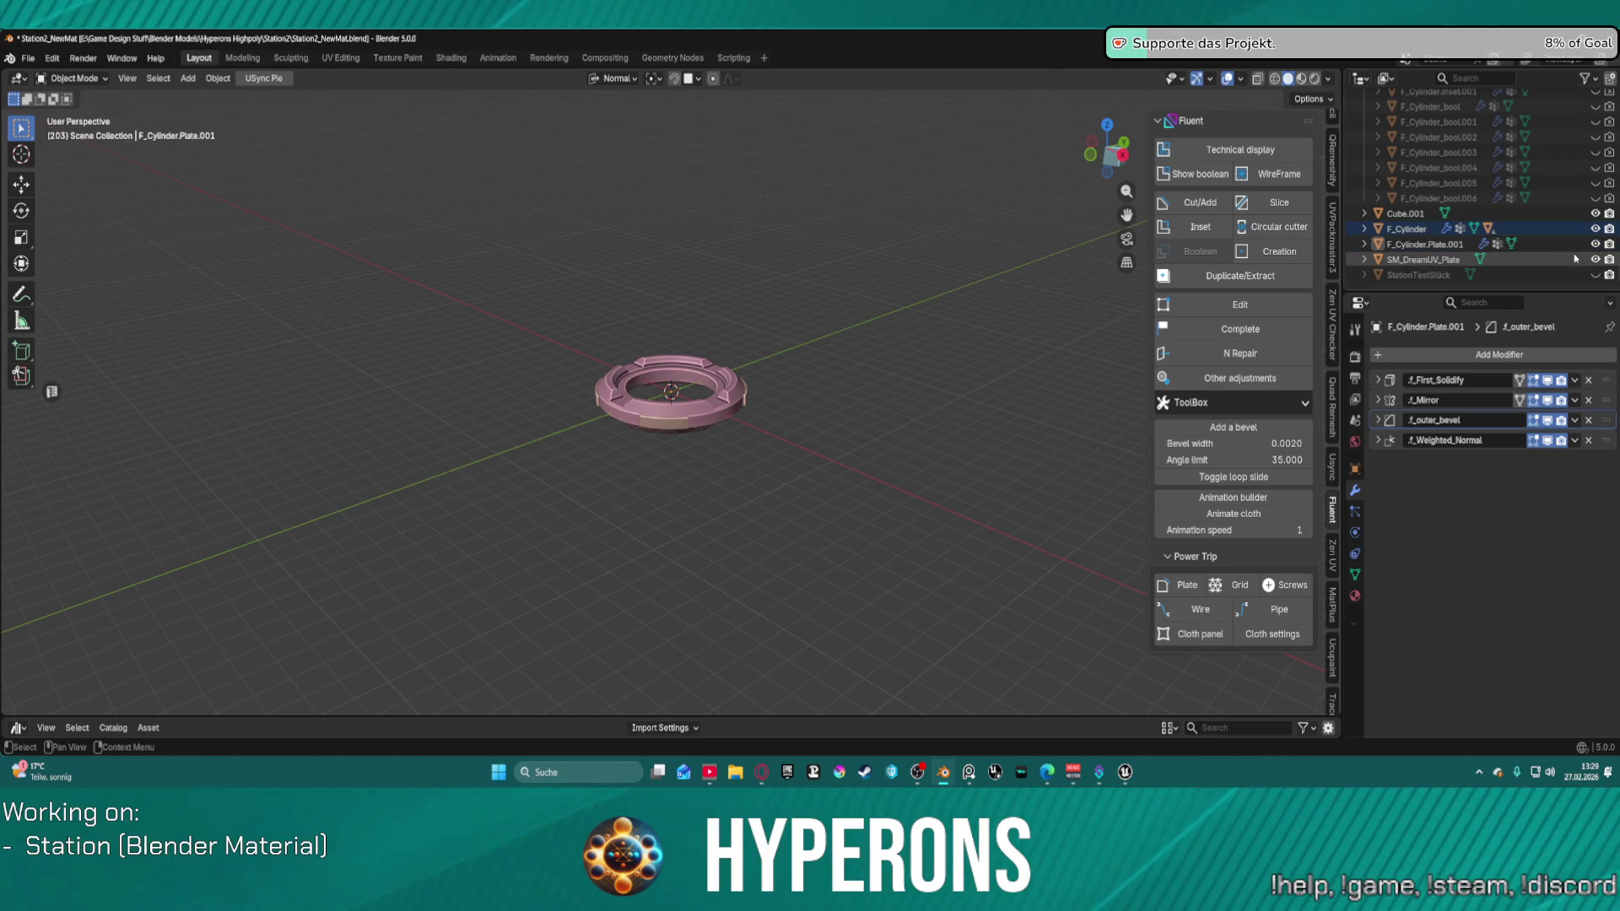
click(1595, 213)
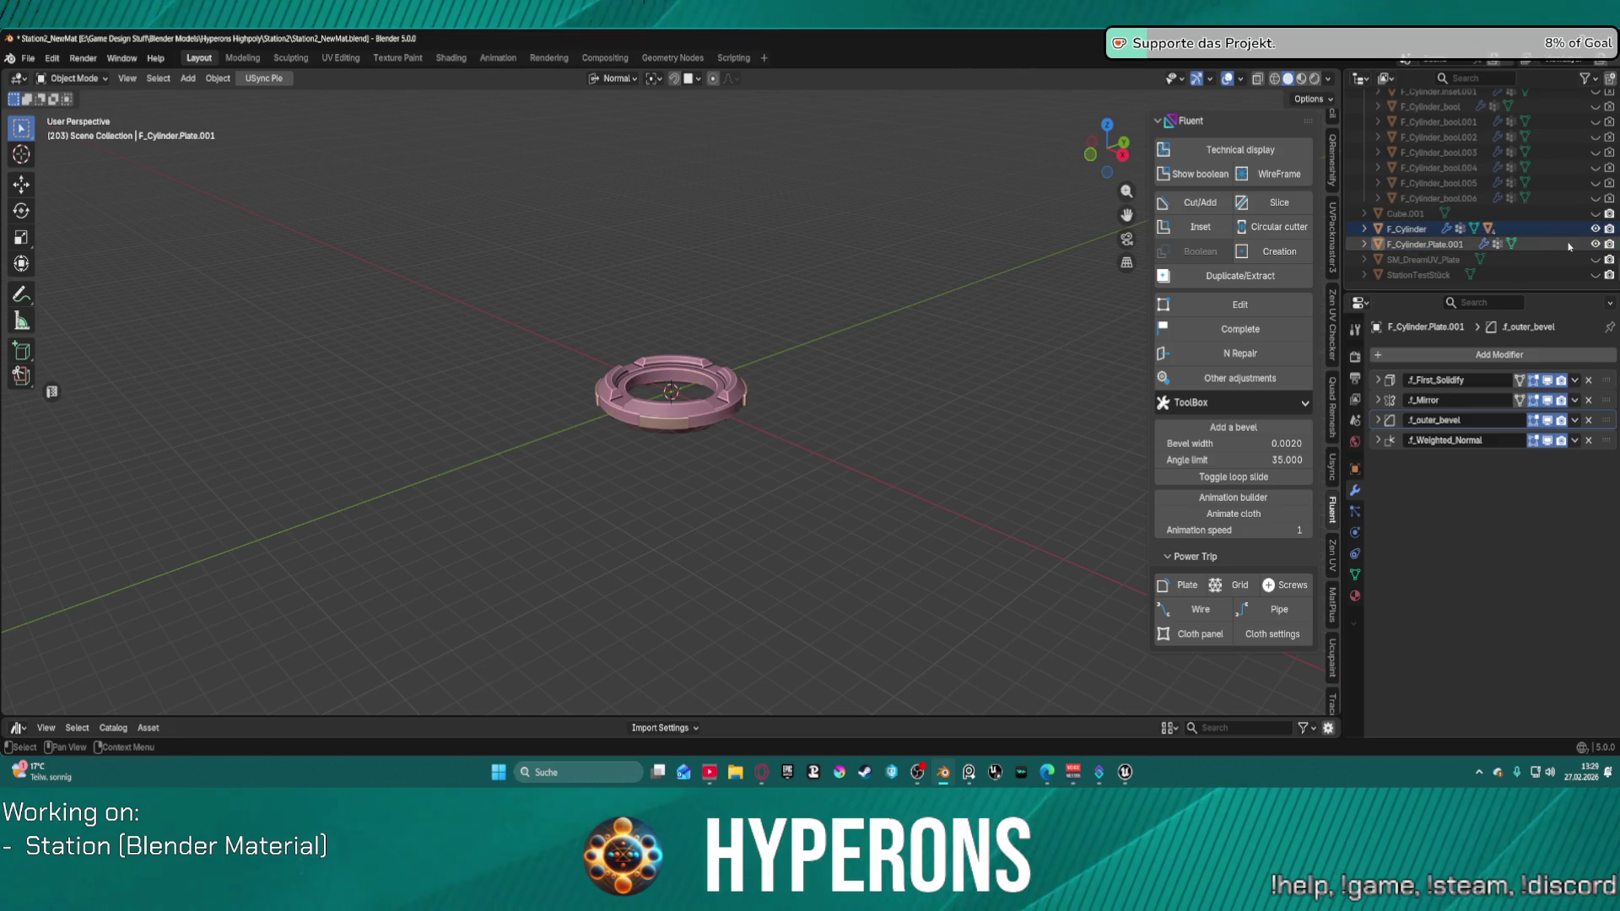
scroll(741, 434, up, 5)
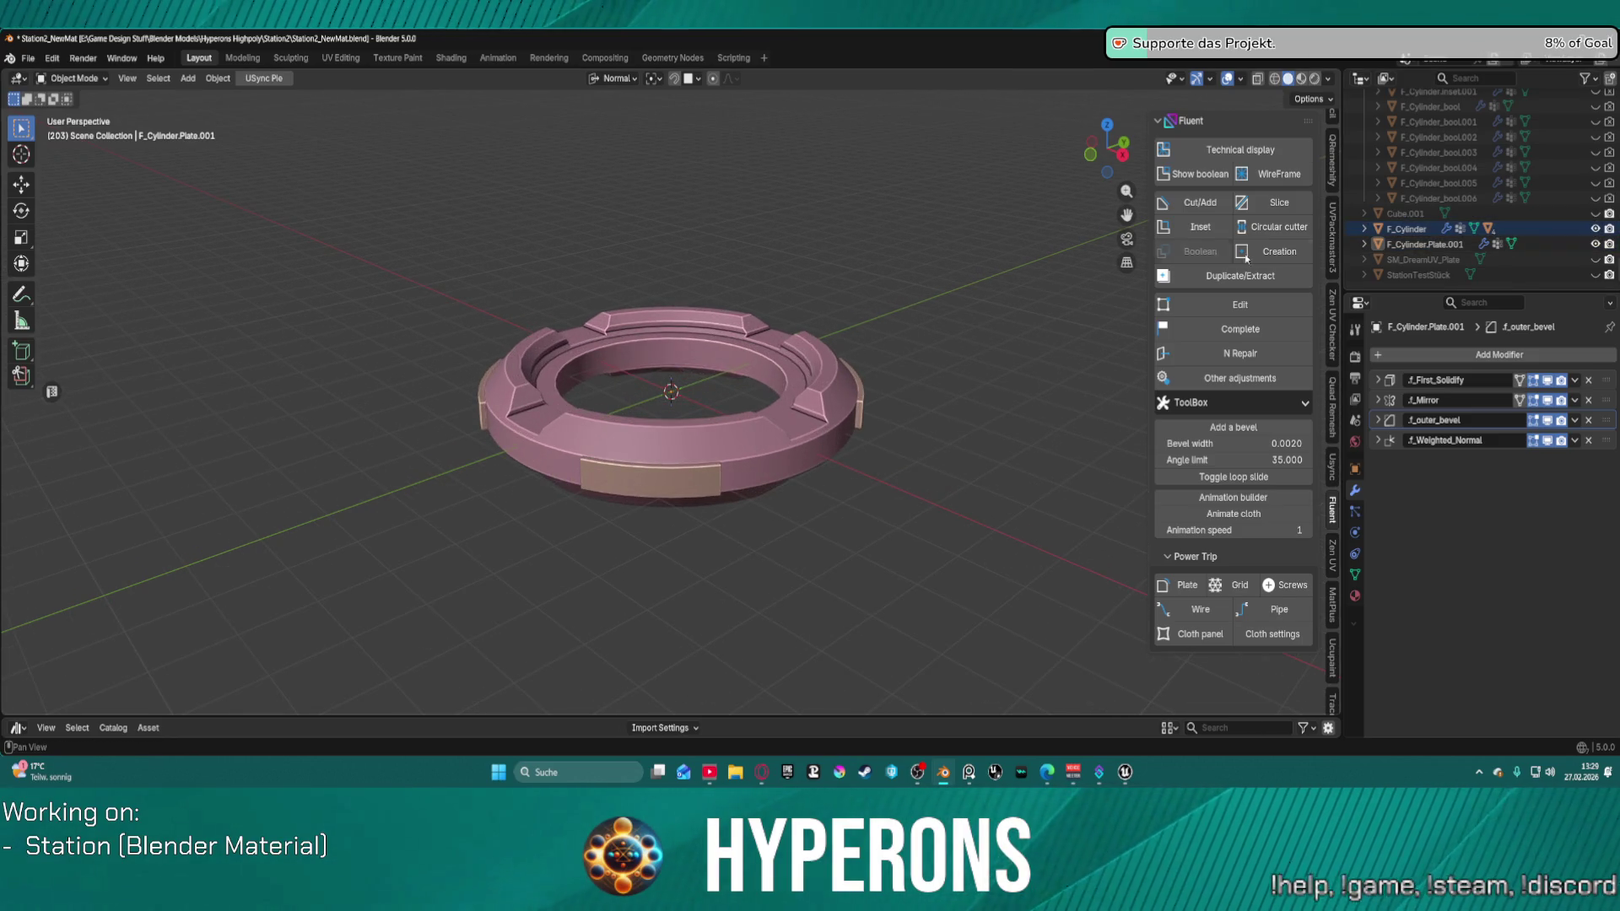
click(1595, 229)
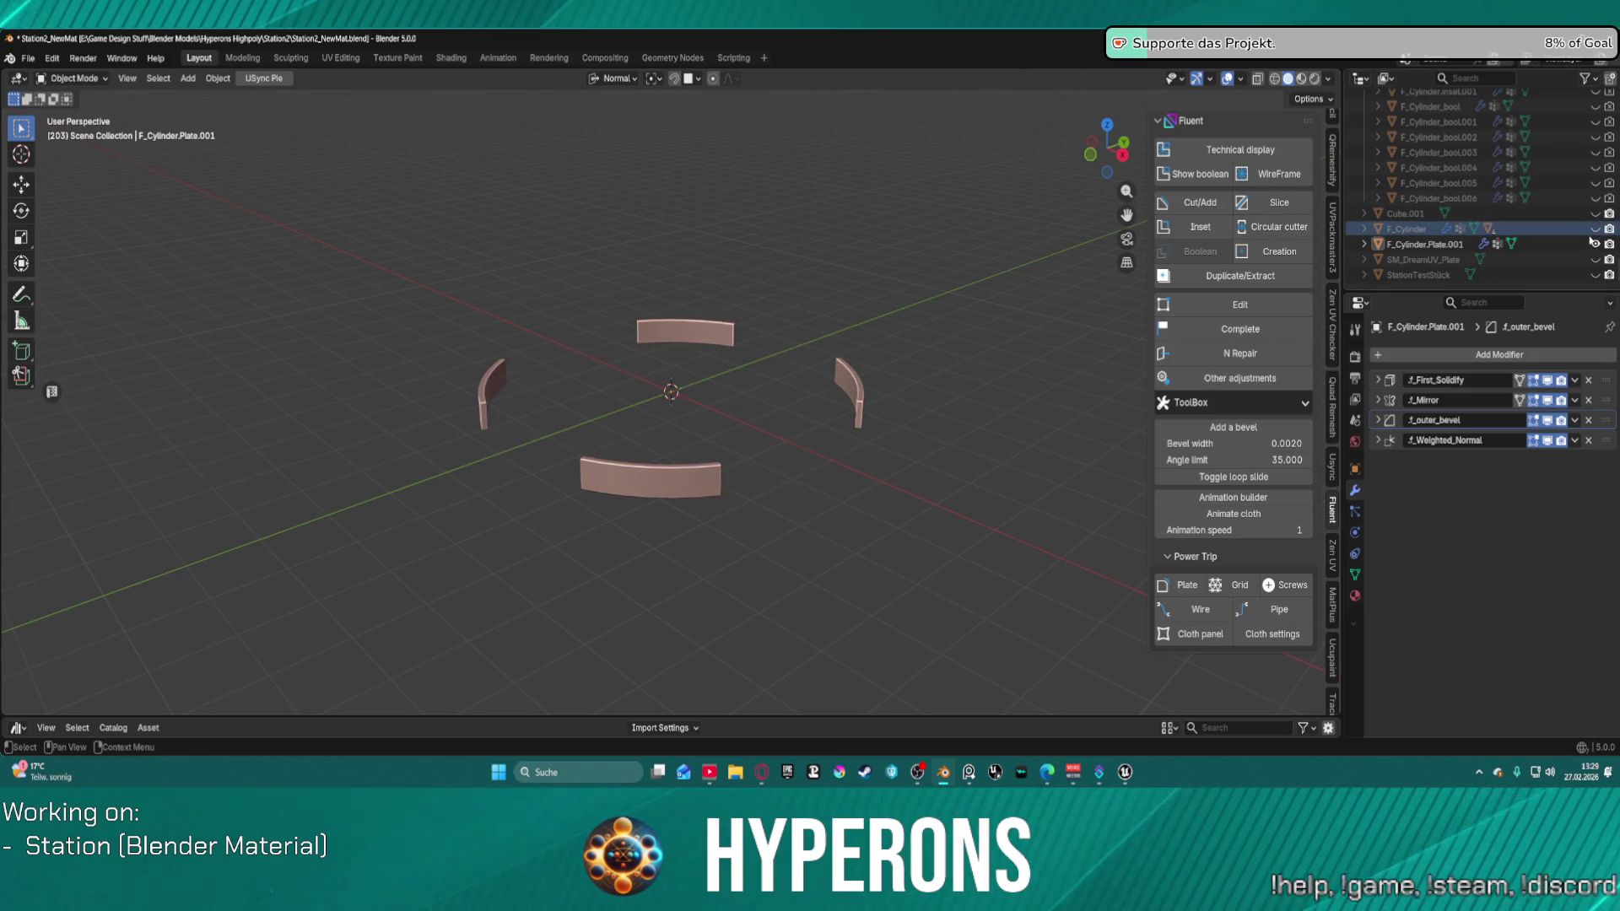
click(1595, 244)
Step: Unhide the SM_mSS_Habitat.002_NewMat habitat piece
scroll(1597, 211, down, 10)
scroll(1597, 206, up, 15)
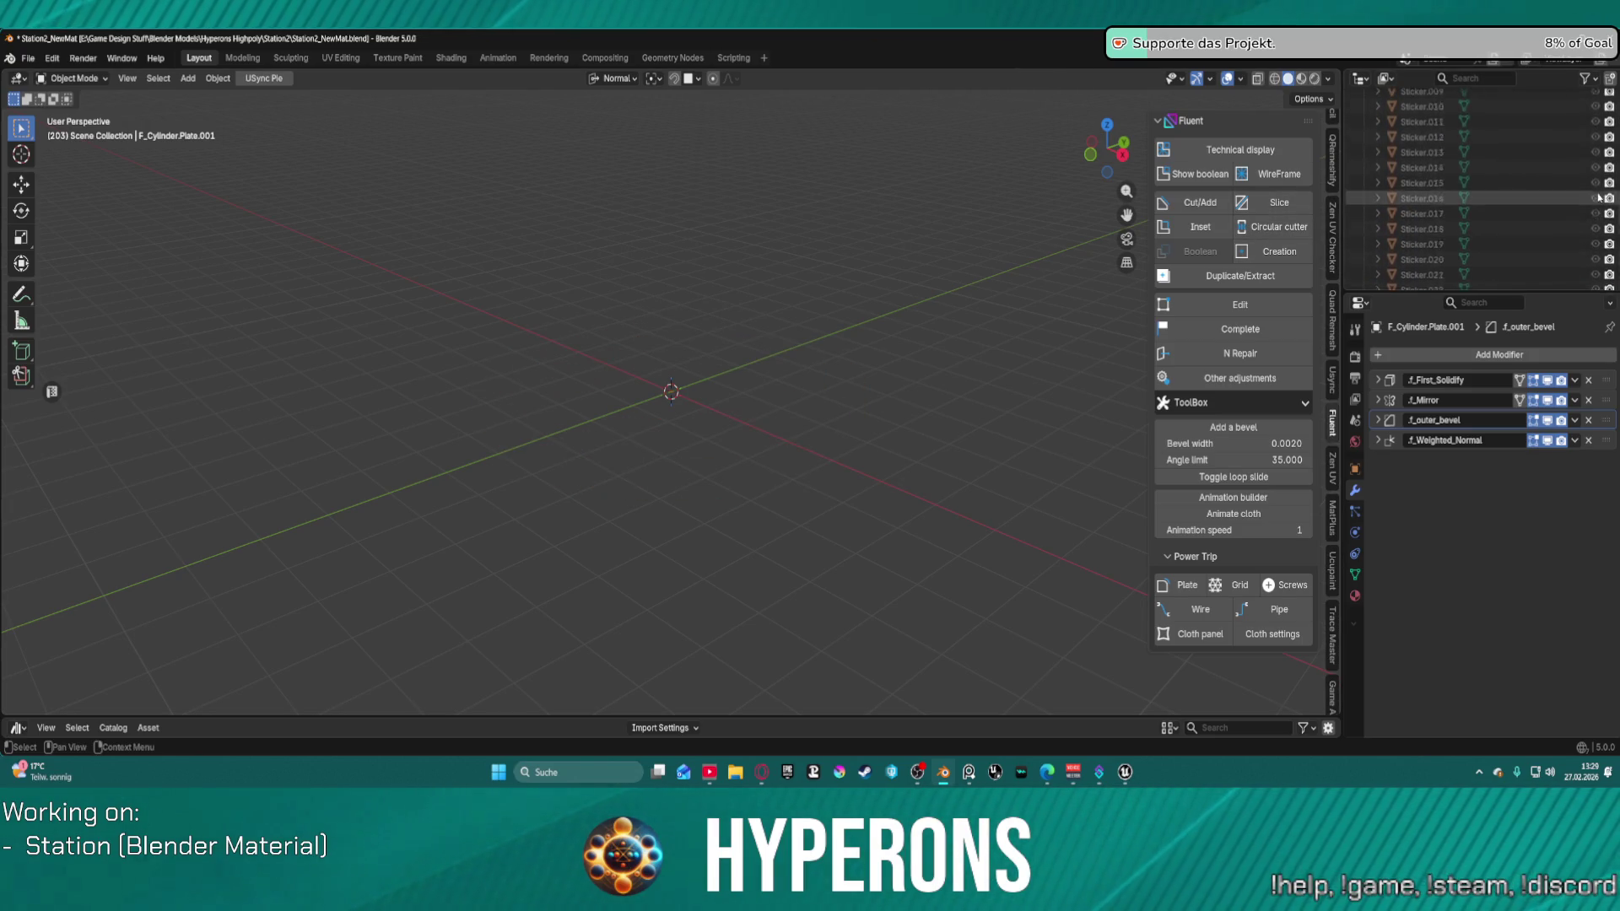
scroll(1603, 168, down, 10)
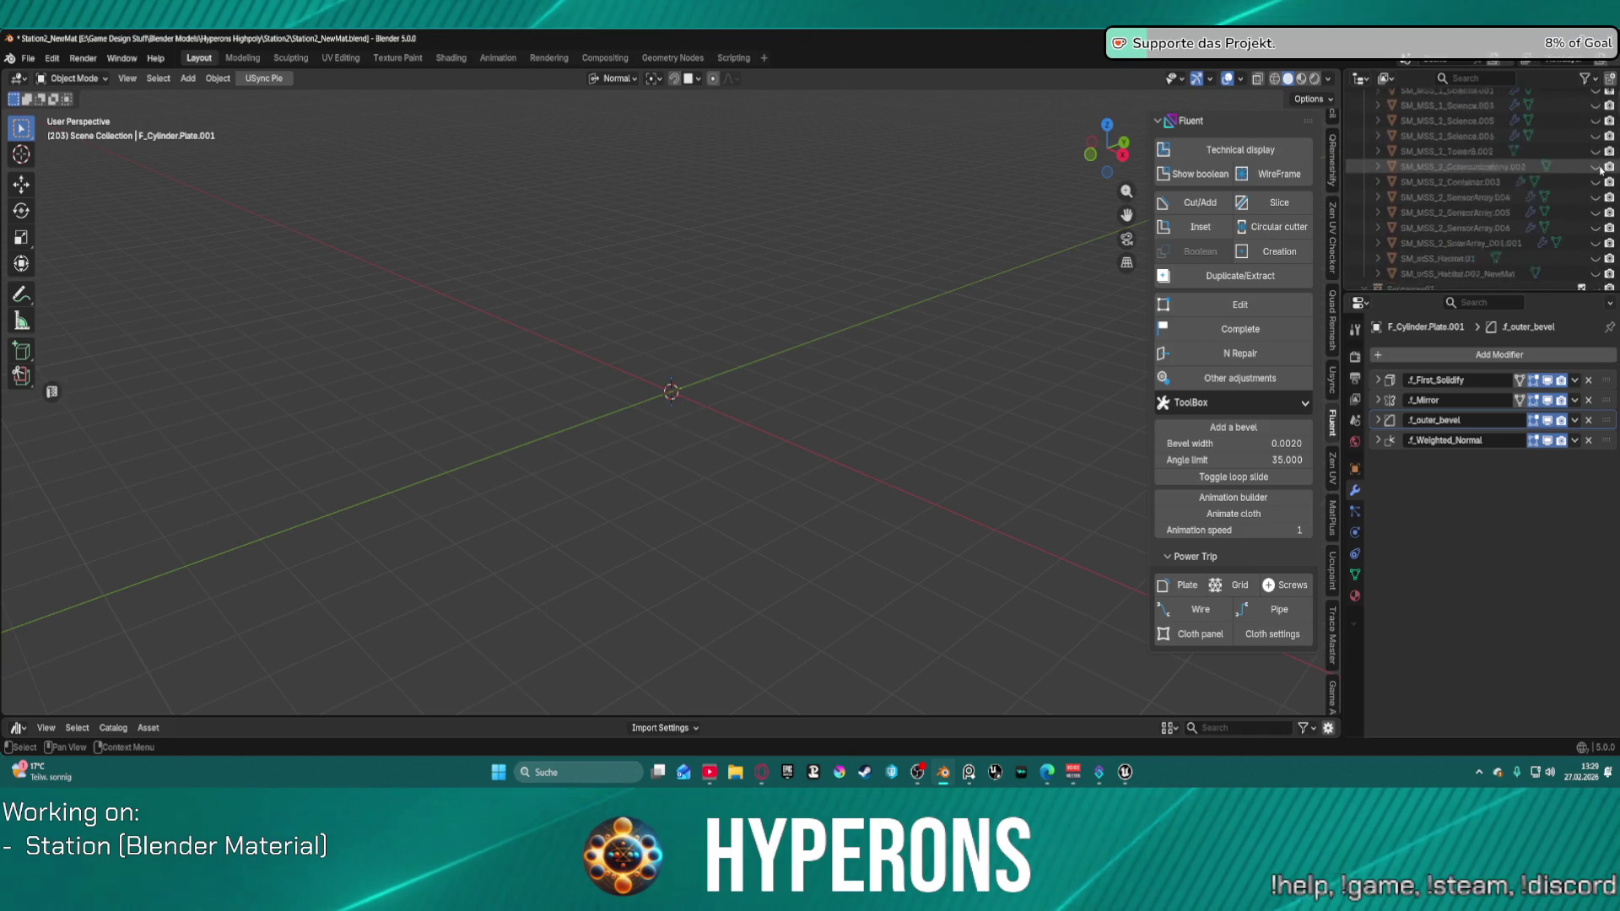
click(1596, 148)
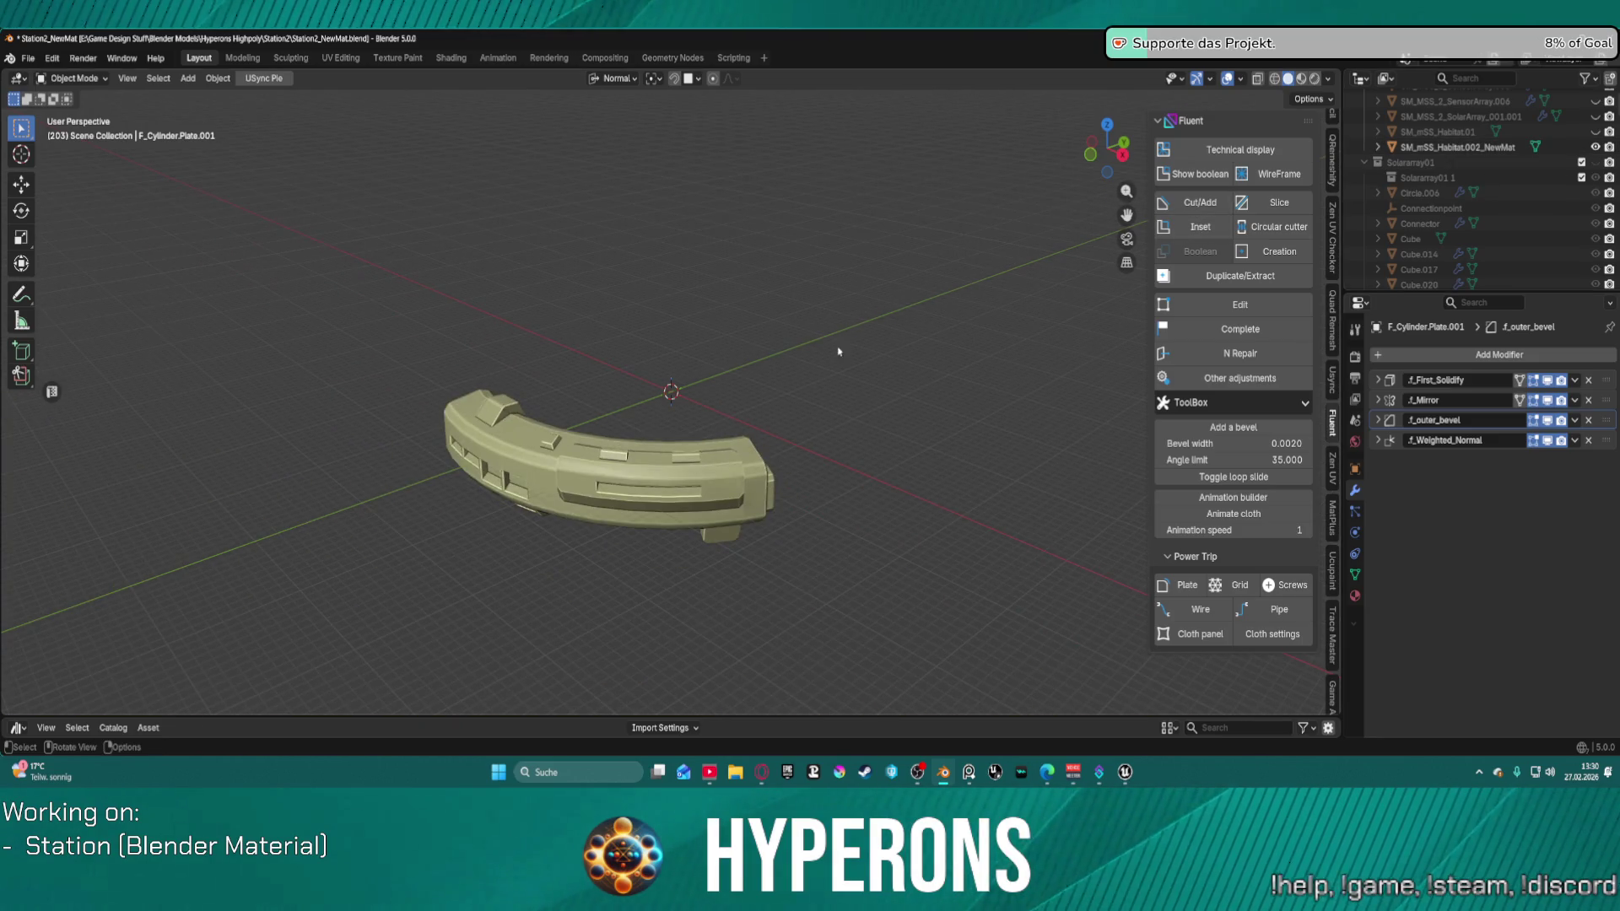
Step: Give the habitat piece a Fluent outer bevel with weighted normals
mouse_move(603, 526)
middle_down()
mouse_move(716, 448)
mouse_move(872, 301)
mouse_move(857, 329)
middle_up()
key(Escape)
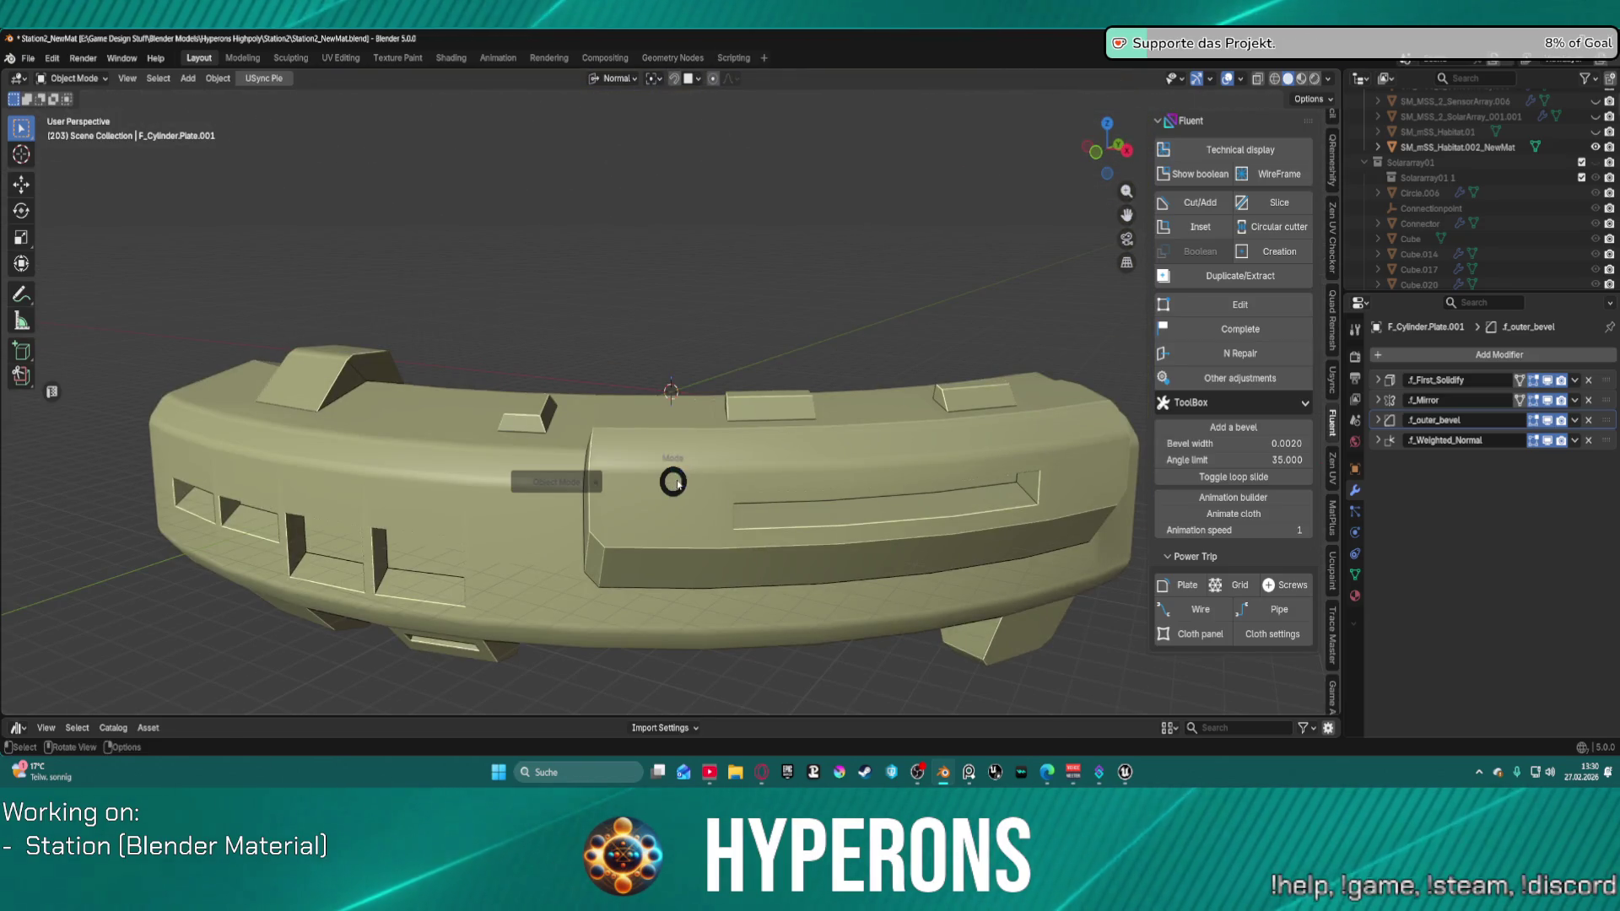
click(626, 469)
scroll(647, 449, down, 3)
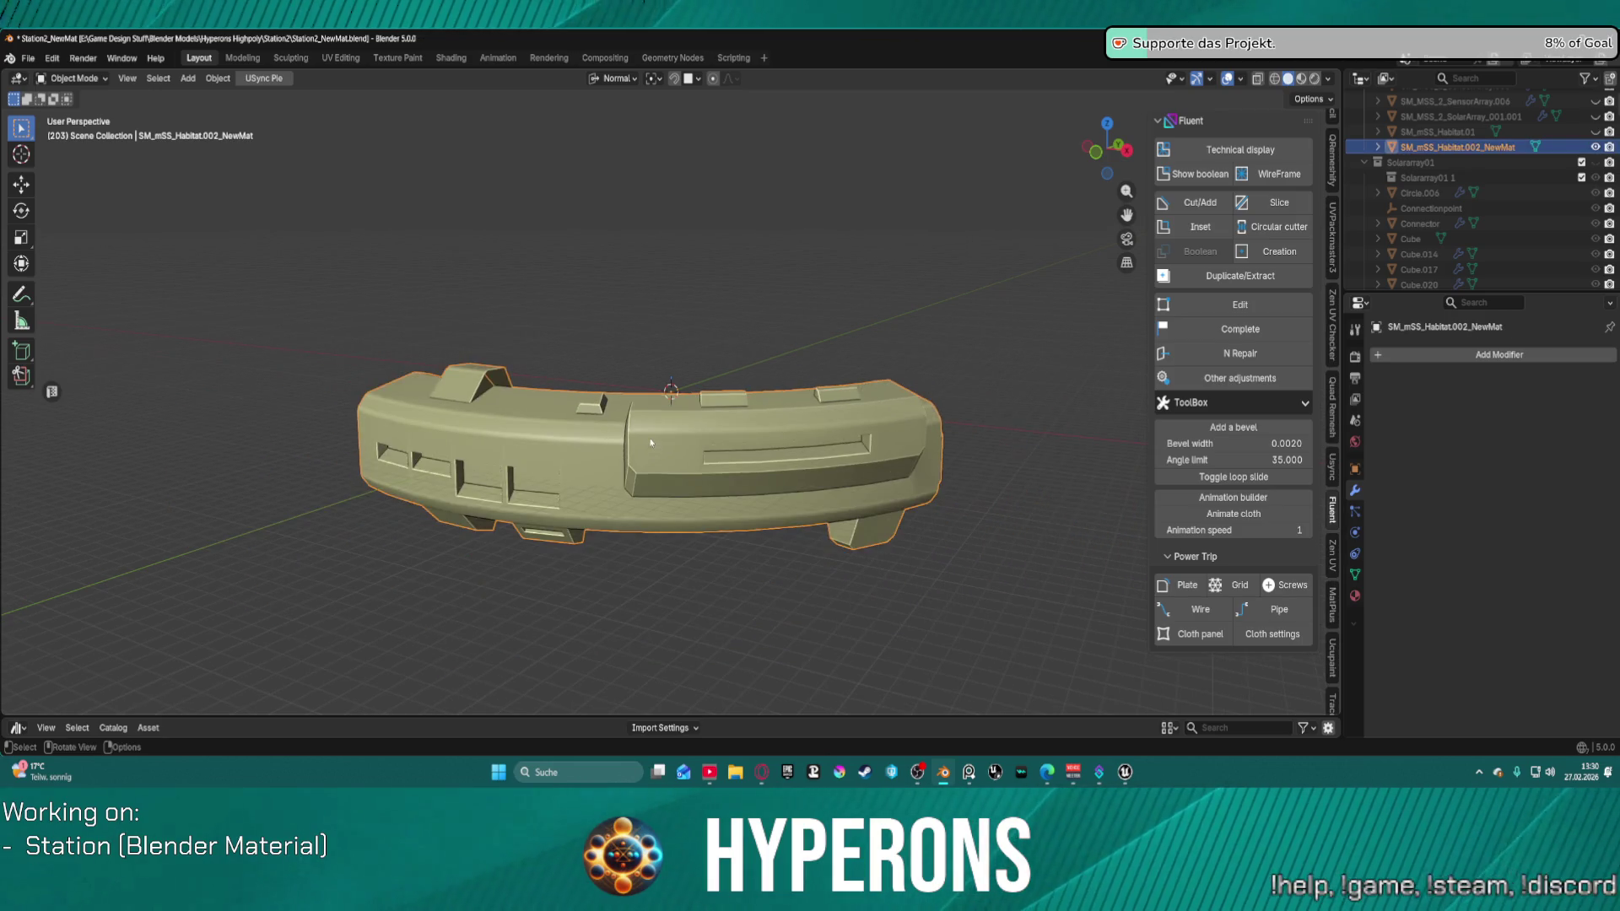
key(f)
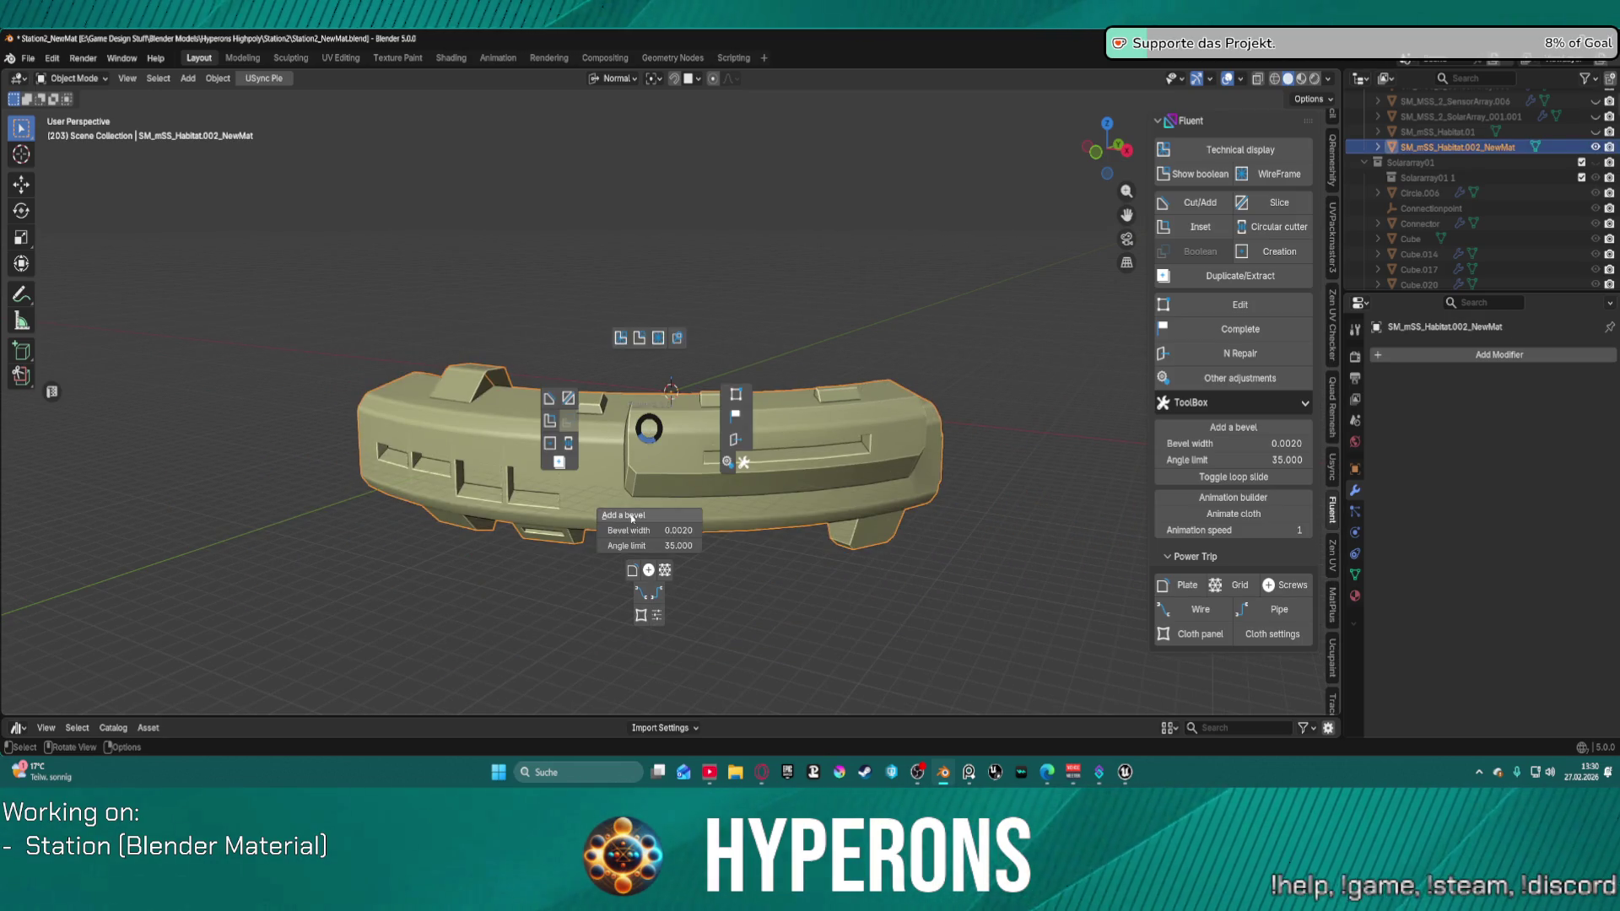
click(632, 516)
Step: Start Fluent N Repair on the habitat, adding a 0 m weld modifier
scroll(675, 455, up, 4)
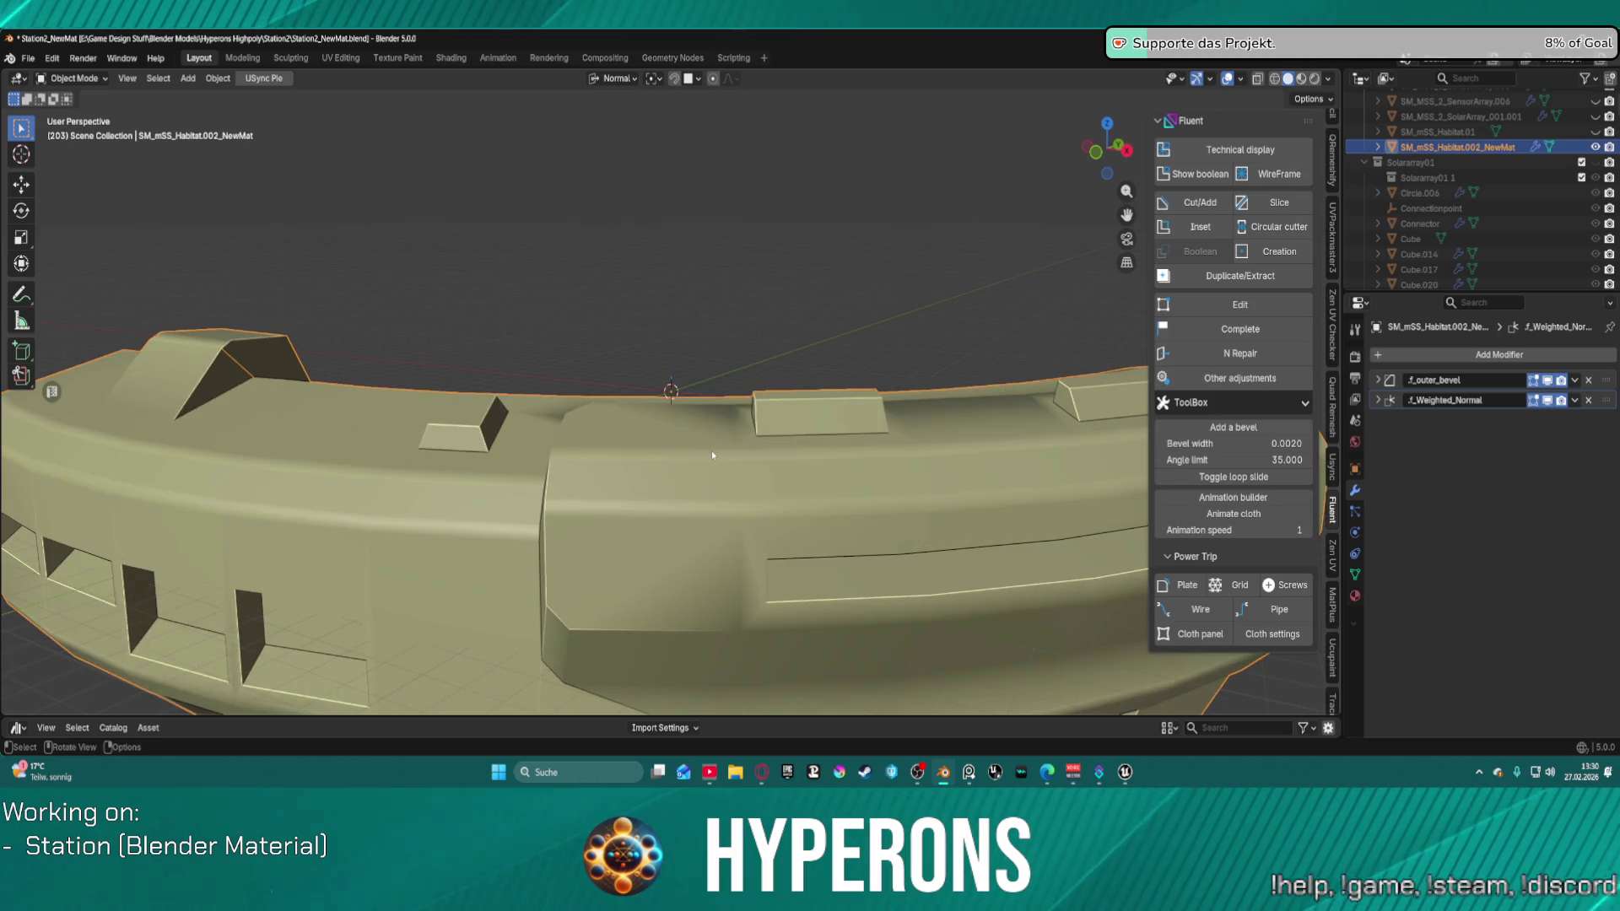
scroll(712, 451, down, 1)
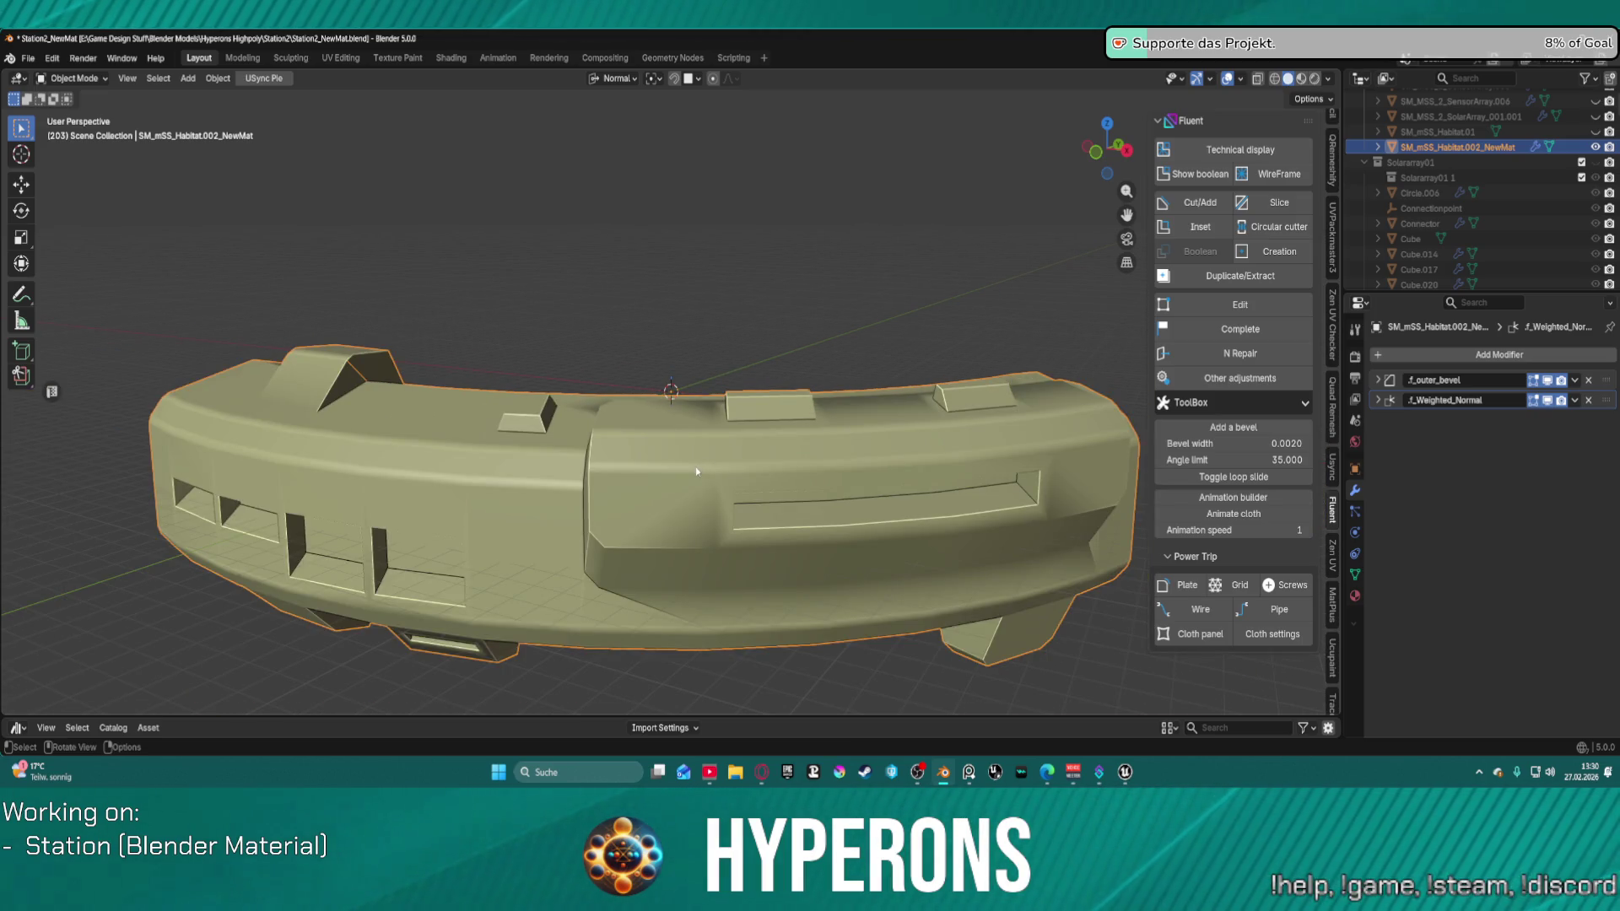
key(ctrl+Tab)
click(695, 469)
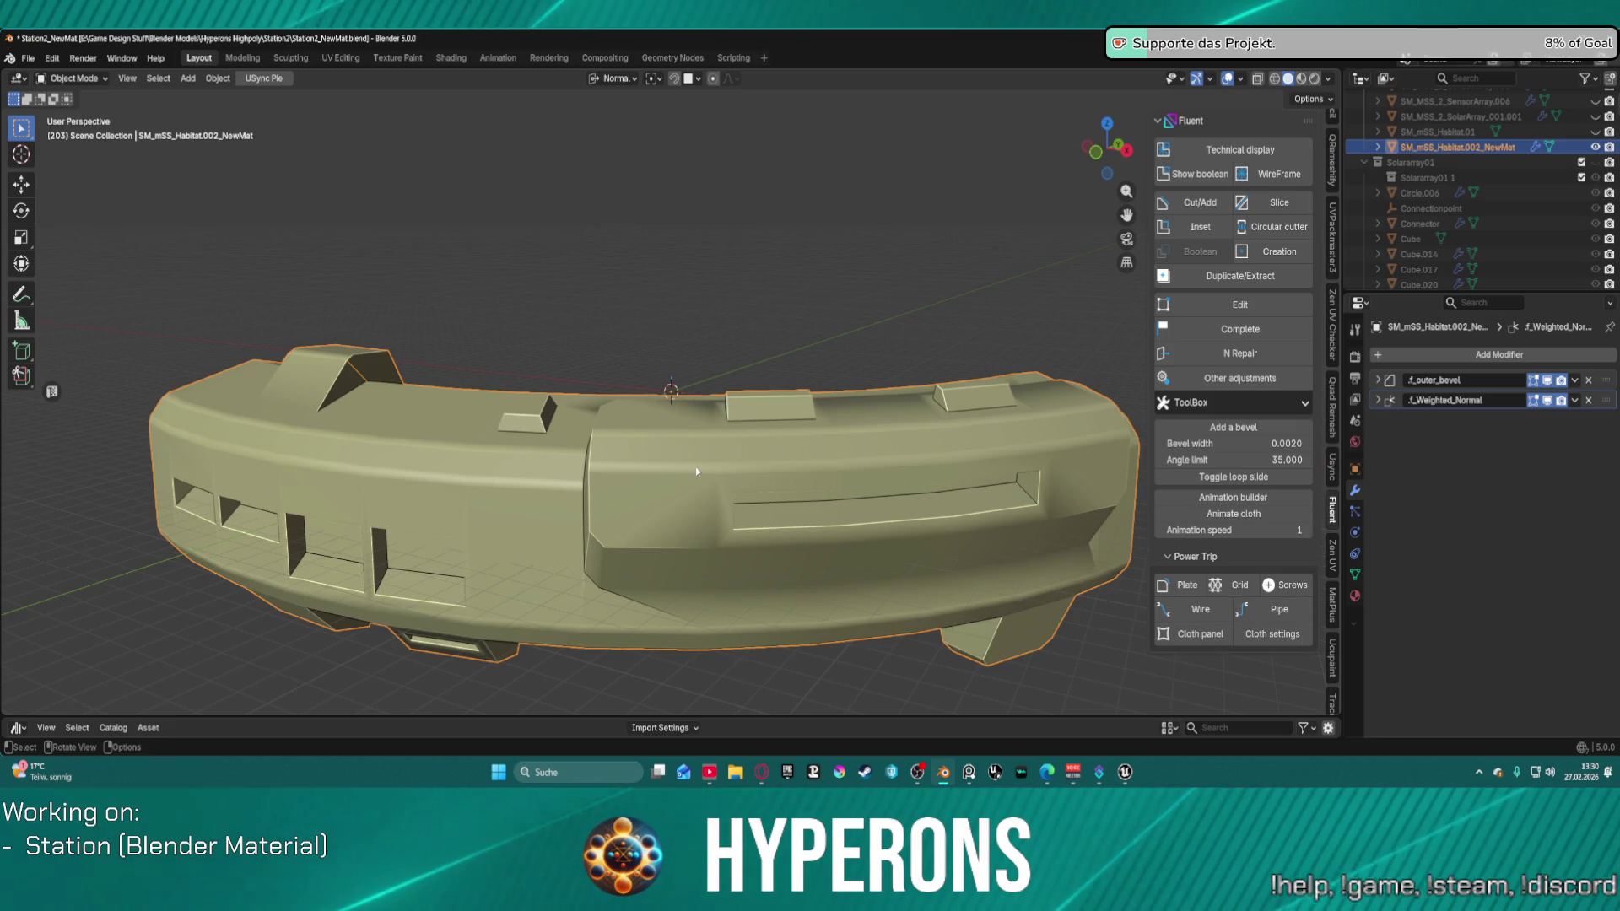
key(f)
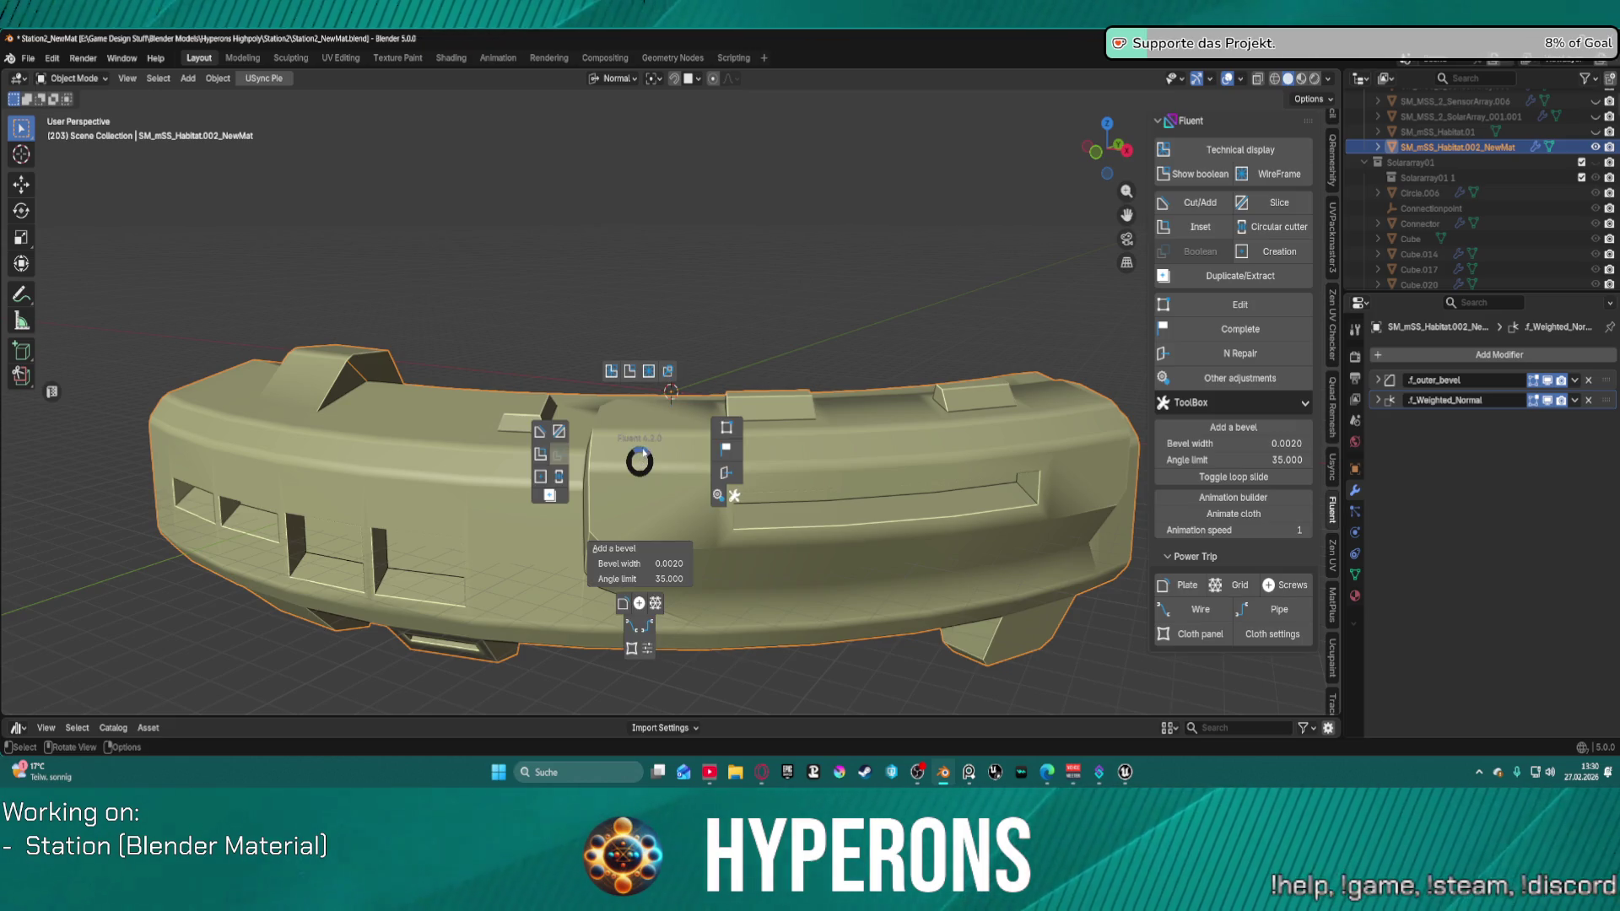
click(729, 476)
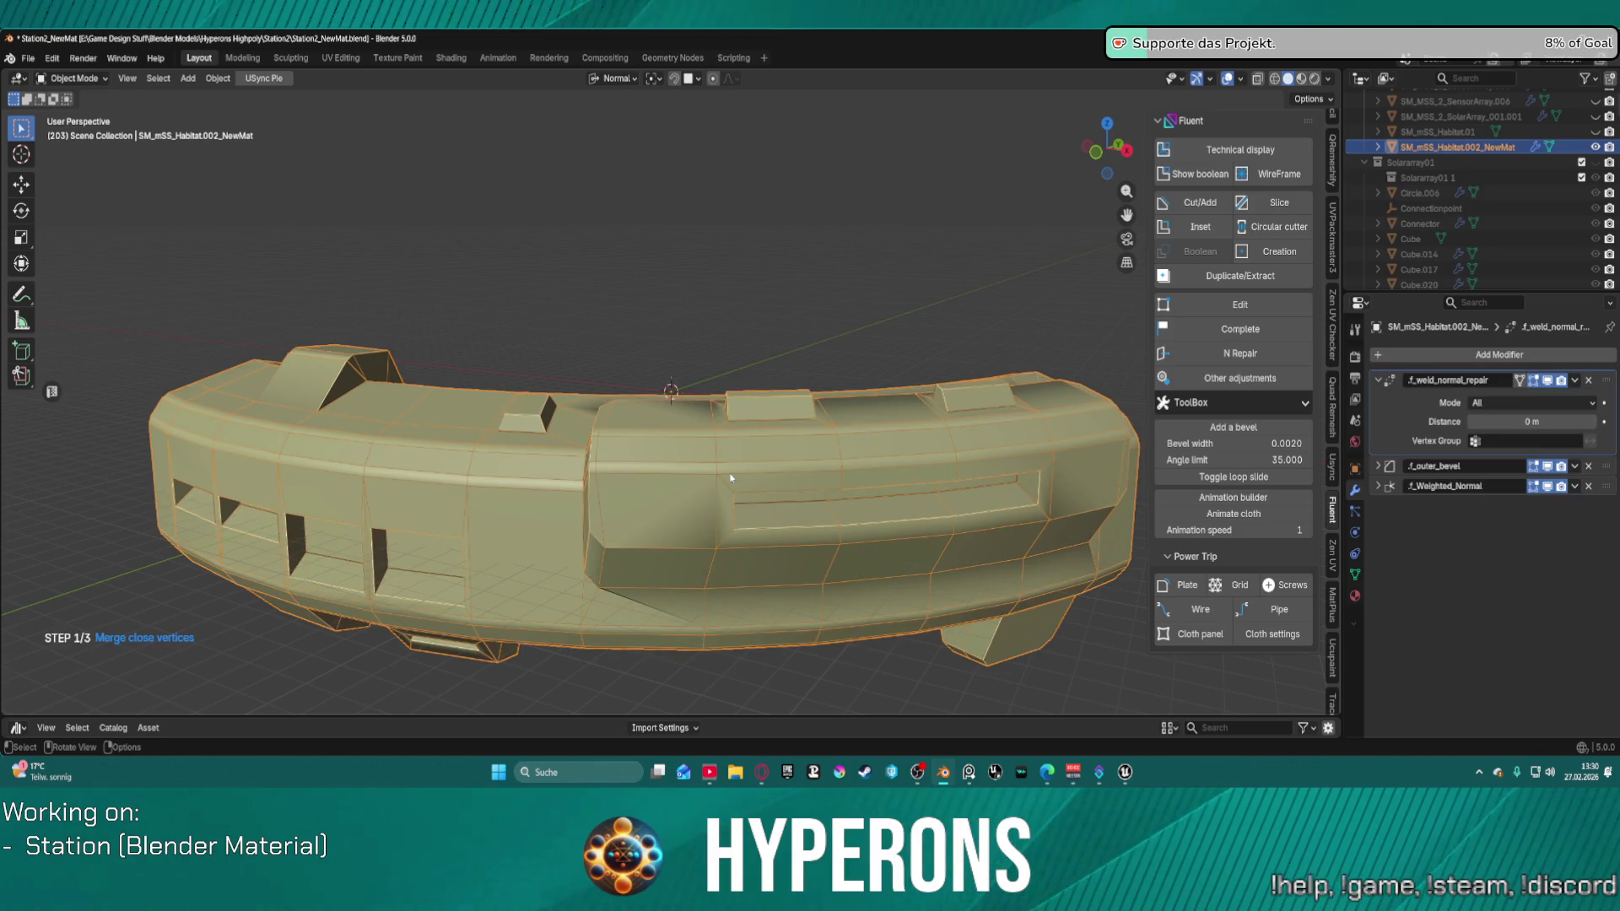
Step: Confirm the vertex merge, use the habitat as normal source, clear faces and finish
click(664, 466)
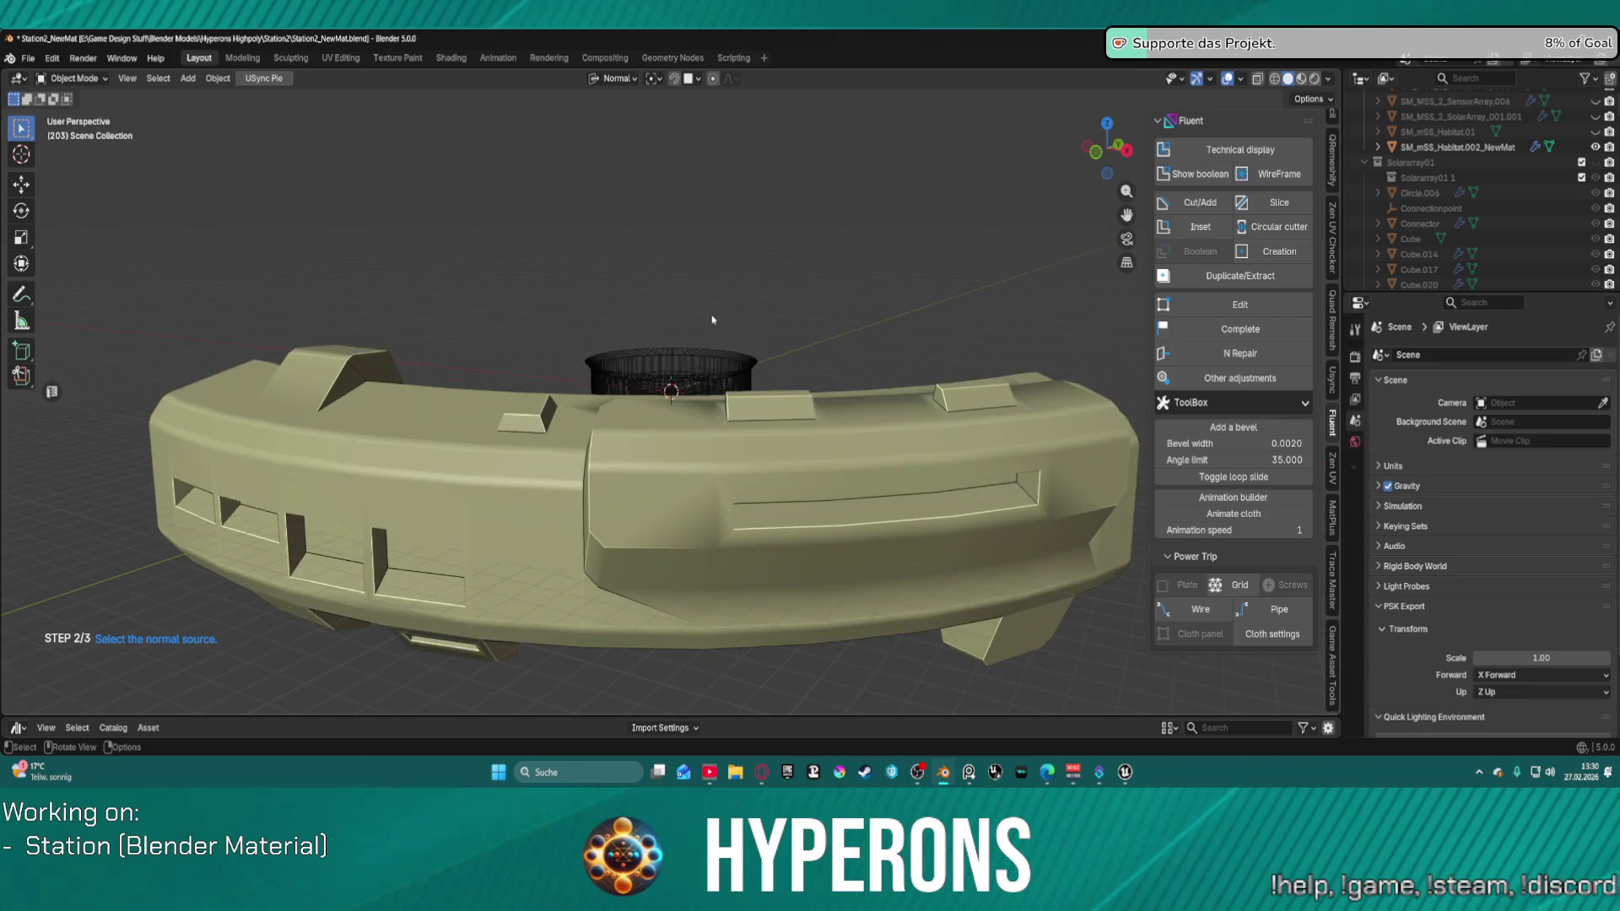
scroll(749, 331, down, 3)
scroll(700, 372, up, 2)
scroll(667, 396, down, 2)
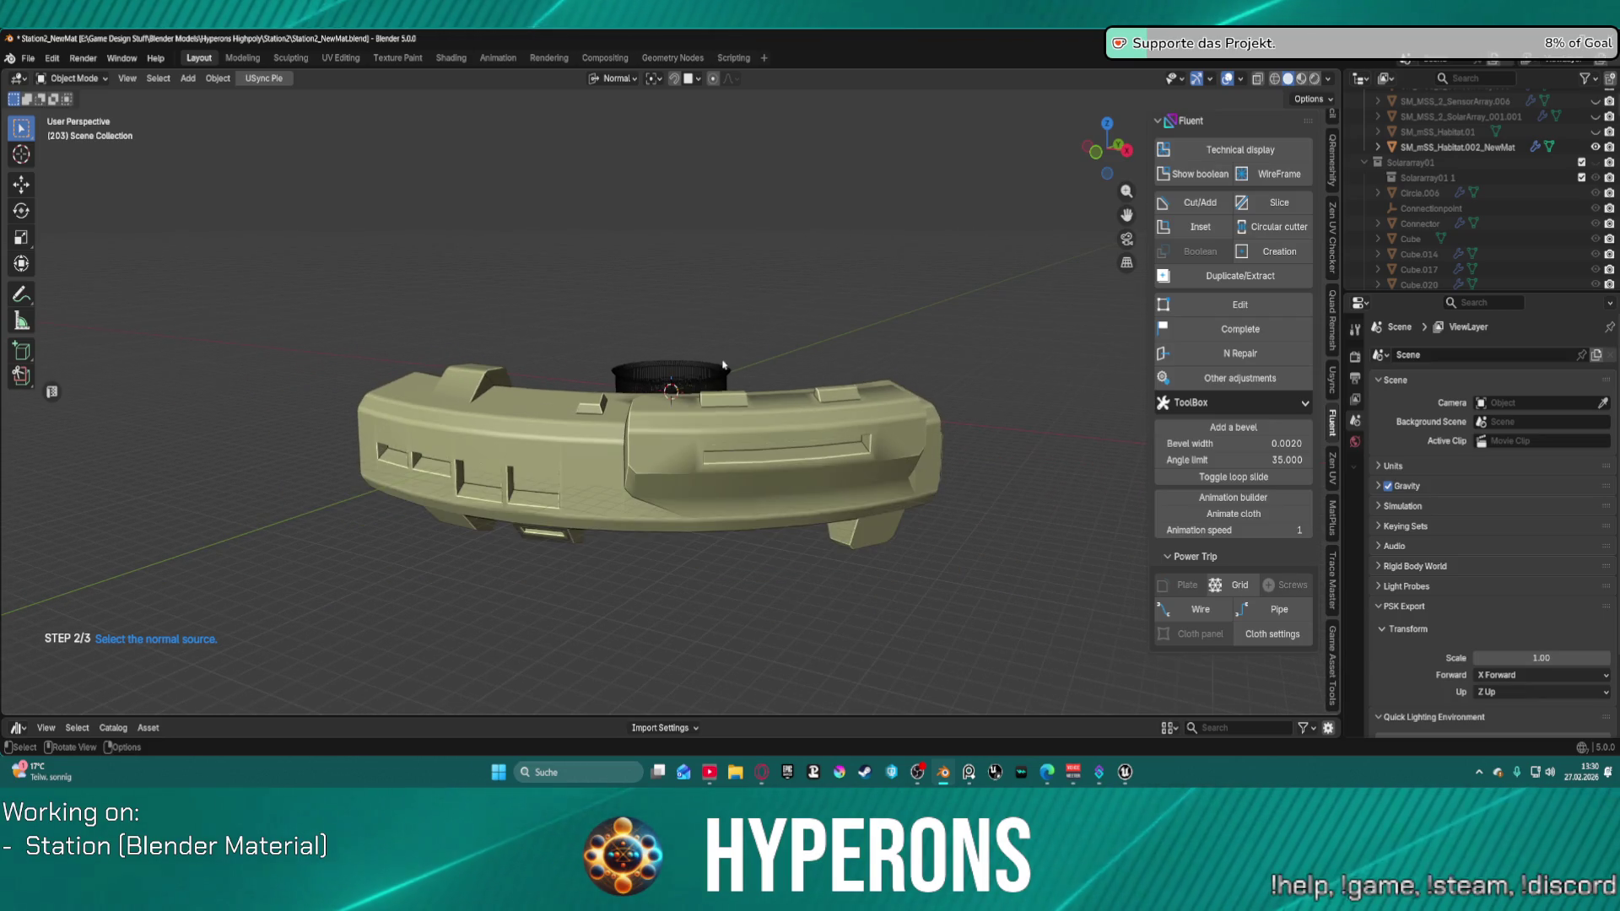
click(649, 410)
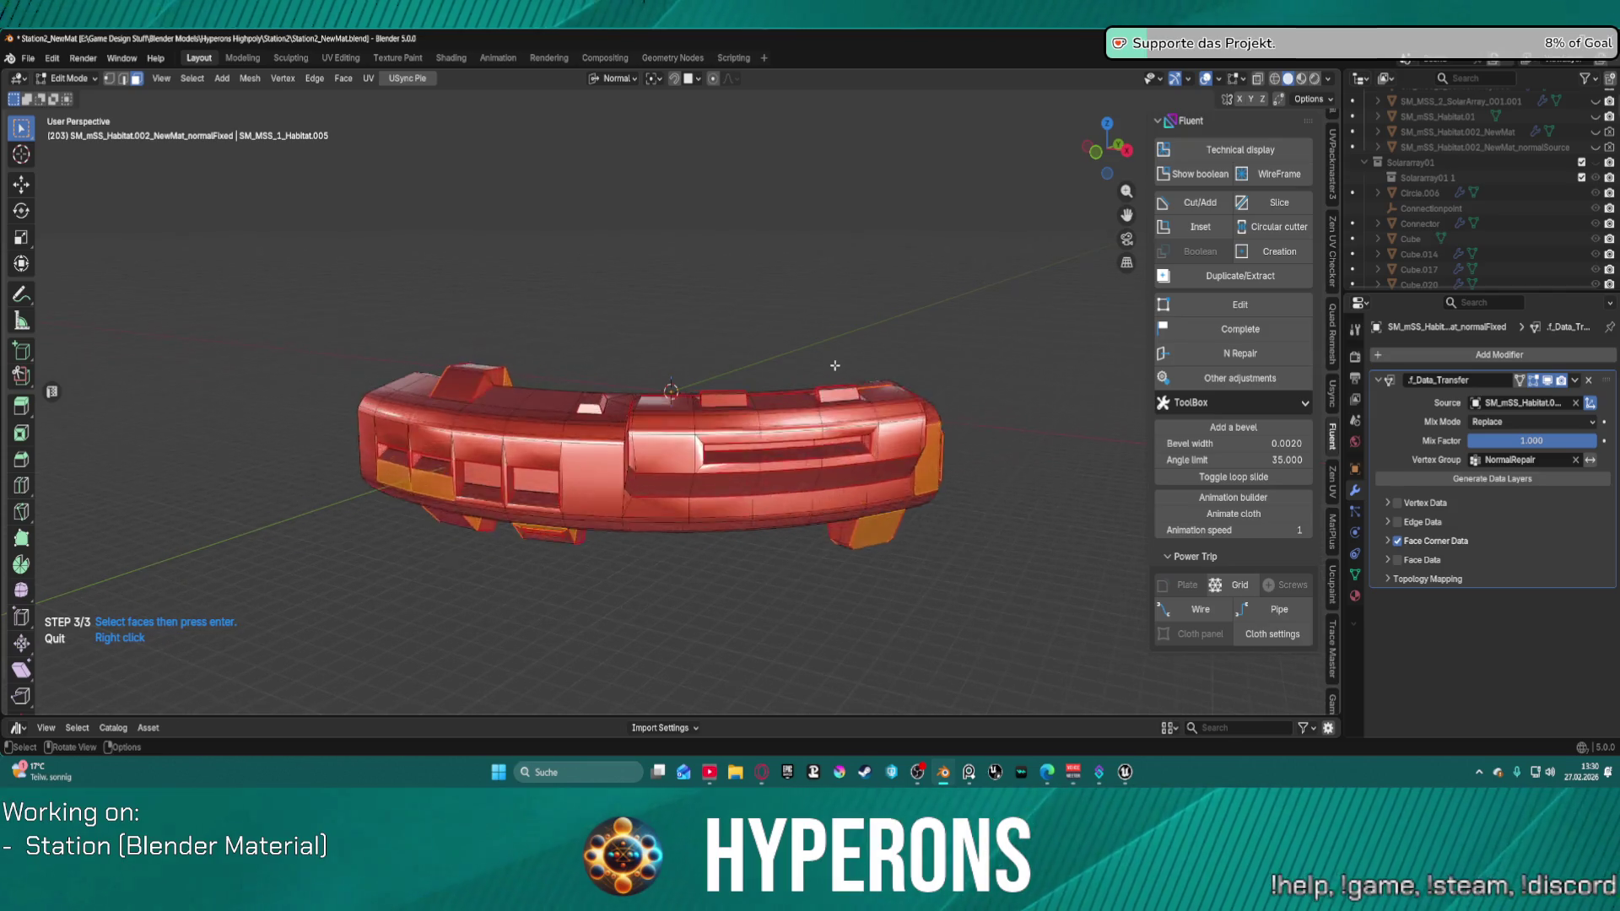
scroll(823, 355, up, 1)
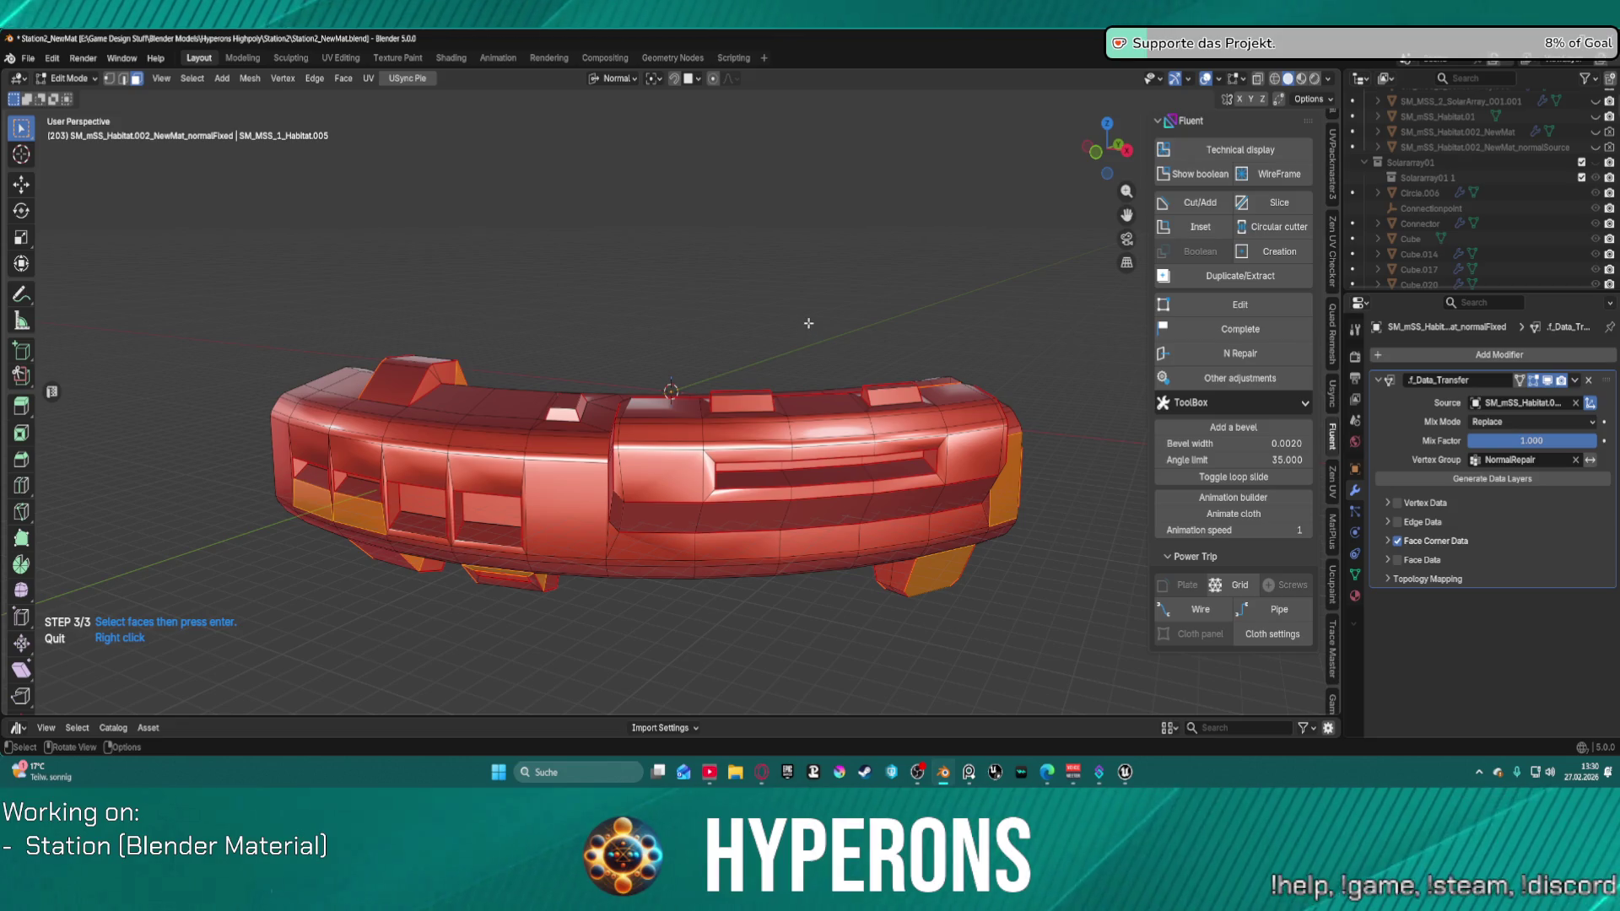
click(746, 362)
key(Return)
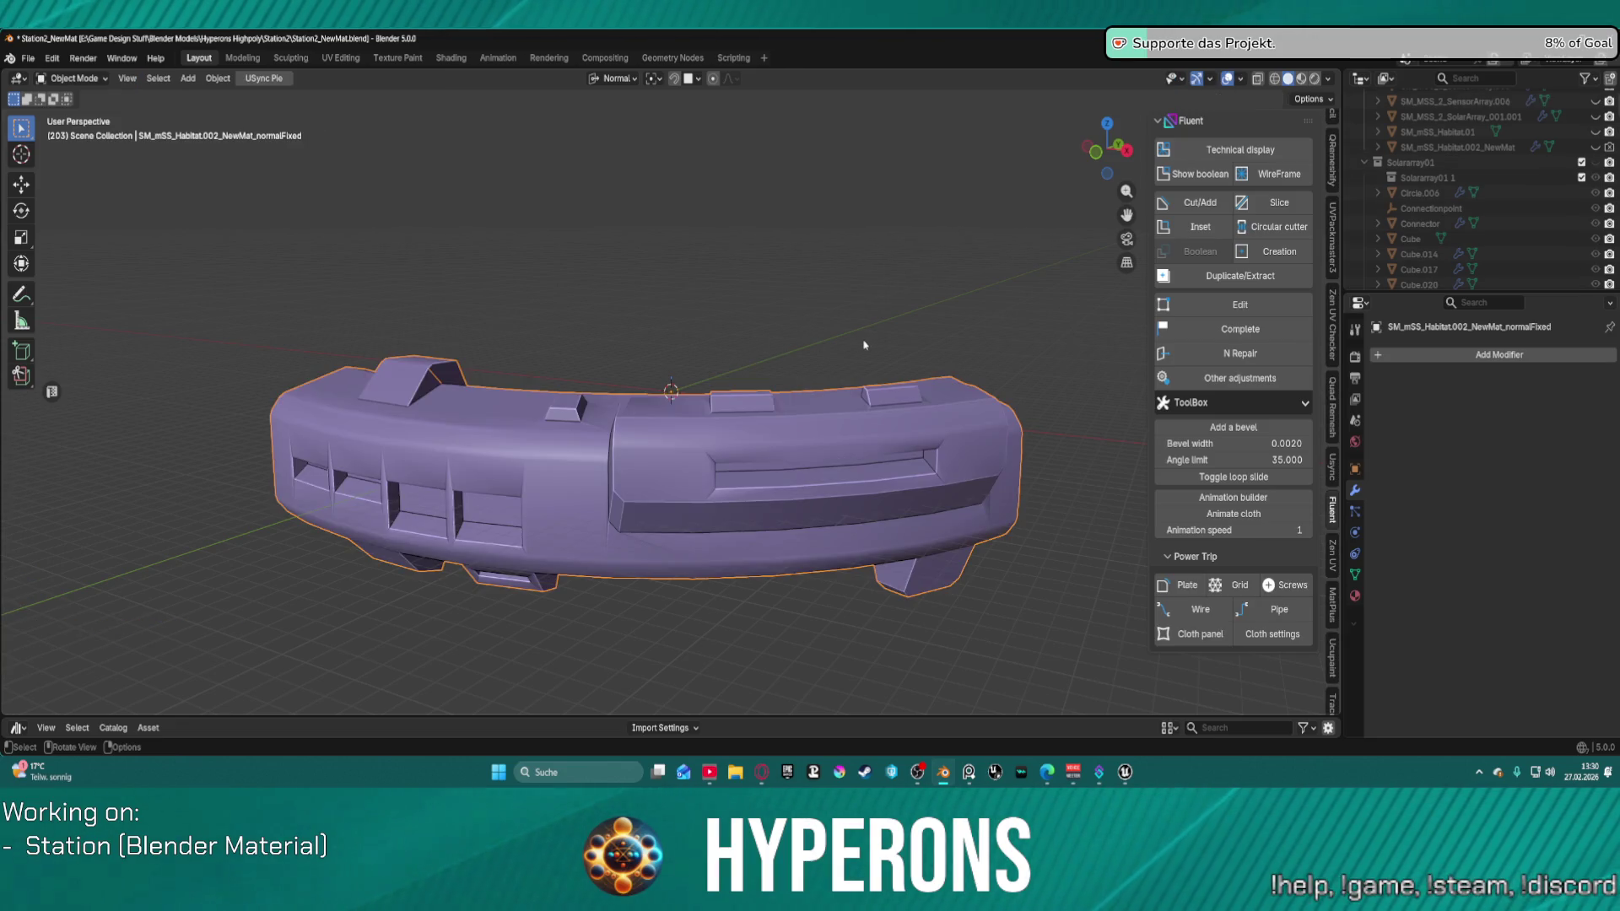
Step: Put SM_mSS_Habitat.002_NewMat_normalFixed into Edit Mode and inspect its sharp-marked edges
scroll(857, 343, down, 3)
middle_drag(856, 343, 857, 423)
scroll(817, 479, up, 5)
middle_drag(817, 478, 799, 374)
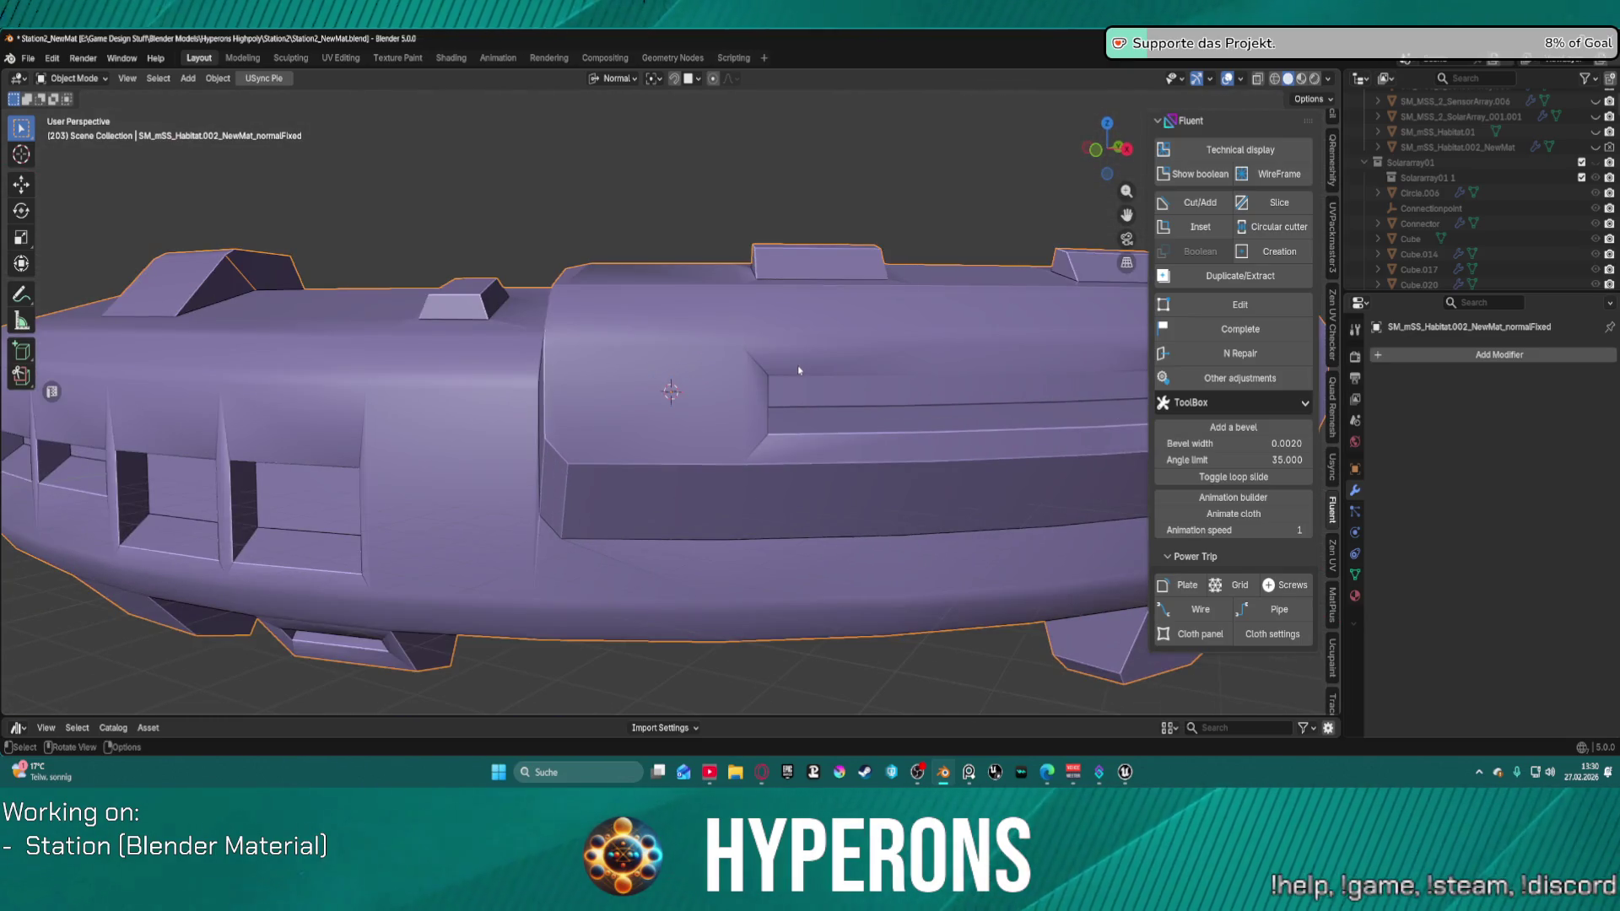
key(ctrl+Tab)
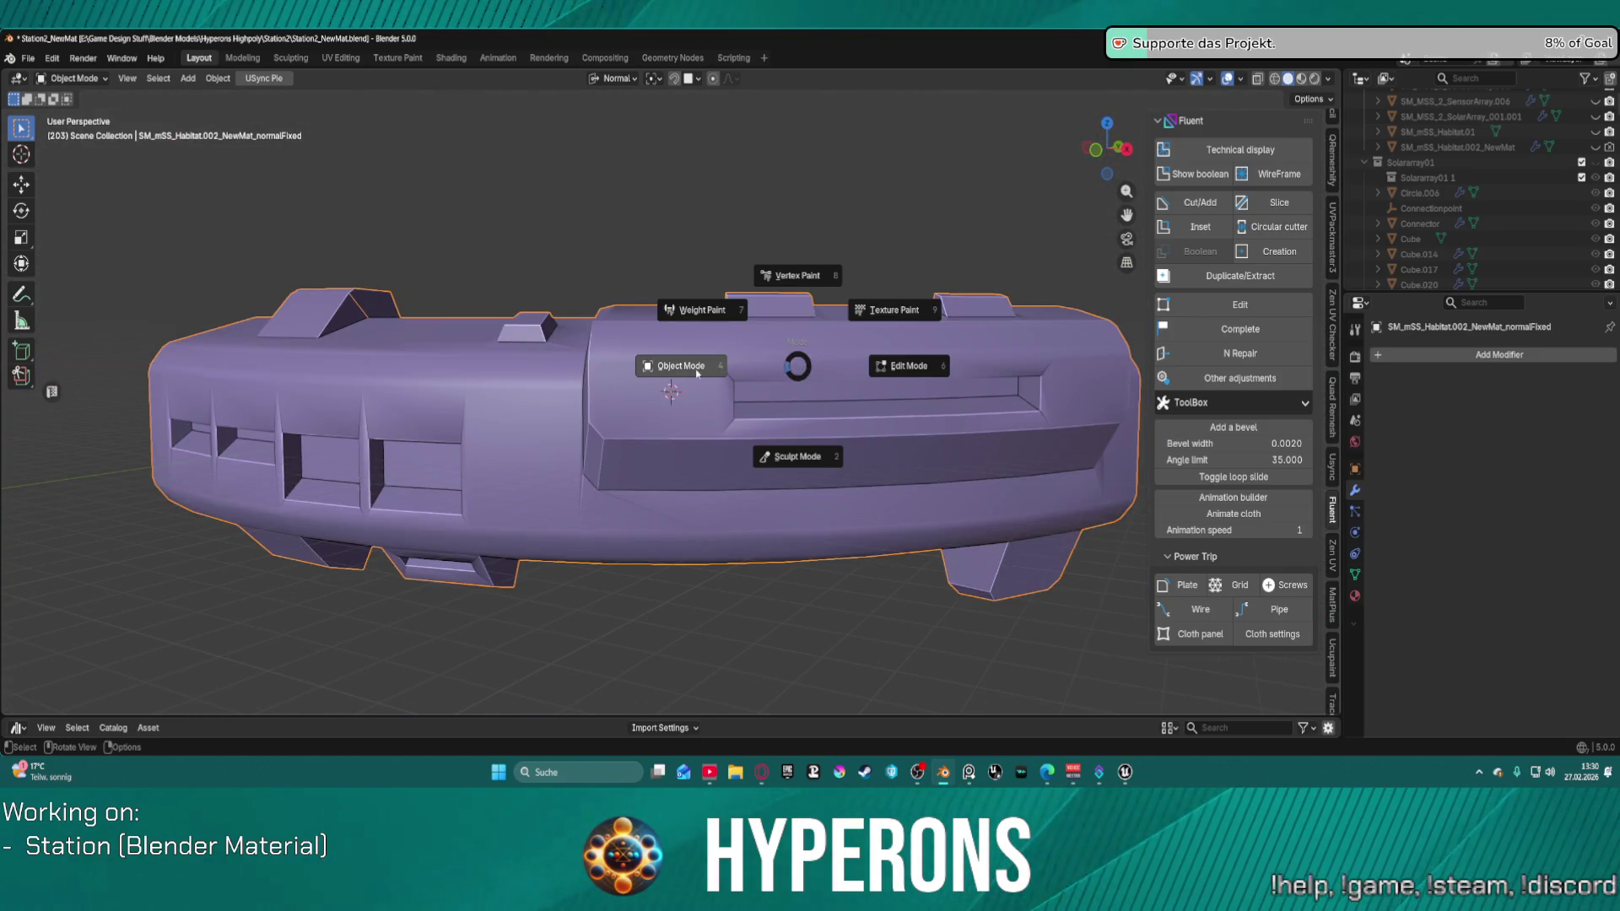
click(871, 369)
mouse_move(712, 455)
middle_down()
mouse_move(763, 423)
mouse_move(807, 454)
mouse_move(687, 479)
mouse_move(644, 464)
mouse_move(697, 454)
mouse_move(708, 434)
mouse_move(897, 461)
middle_up()
scroll(897, 461, up, 3)
scroll(897, 461, up, 2)
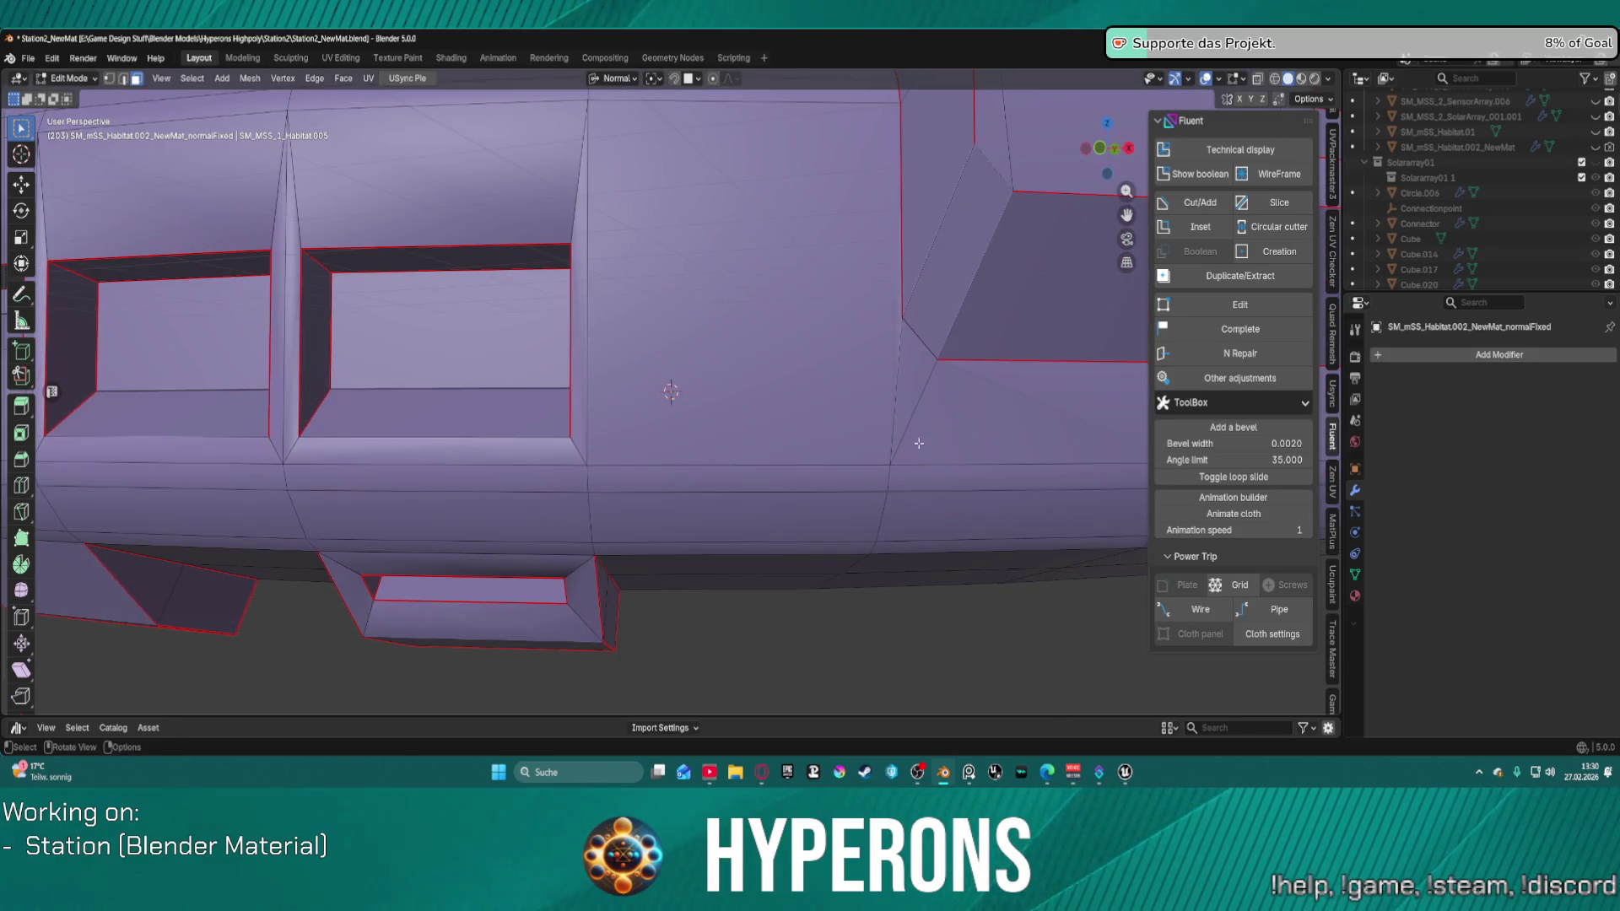
scroll(895, 439, down, 5)
scroll(890, 408, up, 3)
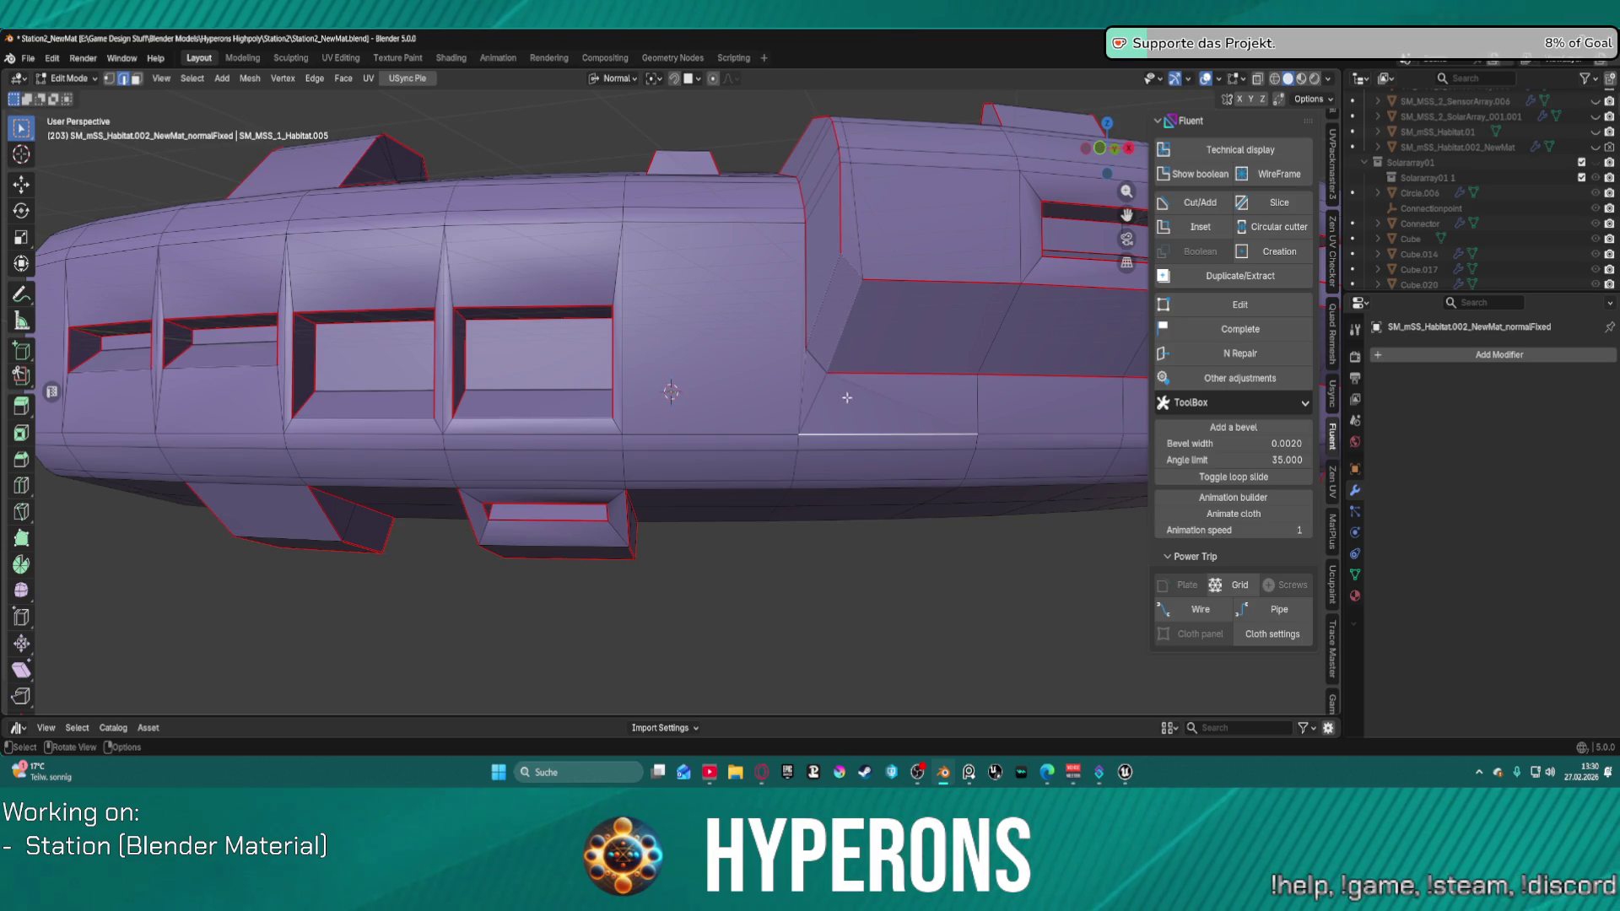
Step: Select the whole mesh, apply Mesh > Normals > Reset Vectors, then deselect
click(890, 416)
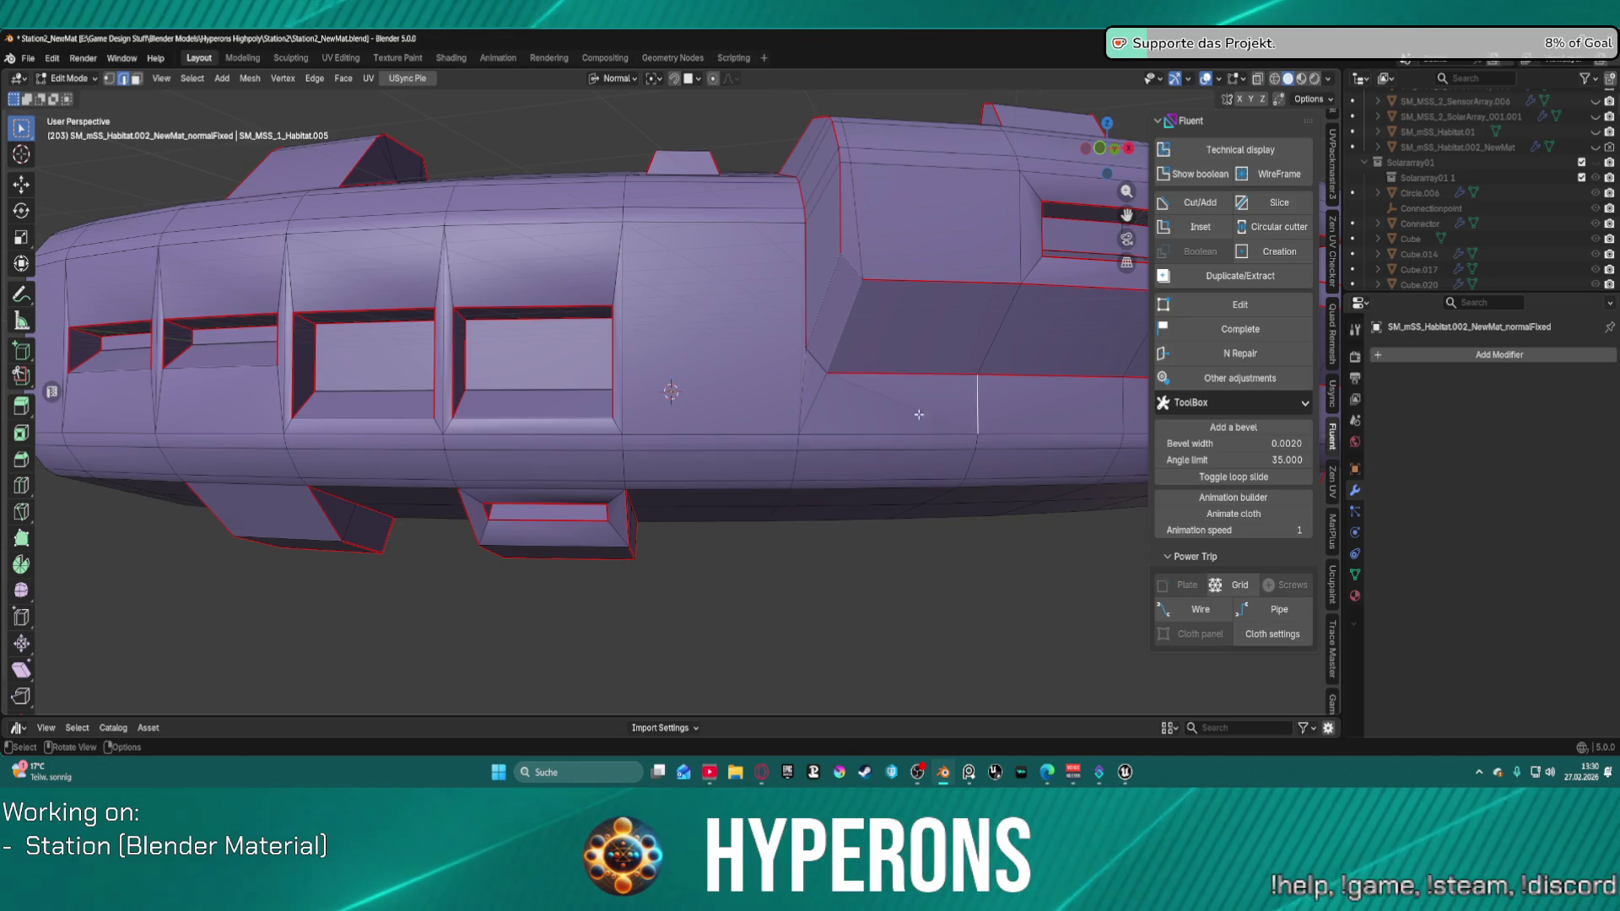
key(a)
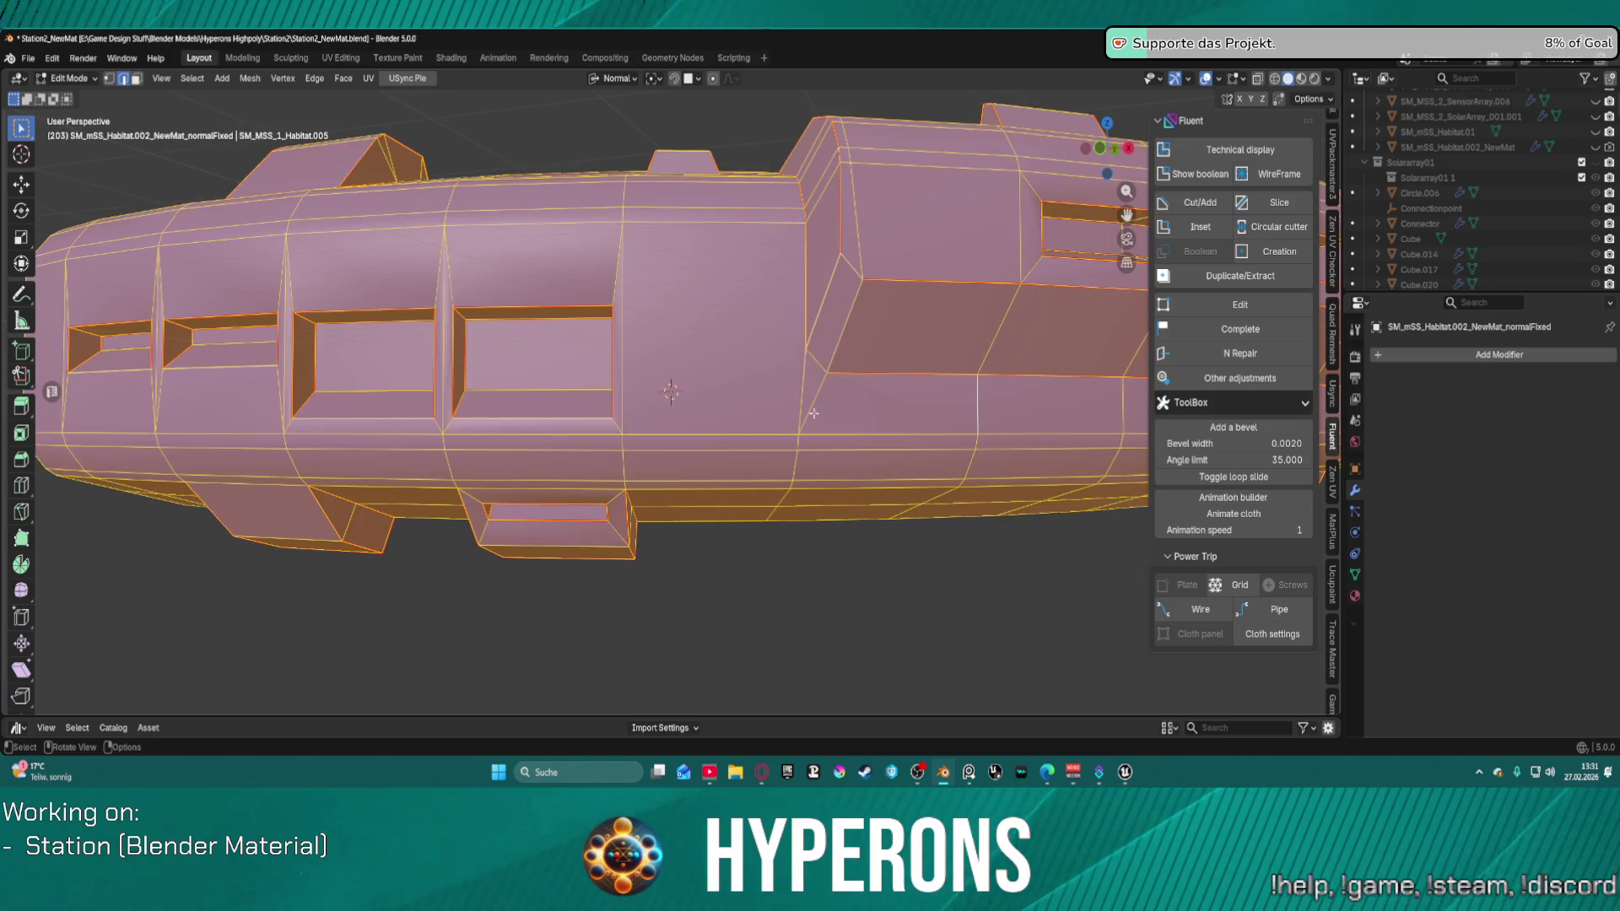
click(336, 79)
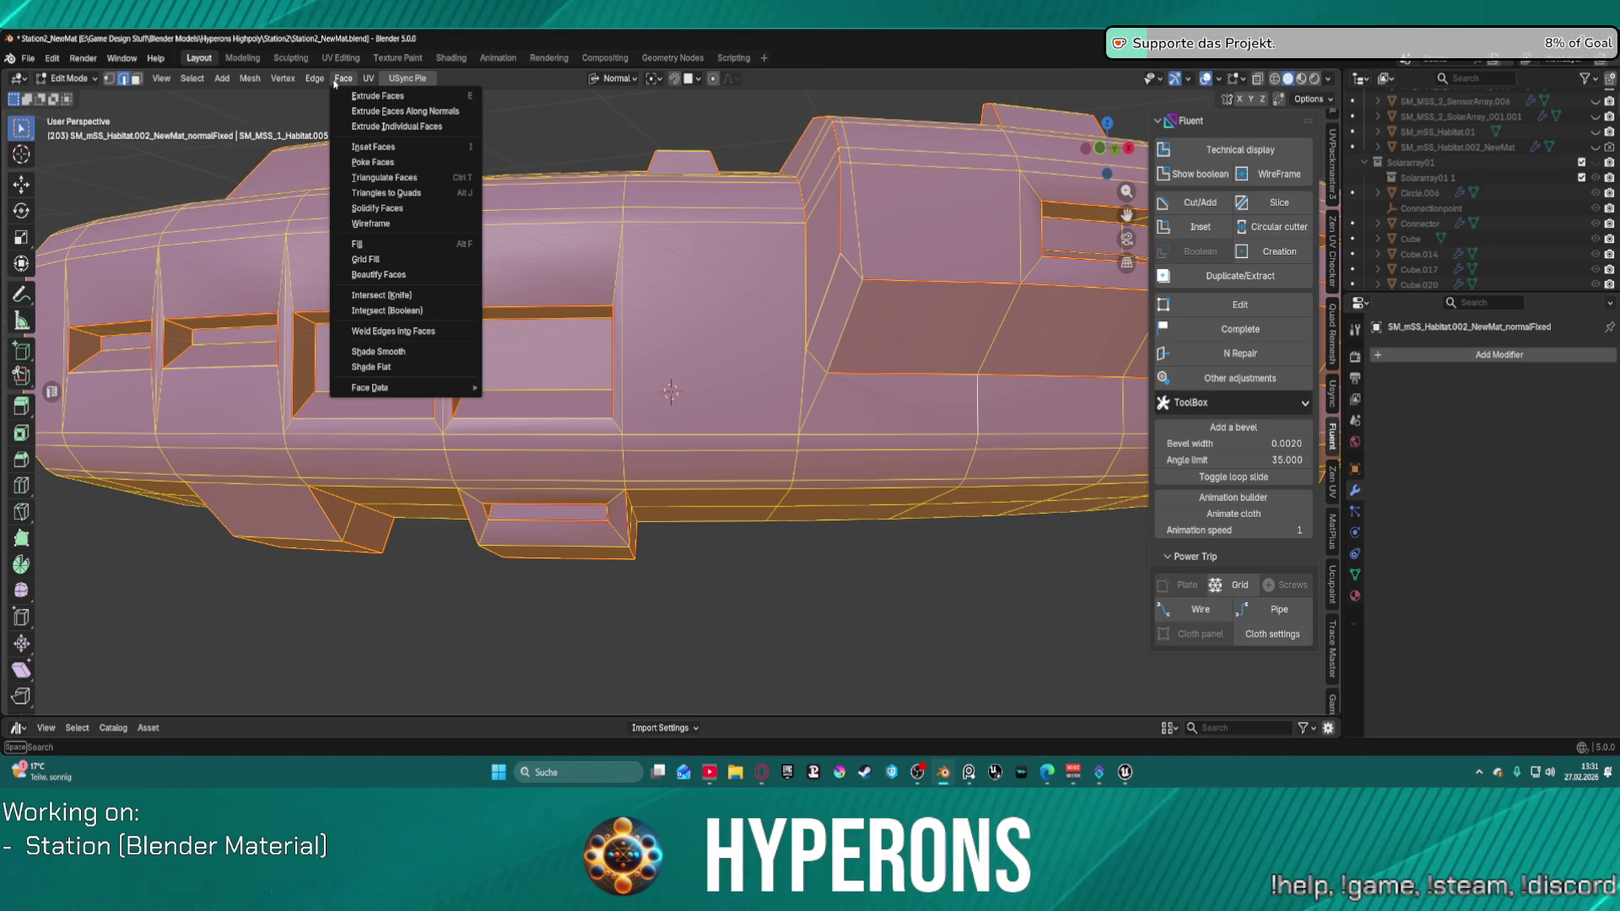
mouse_move(210, 83)
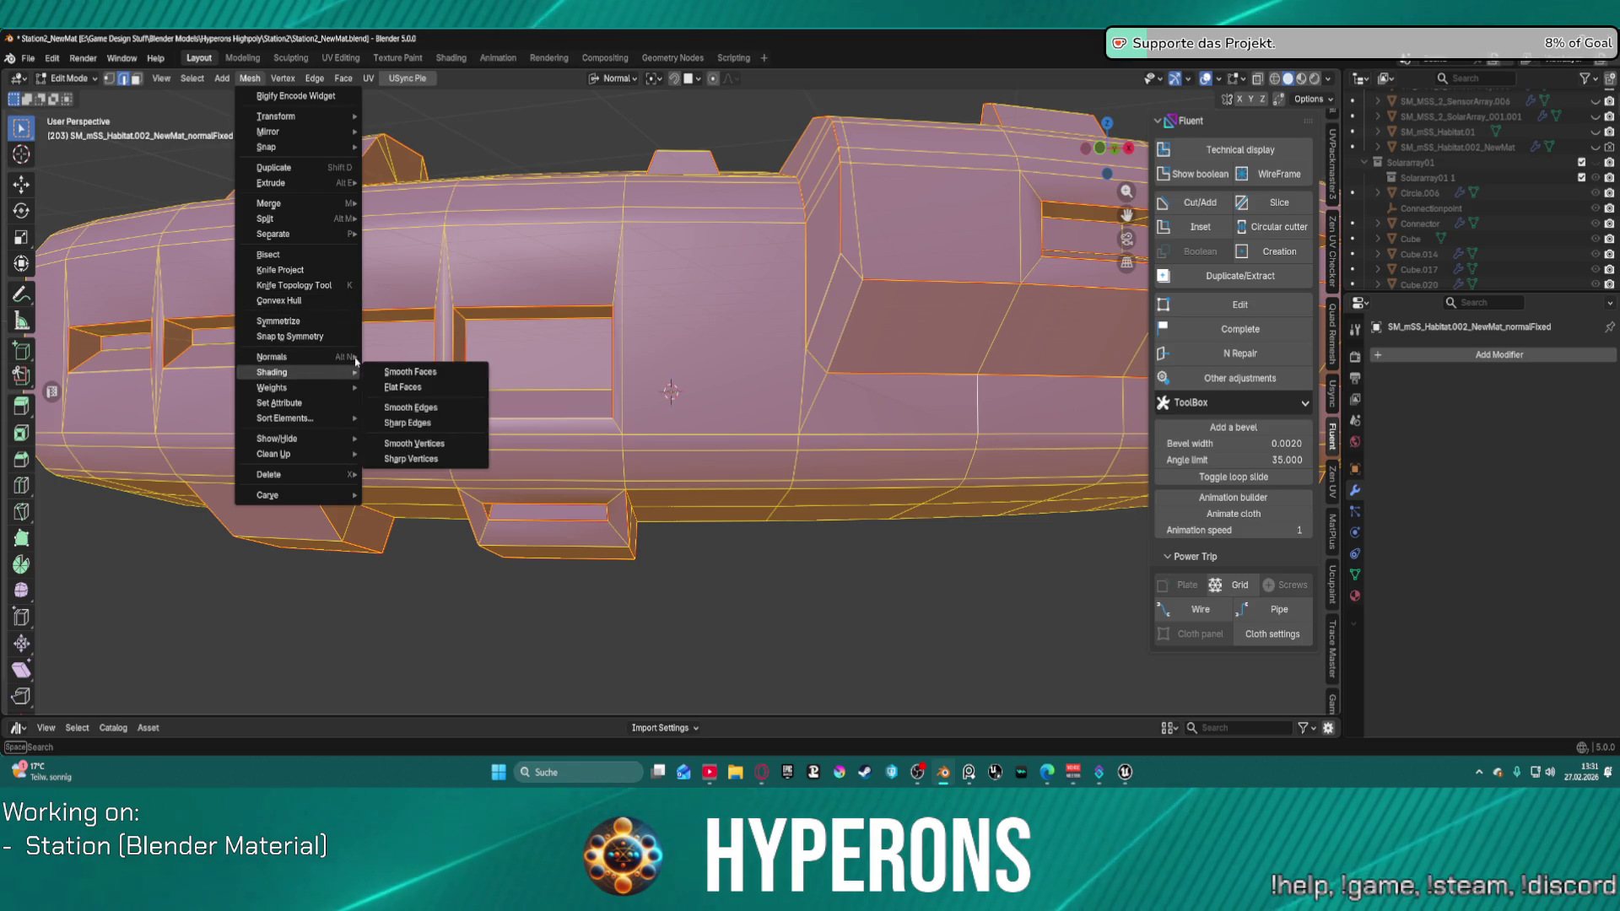
mouse_move(342, 358)
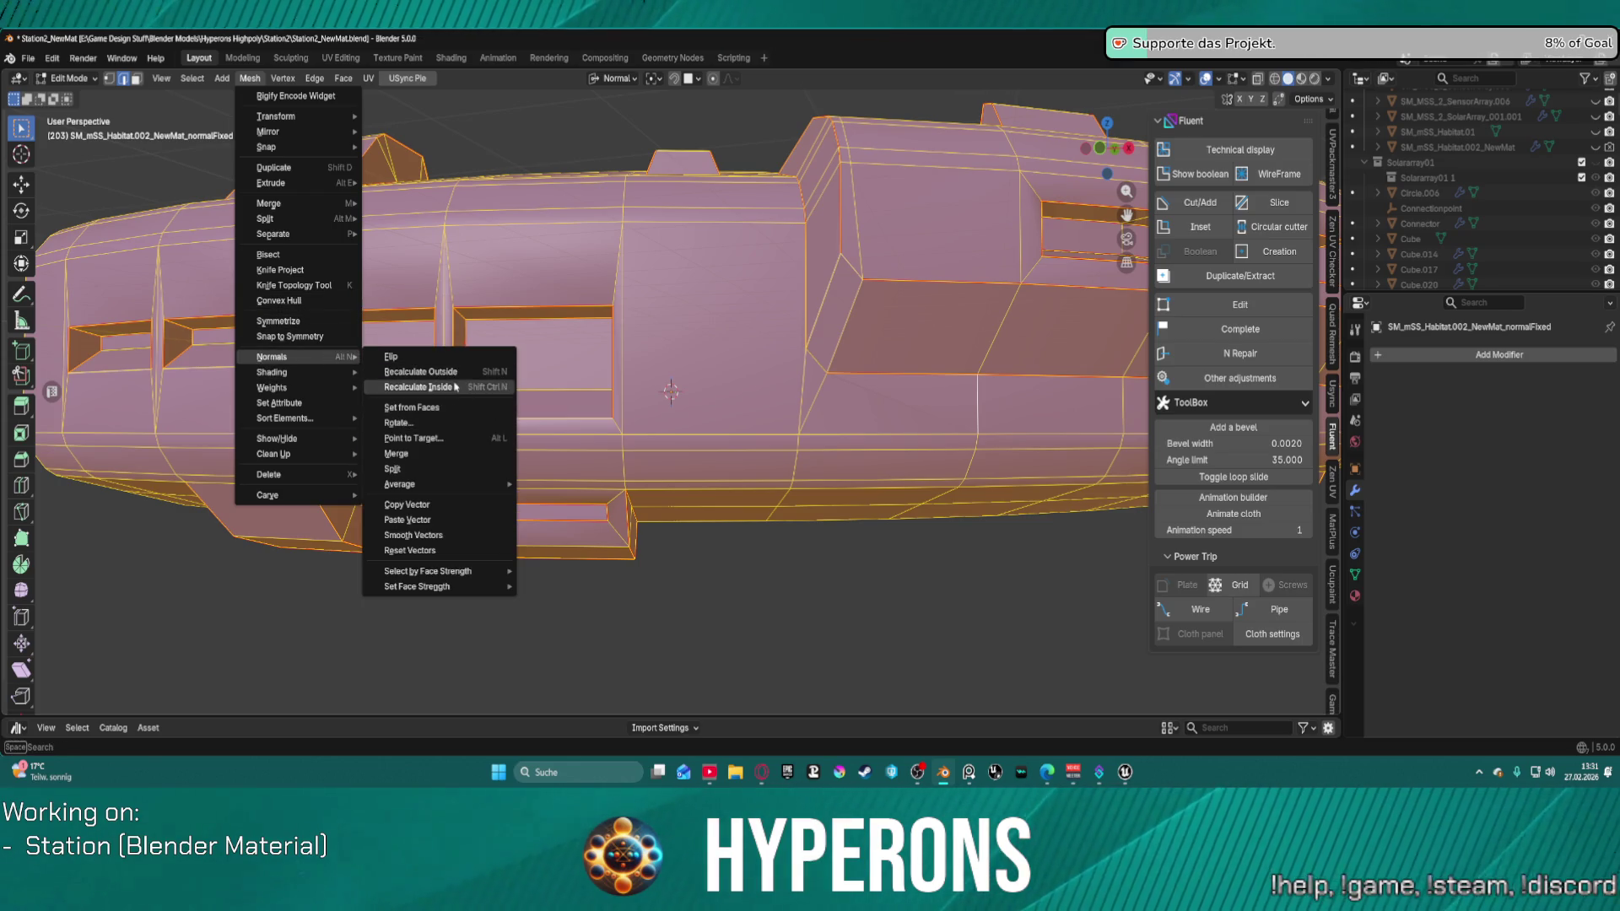
click(471, 553)
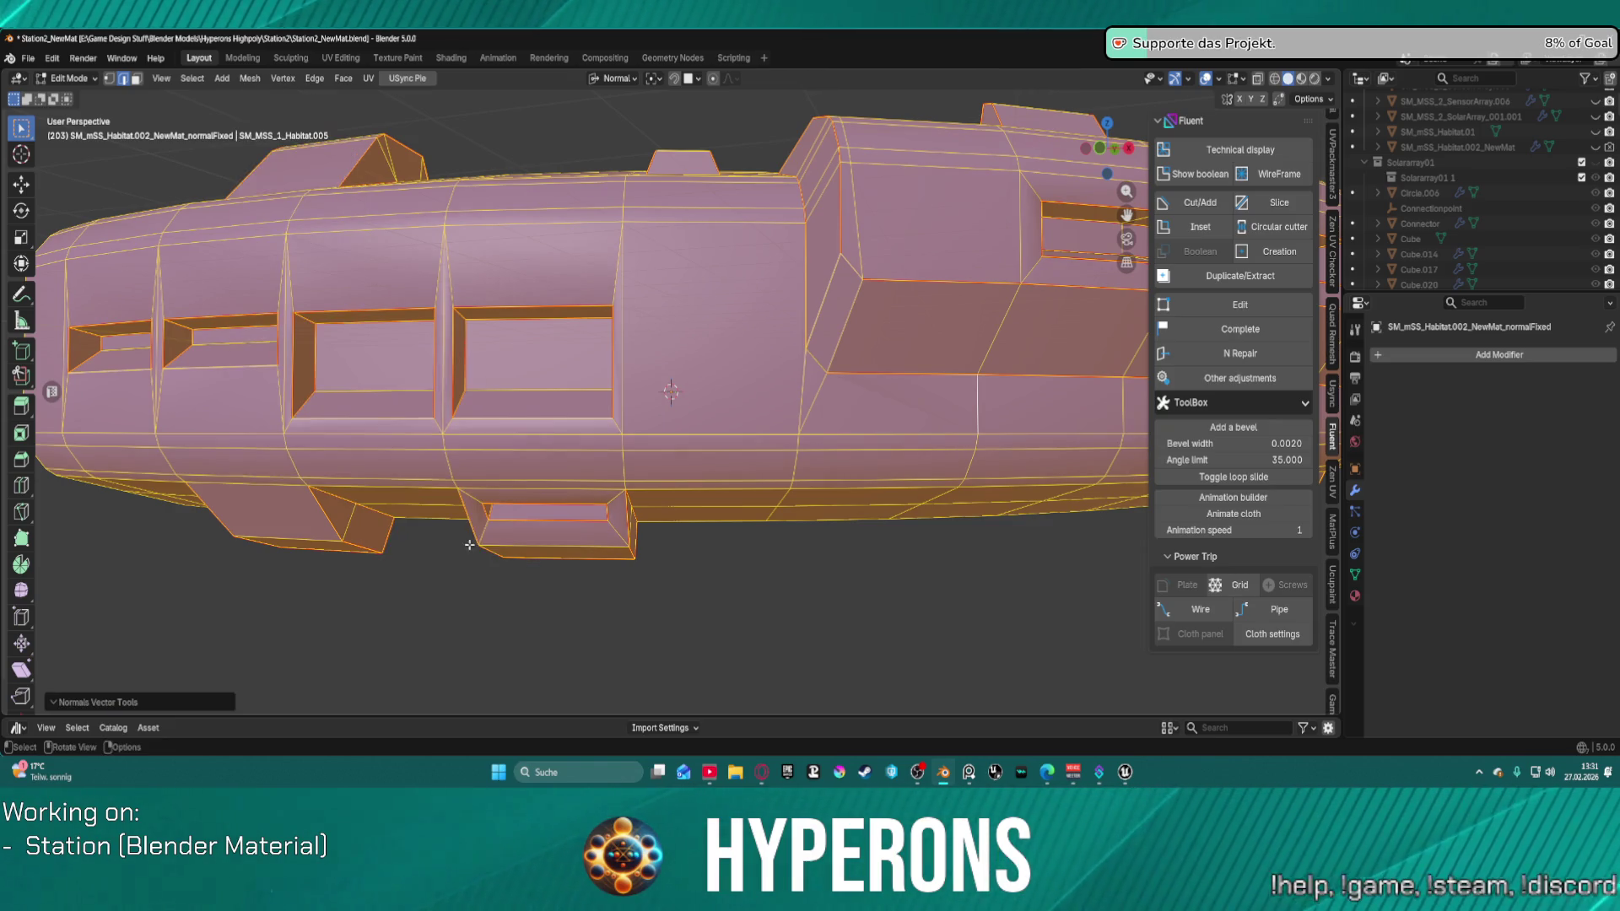
key(alt+a)
Step: Select a face on the hull side and frame it with Numpad Period
scroll(919, 427, up, 3)
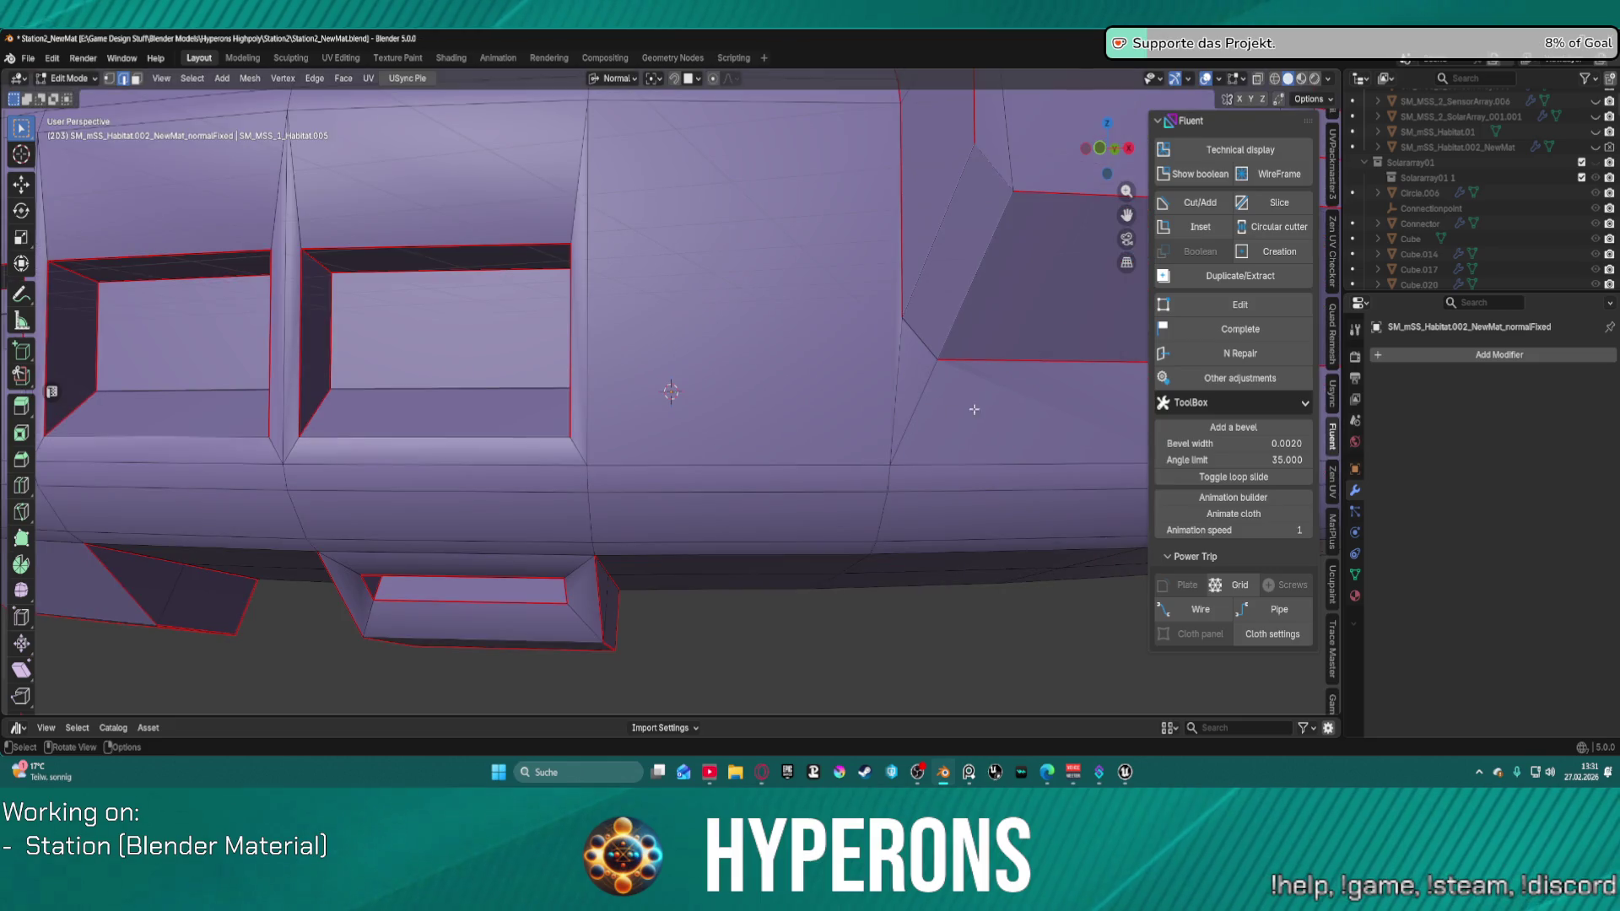
scroll(974, 409, down, 3)
mouse_move(1004, 392)
middle_down()
mouse_move(979, 384)
mouse_move(998, 376)
middle_up()
scroll(978, 382, up, 2)
scroll(978, 382, down, 3)
scroll(988, 371, up, 3)
scroll(998, 376, up, 2)
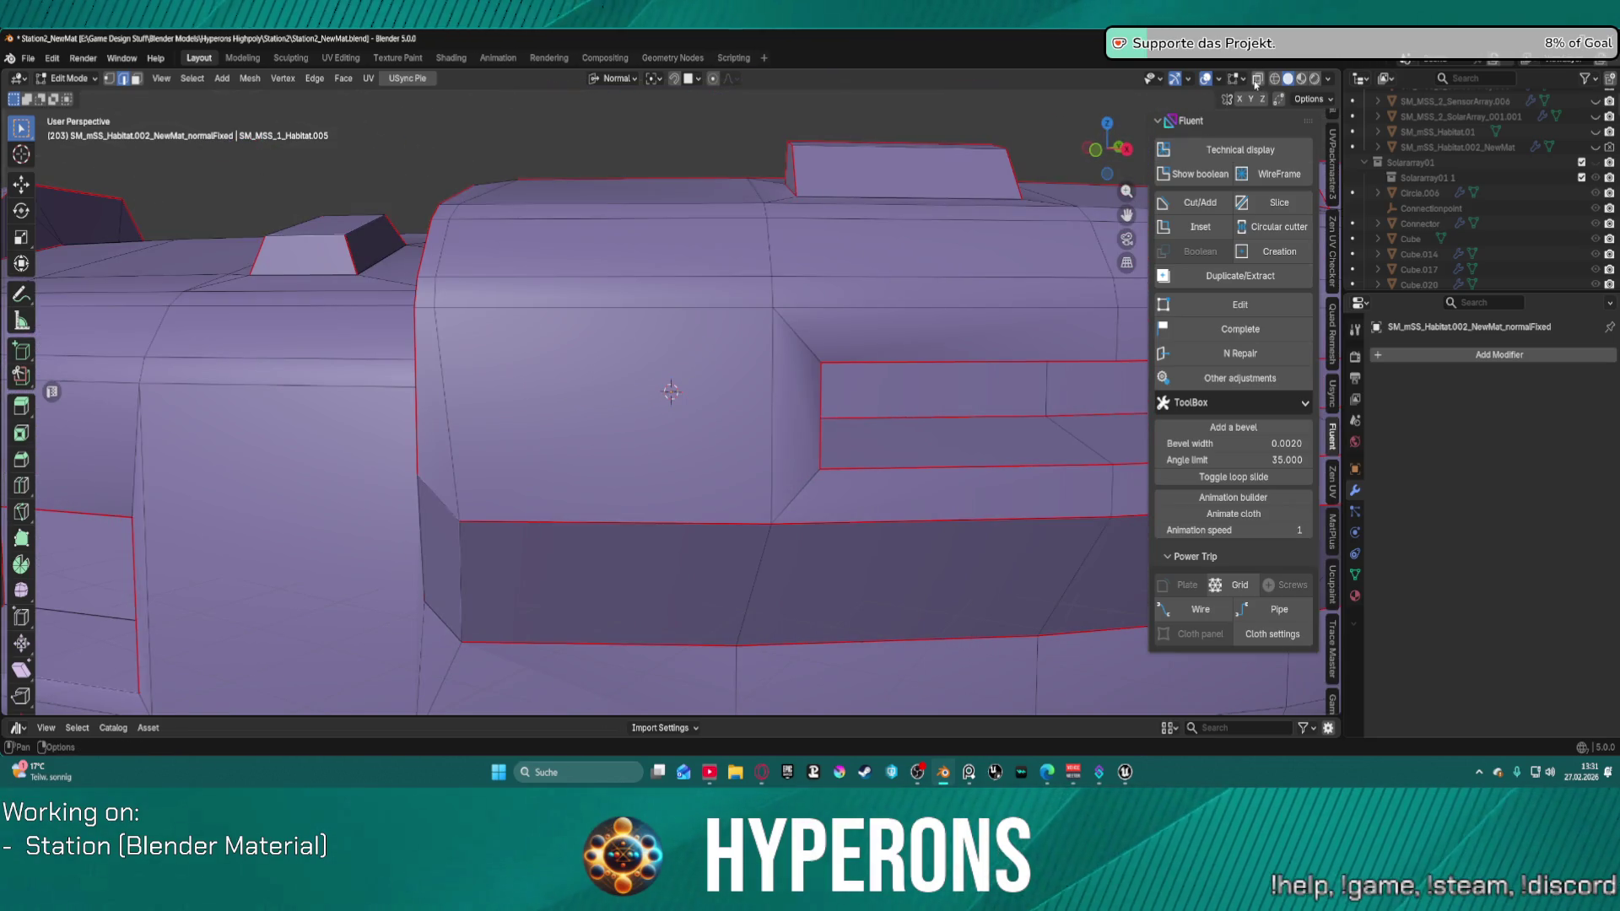
scroll(636, 244, down, 5)
mouse_move(631, 257)
middle_down()
mouse_move(617, 235)
mouse_move(605, 310)
middle_up()
scroll(492, 302, up, 5)
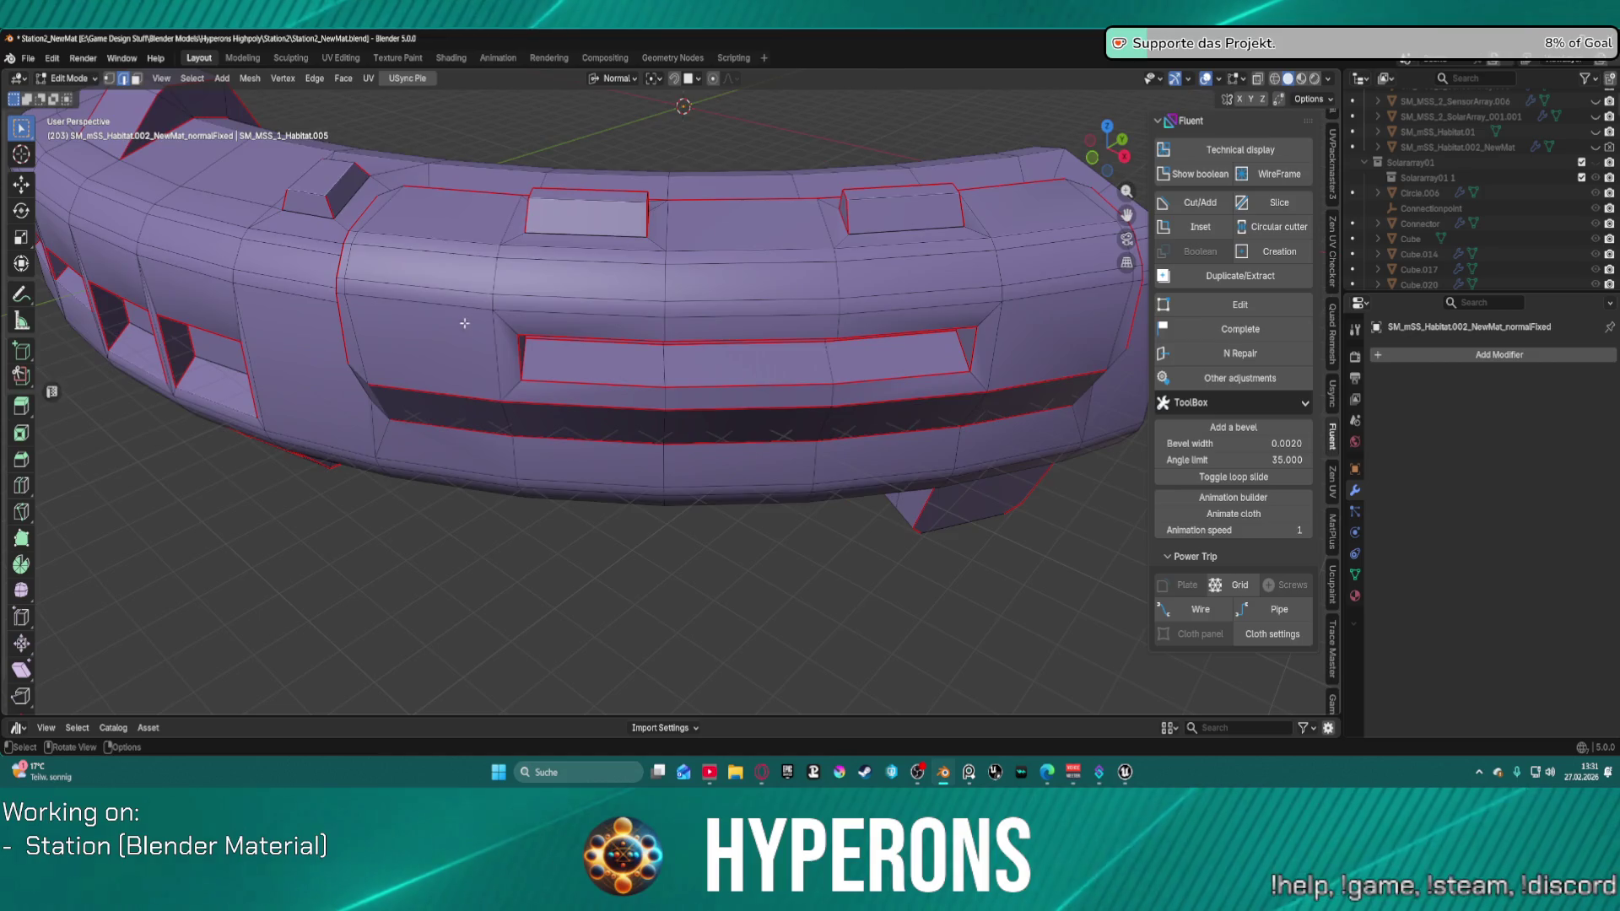
mouse_move(492, 302)
middle_down()
mouse_move(510, 242)
mouse_move(498, 261)
mouse_move(647, 355)
mouse_move(676, 414)
mouse_move(658, 456)
mouse_move(620, 455)
mouse_move(629, 432)
mouse_move(726, 453)
mouse_move(969, 451)
middle_up()
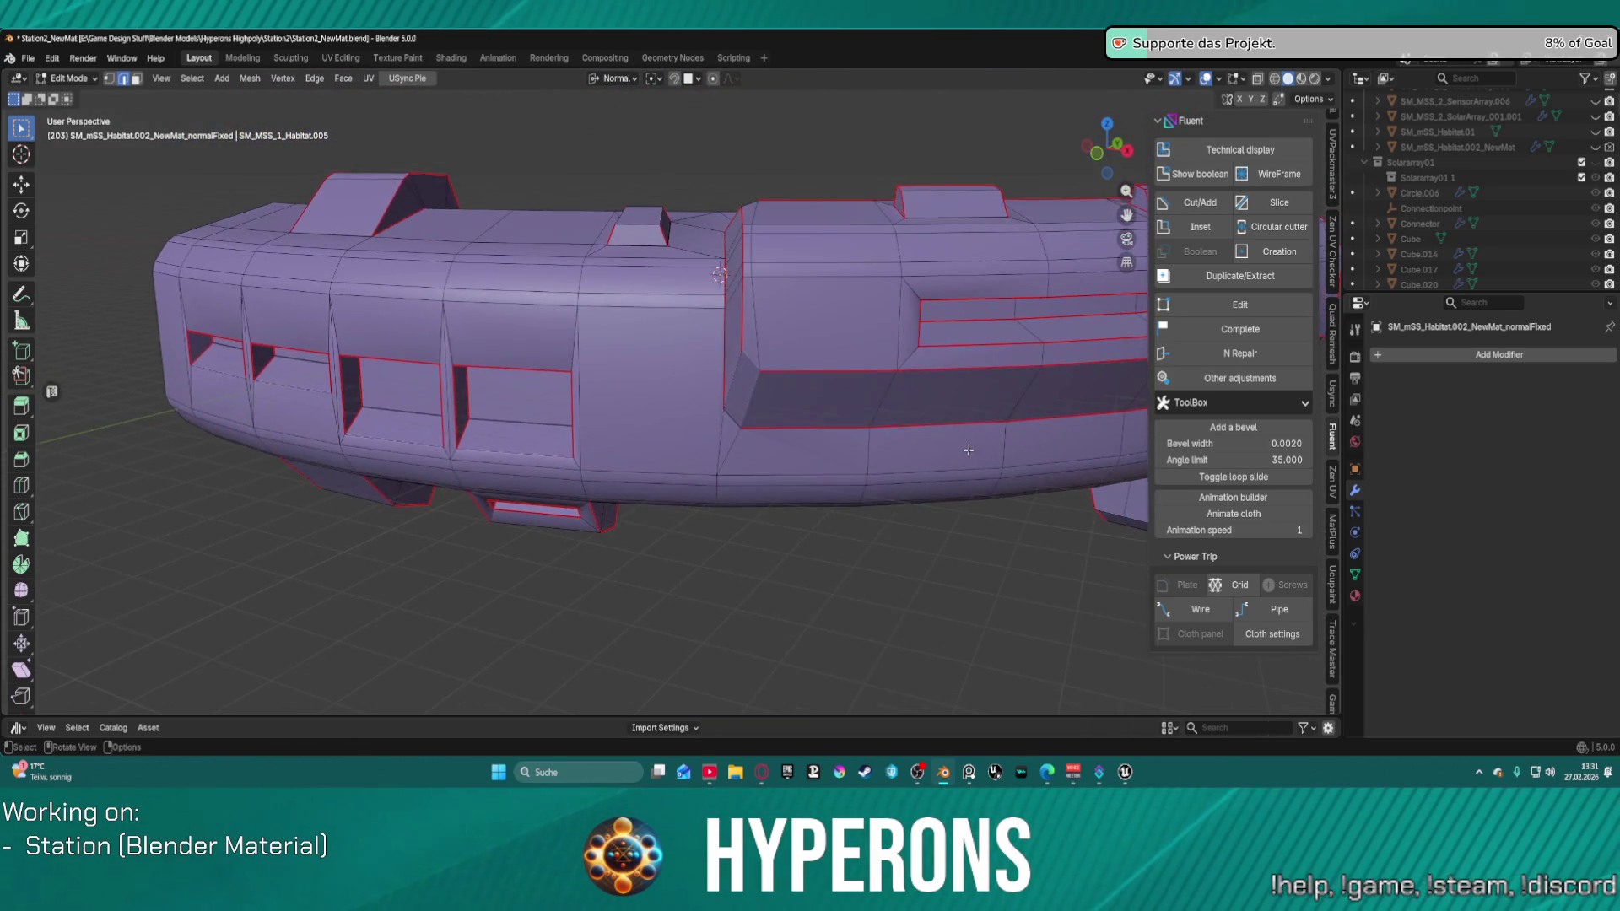
click(825, 462)
mouse_move(825, 463)
shift+middle_down()
mouse_move(741, 296)
mouse_move(615, 126)
shift+middle_up()
key(KP_Decimal)
scroll(597, 359, up, 3)
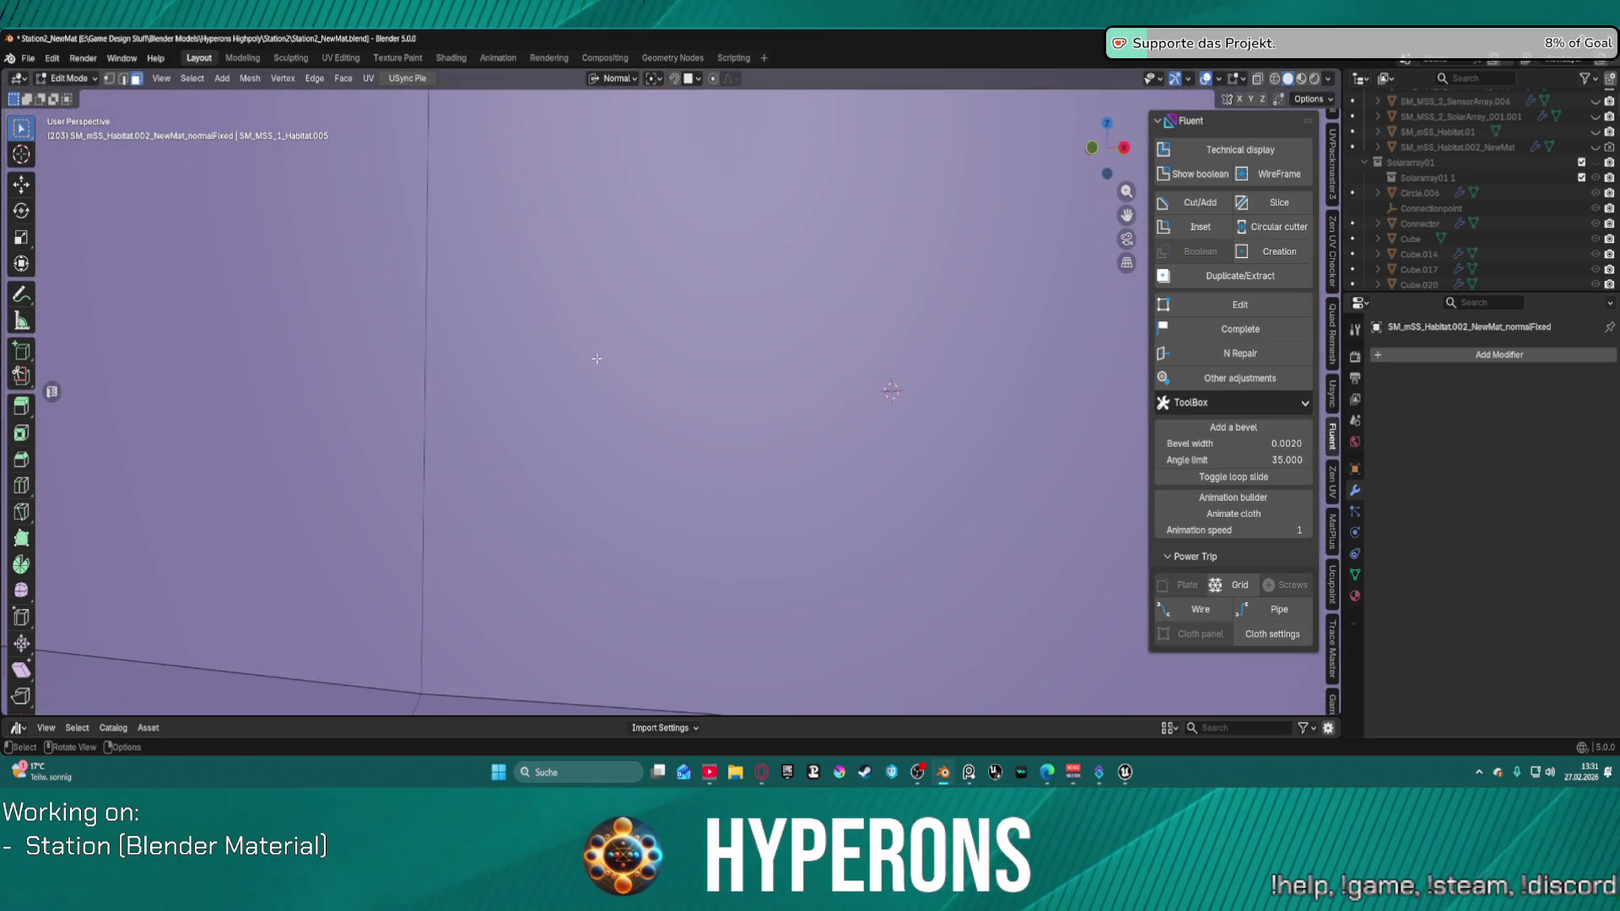
scroll(597, 358, down, 3)
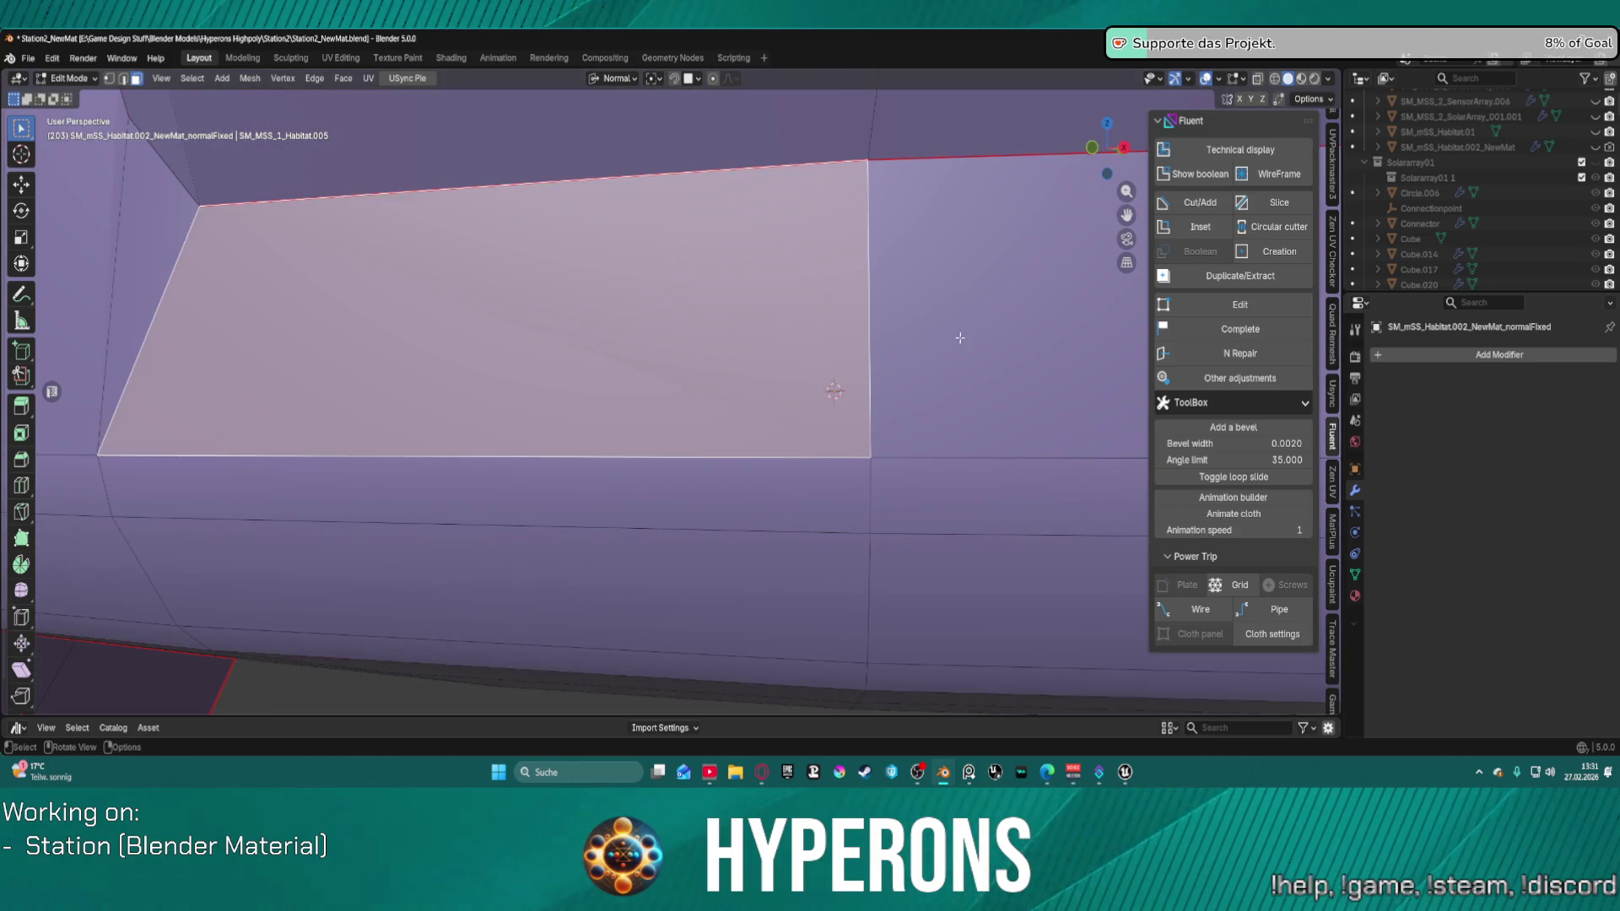
Step: Select two hull faces and check the face context menu without changing anything
click(953, 338)
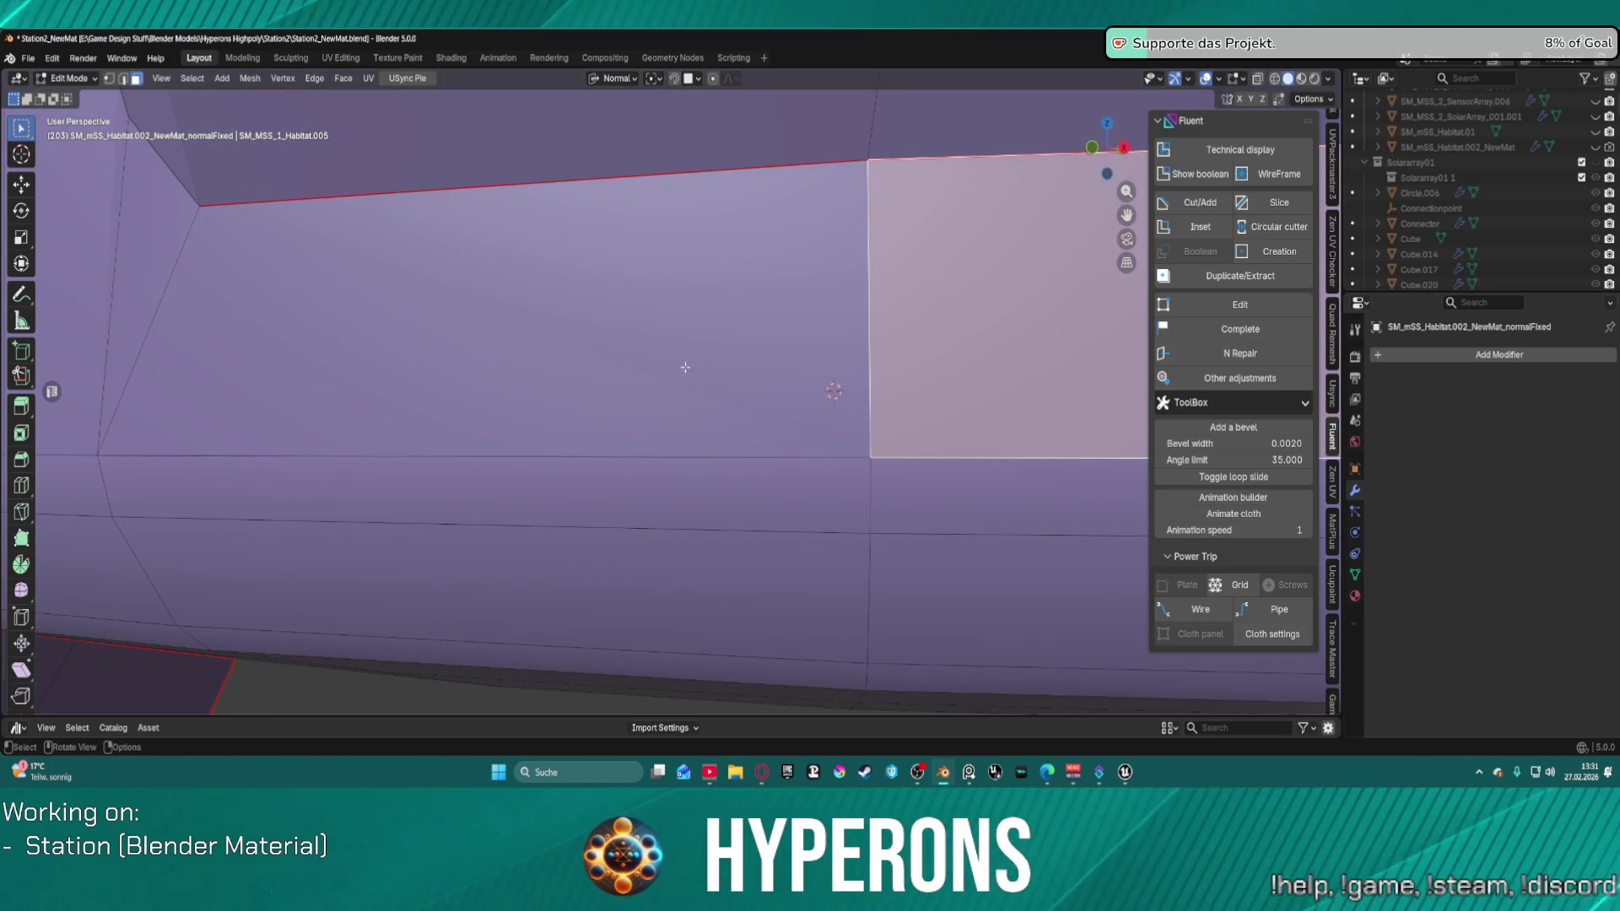
click(635, 314)
right_click(635, 314)
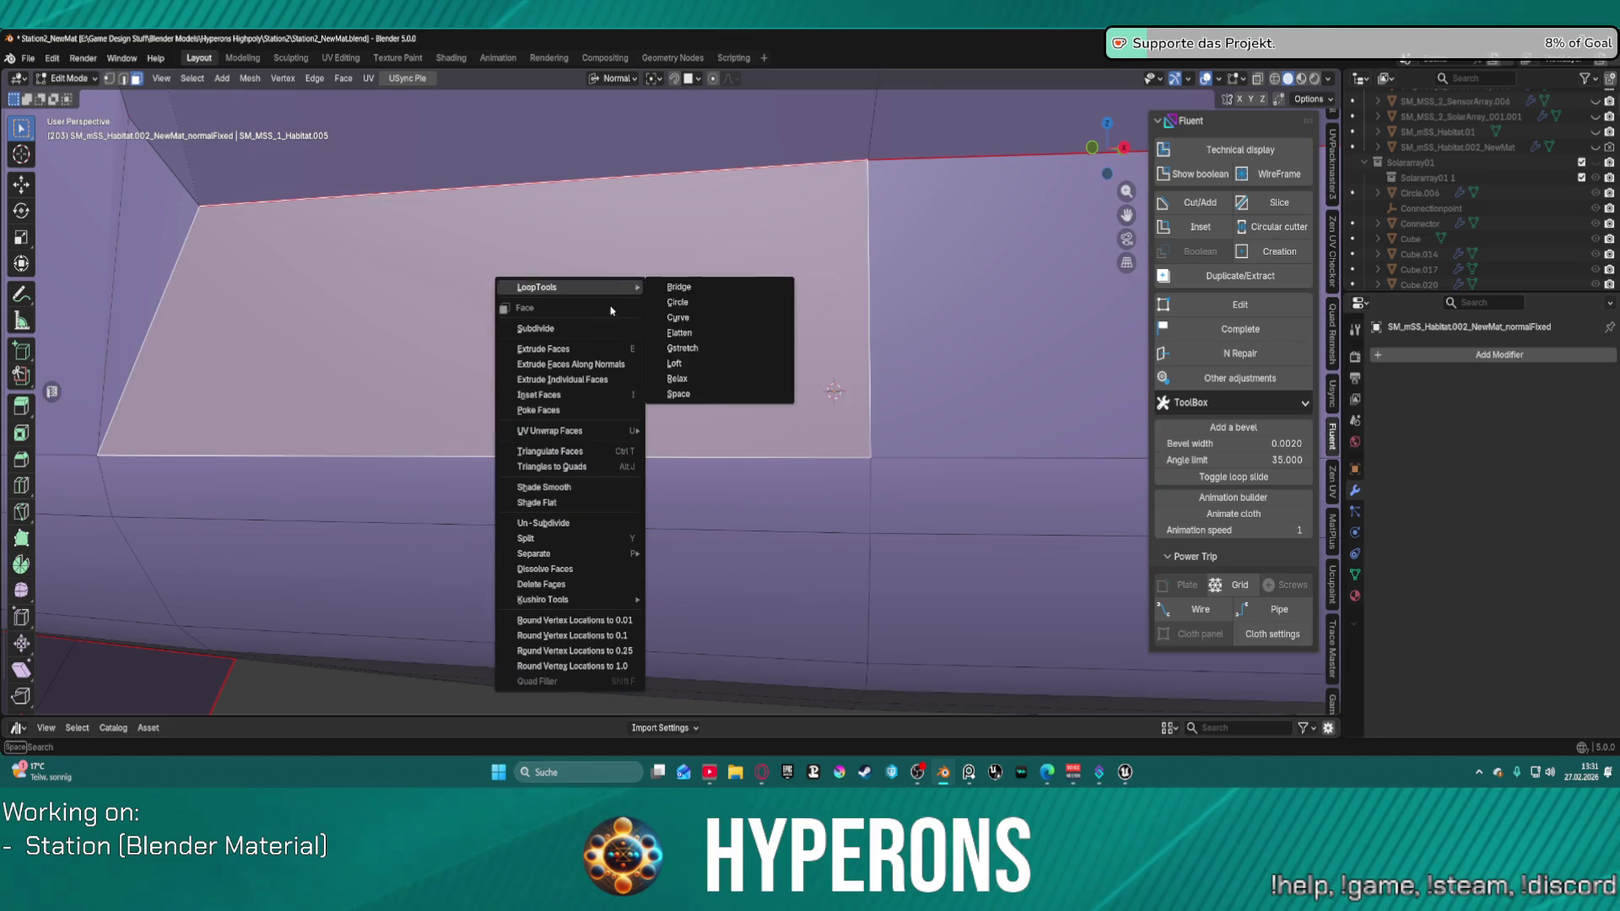
mouse_move(641, 288)
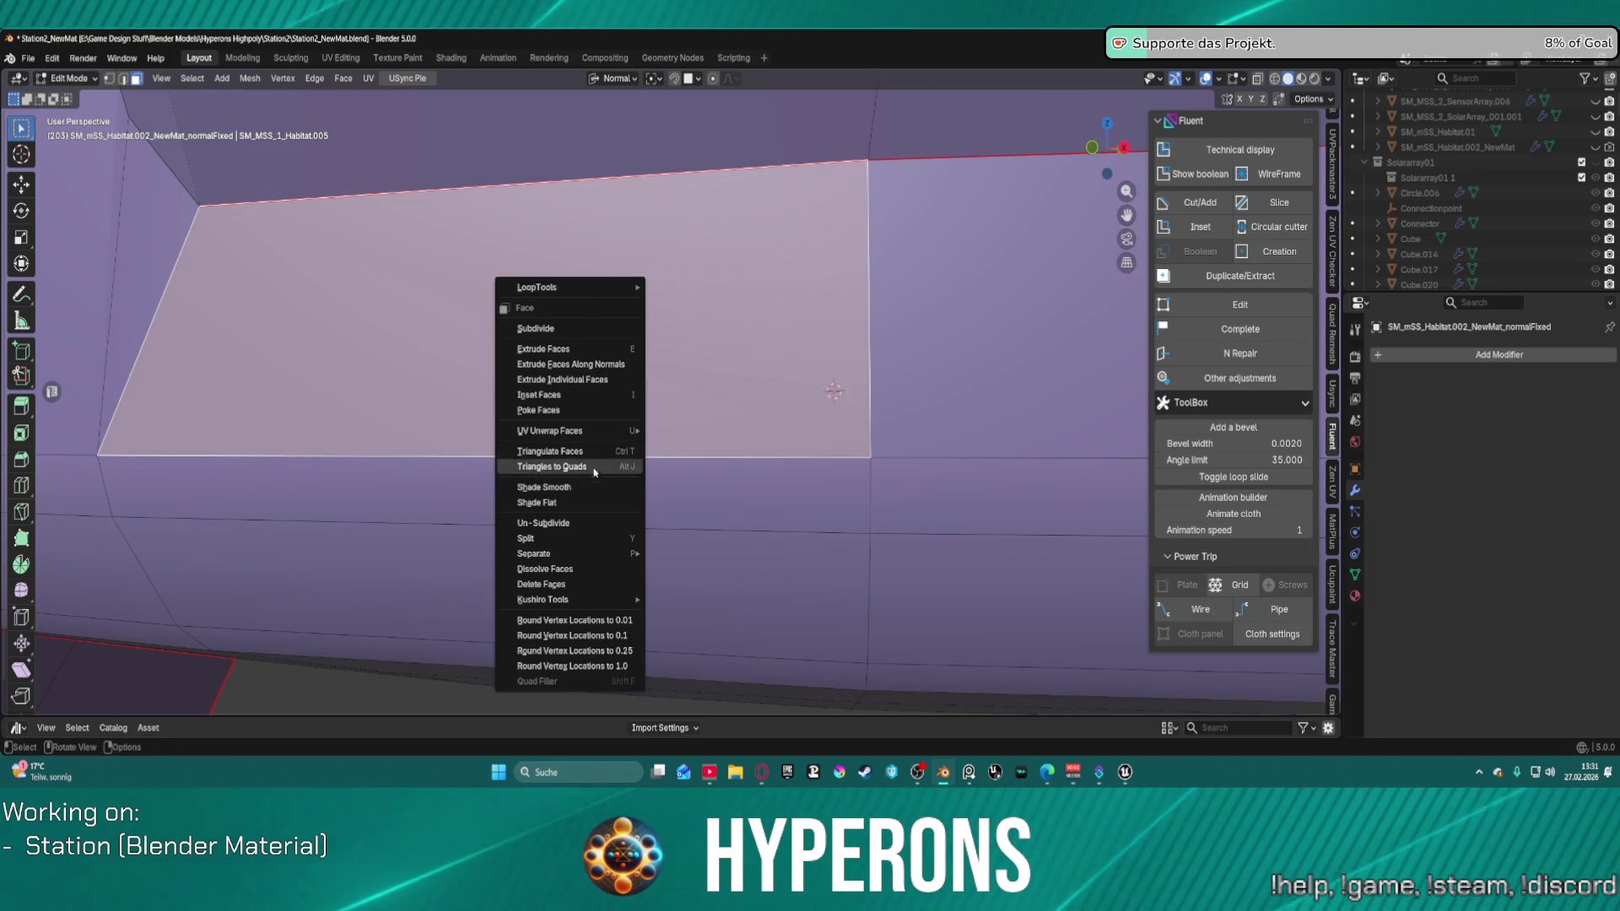
click(583, 504)
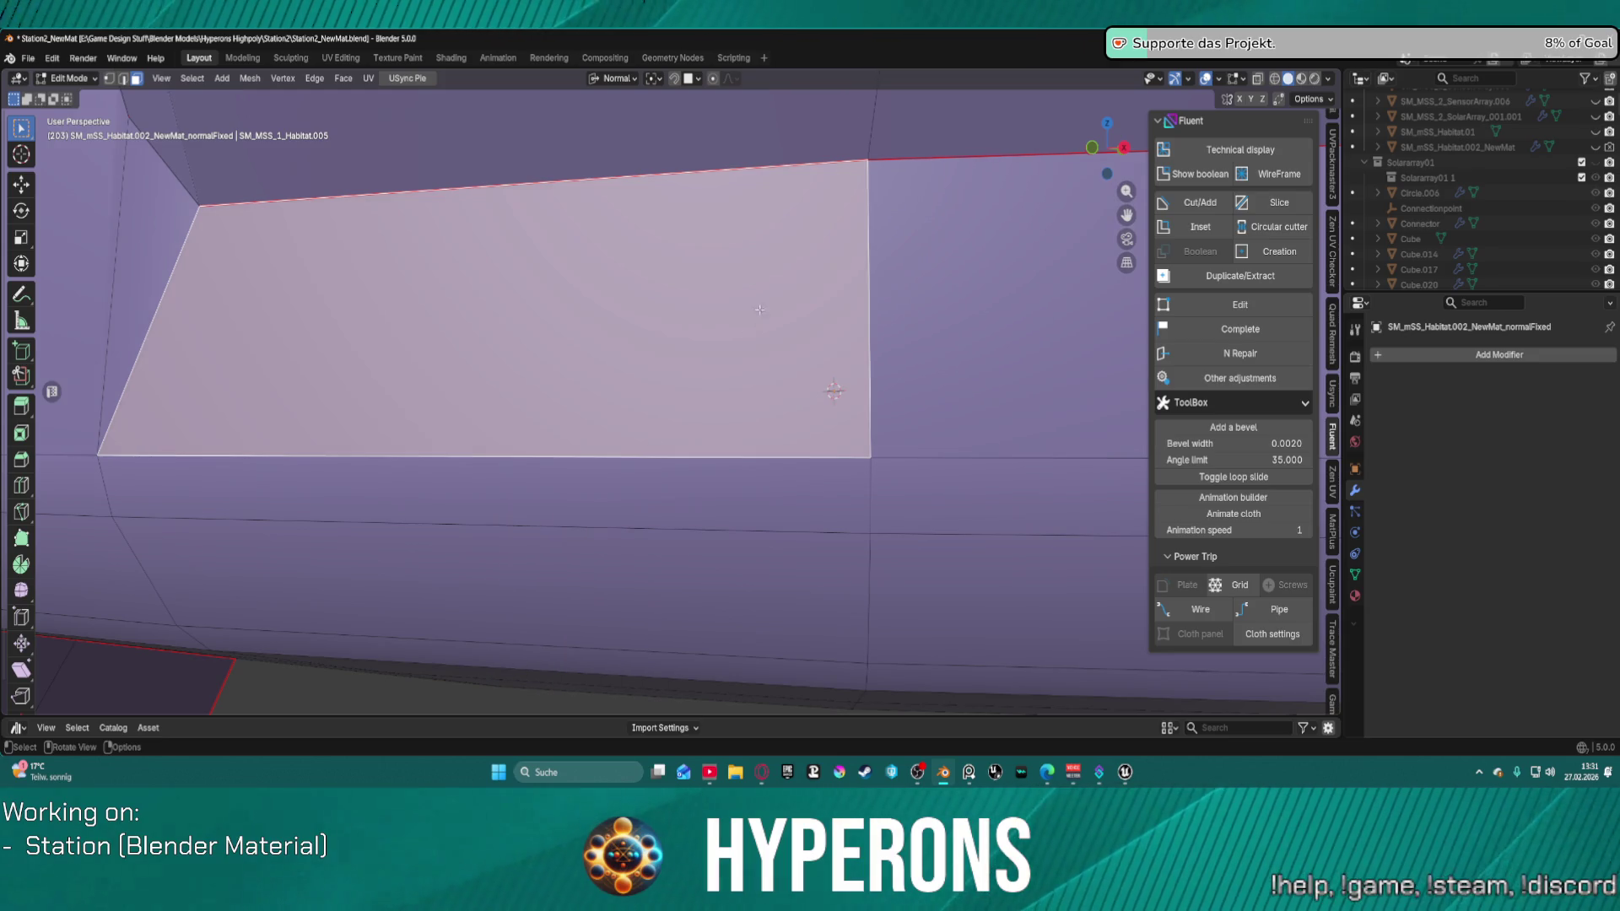
scroll(759, 309, down, 6)
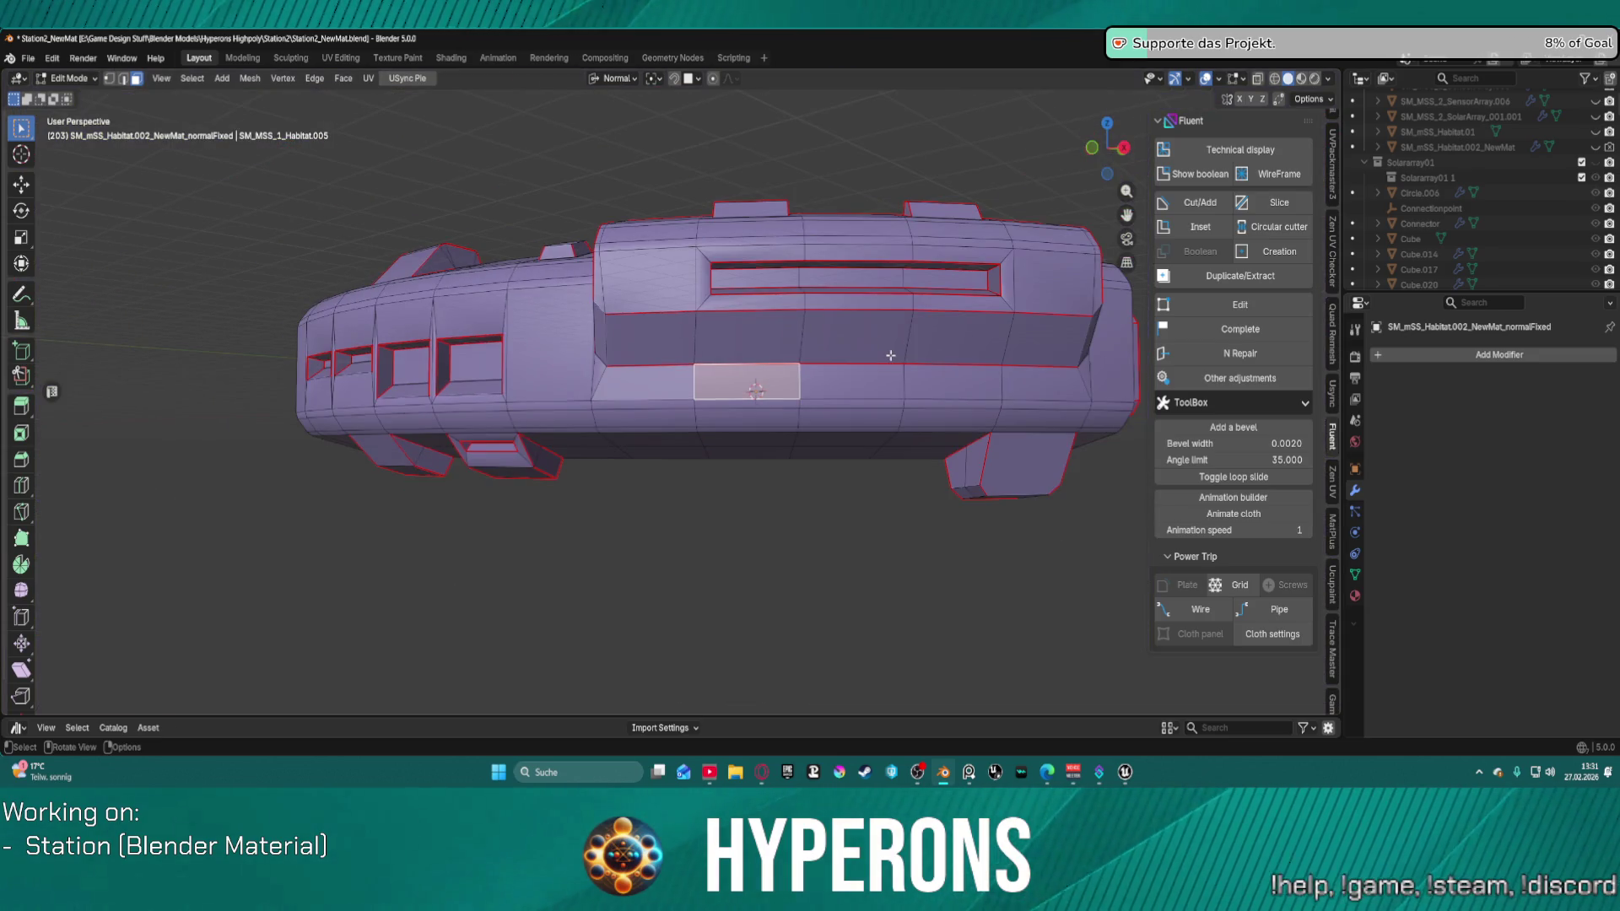
mouse_move(891, 355)
middle_down()
mouse_move(861, 383)
mouse_move(894, 390)
mouse_move(802, 425)
mouse_move(813, 470)
mouse_move(869, 397)
mouse_move(928, 367)
mouse_move(844, 355)
middle_up()
scroll(628, 320, up, 5)
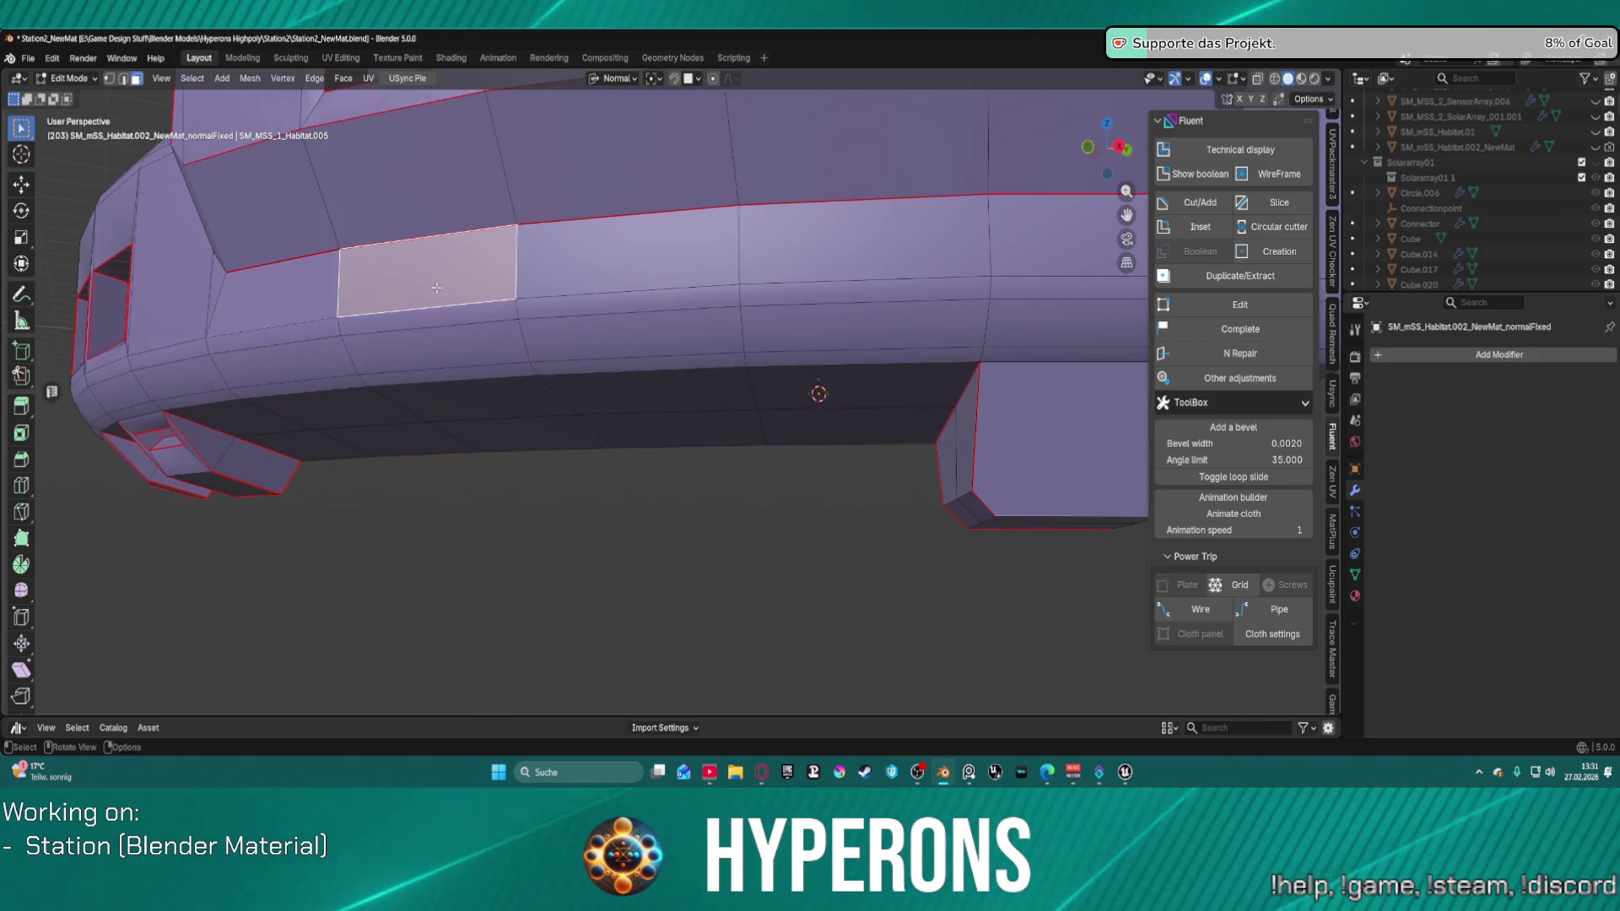
Step: Select all faces and switch the hull back to Object Mode
click(716, 256)
right_click(715, 262)
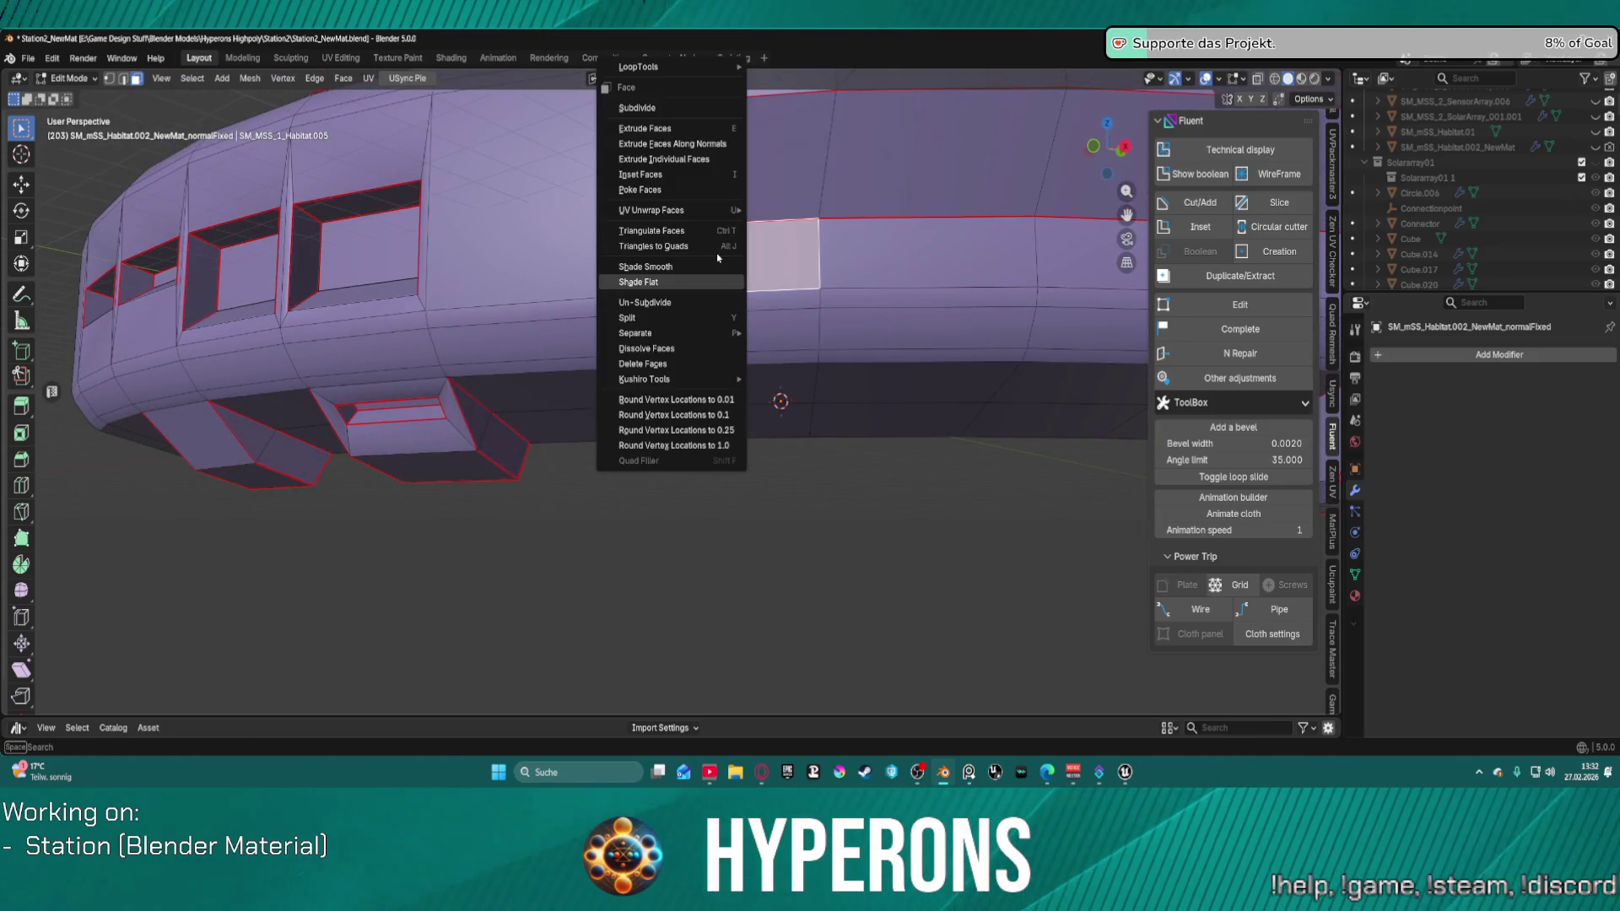
key(a)
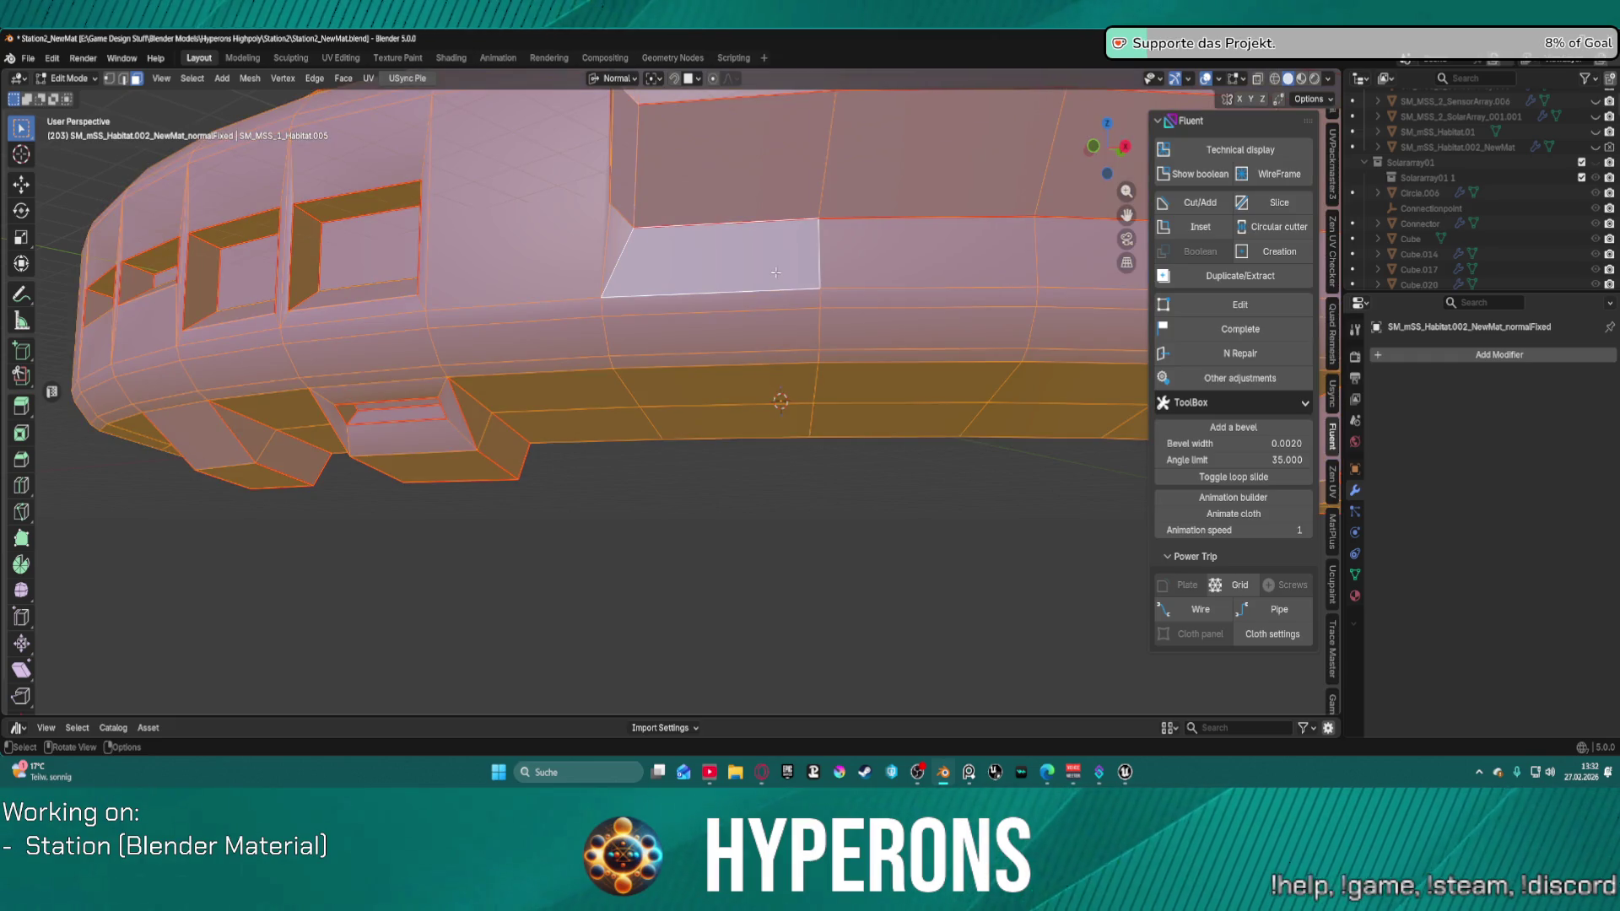
right_click(776, 272)
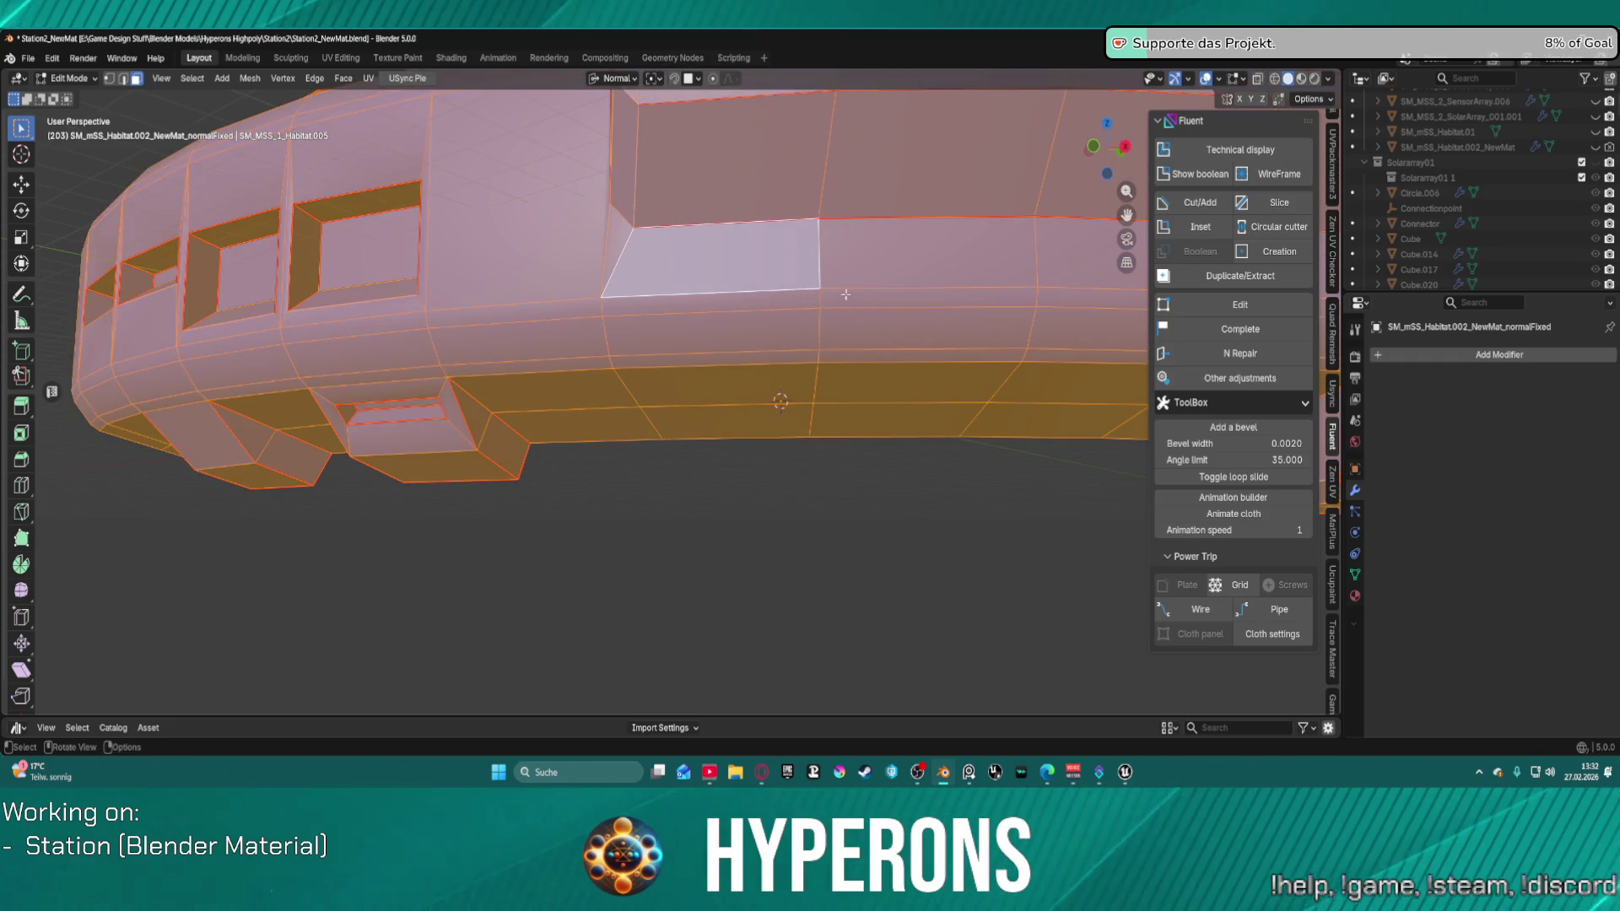
key(ctrl+Tab)
click(669, 289)
right_click(668, 288)
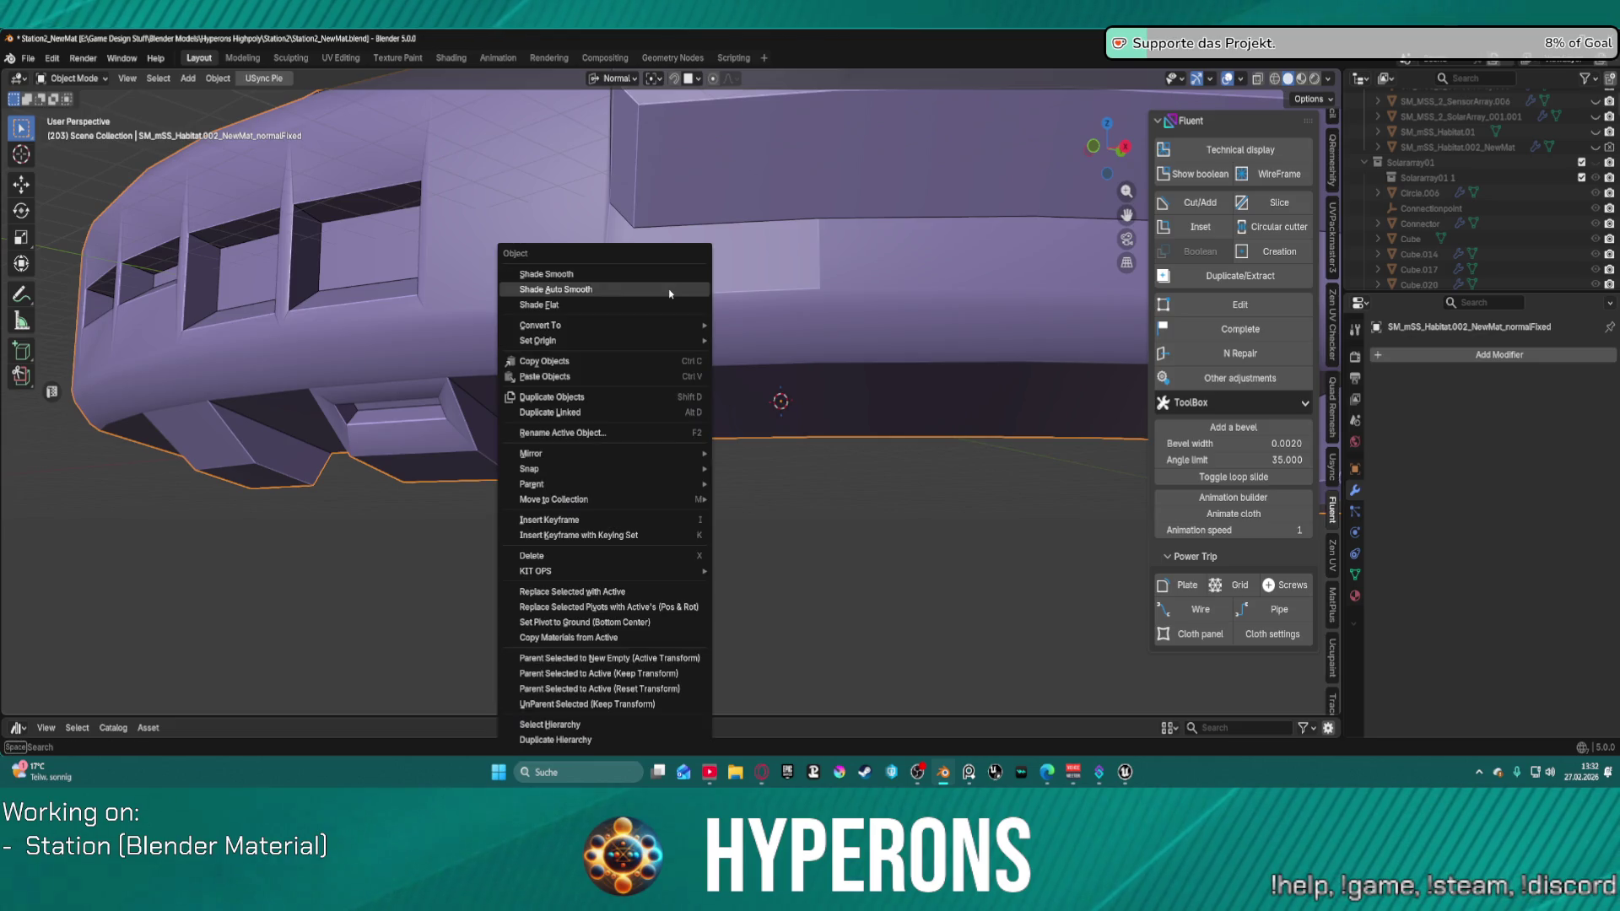
Step: Shade the hull with a Smooth by Angle modifier at 30°
click(675, 297)
scroll(742, 281, down, 5)
mouse_move(741, 282)
middle_down()
mouse_move(785, 358)
mouse_move(697, 402)
mouse_move(544, 327)
mouse_move(779, 322)
mouse_move(734, 455)
middle_up()
scroll(727, 473, down, 4)
scroll(673, 471, up, 4)
mouse_move(587, 433)
middle_down()
mouse_move(639, 444)
mouse_move(620, 437)
mouse_move(655, 408)
middle_up()
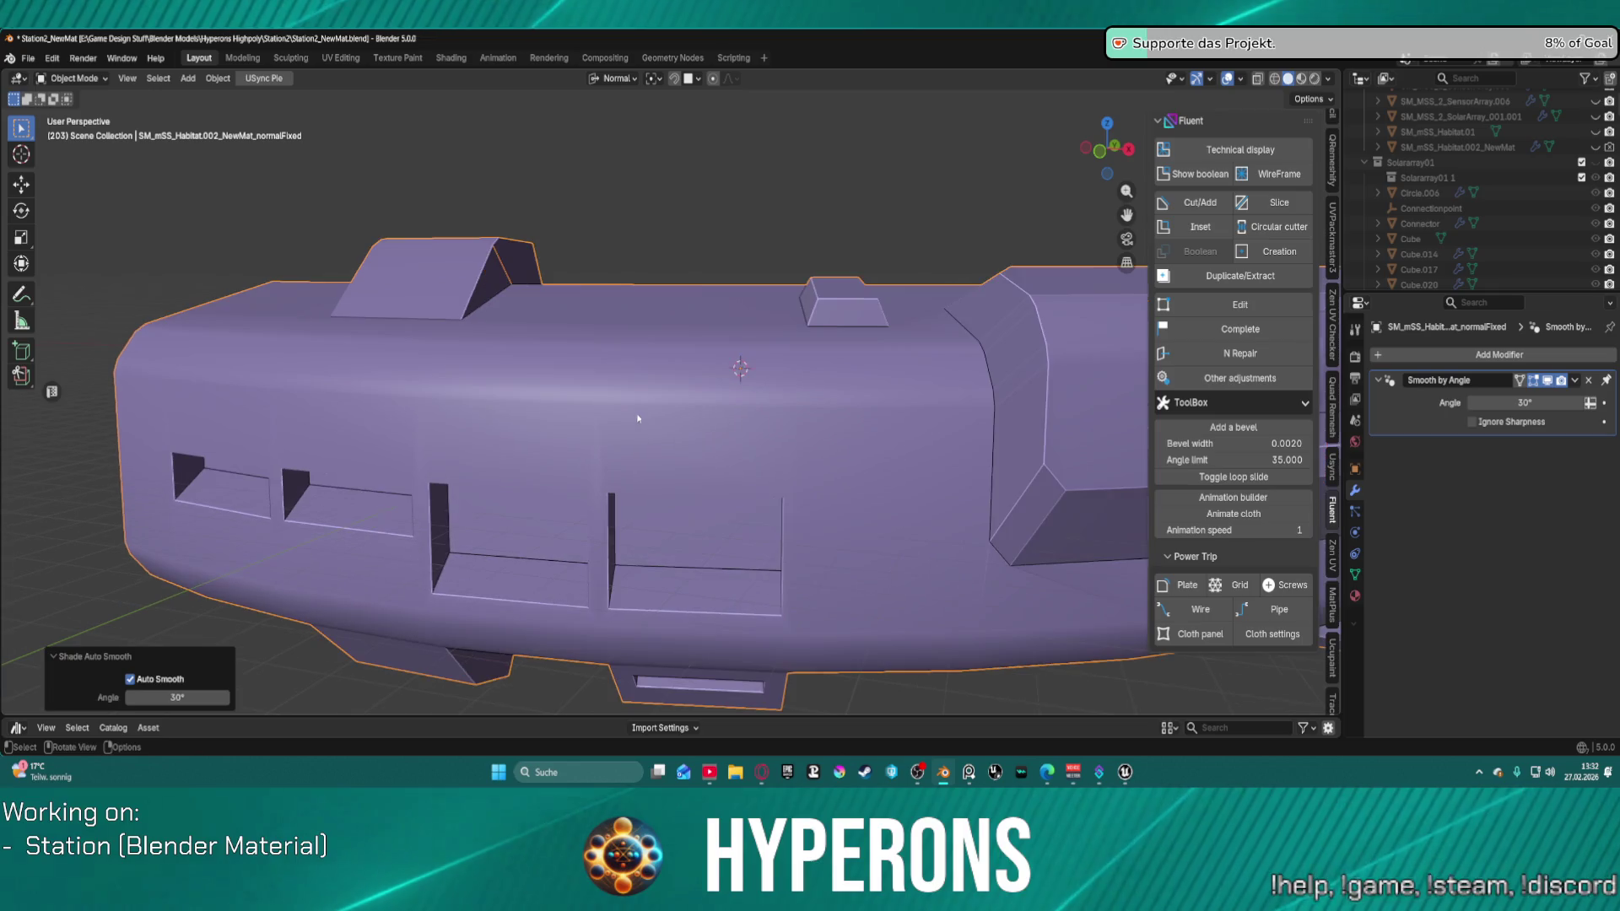
Step: Switch the hull back into Edit Mode and orbit closer to the mesh
key(ctrl+Tab)
click(792, 408)
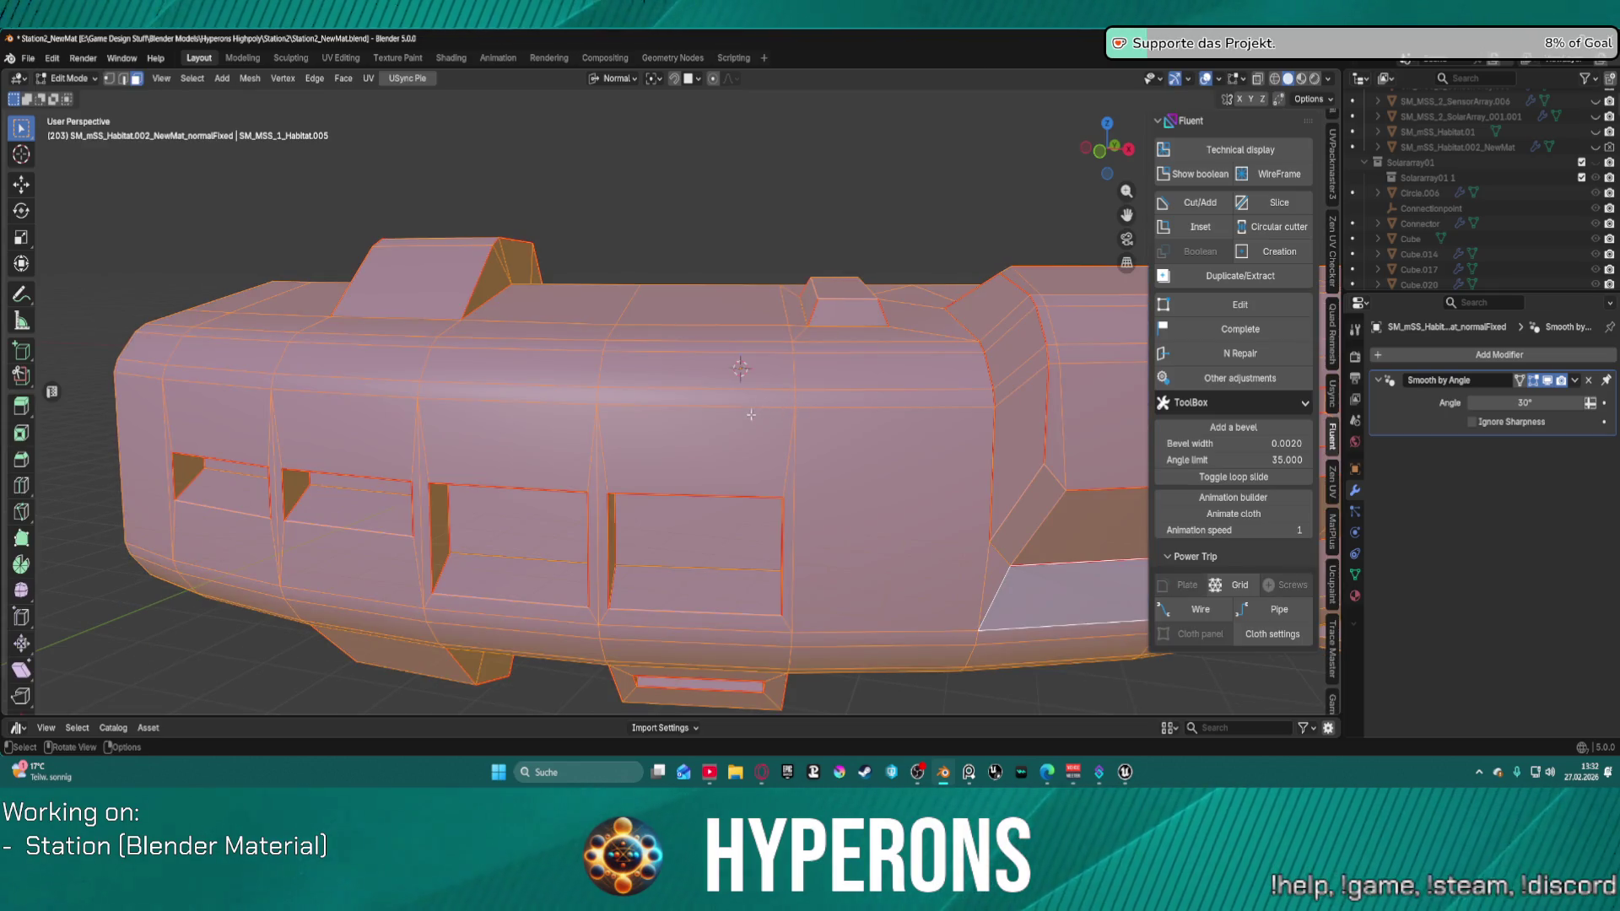
scroll(751, 414, down, 3)
scroll(709, 416, up, 2)
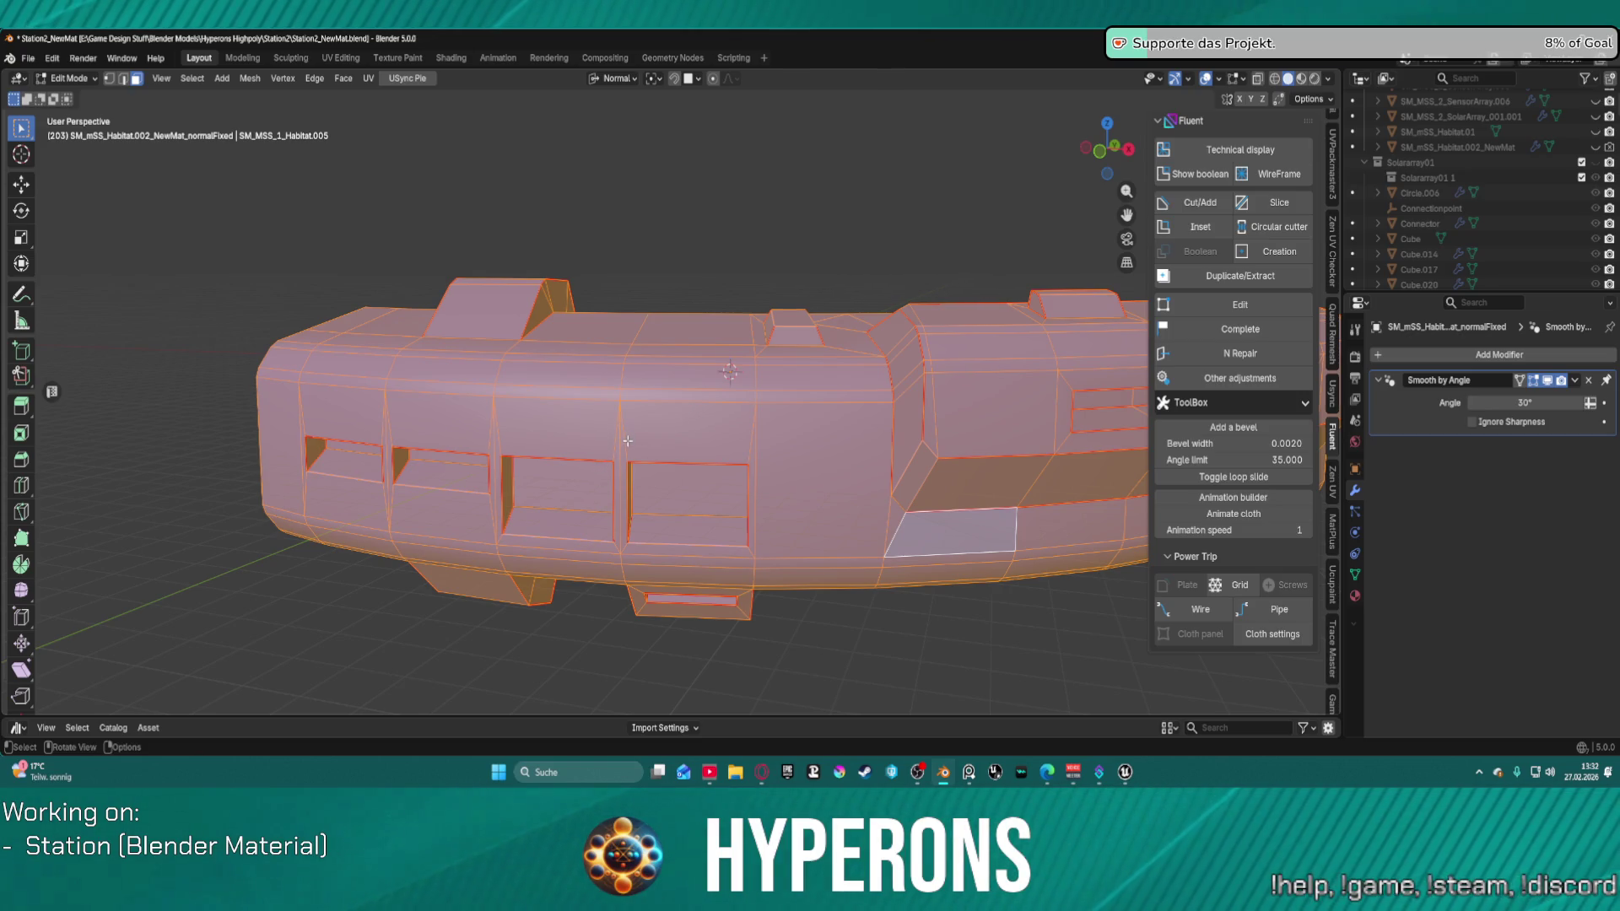
middle_drag(618, 447, 614, 322)
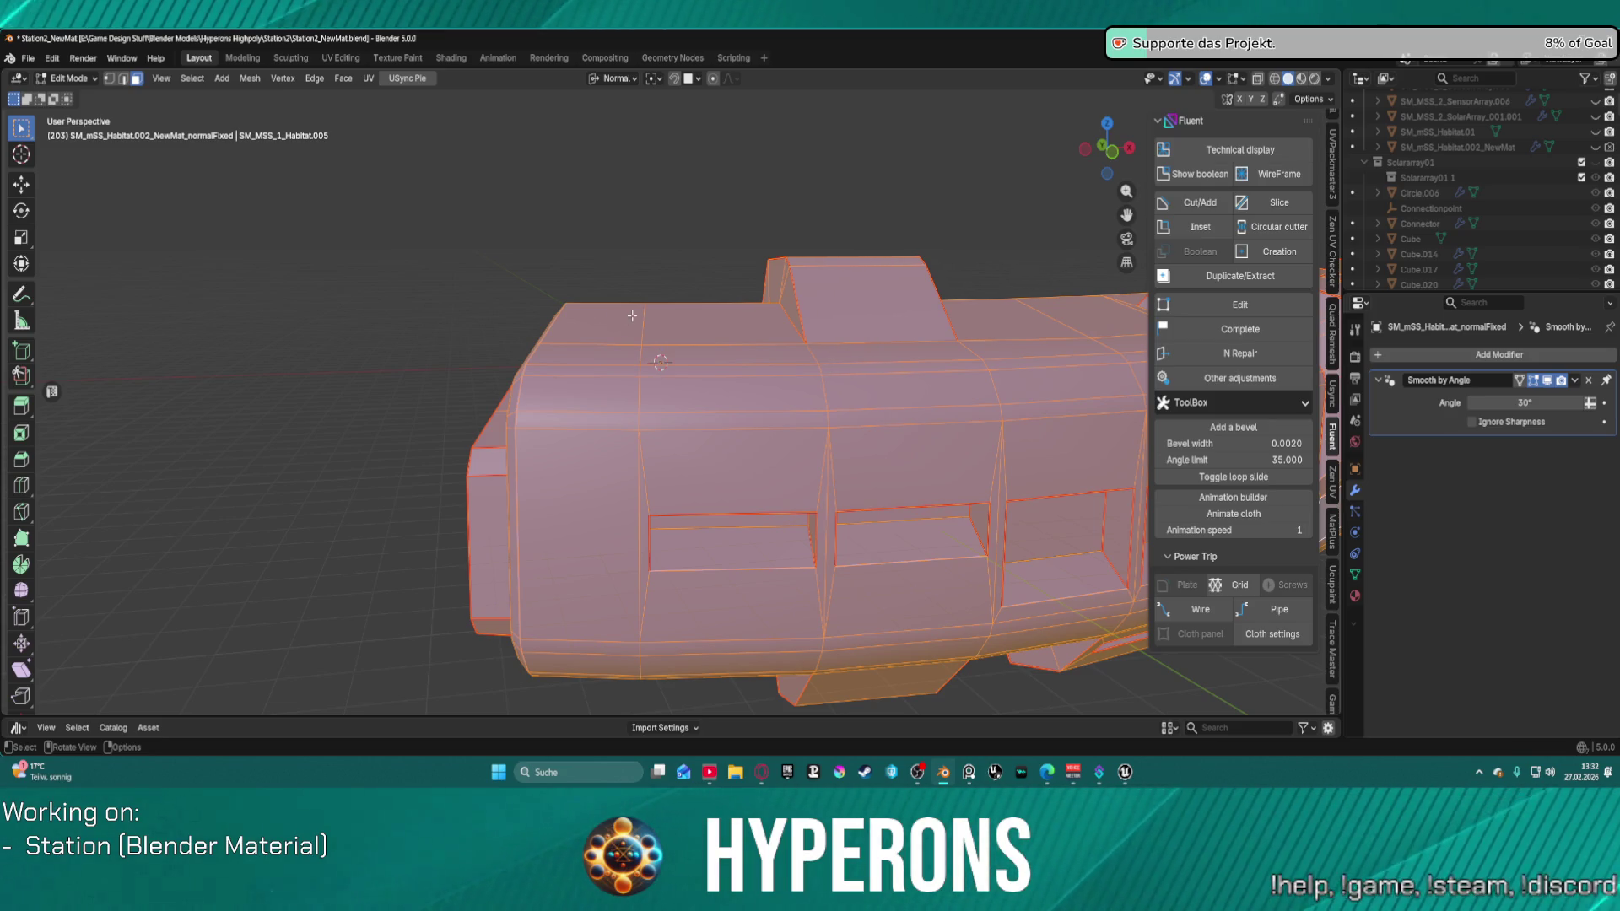
Step: In Unreal Engine, select the Station05 station and frame it with F
mouse_move(1125, 772)
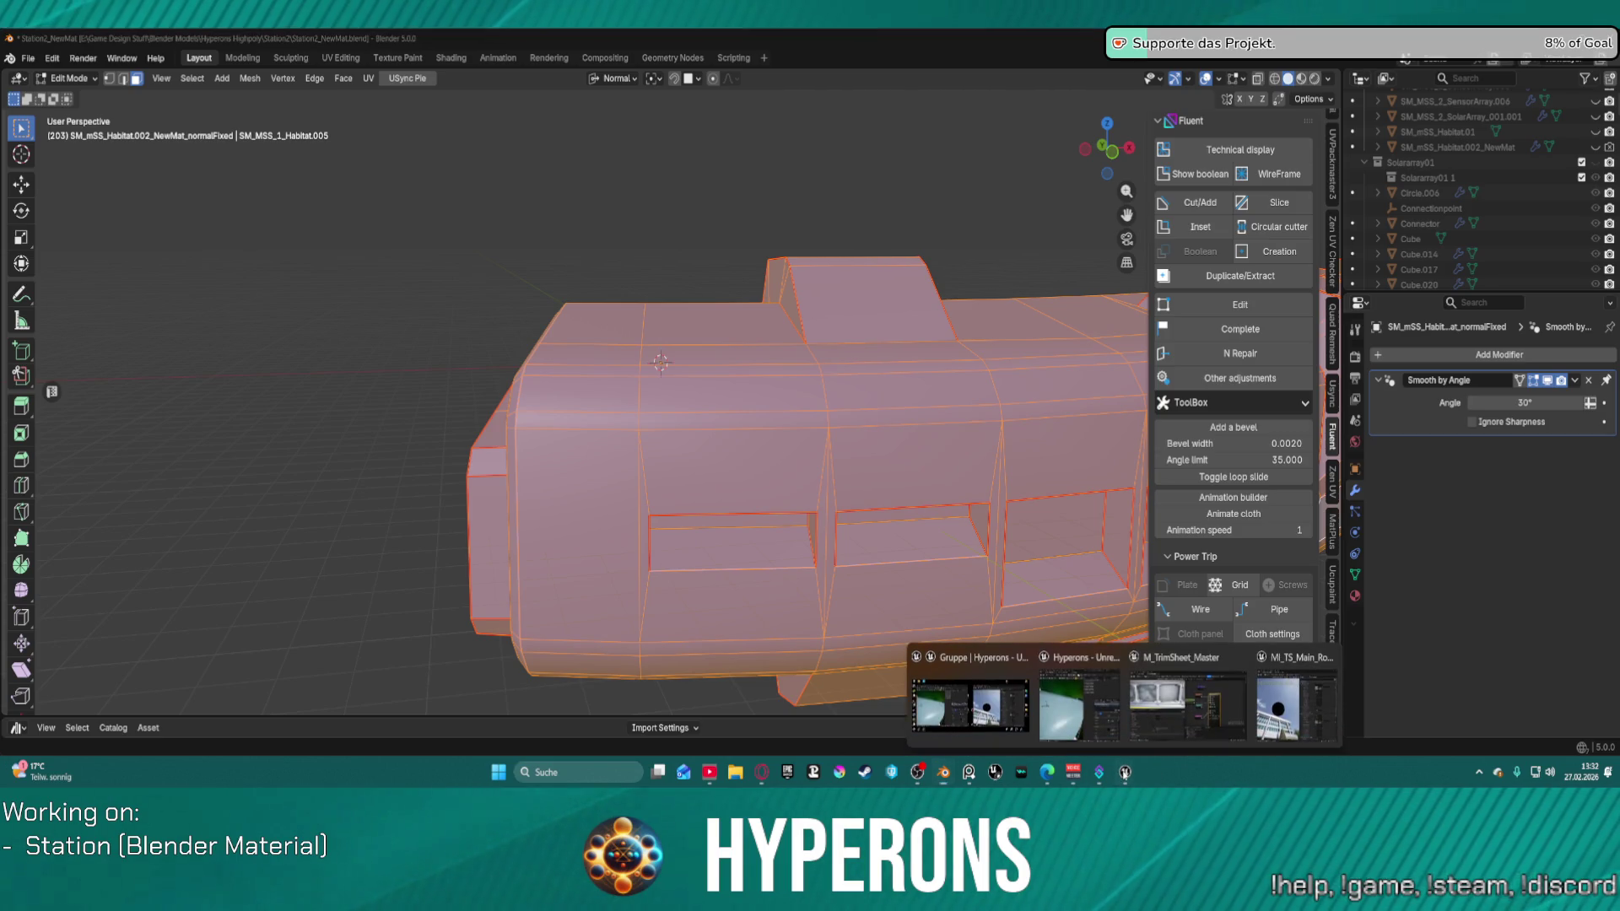
click(971, 704)
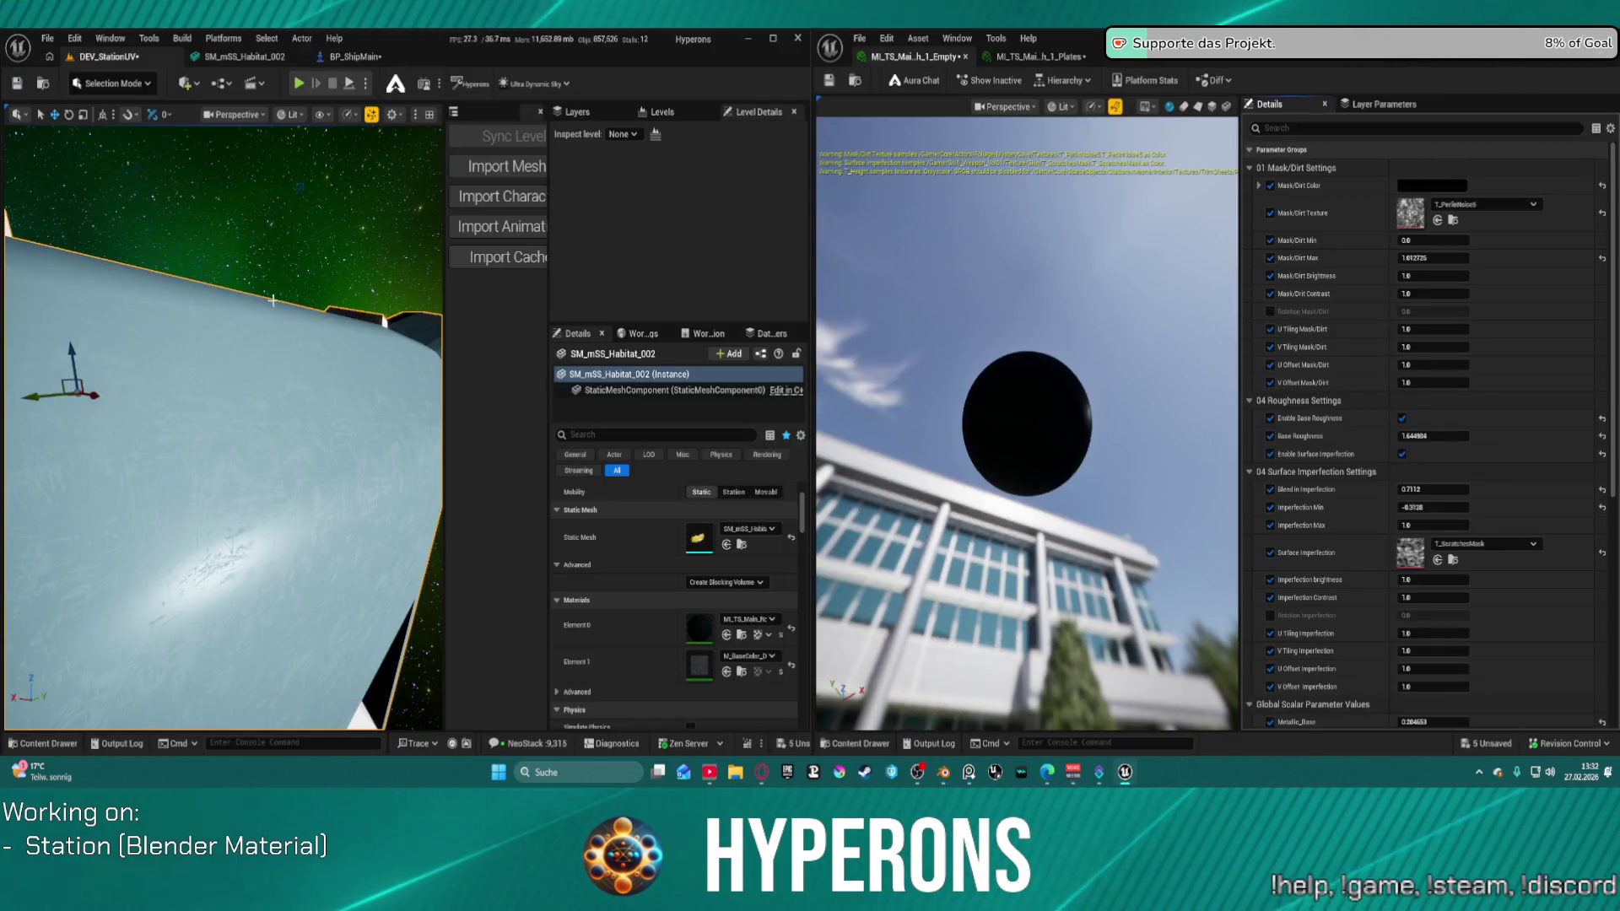
mouse_move(281, 297)
right_down()
mouse_move(304, 253)
mouse_move(338, 253)
mouse_move(262, 312)
mouse_move(244, 300)
right_up()
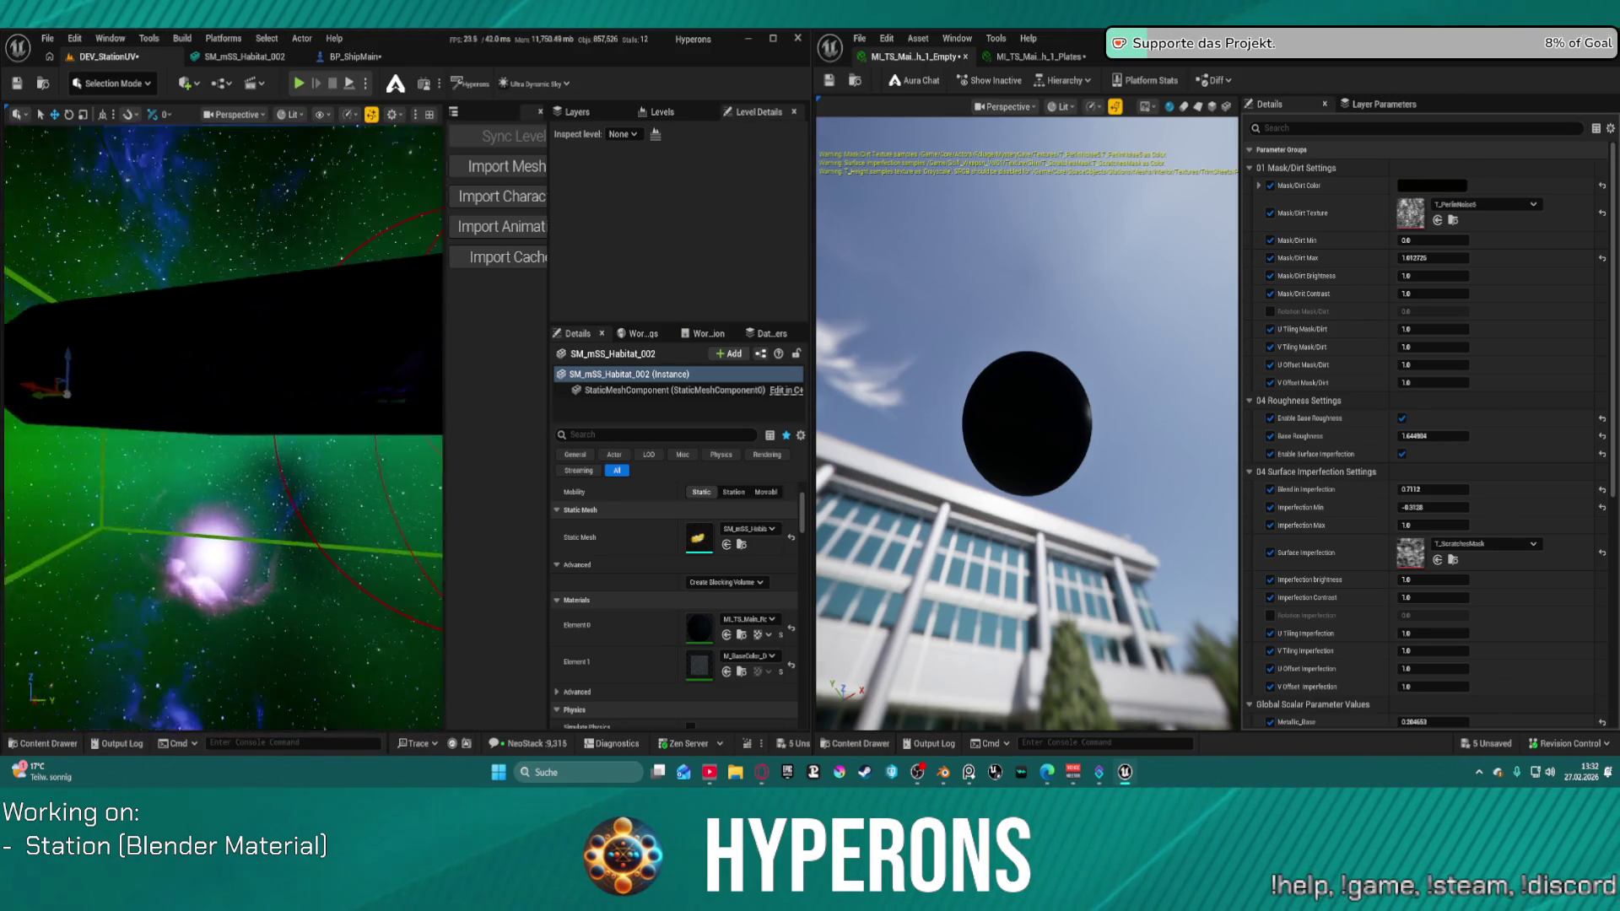
right_drag(245, 300, 224, 329)
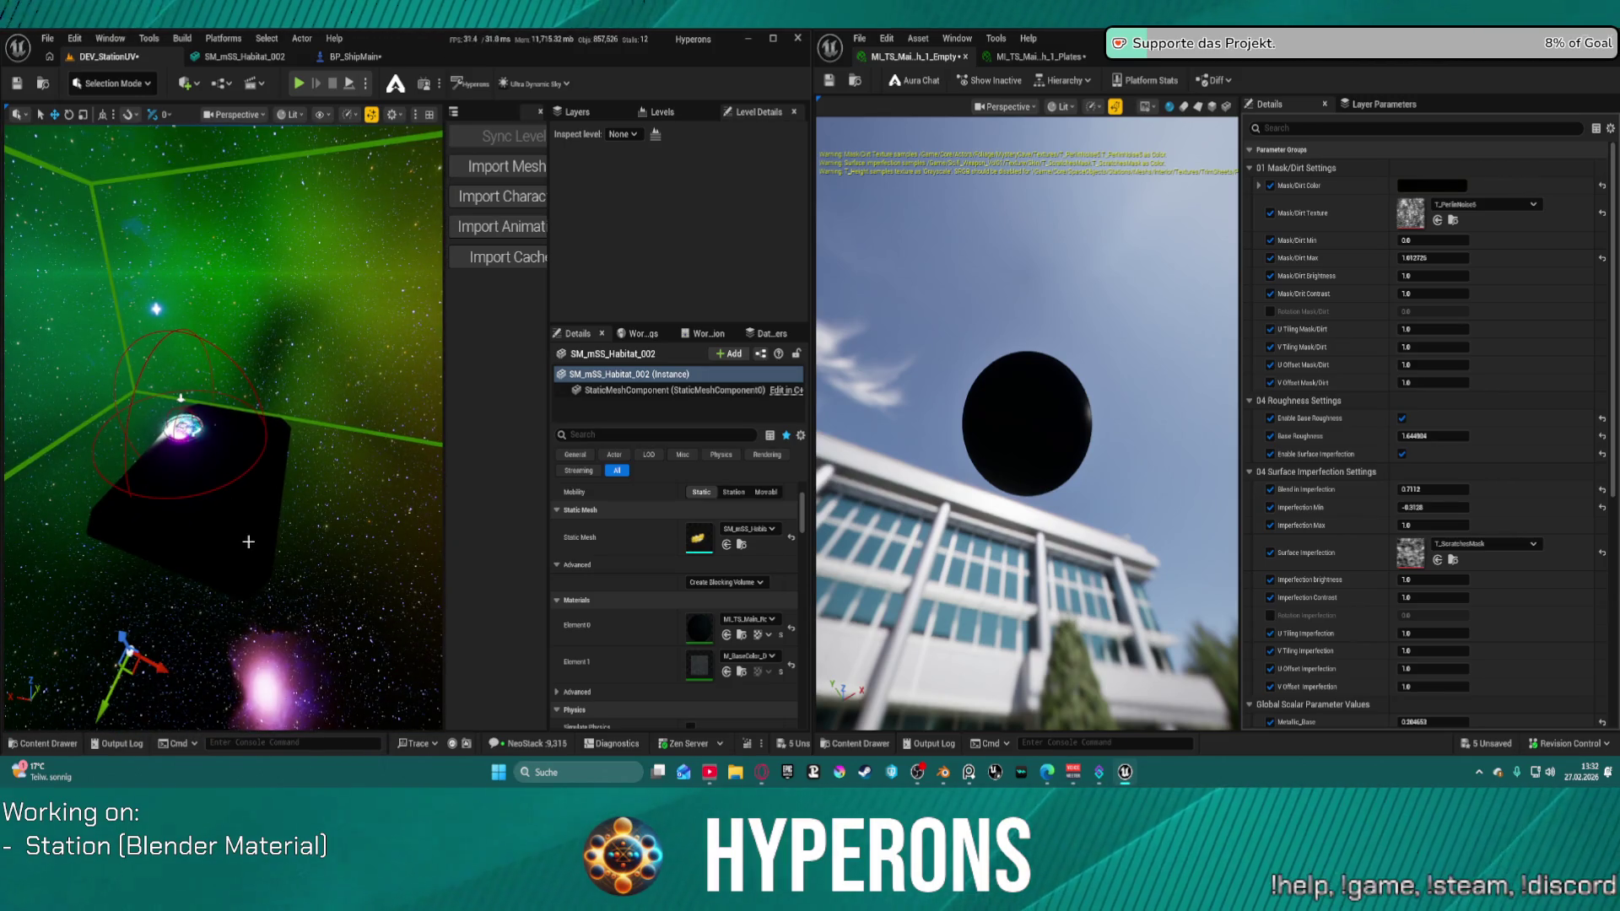
click(248, 541)
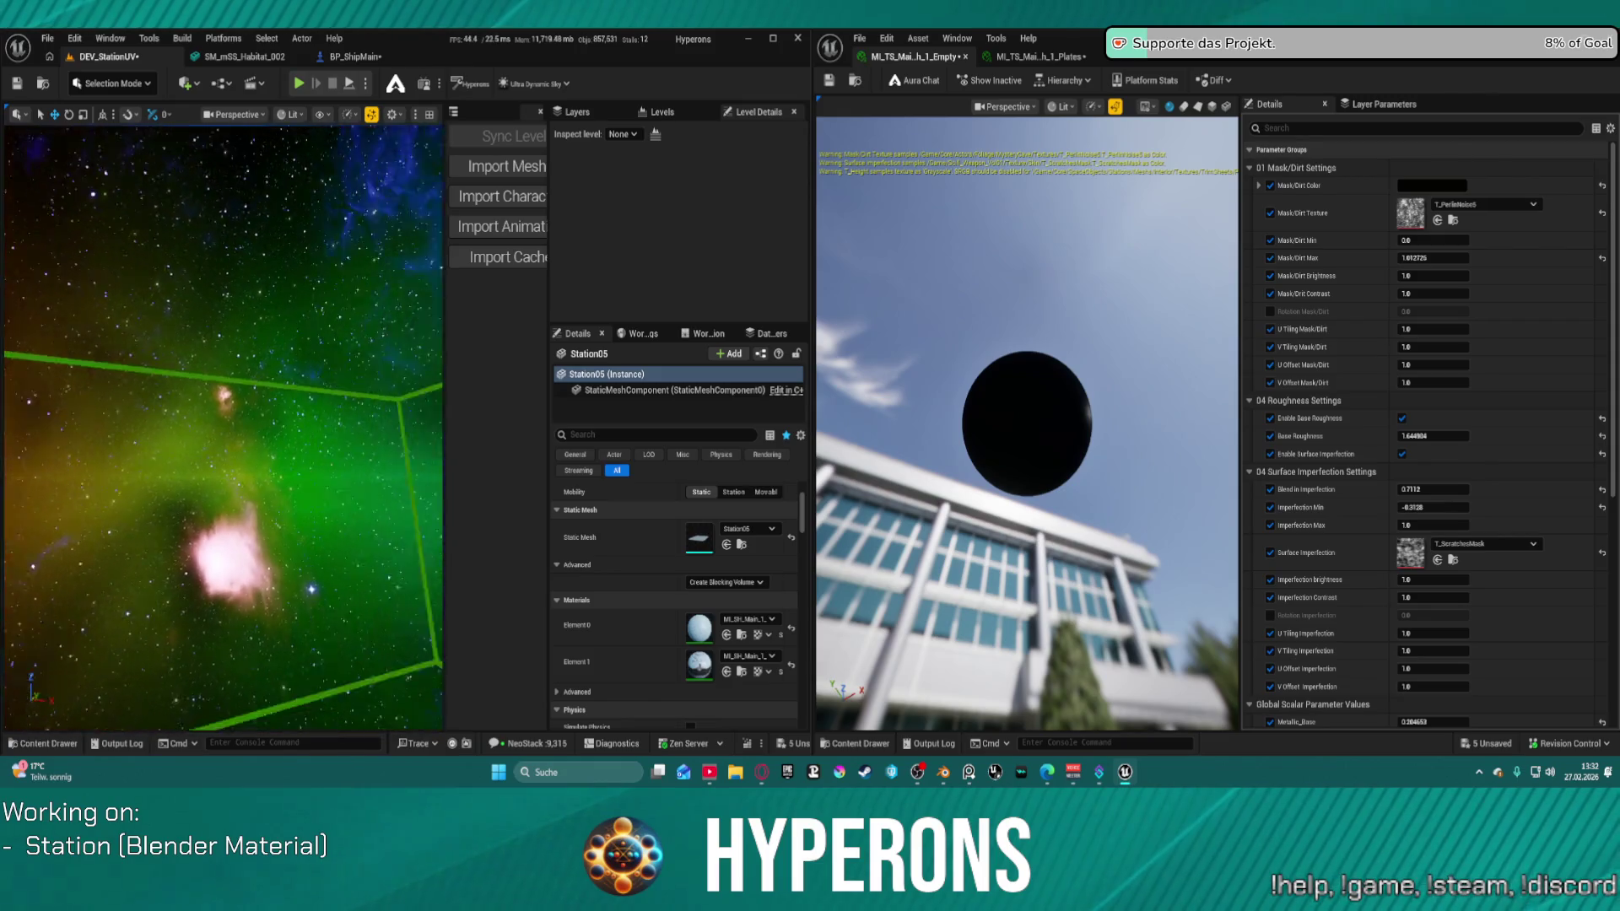
right_drag(224, 422, 236, 393)
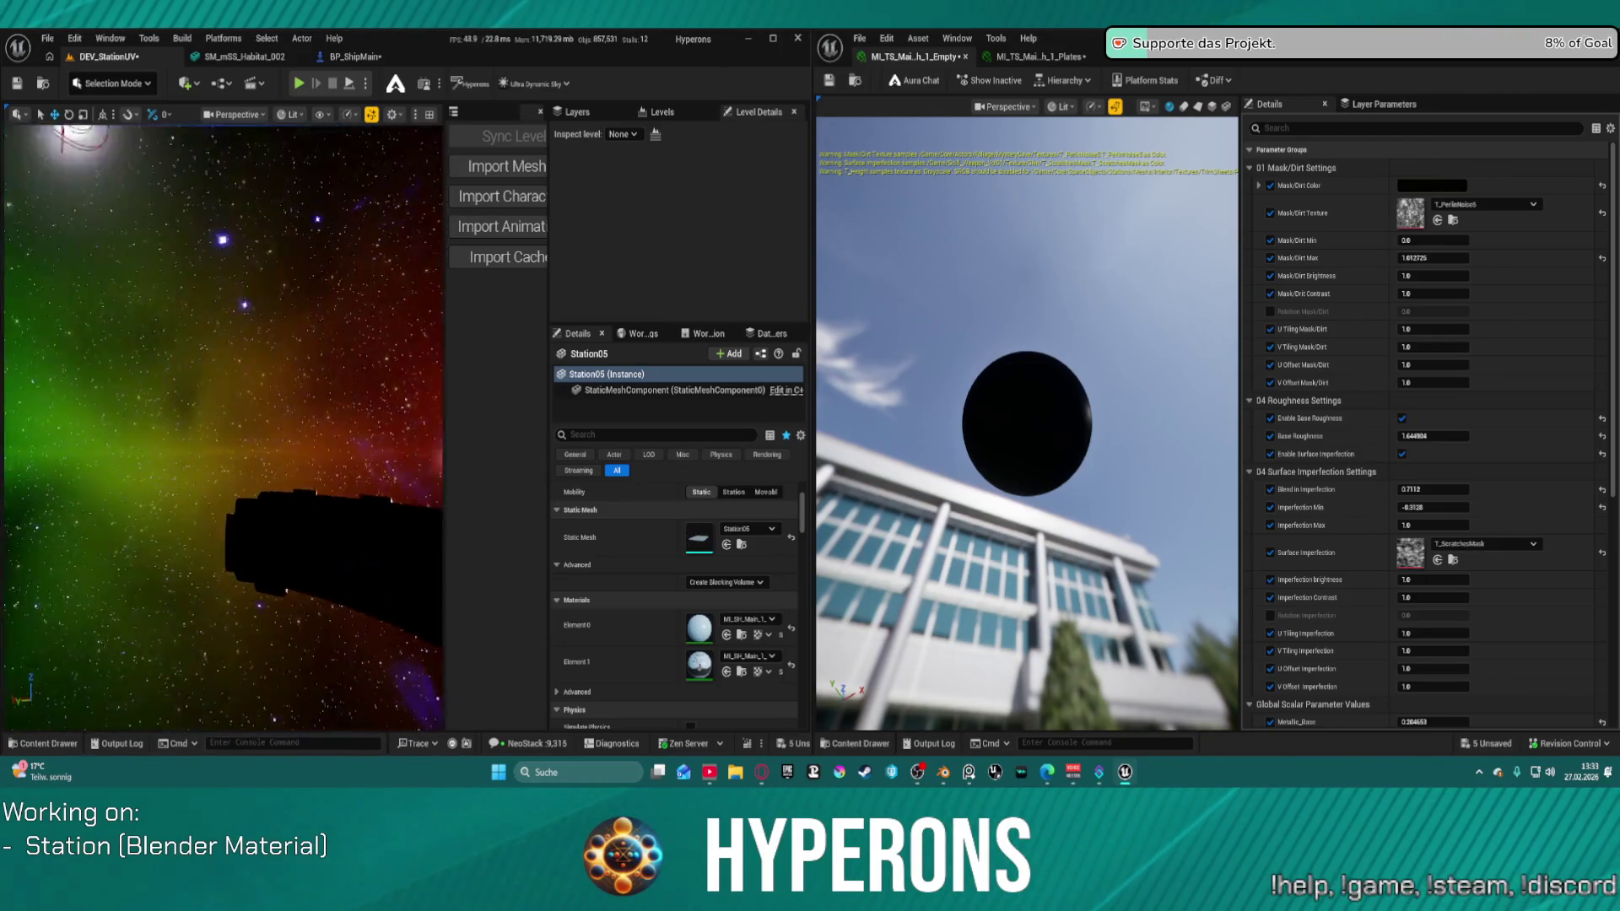
key(f)
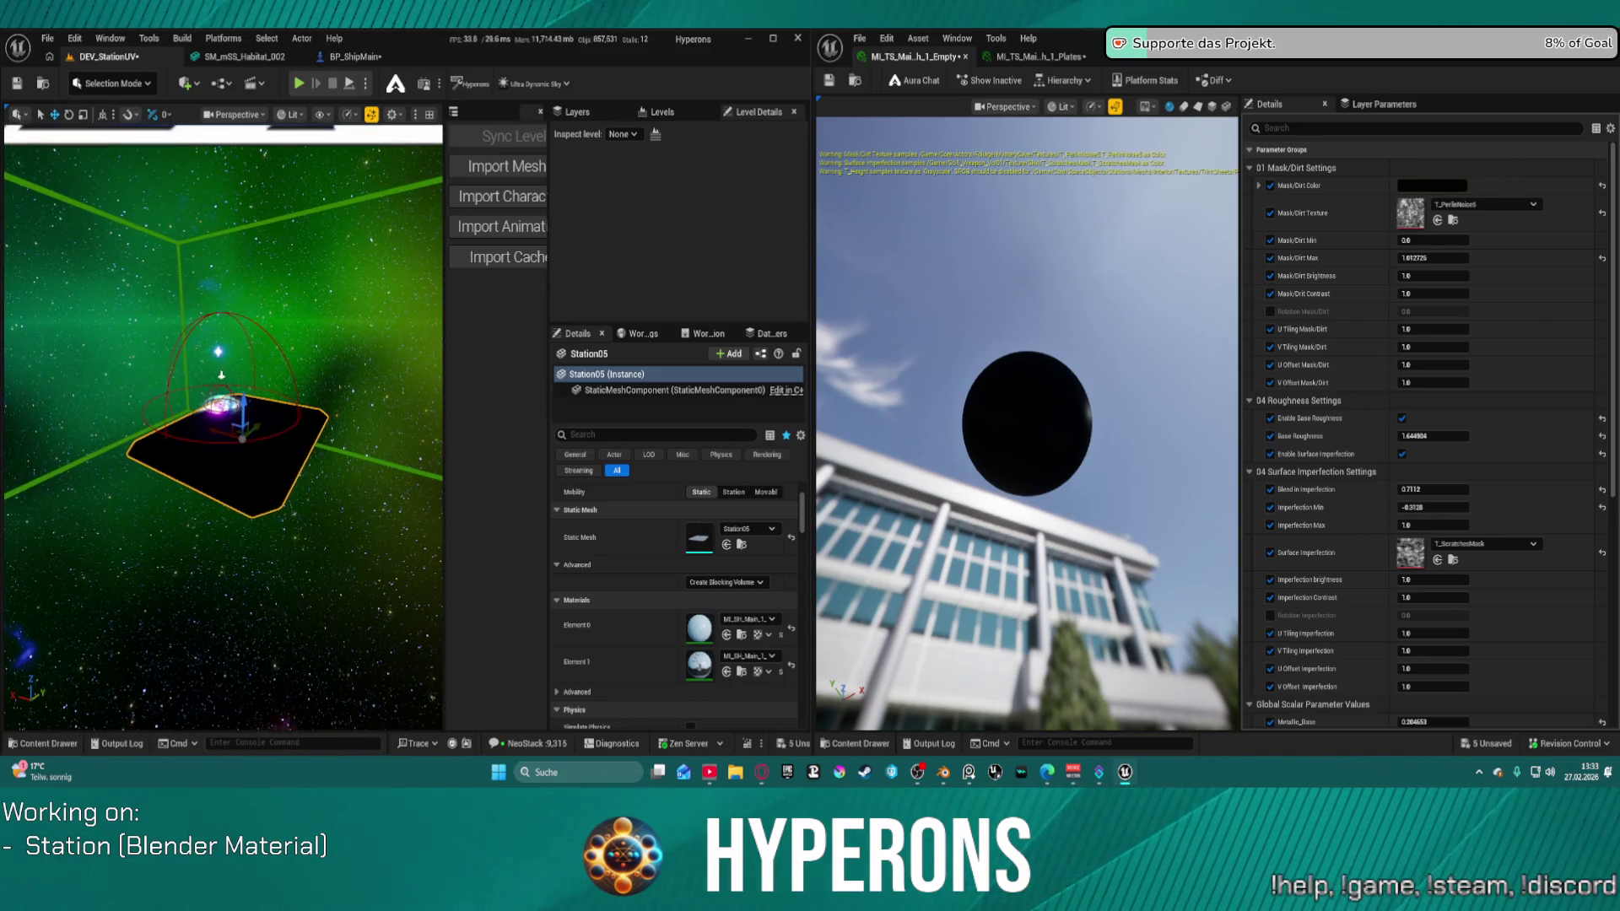
Step: Play the level from Station05's position, then stop with Esc
right_click(236, 222)
click(305, 750)
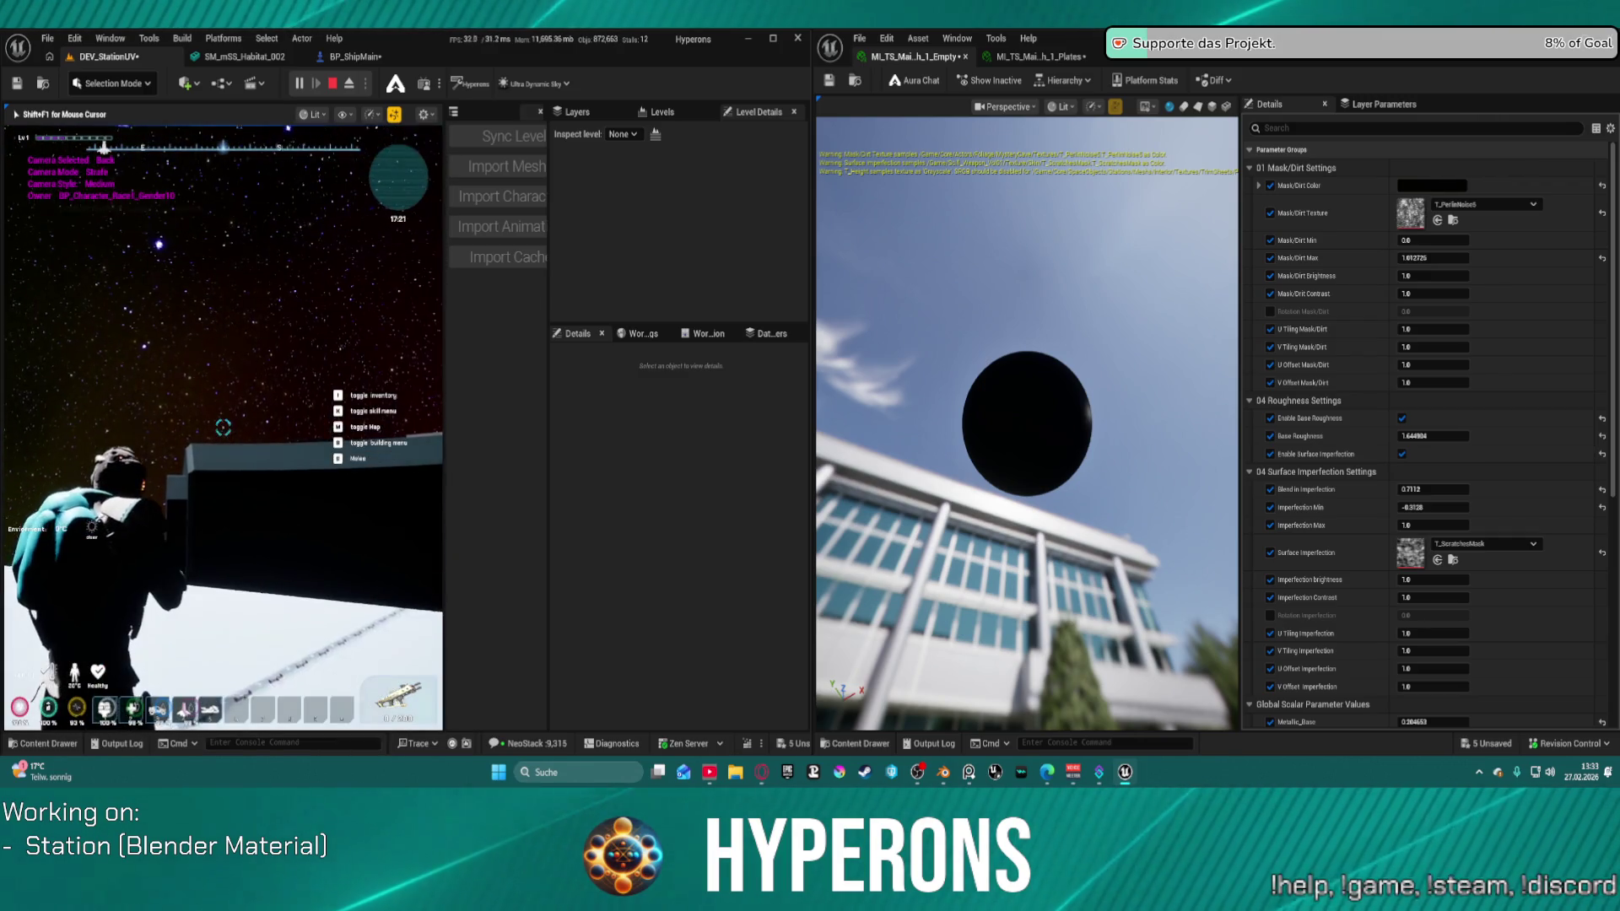
key(Escape)
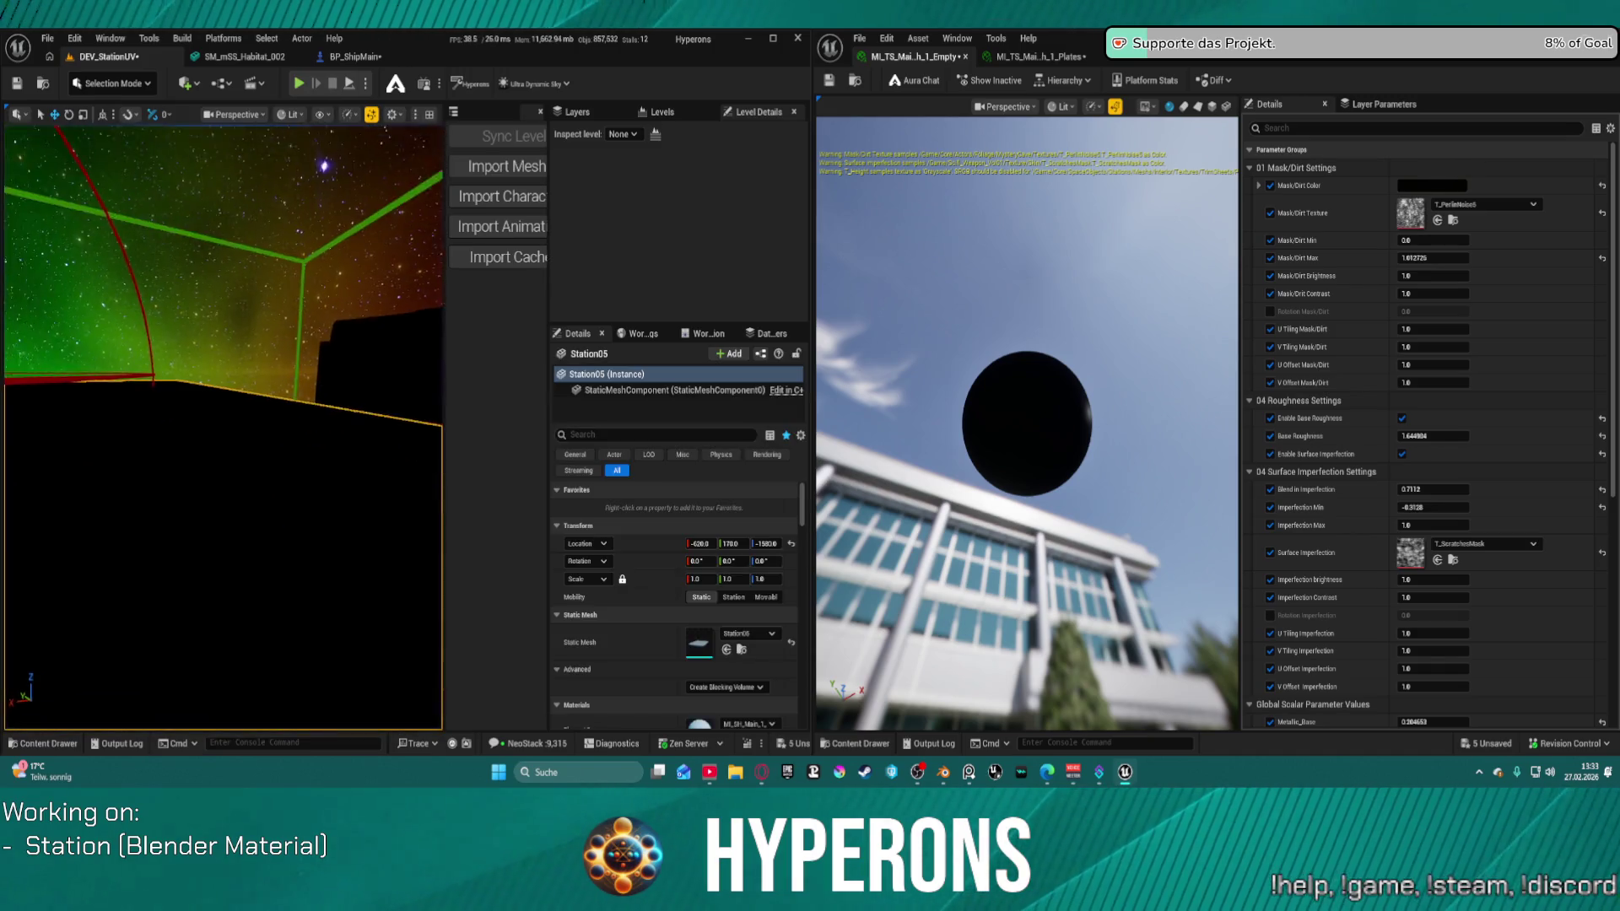
Step: Select the BP_Star sun in the viewport
right_drag(369, 263, 352, 221)
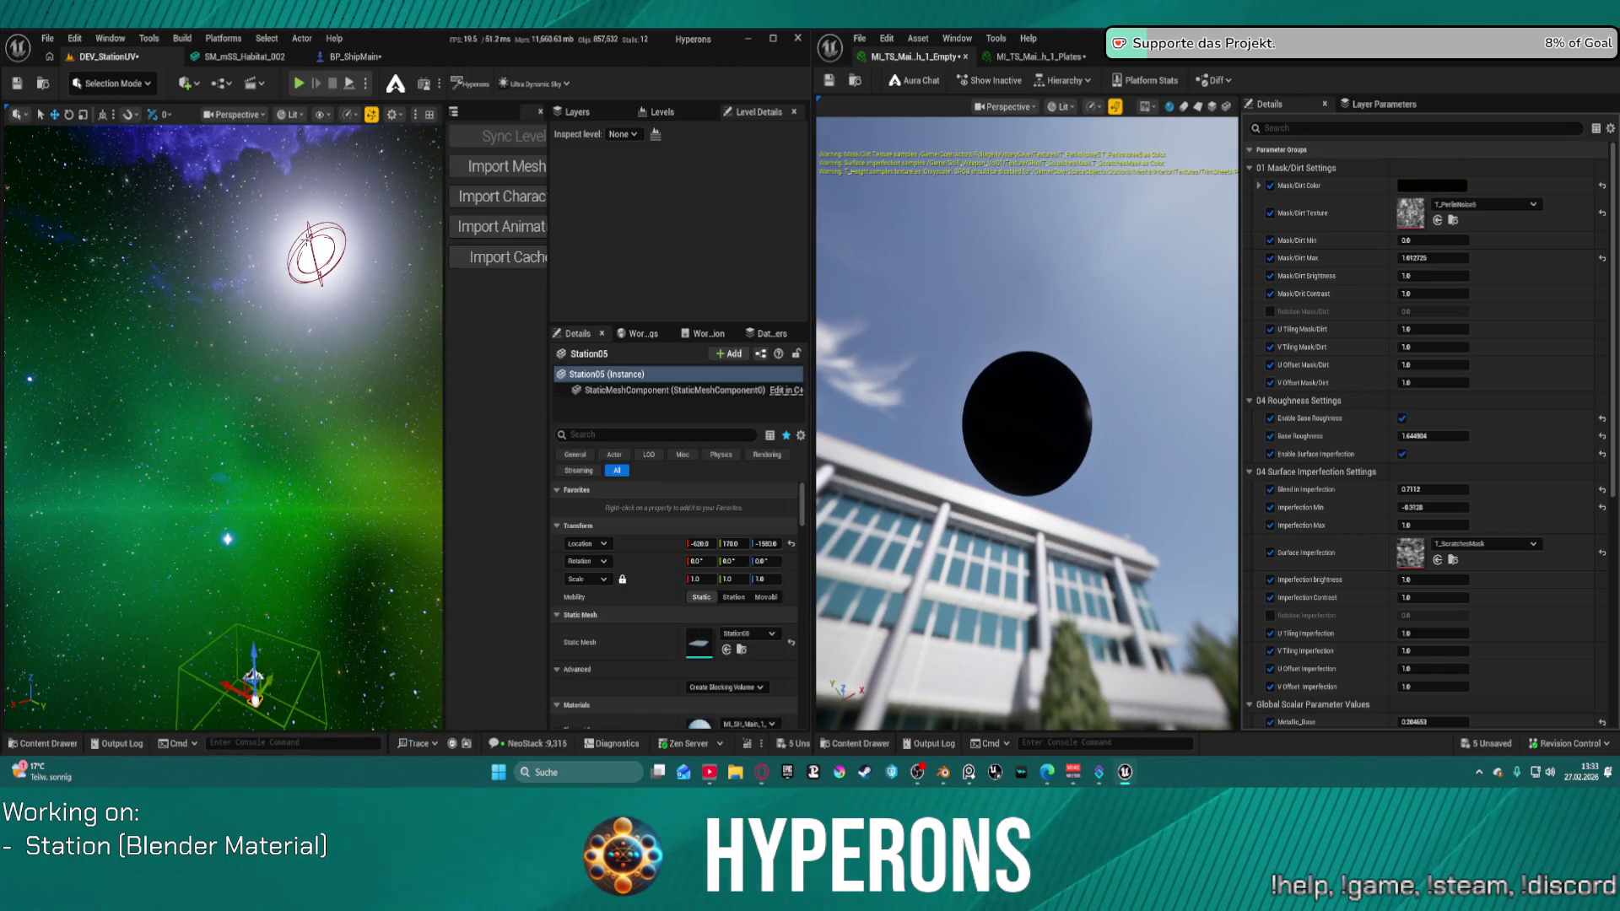
click(383, 255)
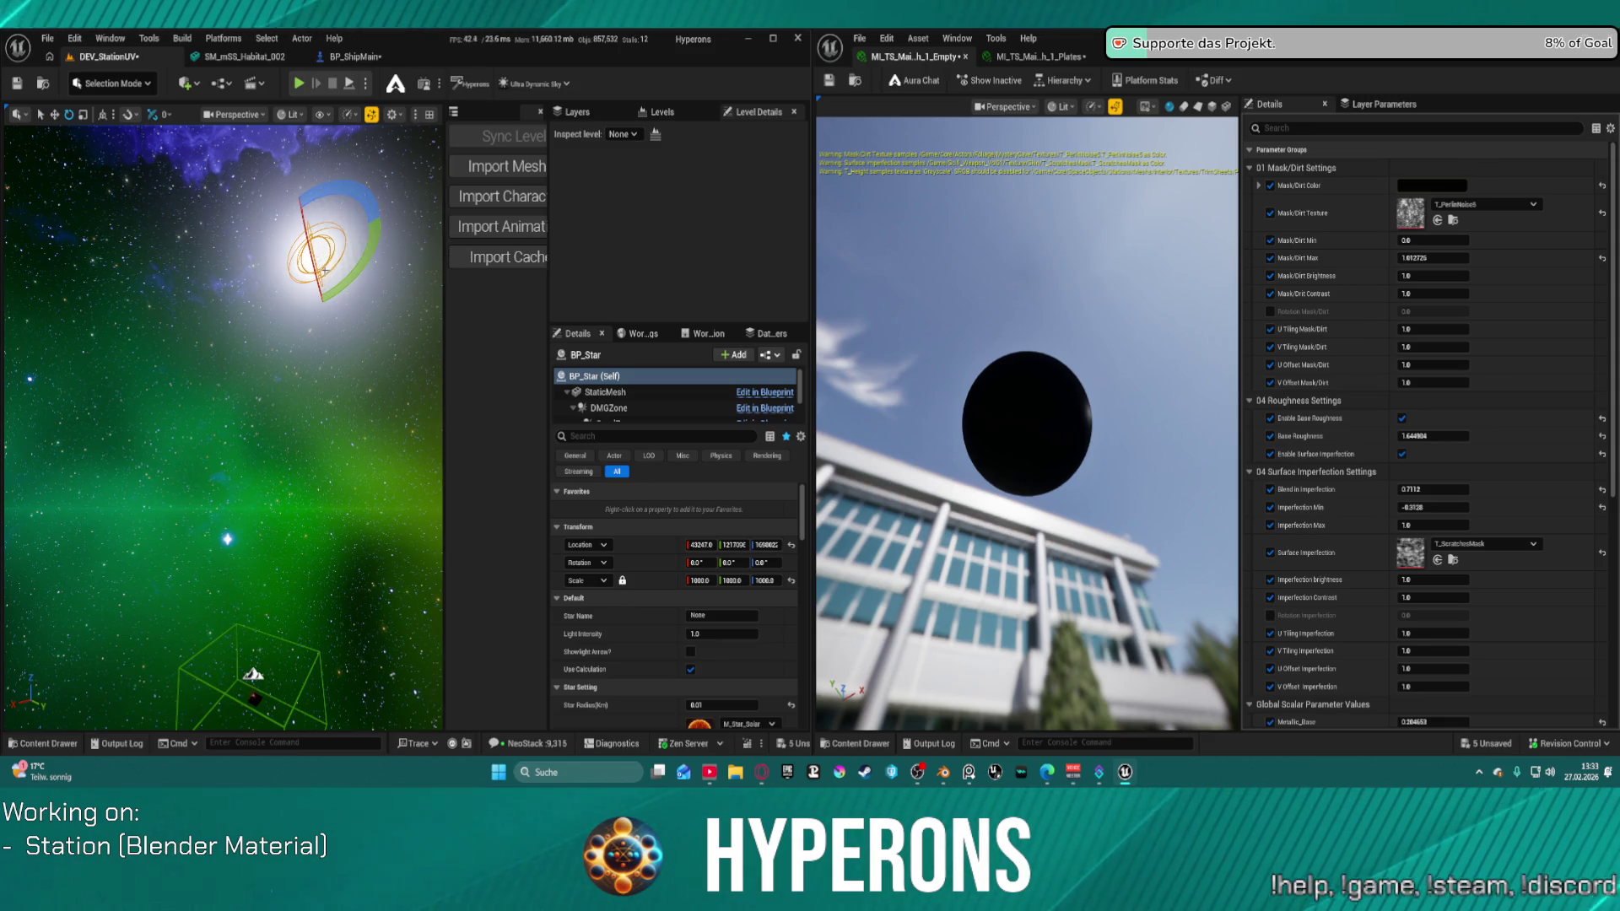
key(e)
key(w)
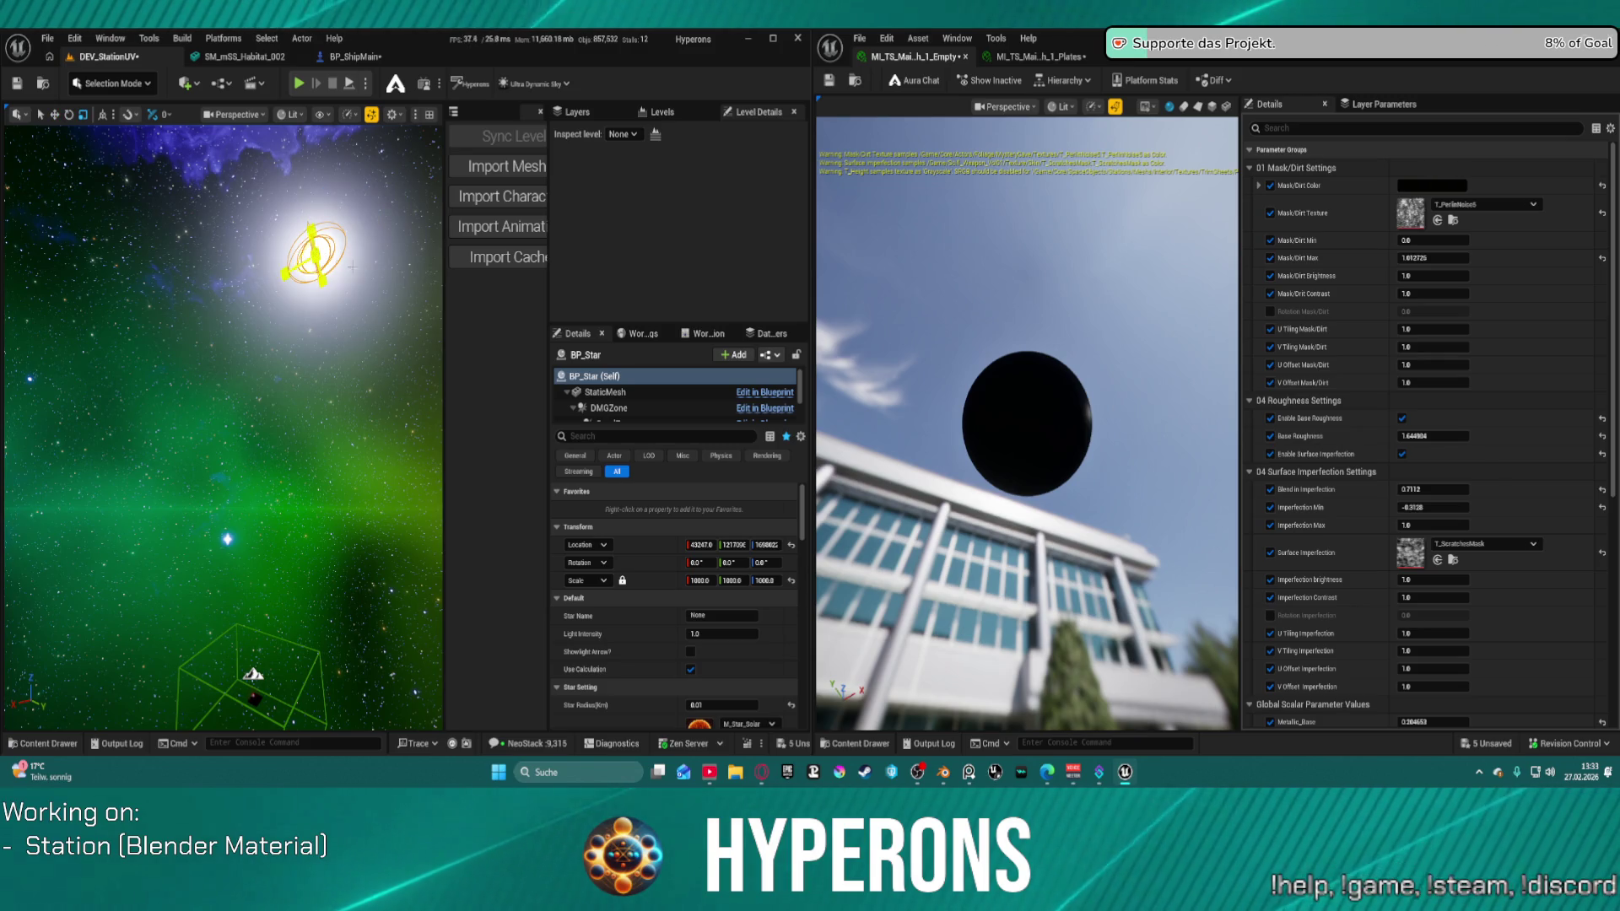
scroll(699, 643, down, 5)
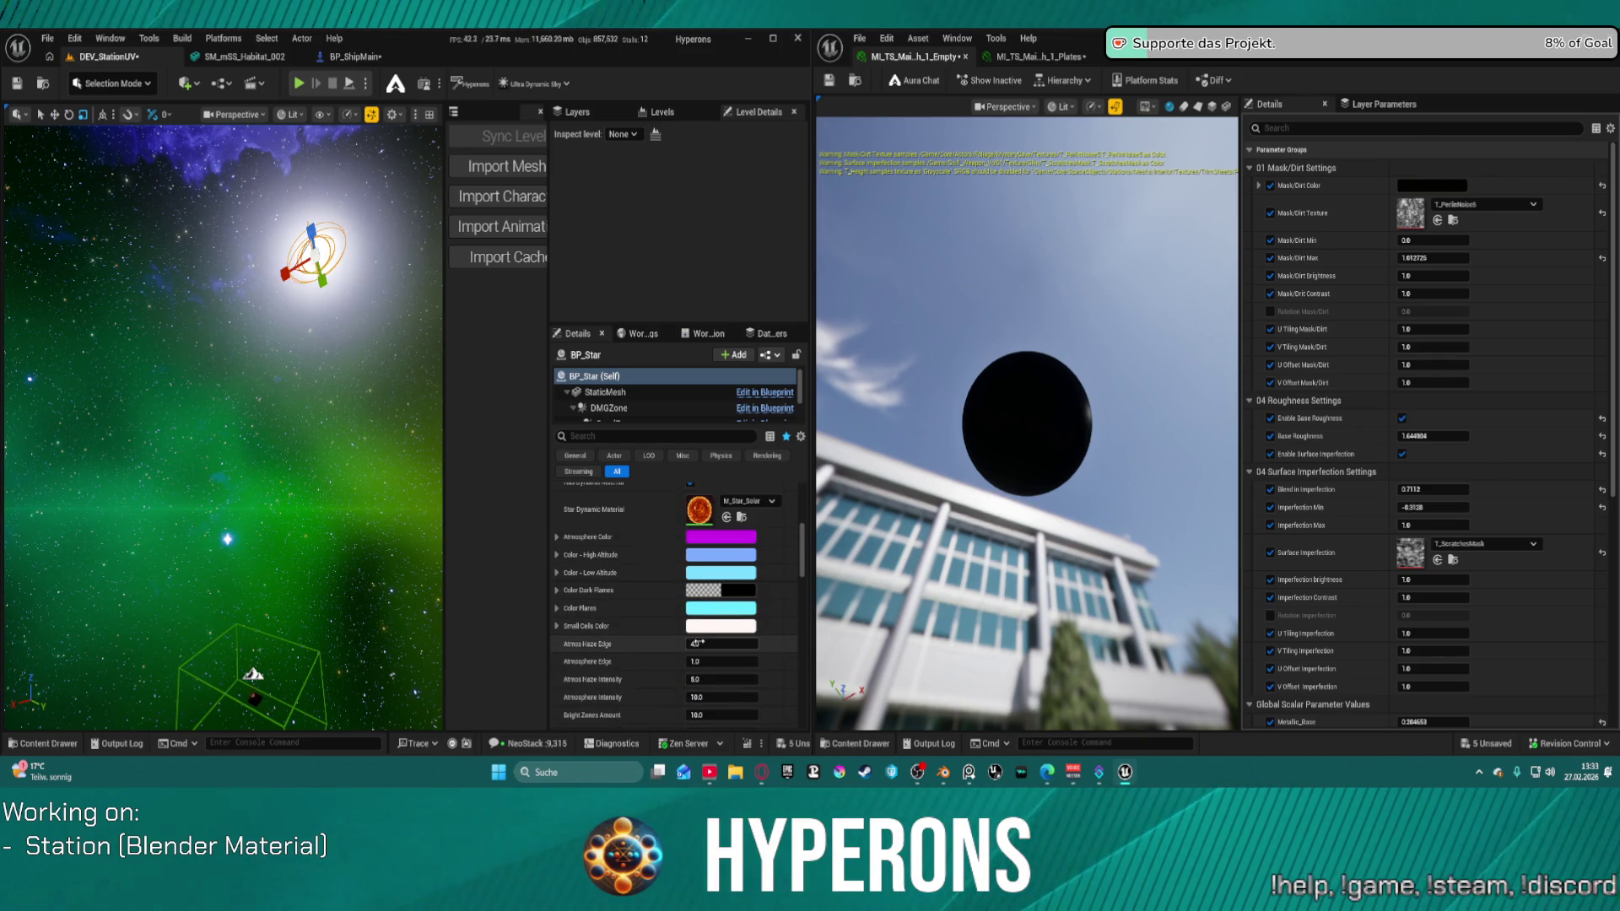
scroll(699, 643, up, 5)
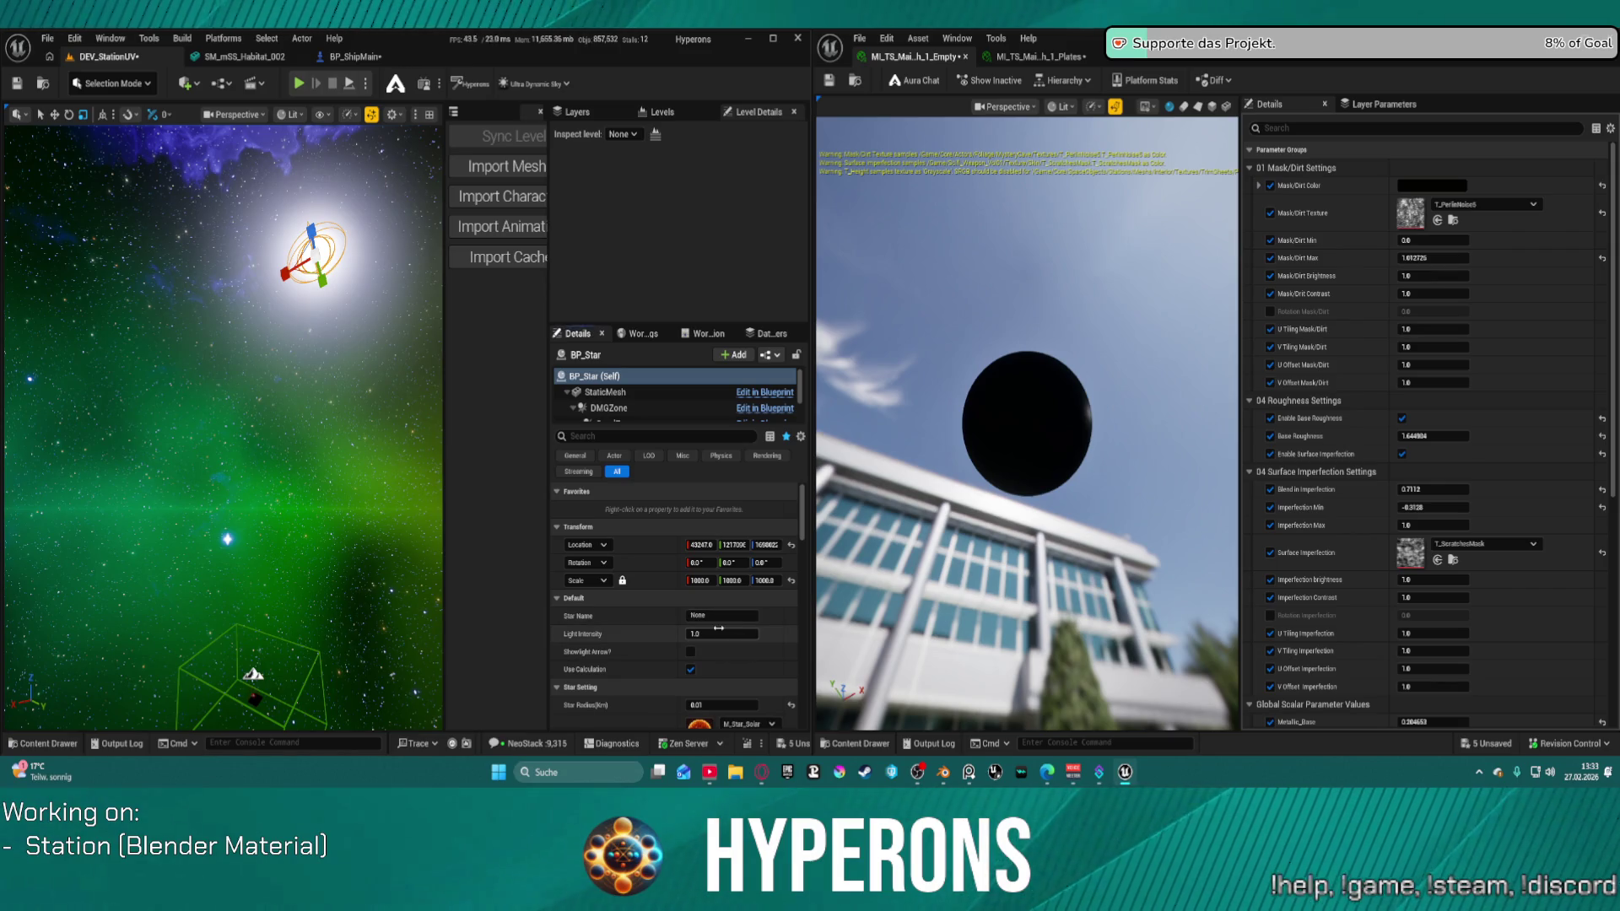
Step: Set BP_Star's Light Intensity to 4 and Star Radius to 0.1
click(718, 629)
text(5)
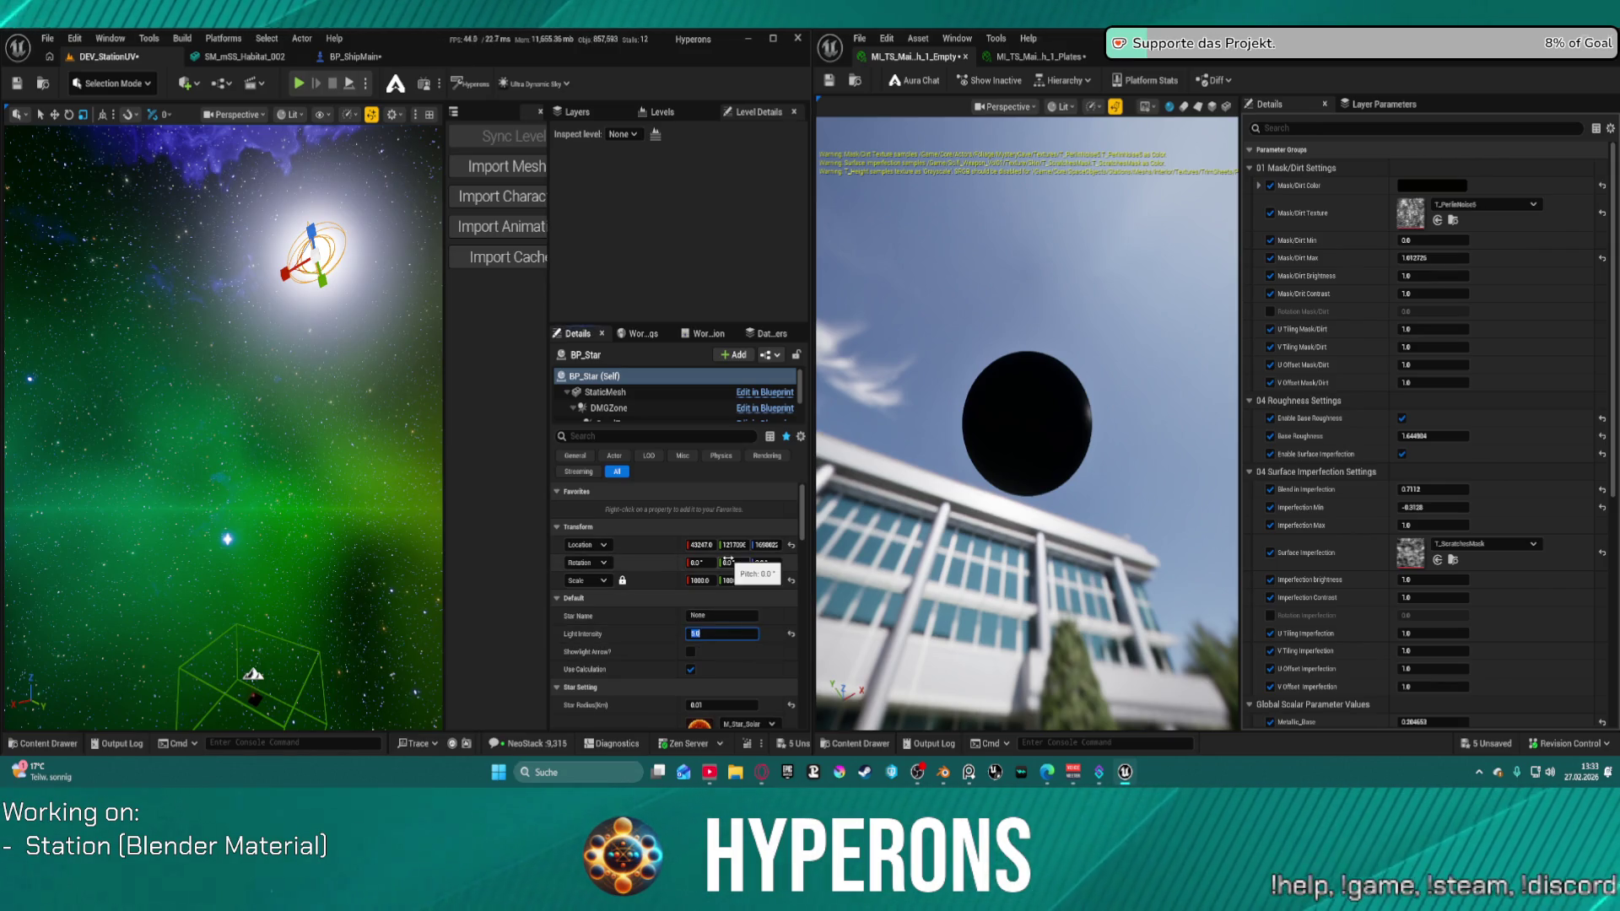
scroll(713, 642, down, 1)
text(4)
key(Return)
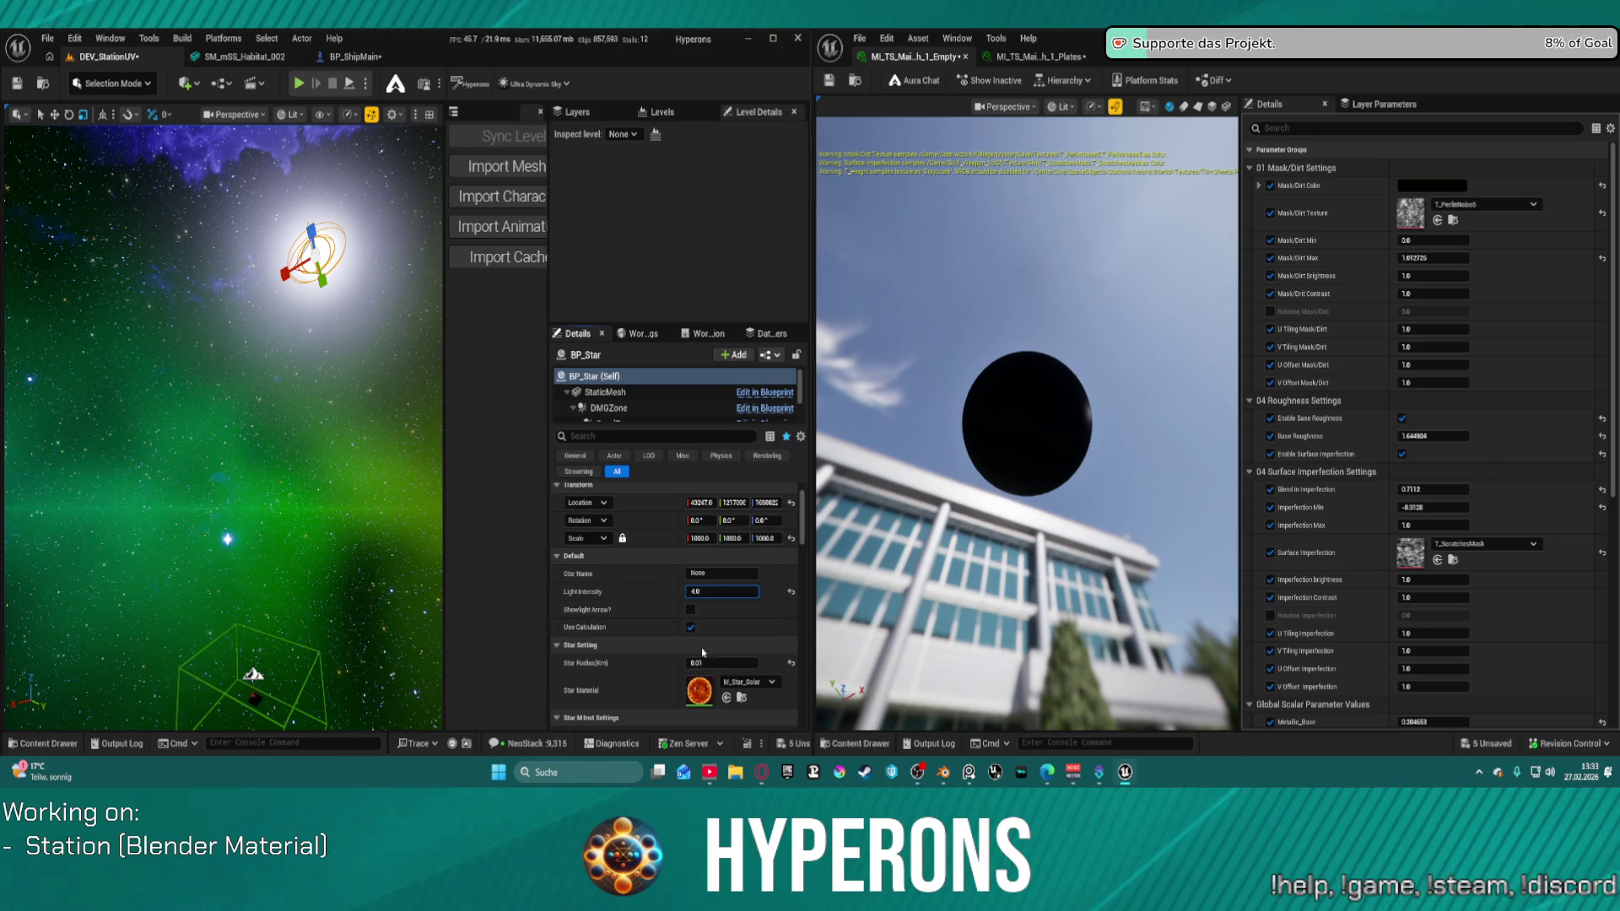
click(700, 663)
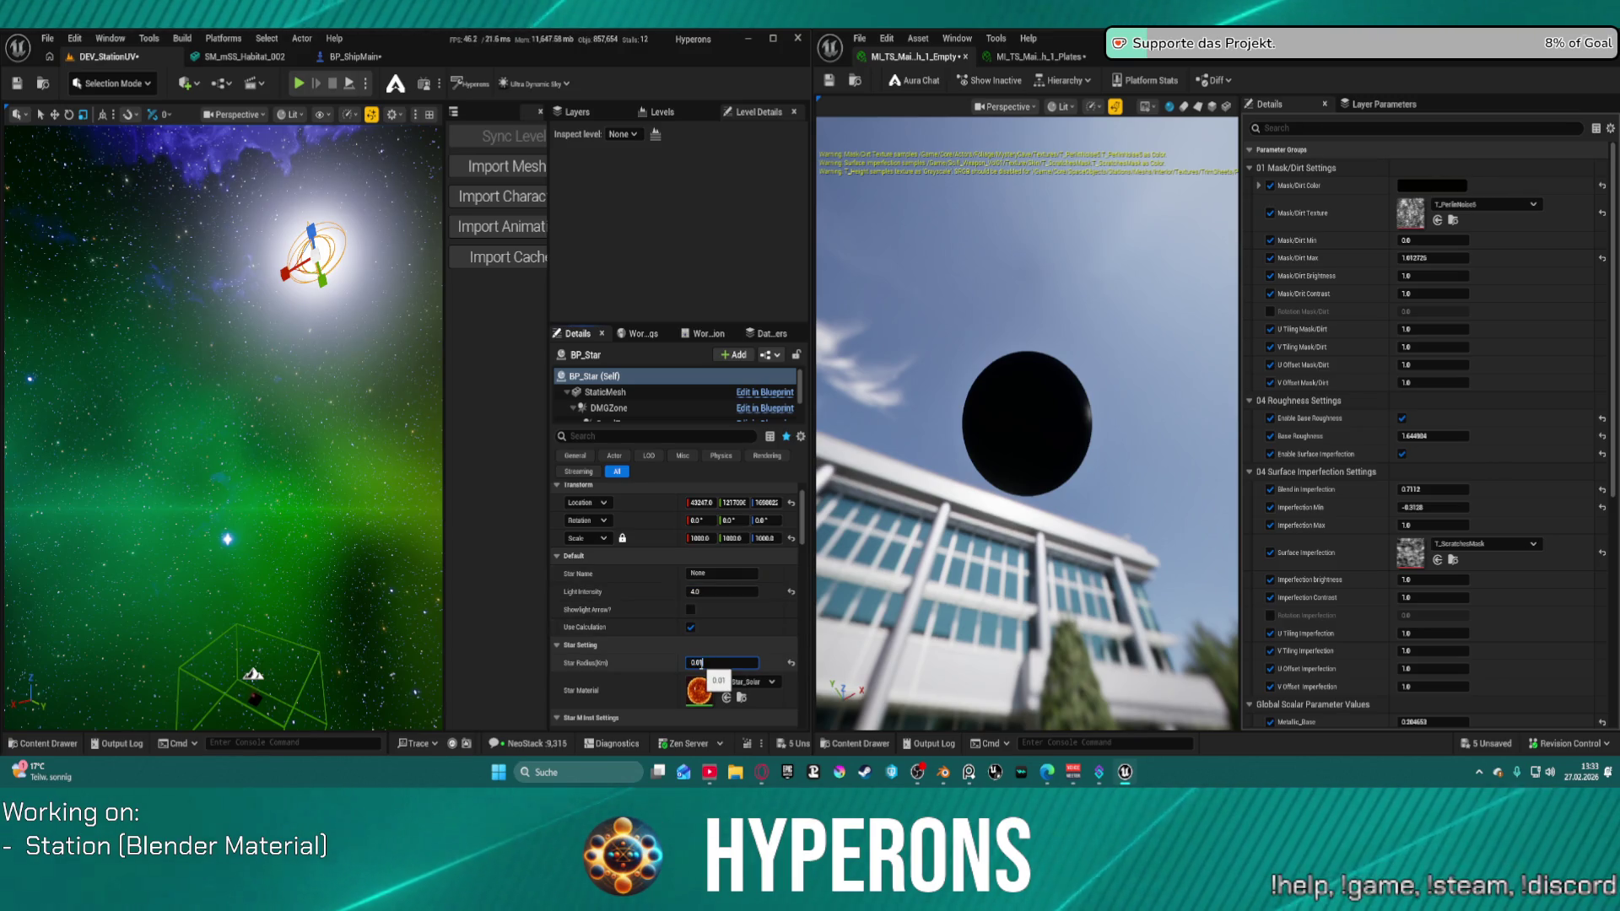
text(0.1)
key(Return)
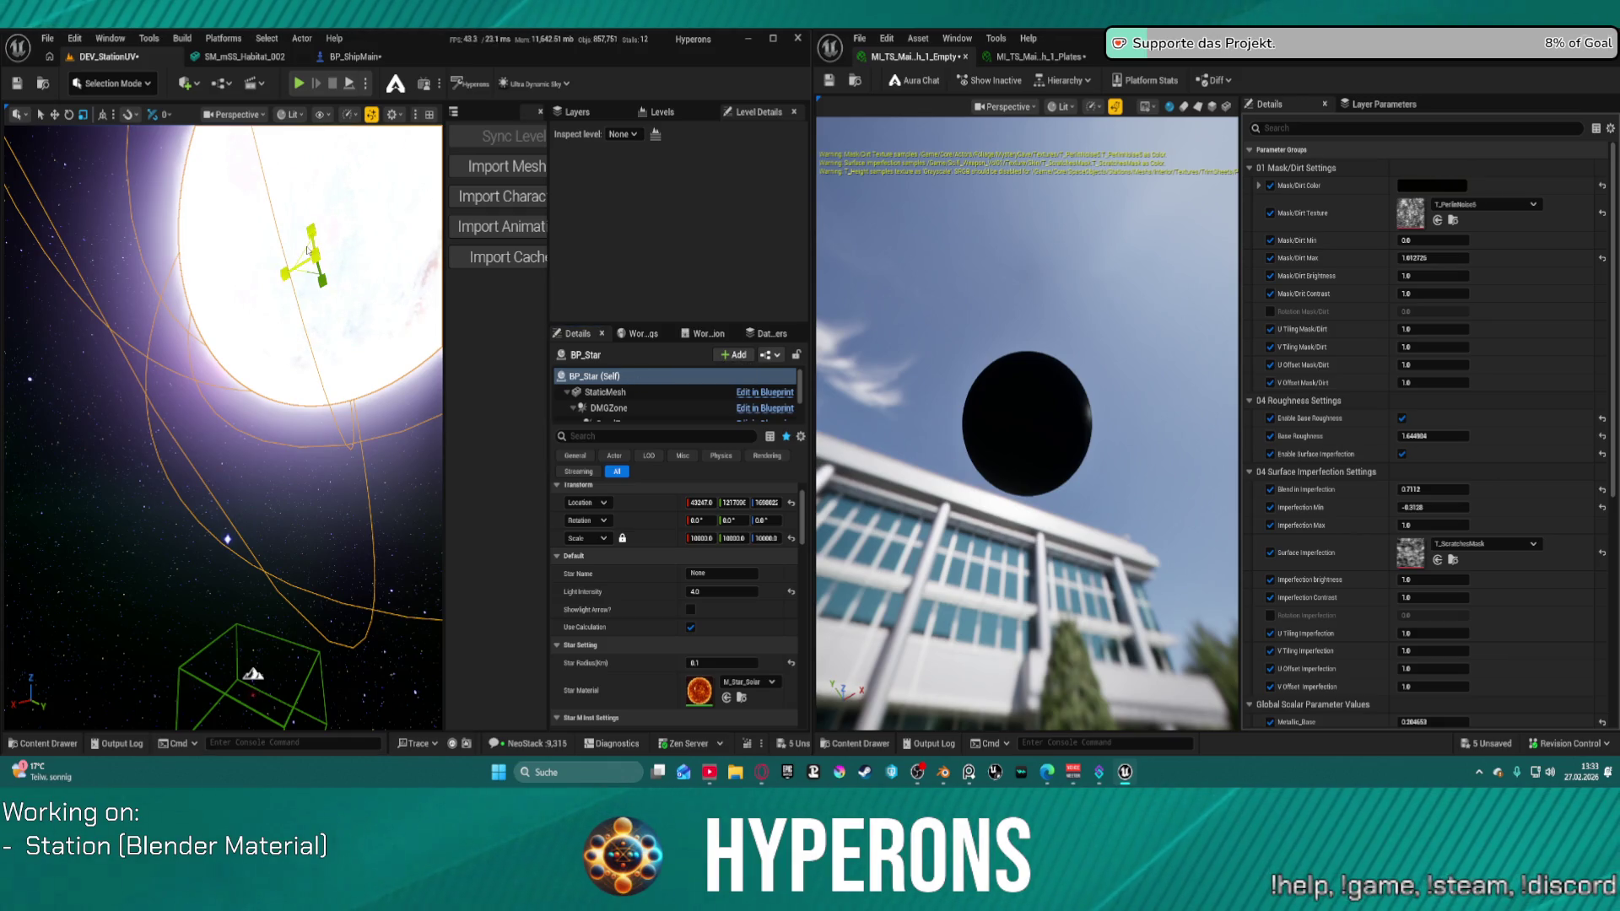
Step: Rotate the star around its Y axis and reset Light Intensity to 1.0
mouse_move(314, 253)
mouse_down()
mouse_move(269, 289)
mouse_move(308, 299)
mouse_up()
mouse_move(308, 300)
right_down()
mouse_move(253, 320)
mouse_move(228, 308)
mouse_move(239, 464)
right_up()
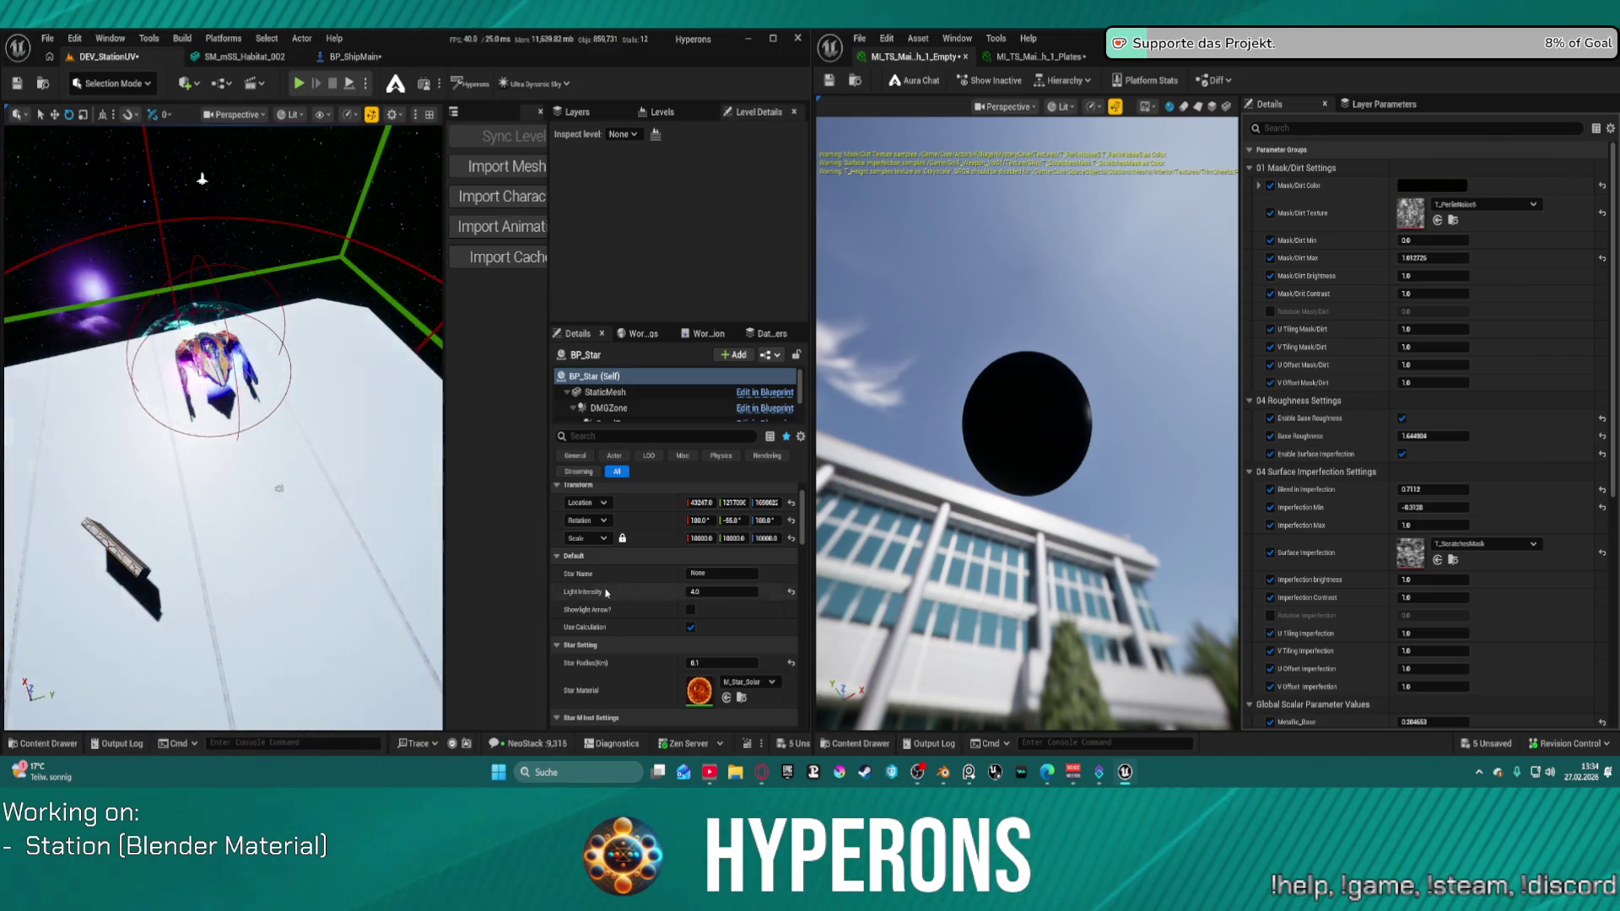
click(791, 592)
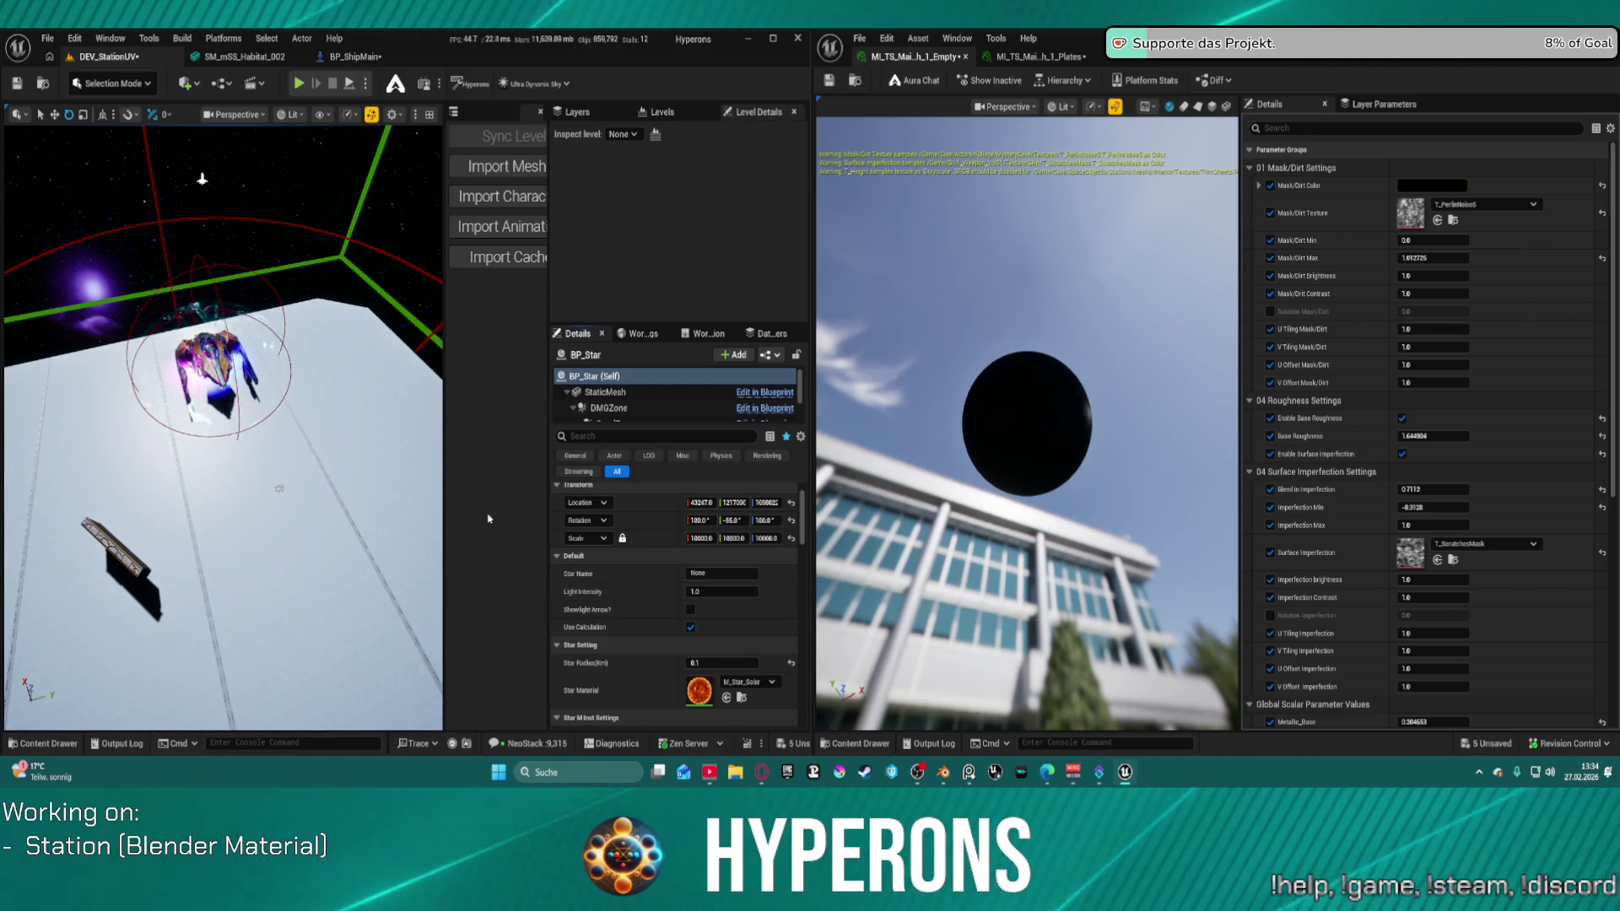
mouse_move(224, 422)
right_down()
mouse_move(218, 355)
mouse_move(225, 463)
right_up()
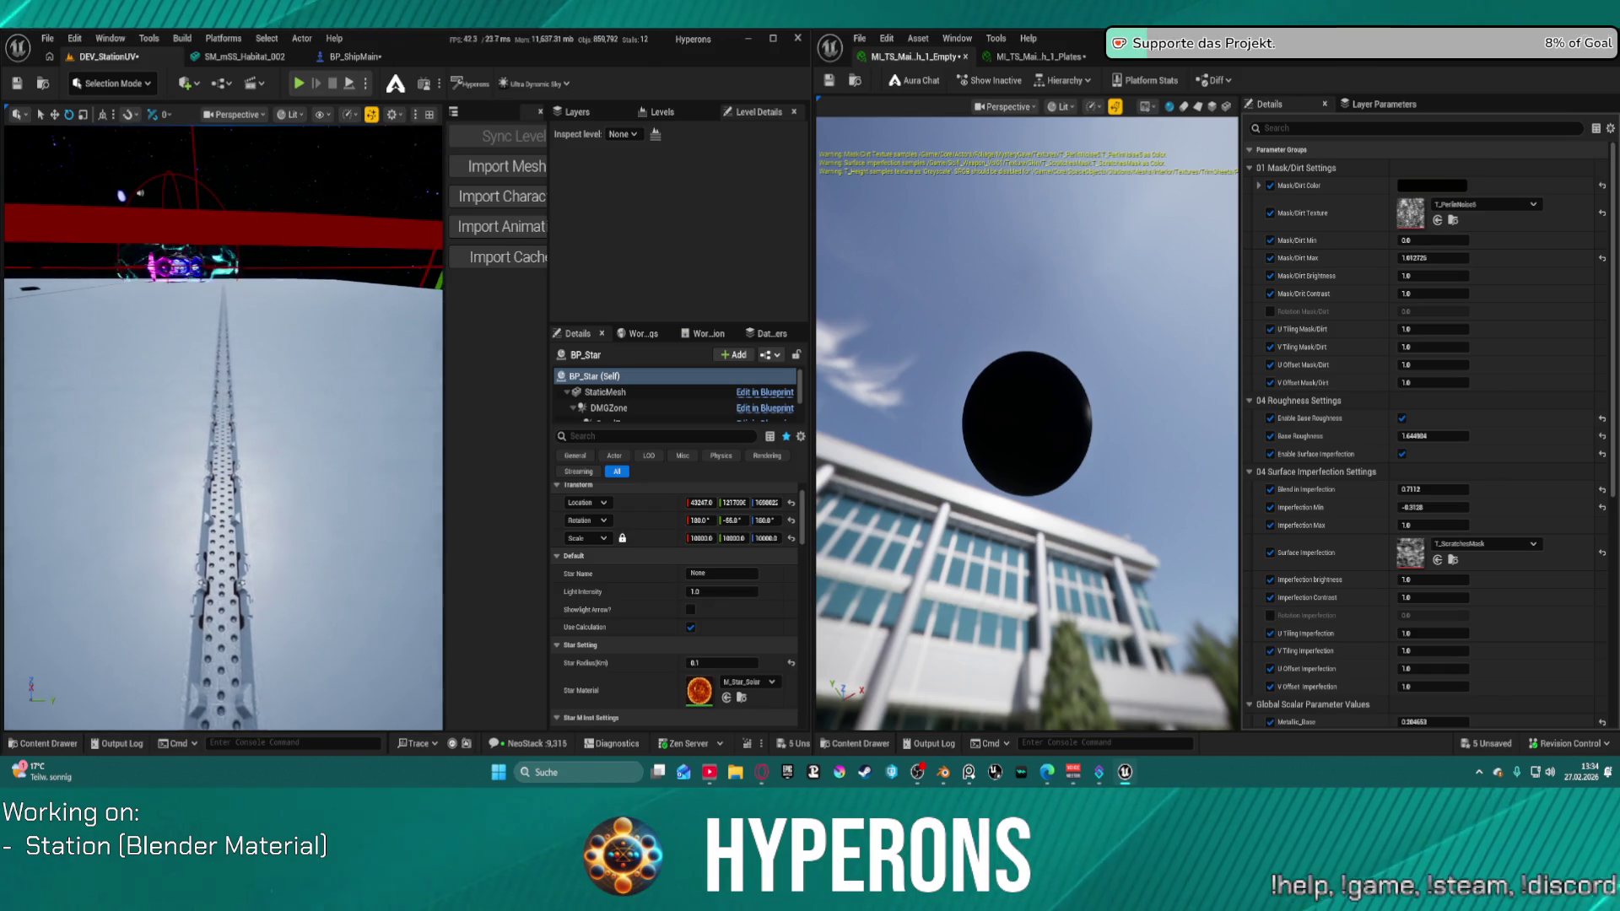
Step: Frame BP_Star over the station and reduce its Star Radius to 0.05
key(f)
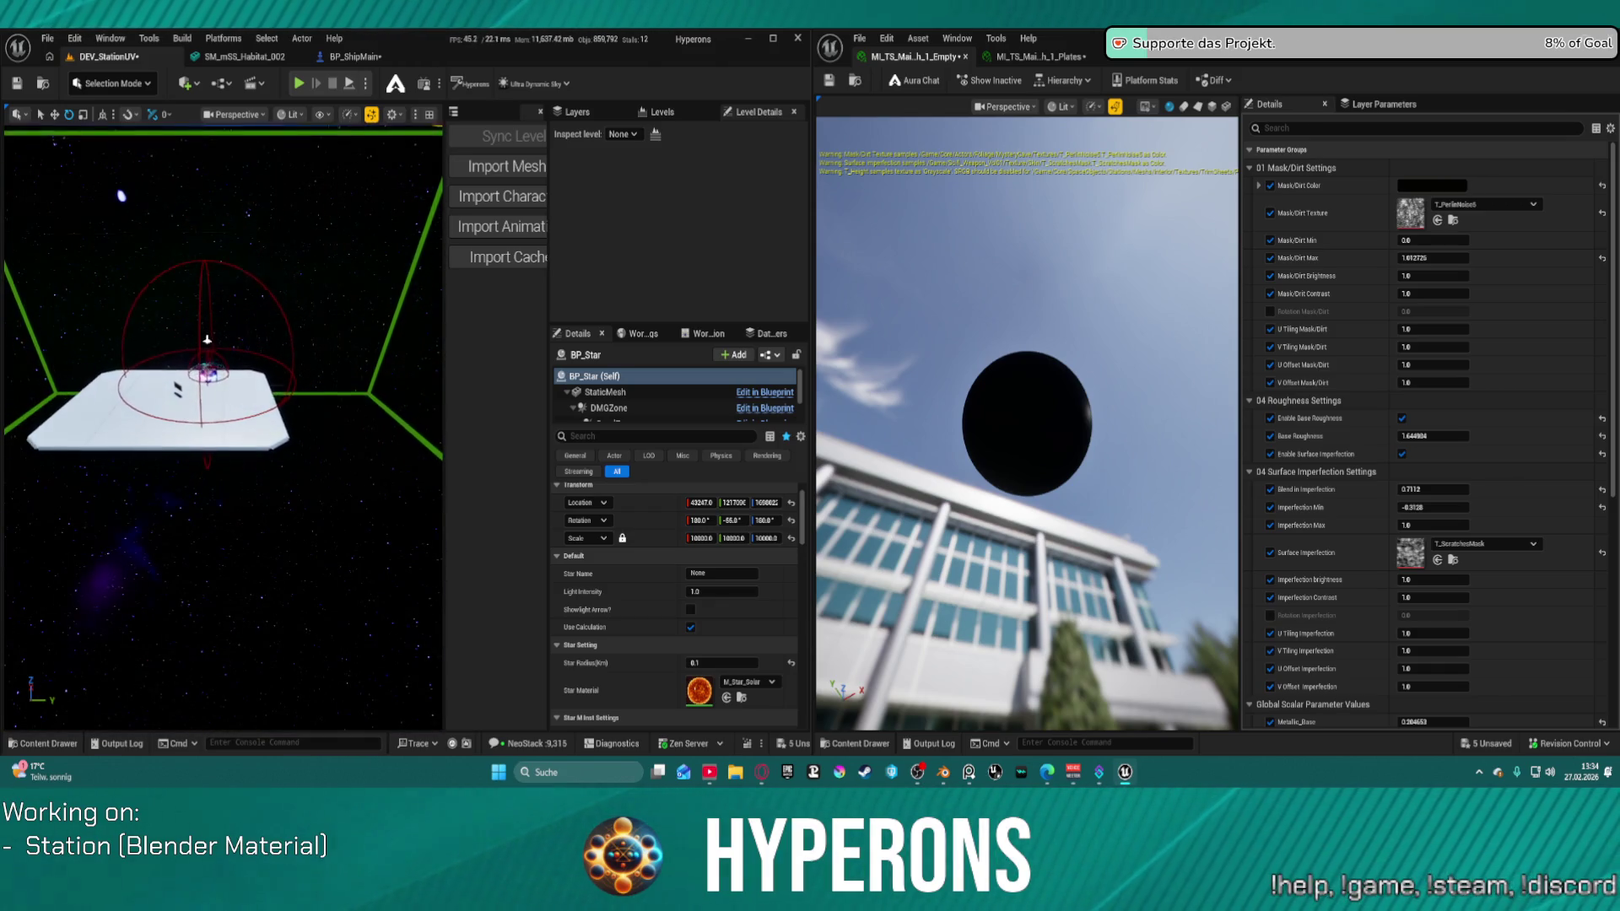
scroll(224, 422, up, 5)
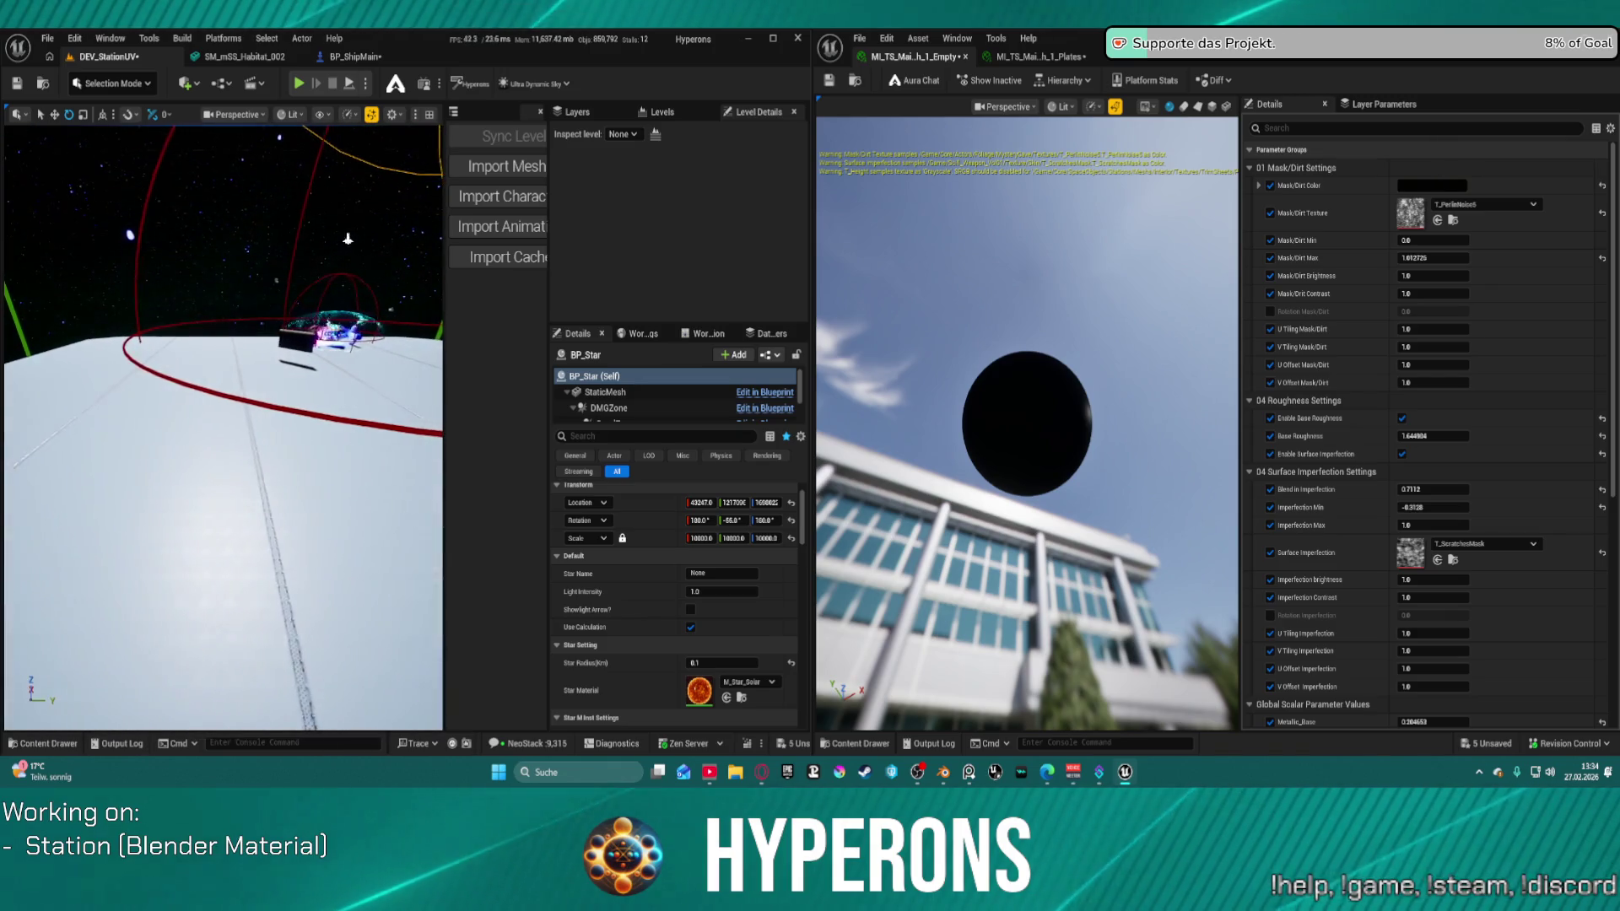
scroll(224, 422, up, 2)
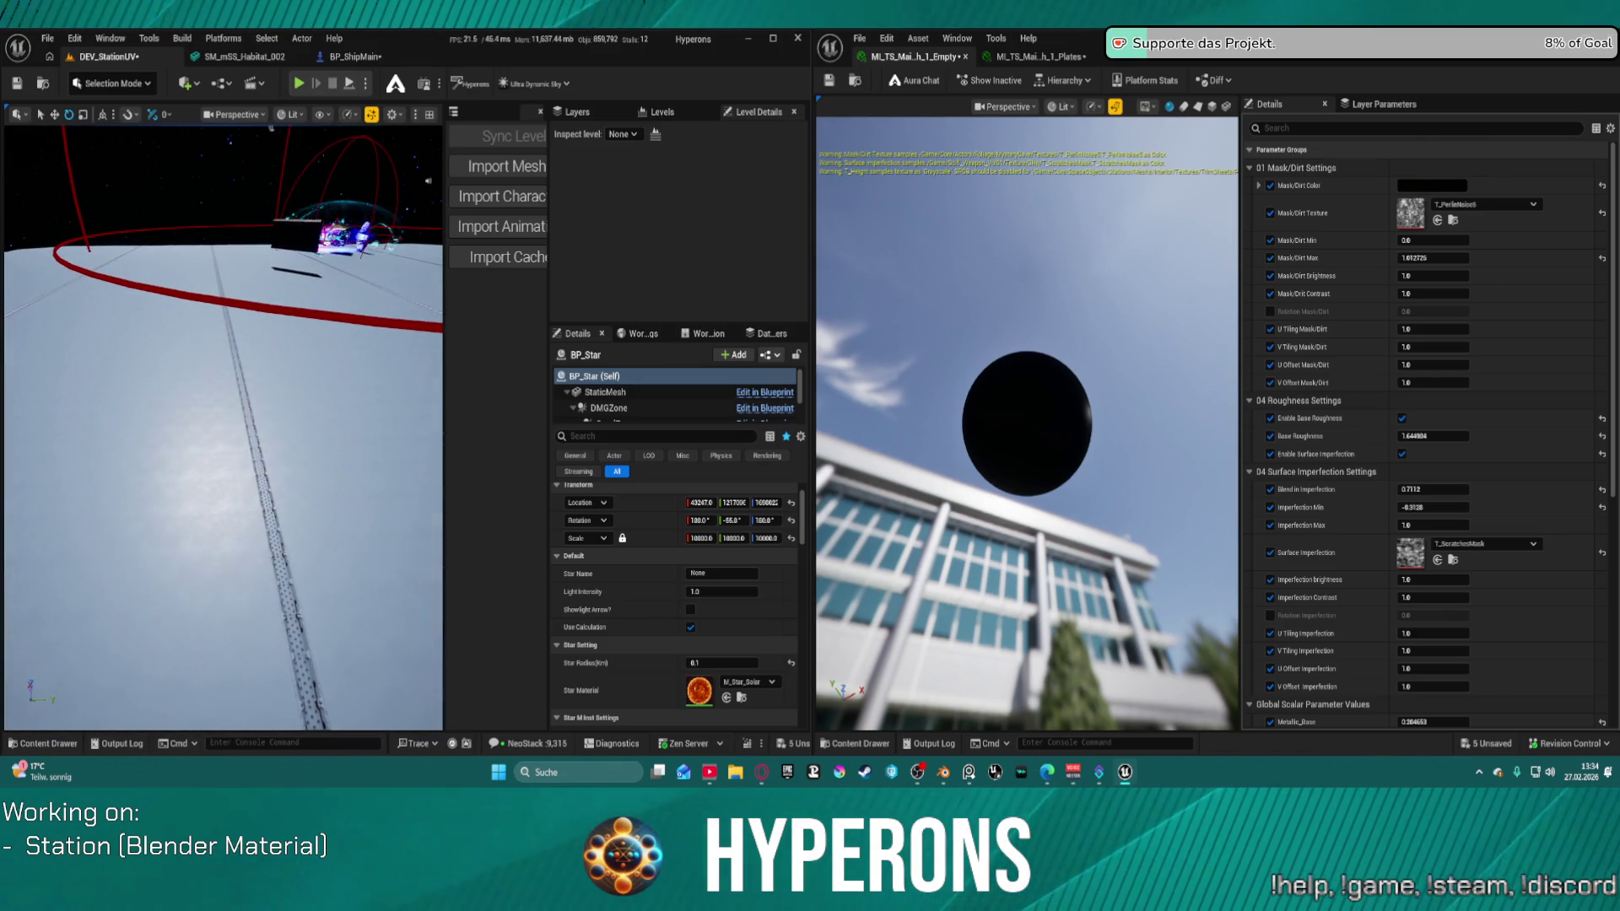
mouse_move(199, 506)
right_down()
mouse_move(211, 397)
mouse_move(152, 379)
mouse_move(203, 397)
mouse_move(177, 418)
right_up()
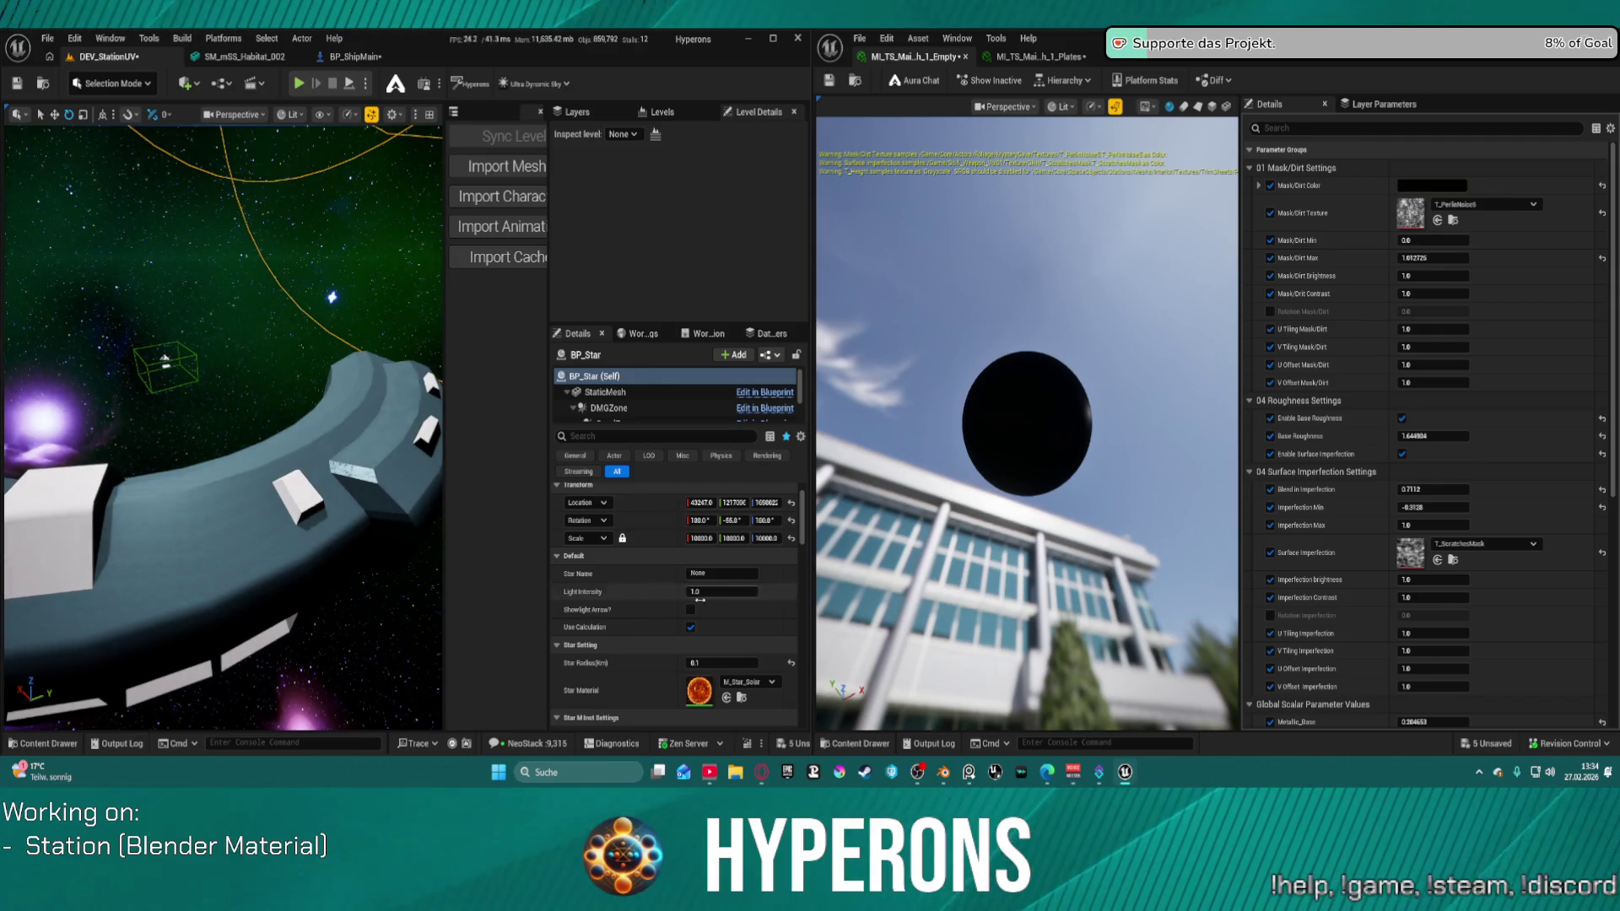
scroll(713, 598, down, 3)
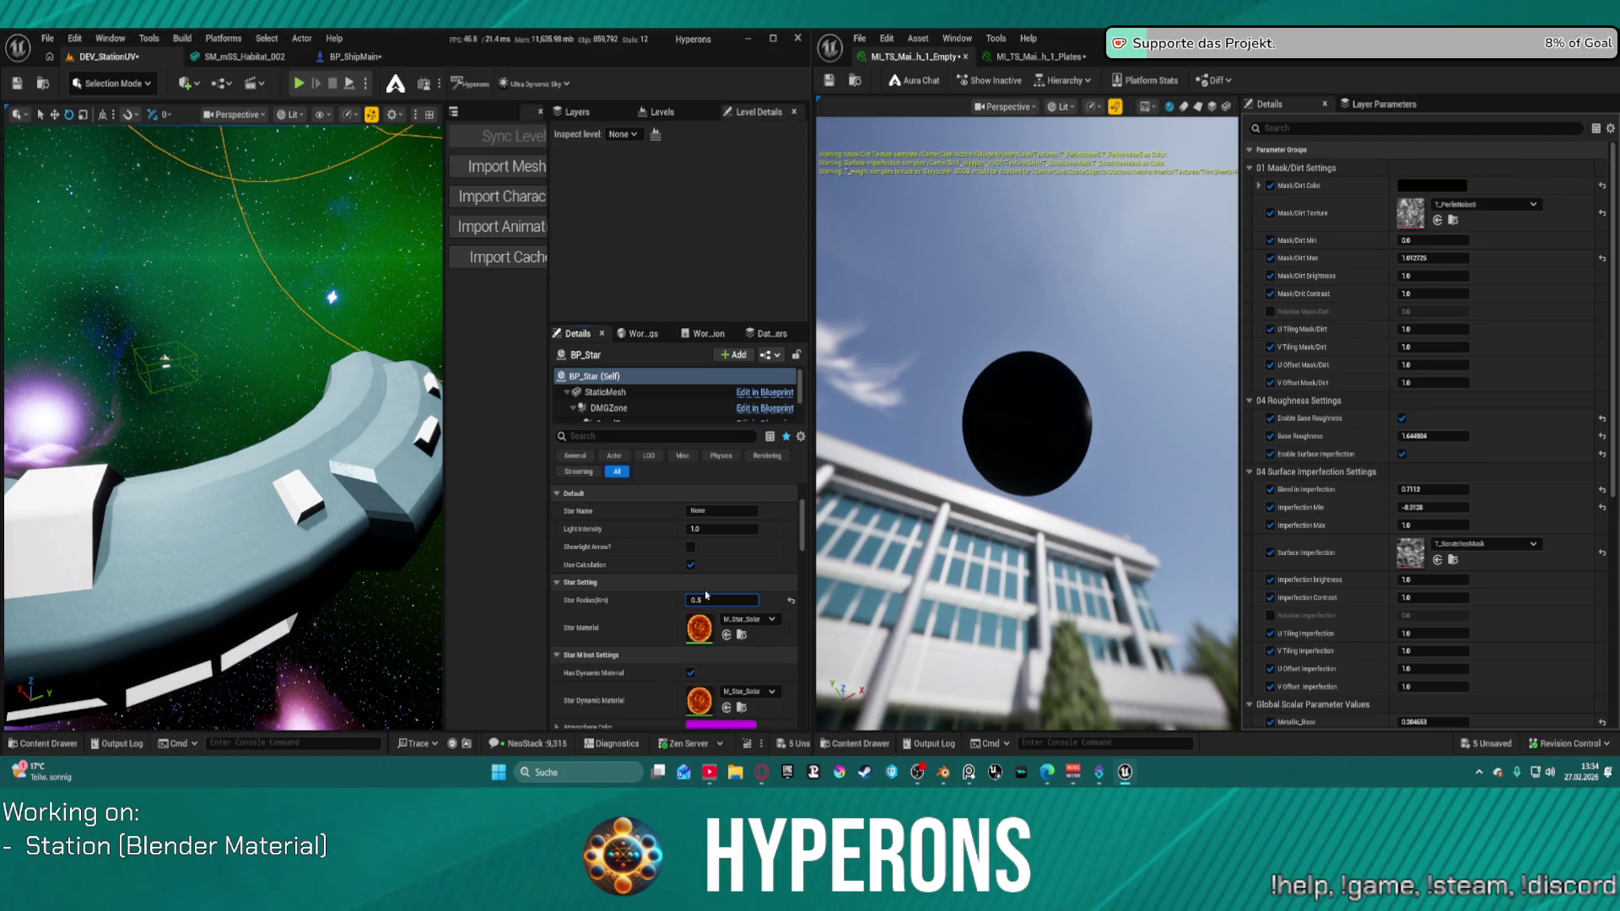
text(0)
key(Return)
right_drag(224, 422, 223, 422)
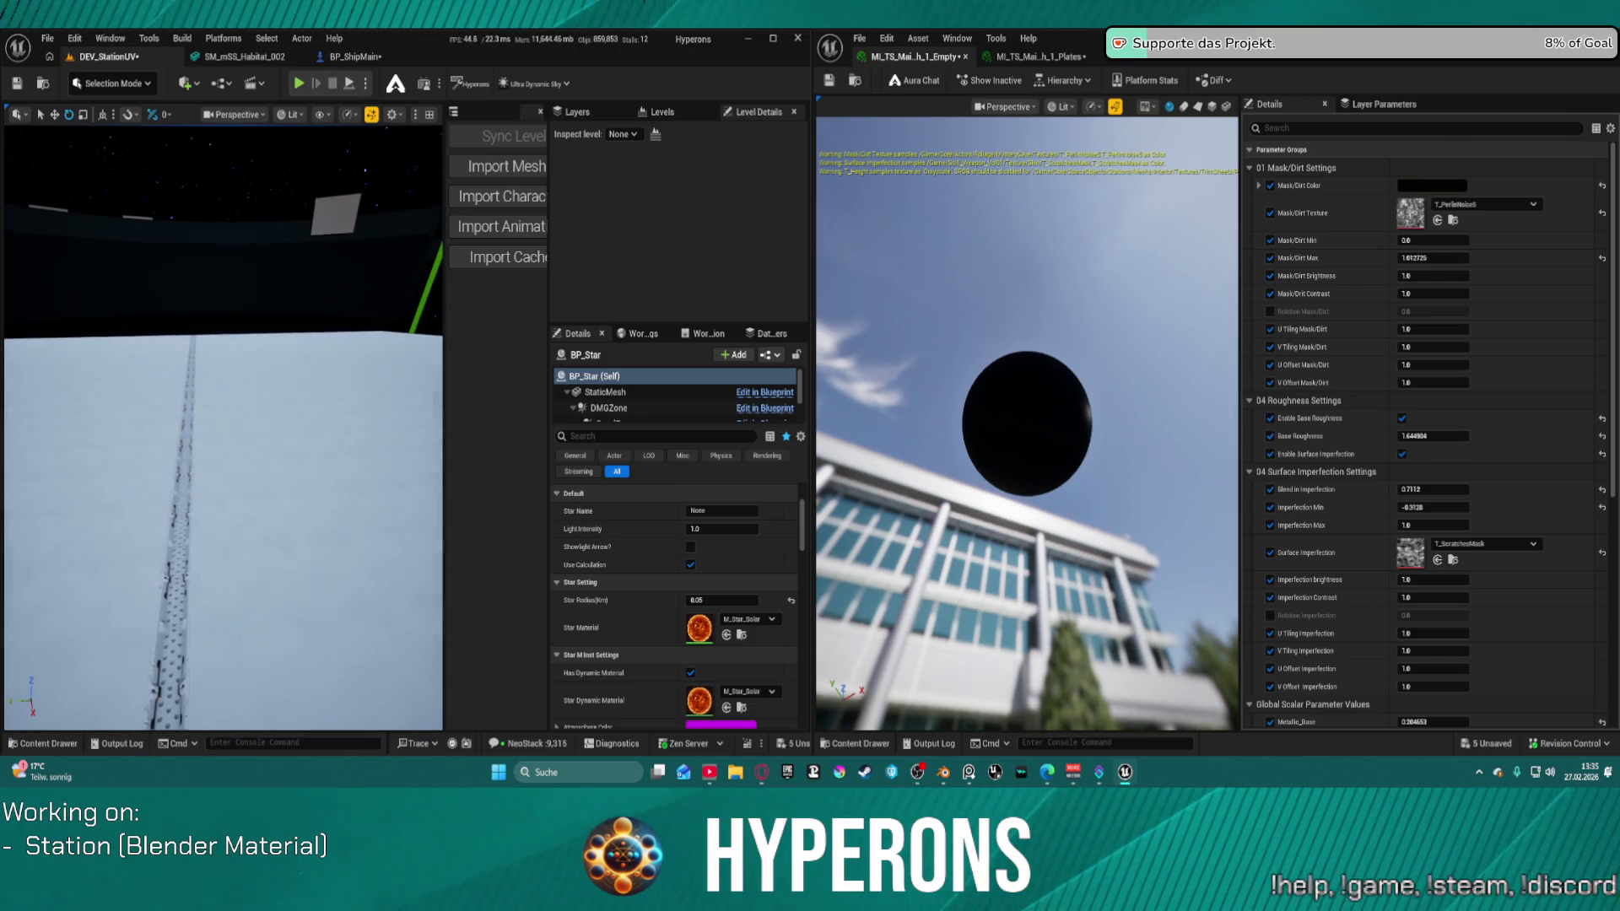
Step: Open the SM_mSS_Habitat_002 mesh editor in Unreal, orbit it for a new angle, then return to Blender
right_drag(134, 302, 133, 301)
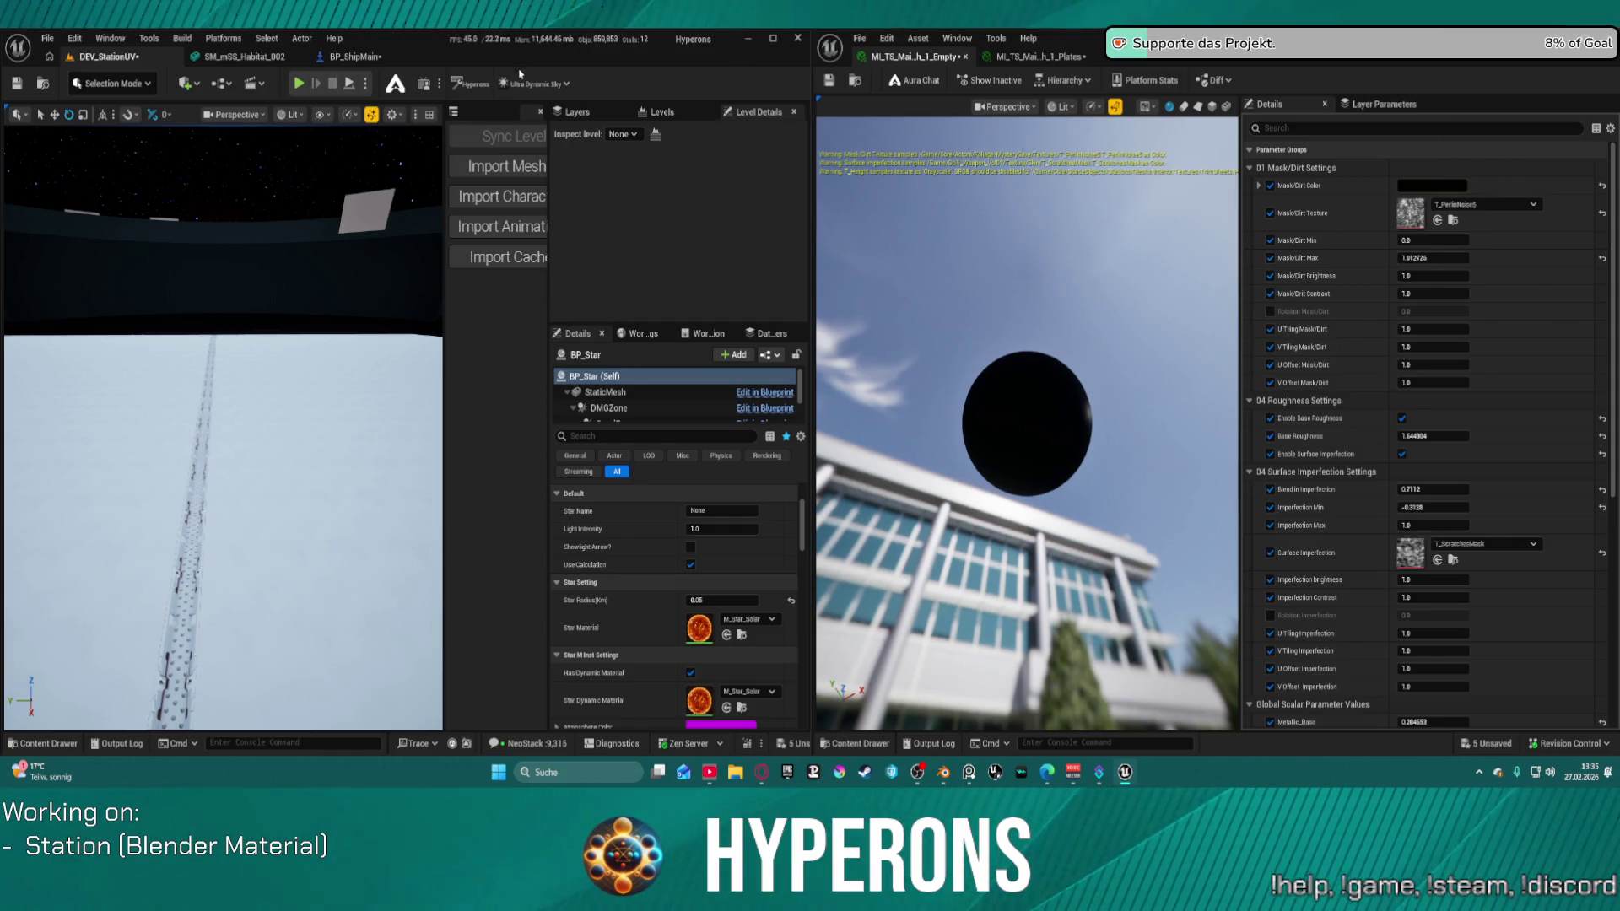
click(373, 59)
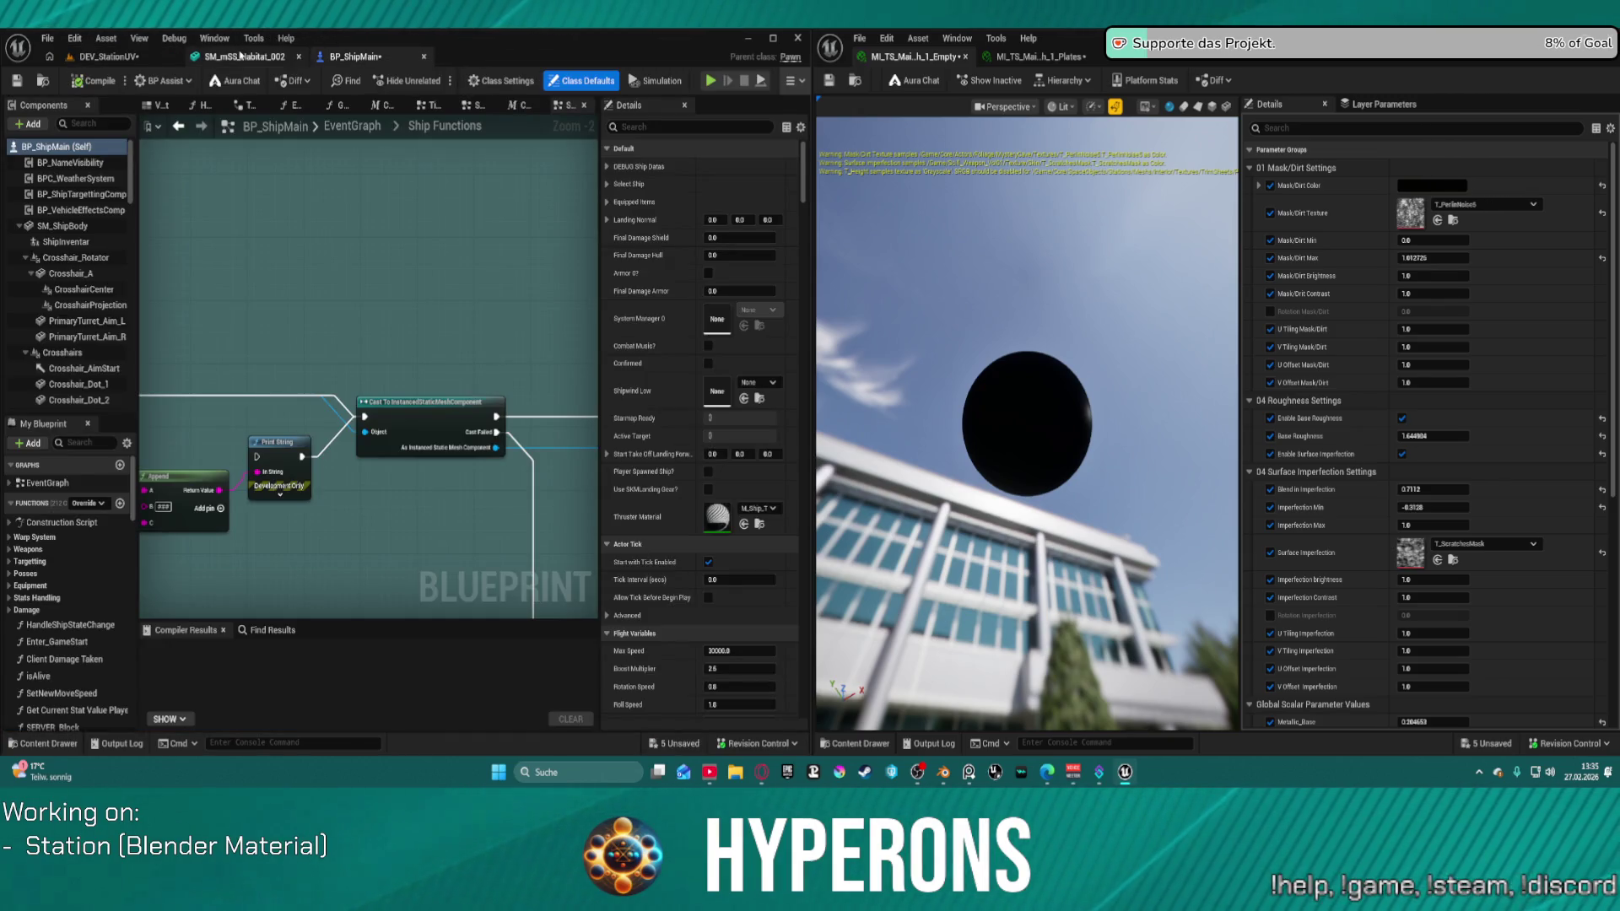
click(240, 55)
drag(317, 322, 471, 454)
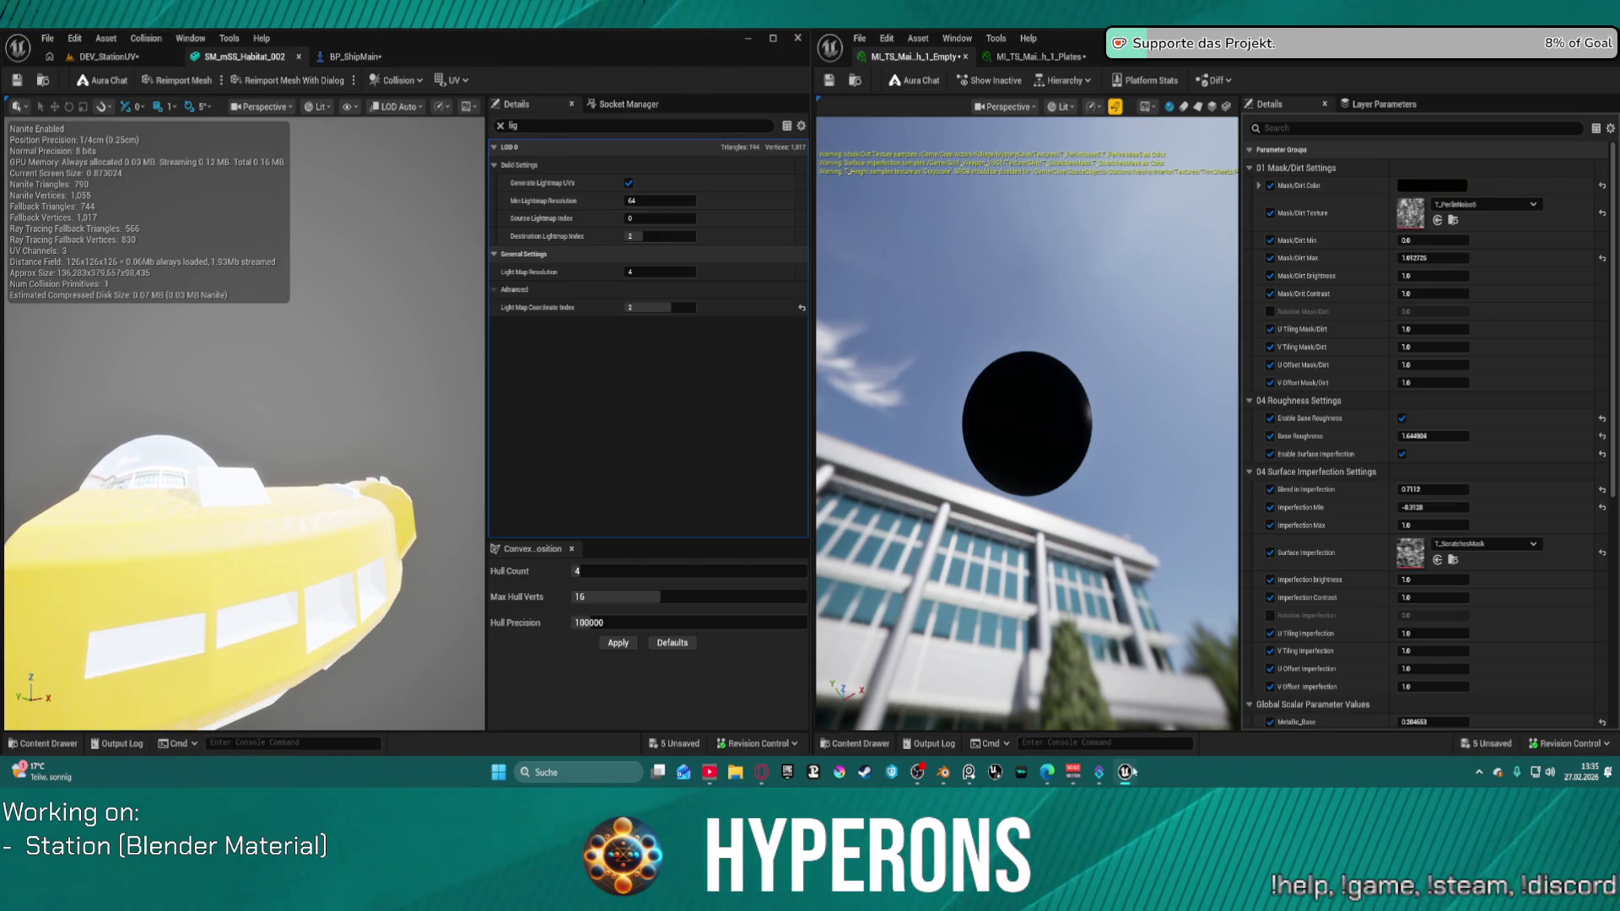
click(941, 771)
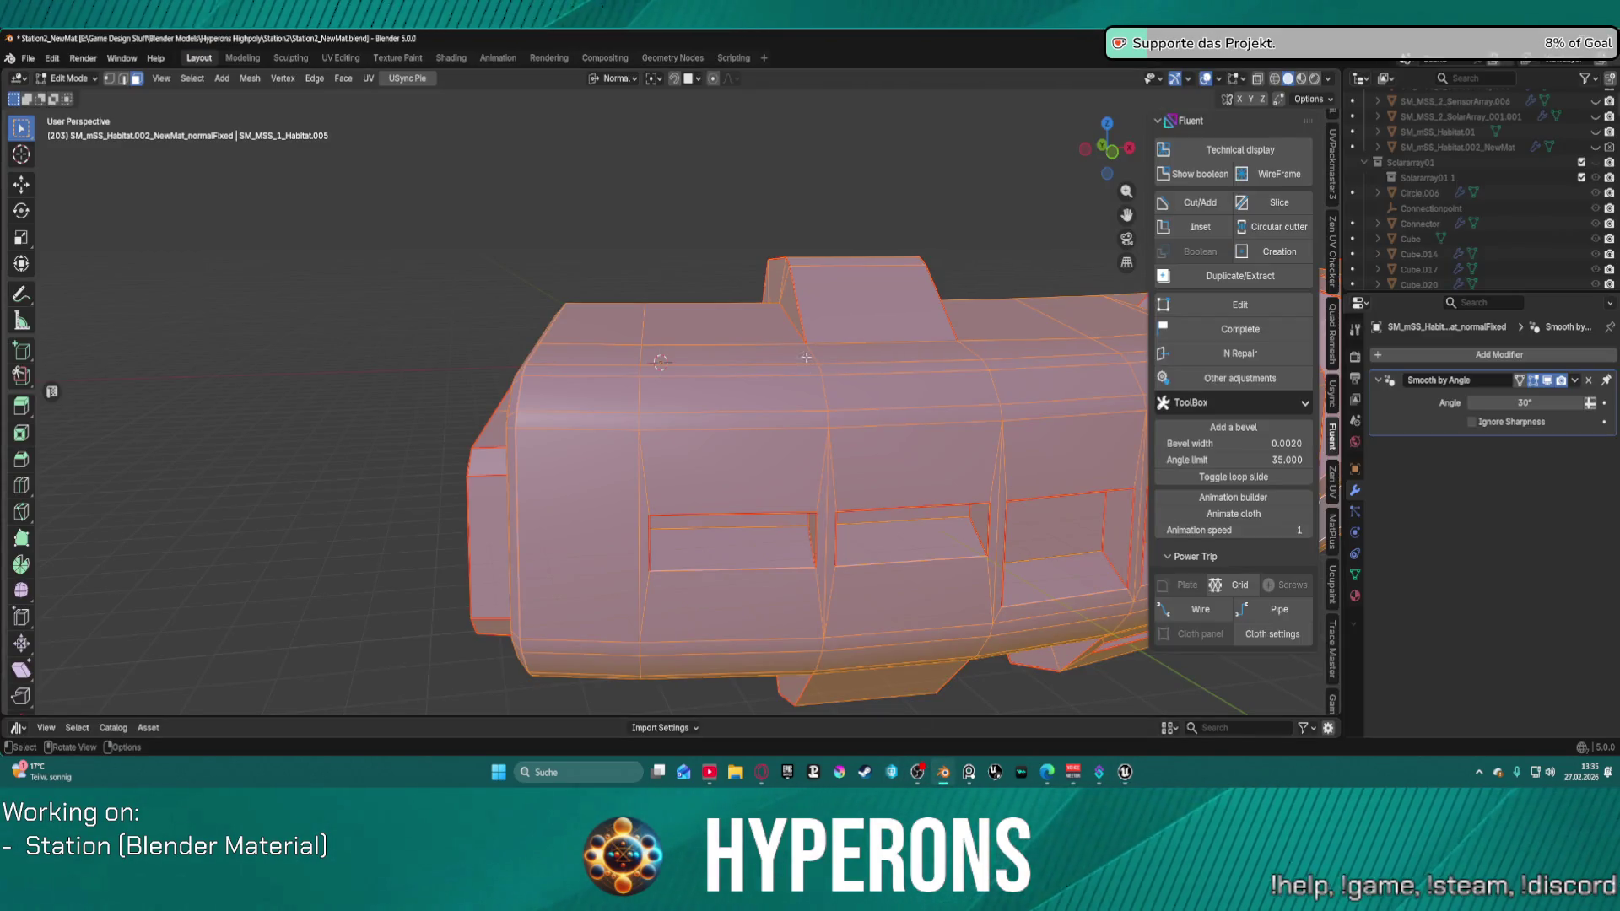
click(639, 312)
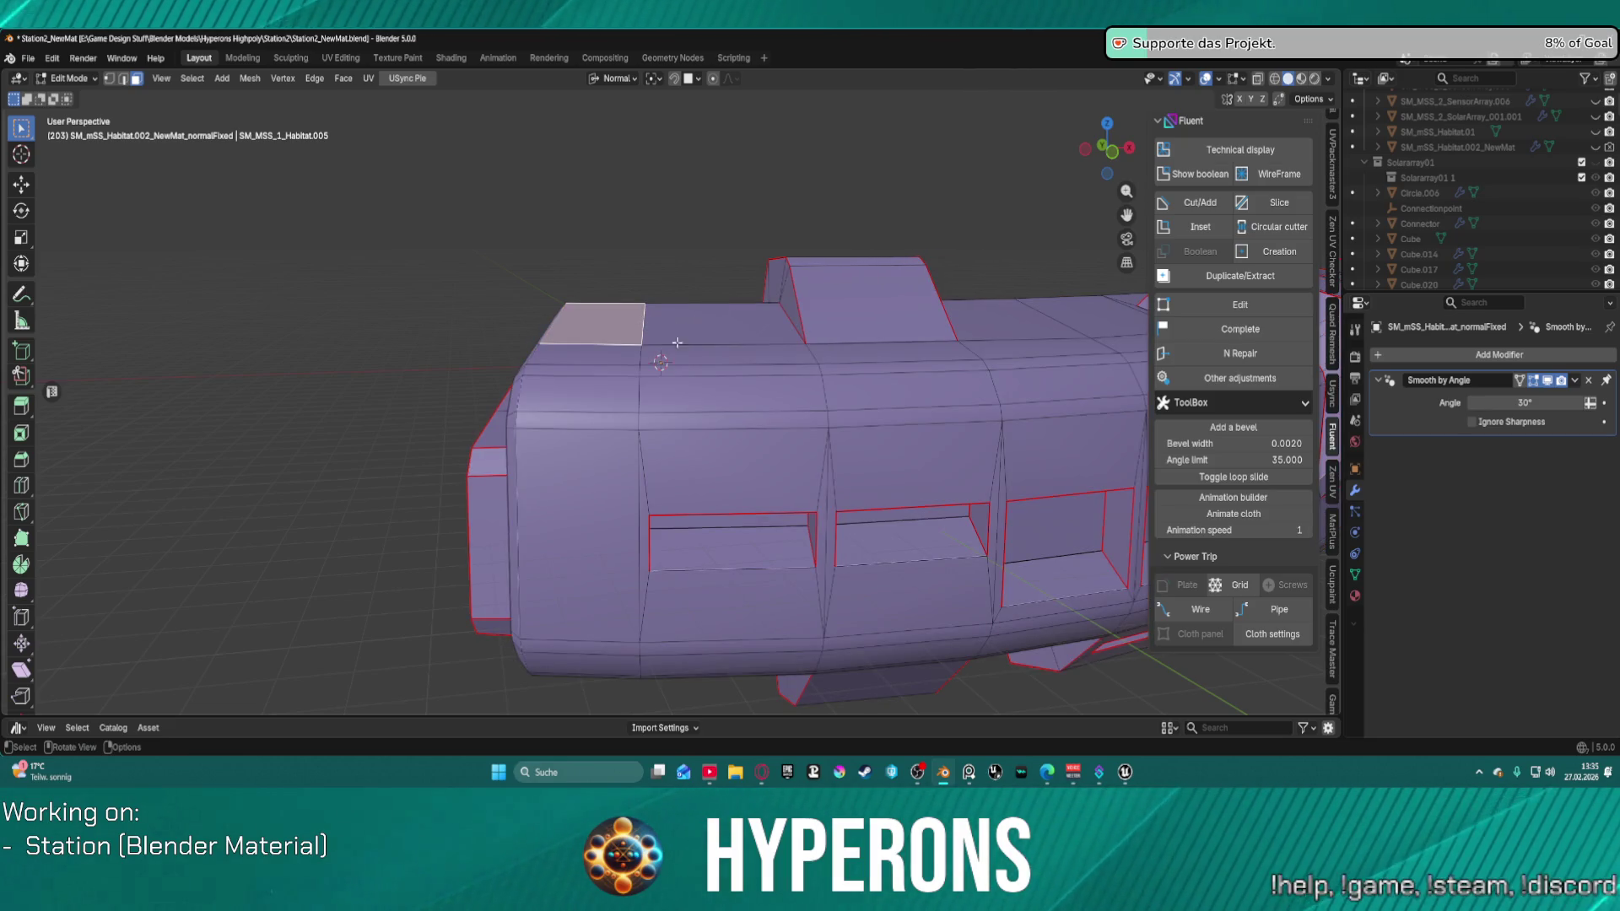
scroll(651, 423, up, 2)
click(625, 400)
key(2)
click(625, 399)
alt+click(624, 392)
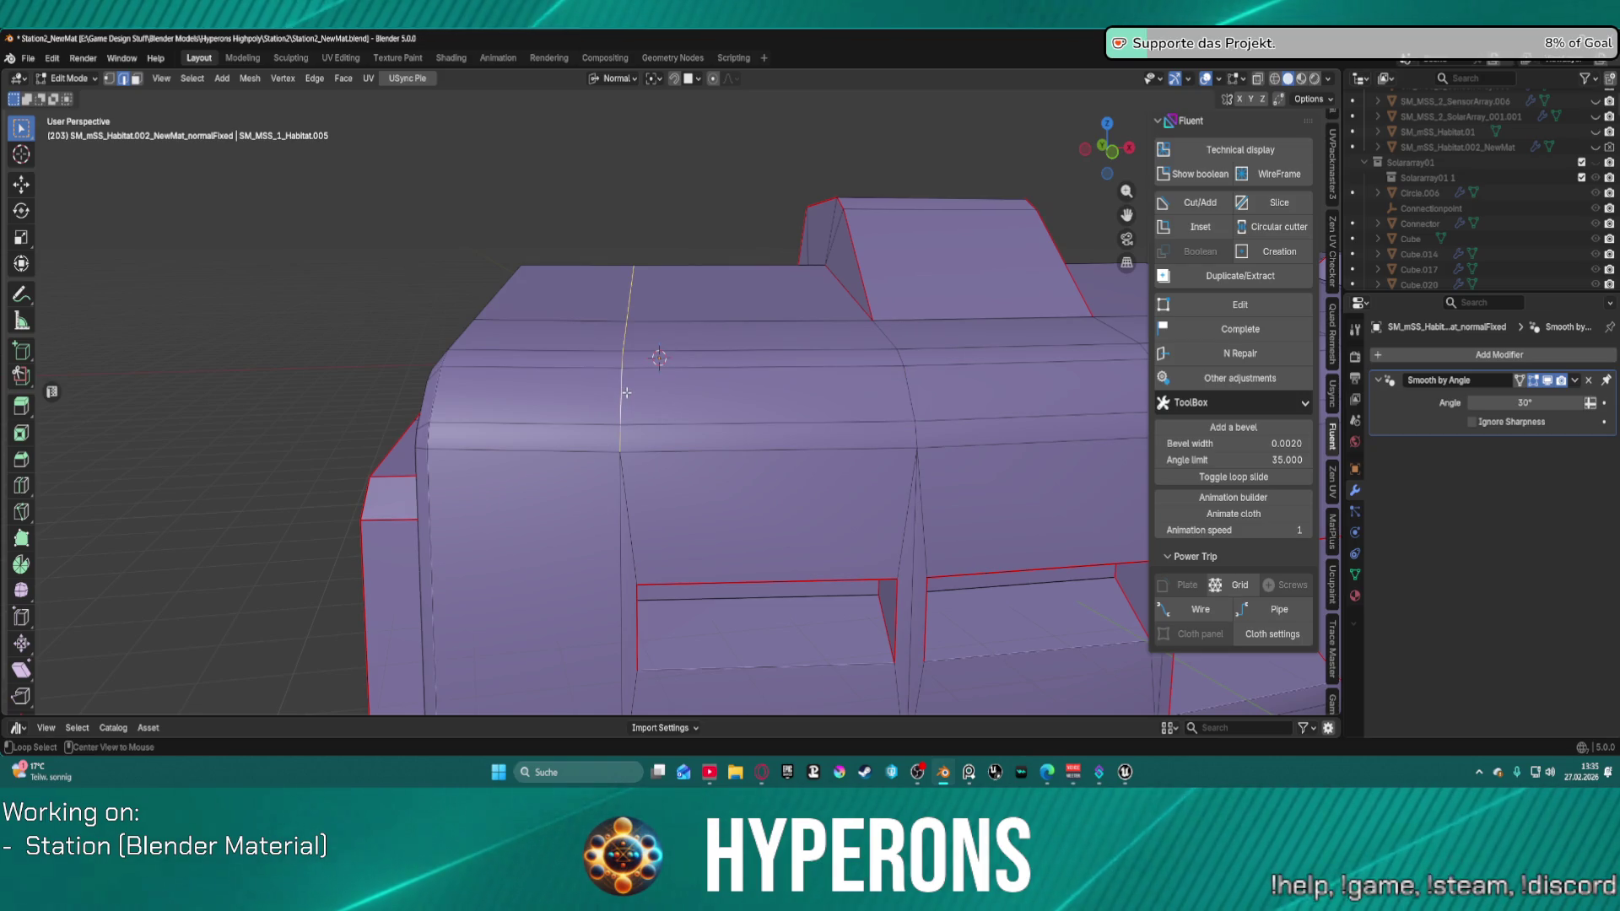
scroll(619, 501, down, 5)
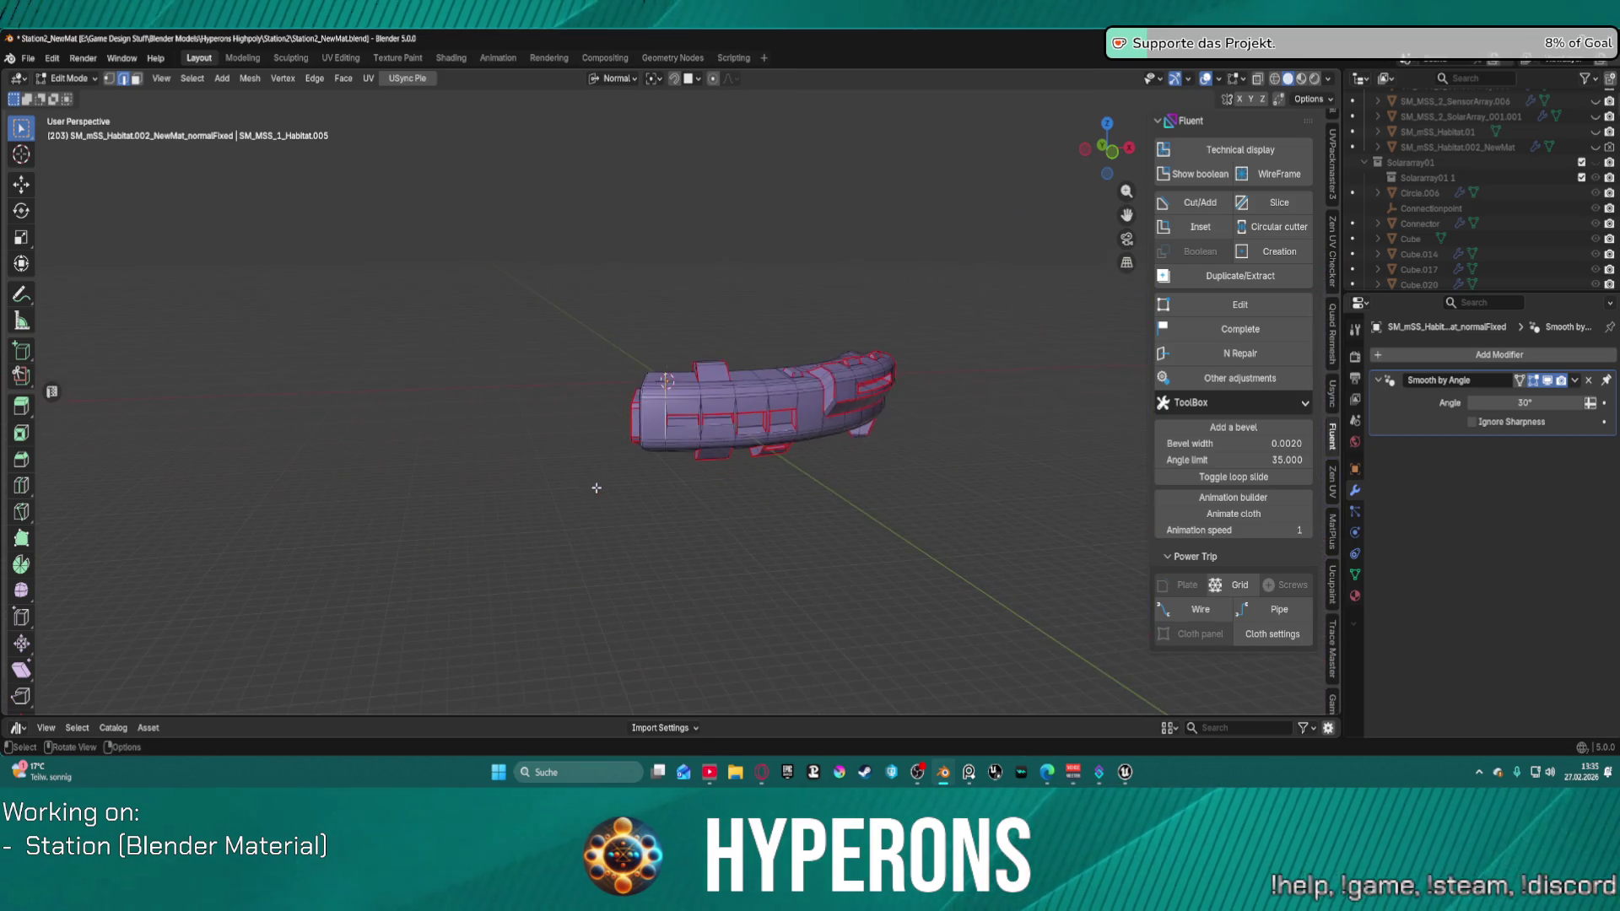
scroll(641, 455, up, 4)
middle_drag(642, 455, 717, 238)
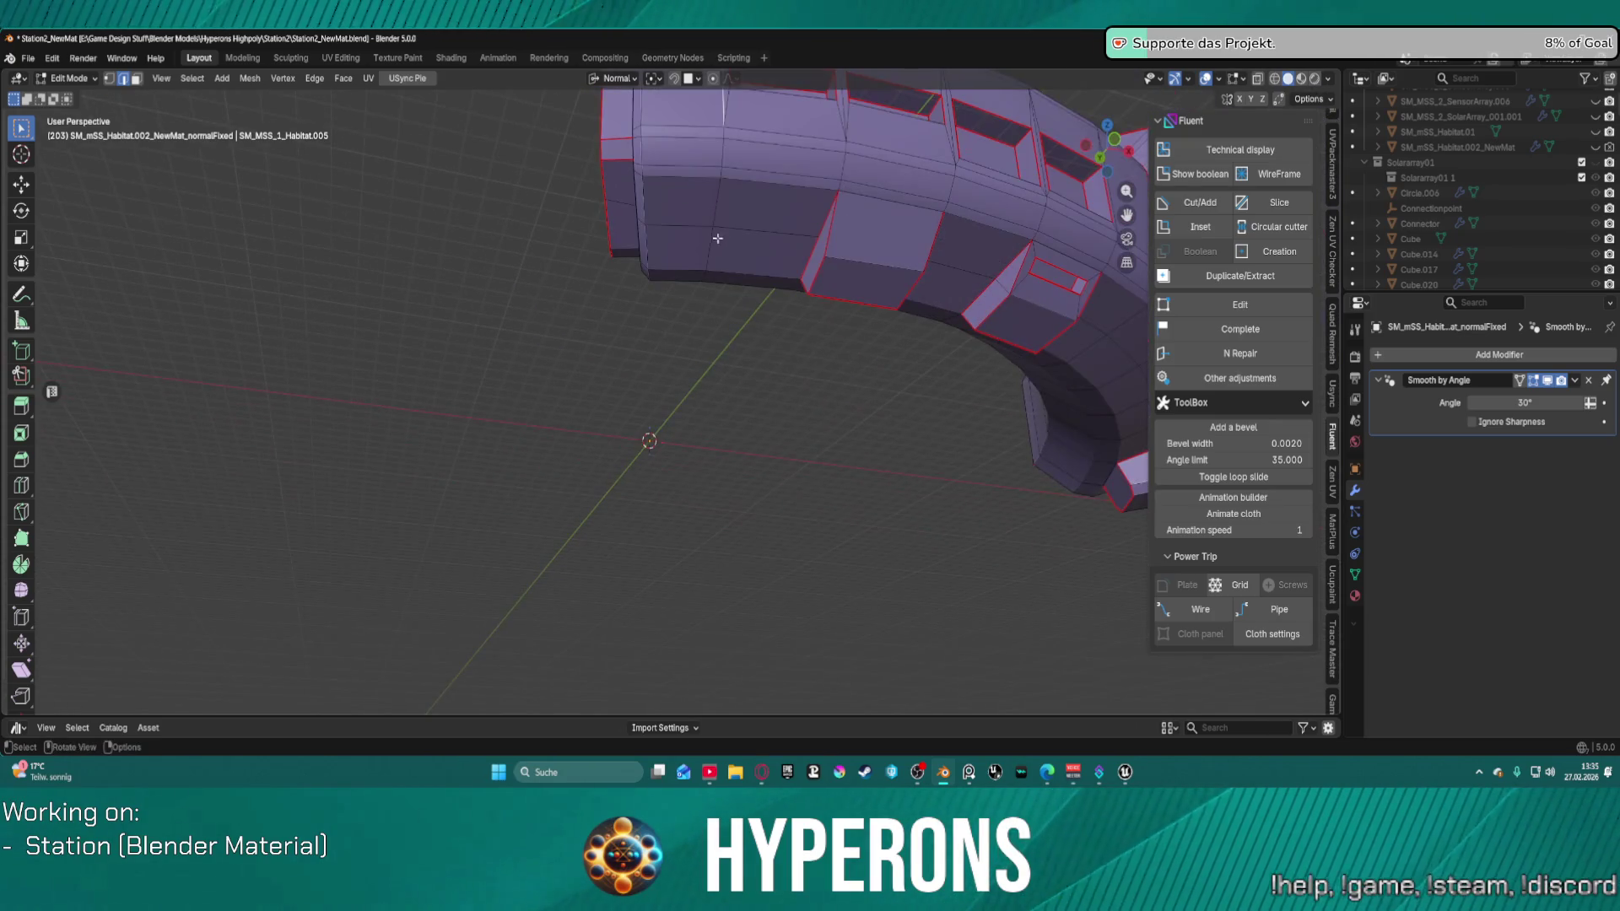
mouse_move(756, 187)
middle_down()
mouse_move(945, 244)
mouse_move(1012, 239)
mouse_move(894, 279)
mouse_move(644, 410)
middle_up()
scroll(811, 329, up, 4)
scroll(644, 410, up, 4)
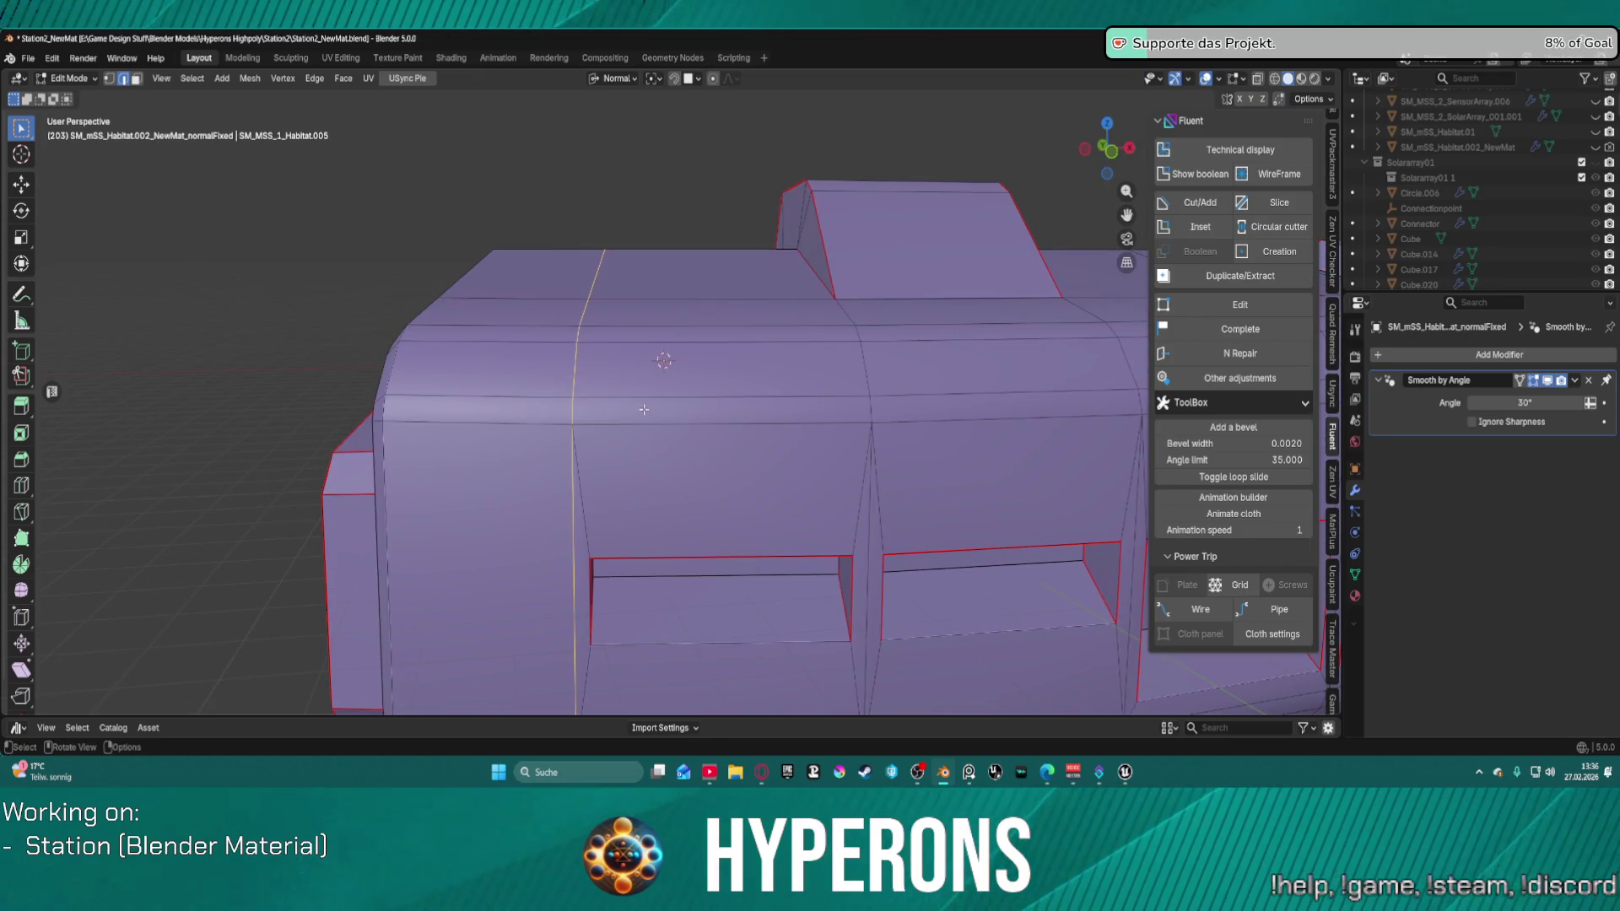
key(ctrl+b)
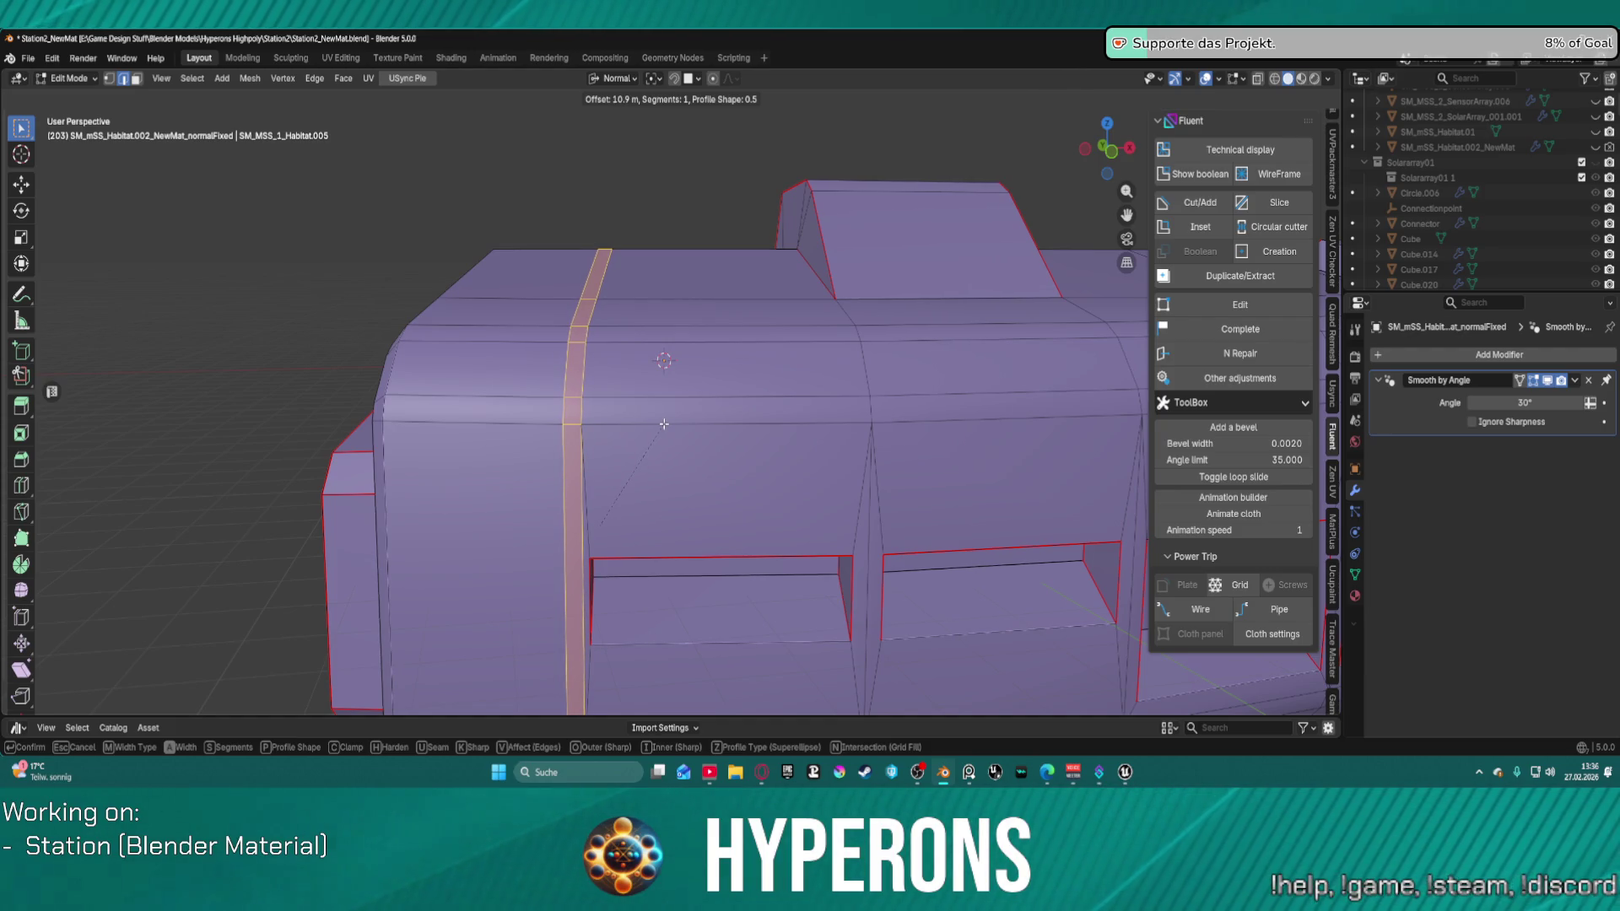
click(664, 424)
scroll(667, 405, down, 5)
middle_drag(667, 405, 747, 395)
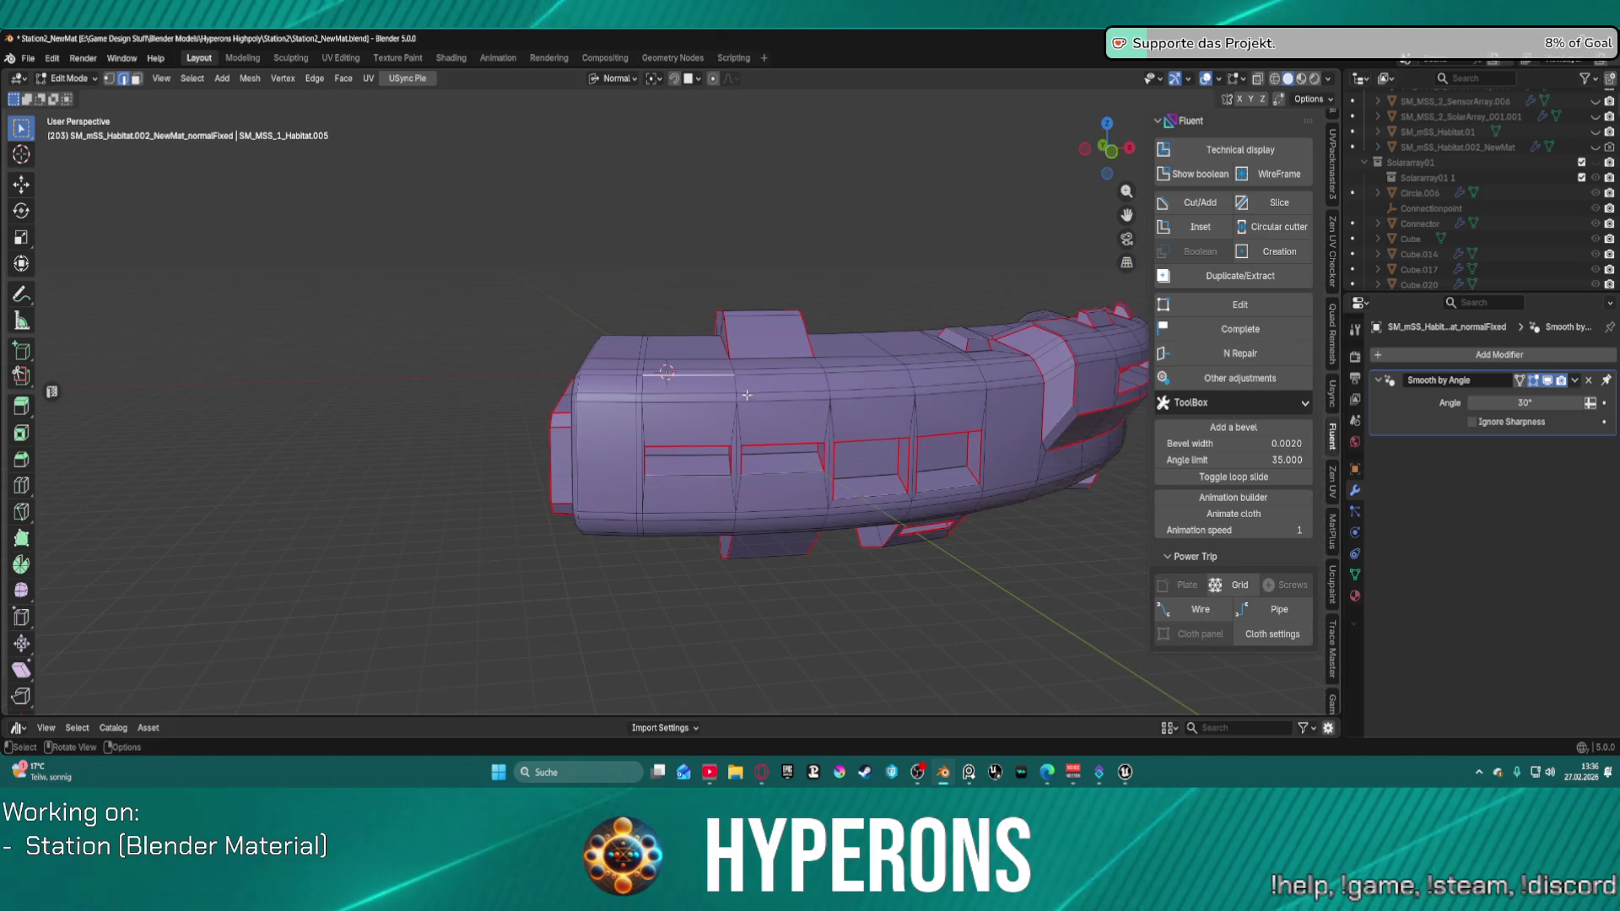
scroll(746, 395, up, 5)
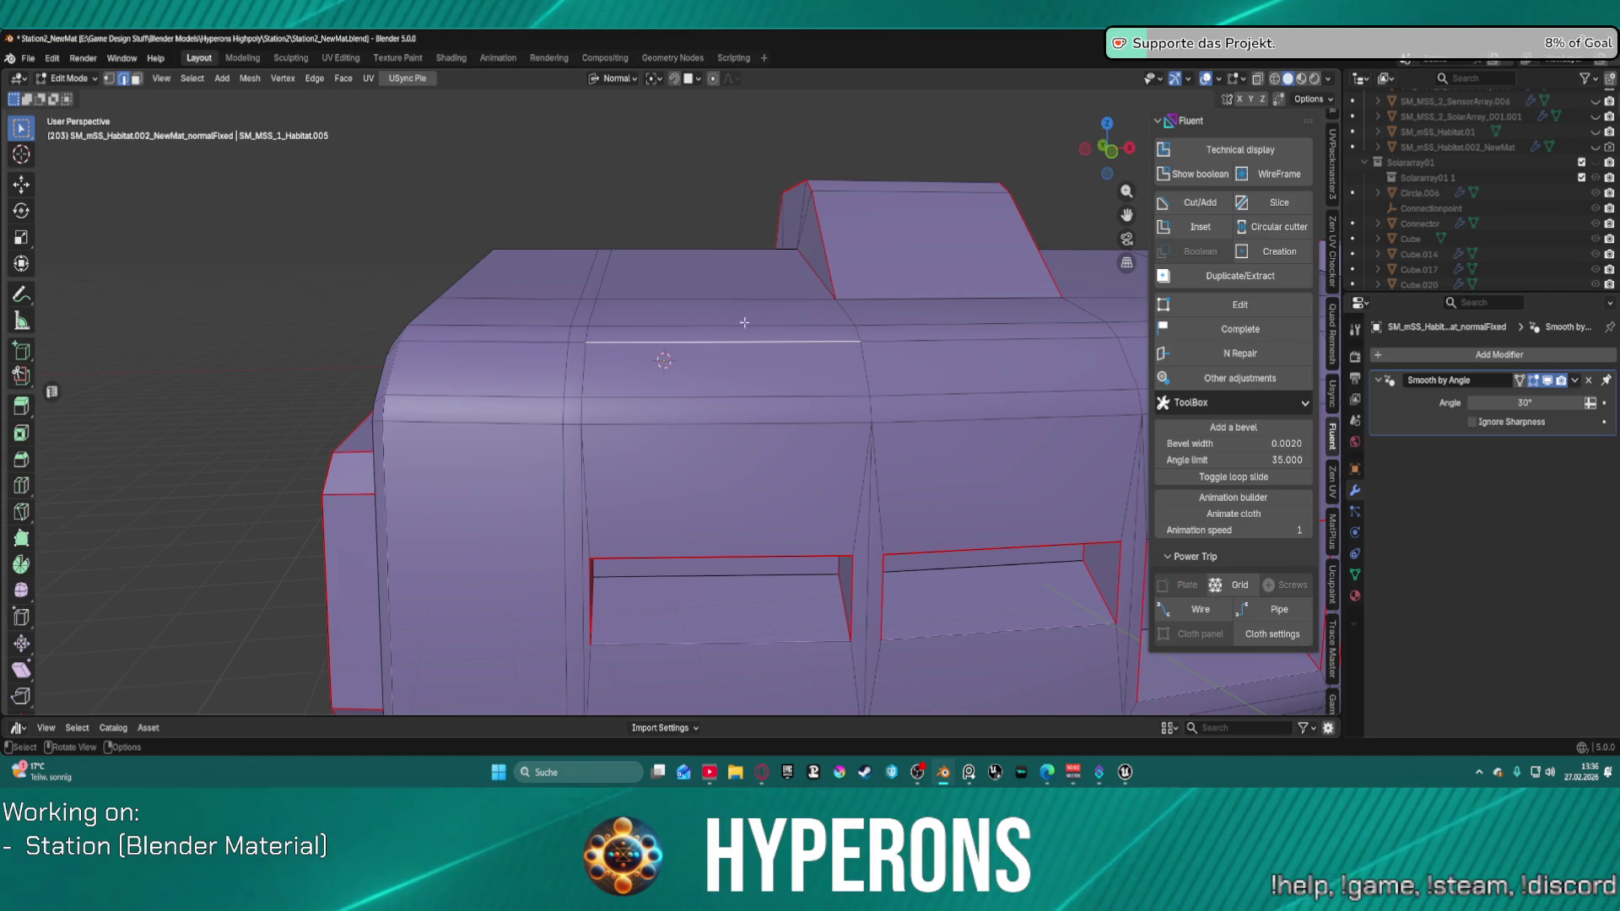
ctrl+alt+click(553, 371)
Step: Reduce the selection to one vertical edge loop and bevel it with a 0.2 m width
key(ctrl+z)
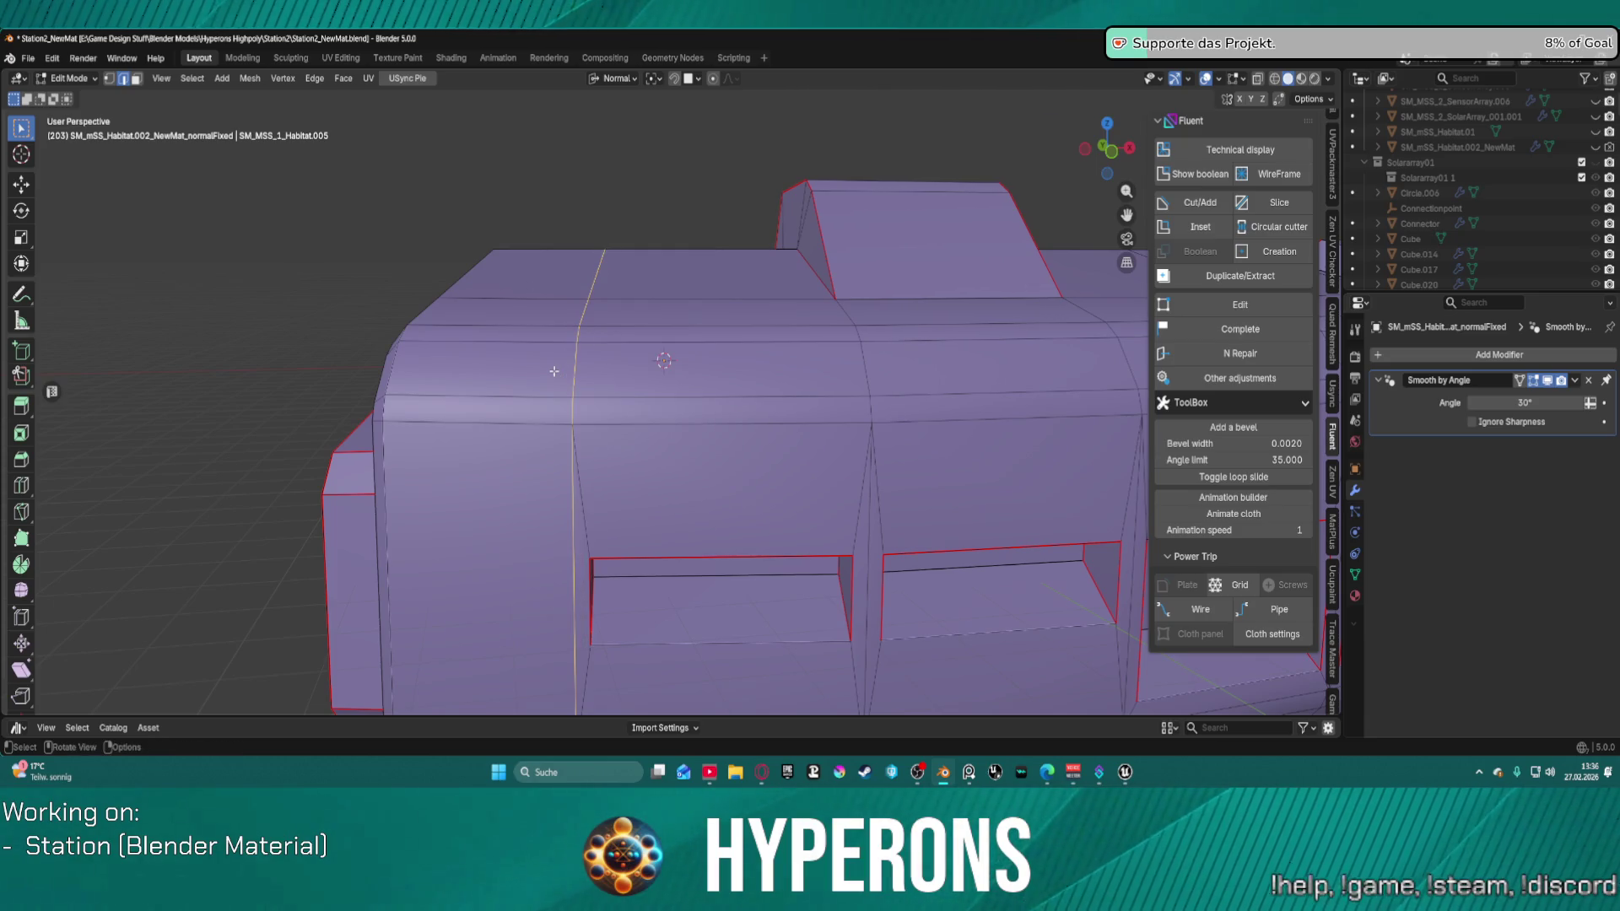
key(ctrl+b)
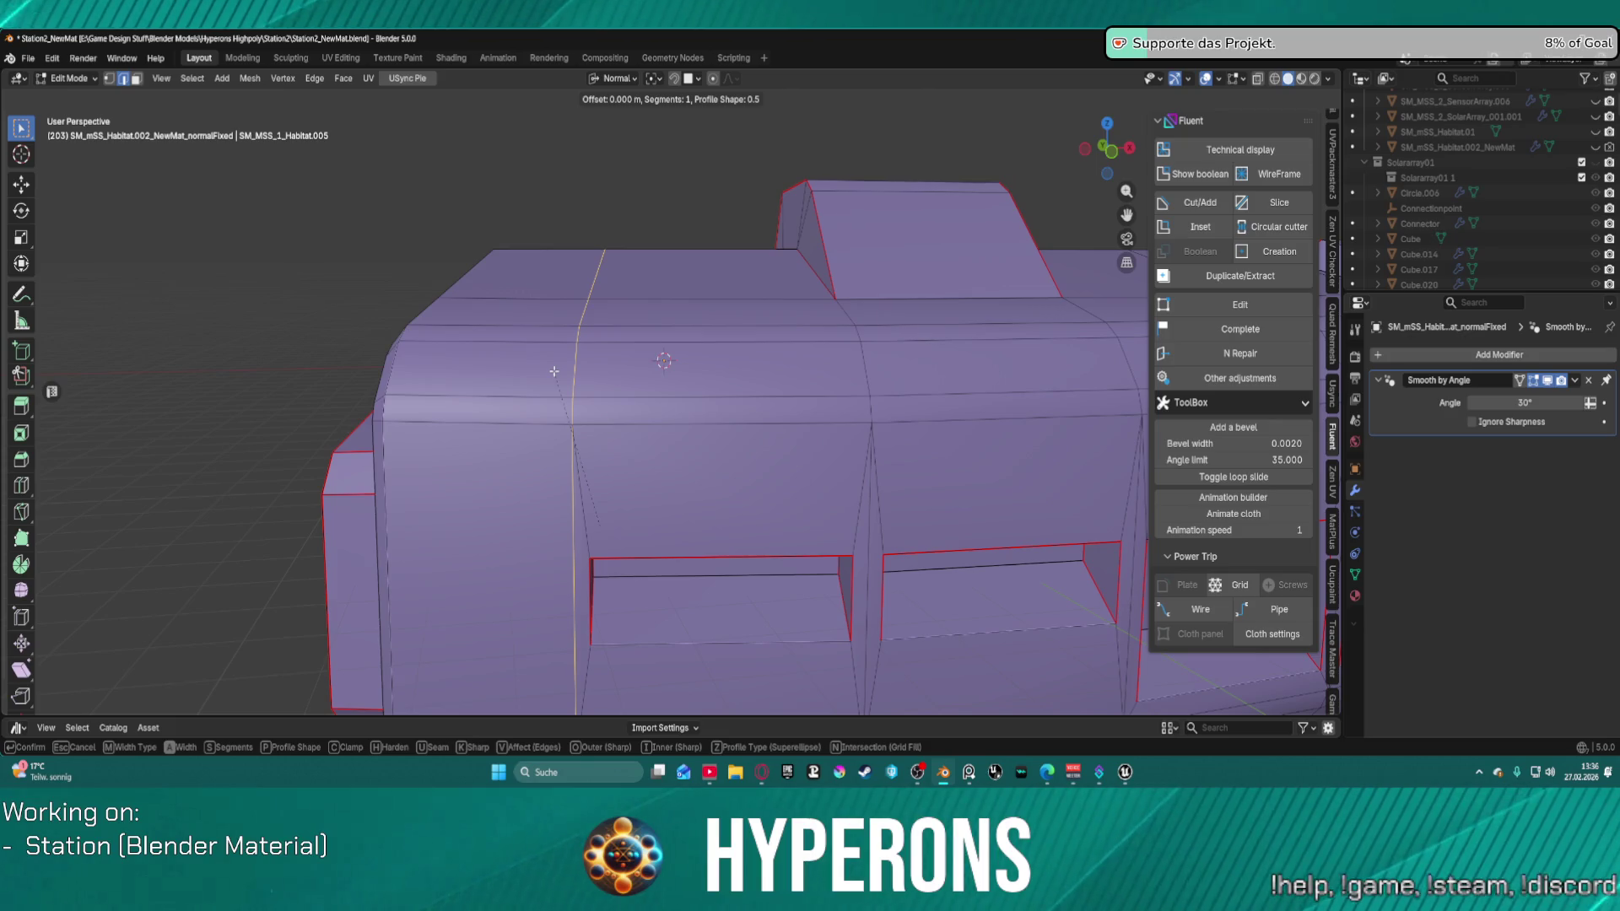
click(648, 368)
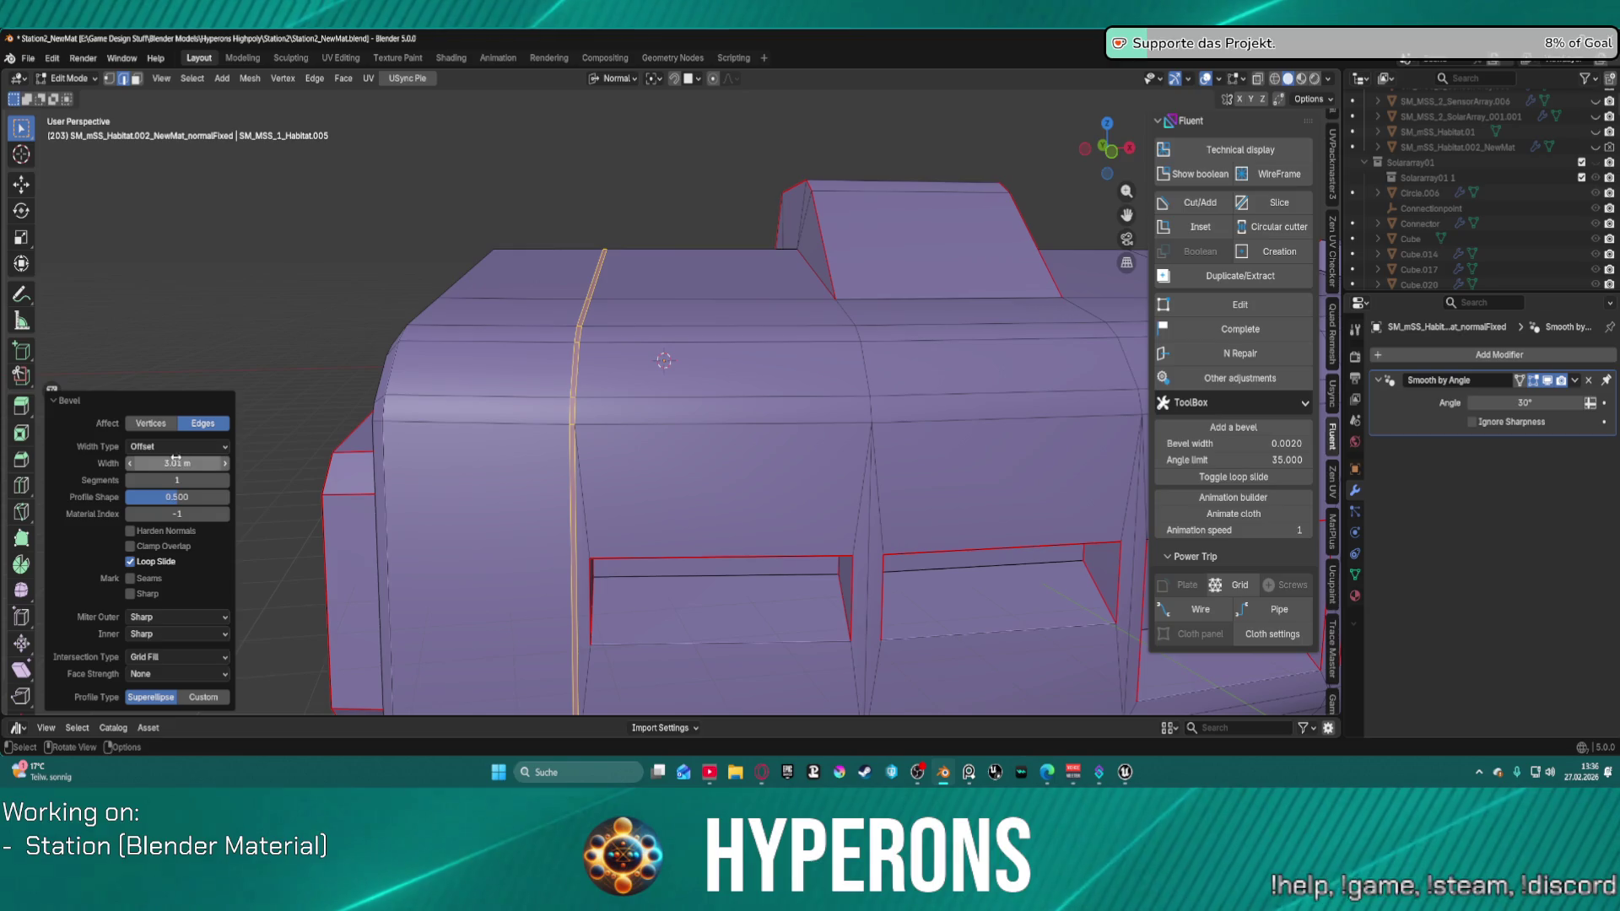
drag(178, 463, 202, 461)
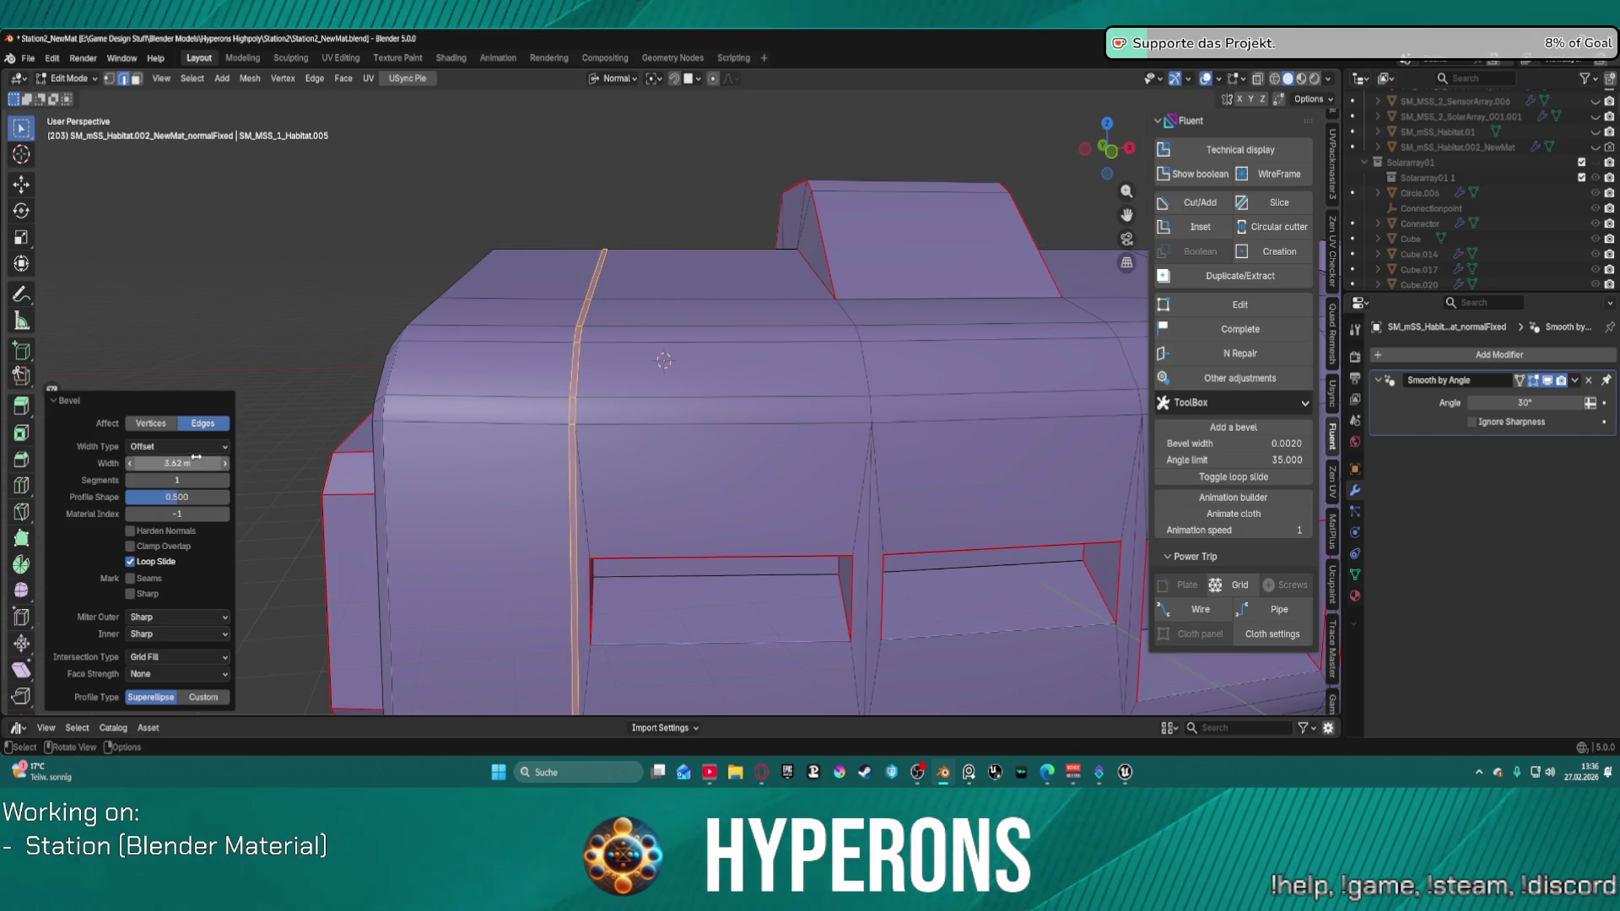
click(202, 461)
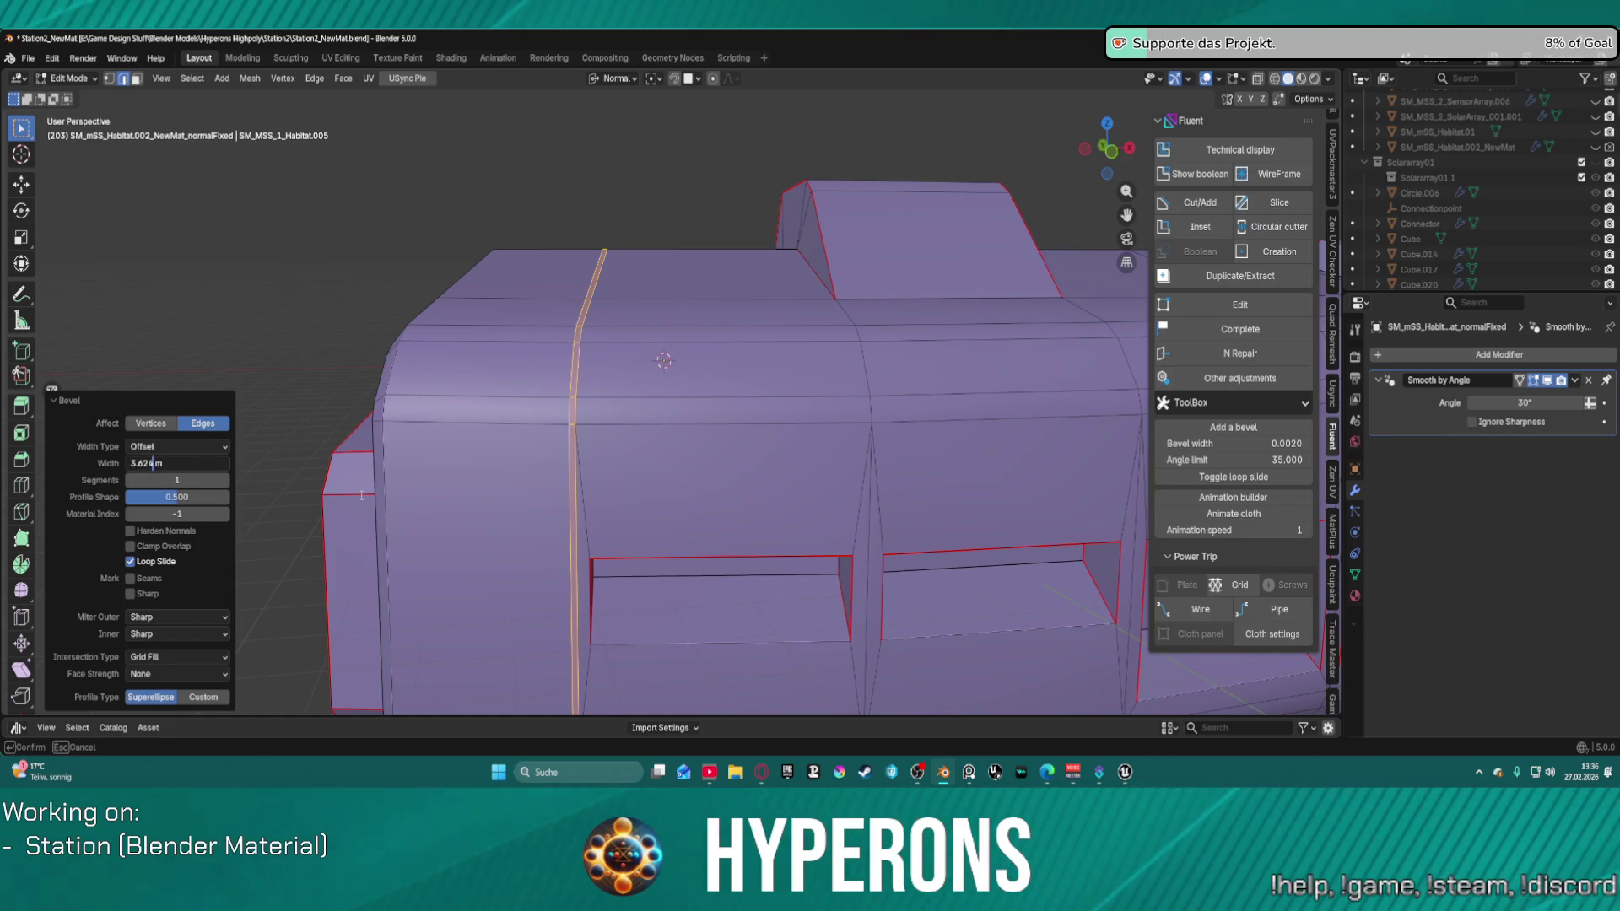
key(BackSpace)
text(0)
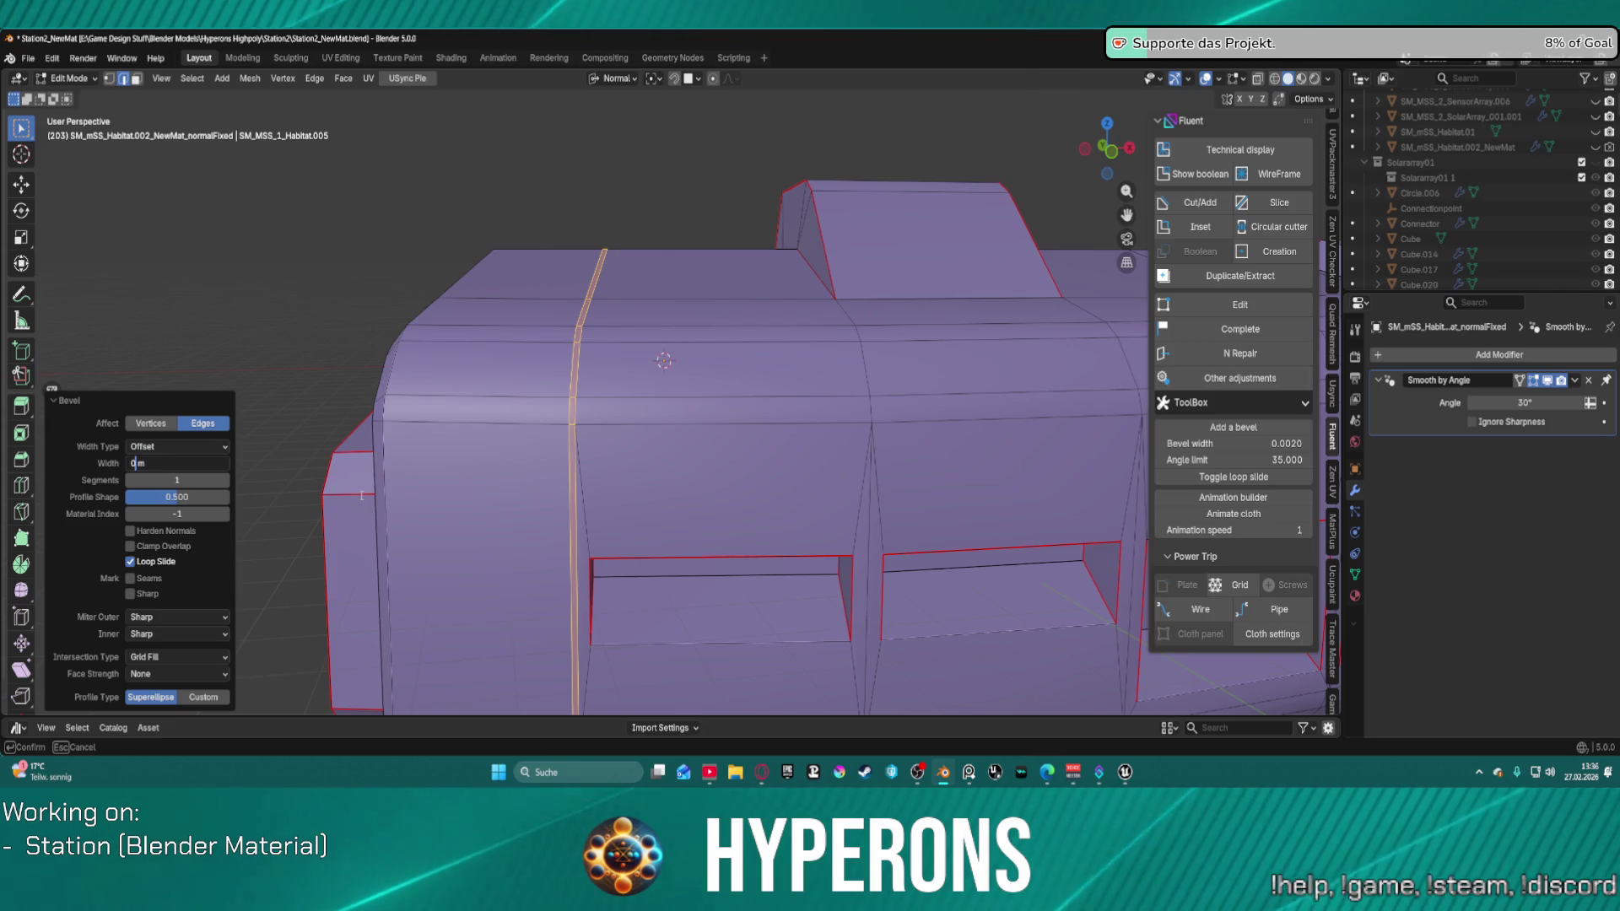
text(.2)
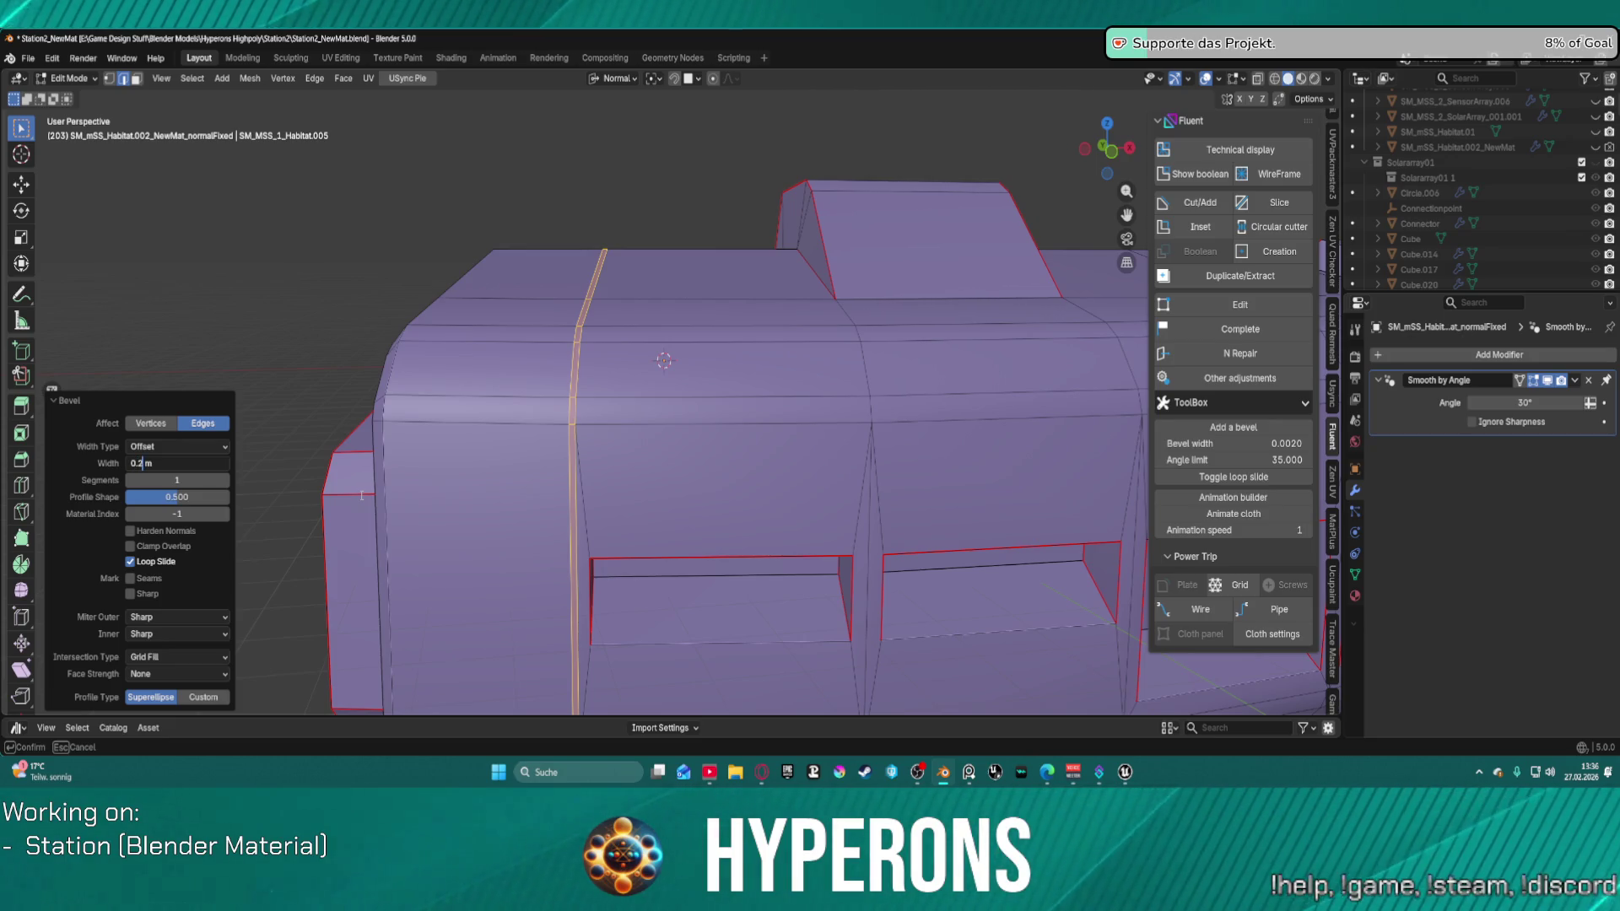
key(Return)
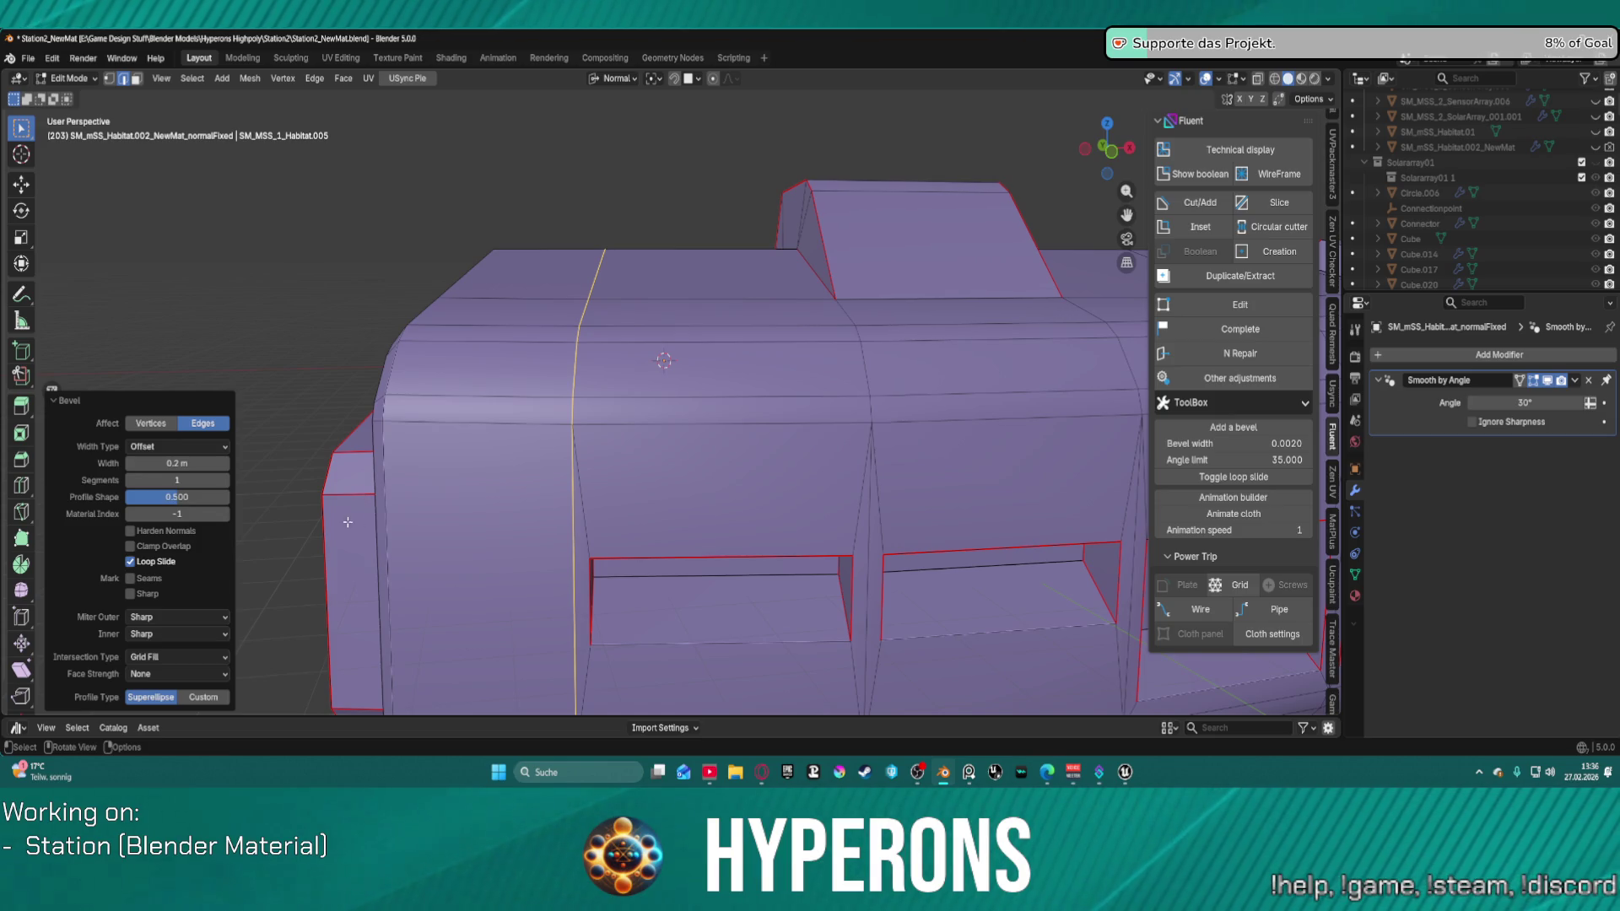
Step: Zoom and orbit around the habitat ring to frame the raised tower
scroll(444, 358, up, 8)
scroll(444, 357, down, 3)
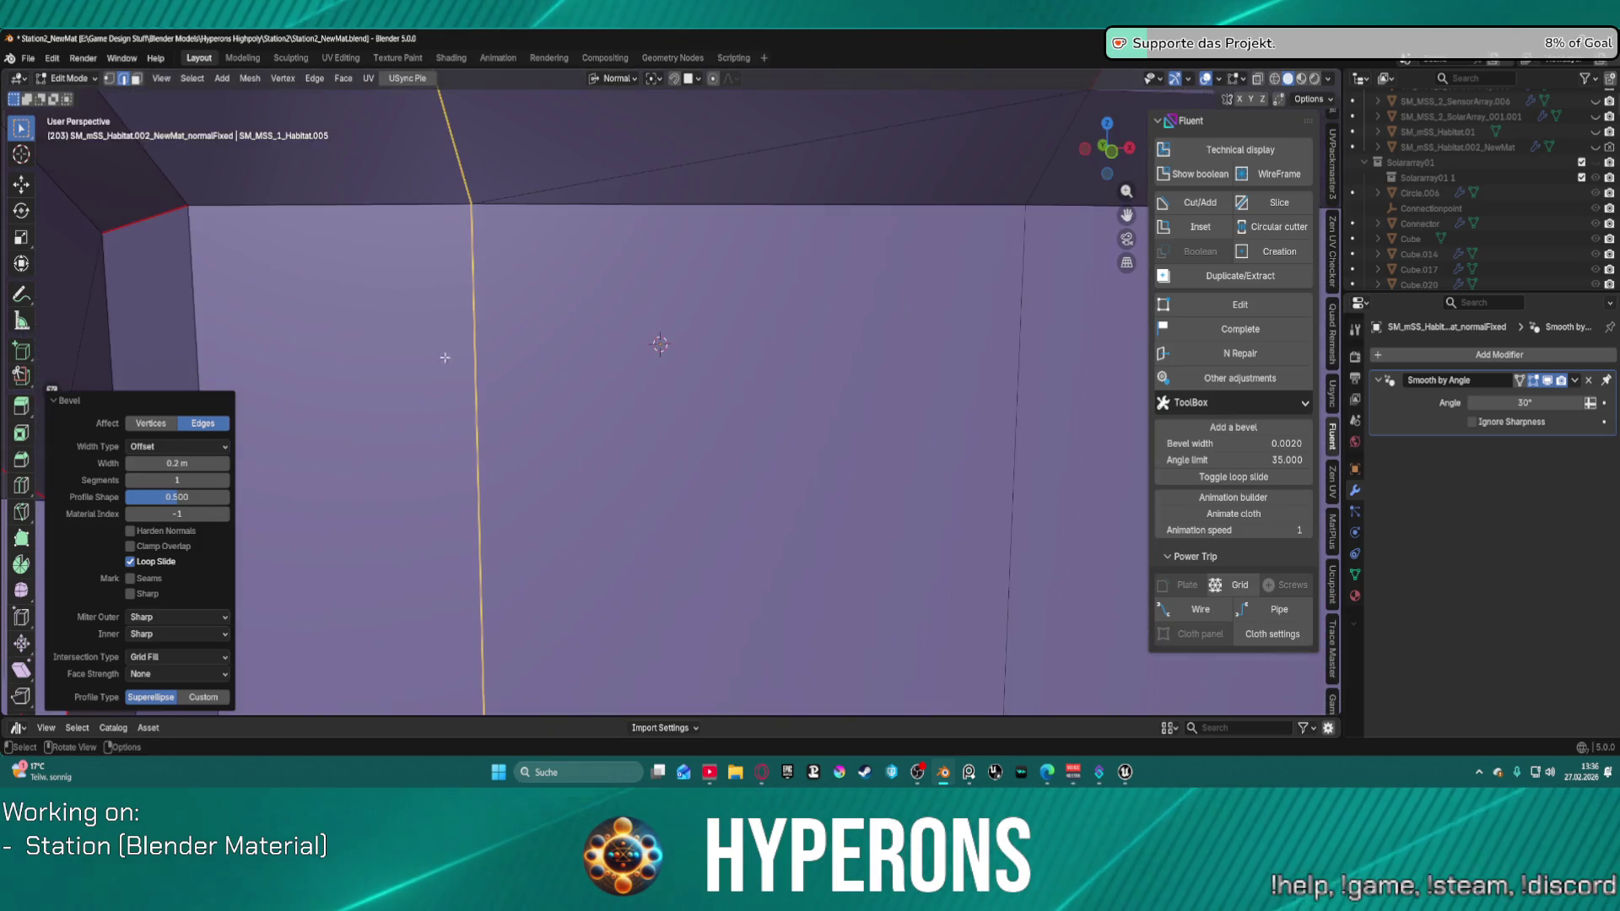
scroll(447, 338, down, 4)
scroll(523, 321, up, 2)
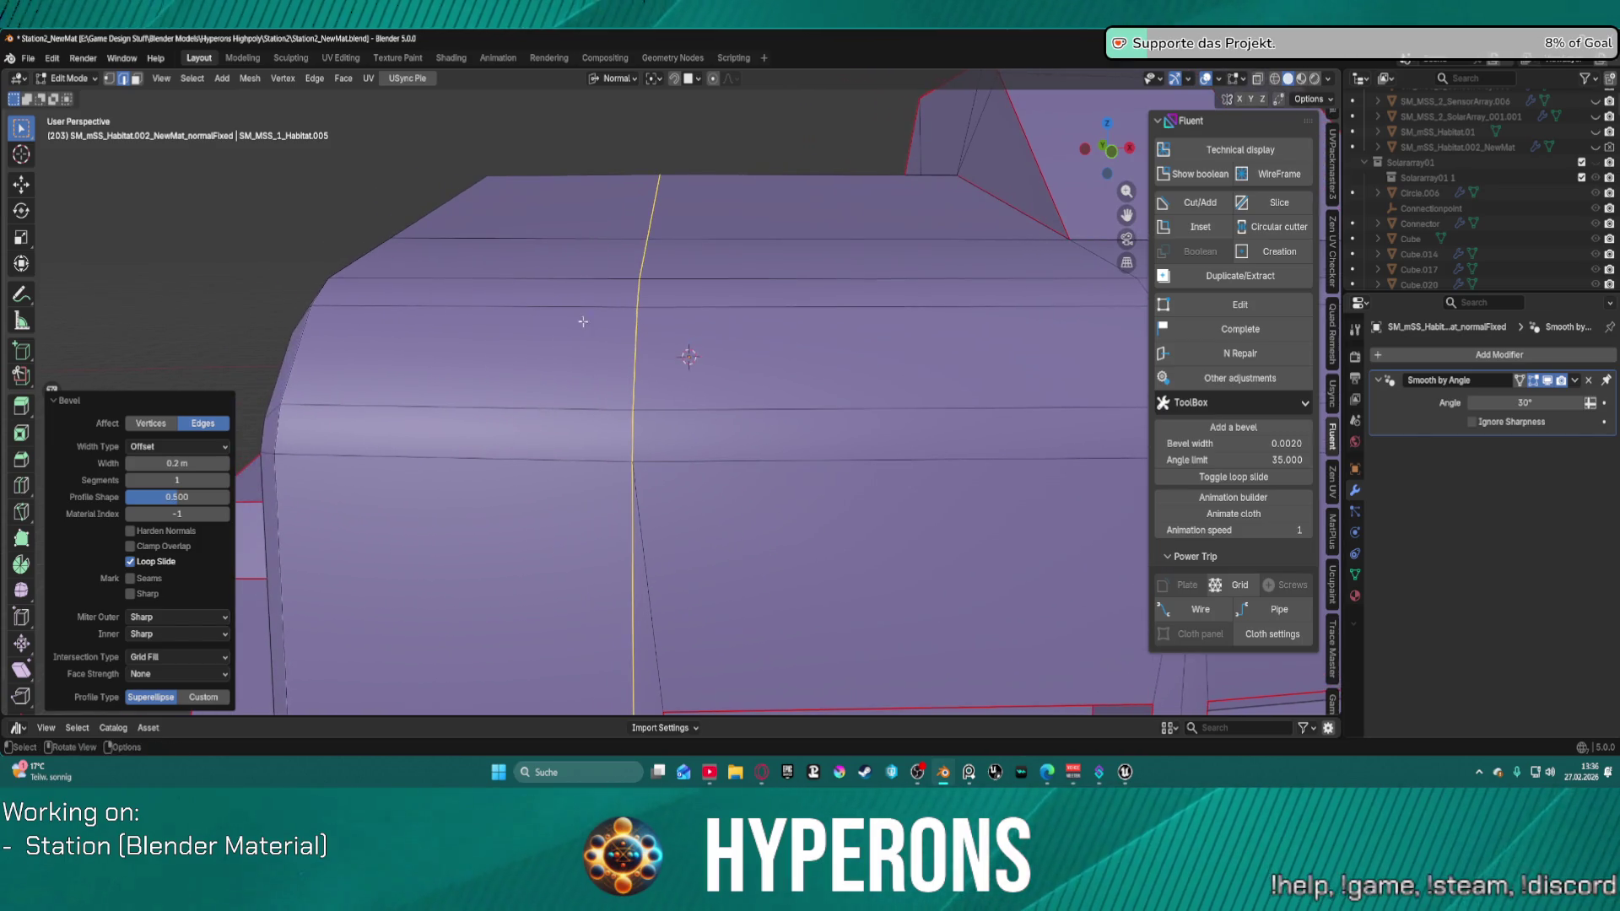
scroll(582, 322, up, 3)
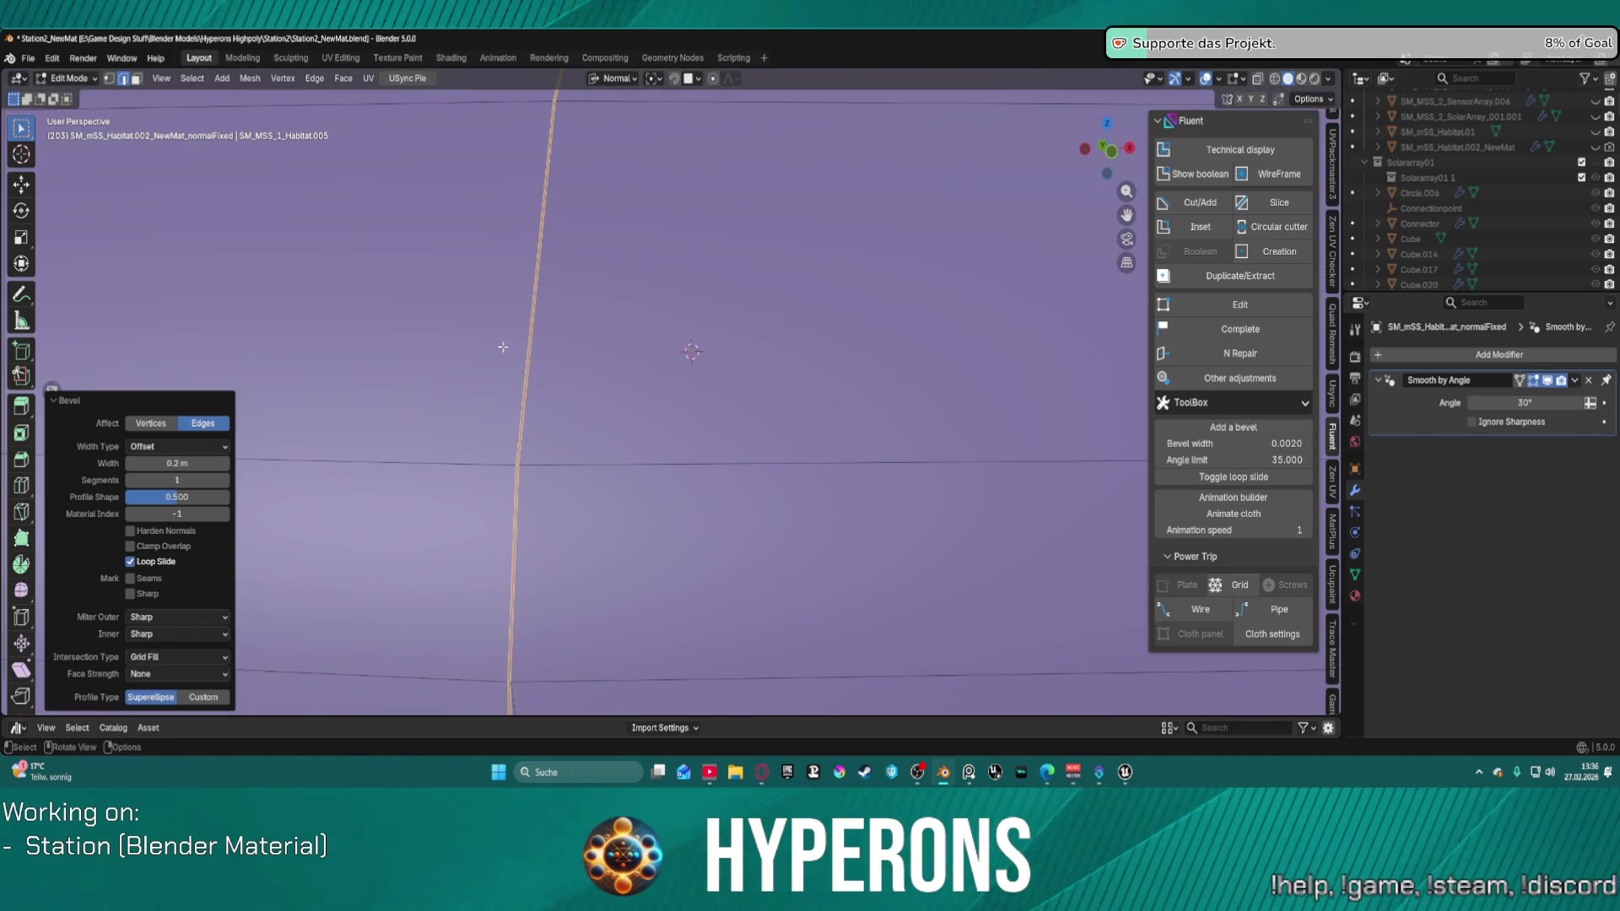
scroll(503, 347, down, 3)
scroll(503, 347, up, 3)
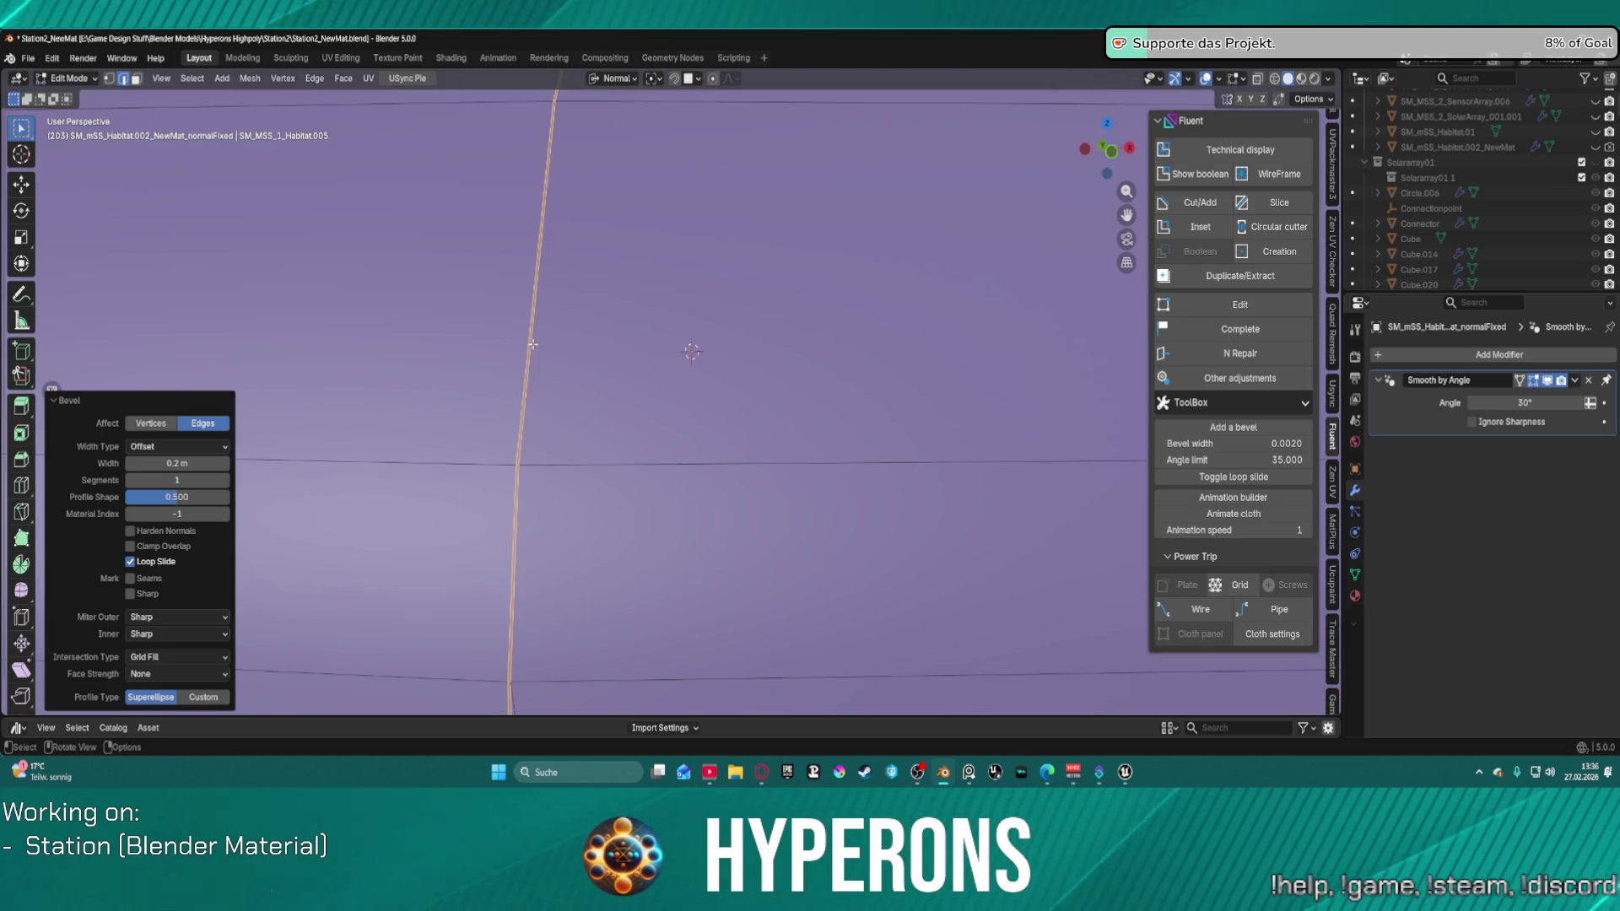
scroll(534, 345, down, 3)
scroll(536, 345, up, 2)
scroll(709, 354, down, 6)
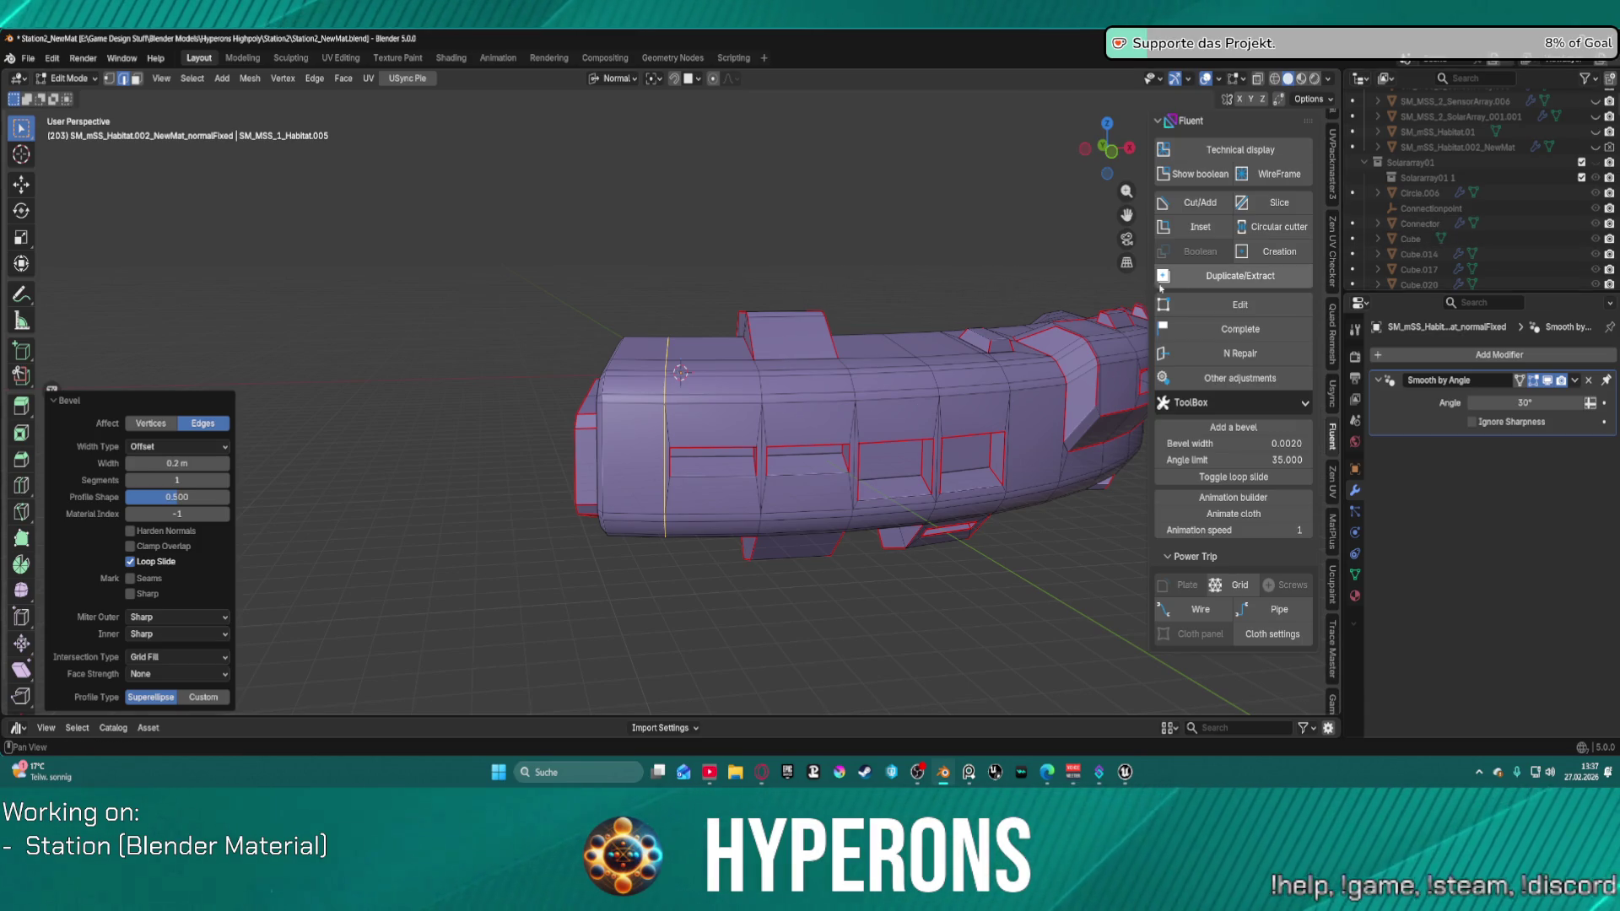
scroll(1027, 322, down, 1)
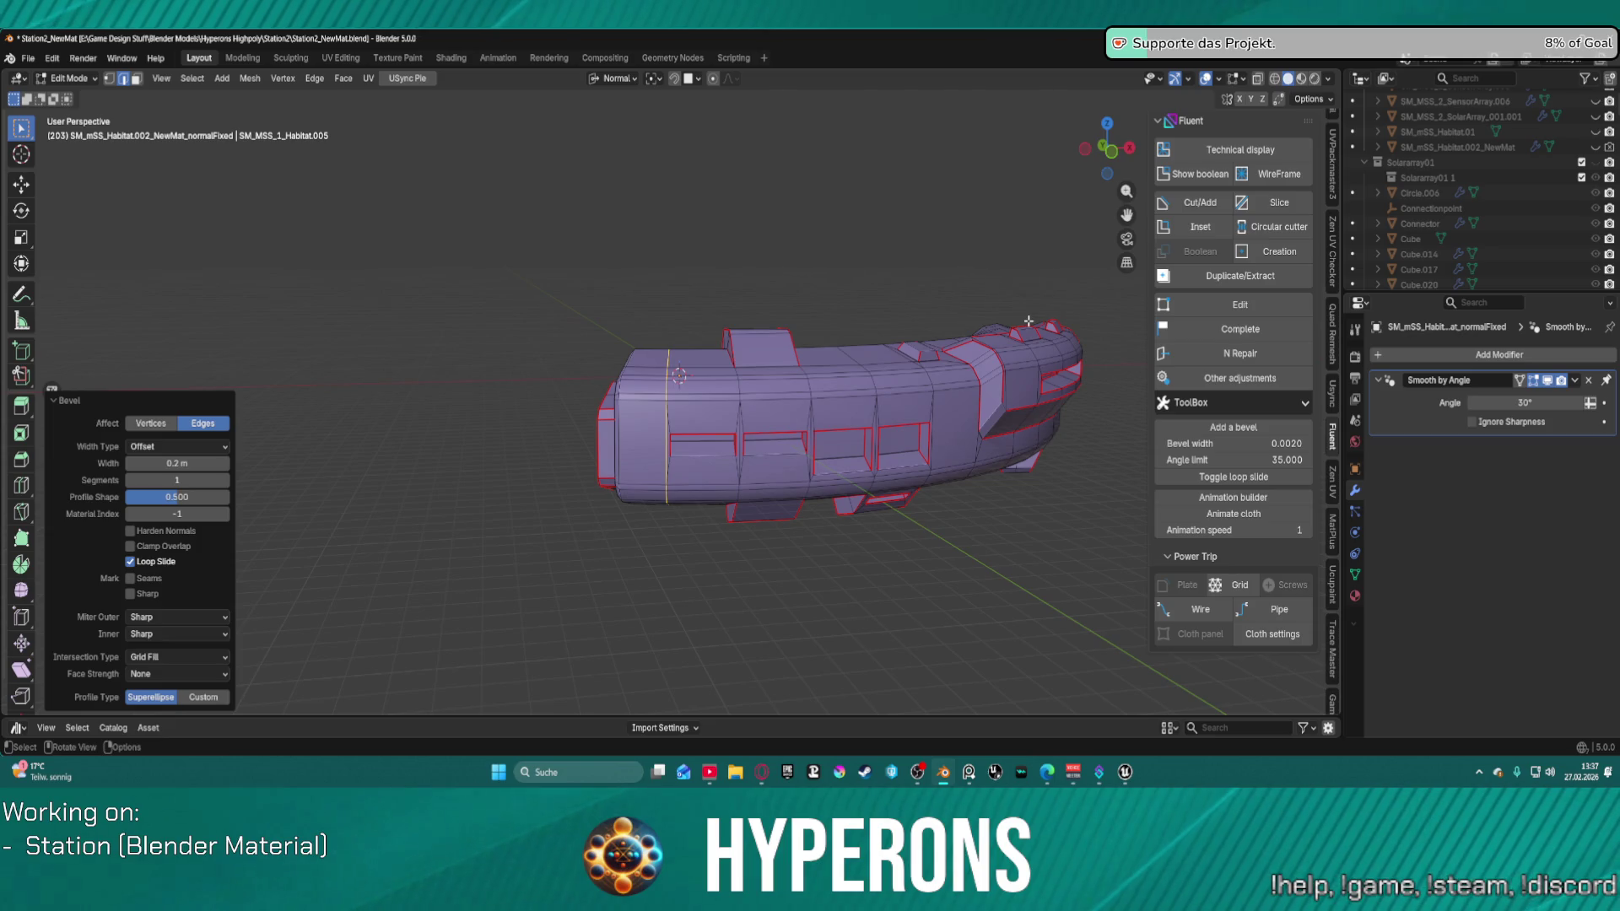
scroll(1030, 325, down, 1)
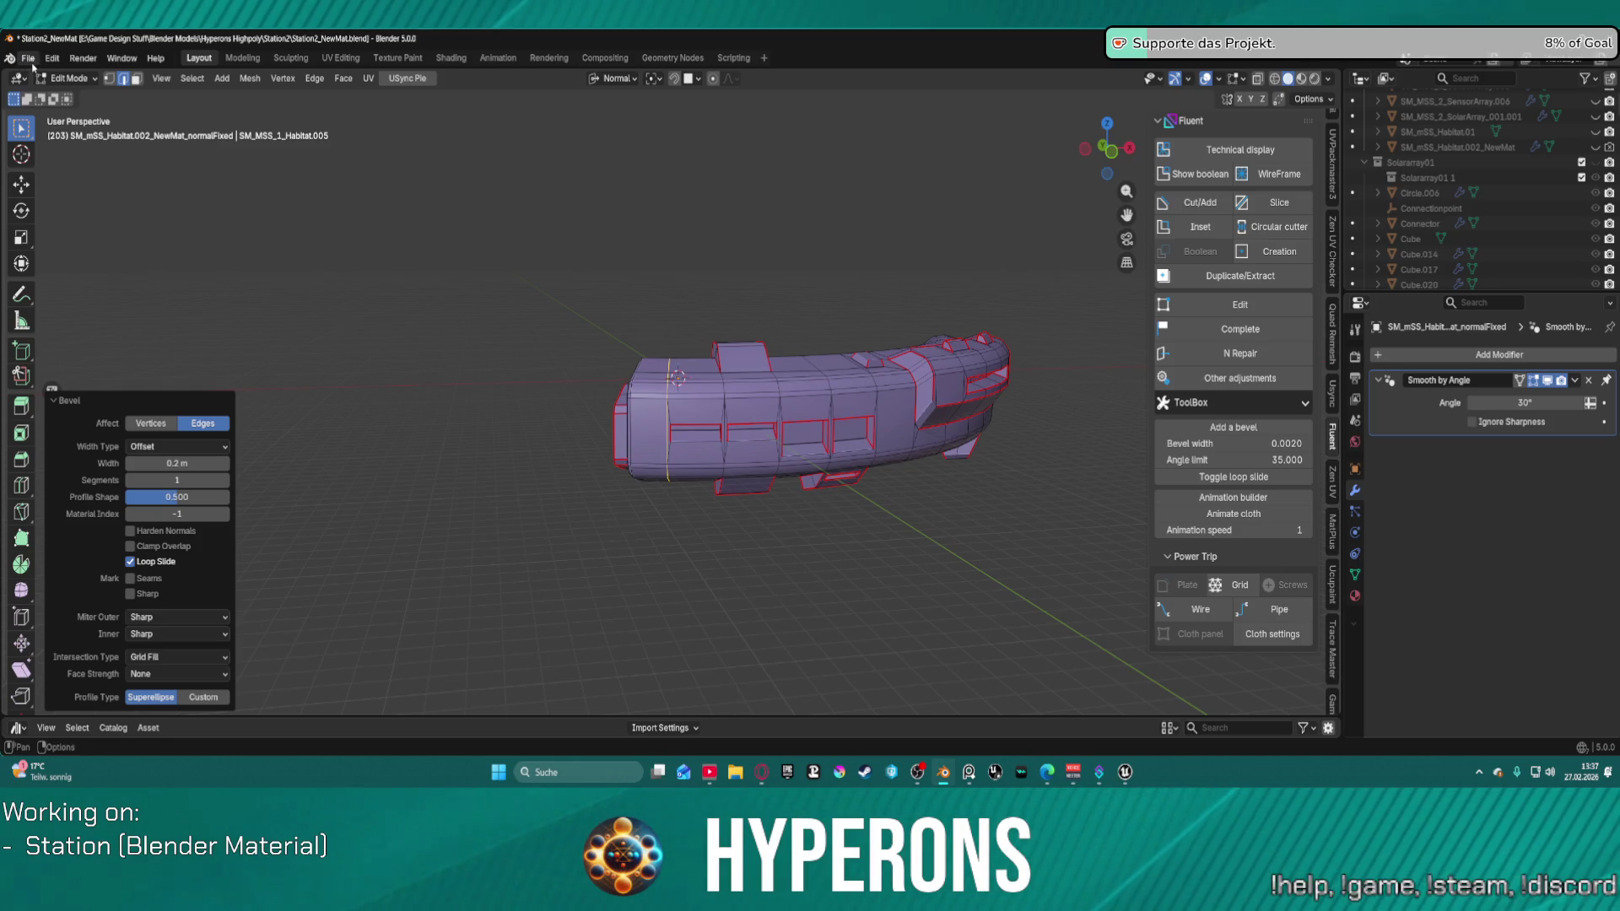
scroll(676, 398, up, 10)
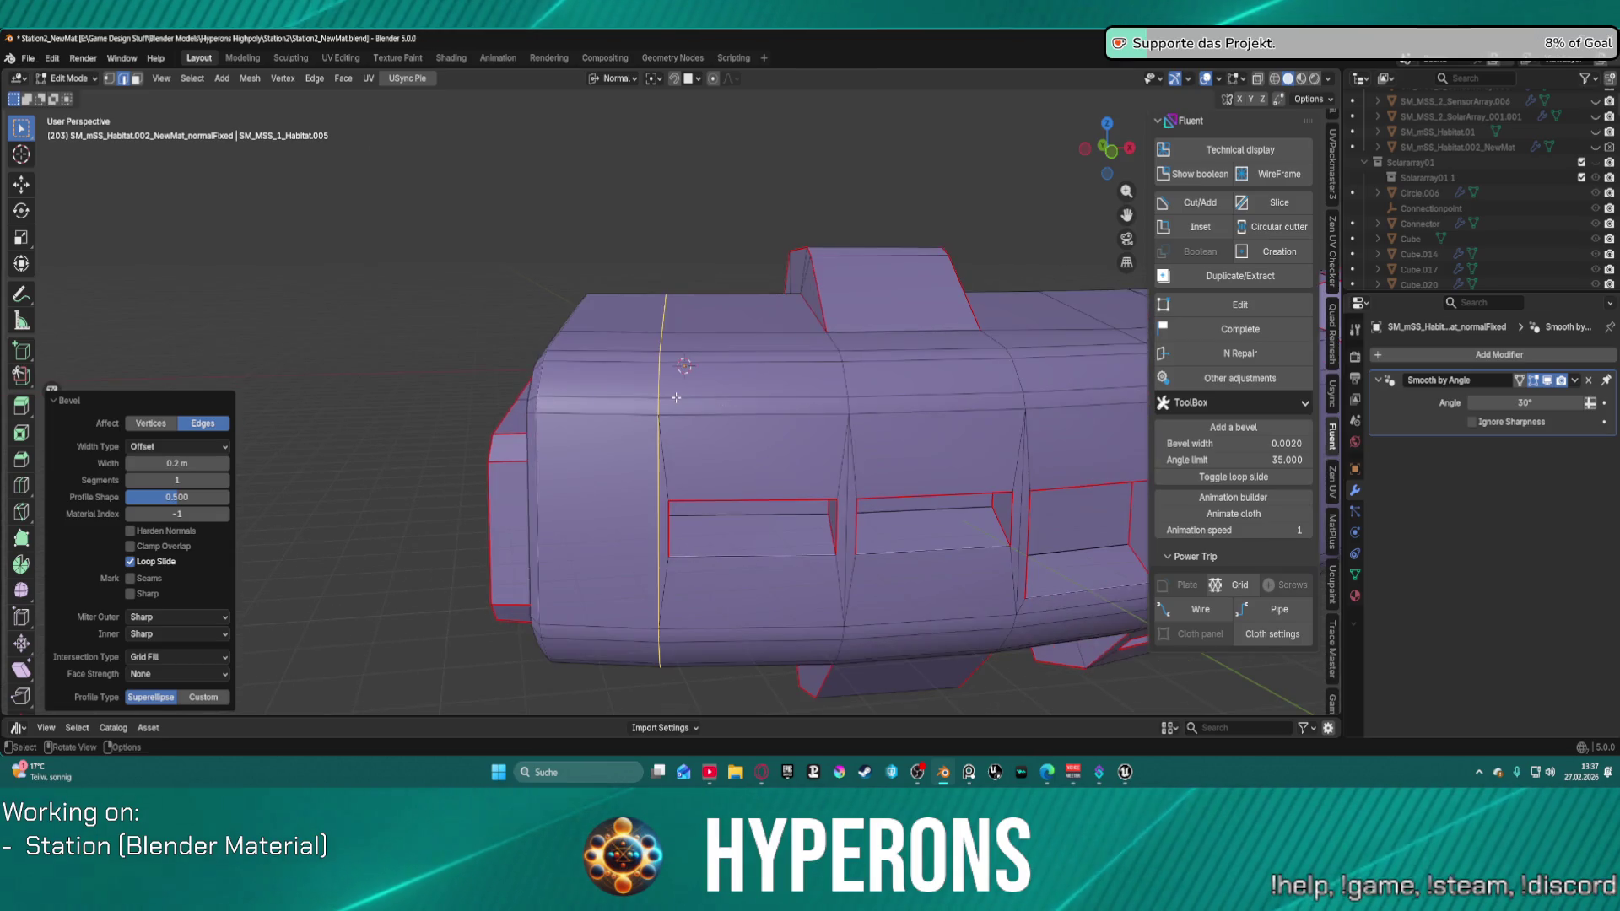
scroll(604, 363, down, 5)
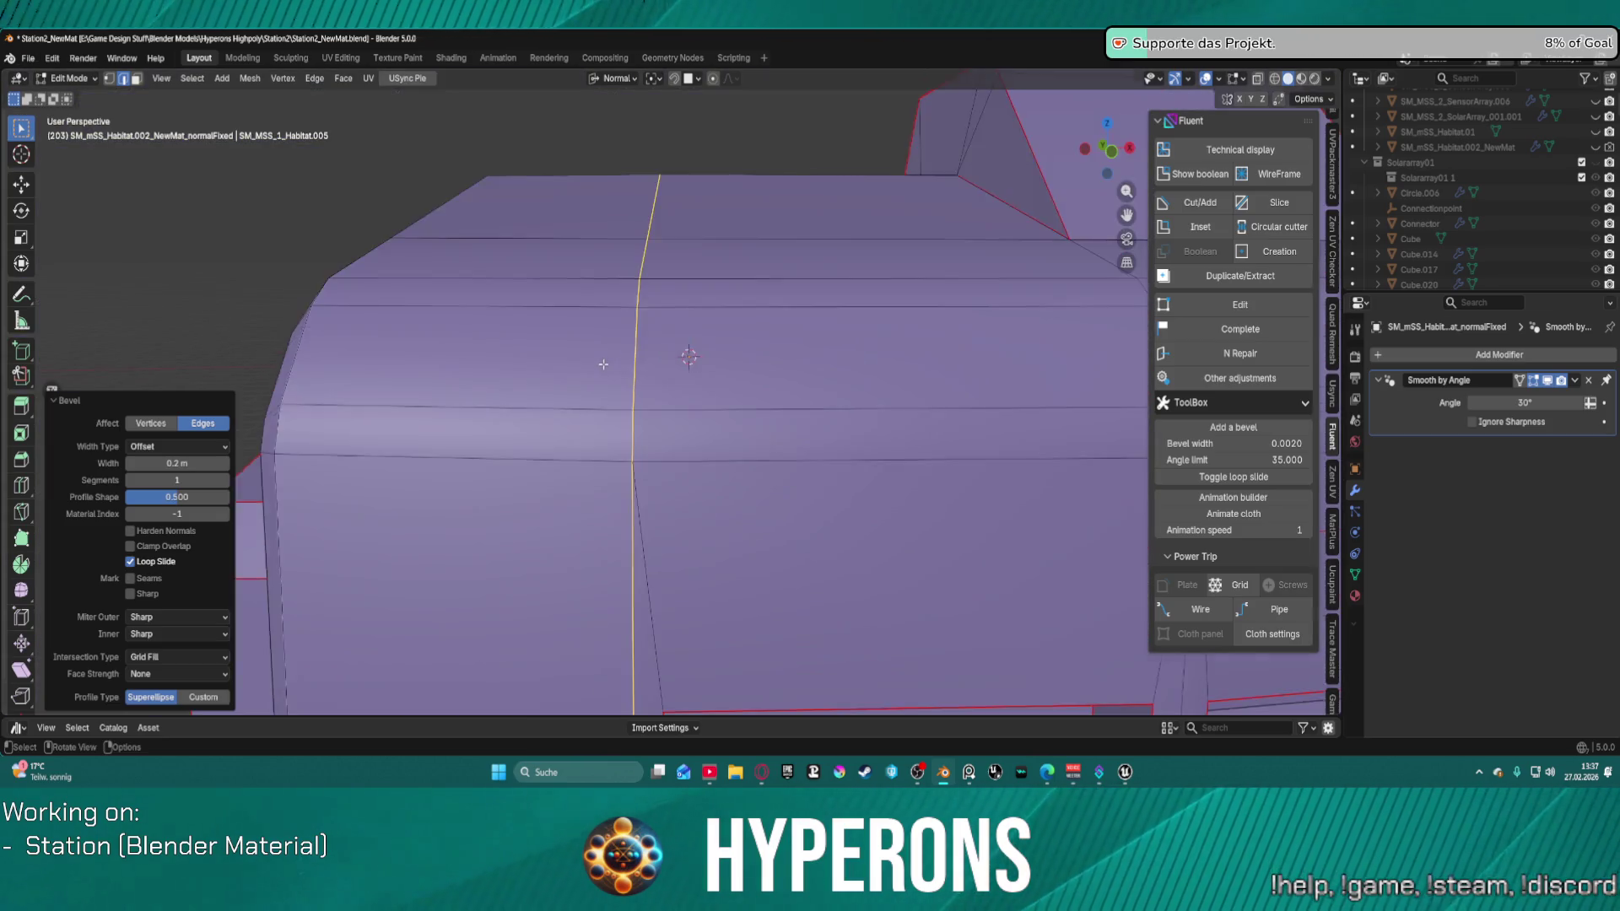
scroll(605, 364, up, 3)
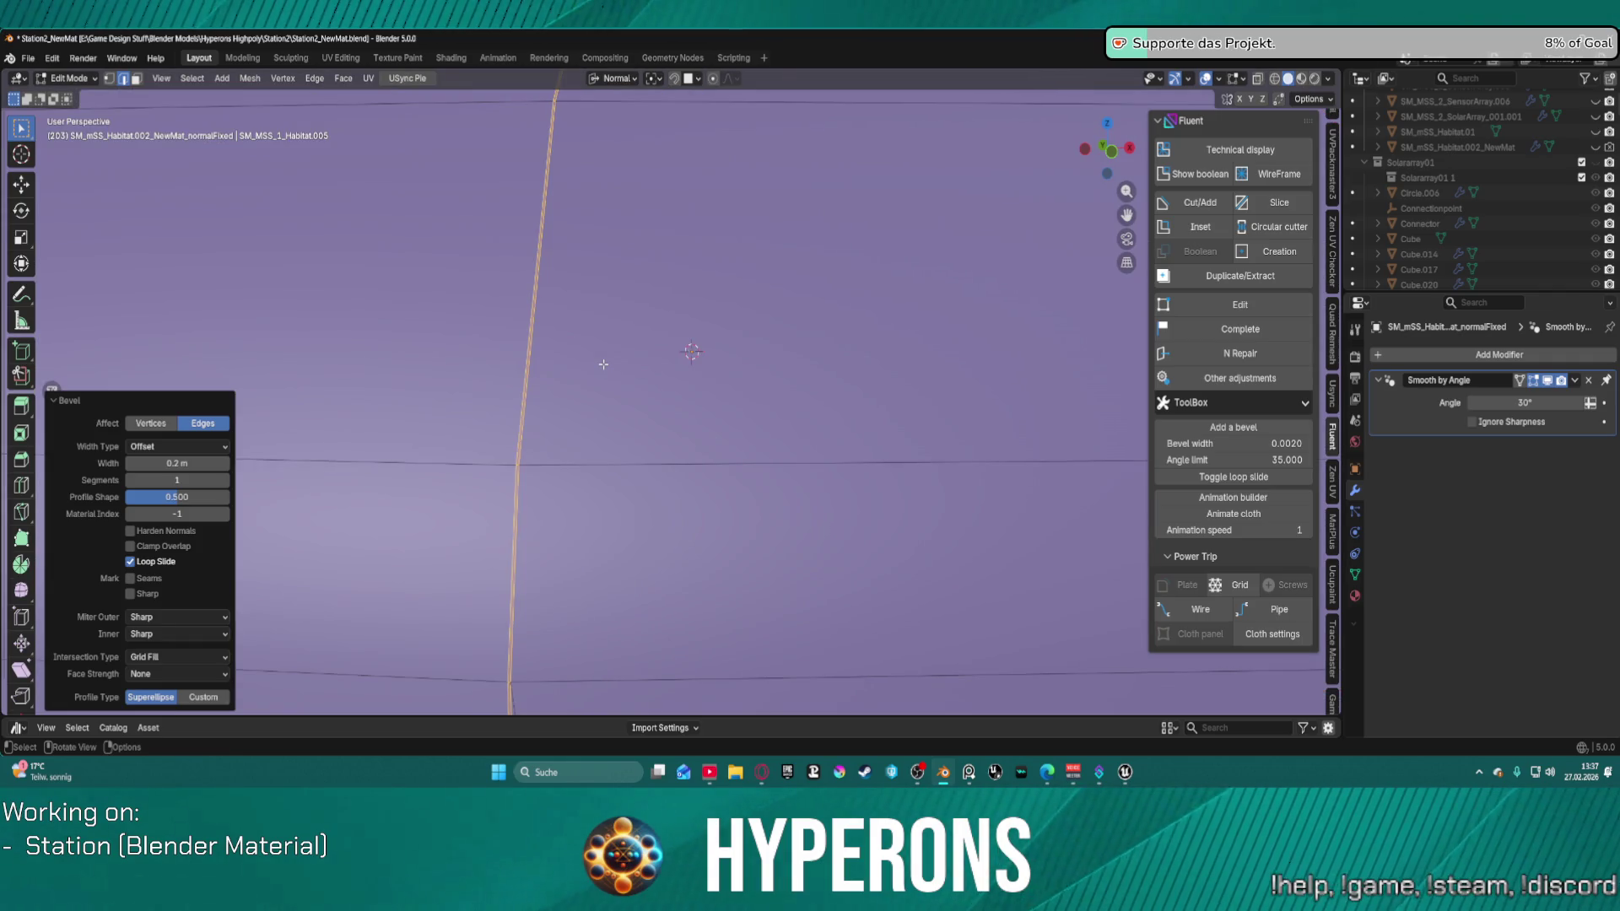
scroll(604, 351, down, 4)
scroll(606, 350, up, 4)
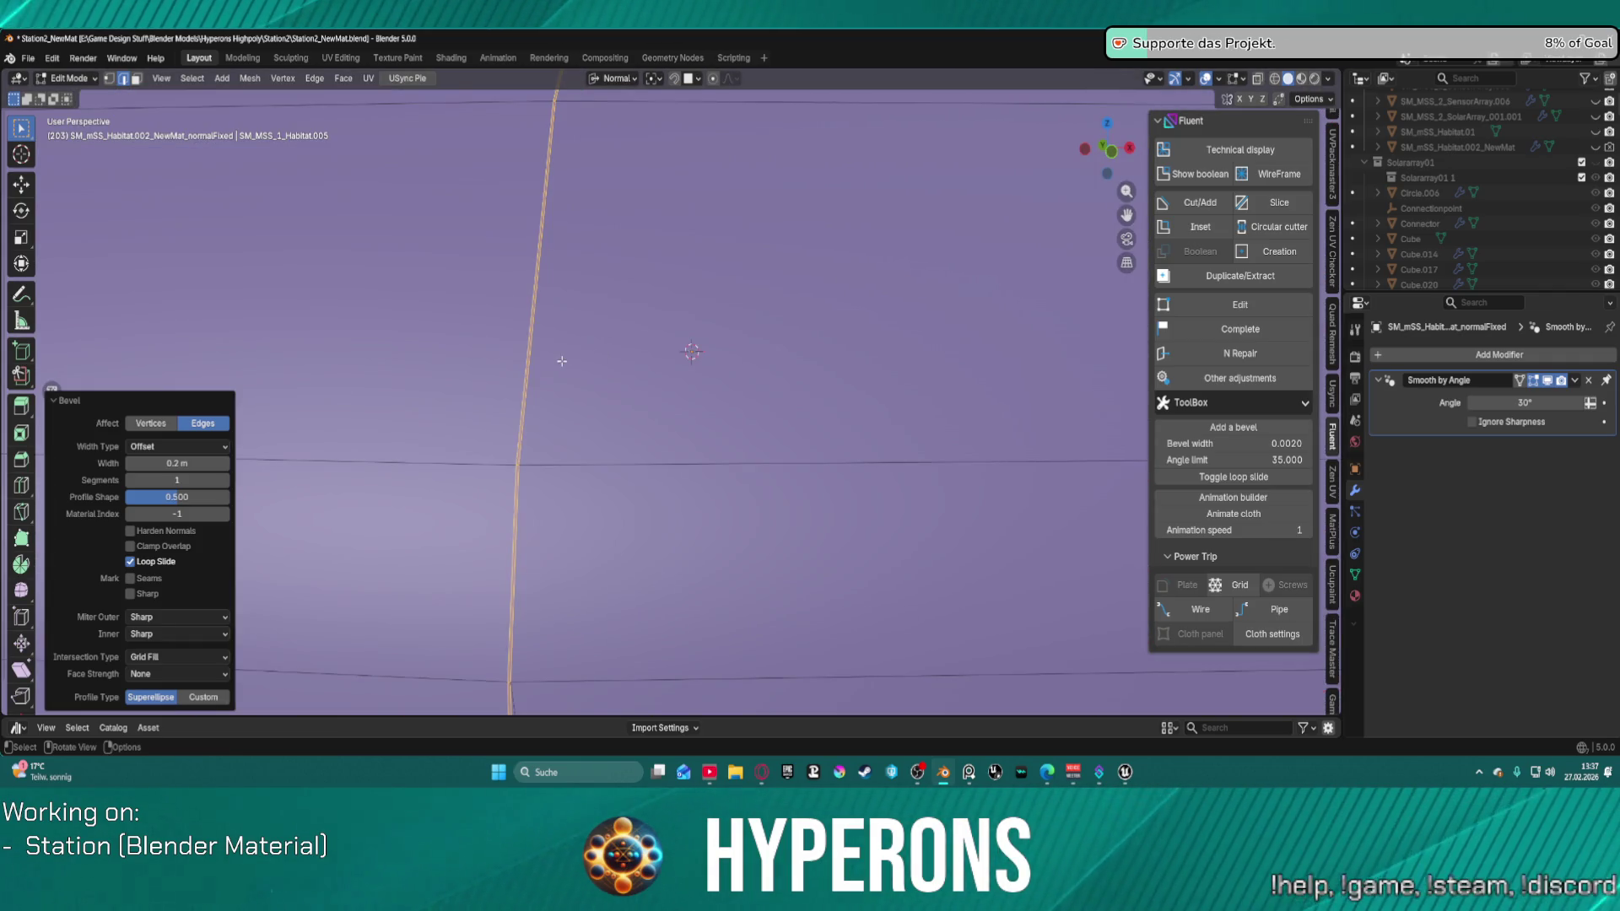
scroll(562, 361, down, 5)
mouse_move(900, 373)
middle_down()
mouse_move(879, 393)
mouse_move(732, 373)
middle_up()
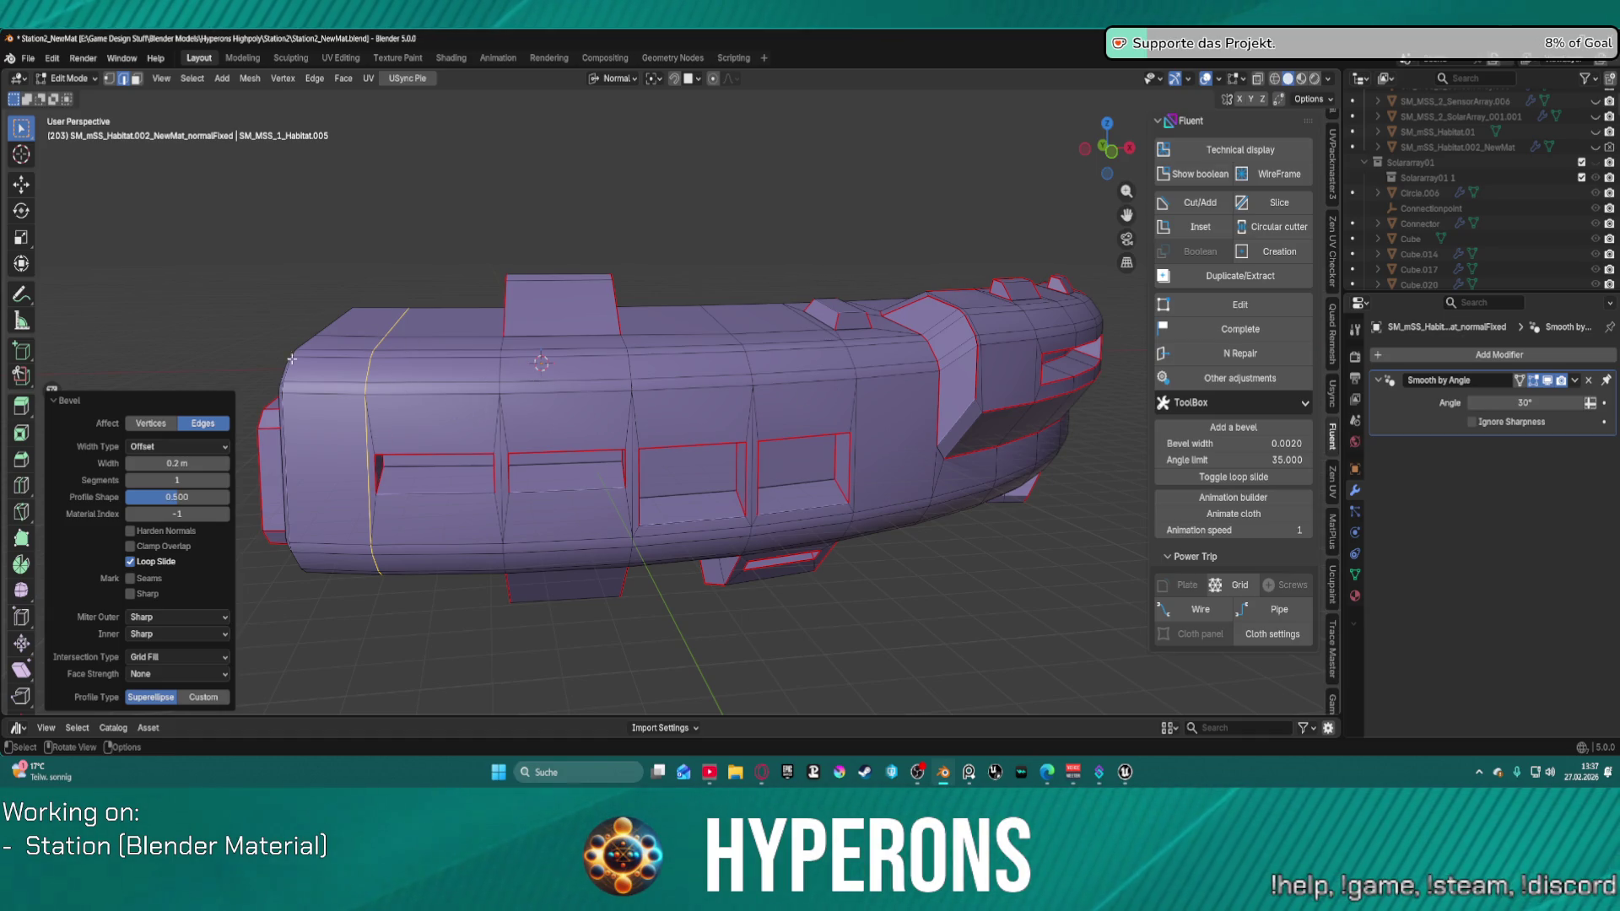
middle_drag(852, 414, 808, 422)
scroll(808, 422, up, 3)
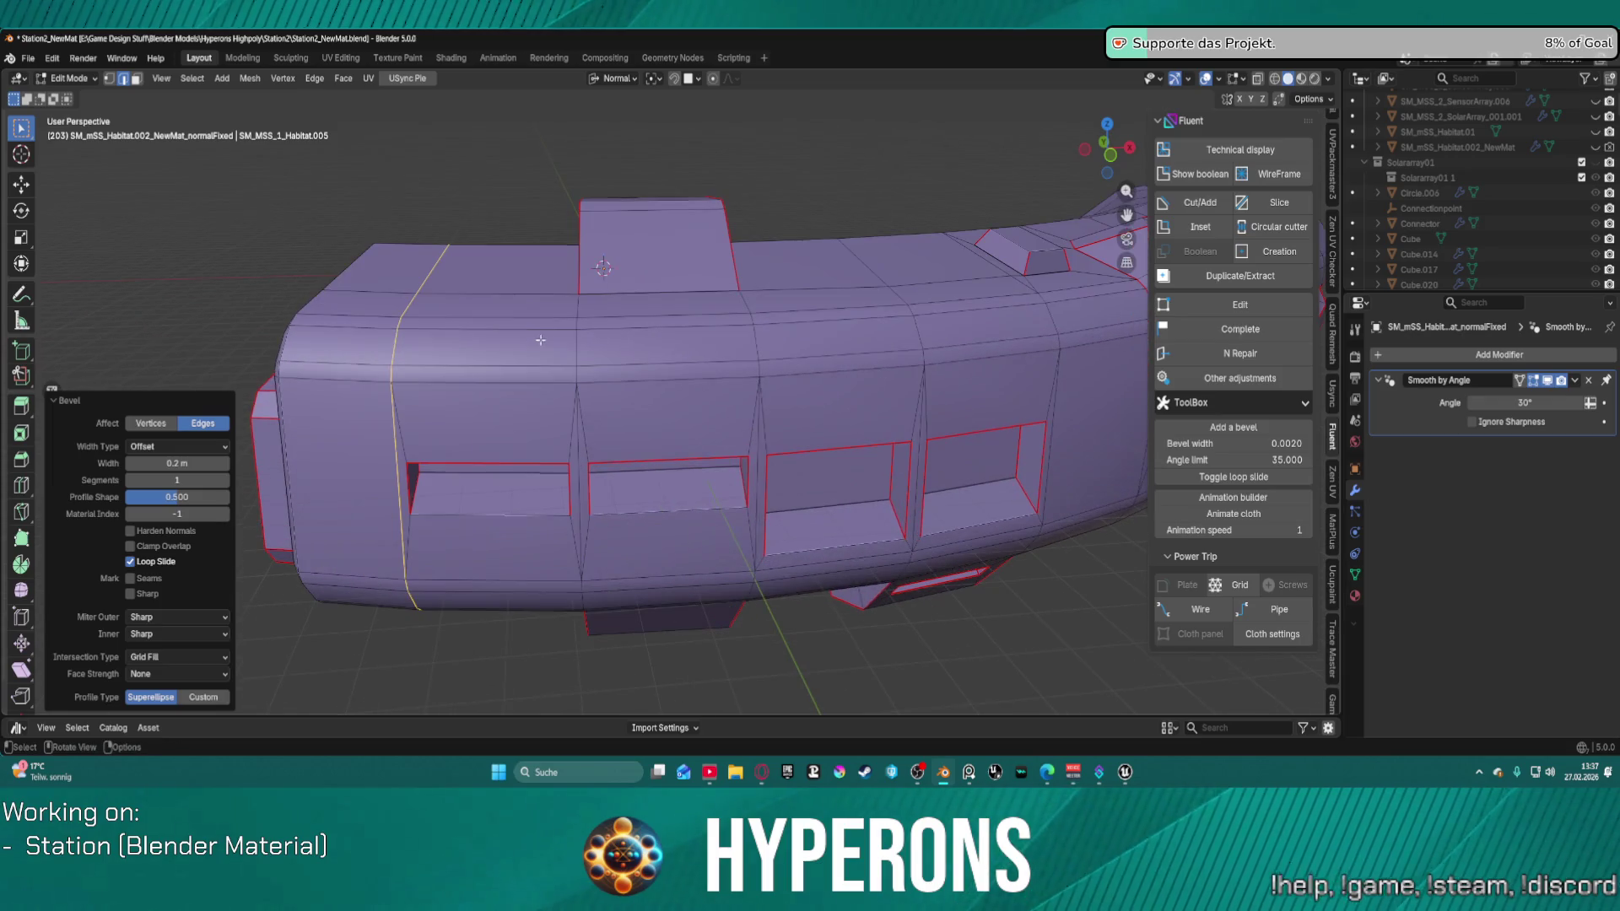
middle_drag(552, 333, 732, 312)
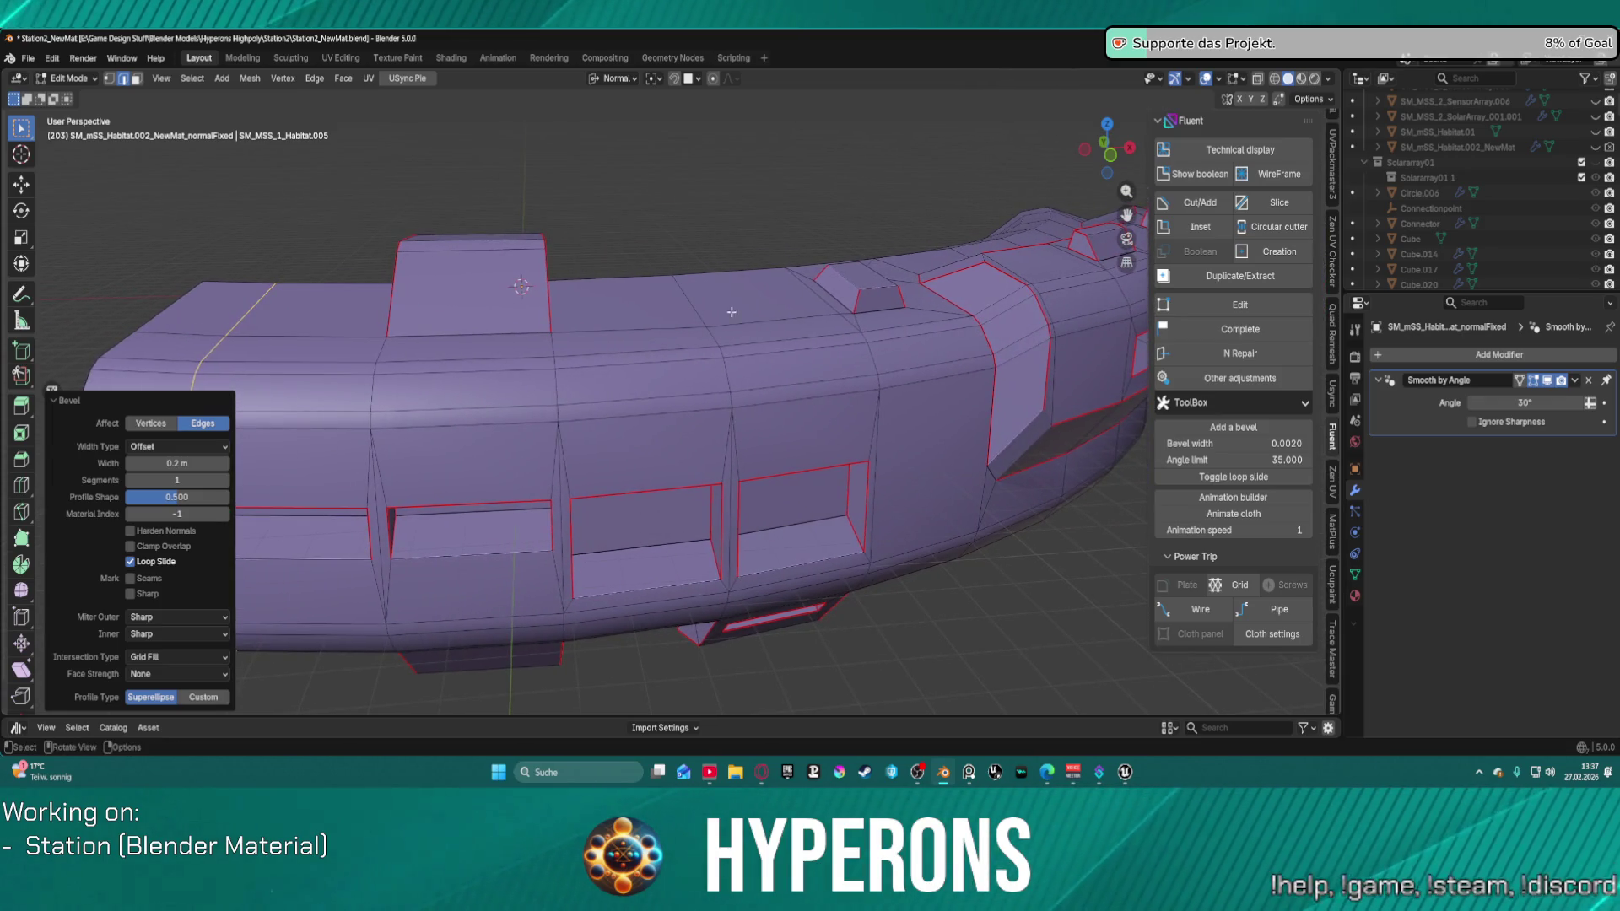
scroll(551, 245, up, 3)
scroll(495, 246, down, 3)
middle_drag(506, 240, 725, 206)
Step: Select the edge loops on both sloped sides of the tower, dropping one stray edge
shift+click(726, 341)
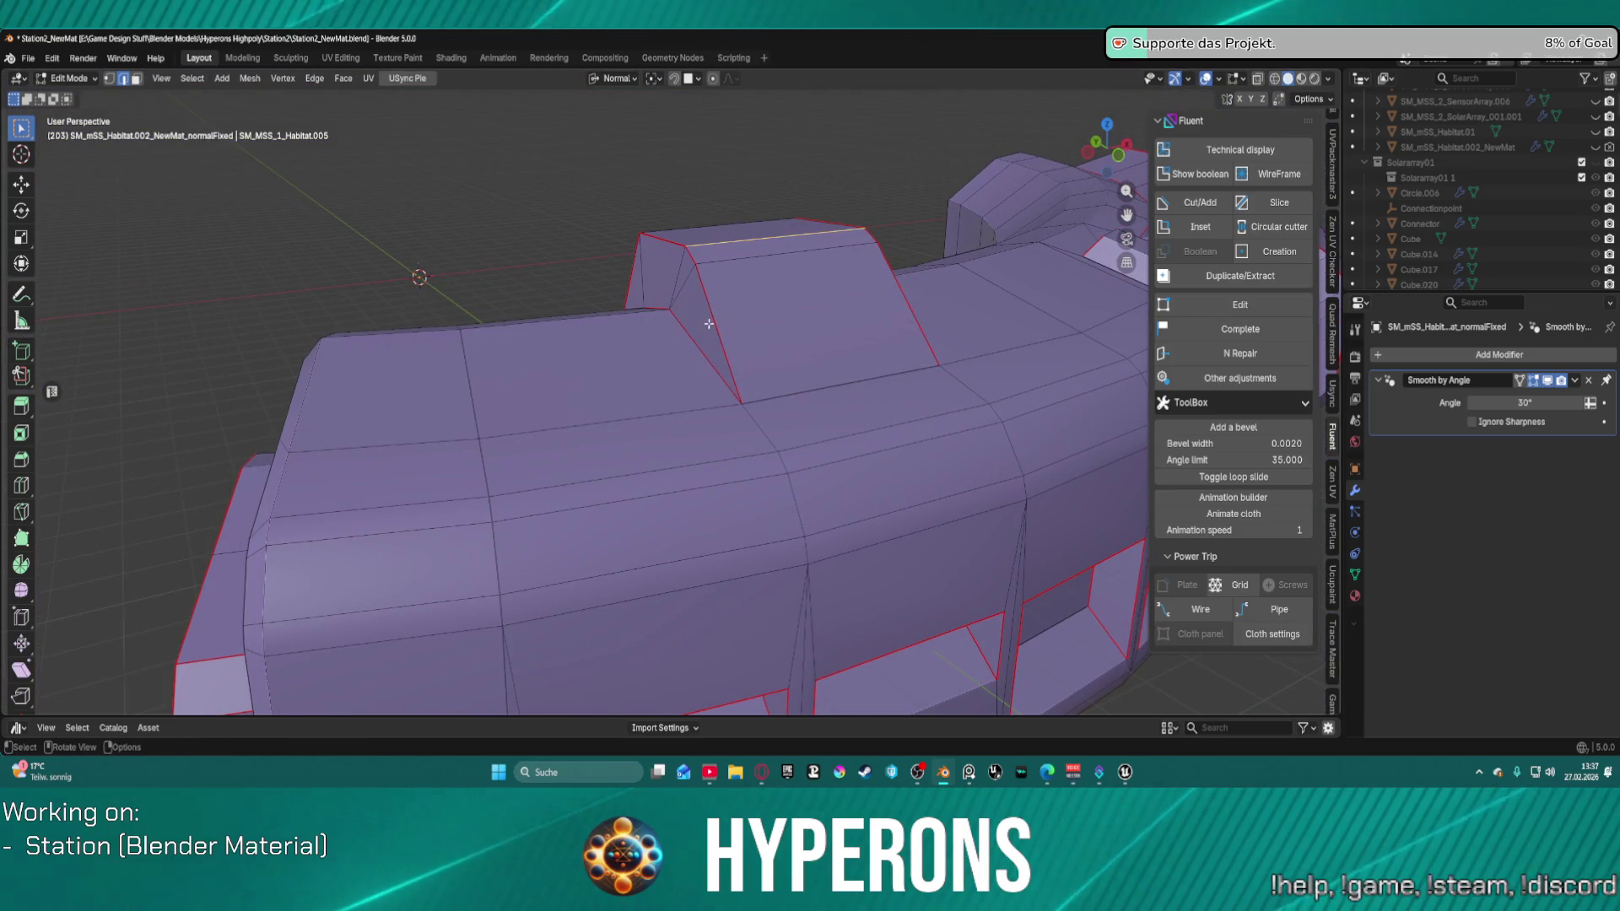
alt+click(719, 348)
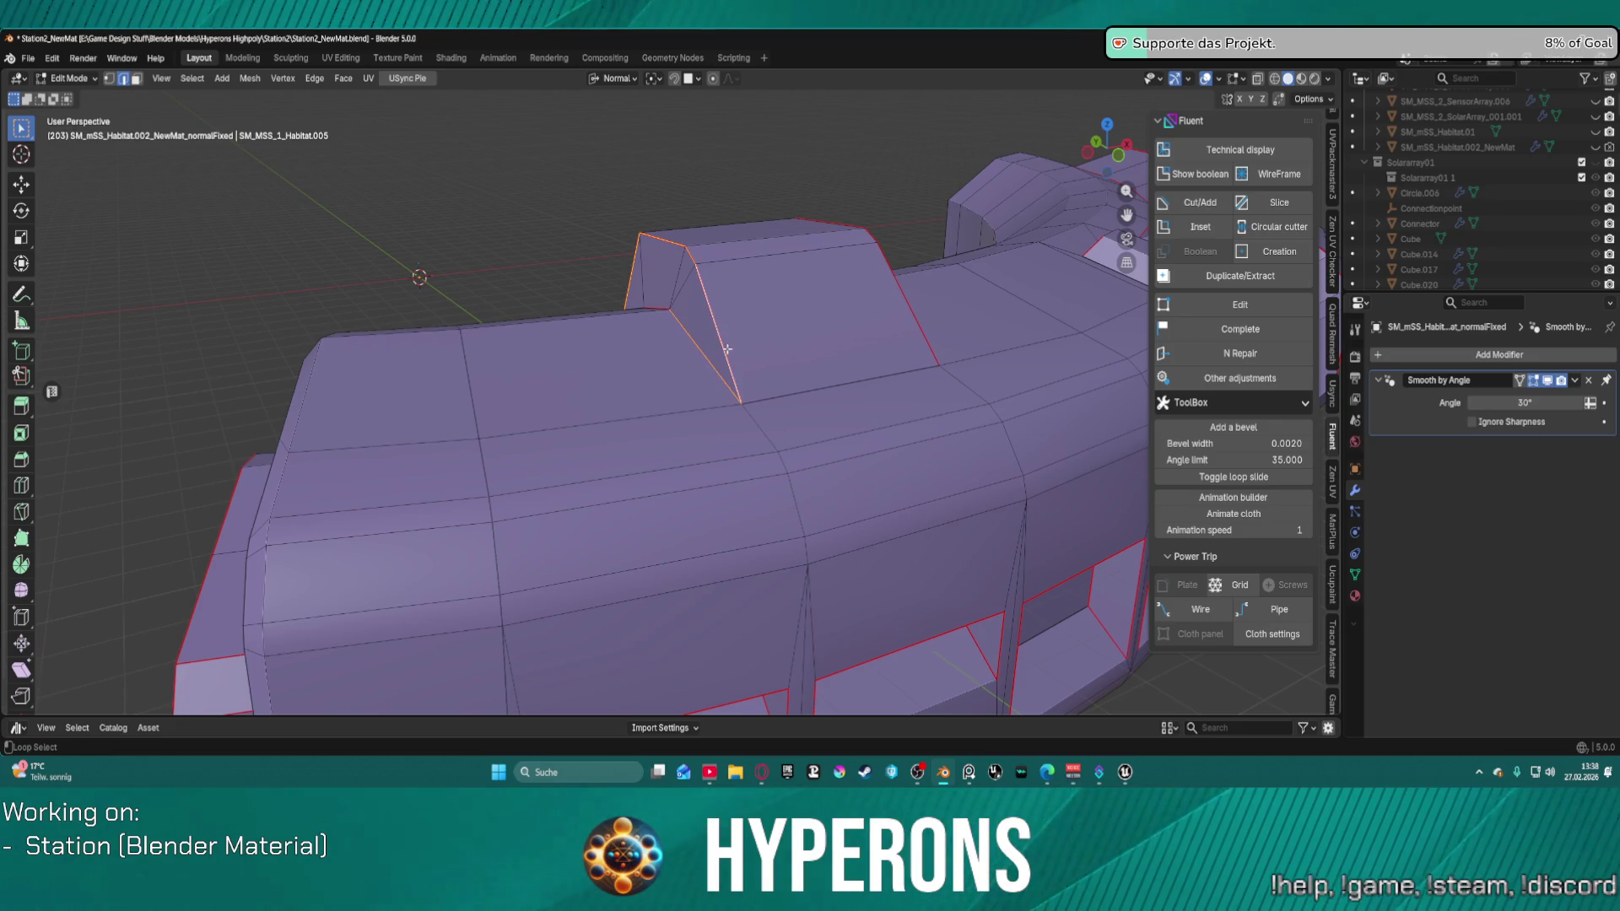
mouse_move(726, 349)
middle_down()
mouse_move(1109, 446)
mouse_move(937, 405)
middle_up()
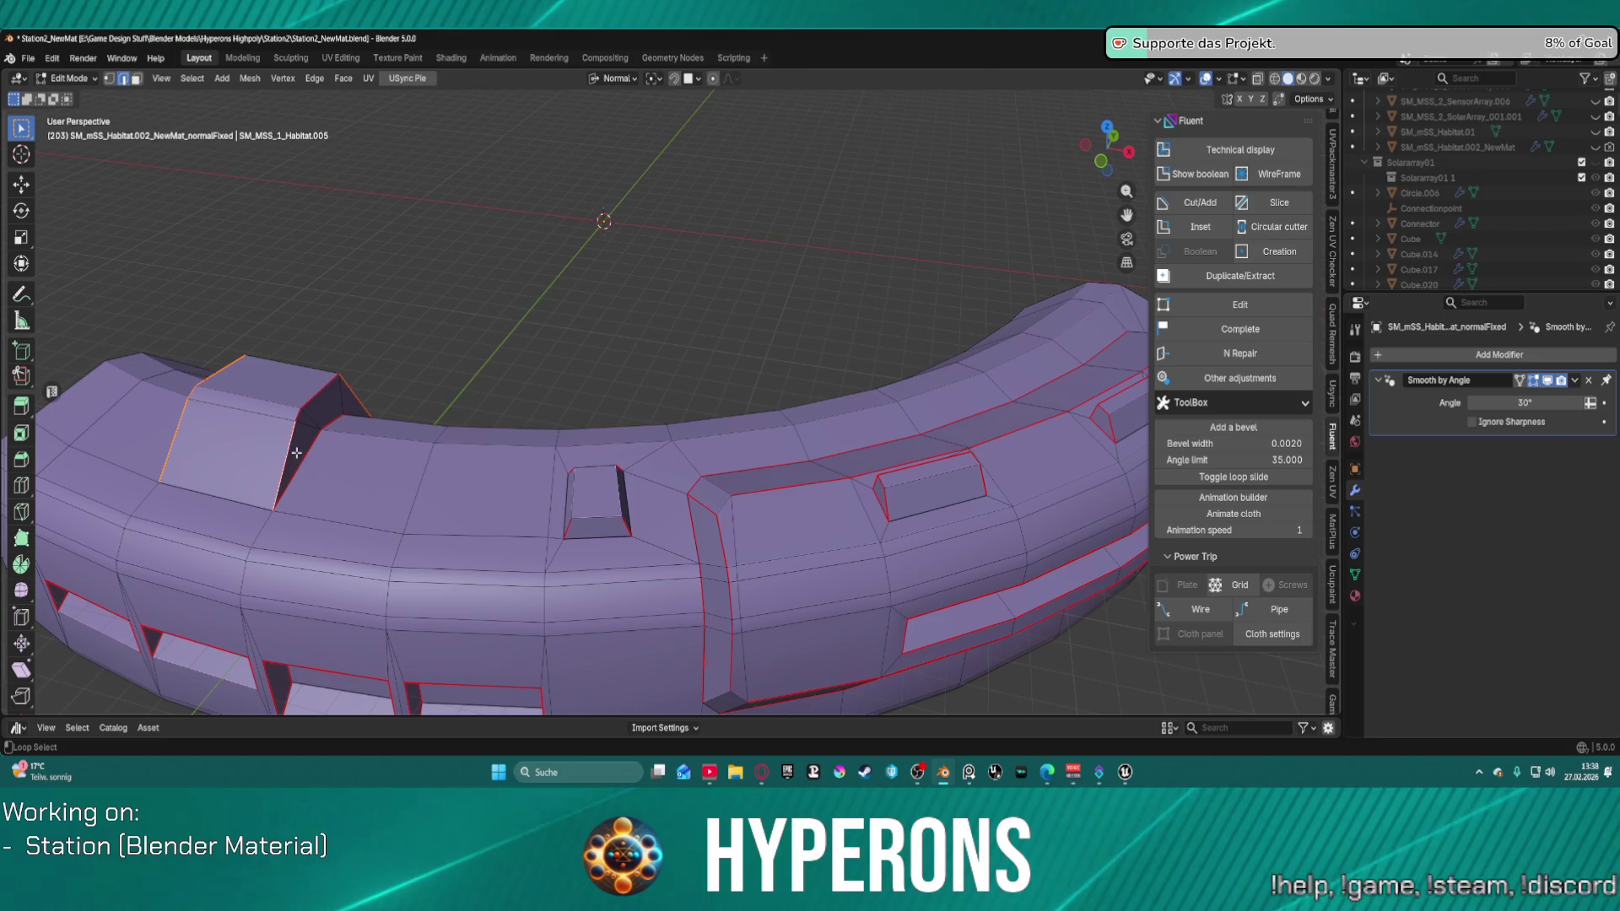
alt+shift+click(307, 402)
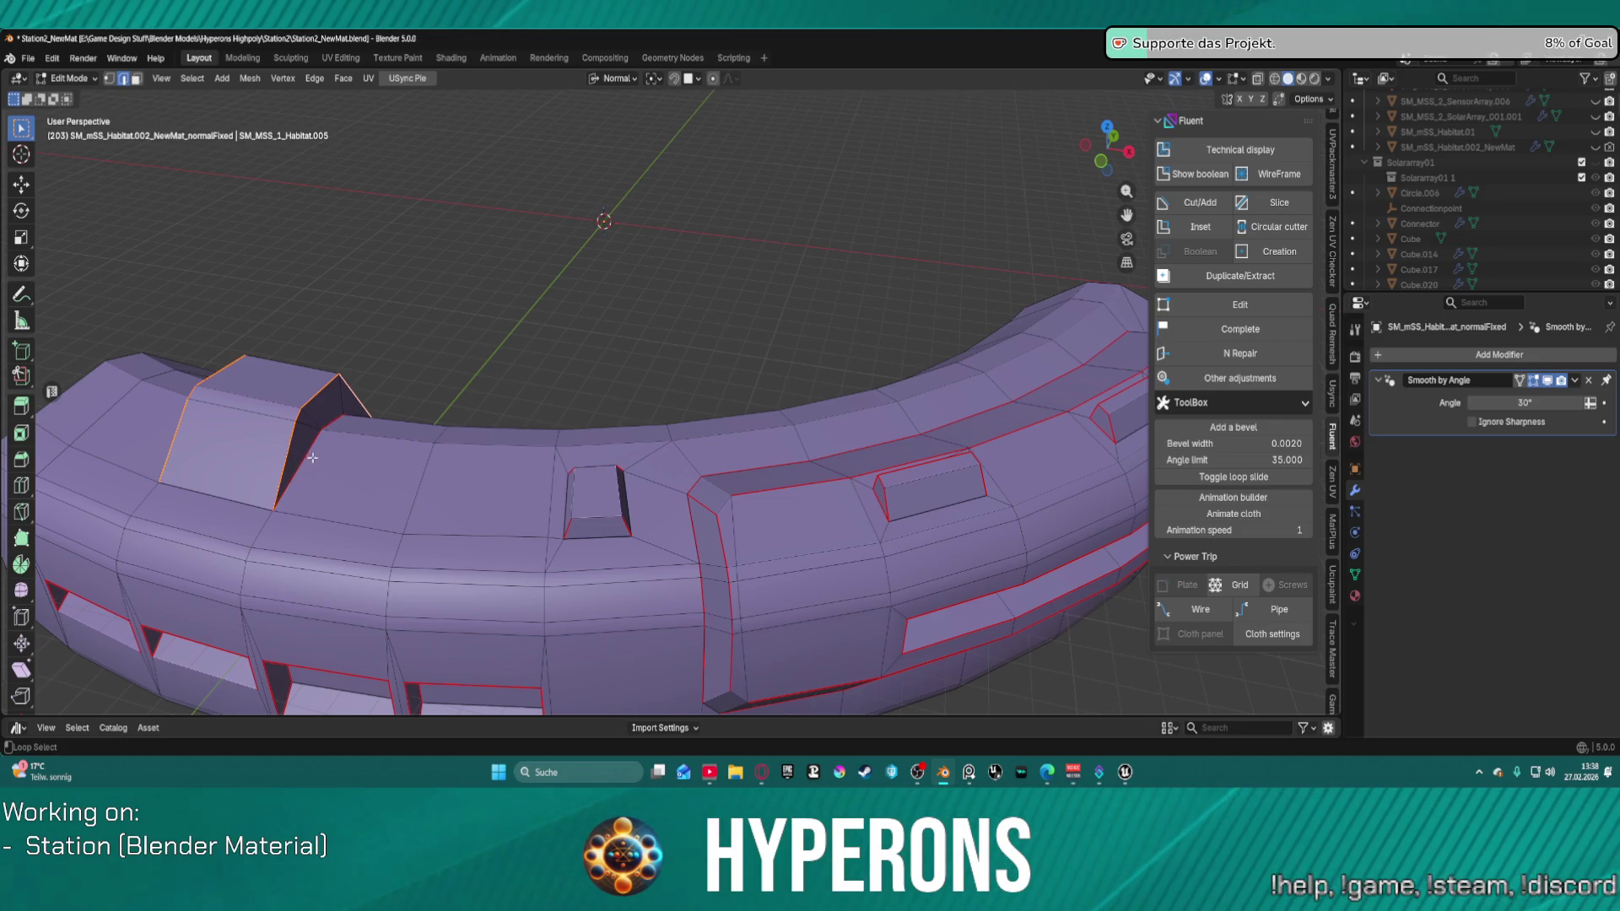
mouse_move(313, 457)
middle_down()
mouse_move(535, 427)
mouse_move(520, 408)
mouse_move(794, 445)
mouse_move(869, 438)
mouse_move(907, 414)
middle_up()
alt+shift+click(841, 470)
key(ctrl+b)
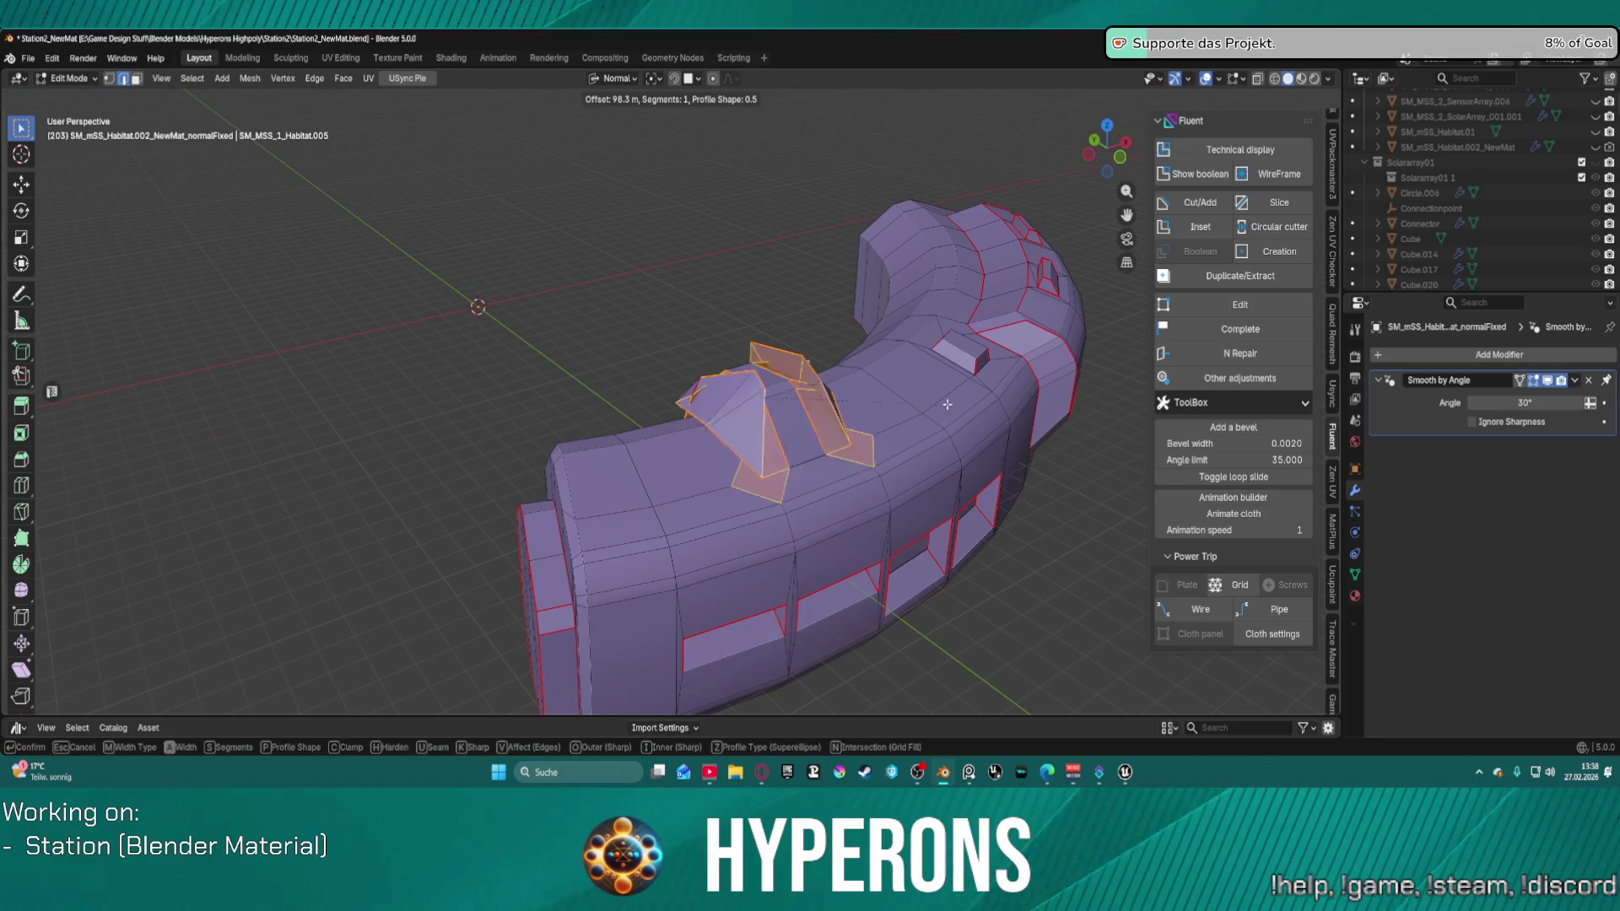
click(907, 434)
key(ctrl+z)
mouse_move(907, 435)
middle_down()
mouse_move(746, 250)
mouse_move(800, 357)
middle_up()
scroll(810, 338, up, 3)
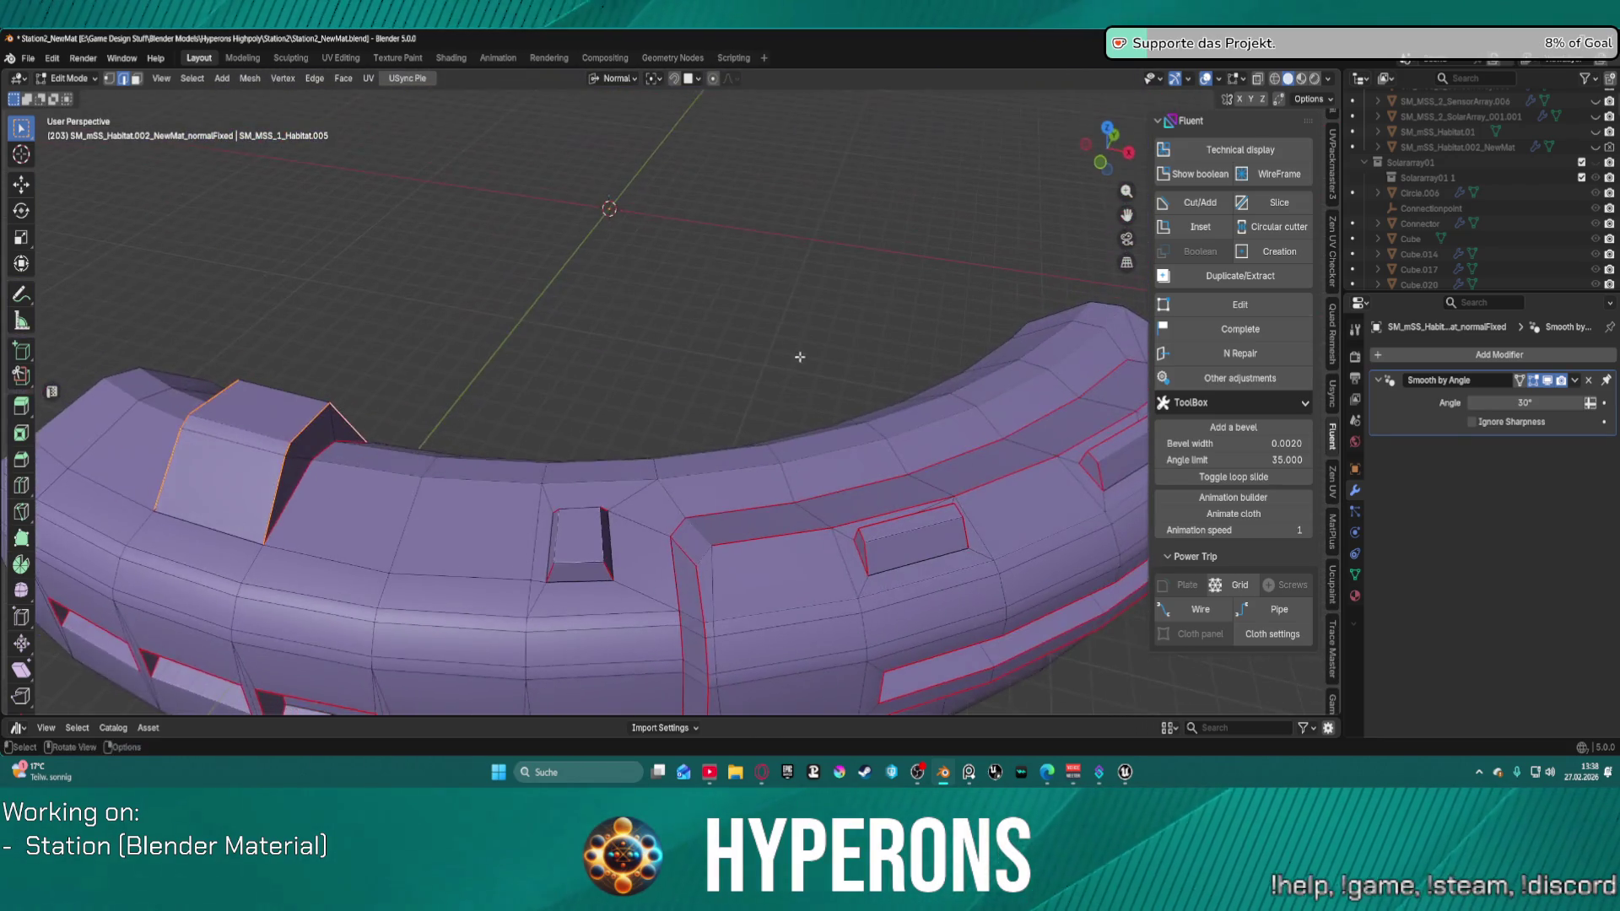
scroll(627, 437, down, 3)
scroll(608, 473, up, 5)
mouse_move(601, 501)
middle_down()
mouse_move(804, 376)
mouse_move(539, 346)
mouse_move(574, 346)
middle_up()
scroll(574, 346, up, 2)
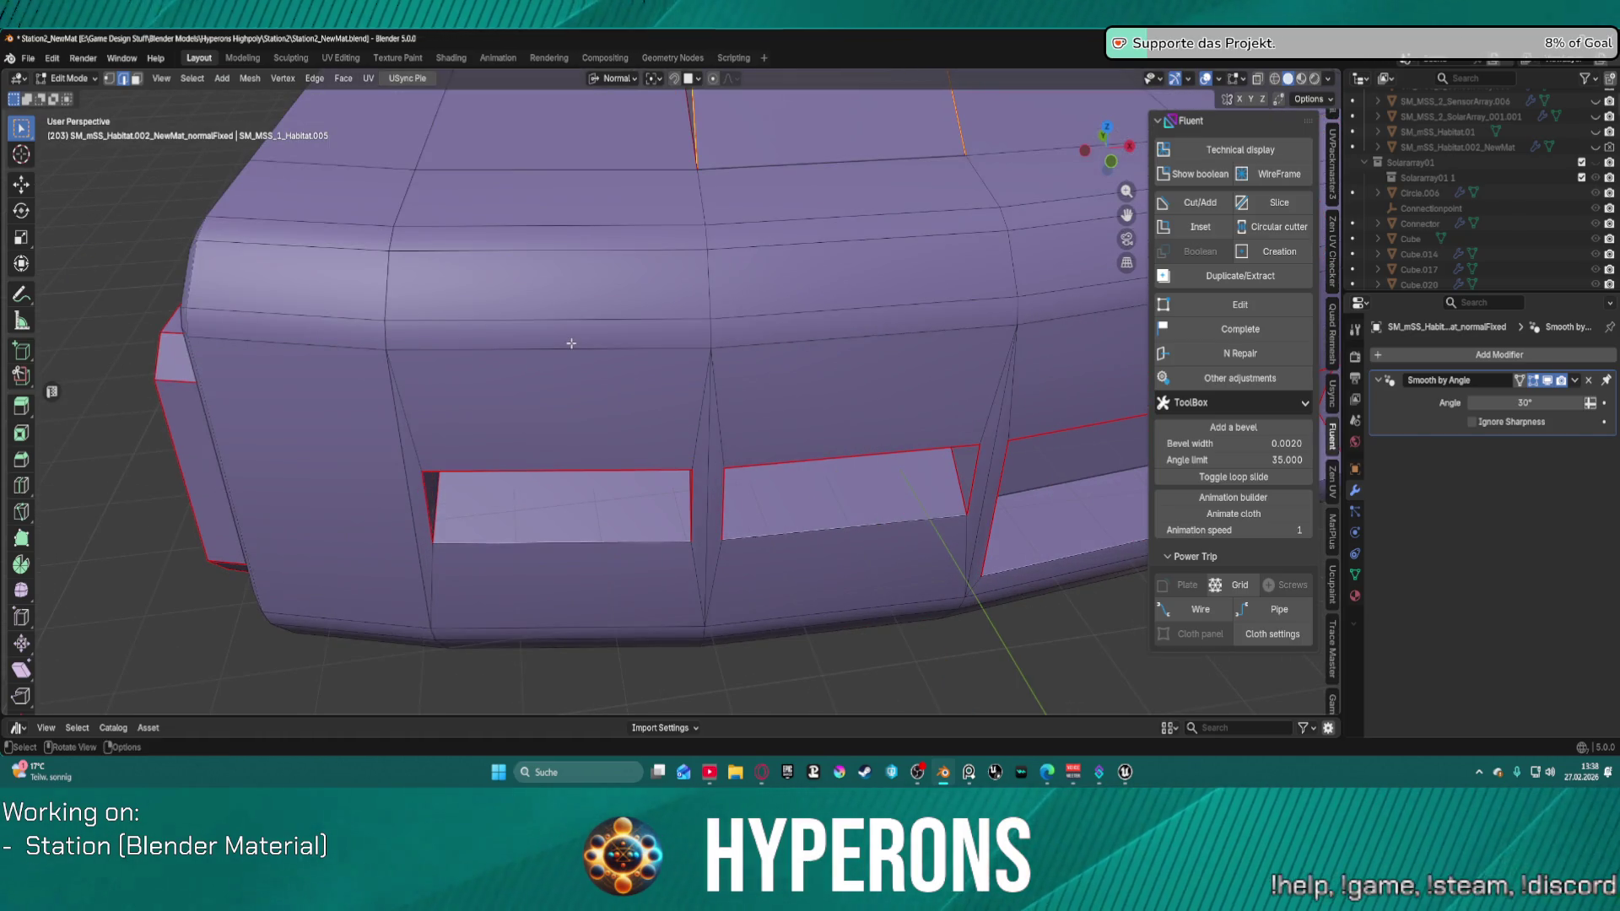
scroll(561, 337, up, 2)
scroll(558, 335, down, 2)
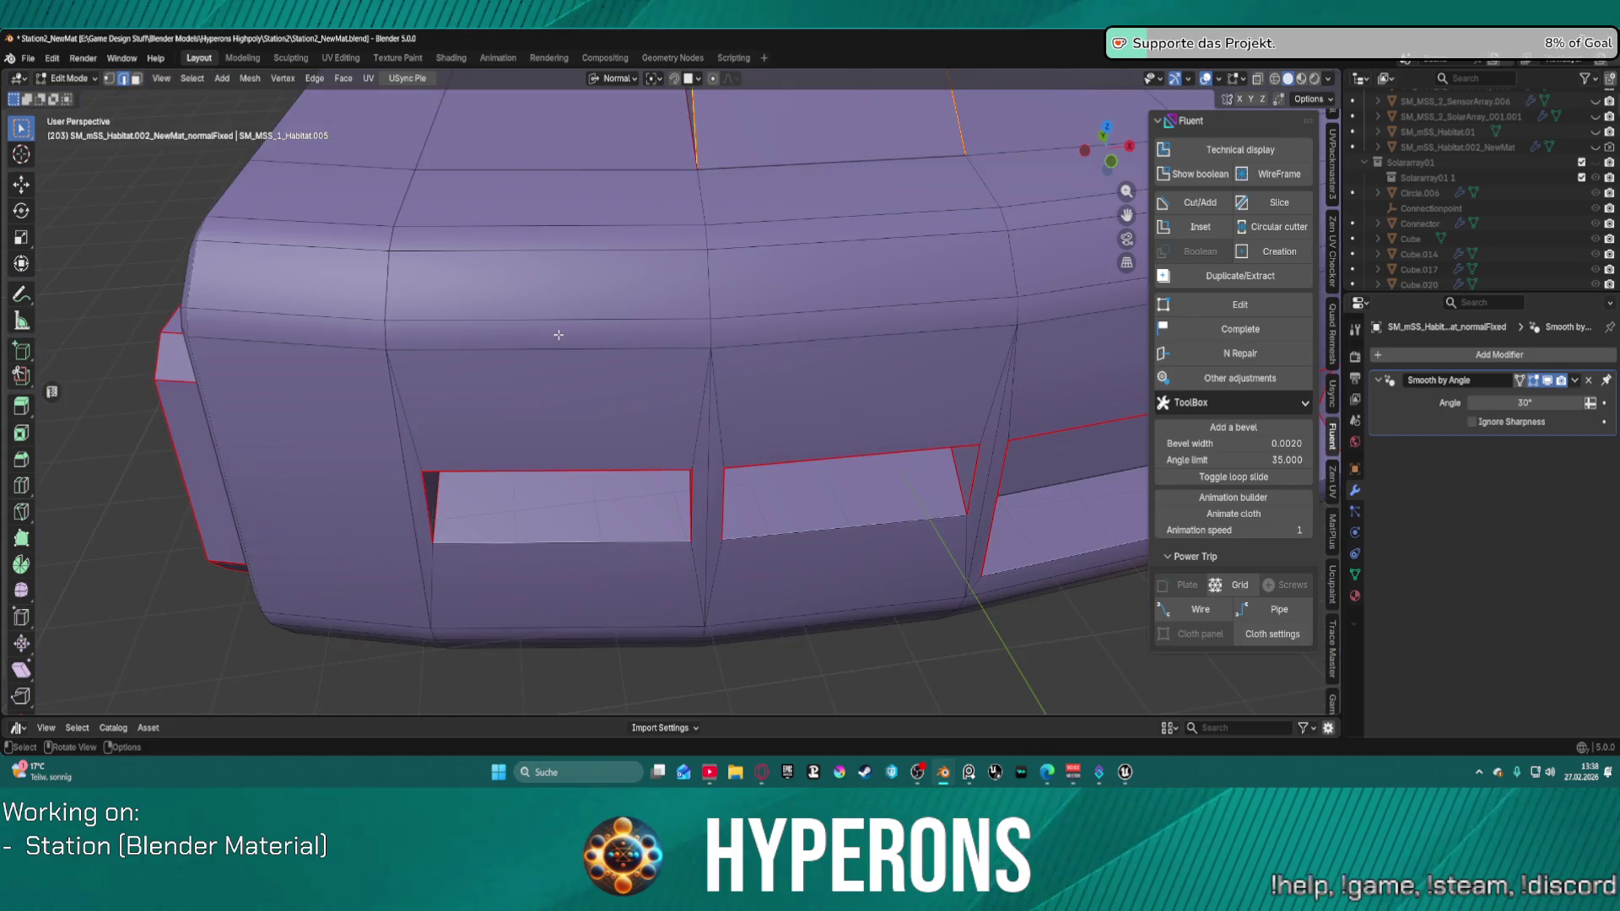
scroll(559, 334, up, 2)
mouse_move(560, 333)
middle_down()
mouse_move(571, 342)
mouse_move(566, 316)
middle_up()
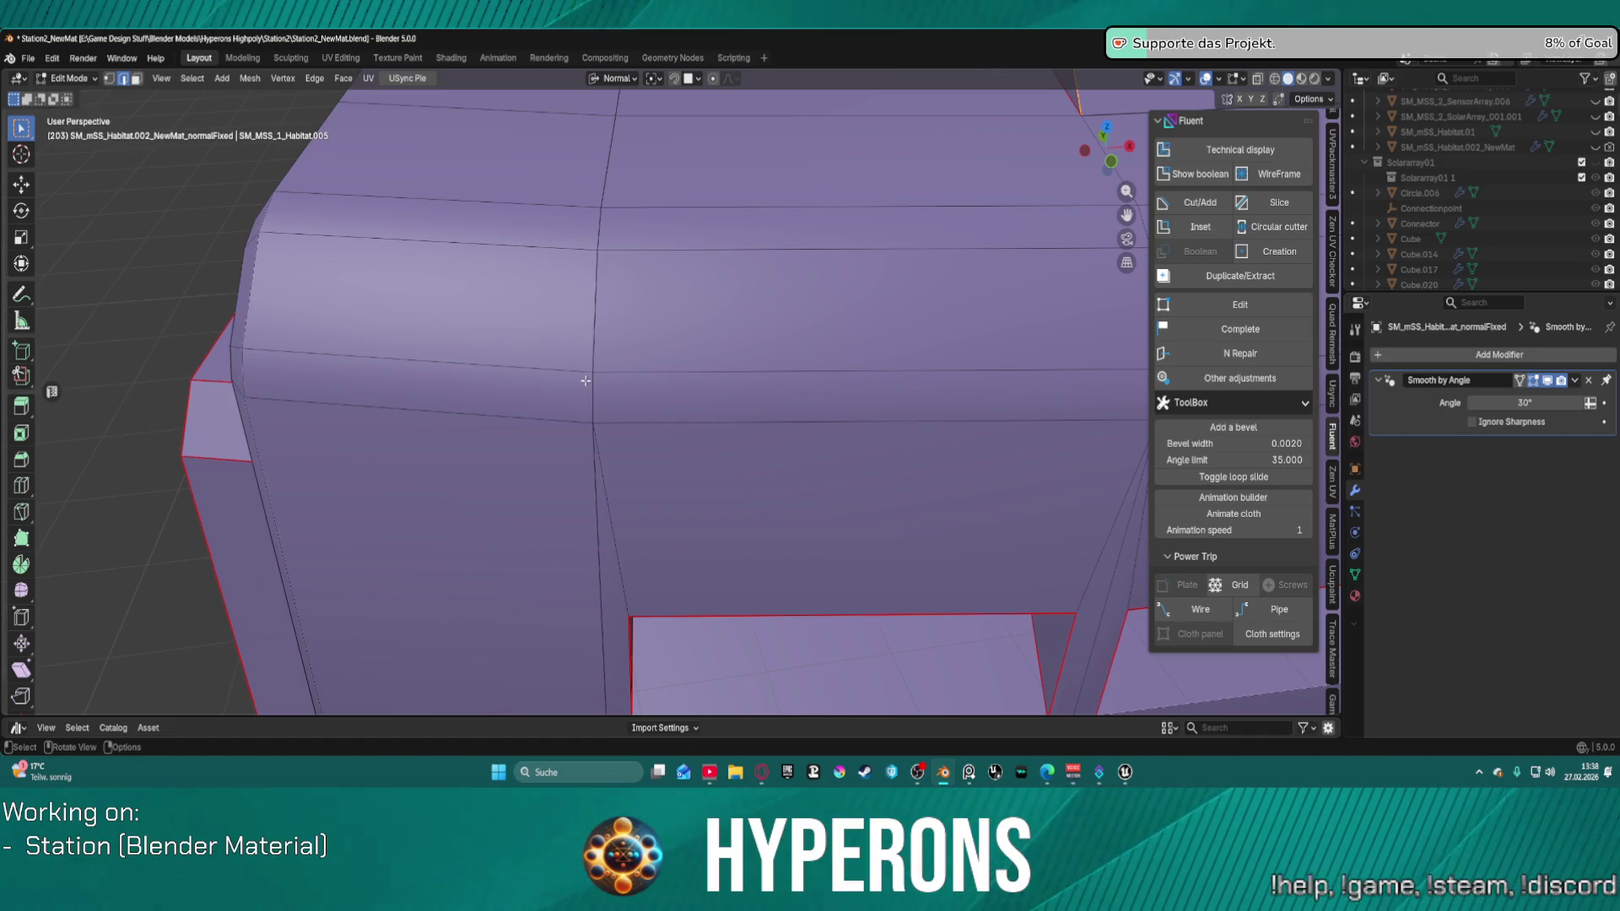
scroll(597, 309, down, 10)
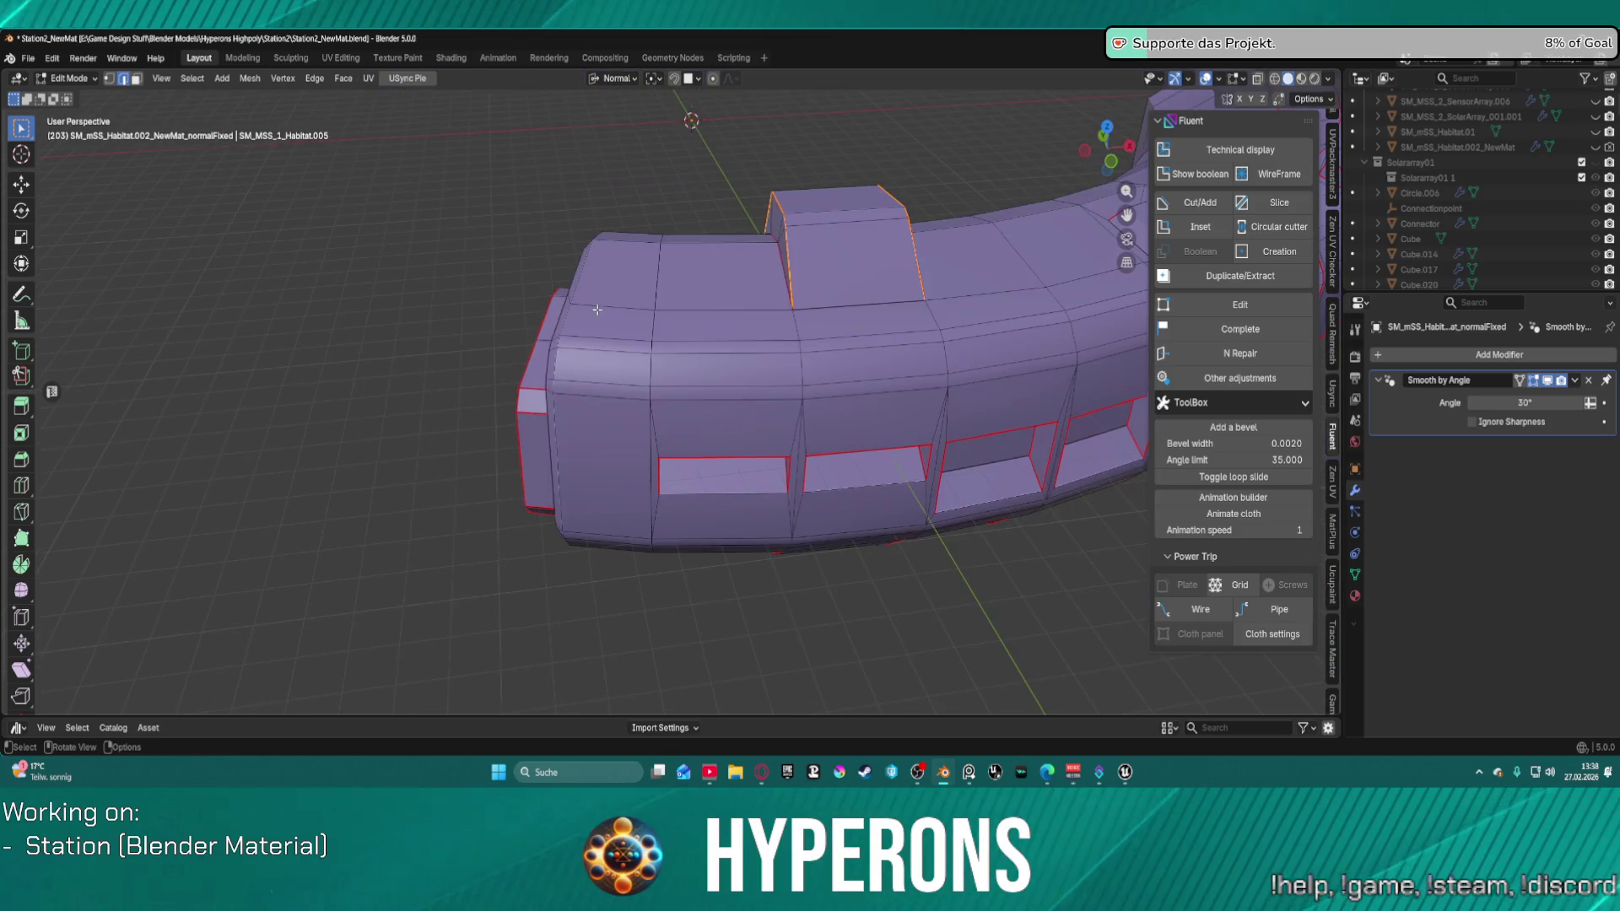
scroll(597, 309, up, 8)
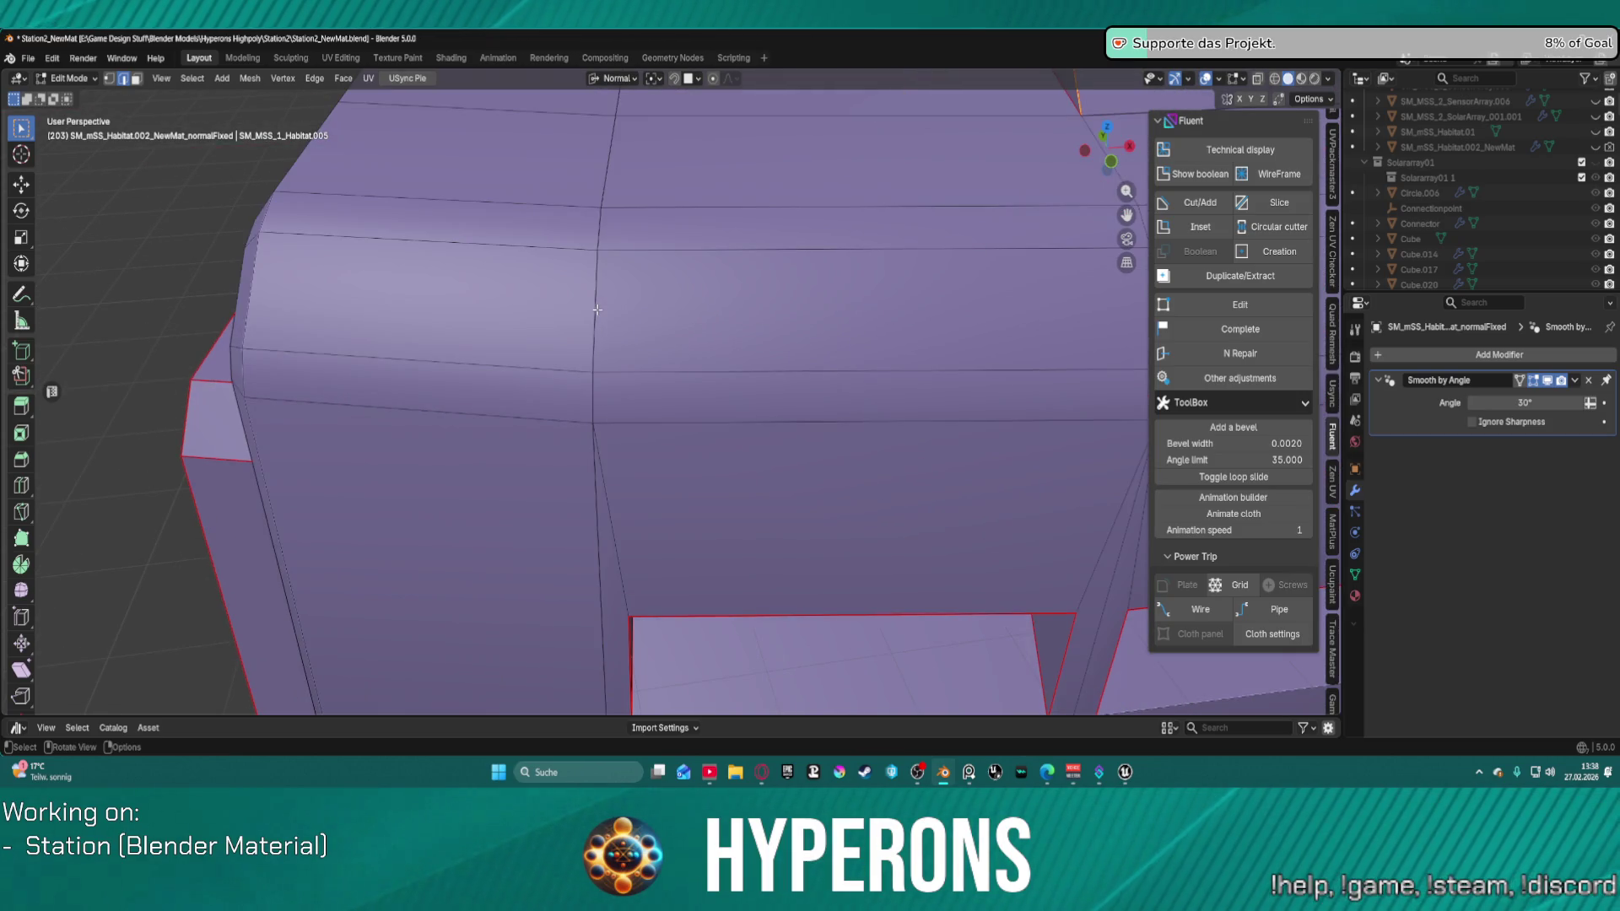
scroll(597, 309, down, 6)
scroll(616, 332, up, 4)
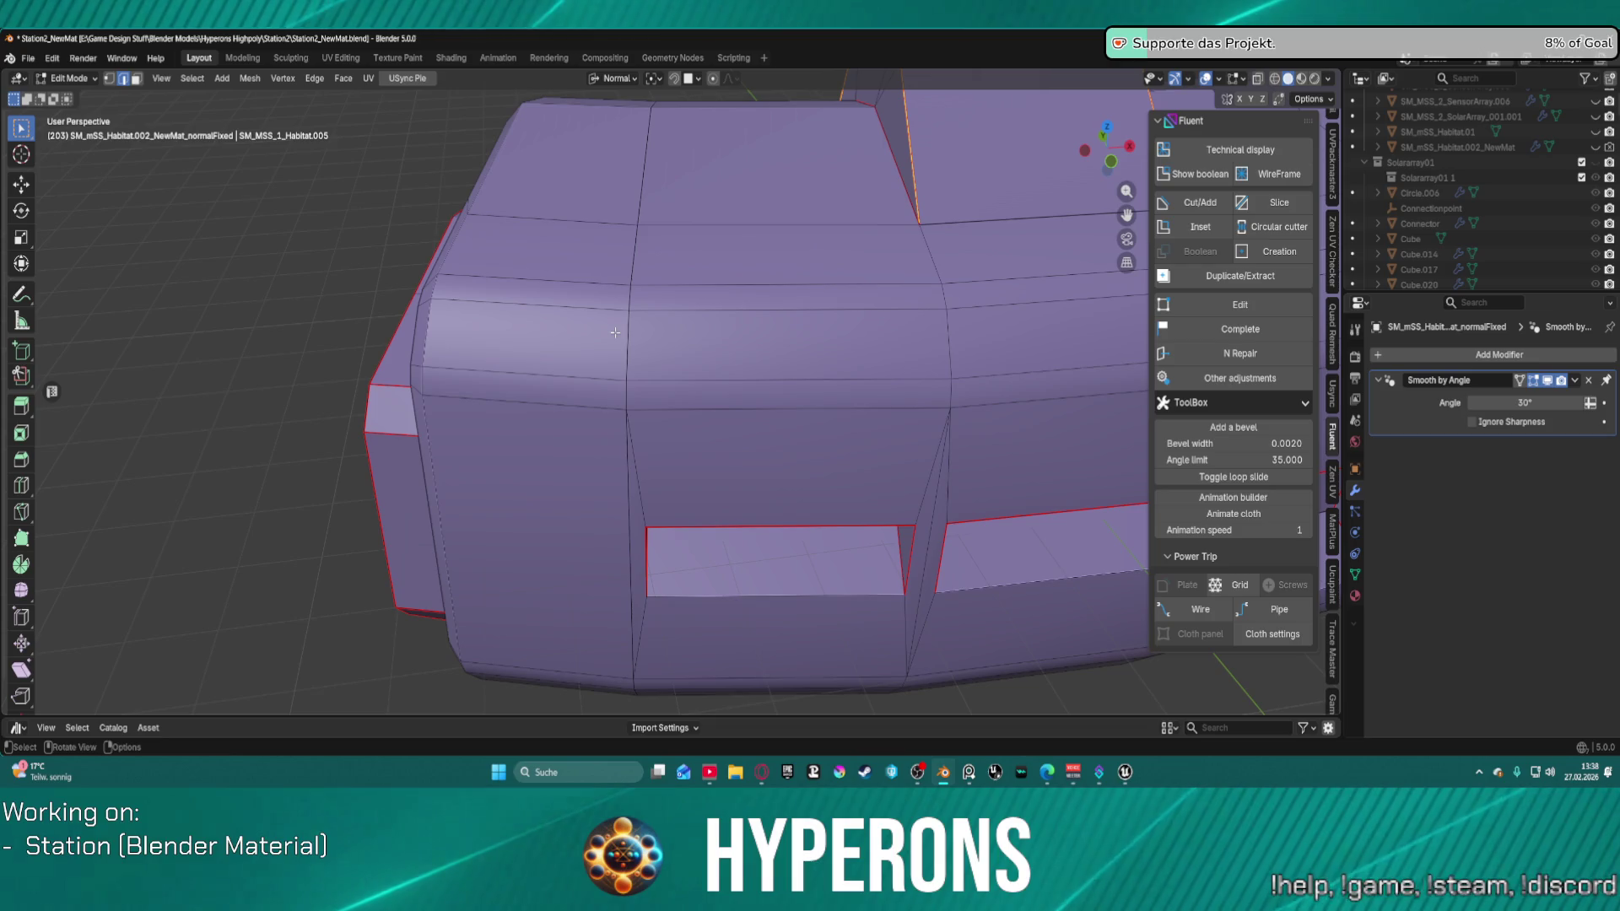
scroll(615, 333, up, 5)
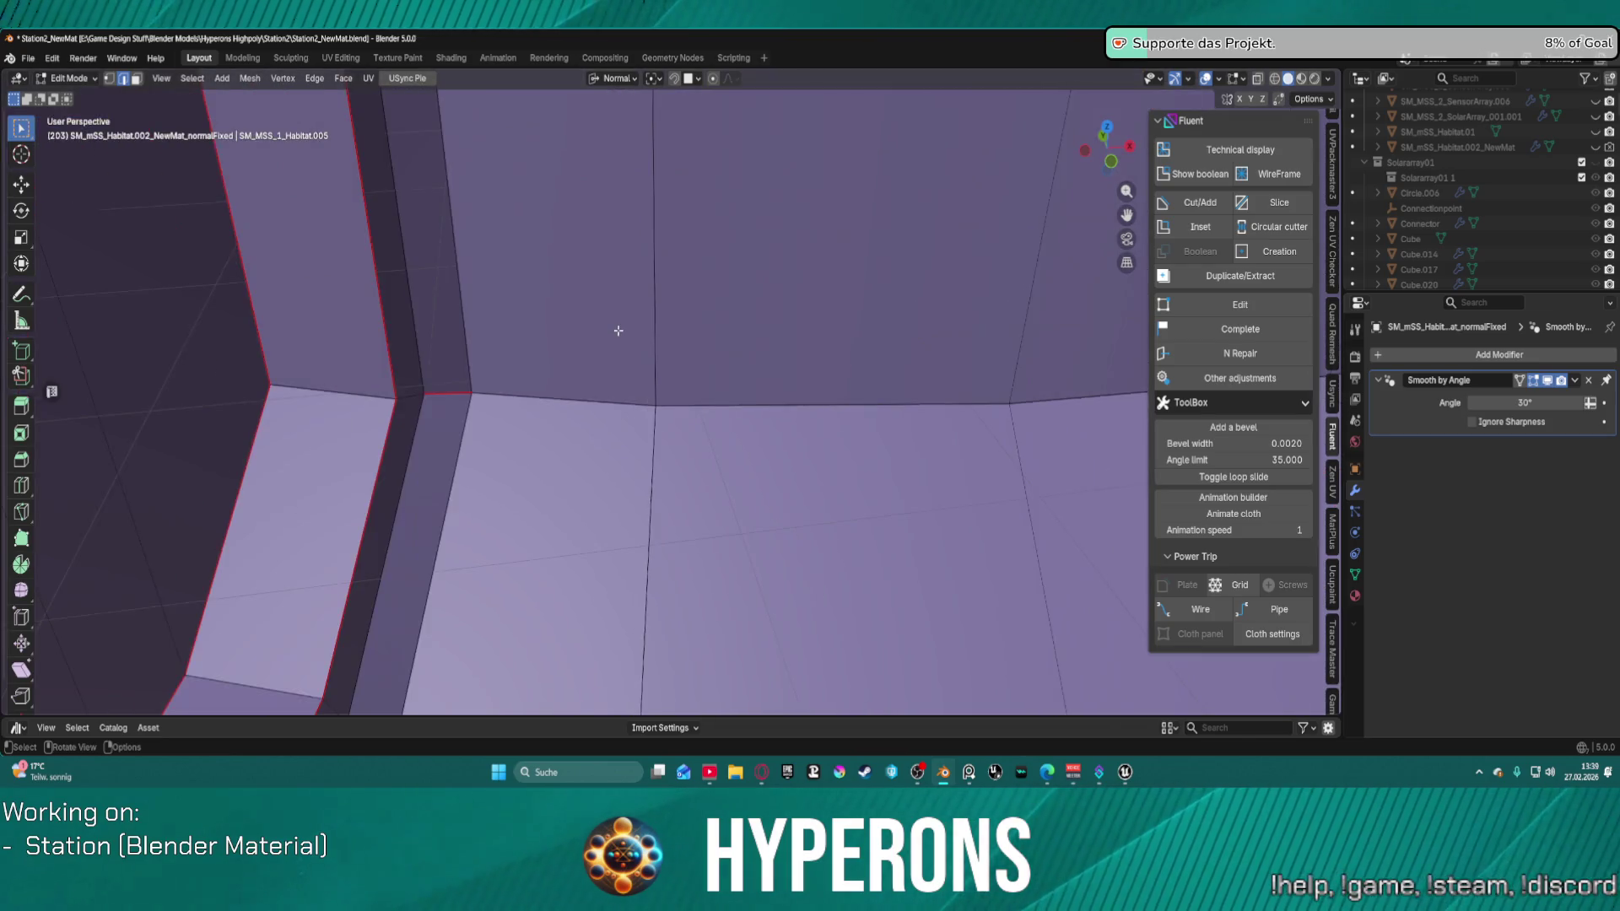
scroll(618, 331, up, 4)
scroll(618, 331, down, 4)
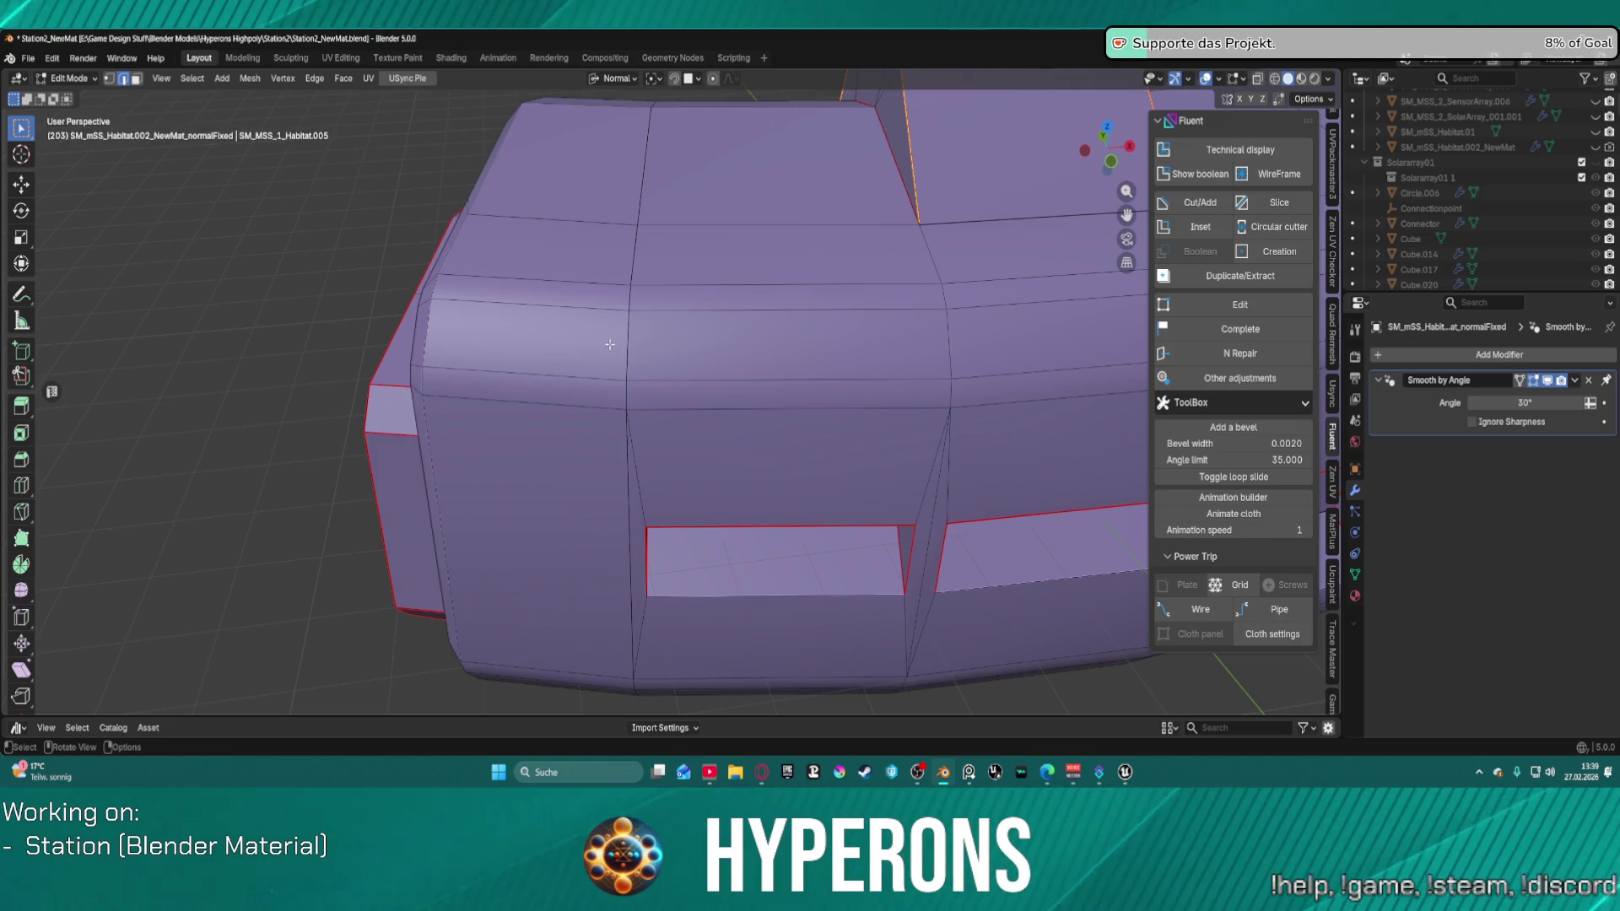
key(ctrl+Tab)
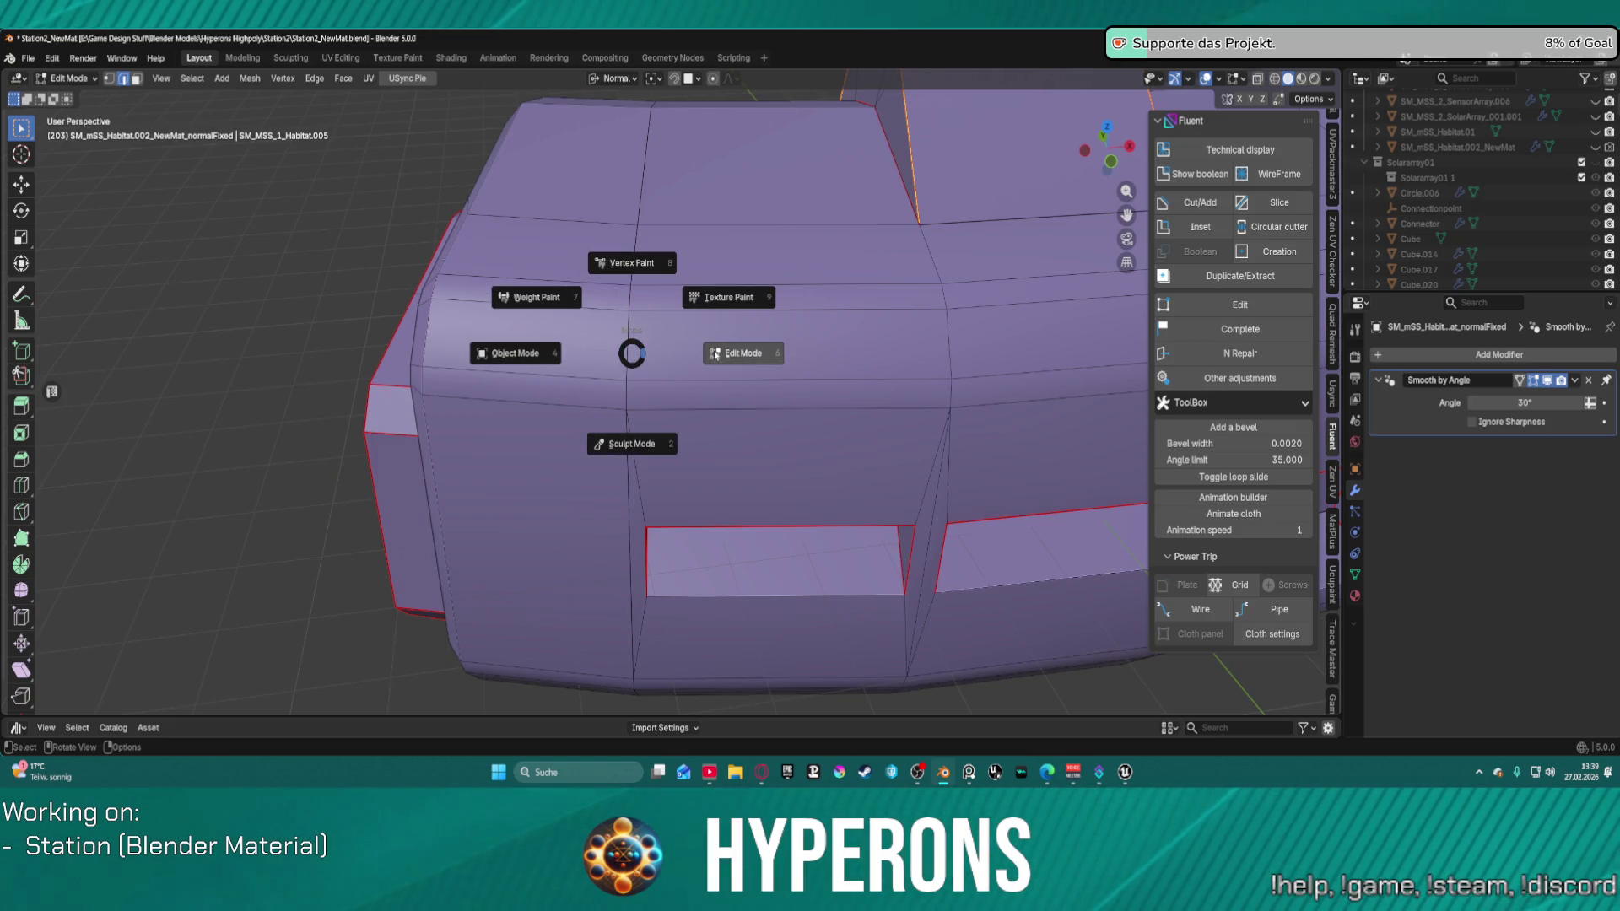
key(Escape)
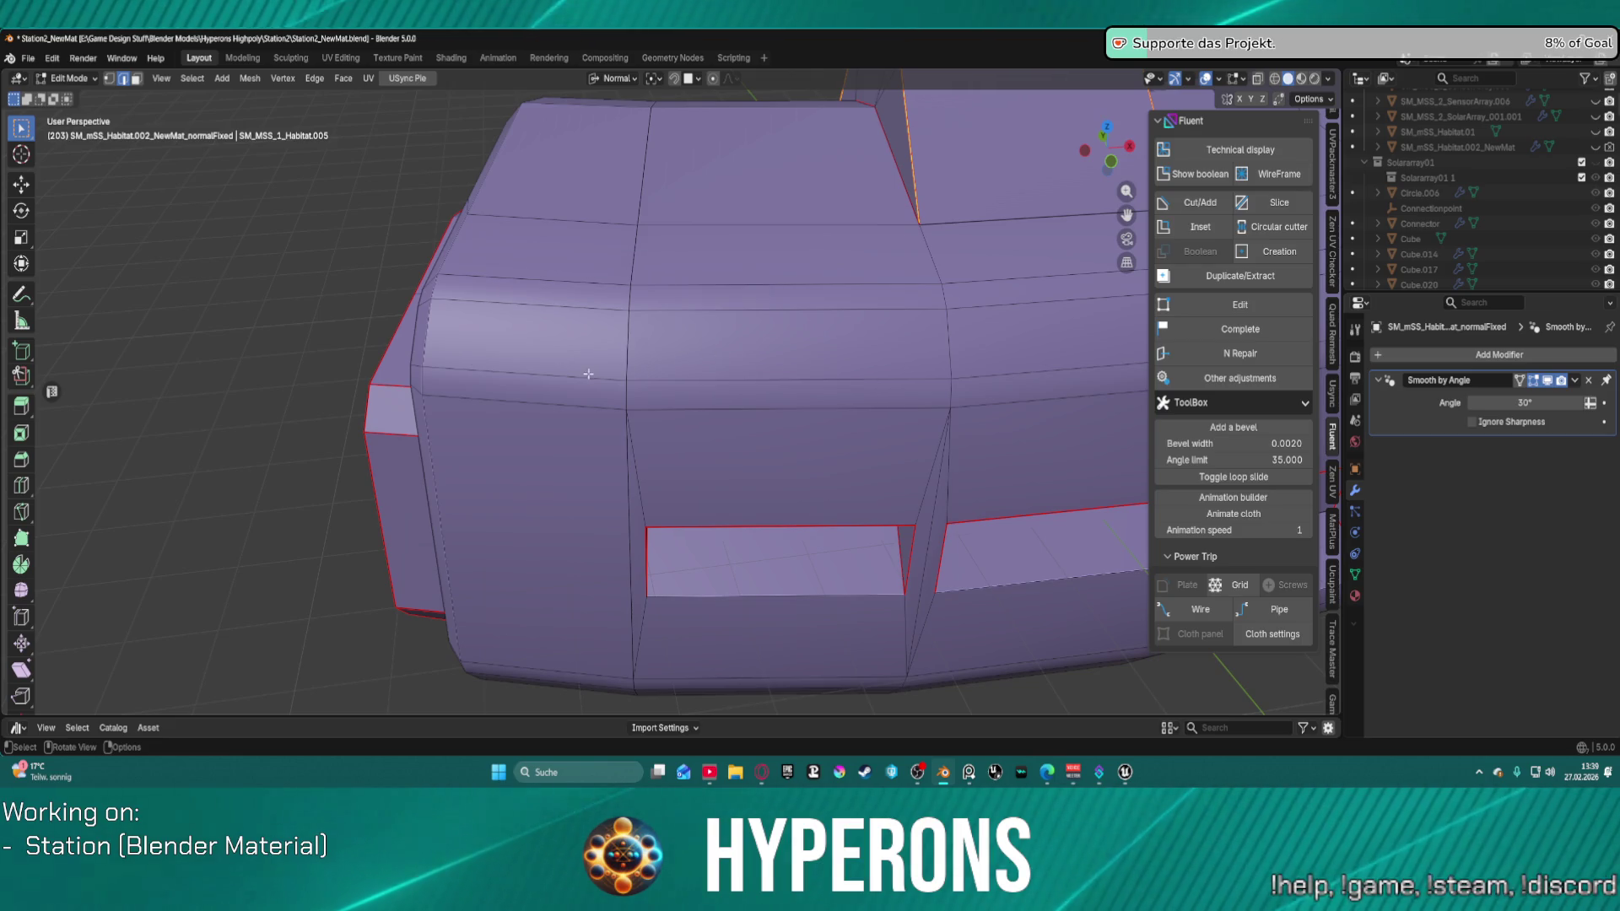
scroll(579, 351, up, 5)
key(3)
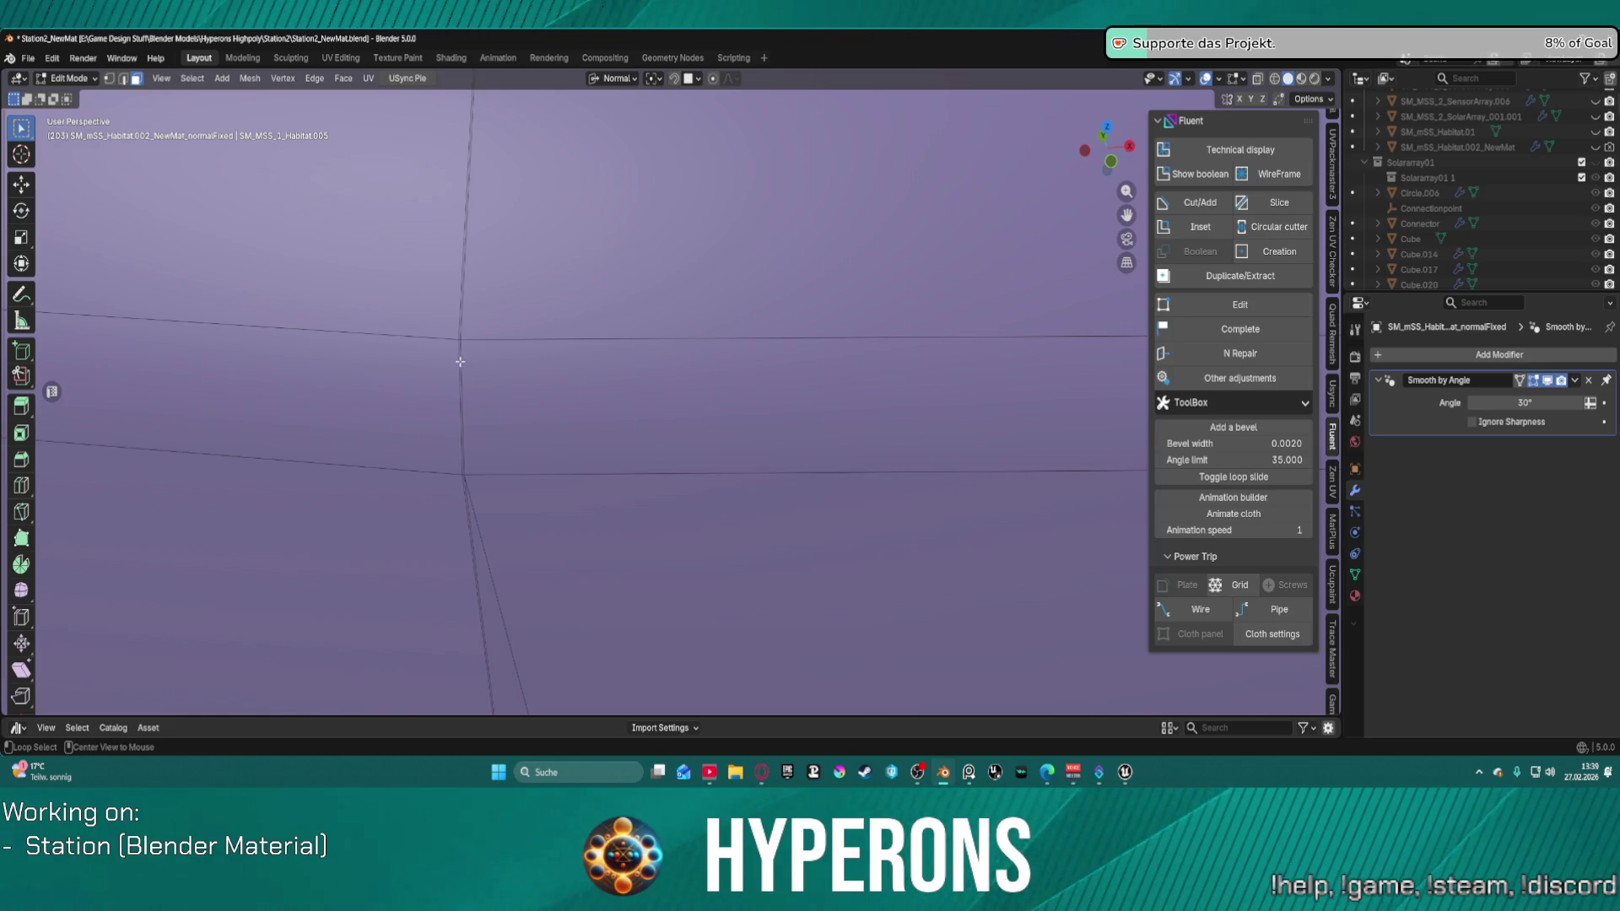
alt+click(460, 361)
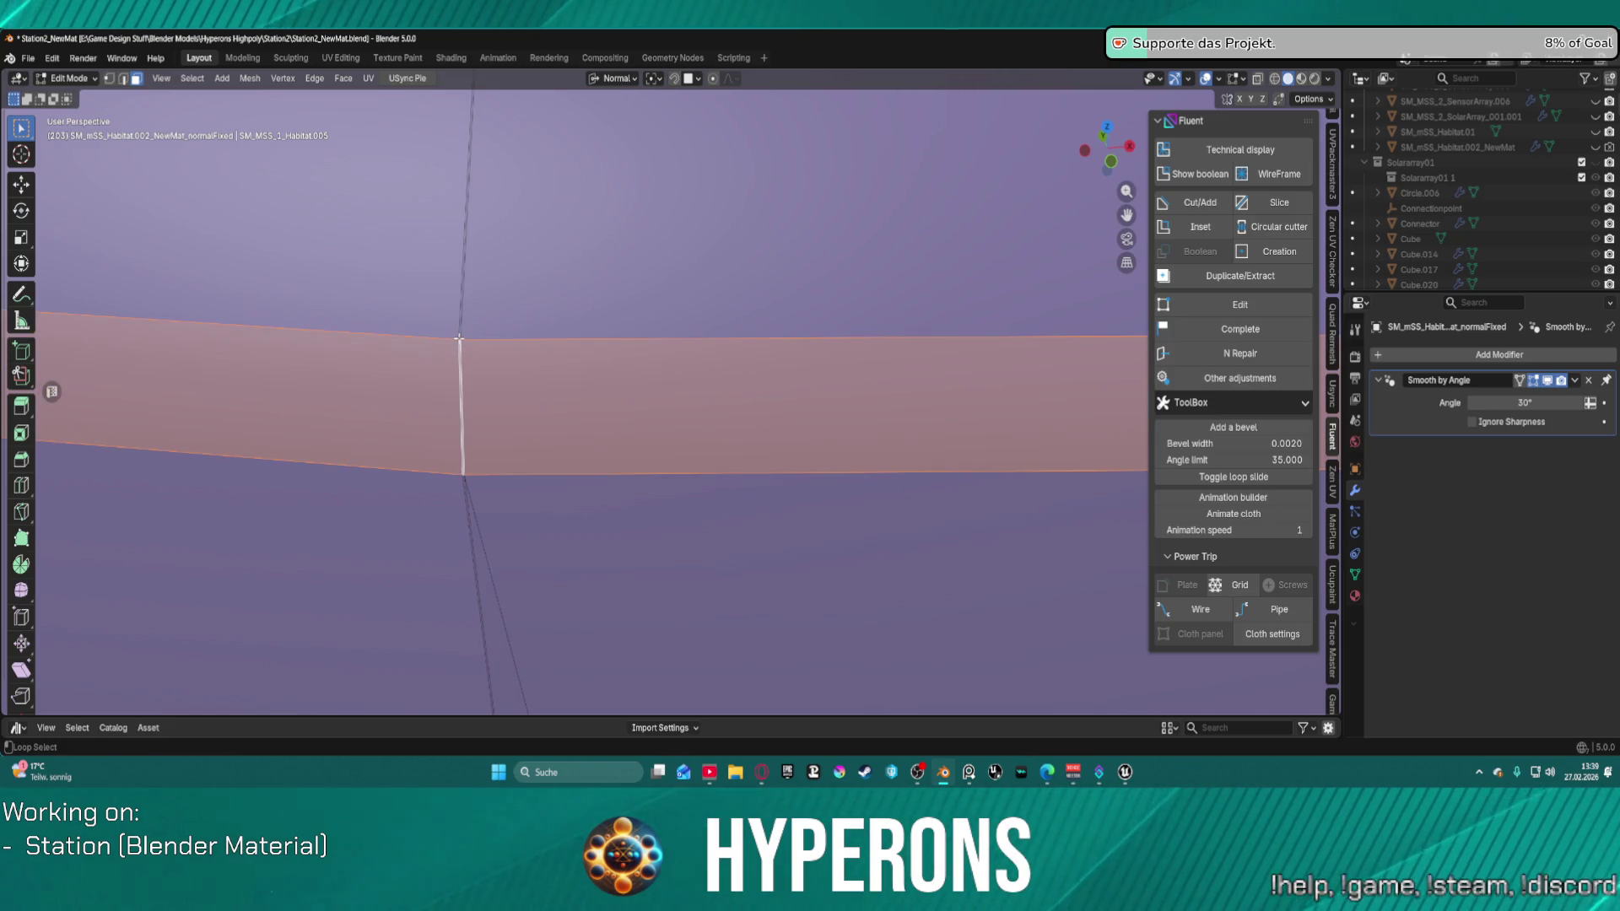
alt+click(459, 339)
key(alt+a)
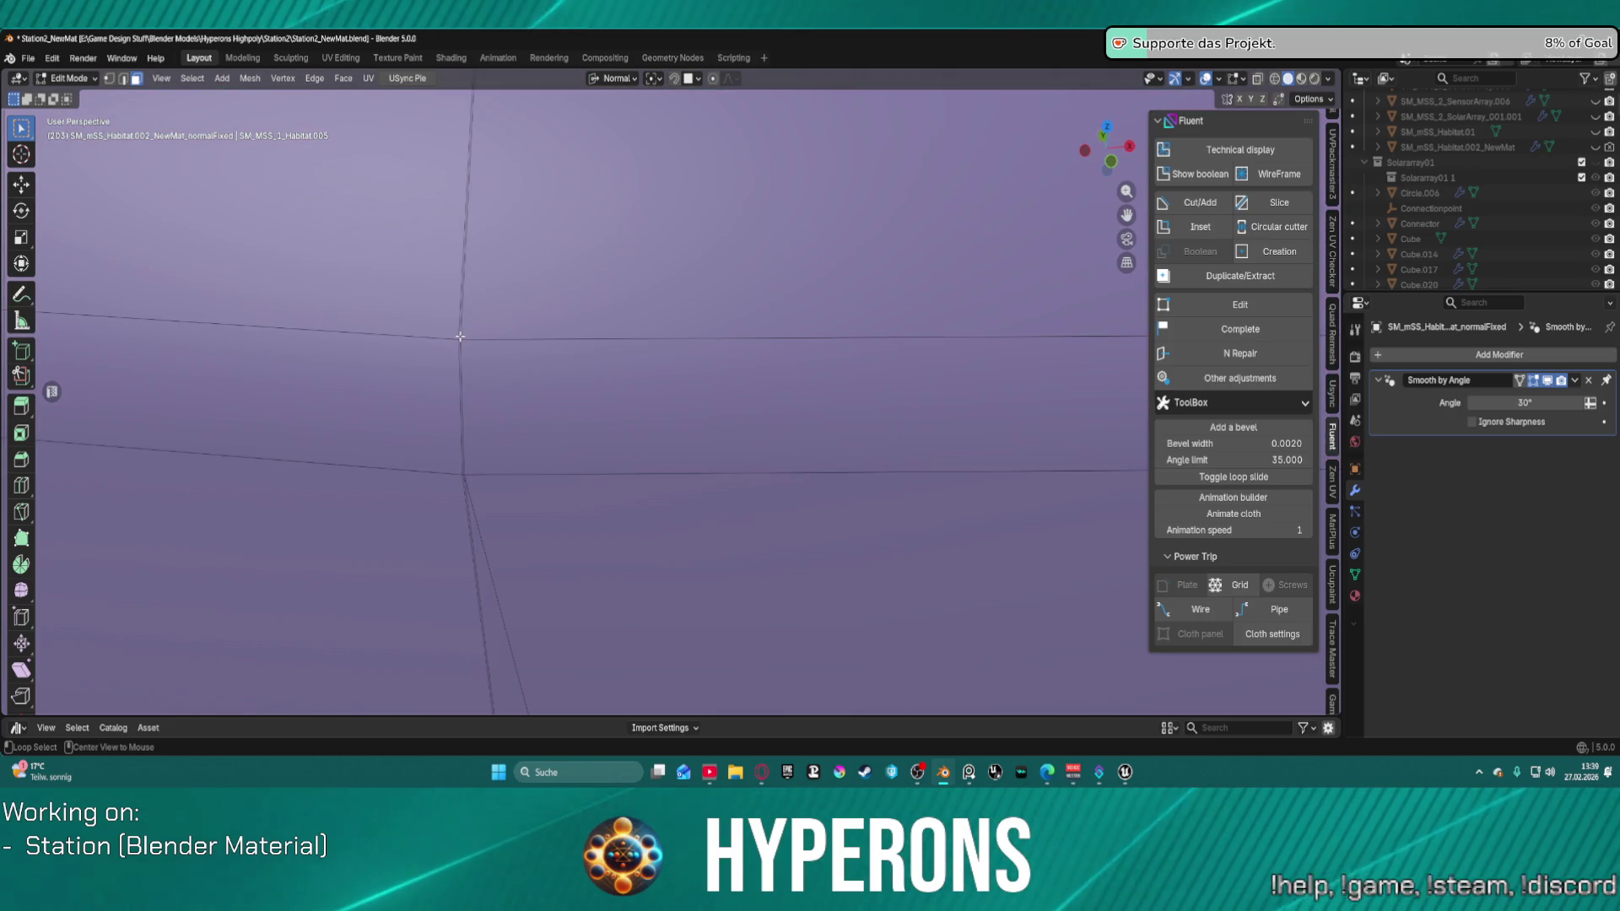
scroll(459, 338, down, 2)
scroll(486, 428, down, 3)
mouse_move(487, 428)
middle_down()
mouse_move(355, 354)
mouse_move(731, 279)
mouse_move(704, 296)
middle_up()
scroll(704, 296, down, 5)
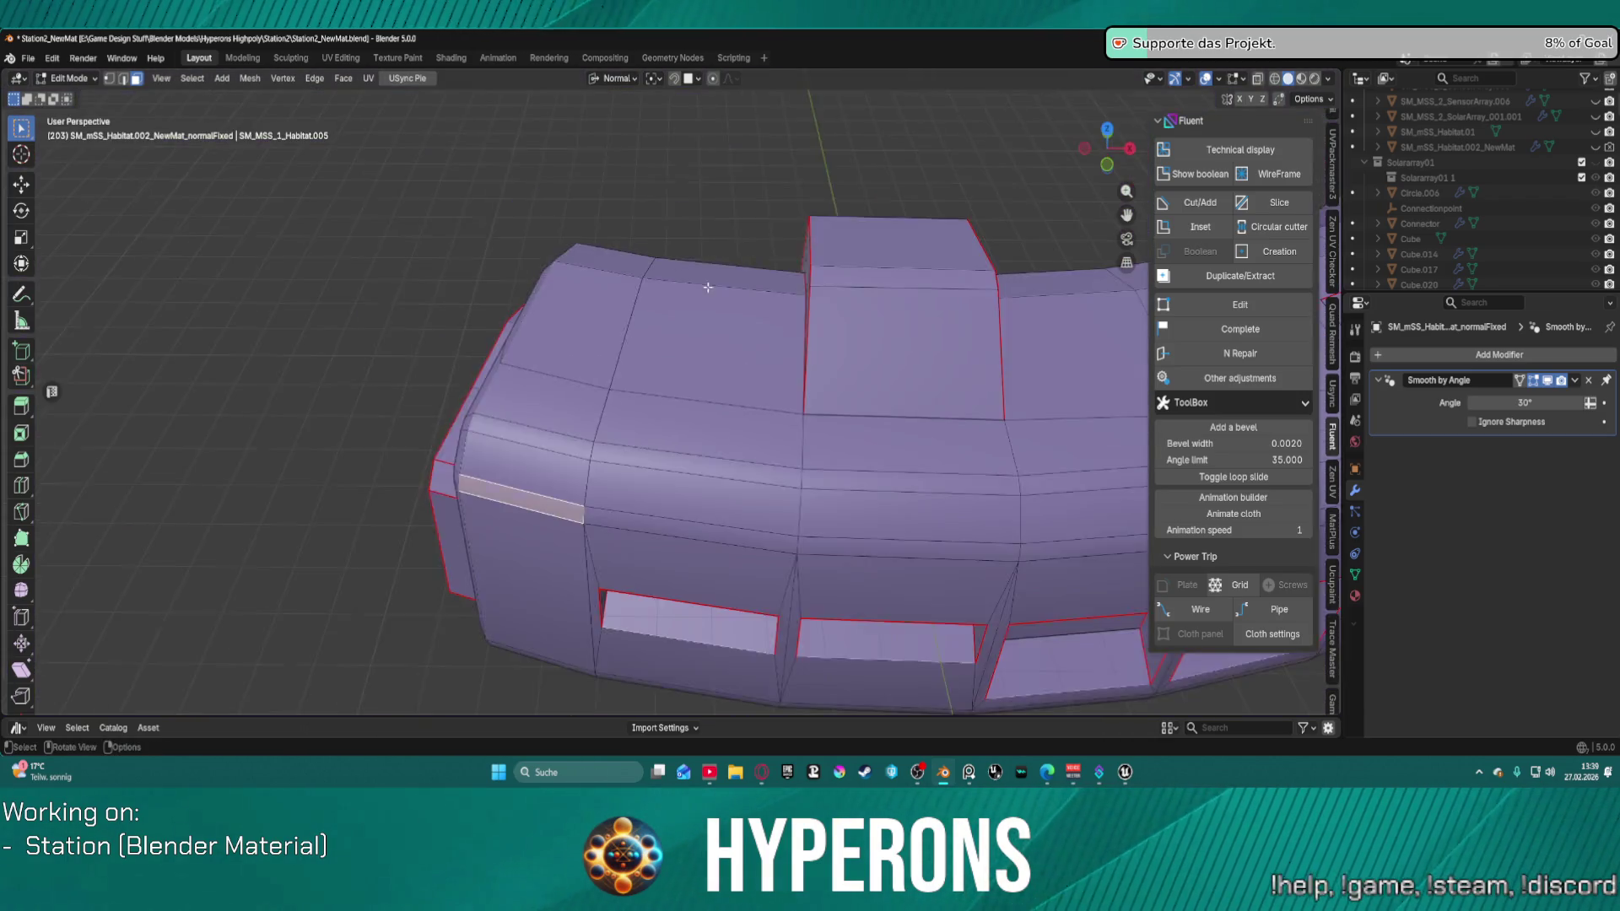
scroll(558, 492, up, 5)
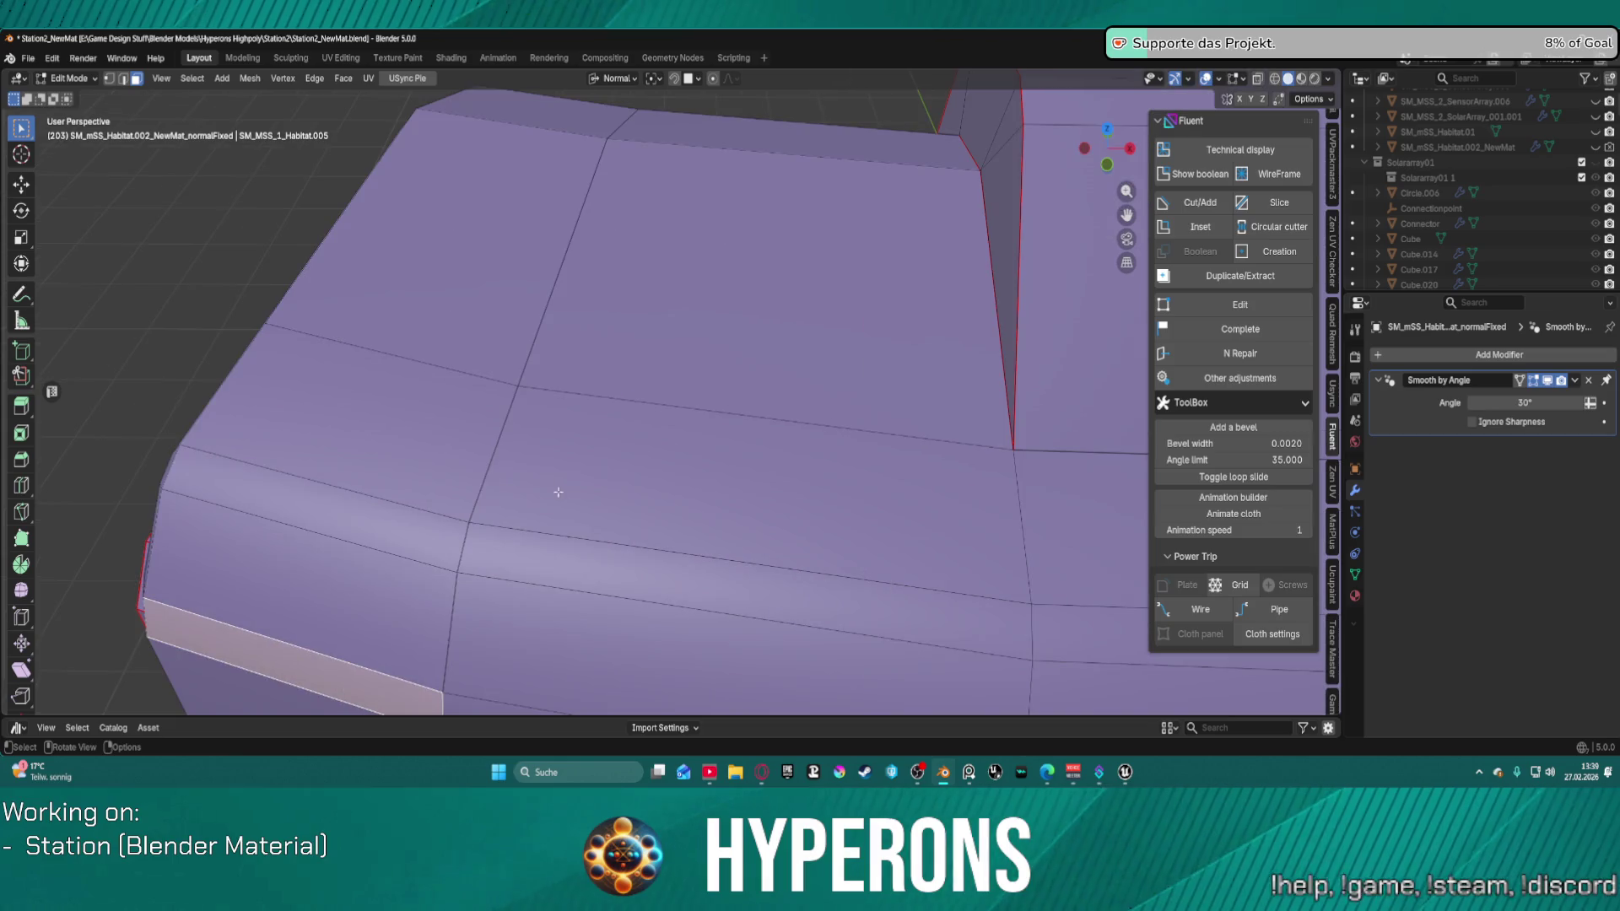
click(458, 568)
mouse_move(429, 570)
middle_down()
mouse_move(427, 503)
mouse_move(559, 264)
middle_up()
middle_drag(621, 182, 625, 270)
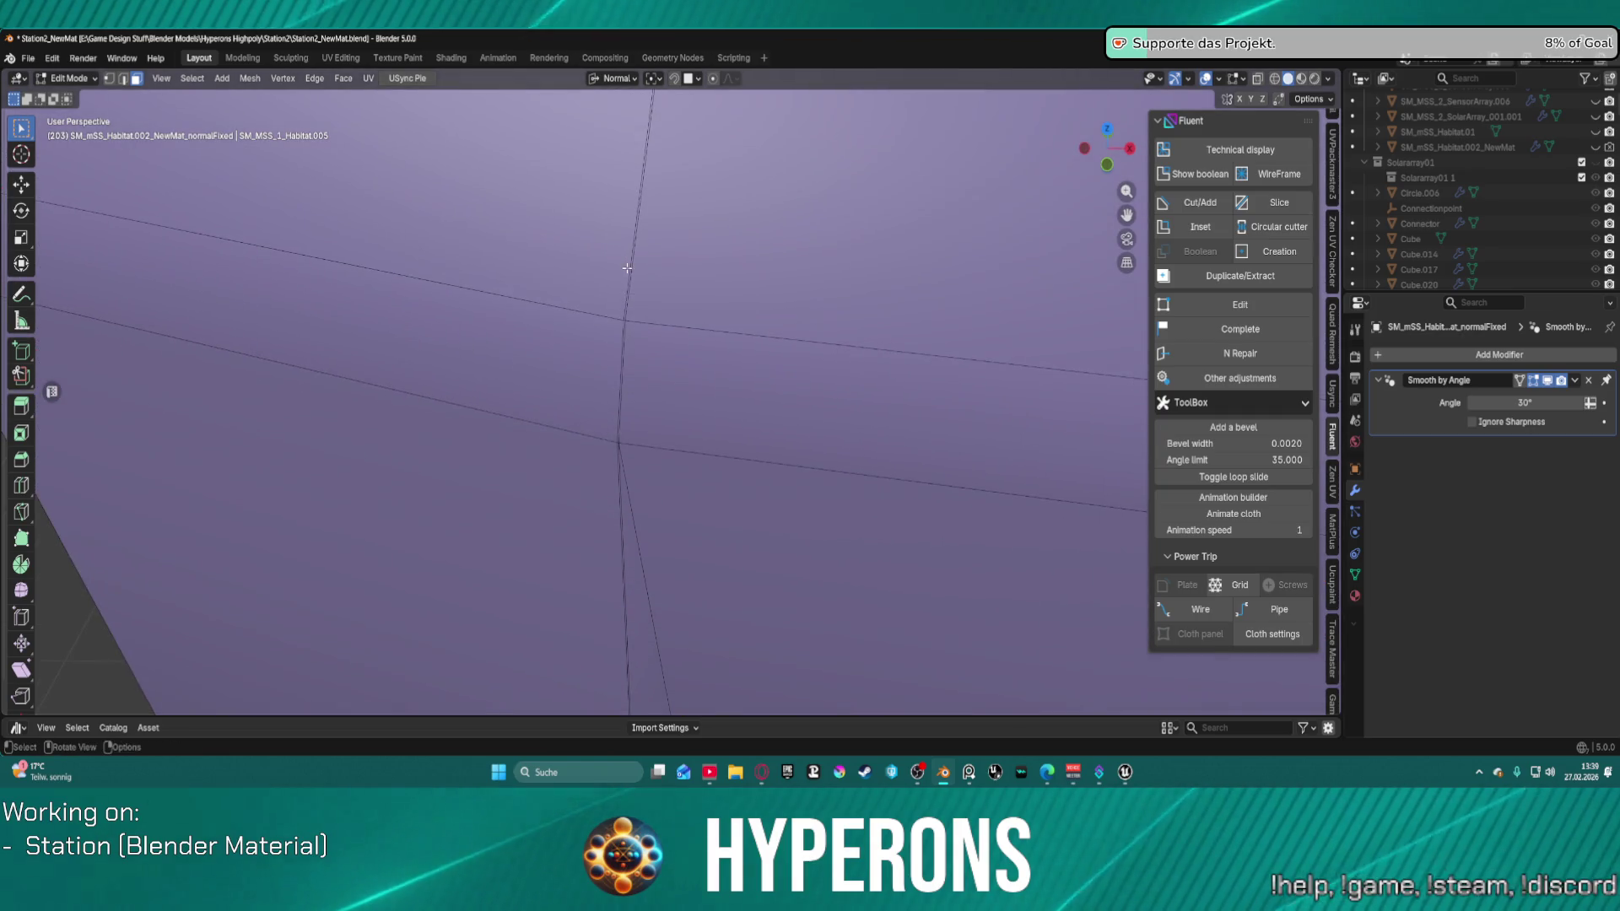
click(666, 371)
key(KP_Decimal)
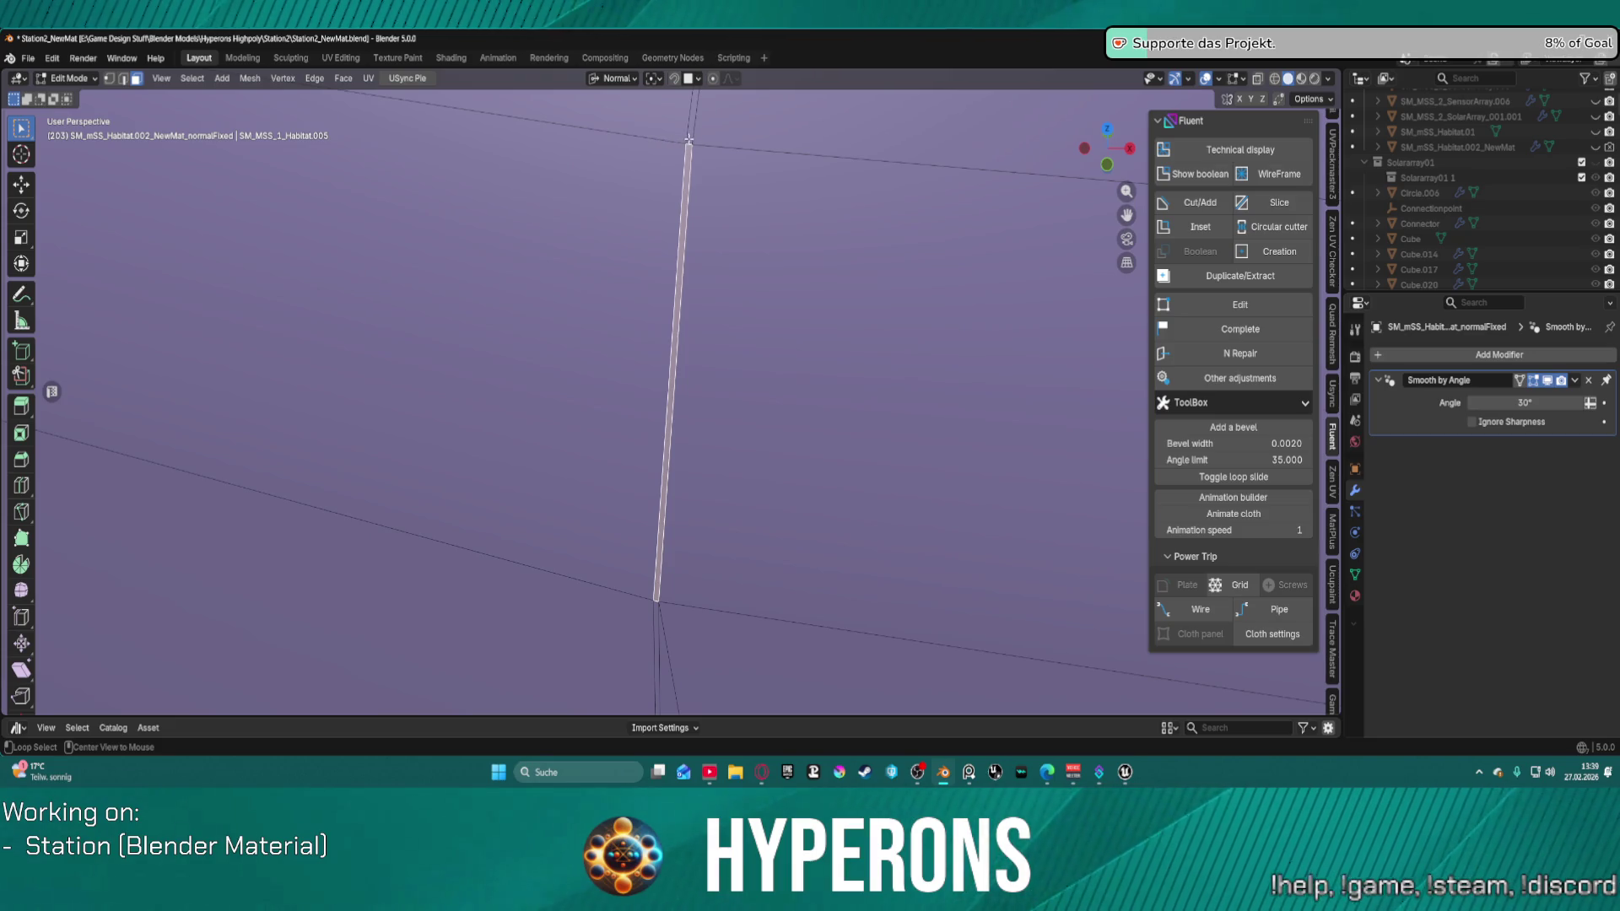
scroll(701, 166, down, 10)
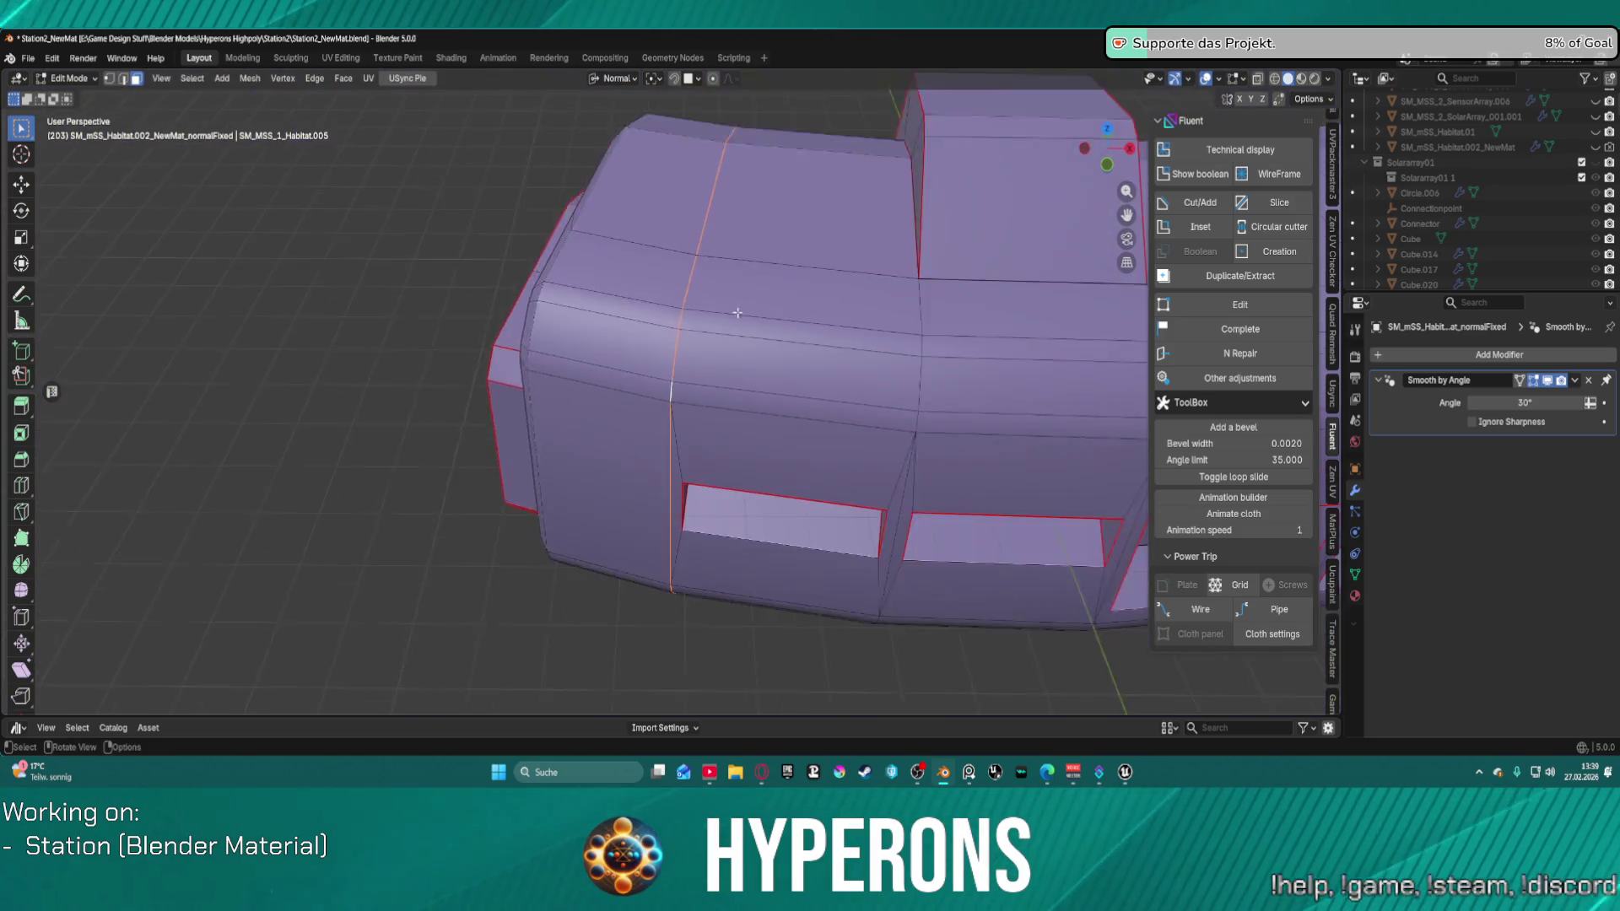
middle_drag(732, 318, 732, 318)
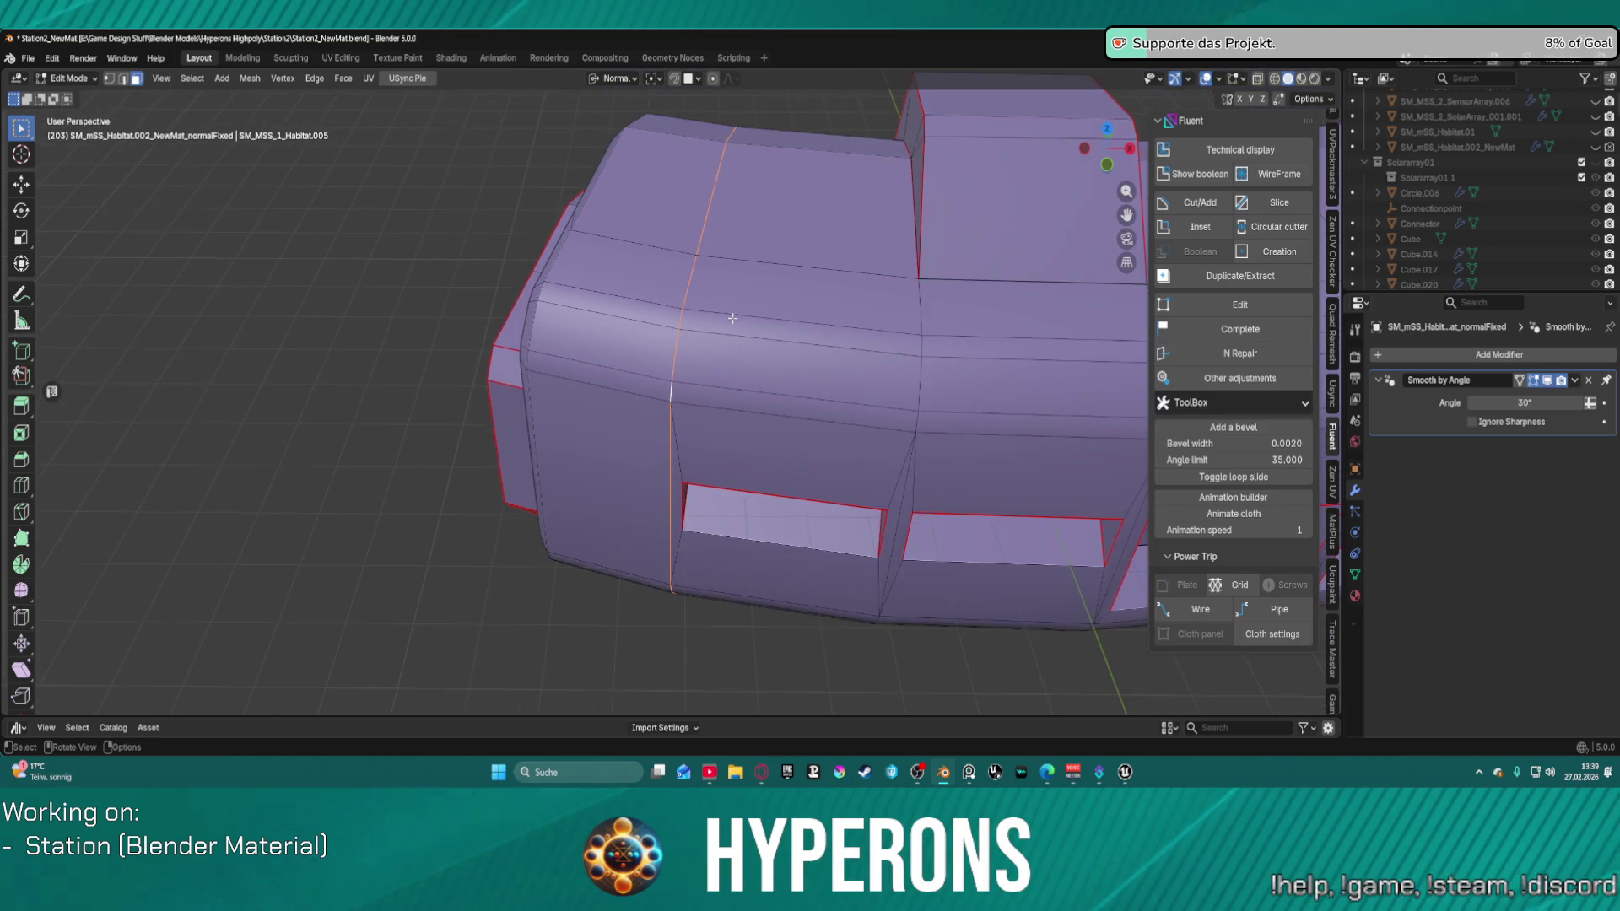
scroll(733, 319, up, 3)
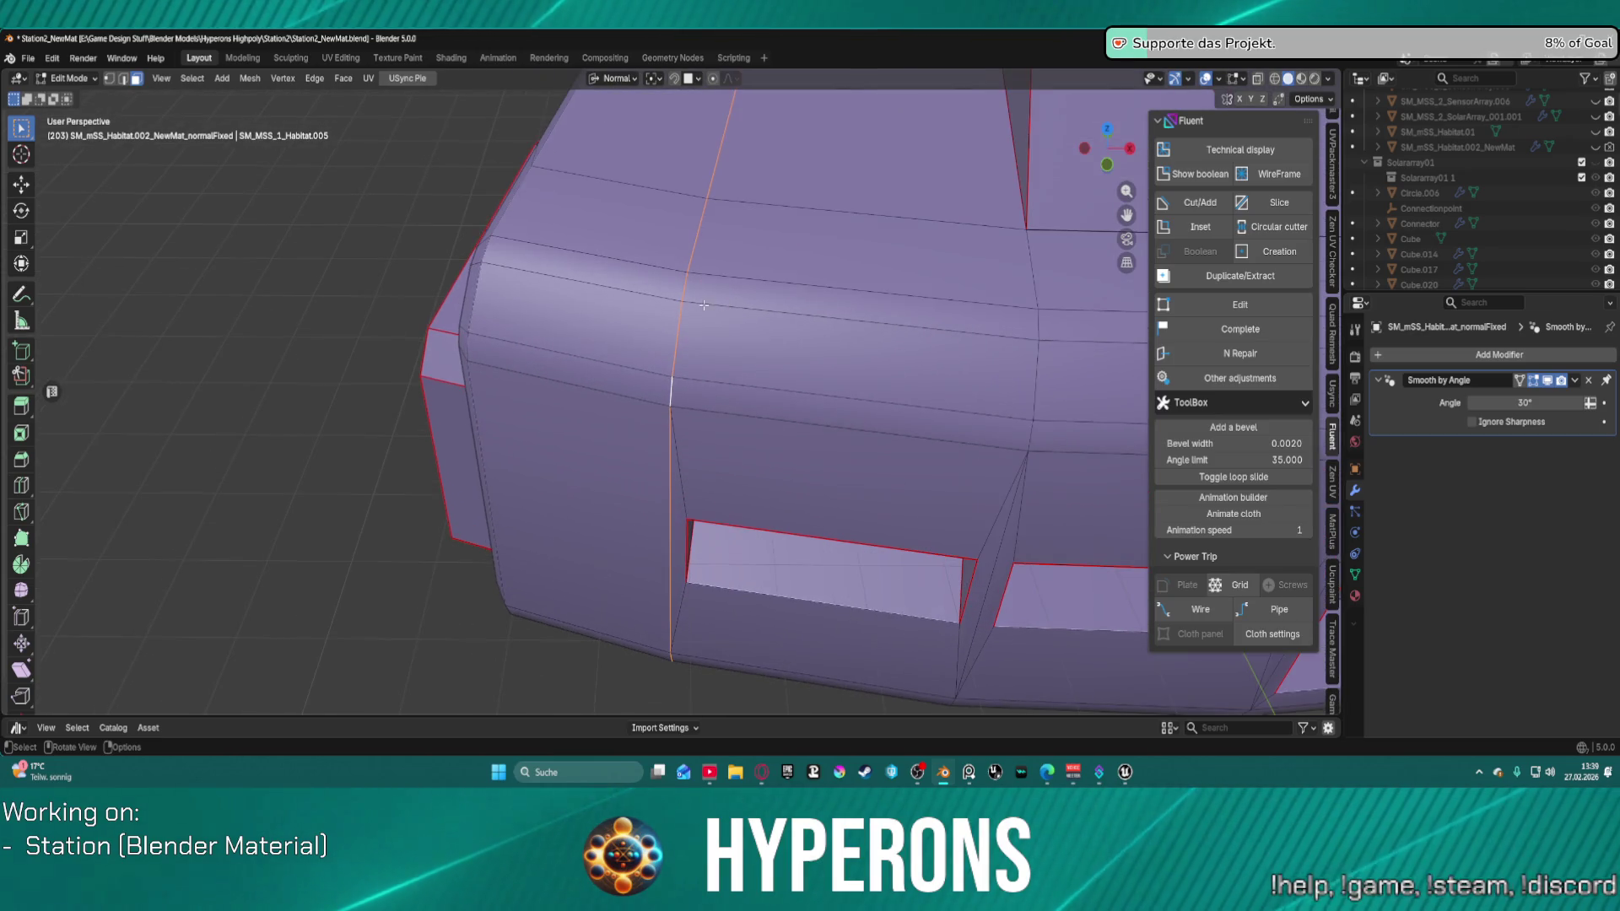
Step: Add a new material slot holding MI_TS_Details_1_Connectors, then move to the UV Editing workspace
click(1354, 595)
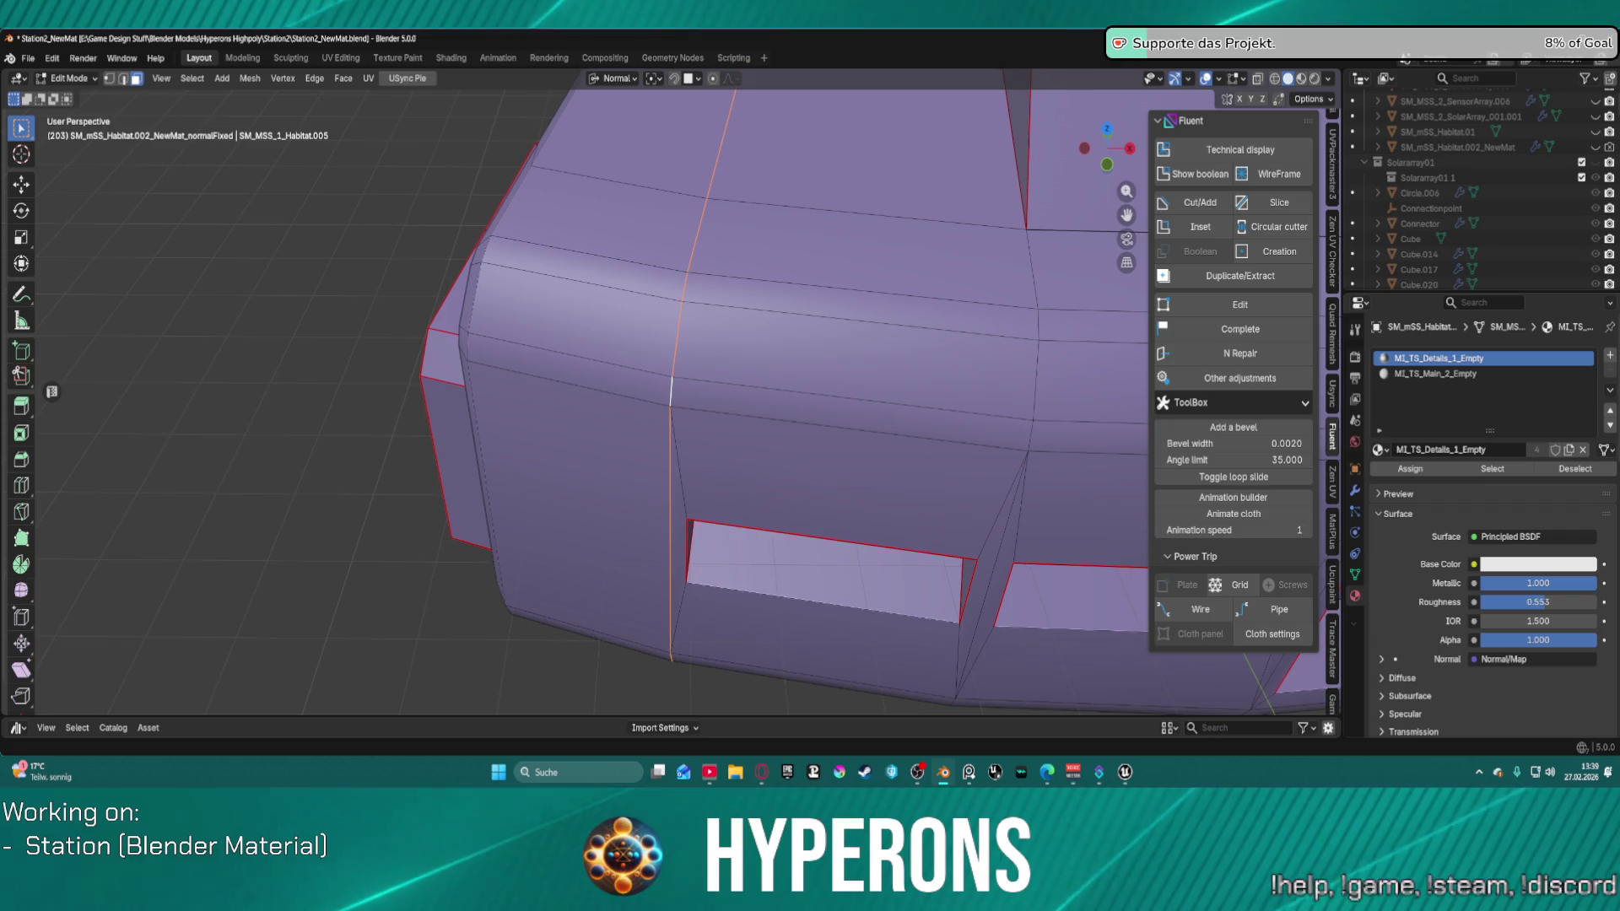
click(1610, 355)
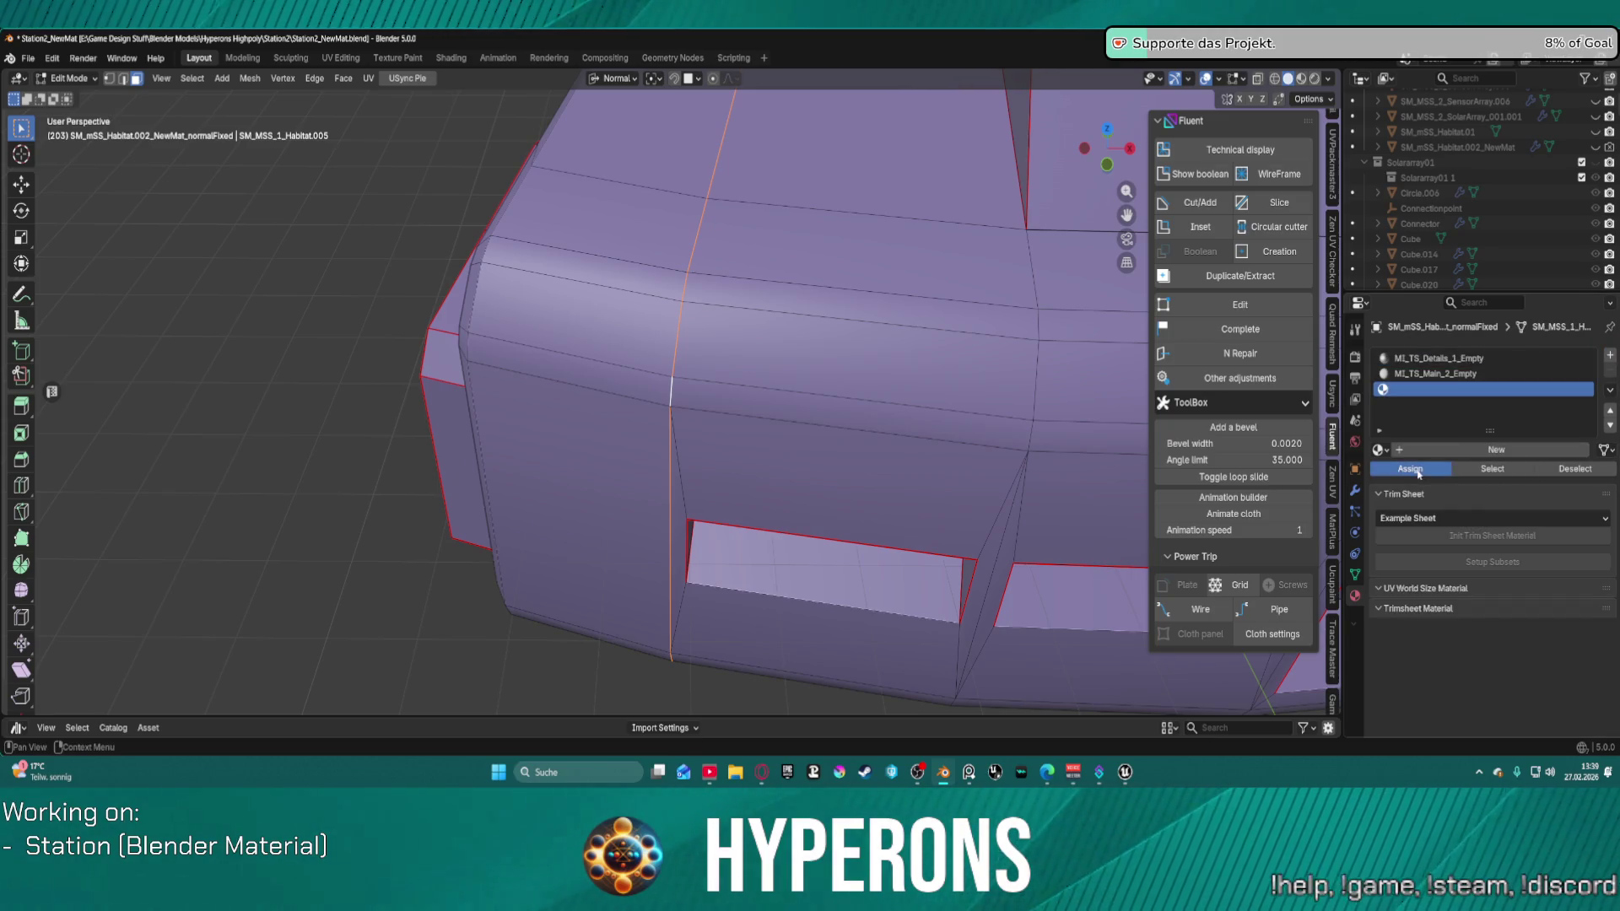
click(1472, 450)
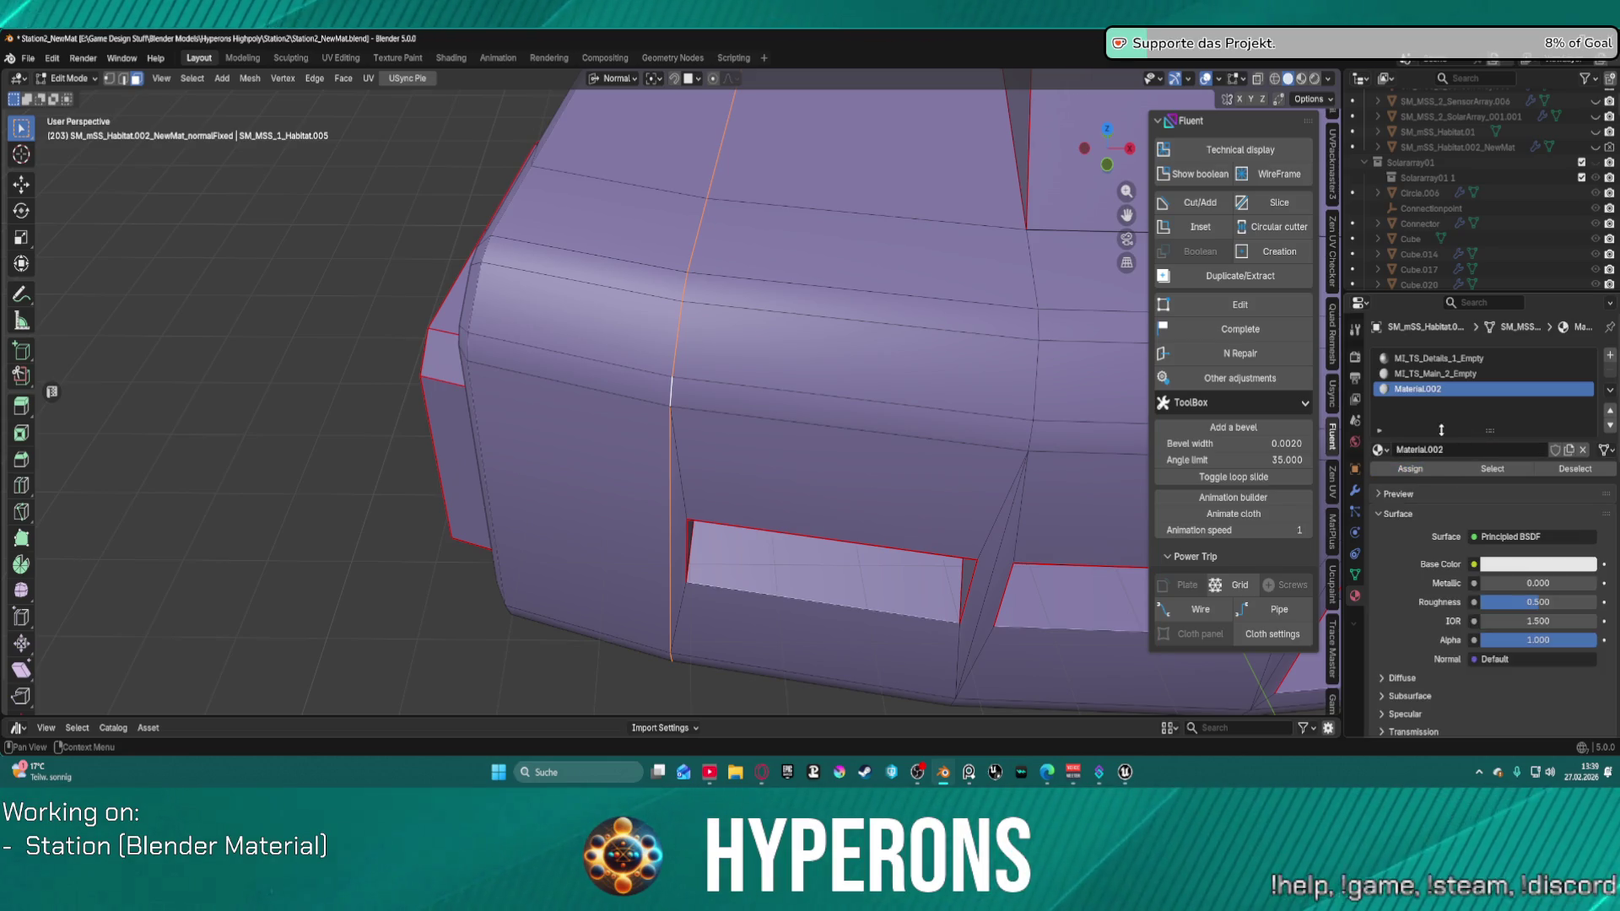
click(1379, 449)
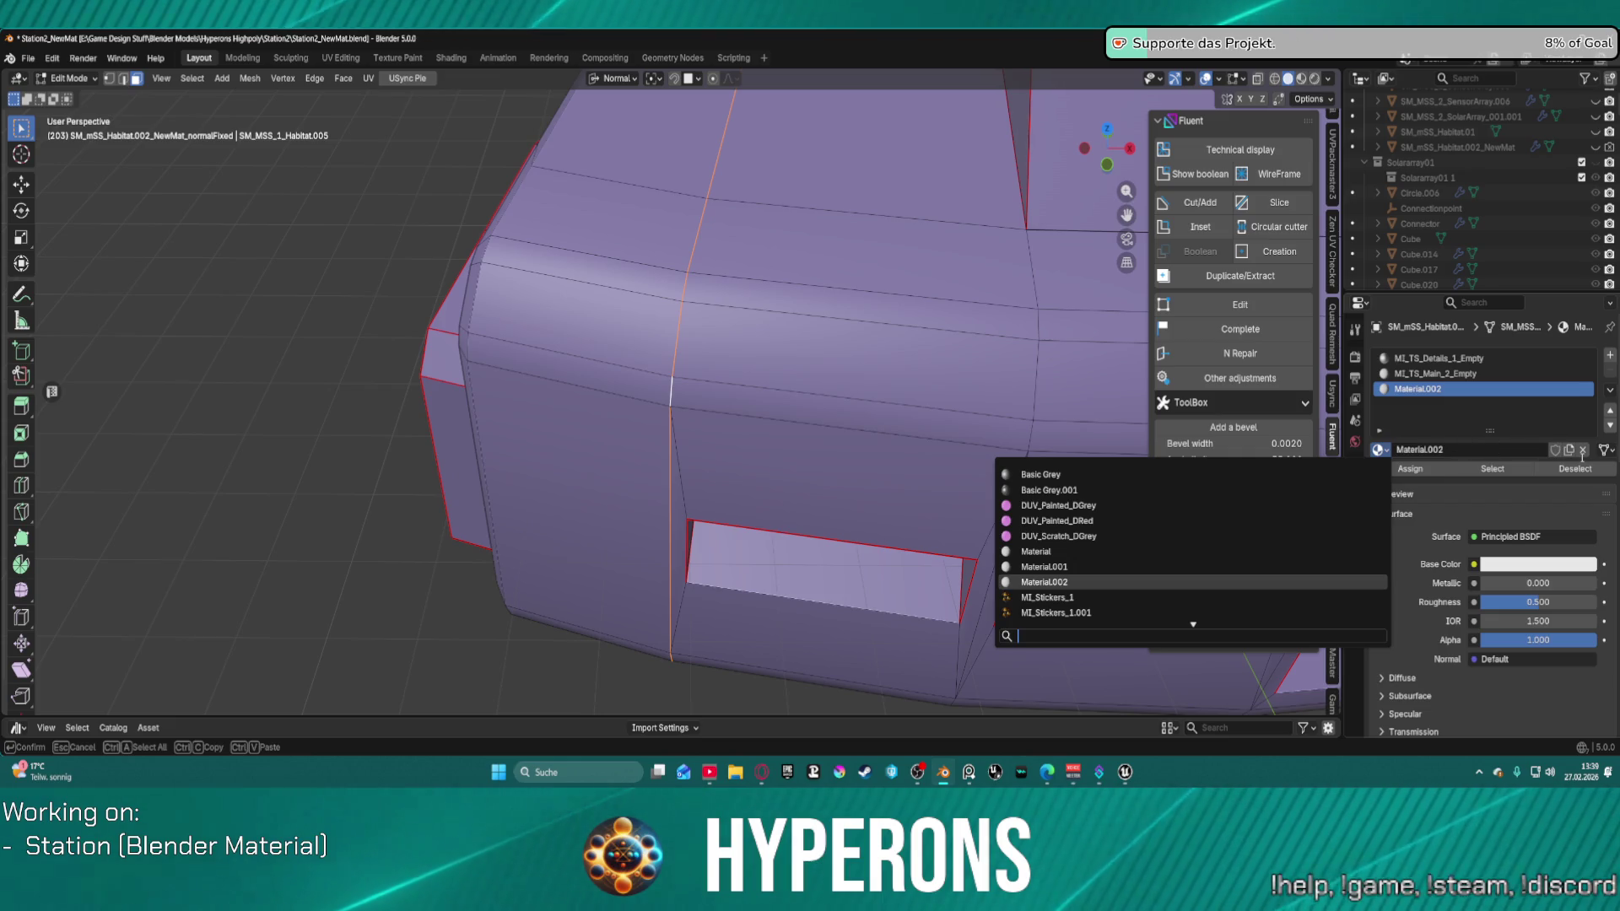
scroll(1165, 548, down, 9)
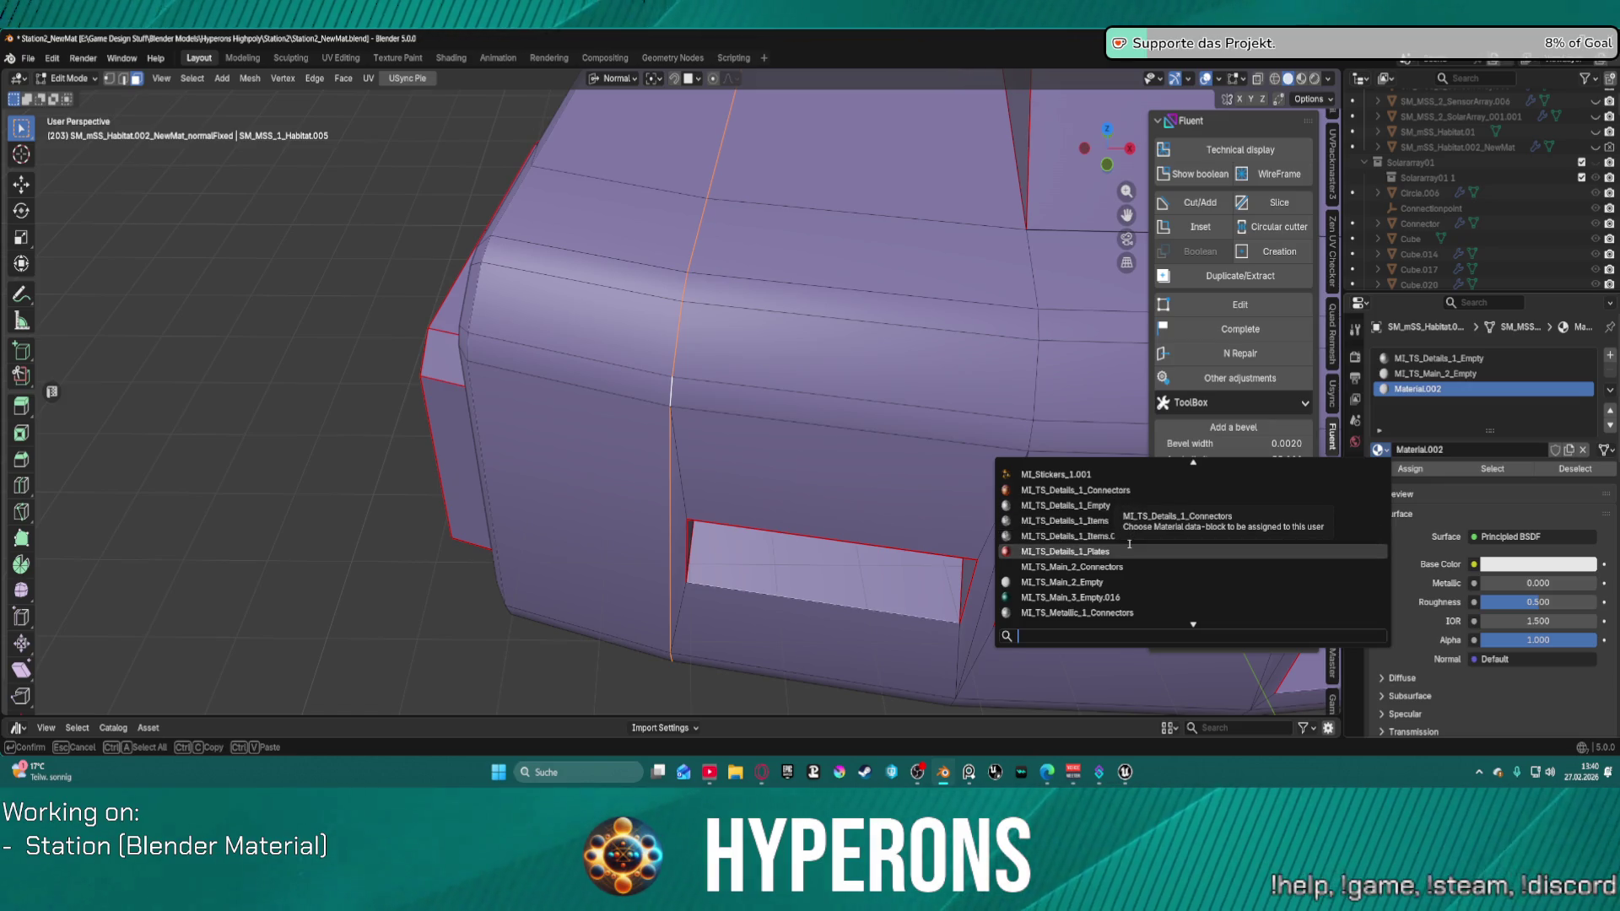
click(1131, 490)
scroll(753, 367, up, 10)
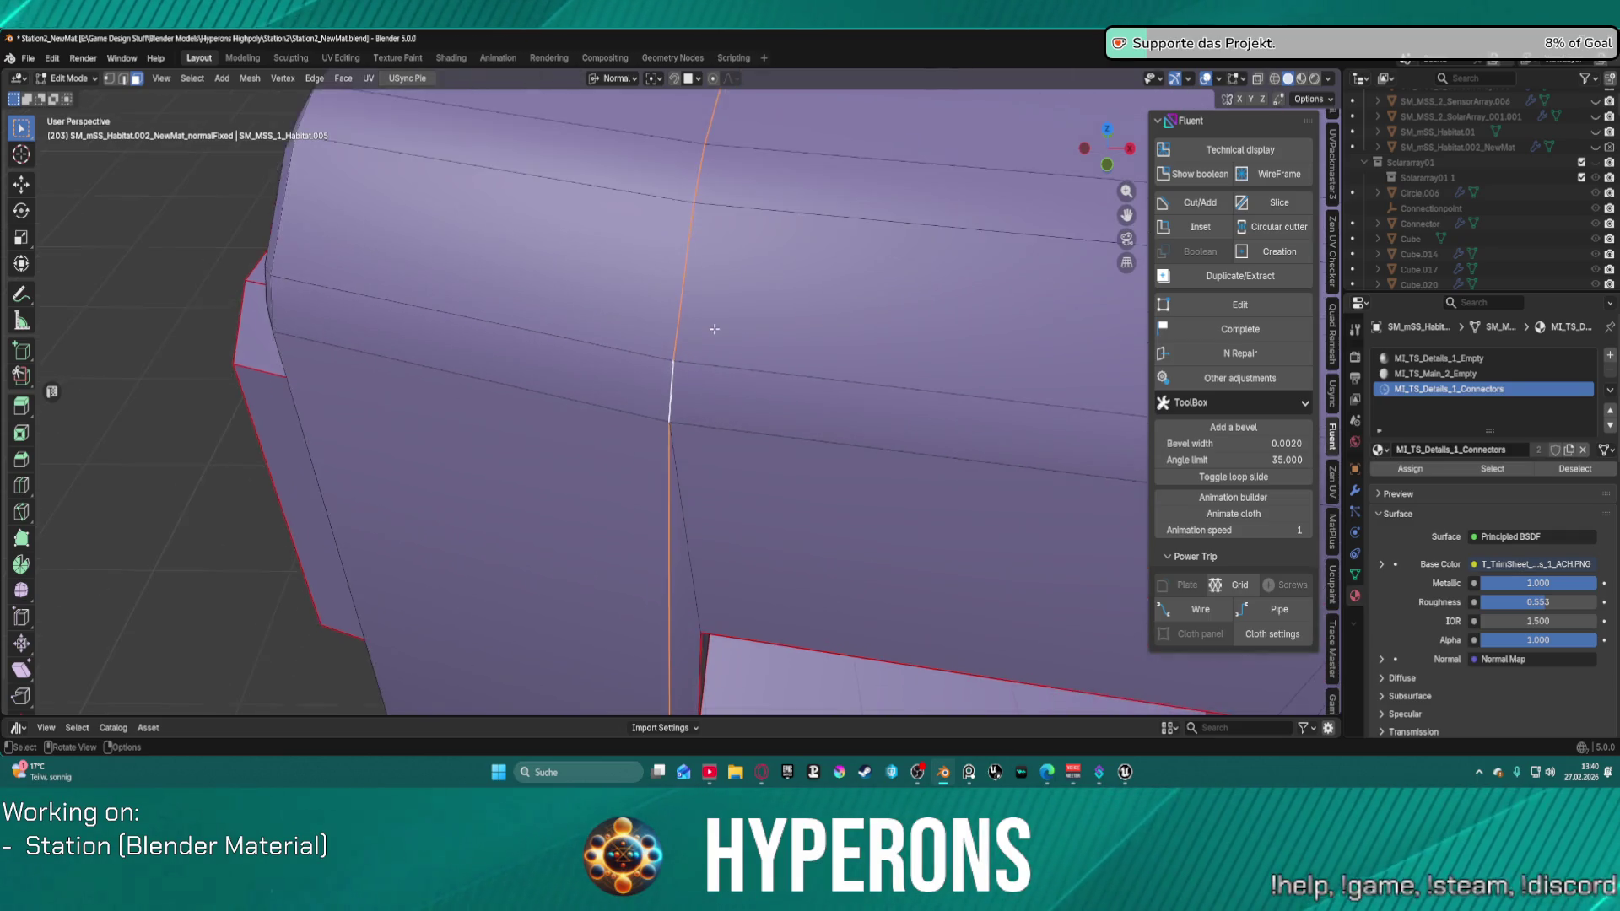
scroll(694, 317, up, 2)
scroll(697, 304, down, 2)
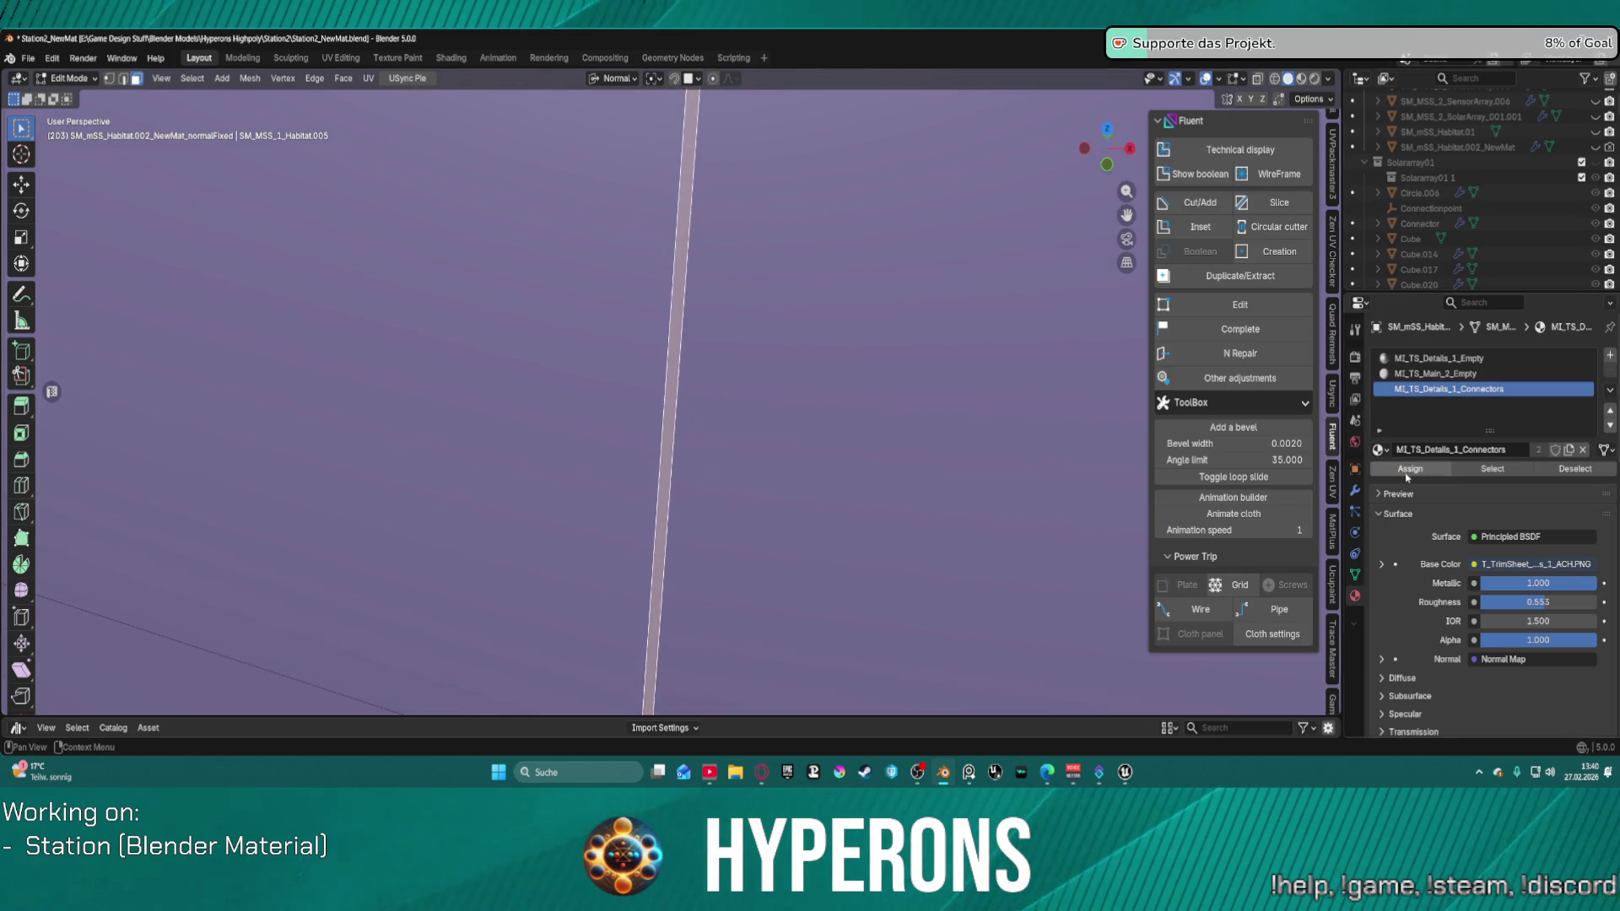
scroll(739, 146, down, 5)
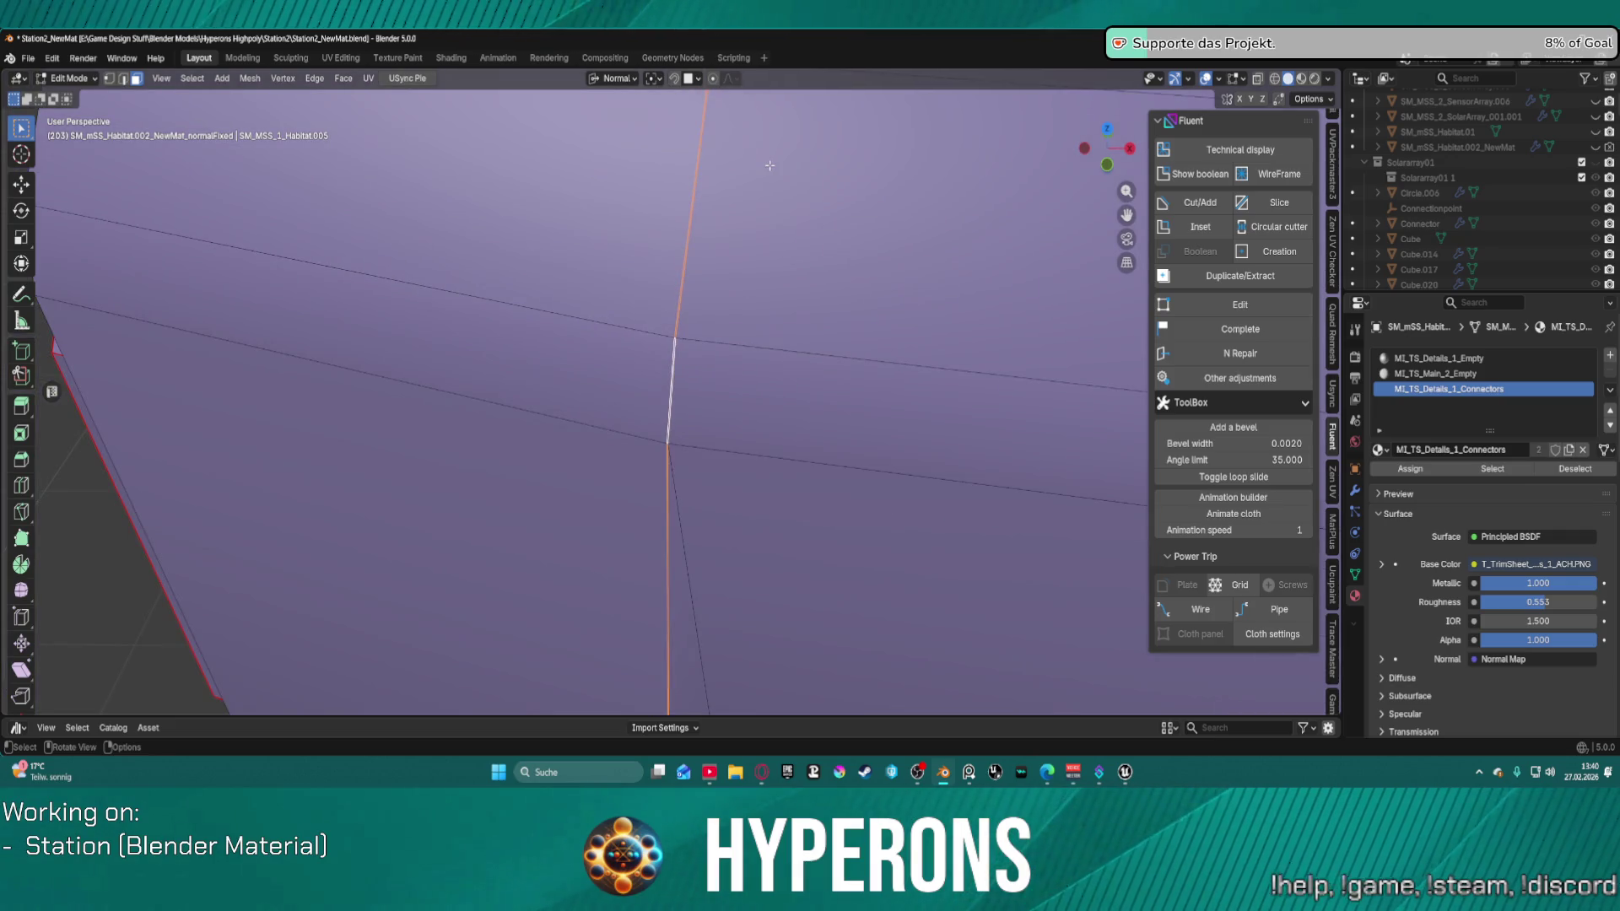
scroll(759, 163, down, 4)
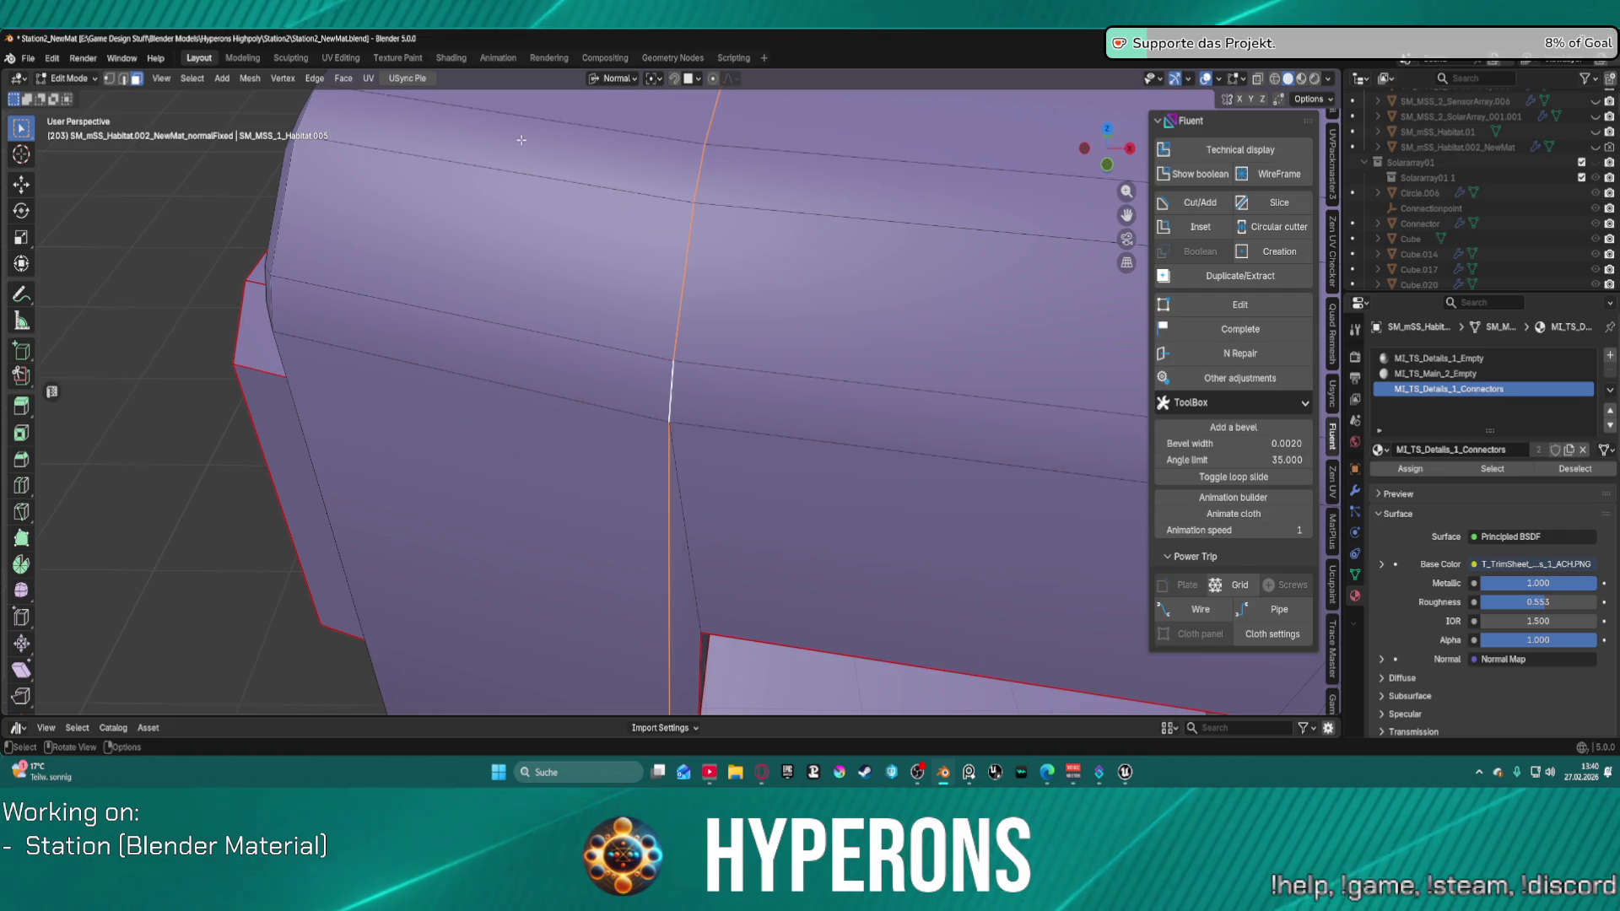
click(341, 58)
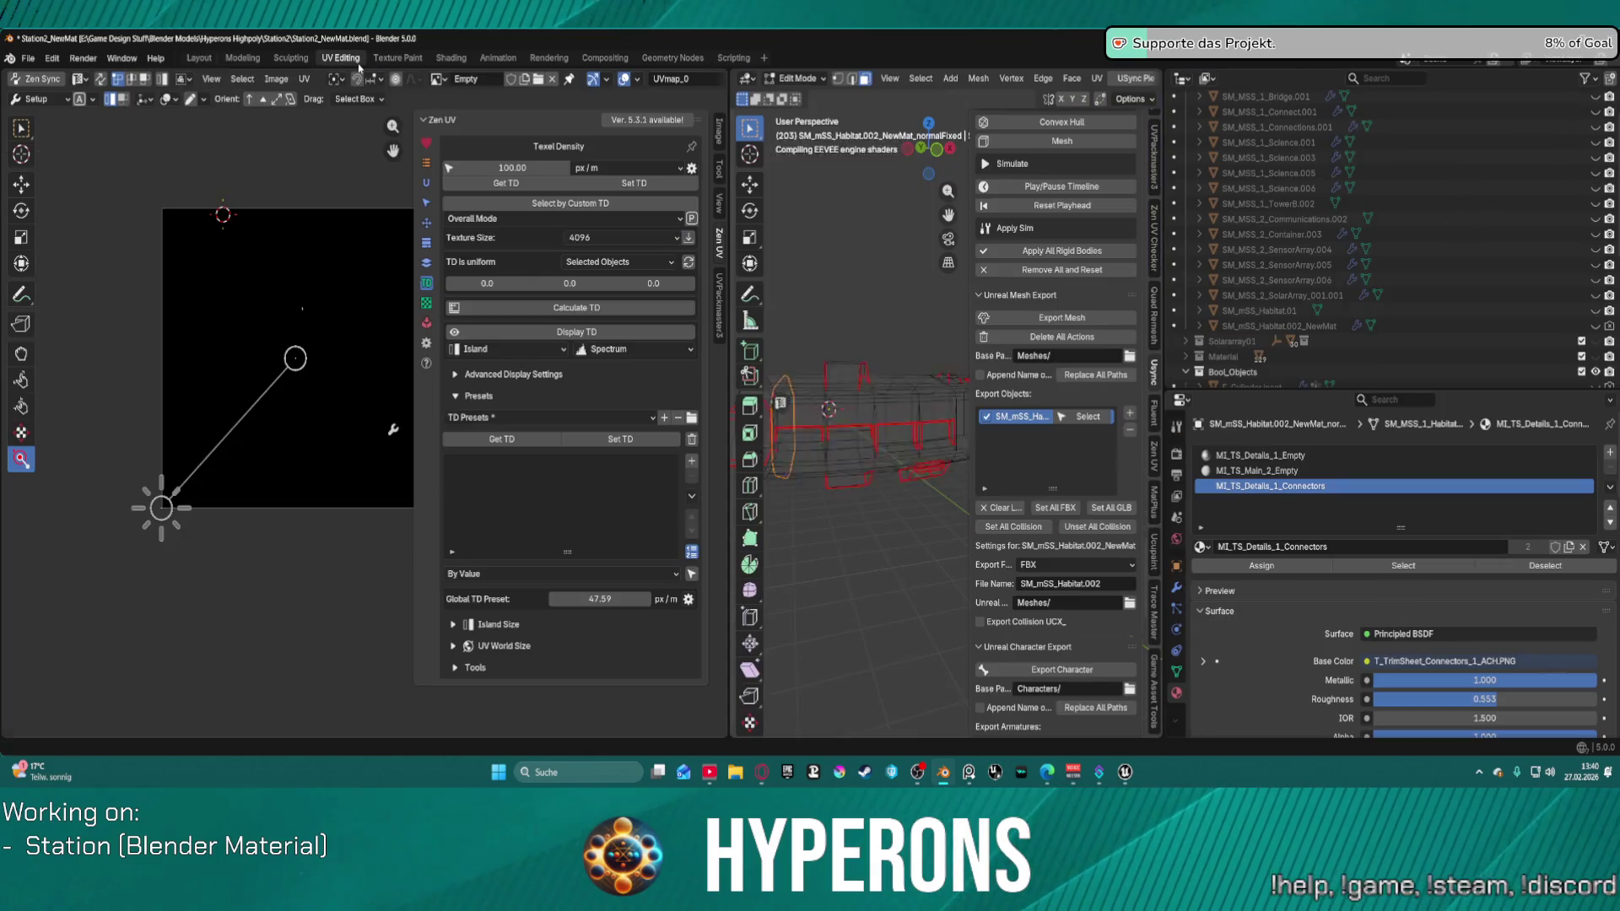
Step: Unwrap the habitat mesh with the Angle Based method and orbit to check the result
scroll(312, 353, down, 1)
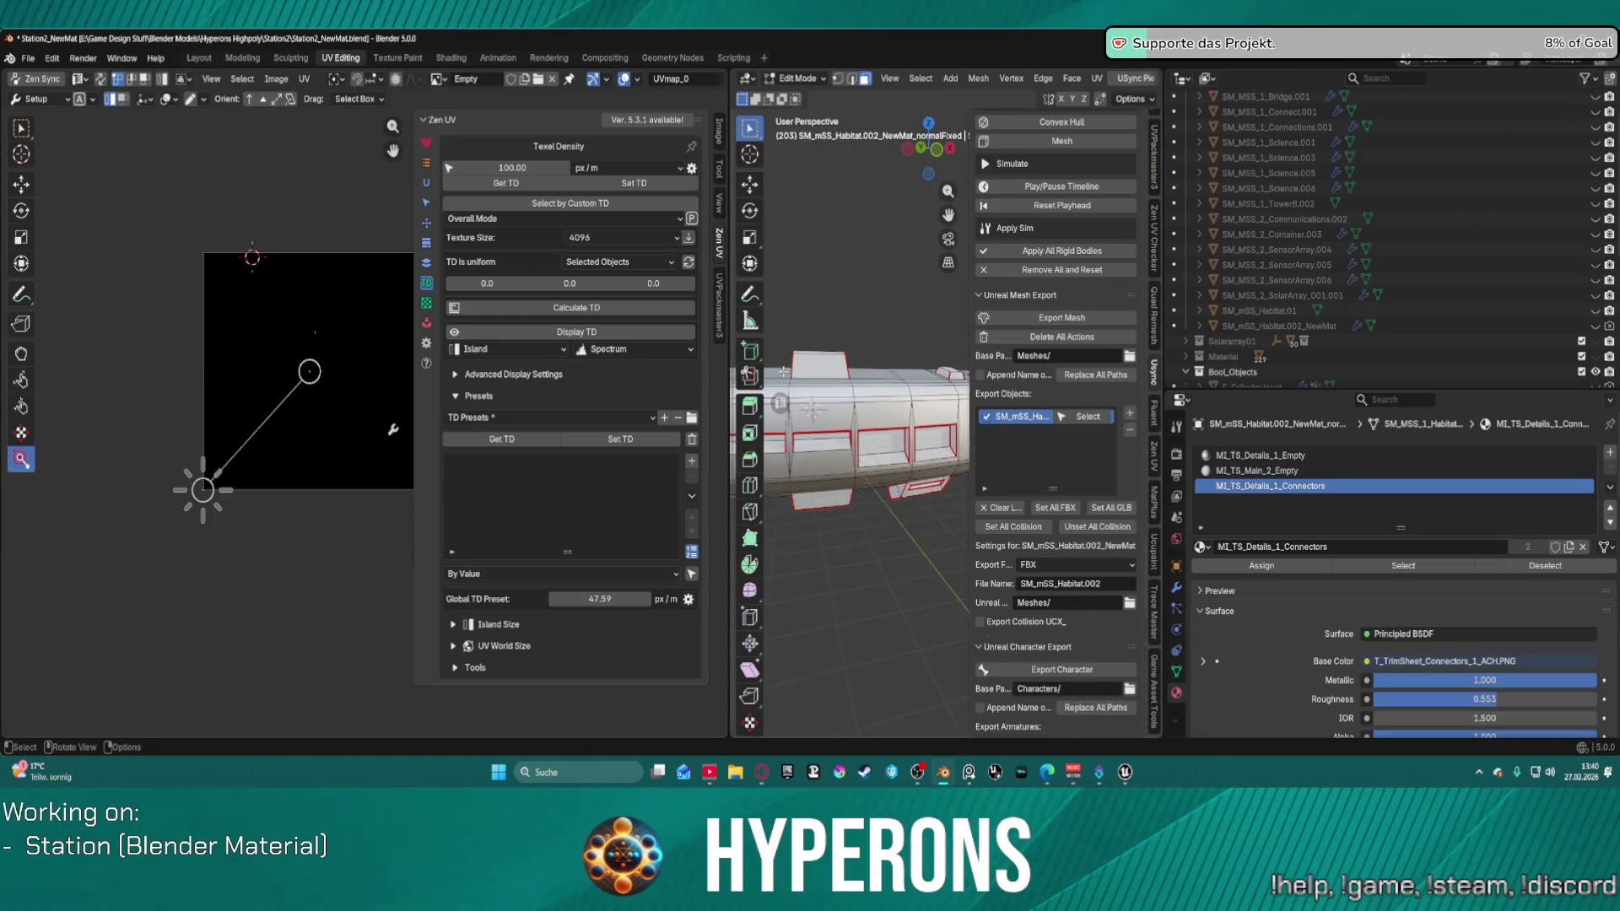
click(304, 79)
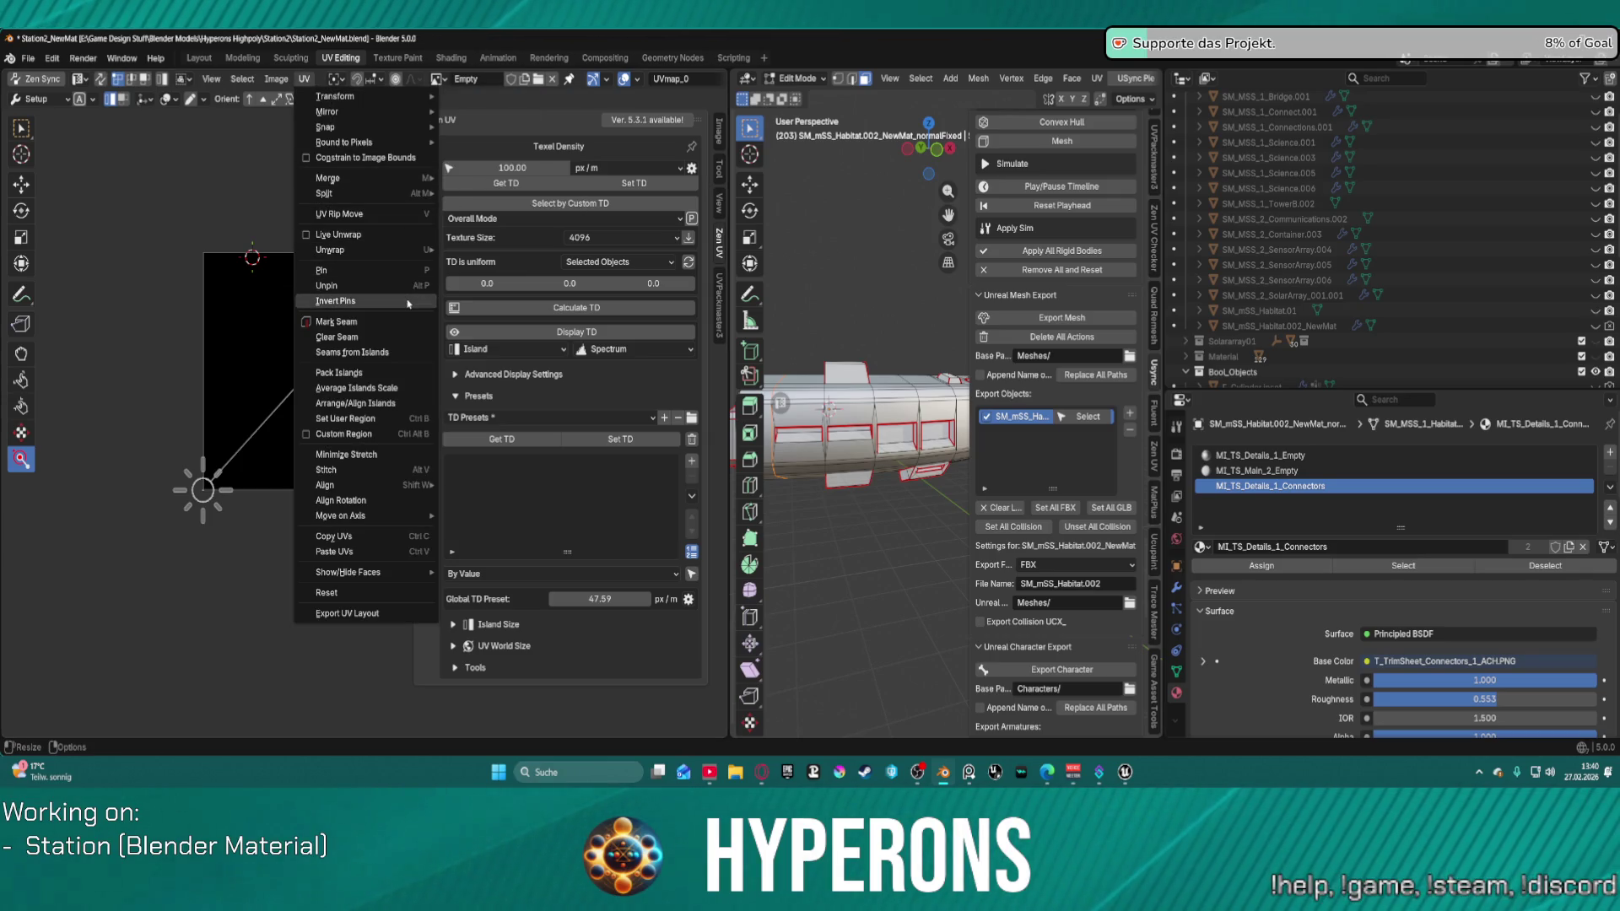
mouse_move(405, 249)
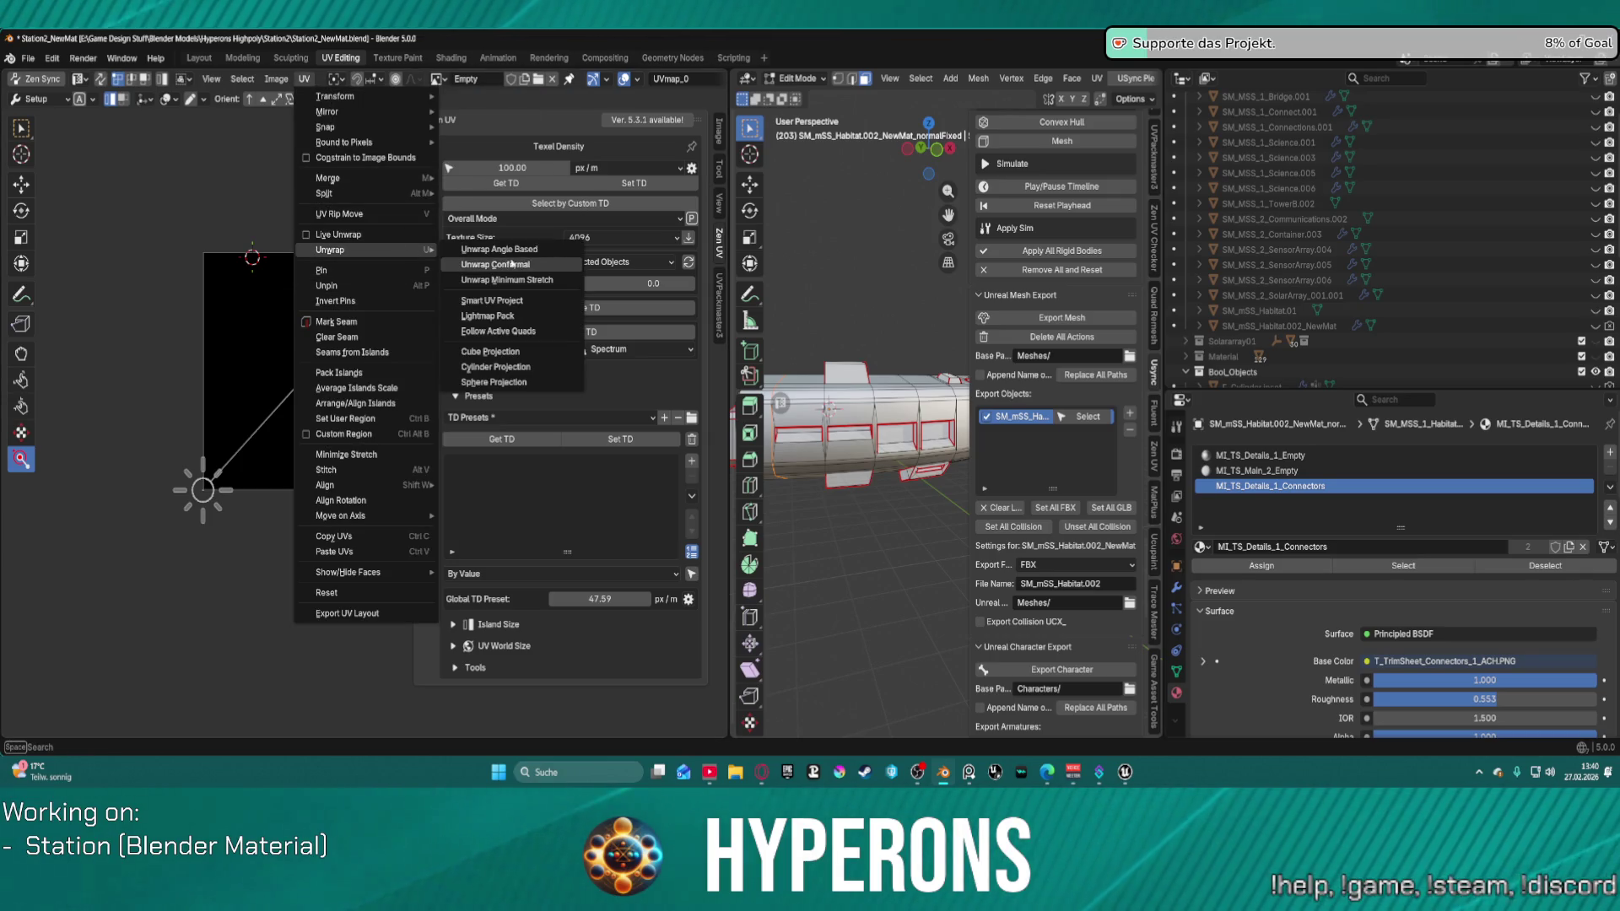
click(562, 256)
scroll(149, 487, up, 2)
middle_drag(149, 486, 287, 453)
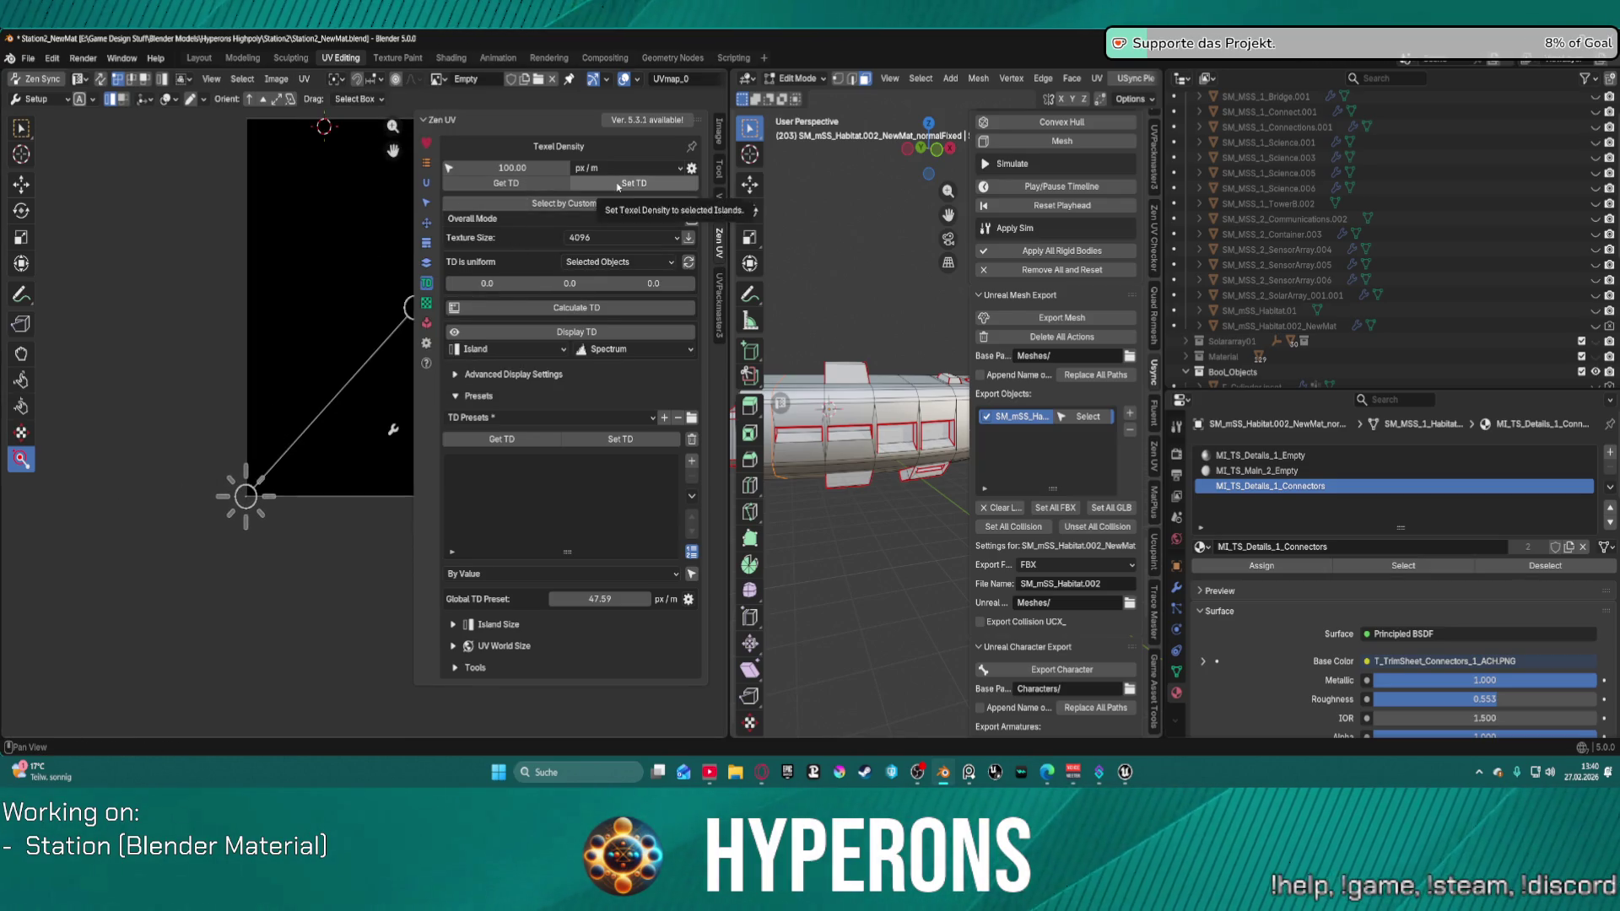
scroll(363, 322, down, 3)
middle_drag(843, 439, 861, 421)
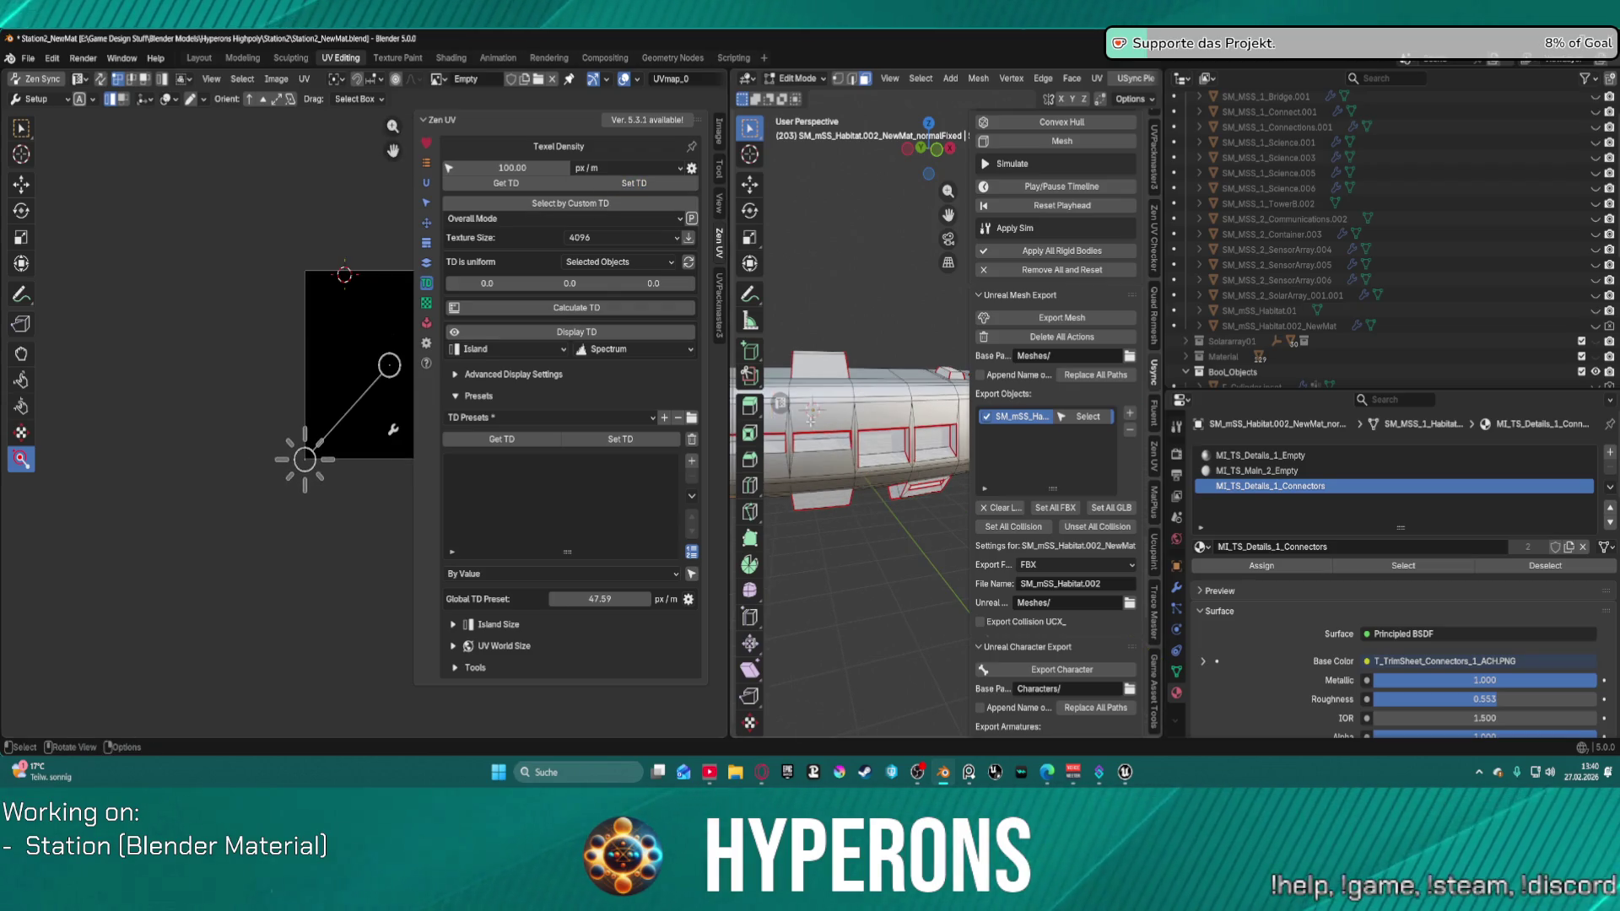
middle_drag(770, 380, 800, 303)
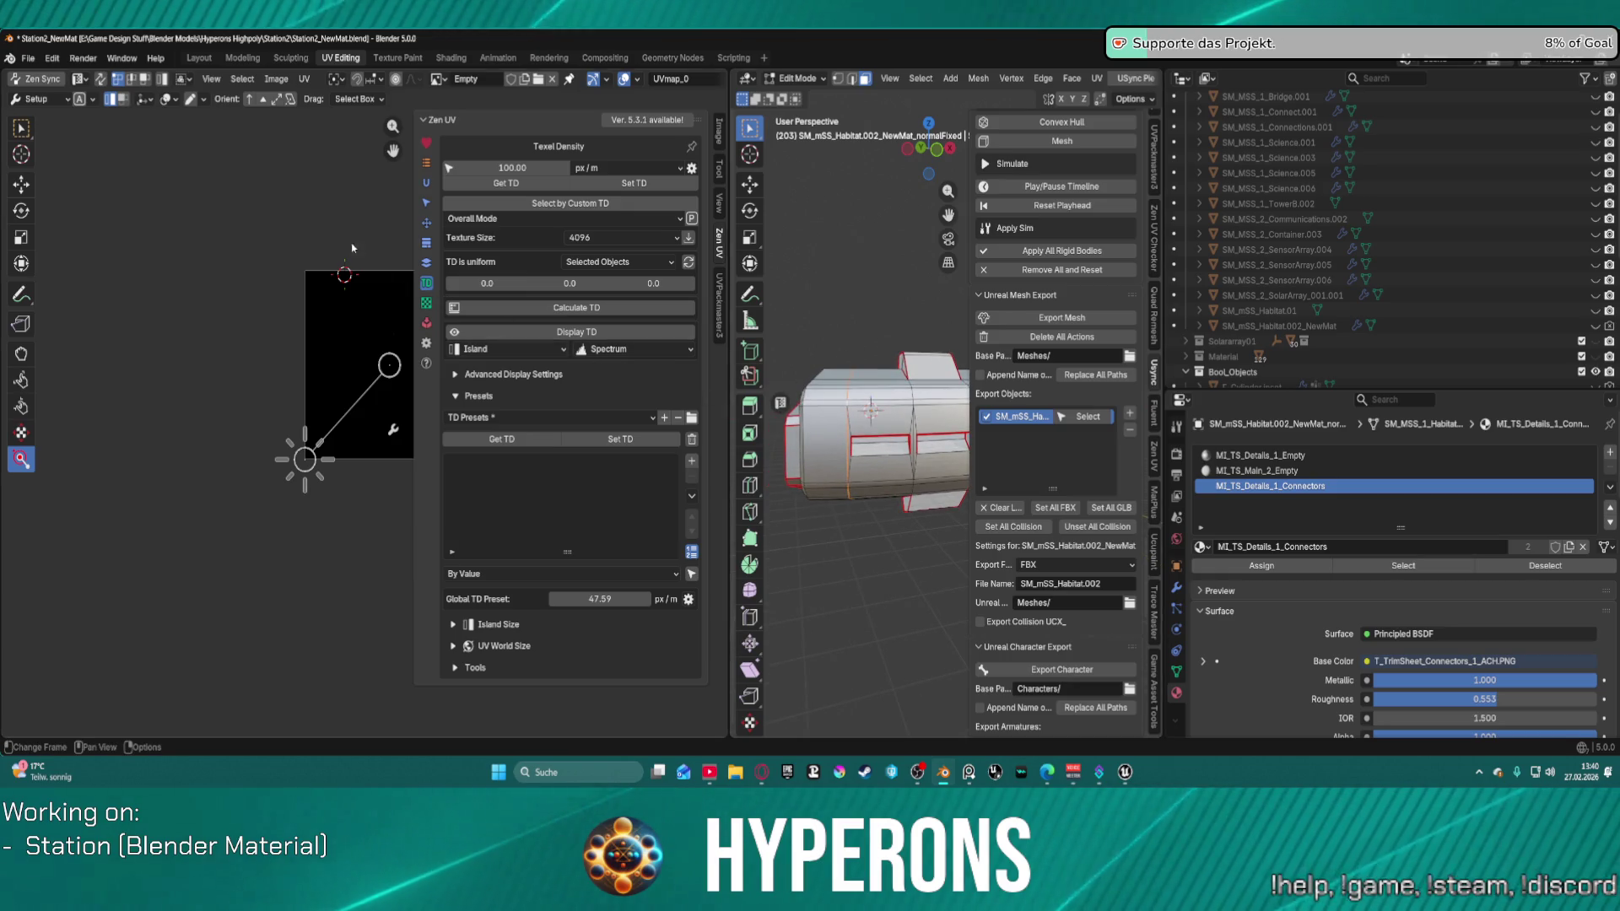
Step: Open and dismiss Smart UV Project, then enable Zen Sync to show the UV islands
click(304, 78)
mouse_move(380, 250)
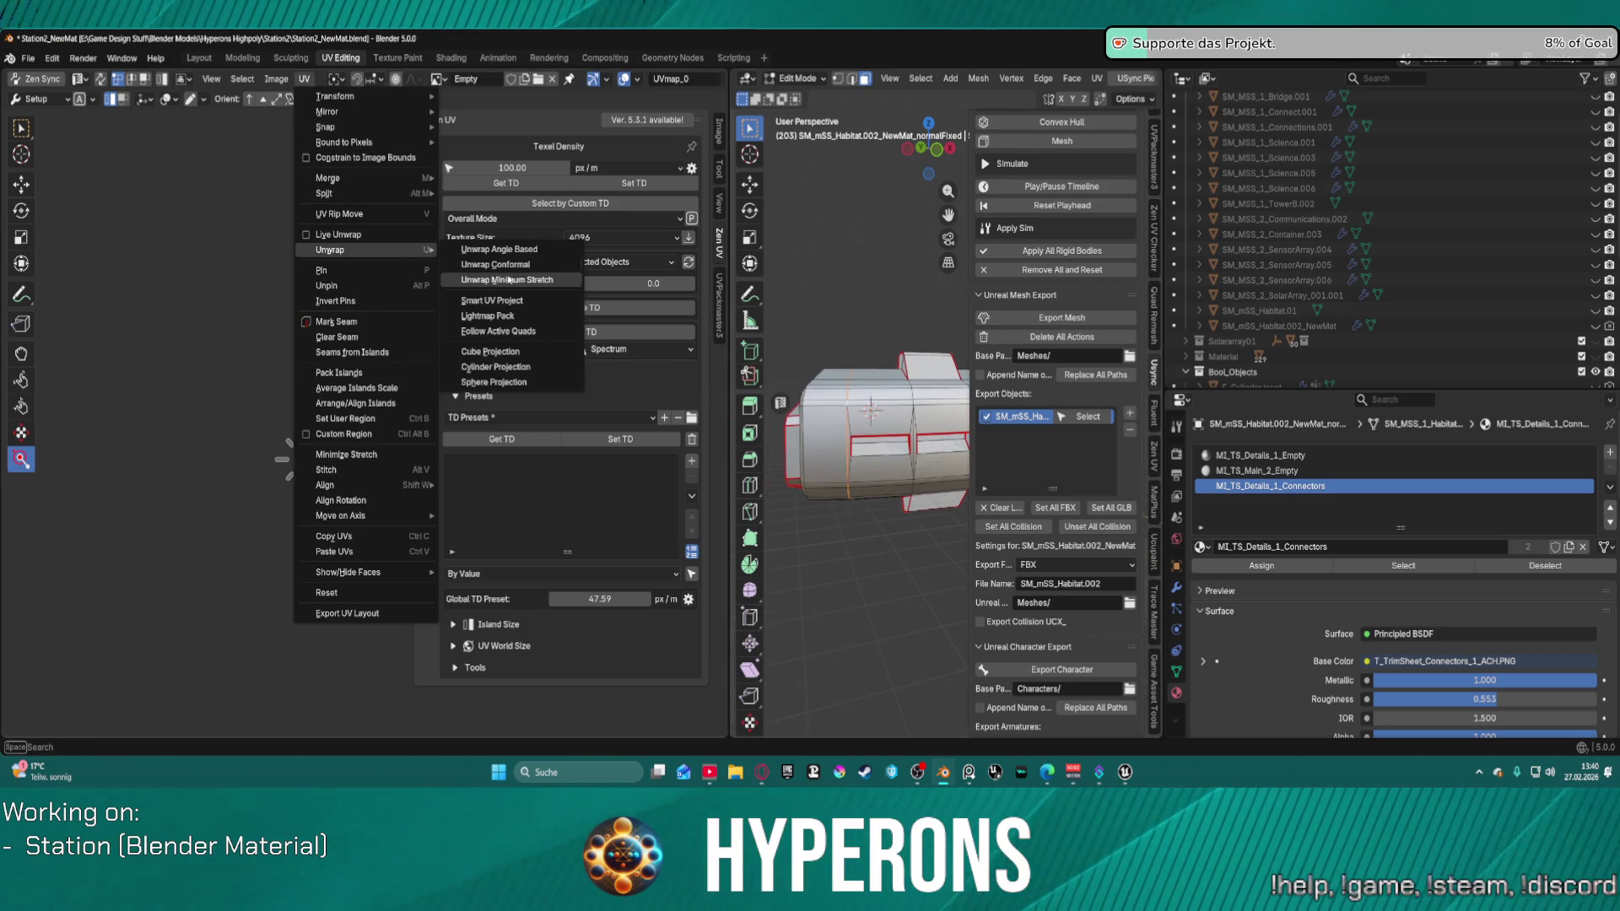
click(524, 301)
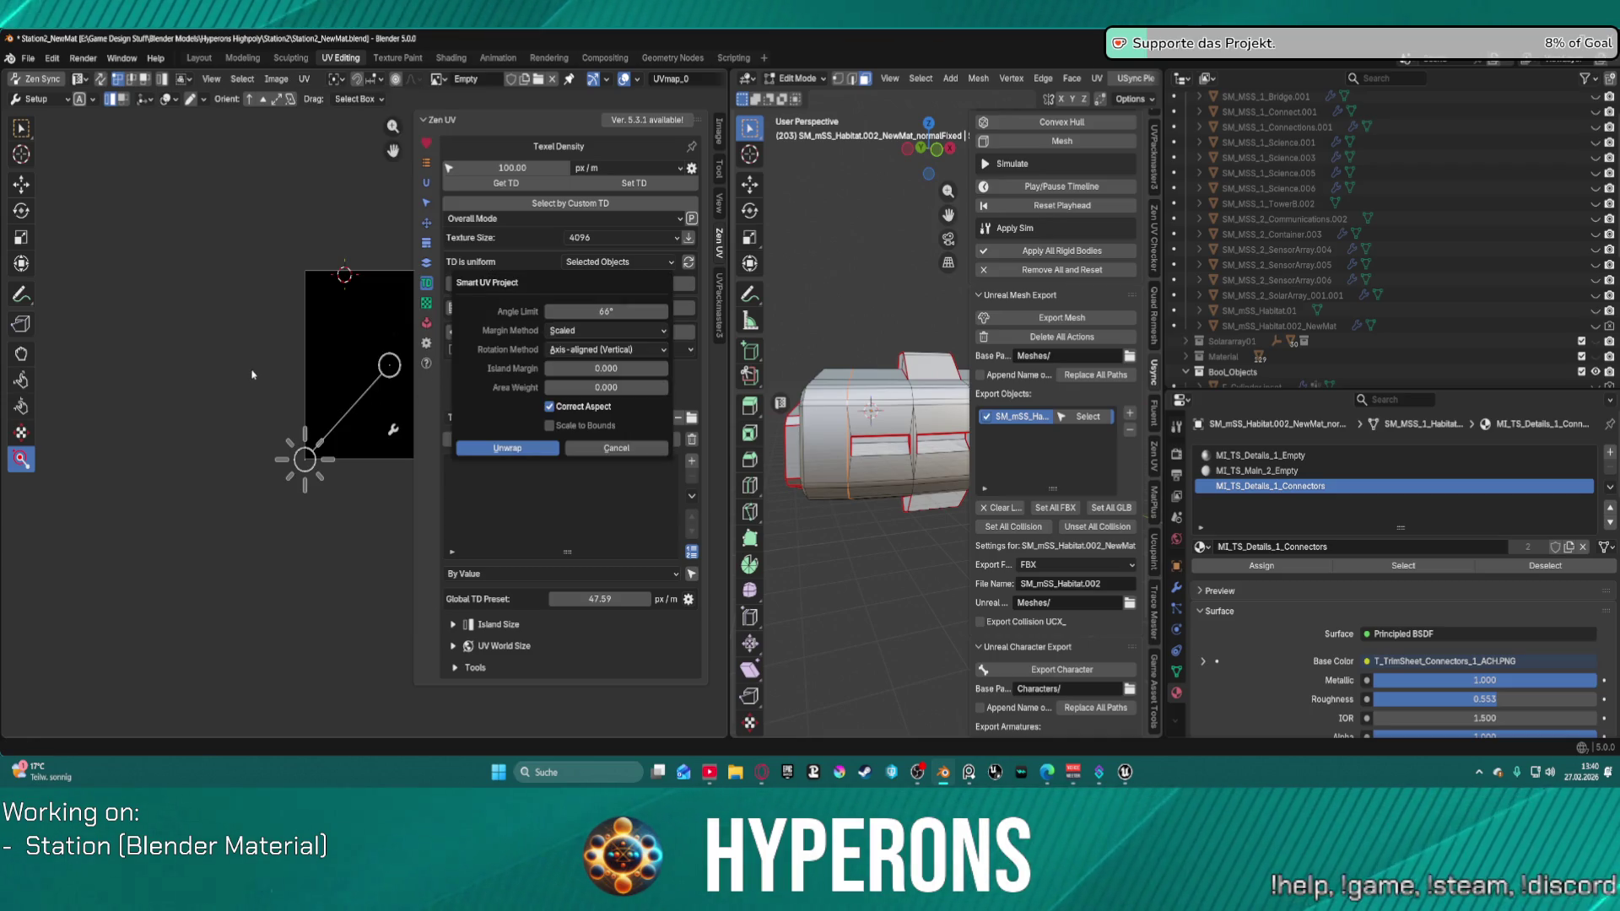
key(Return)
middle_drag(233, 399, 112, 421)
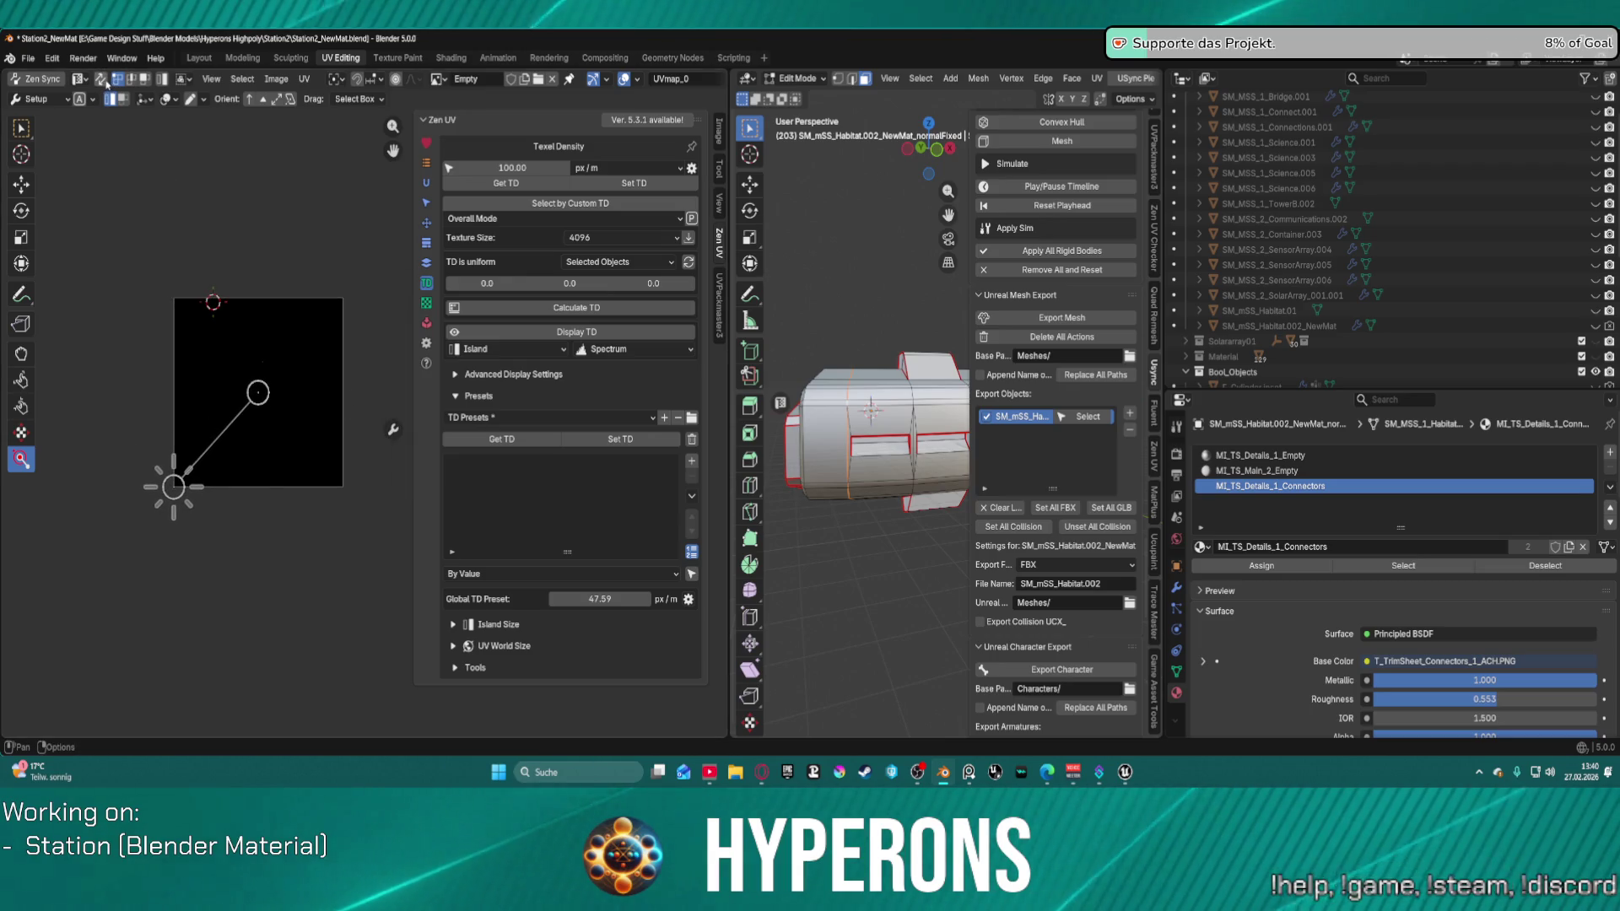
click(35, 78)
scroll(180, 331, up, 3)
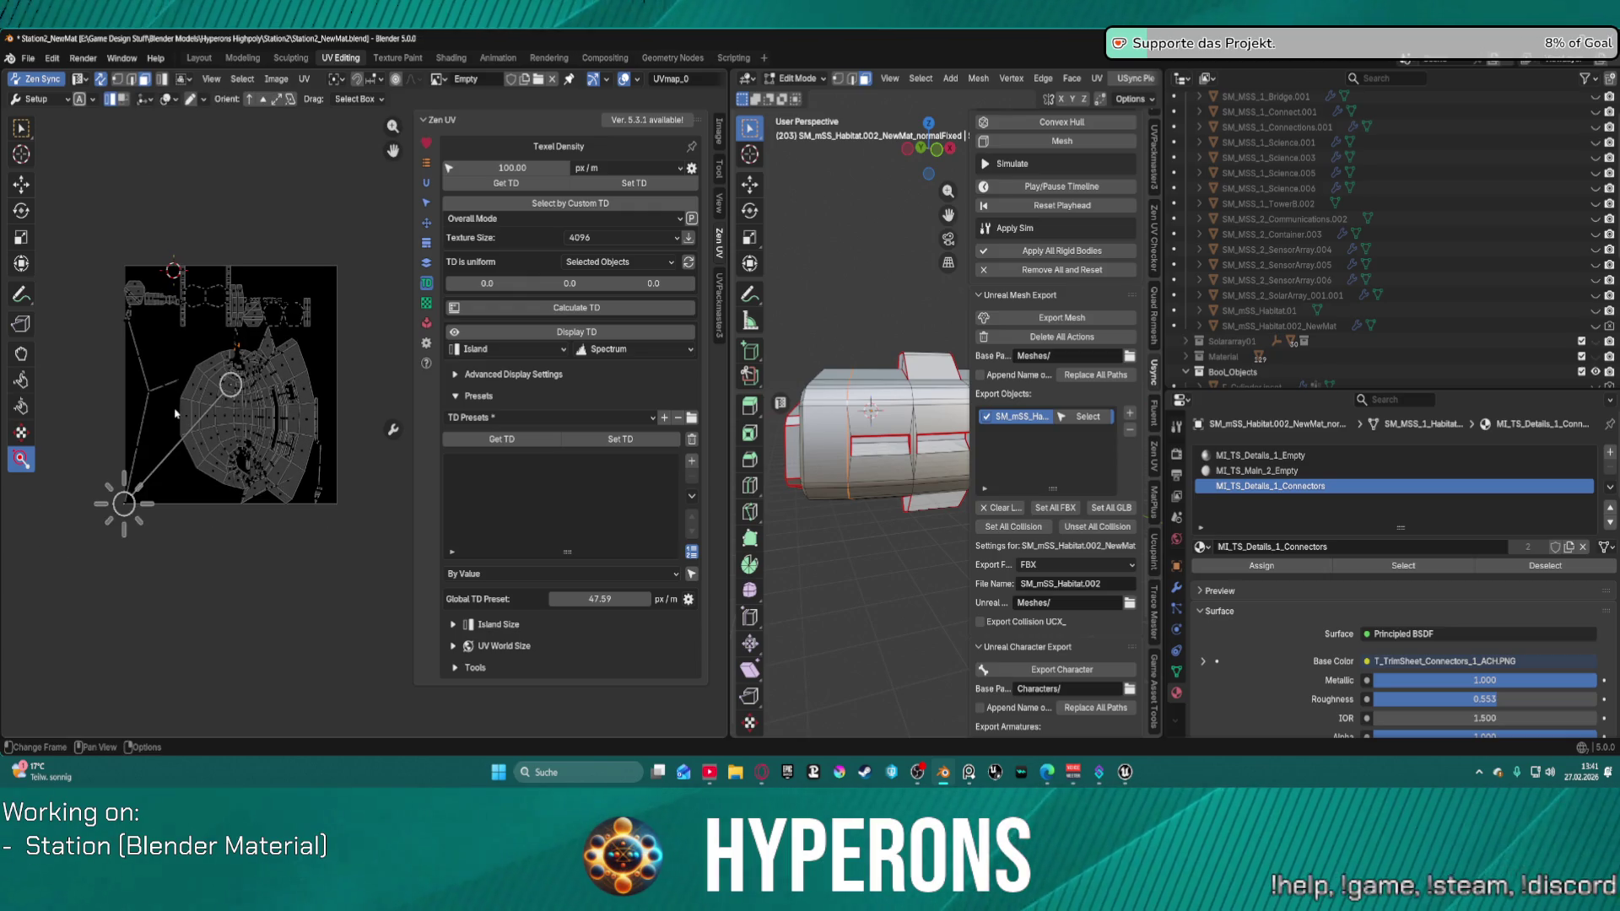
scroll(166, 321, down, 2)
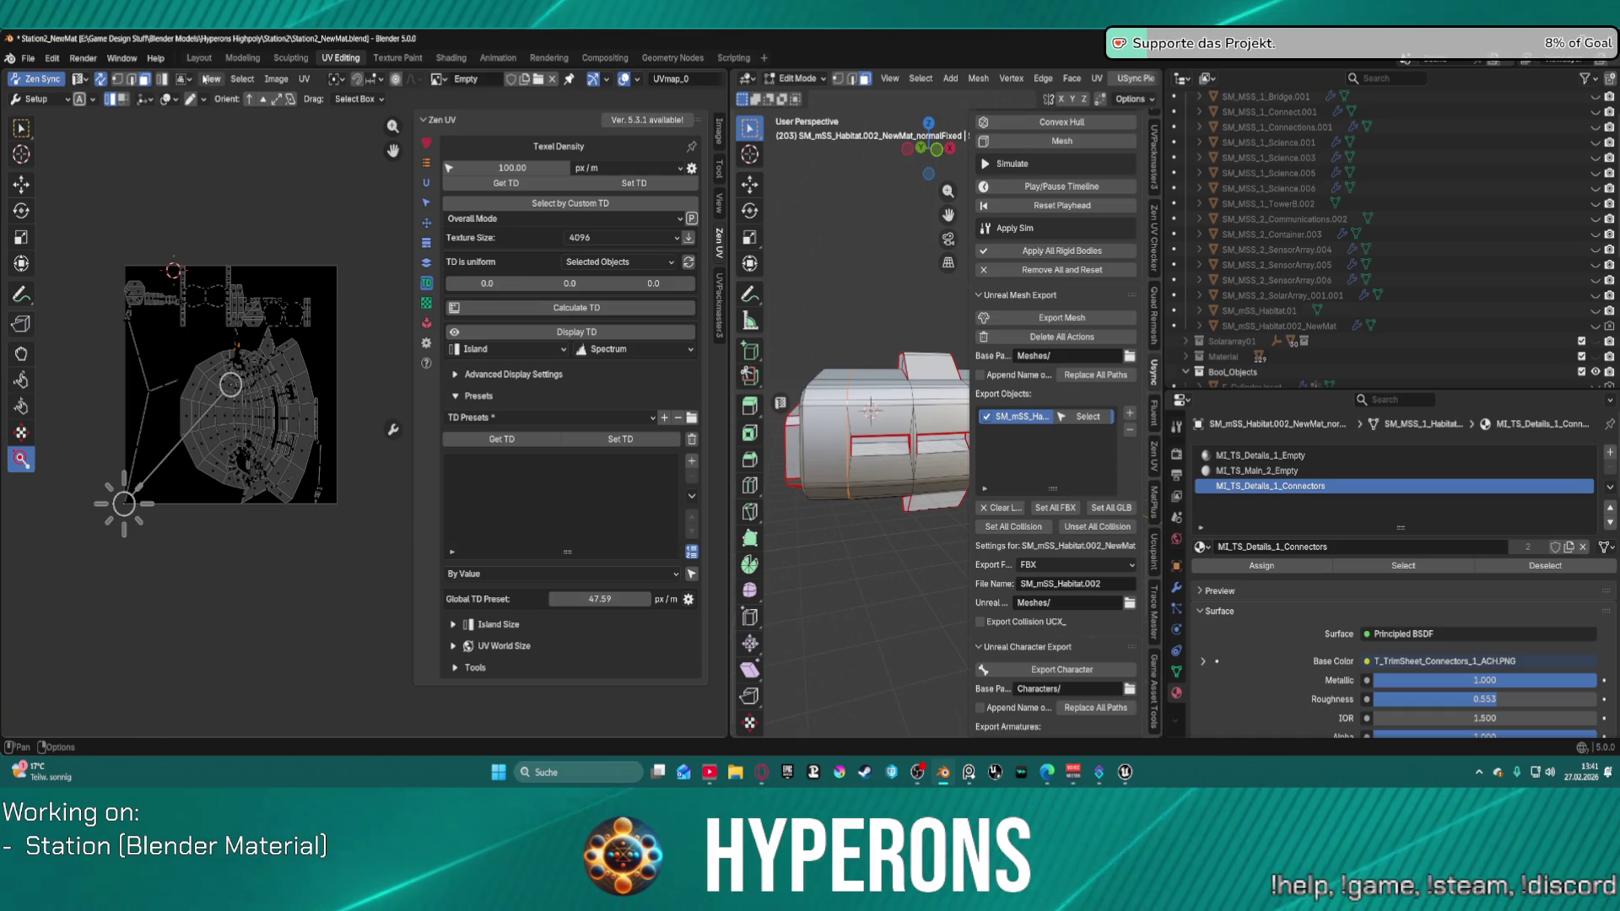
Step: Run Zen UV's Quadrify from the Transform tools to straighten the UV islands into quad grids
click(304, 78)
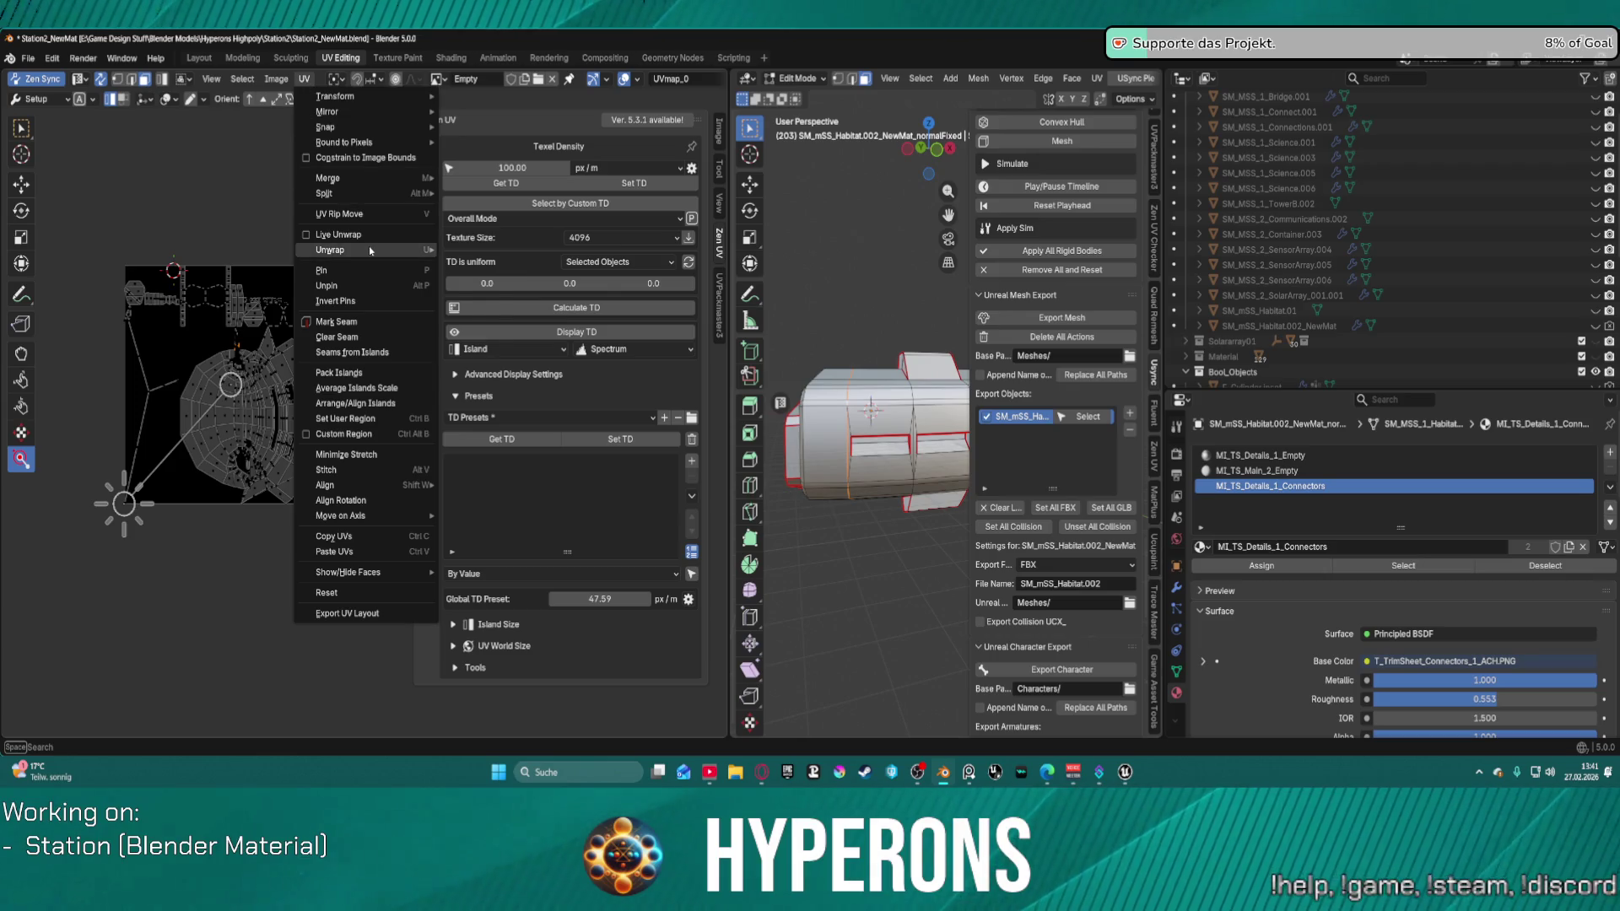
mouse_move(337, 250)
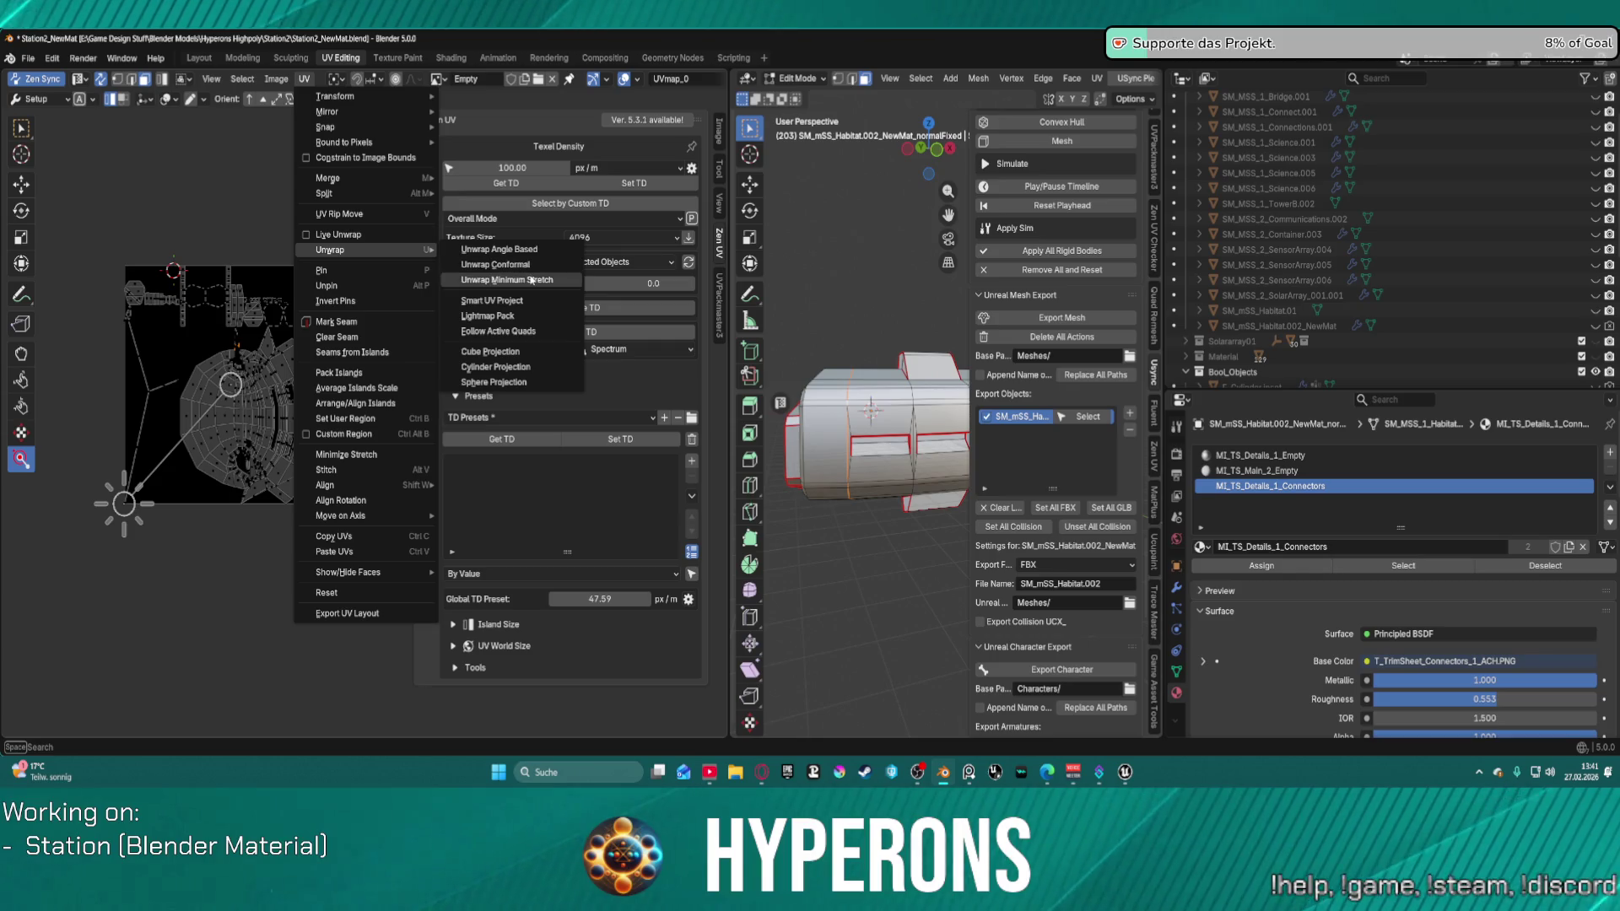
key(Escape)
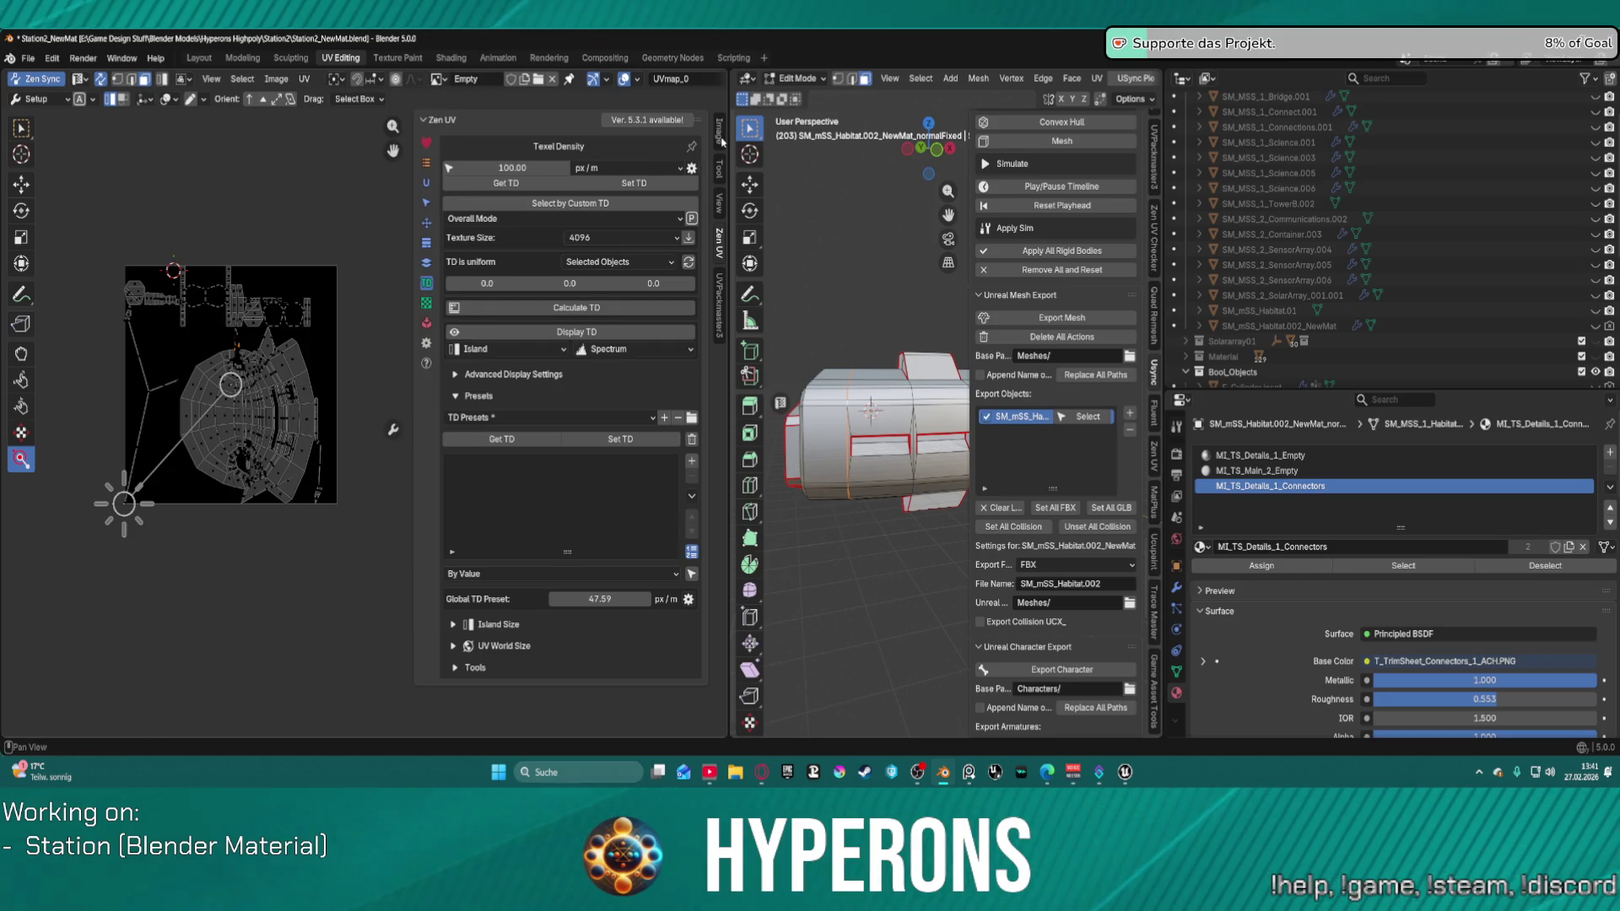
click(426, 182)
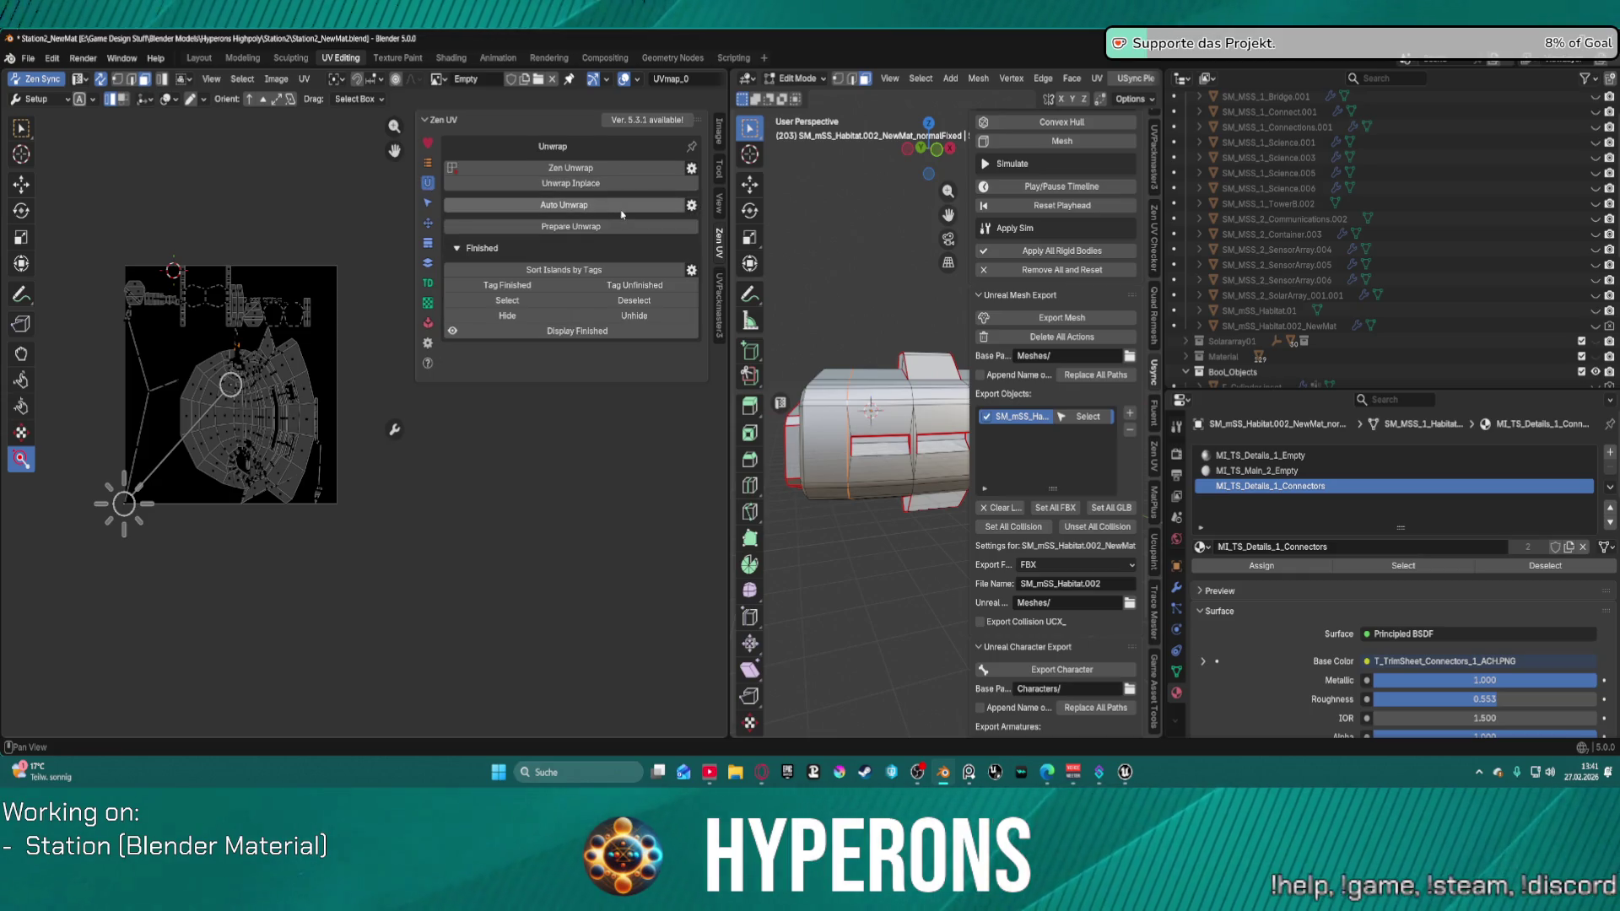
click(429, 224)
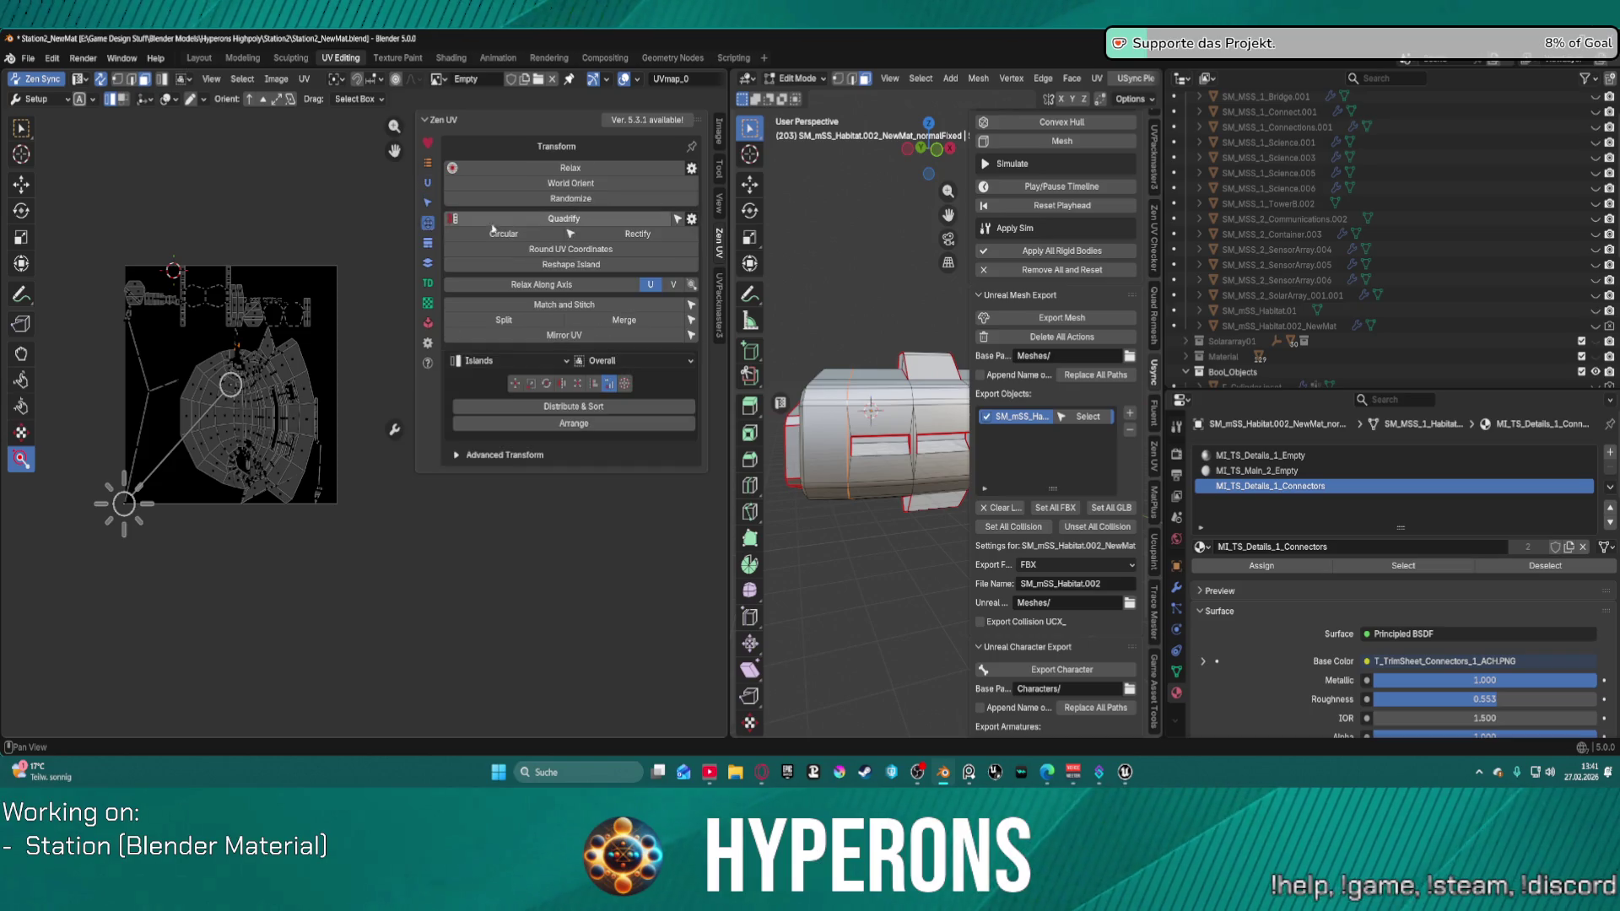
click(572, 221)
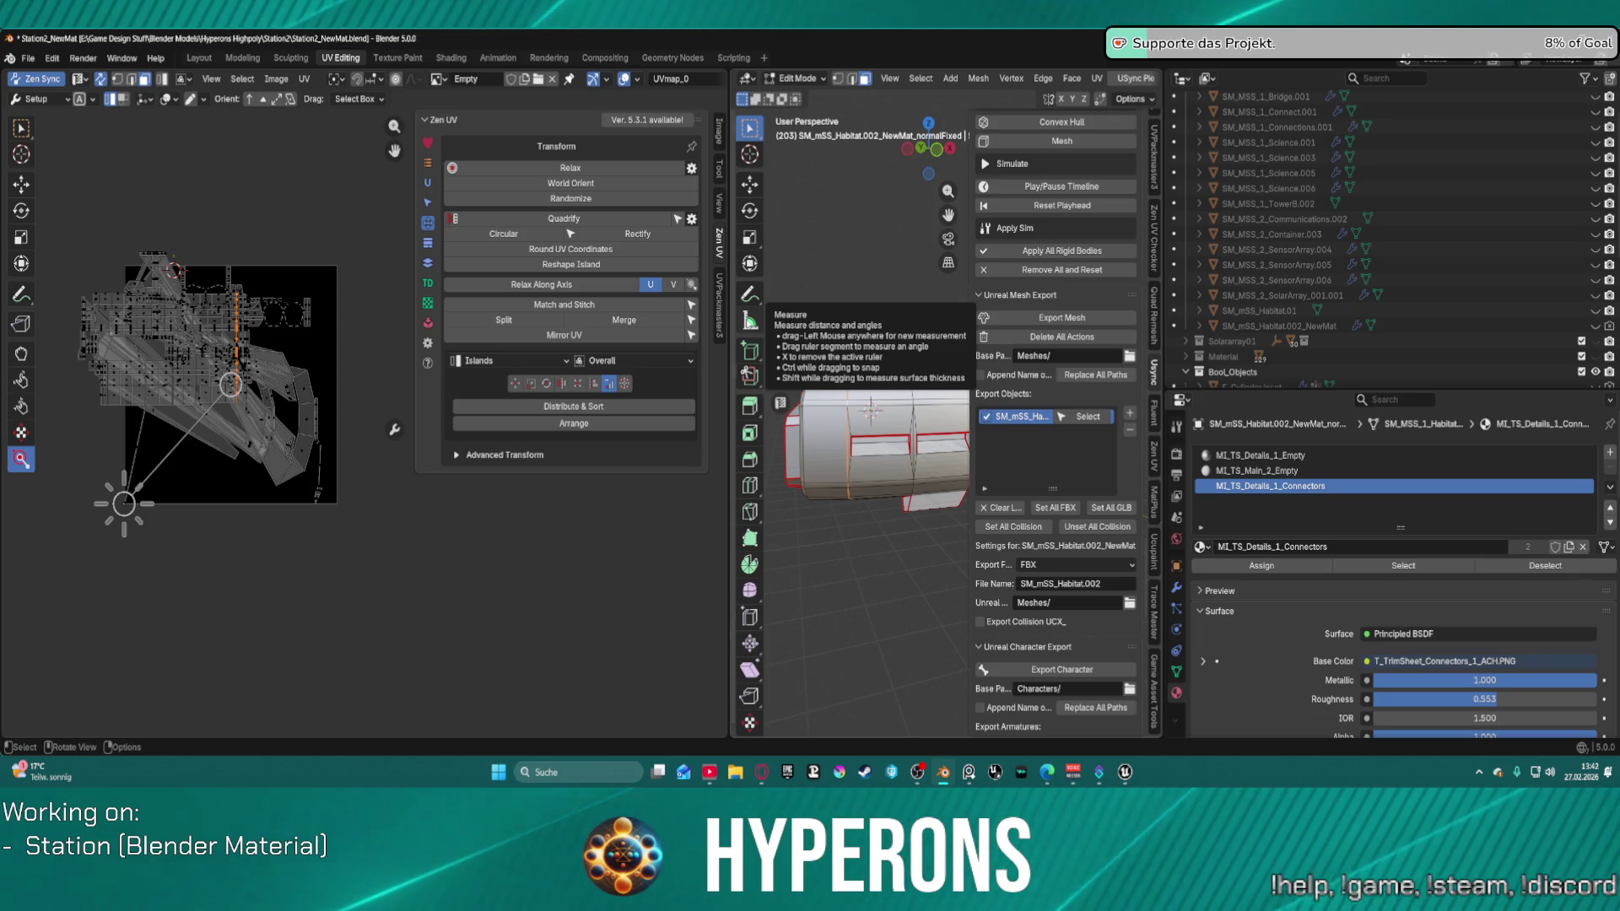
Step: Zoom into the UV editor, shift the selected UV islands to a new spot, and orbit the mesh
scroll(239, 229, up, 2)
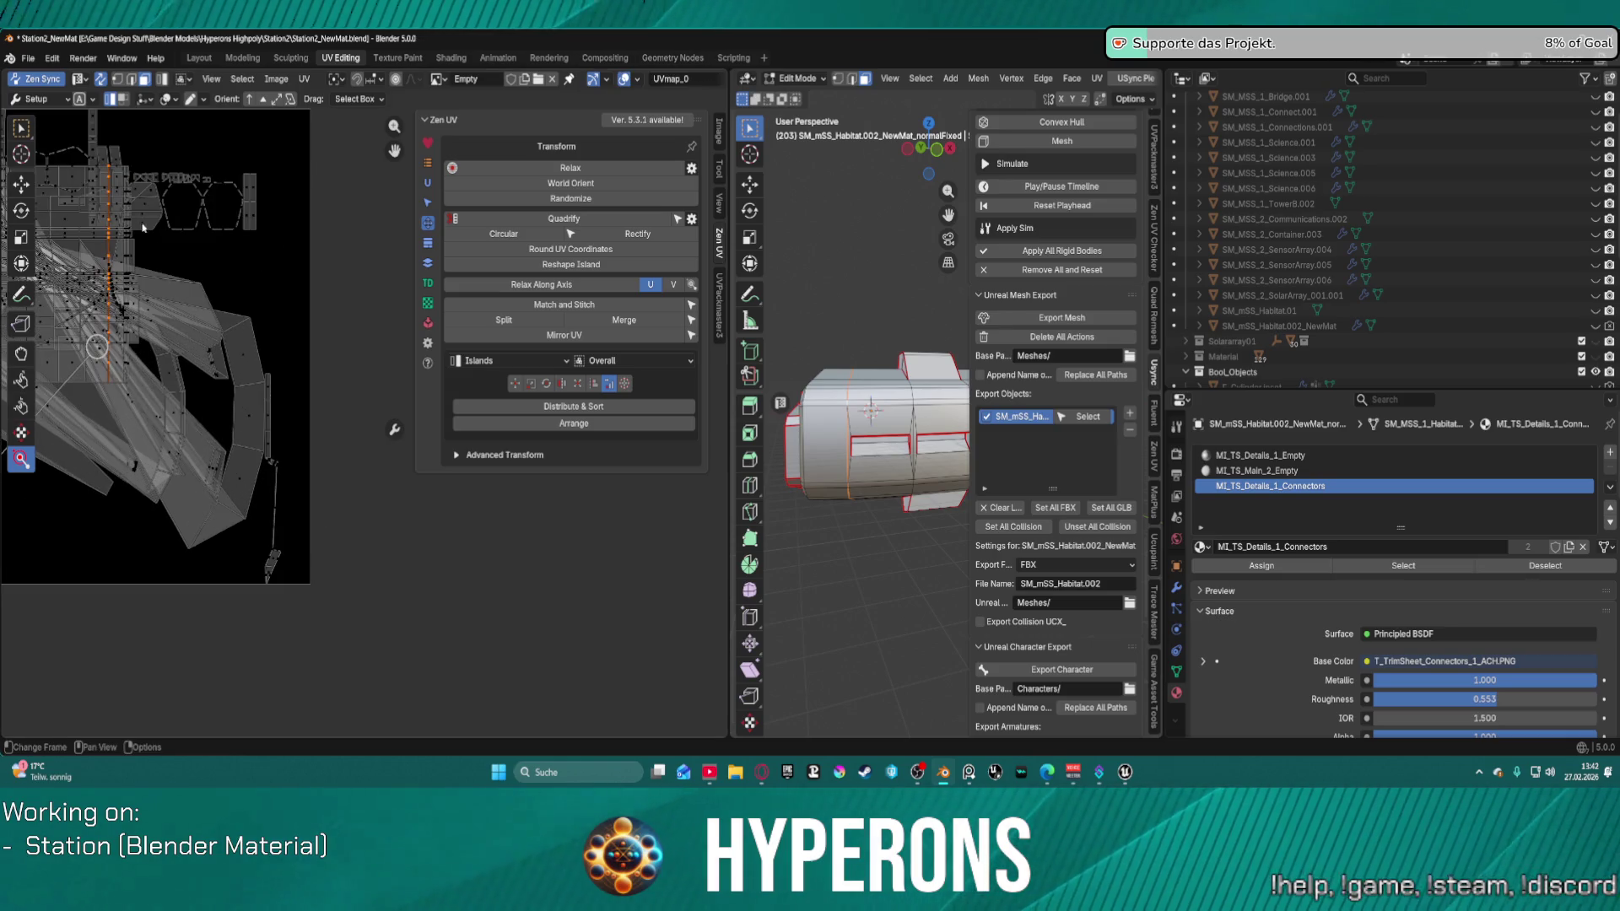
scroll(239, 229, up, 5)
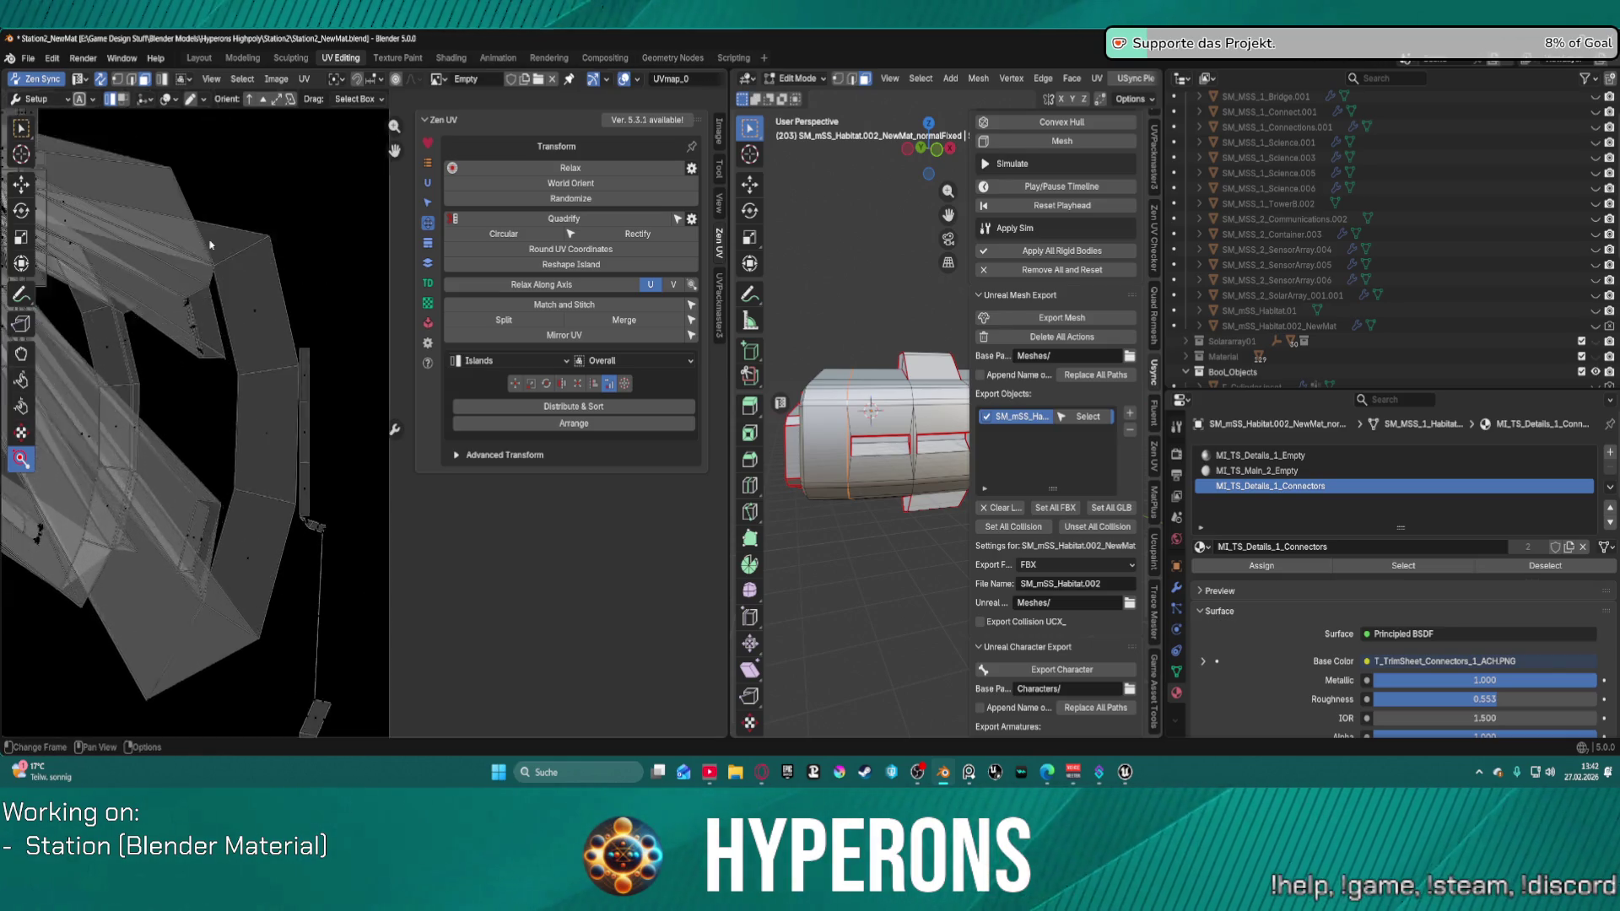
scroll(309, 360, up, 5)
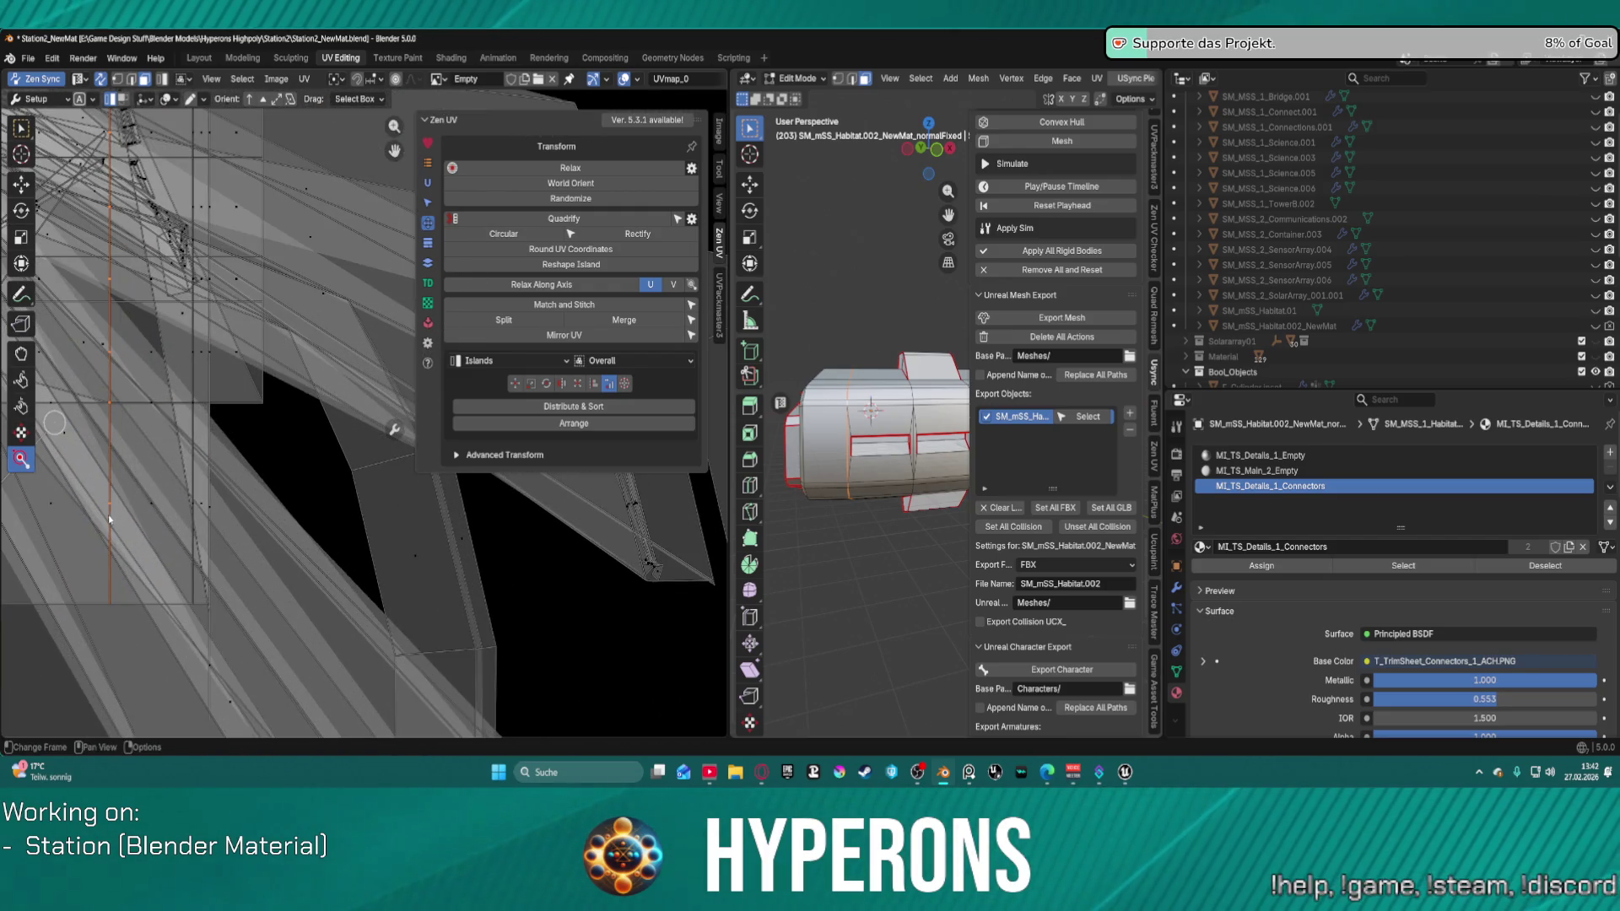
scroll(109, 520, down, 8)
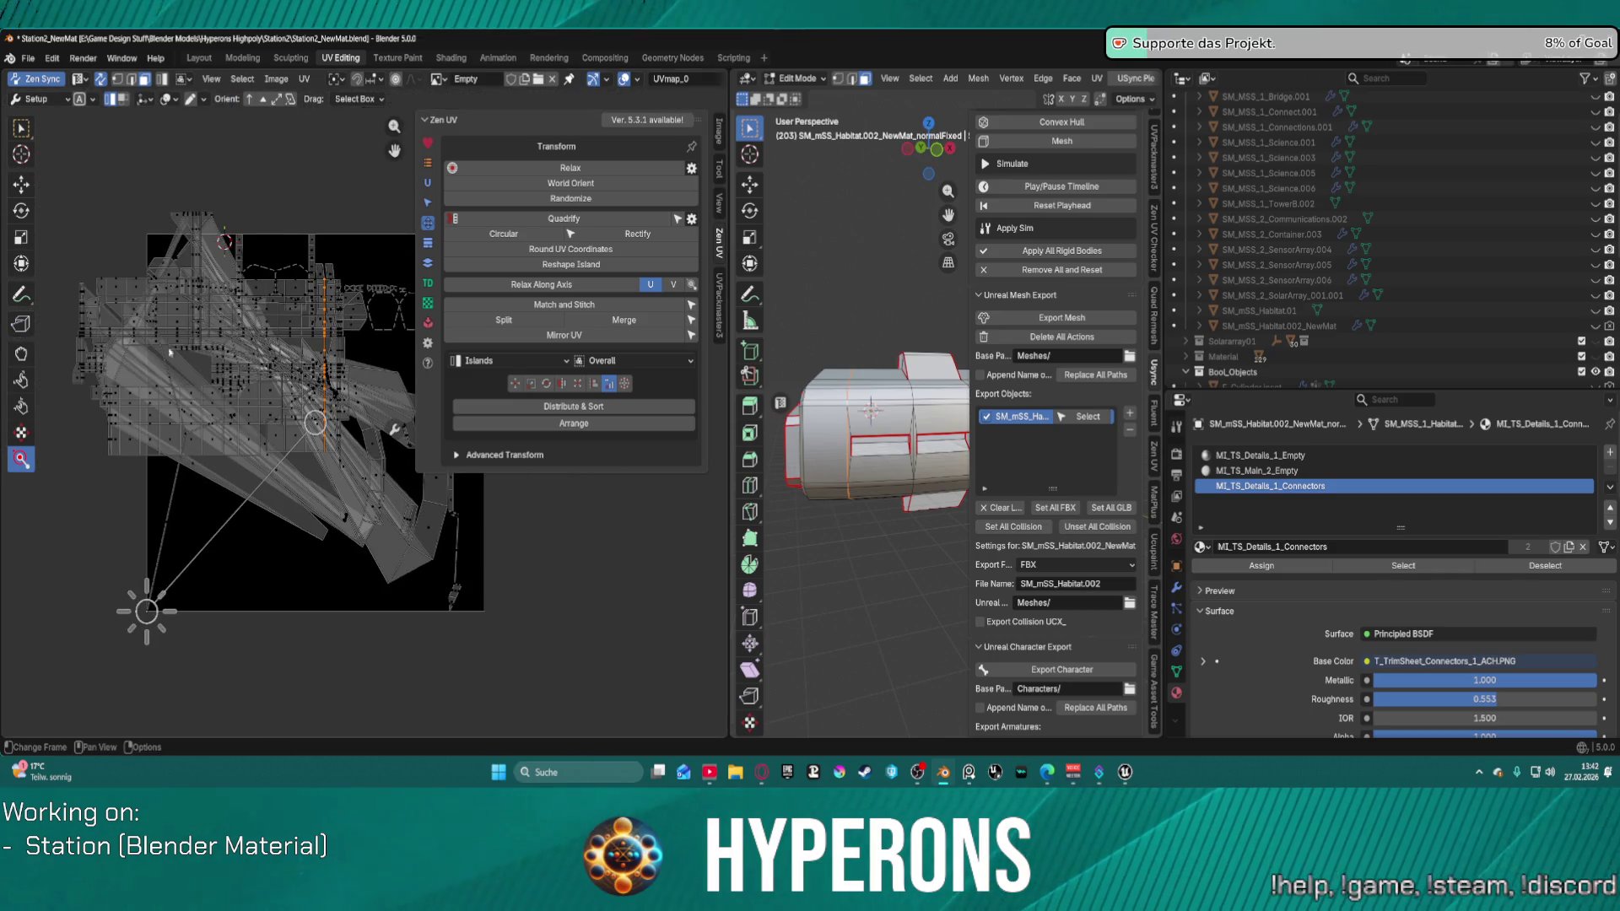
scroll(298, 317, down, 2)
scroll(297, 317, up, 1)
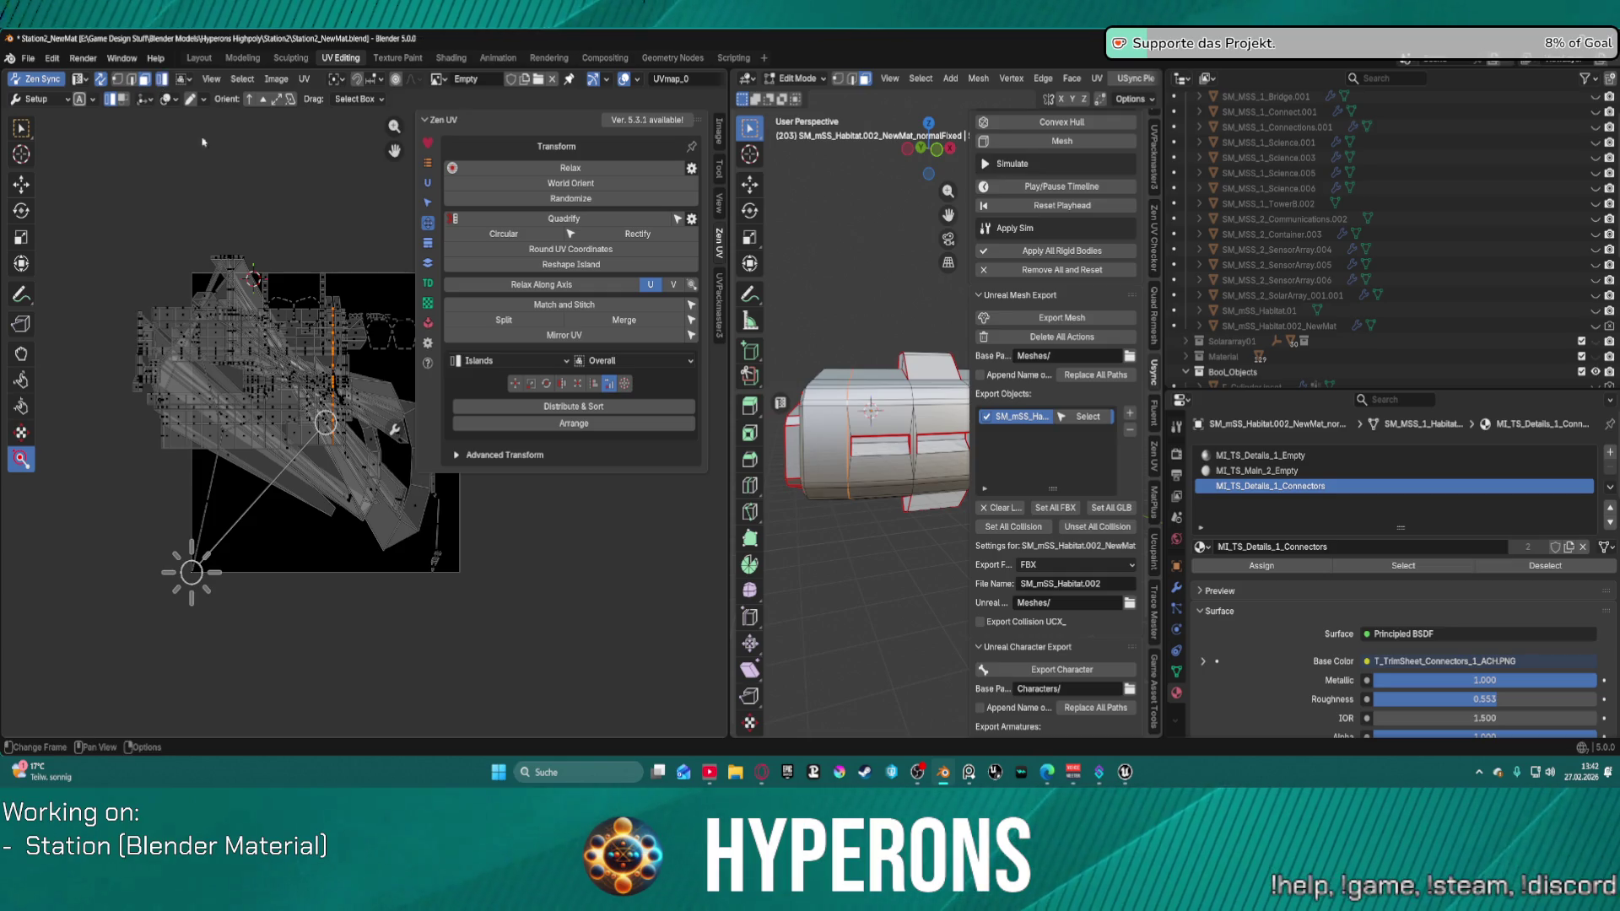
key(g)
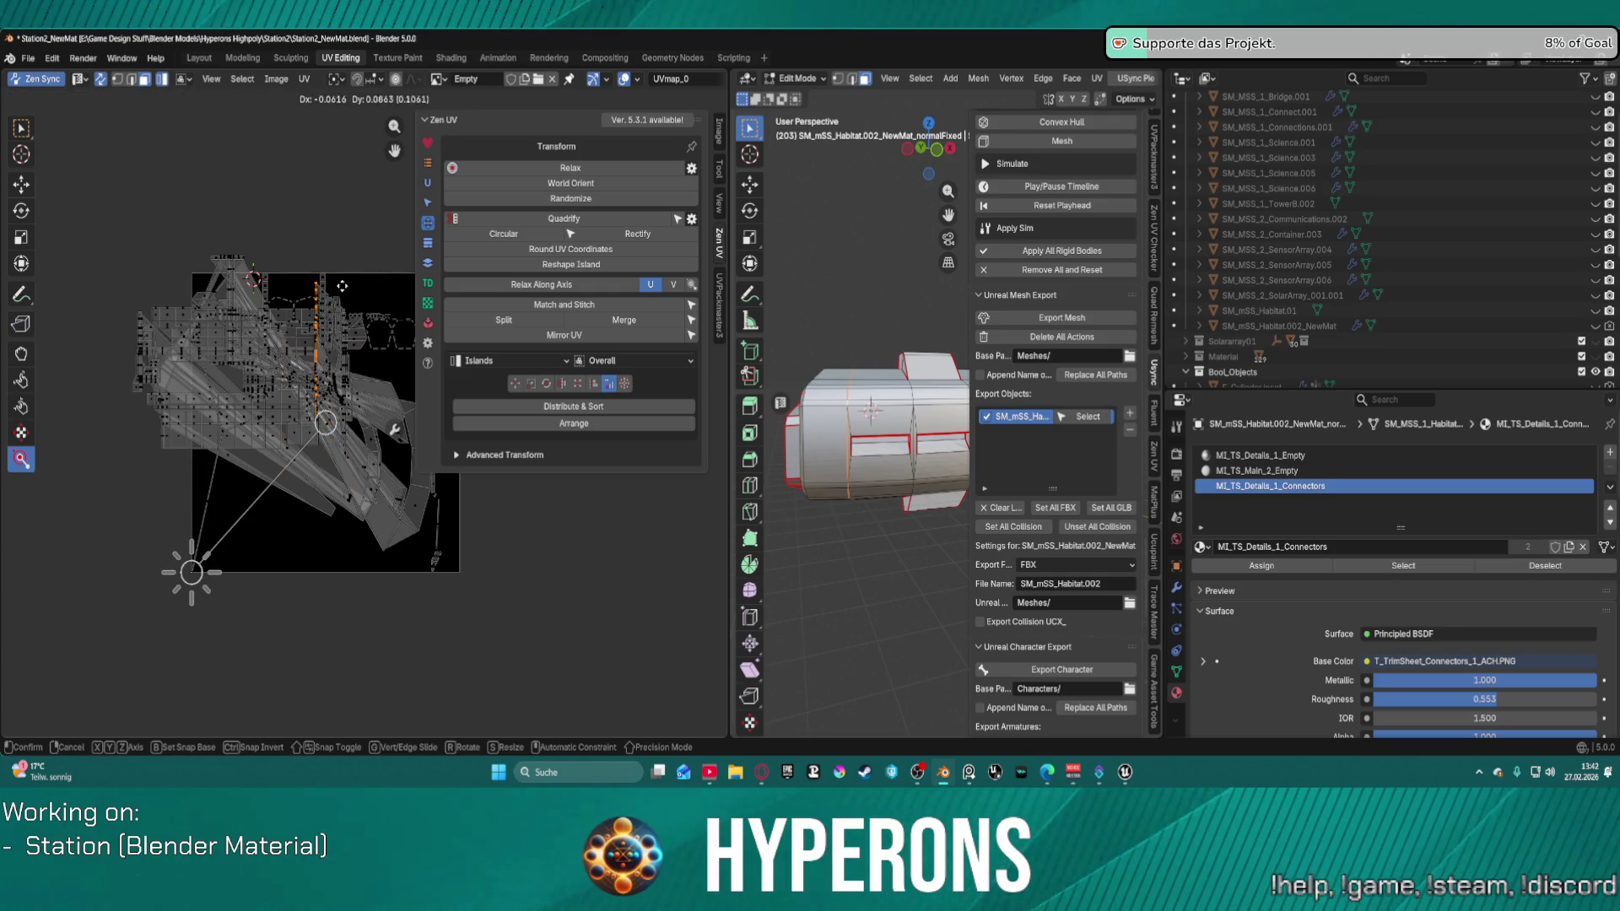
click(326, 422)
scroll(852, 422, up, 5)
middle_drag(814, 405, 937, 253)
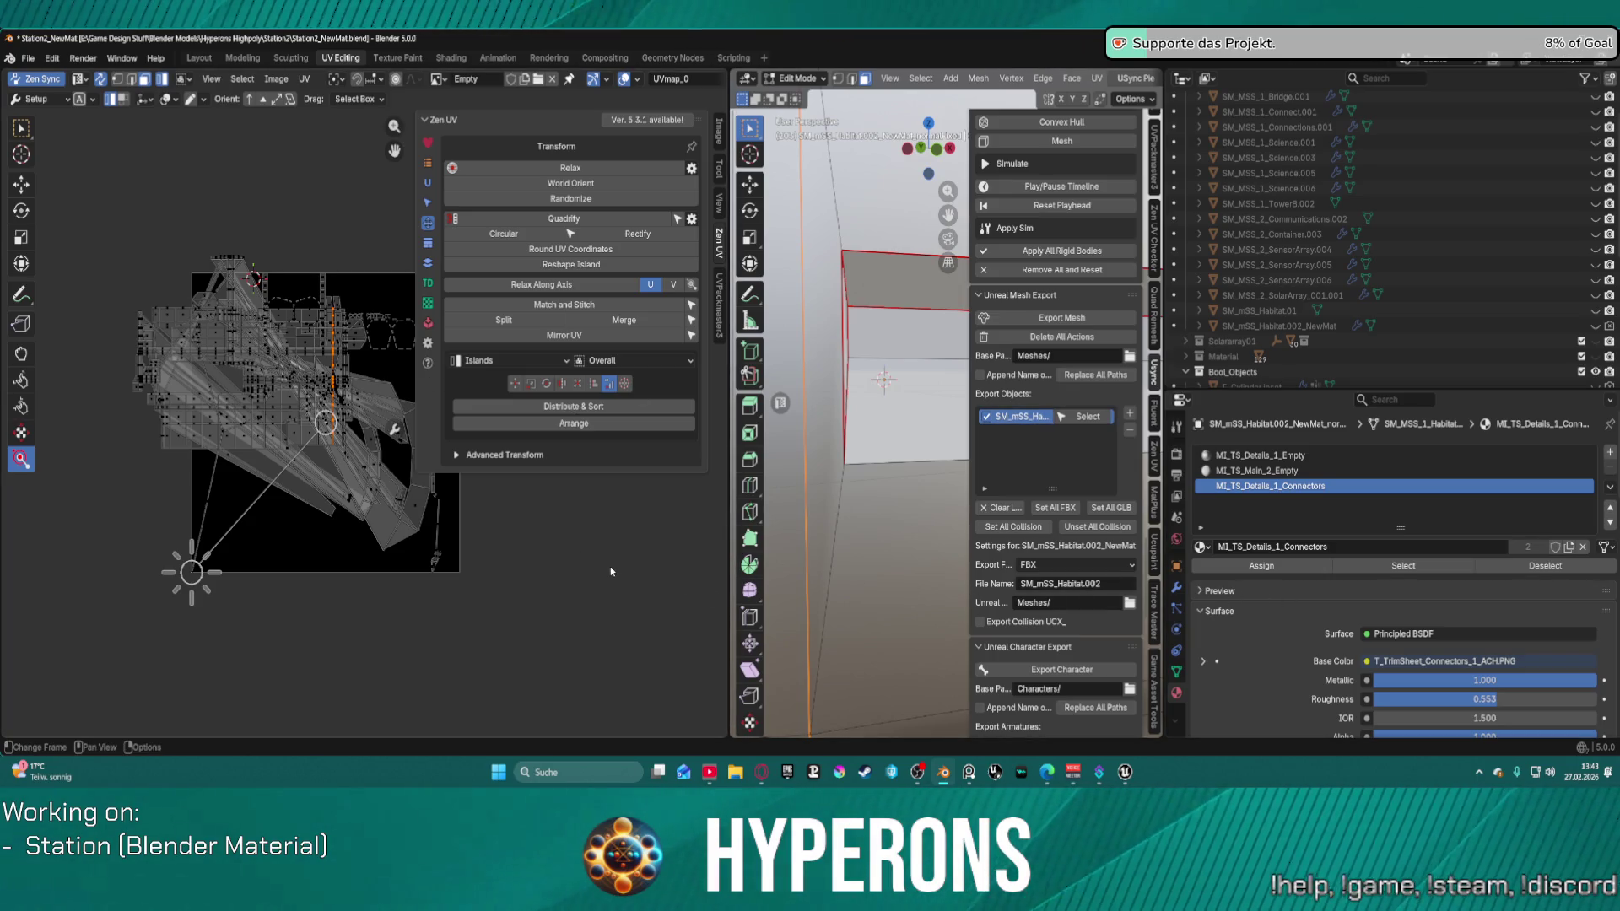
scroll(615, 535, down, 1)
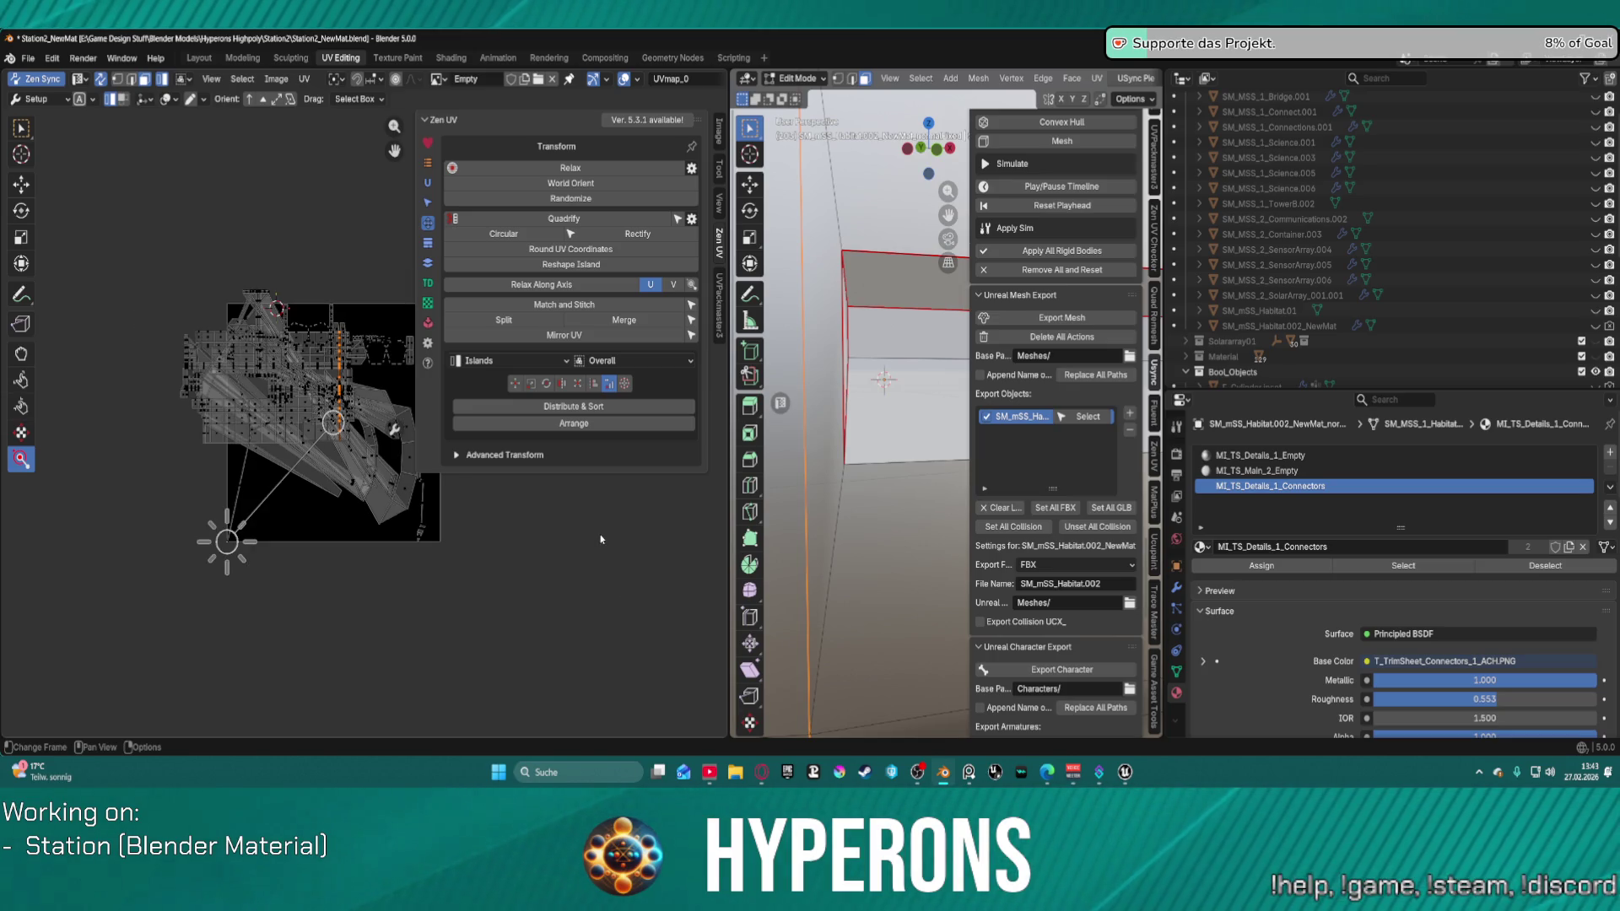
scroll(439, 439, down, 3)
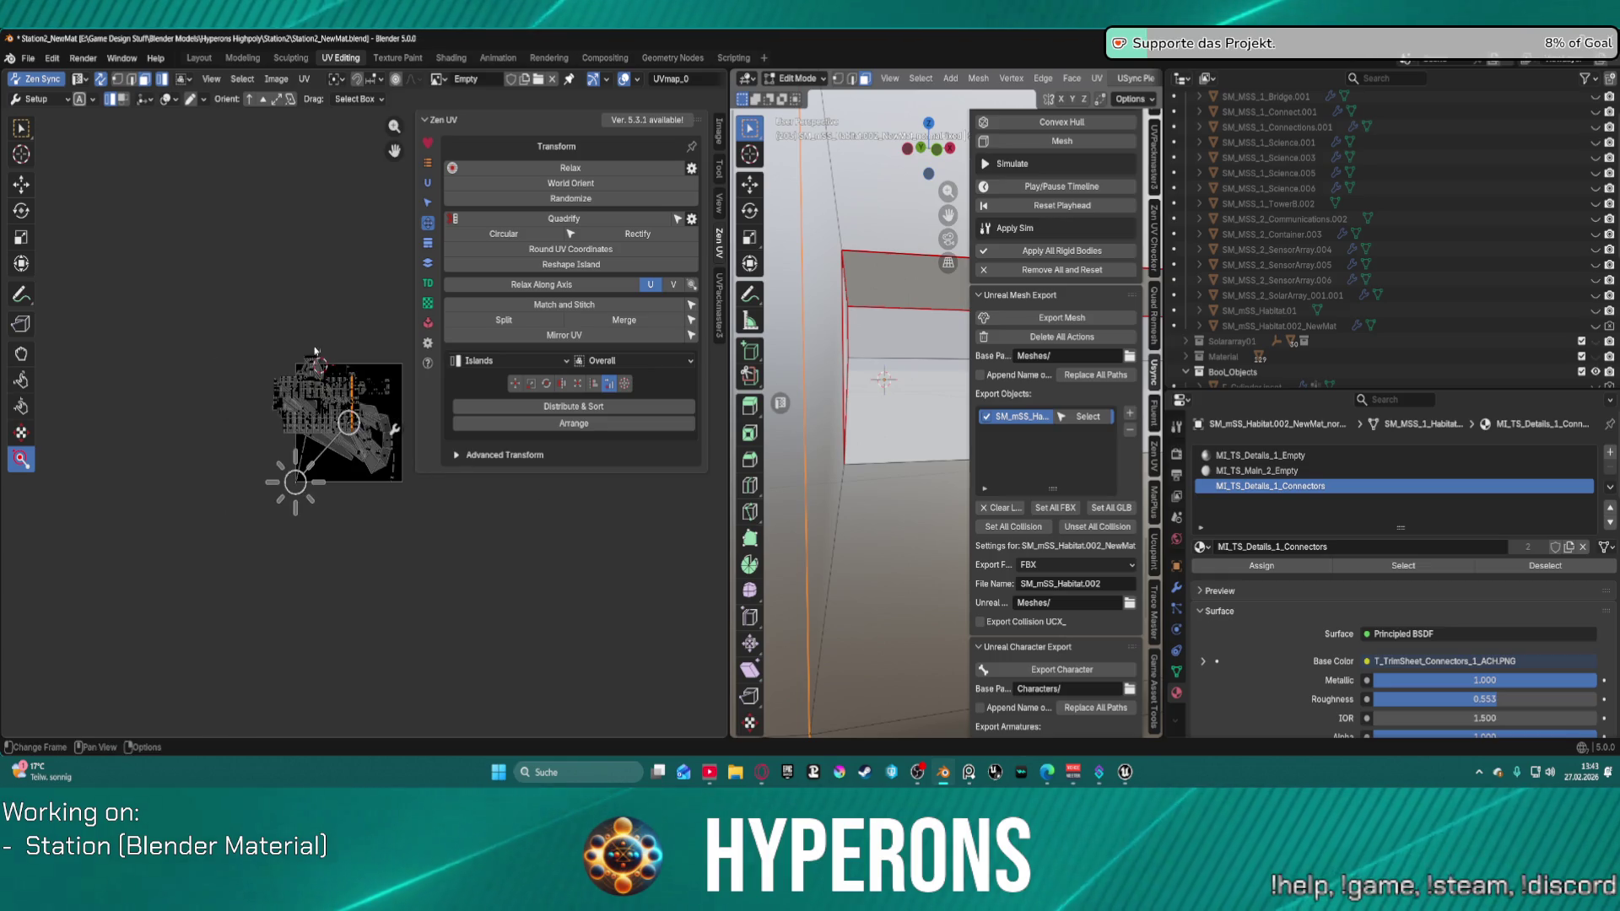
scroll(306, 355, up, 8)
scroll(254, 380, down, 3)
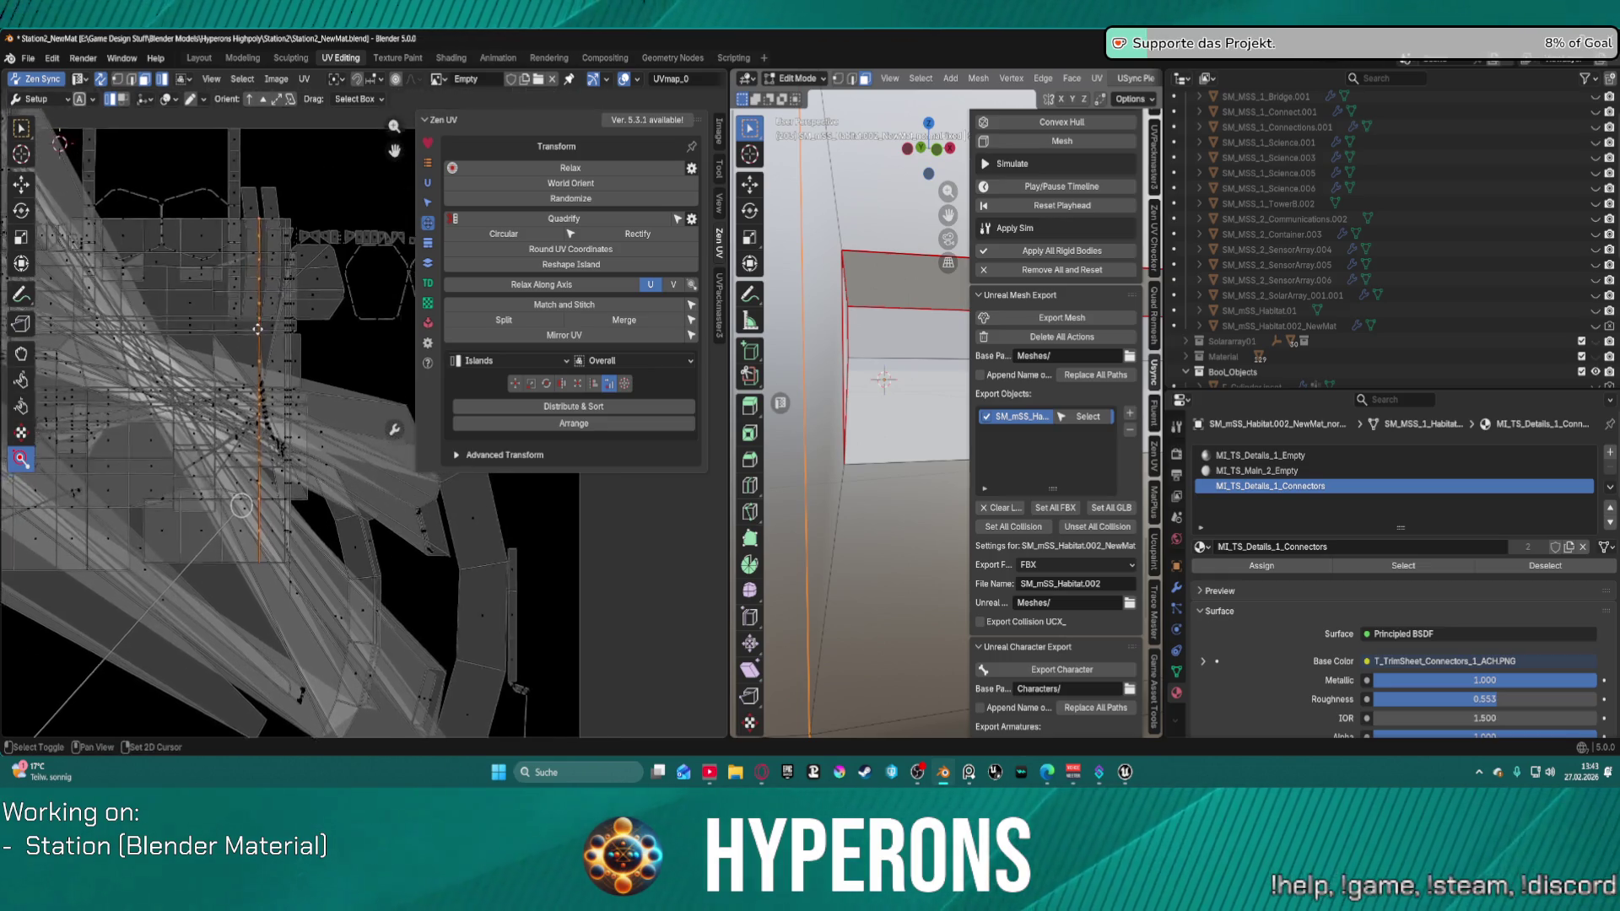
scroll(200, 405, up, 3)
middle_drag(200, 404, 288, 356)
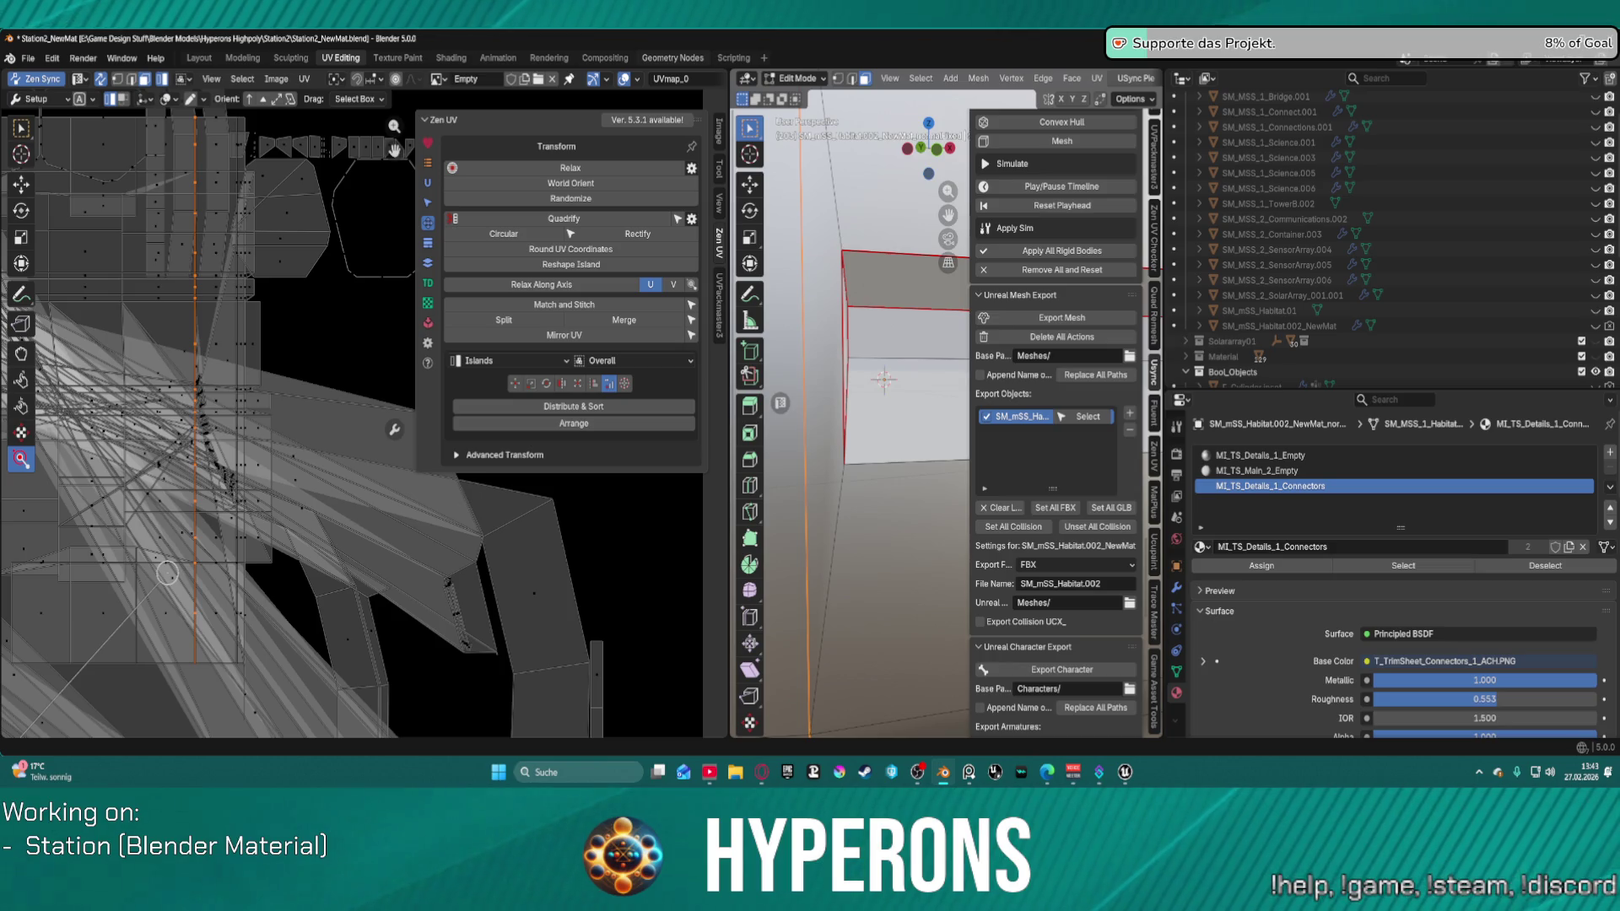
scroll(220, 487, down, 1)
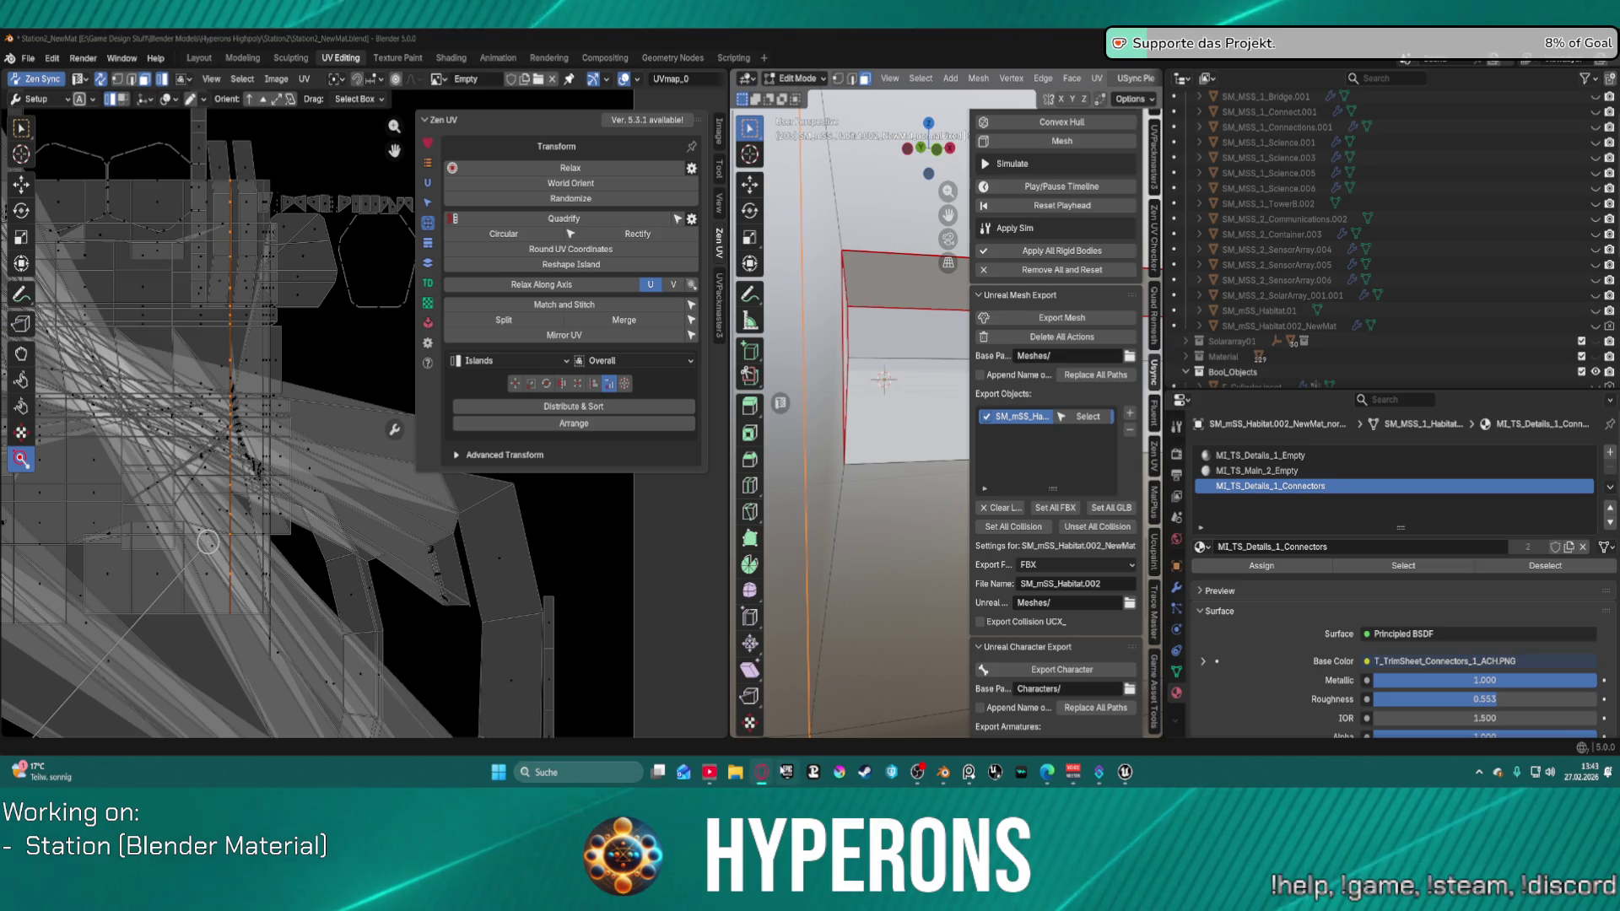
mouse_move(970, 772)
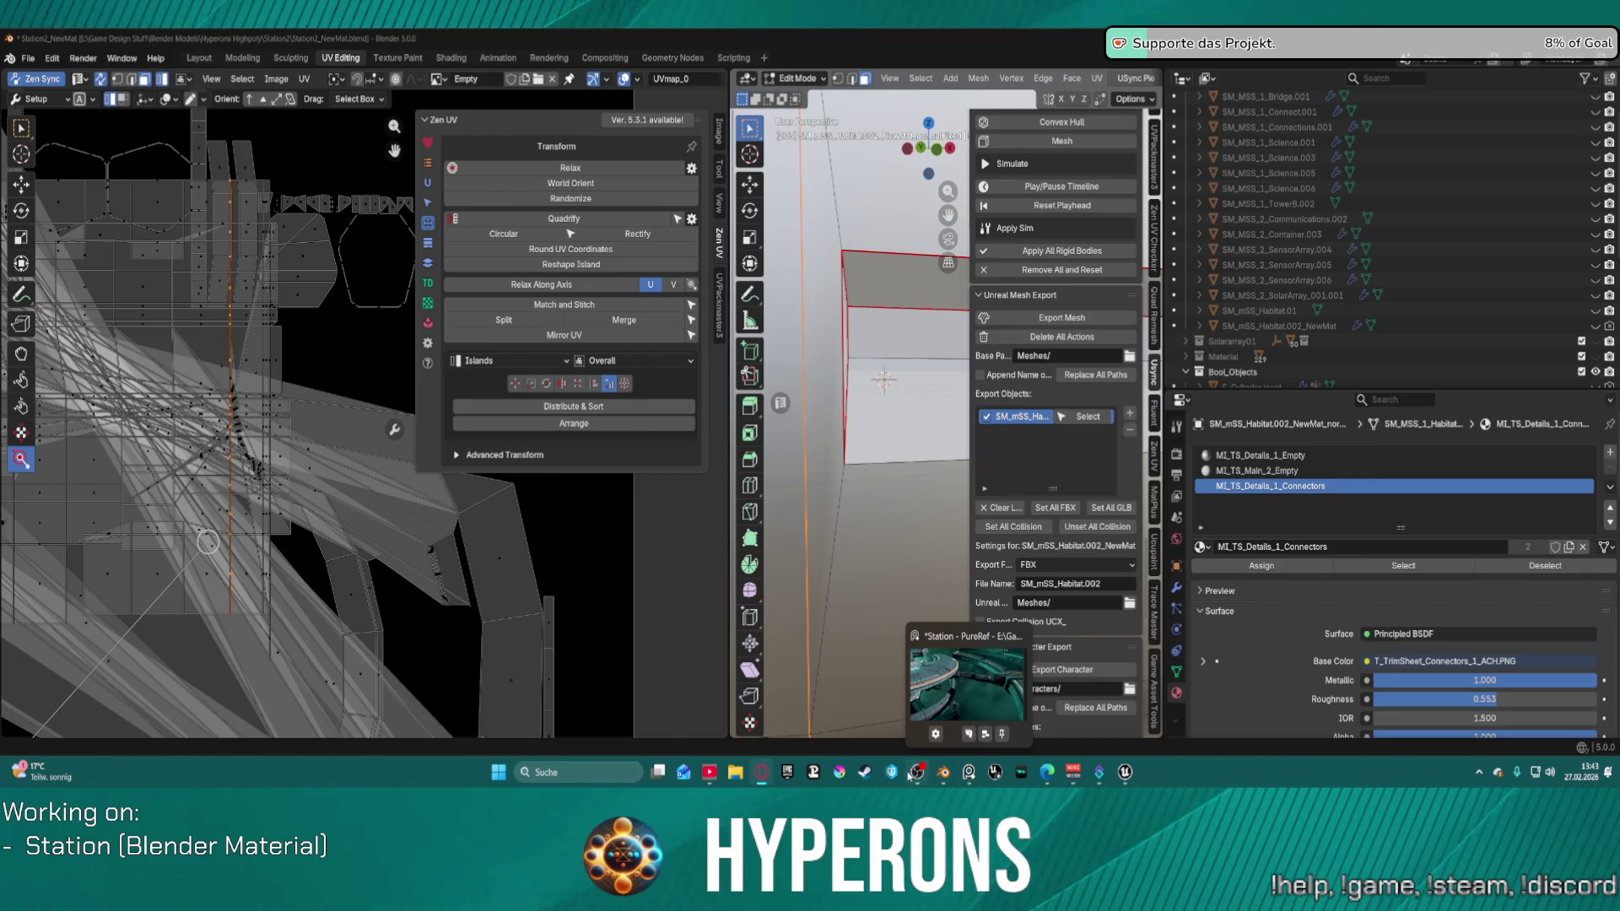
mouse_move(915, 775)
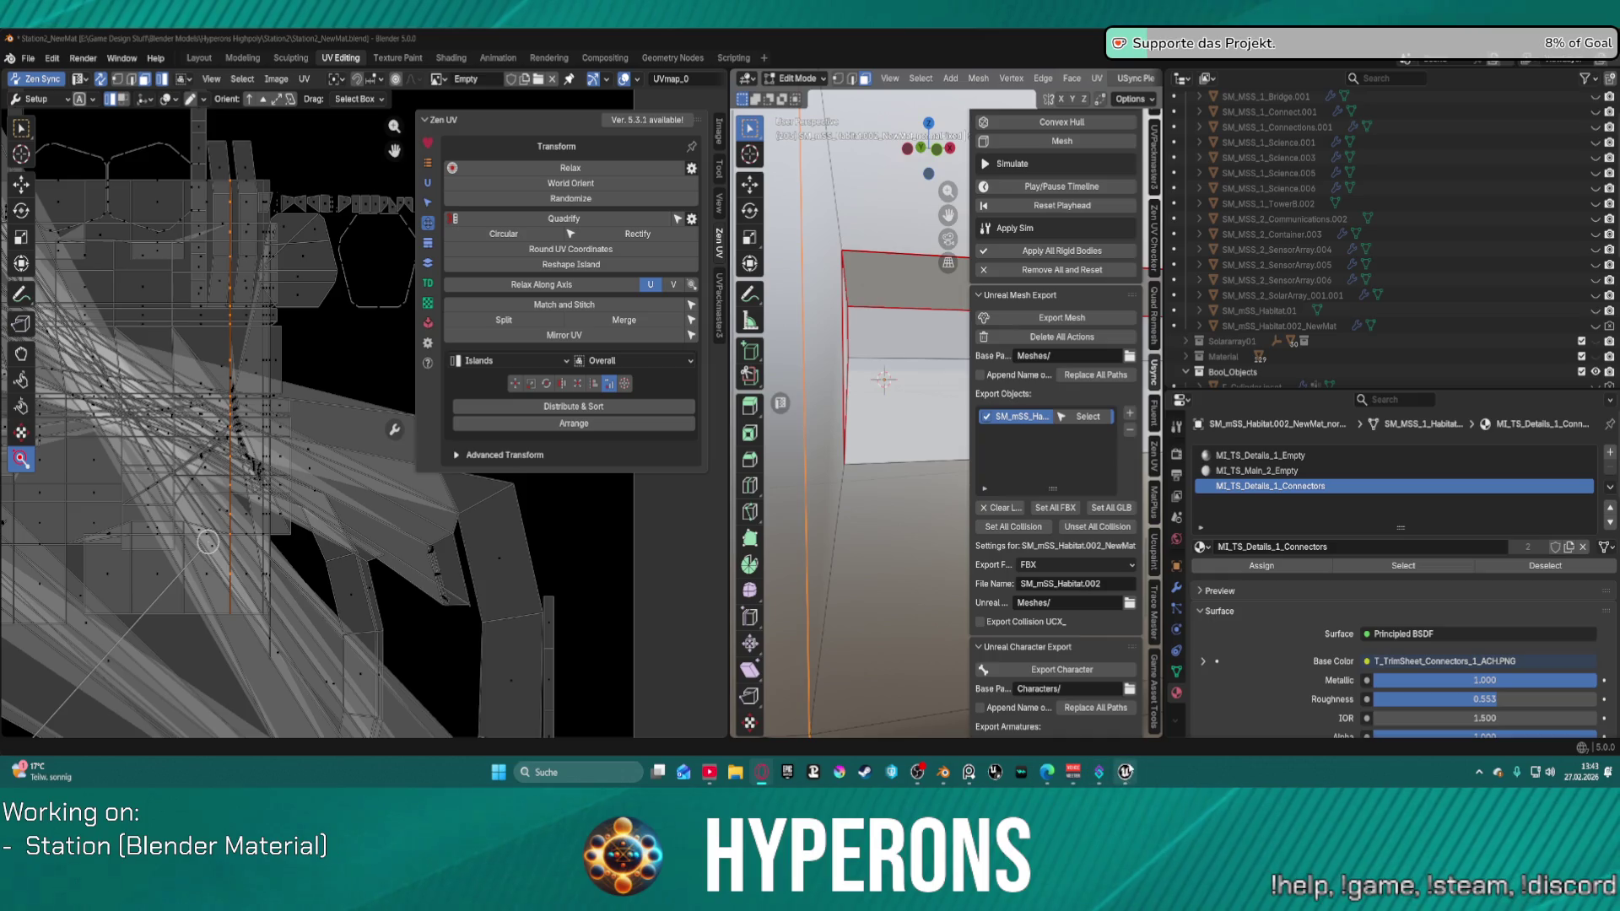
mouse_move(1126, 773)
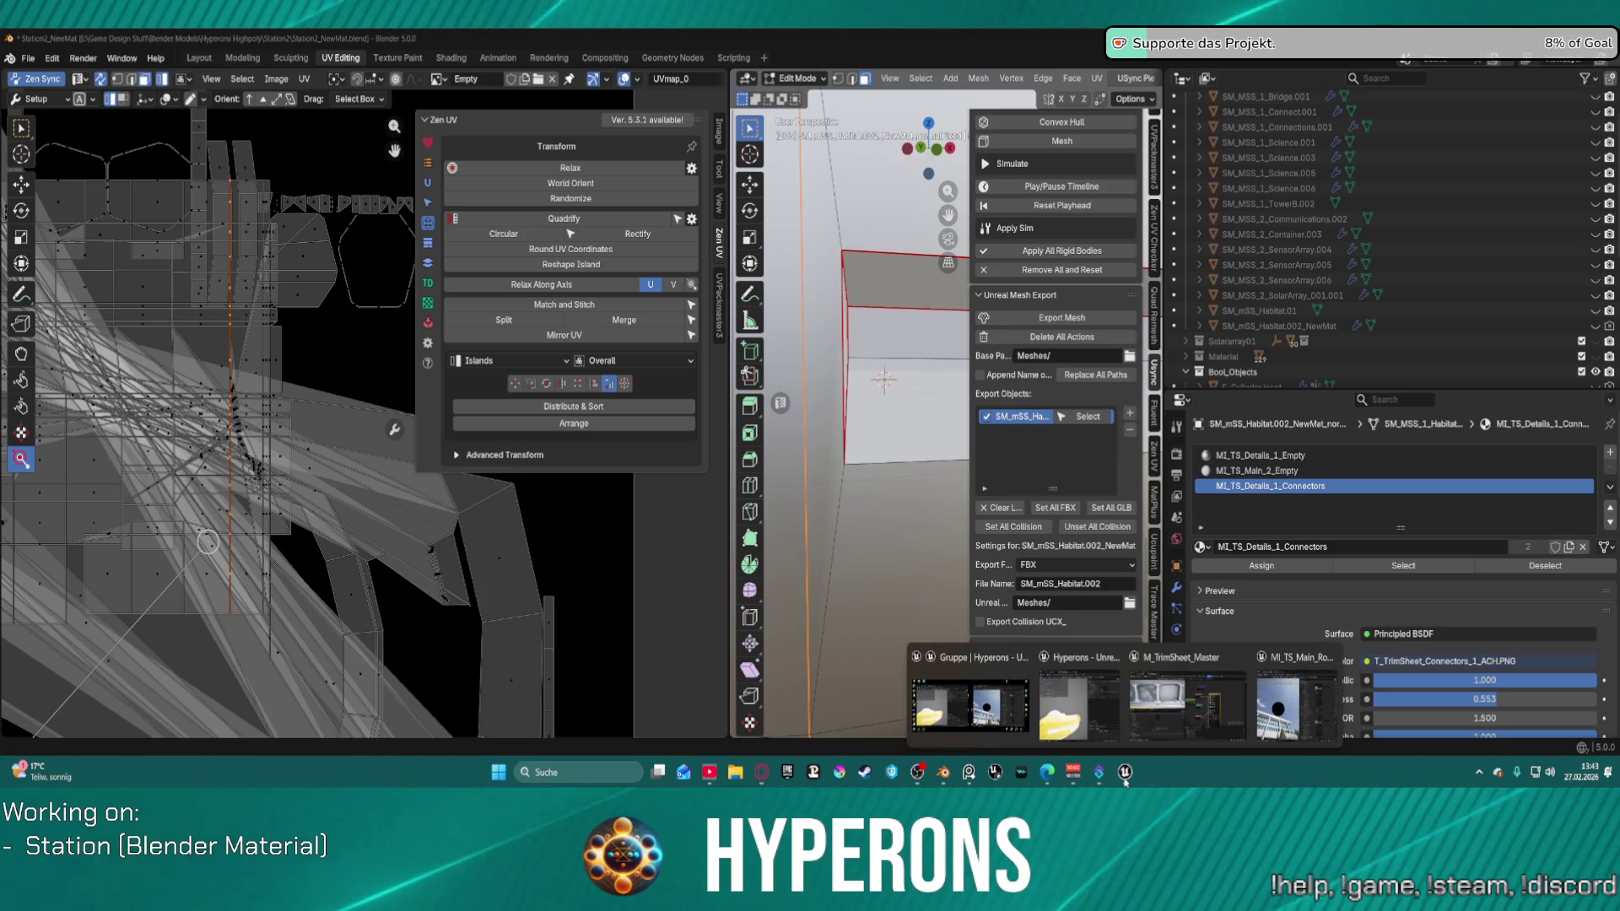
mouse_move(1078, 732)
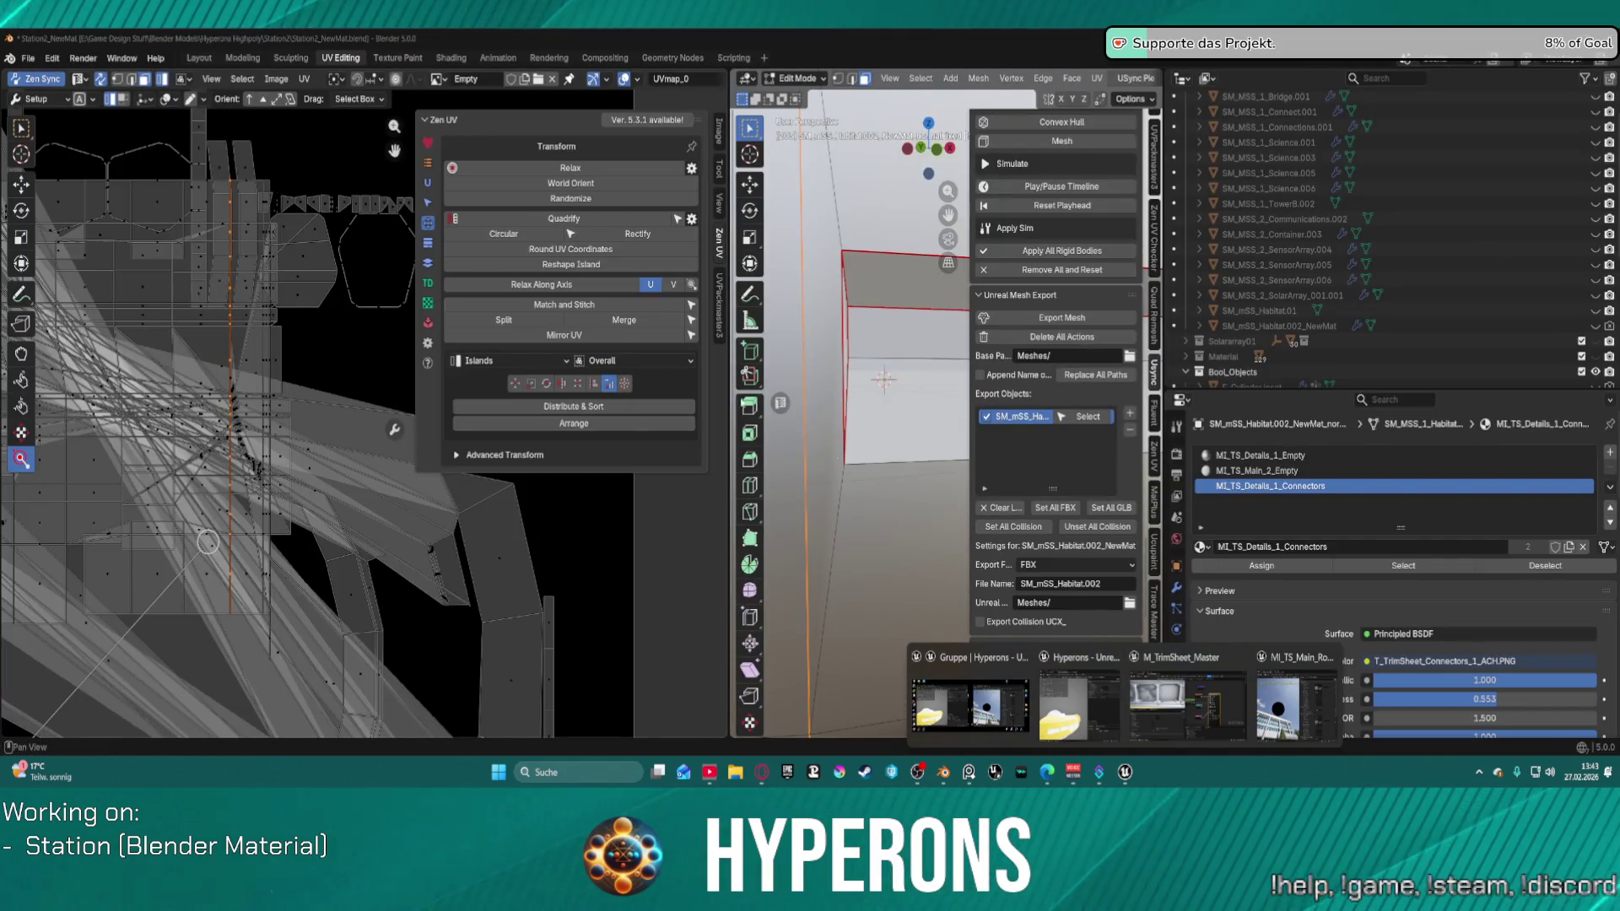
mouse_move(944, 710)
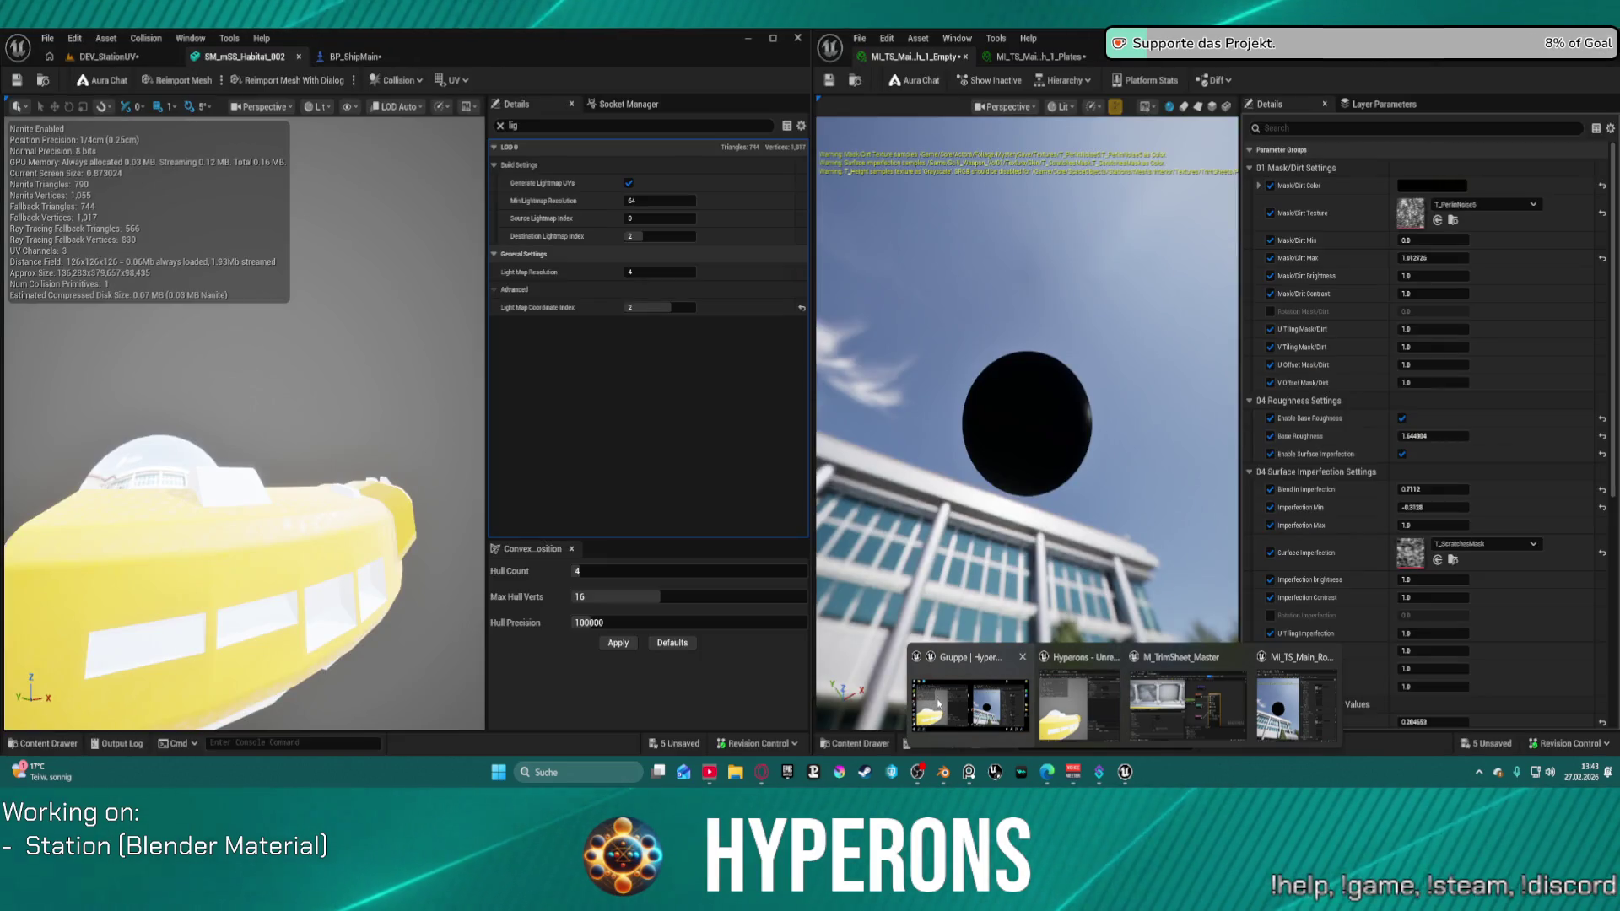
Step: In Unreal, save the DEV_StationUV level and load ML_Station_NewBerlin from Recent Levels
click(939, 703)
click(108, 56)
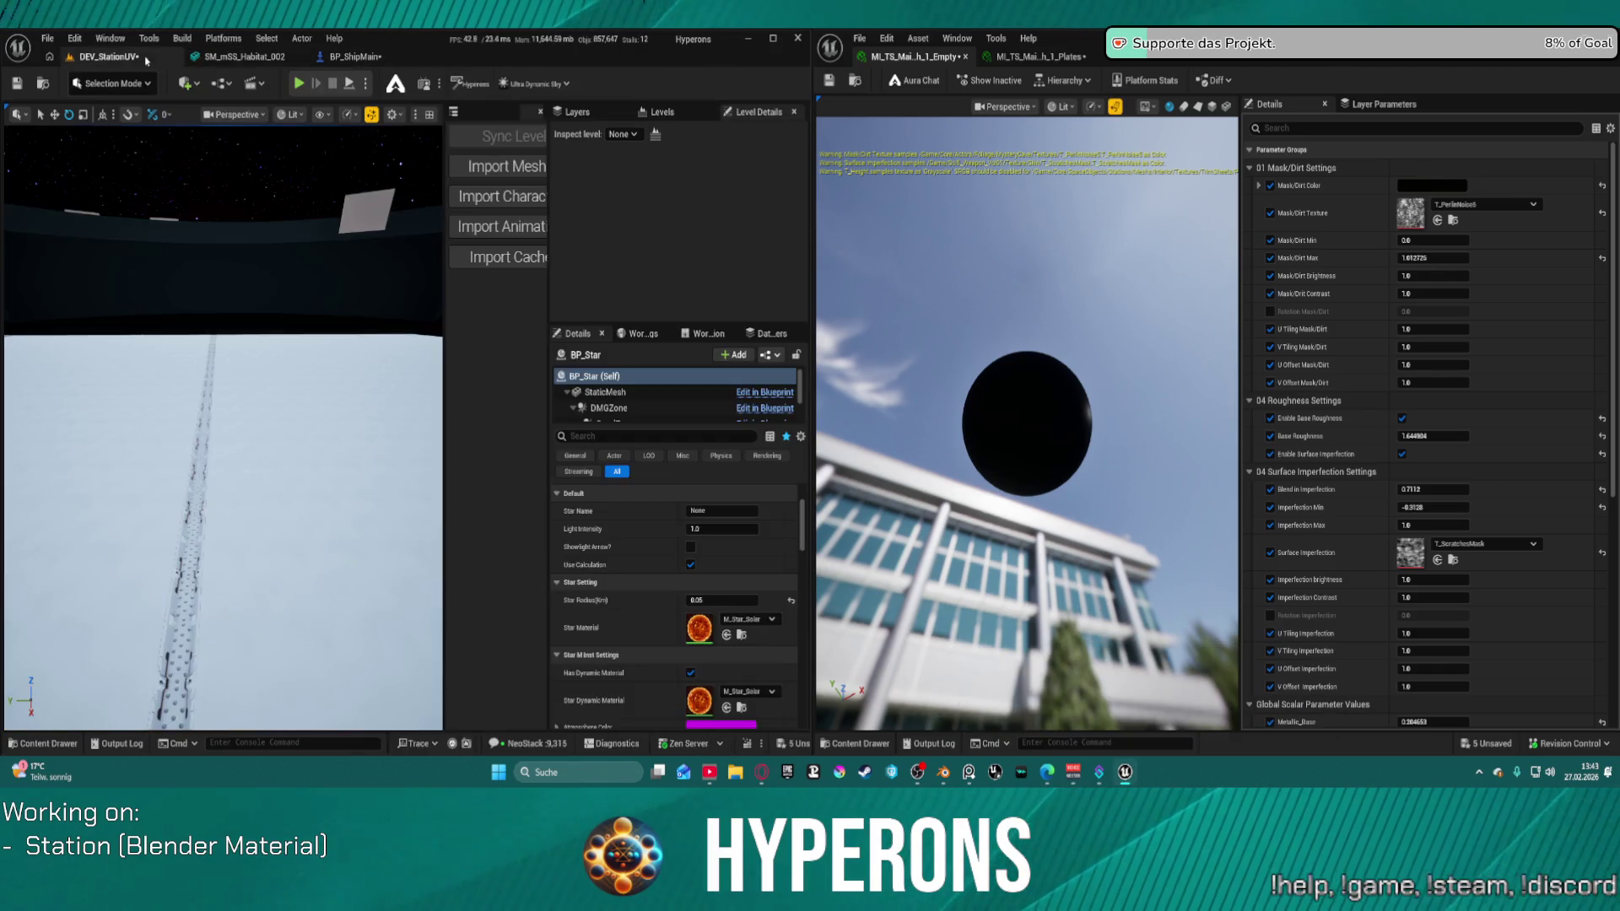
click(48, 39)
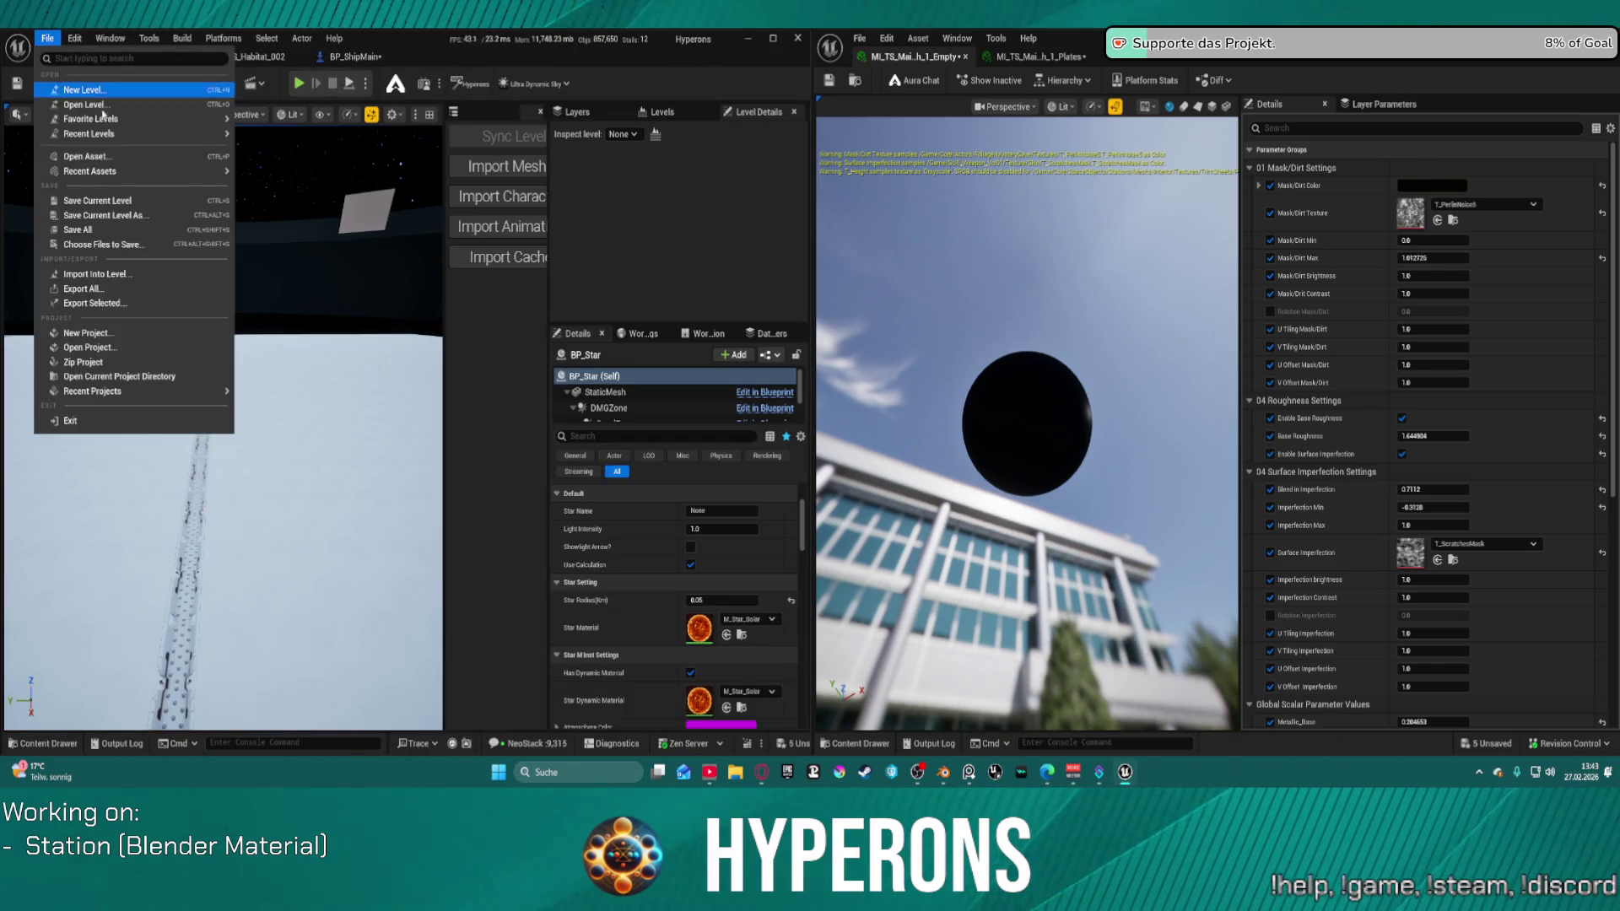
mouse_move(127, 133)
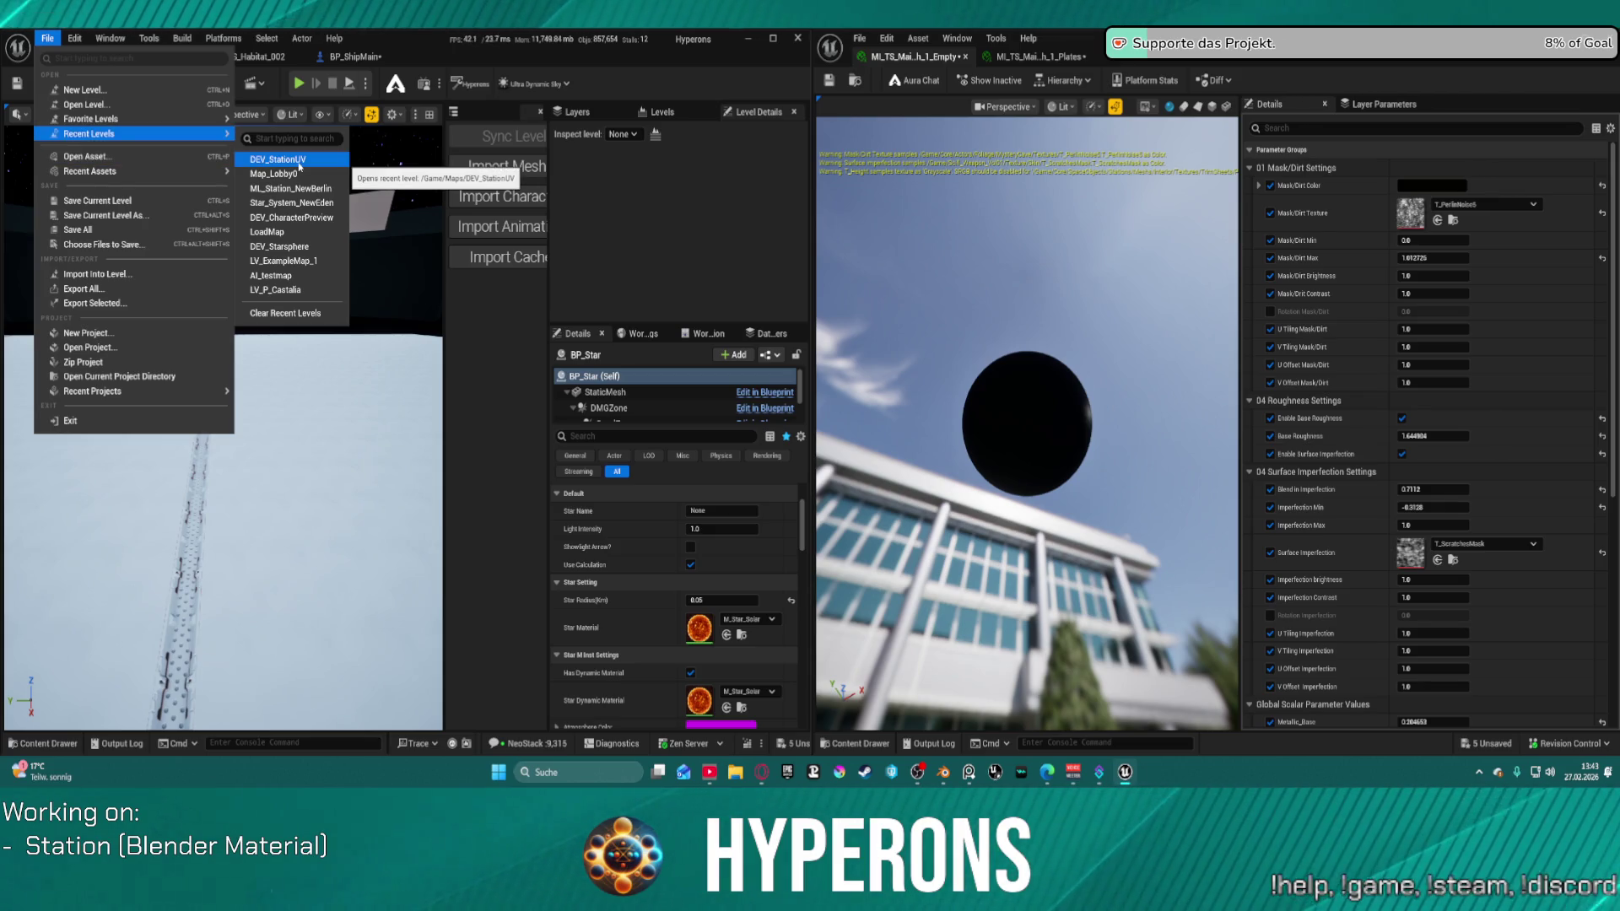
click(287, 189)
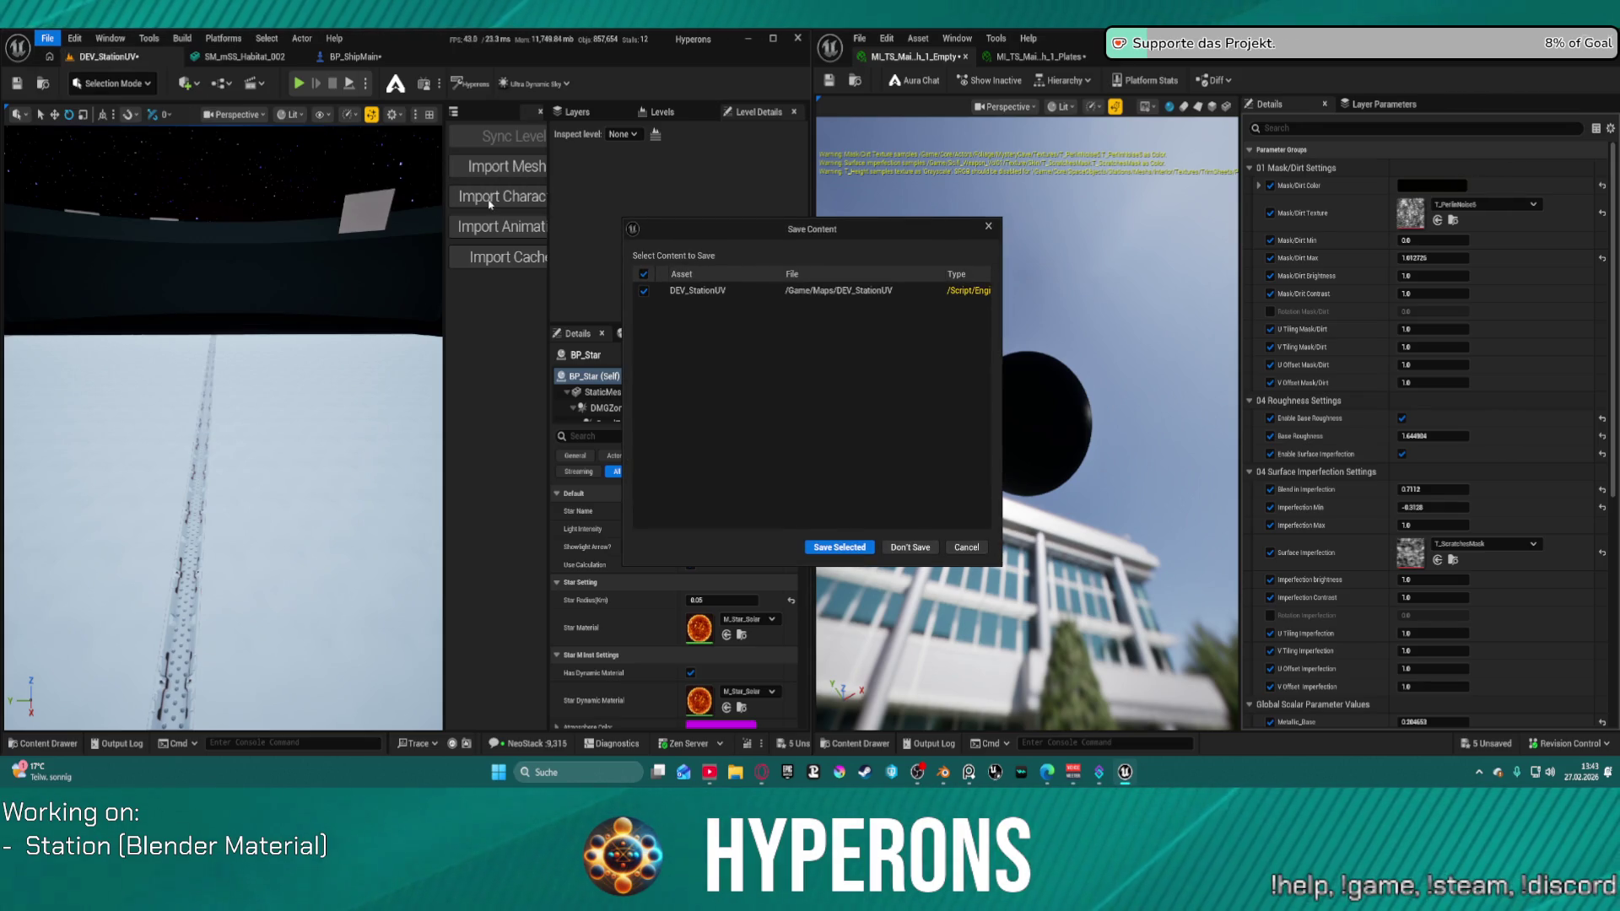
click(840, 547)
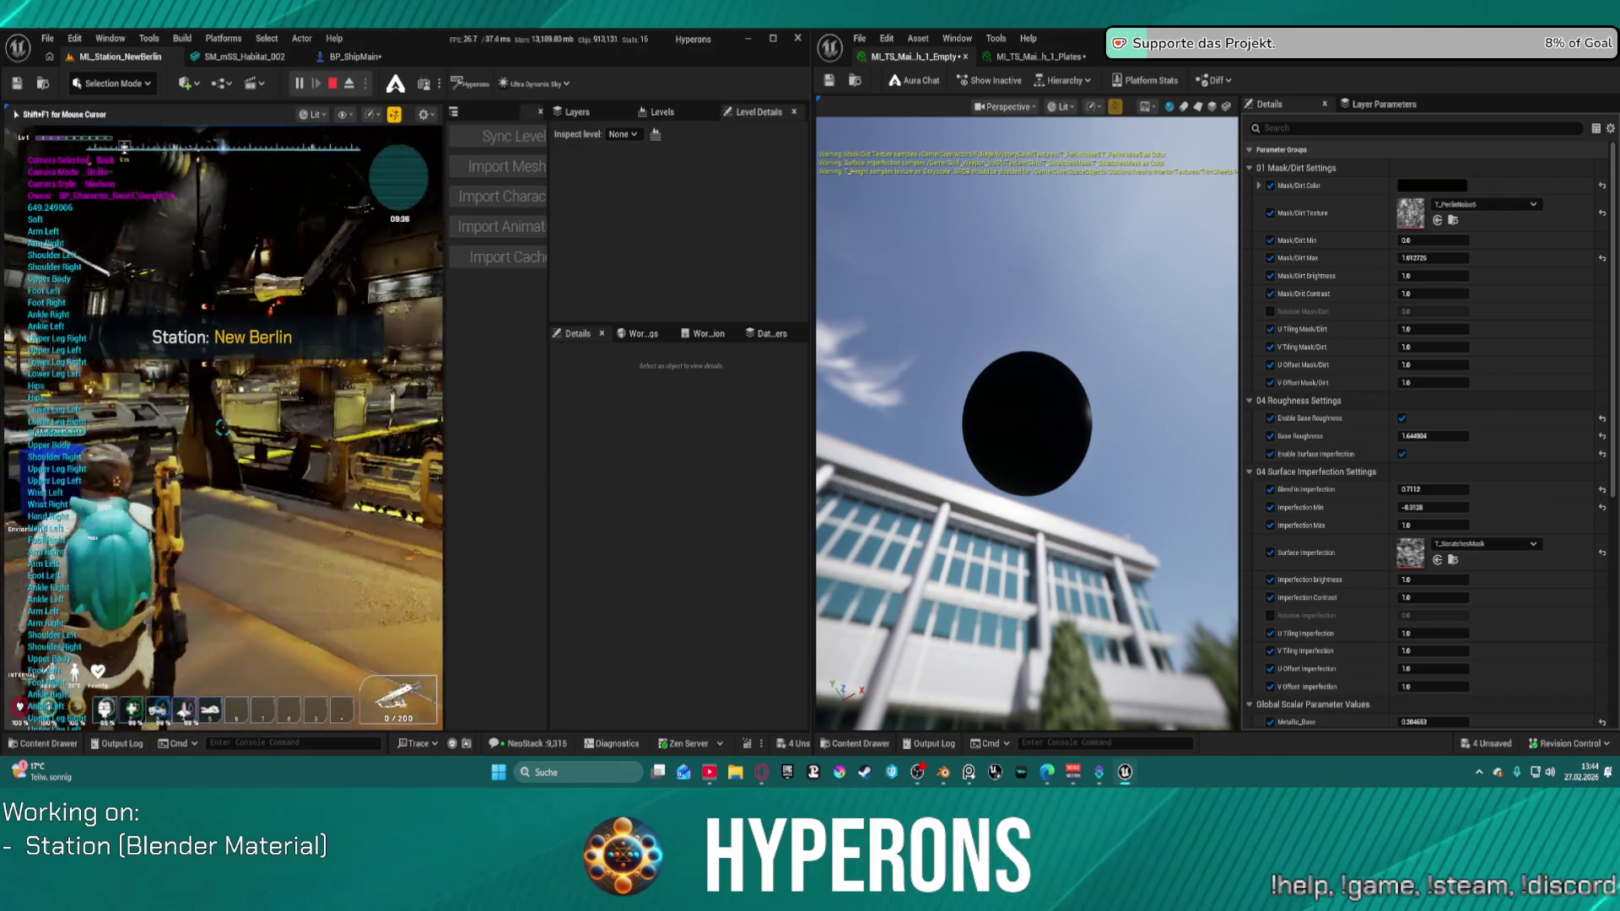
key(super)
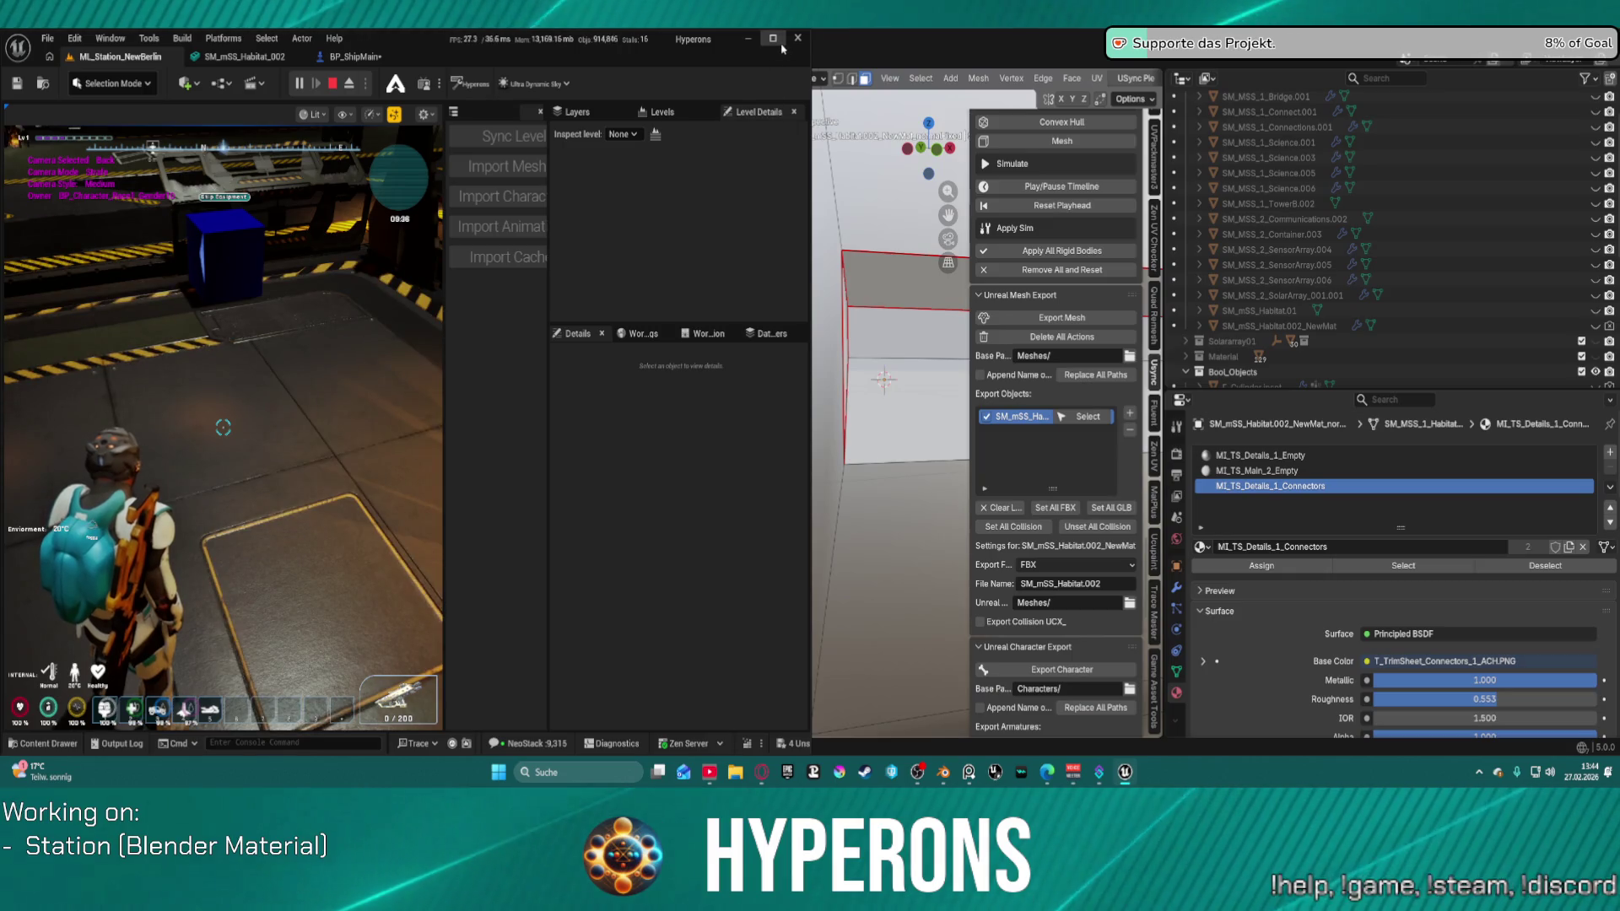
Step: Maximize the Unreal editor and walk the character forward through the New Berlin station
double_click(752, 65)
click(743, 254)
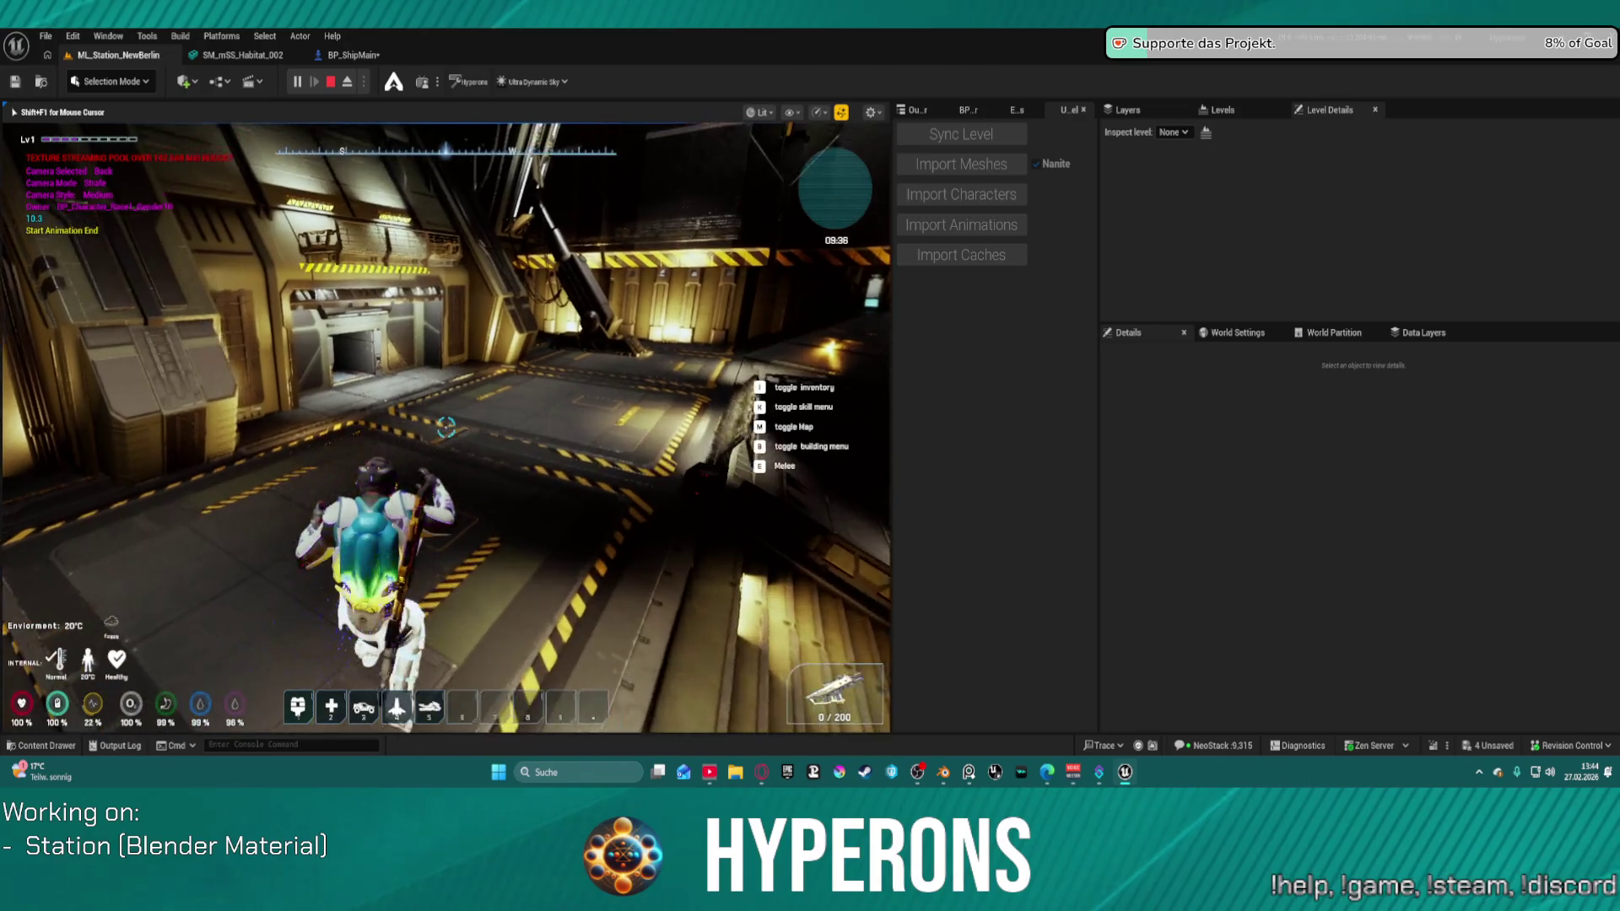
key(w)
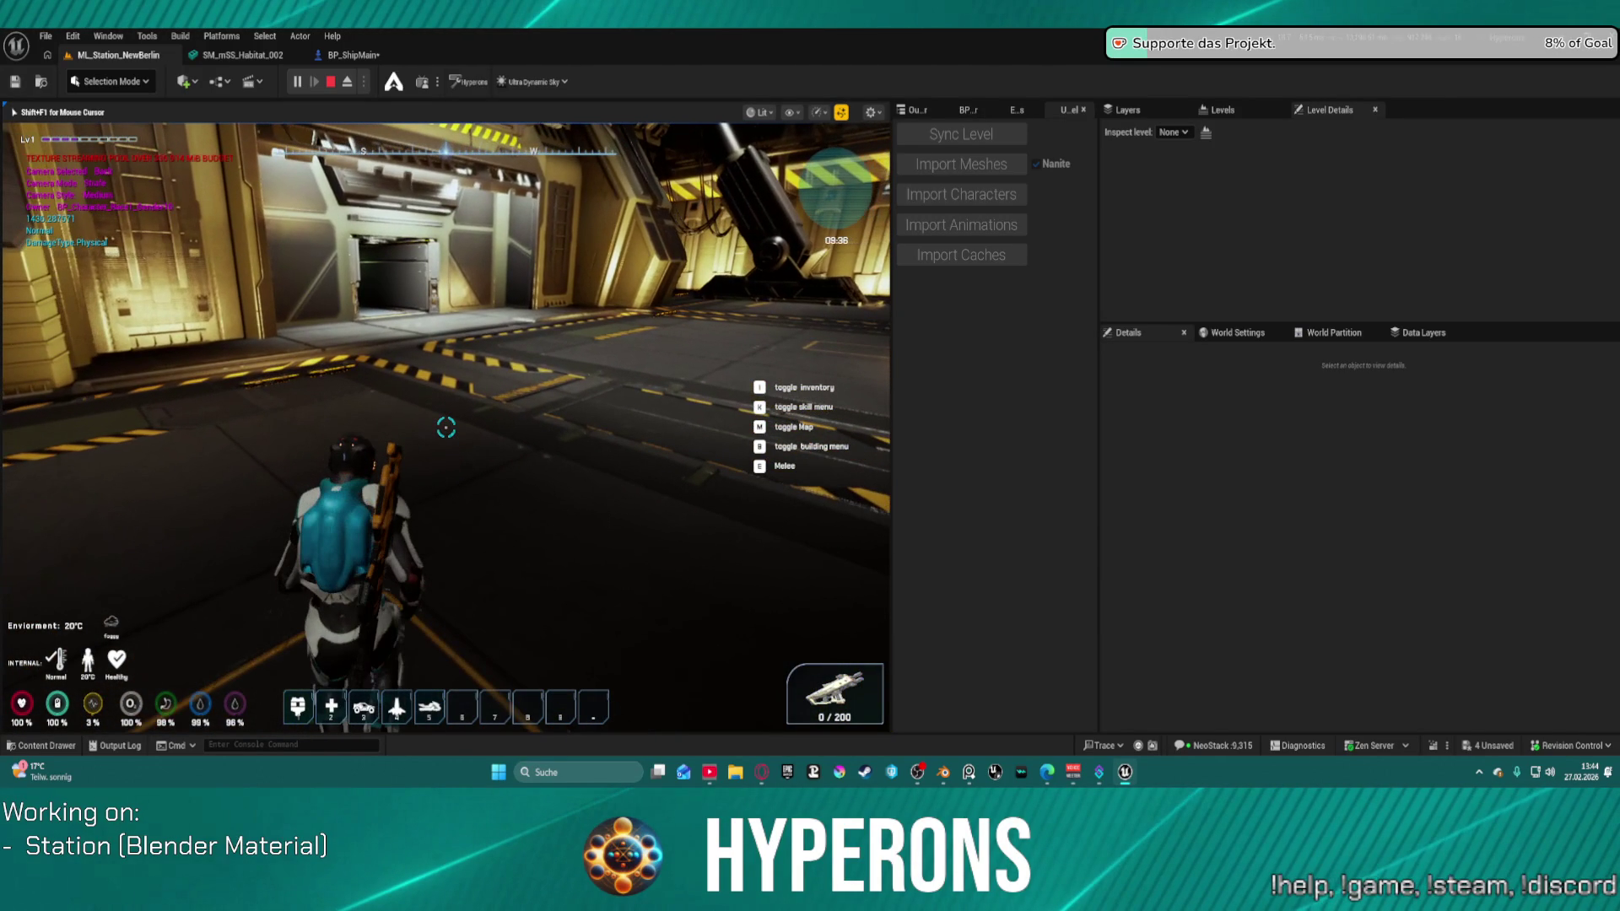